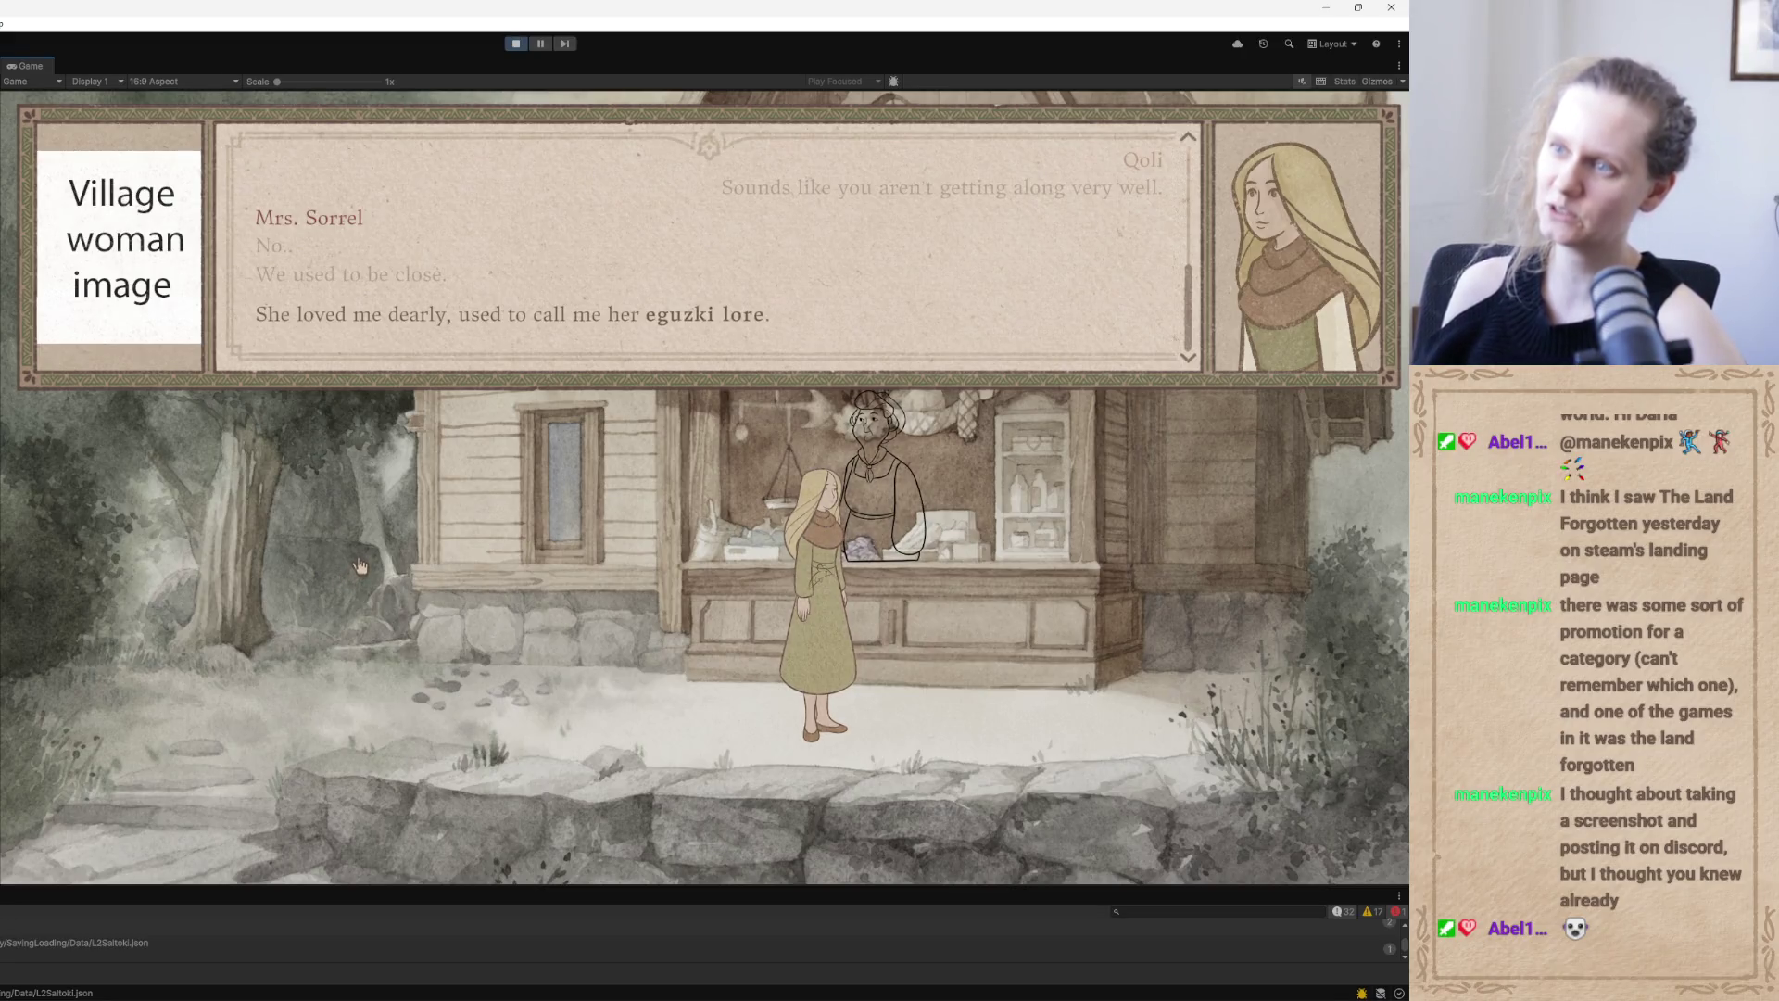
# Play through Mrs. Sorrel's lines about her sister until the topic choices appear
pyautogui.click(355, 567)
pyautogui.click(352, 566)
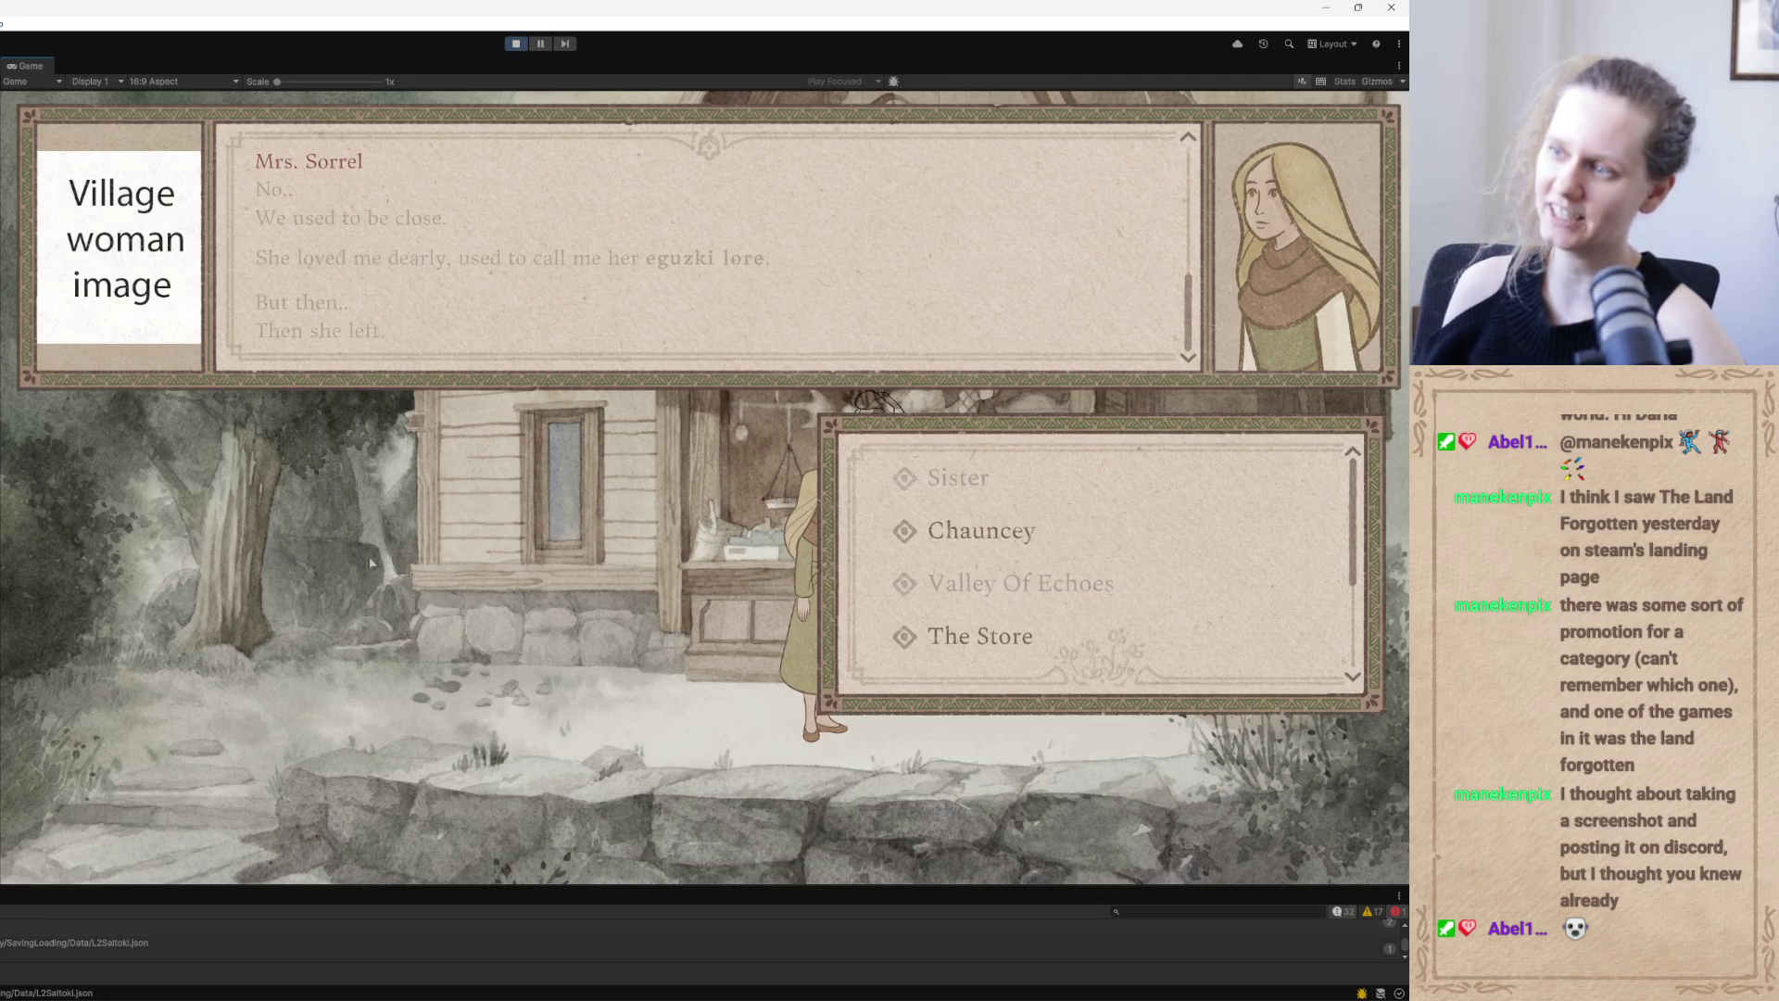
pyautogui.scroll(-3, 1356, 537)
pyautogui.scroll(3, 1020, 532)
# Ask Mrs. Sorrel about Chauncey and hear her reply until the topic list returns
pyautogui.click(1019, 533)
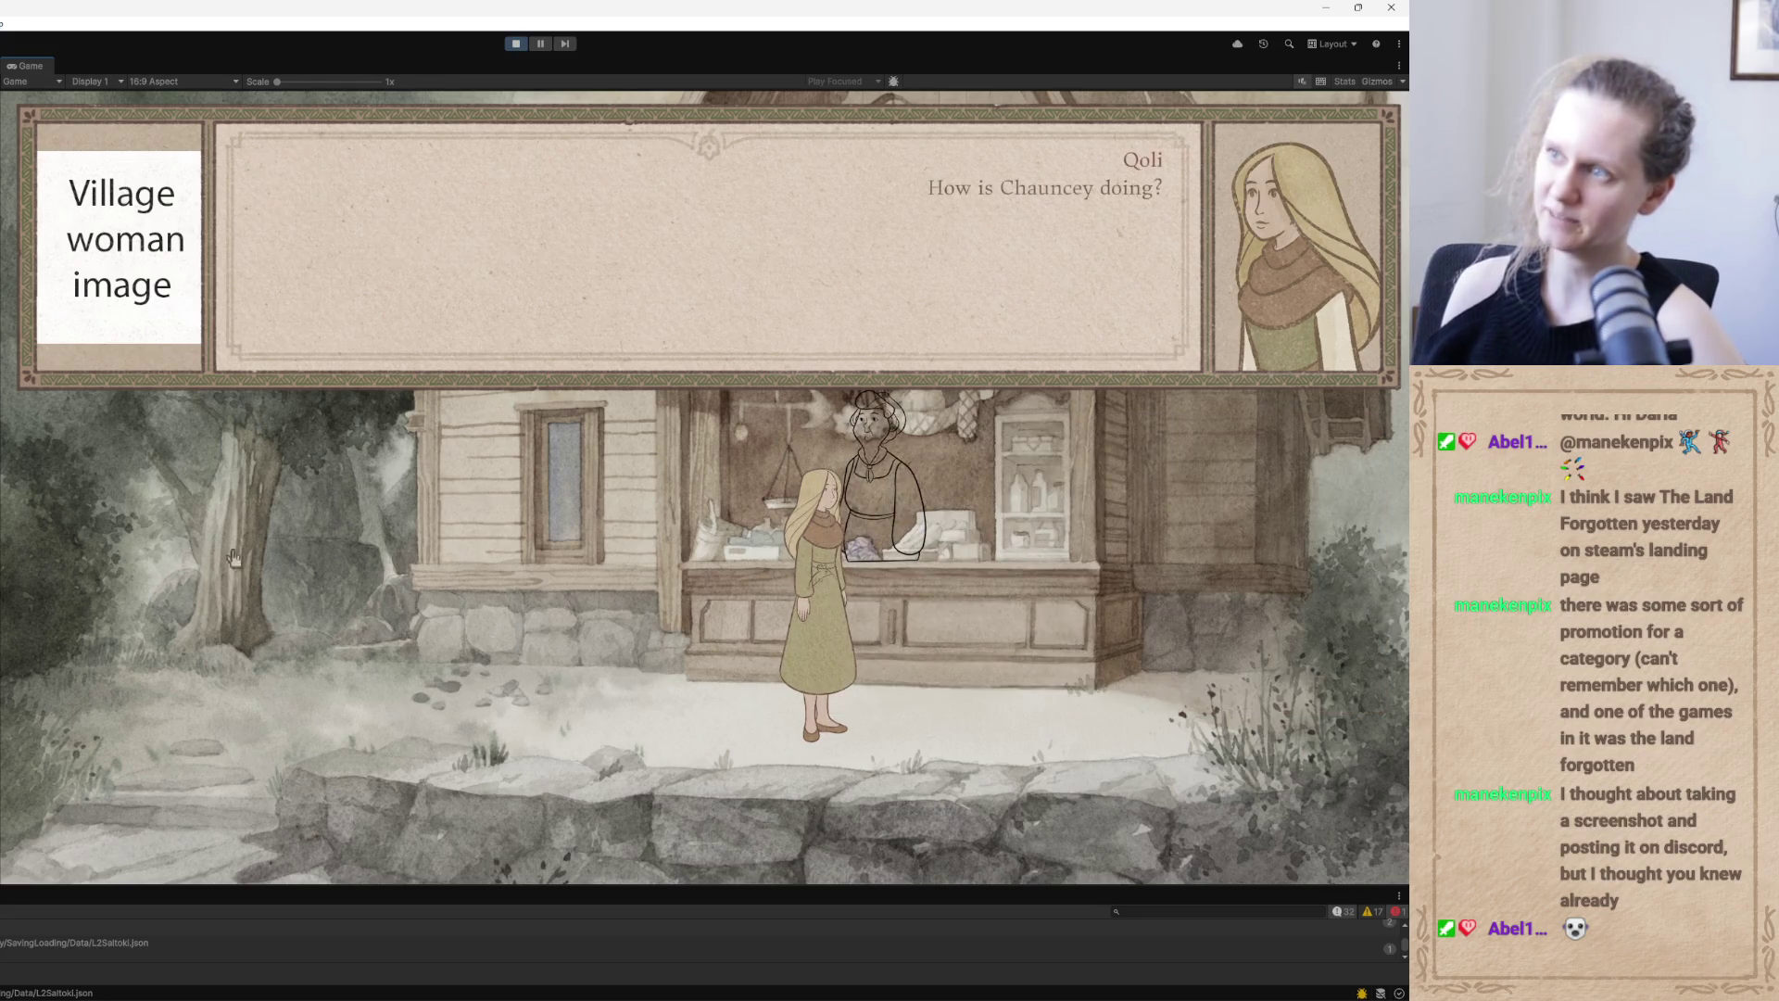
pyautogui.click(306, 545)
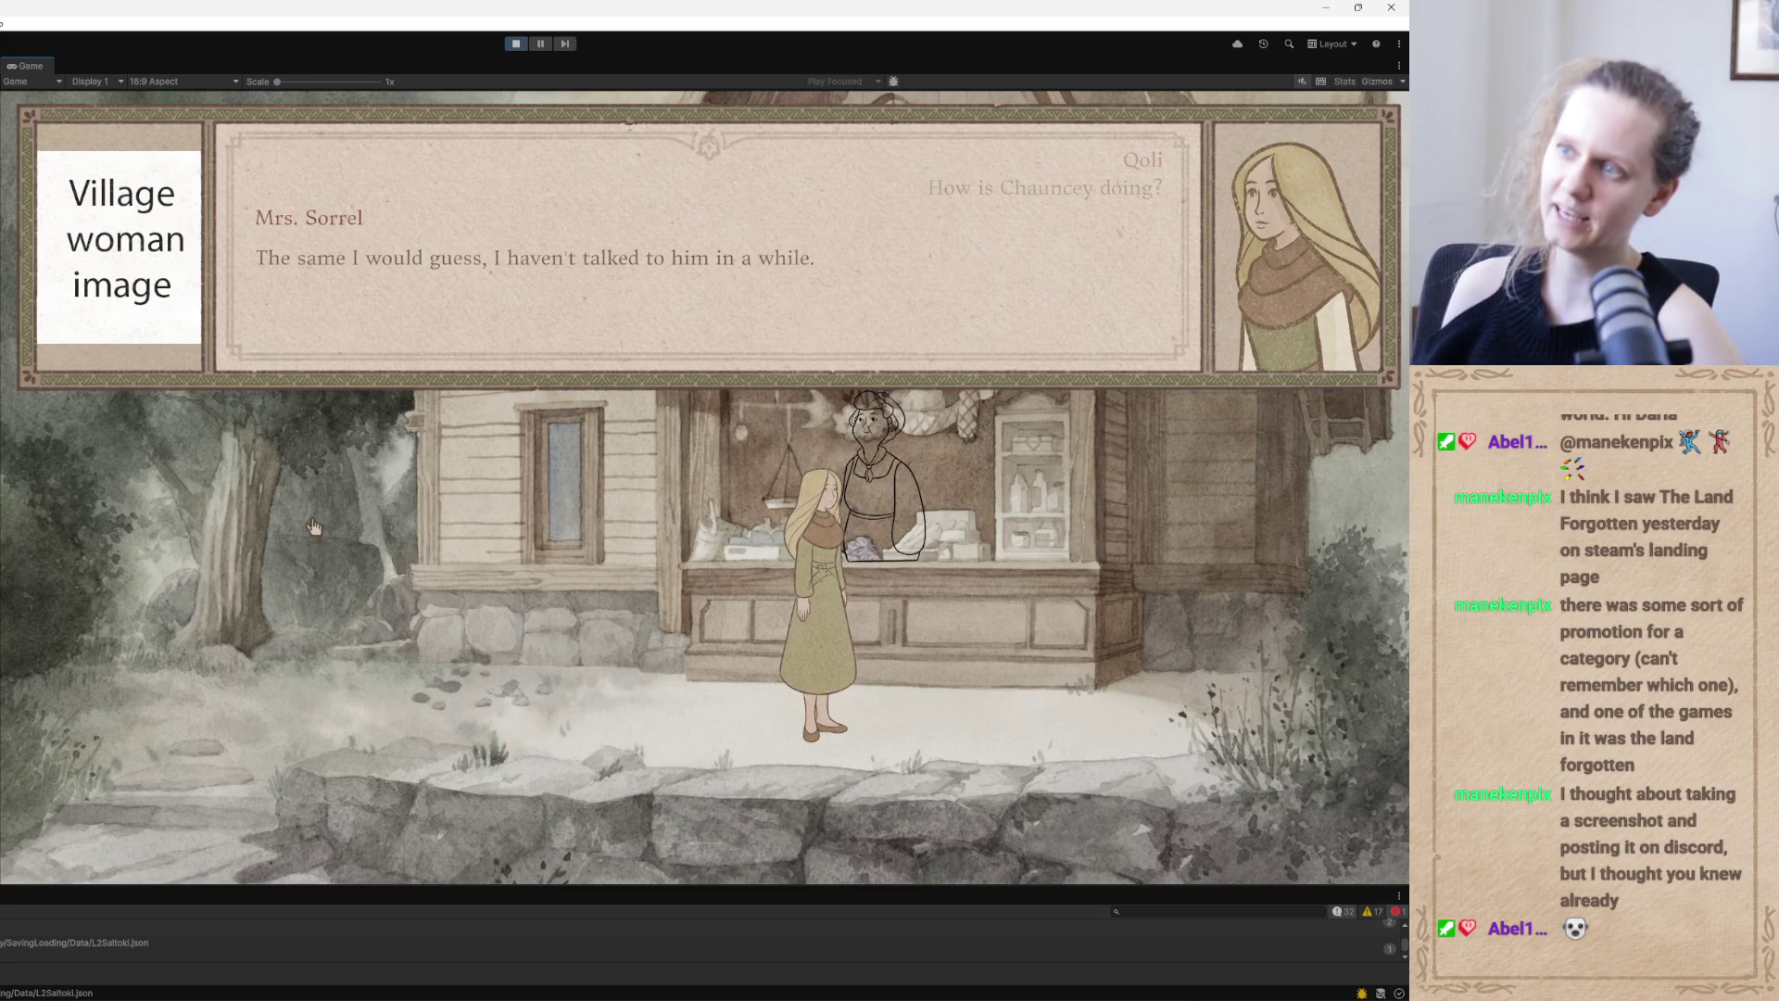
pyautogui.click(296, 554)
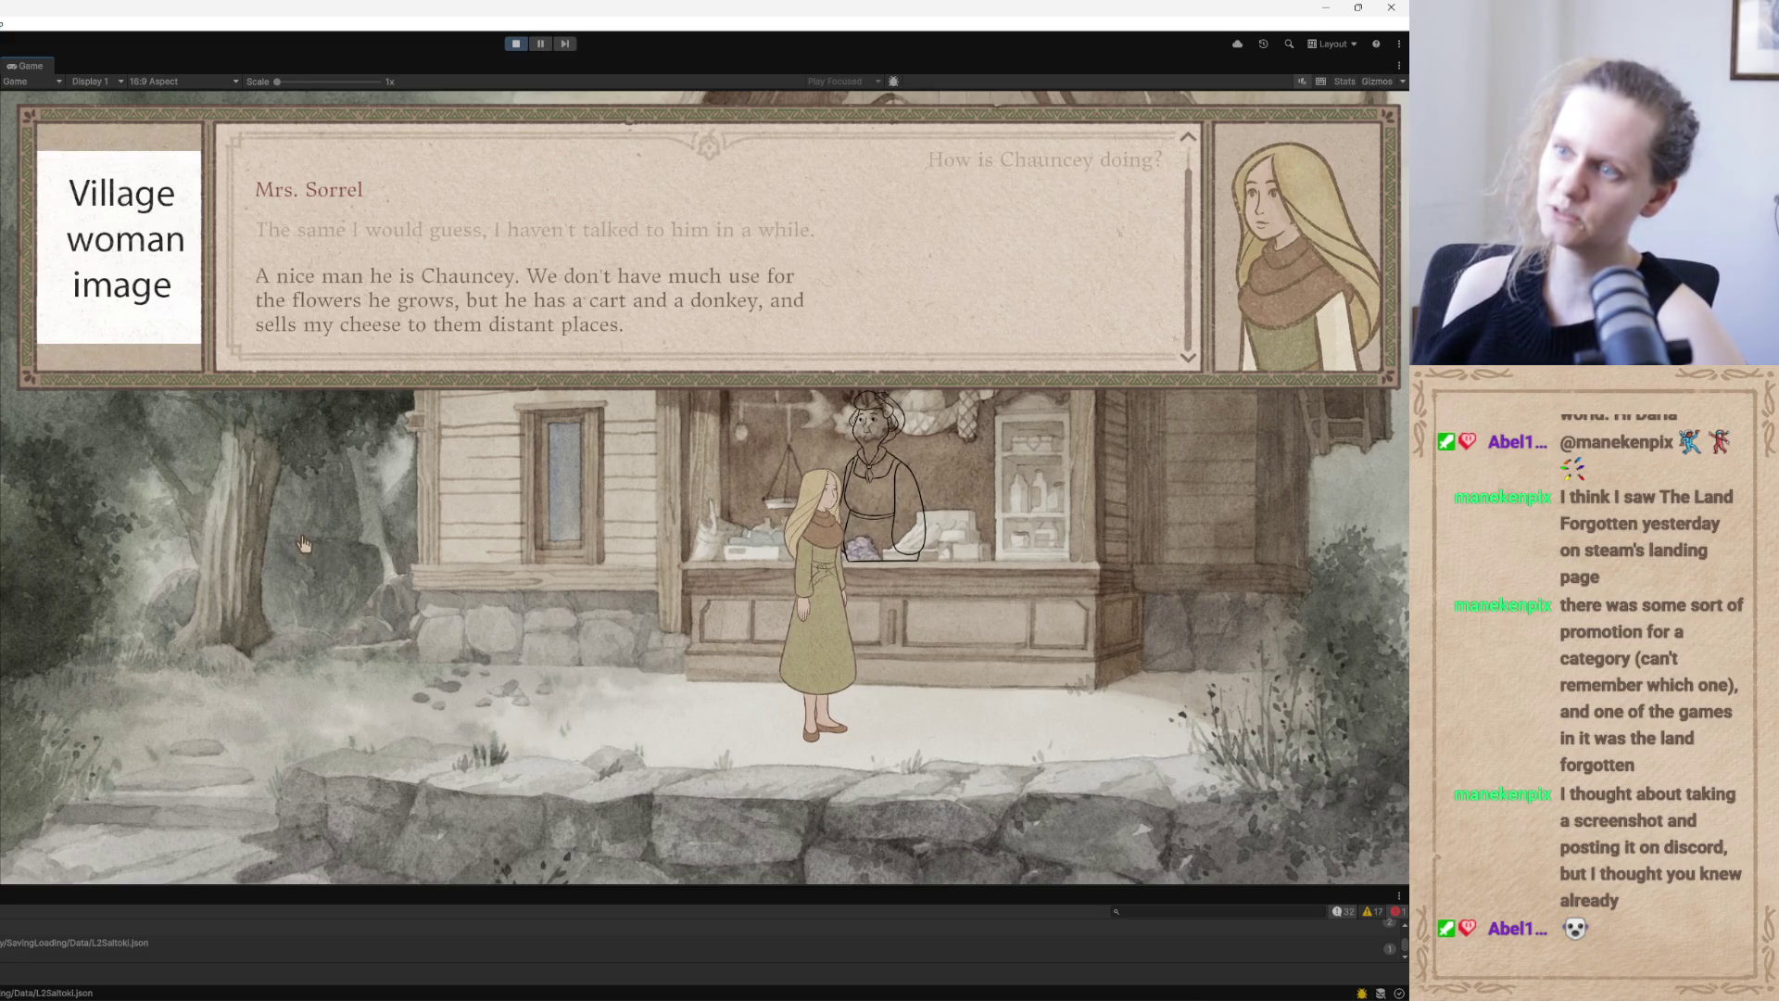
pyautogui.click(286, 549)
pyautogui.scroll(-3, 1355, 633)
pyautogui.scroll(3, 1354, 633)
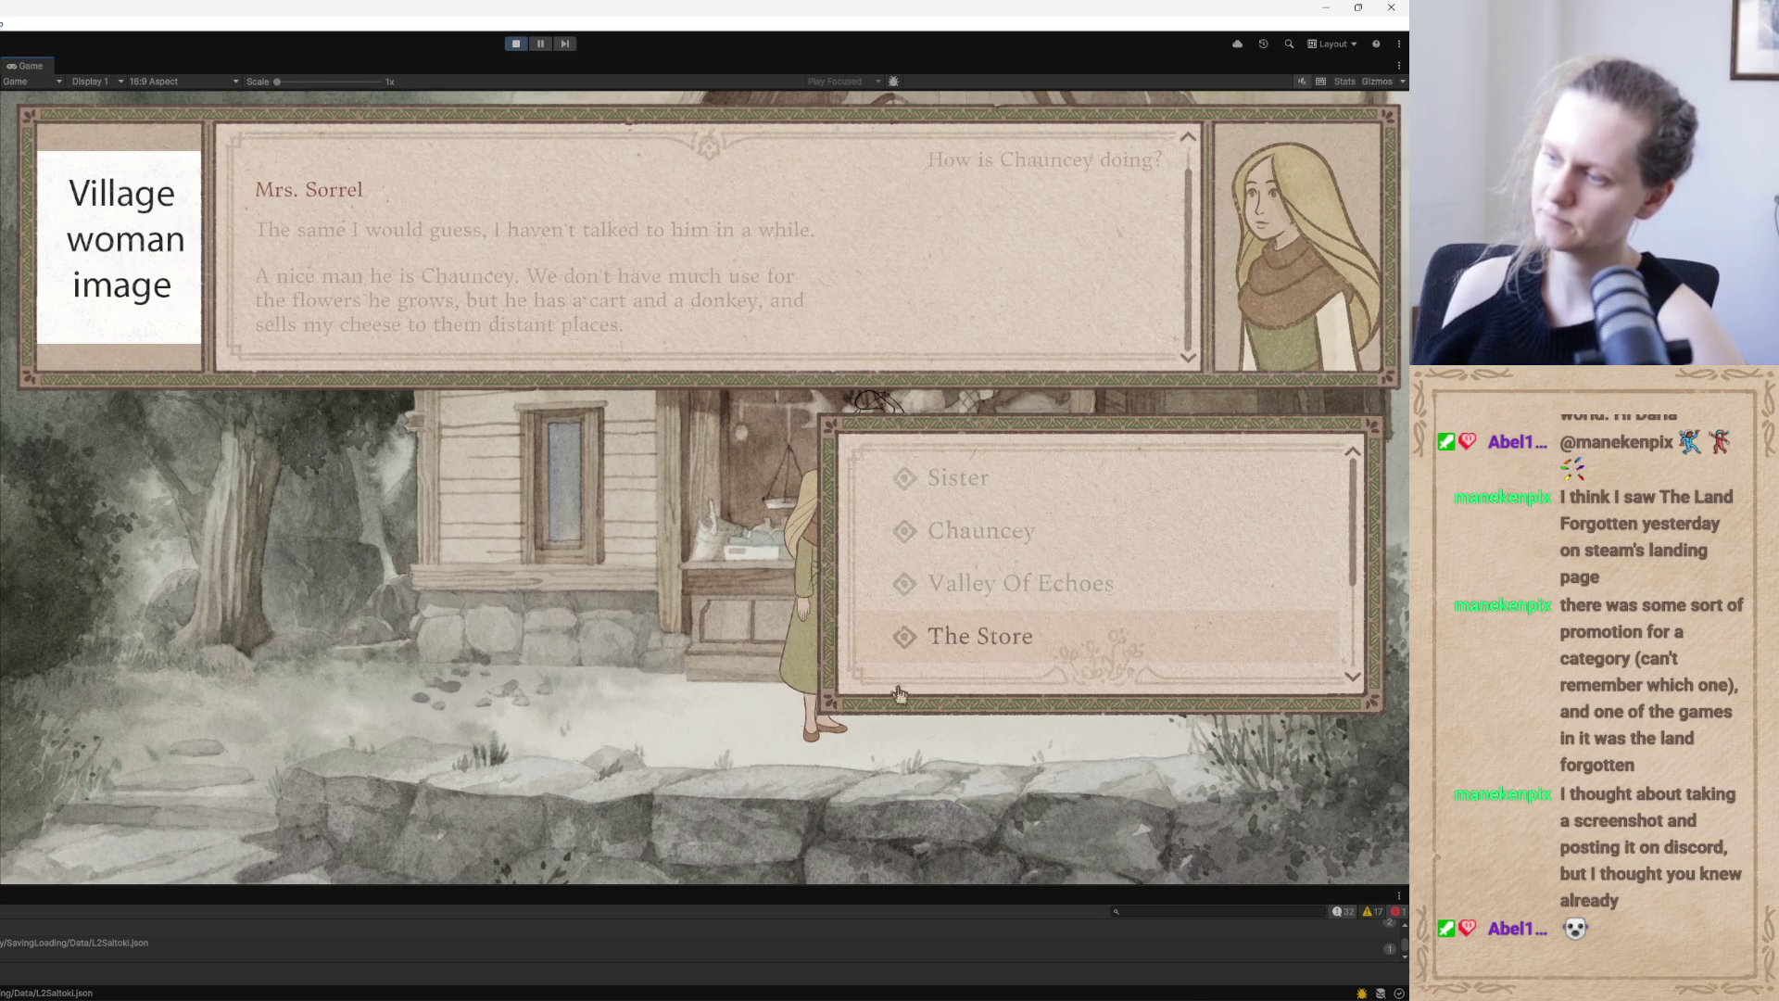
# Search Google Drive for Chauncey.json and open the Level2 VillageWoman dialogue document
pyautogui.moveTo(787, 985)
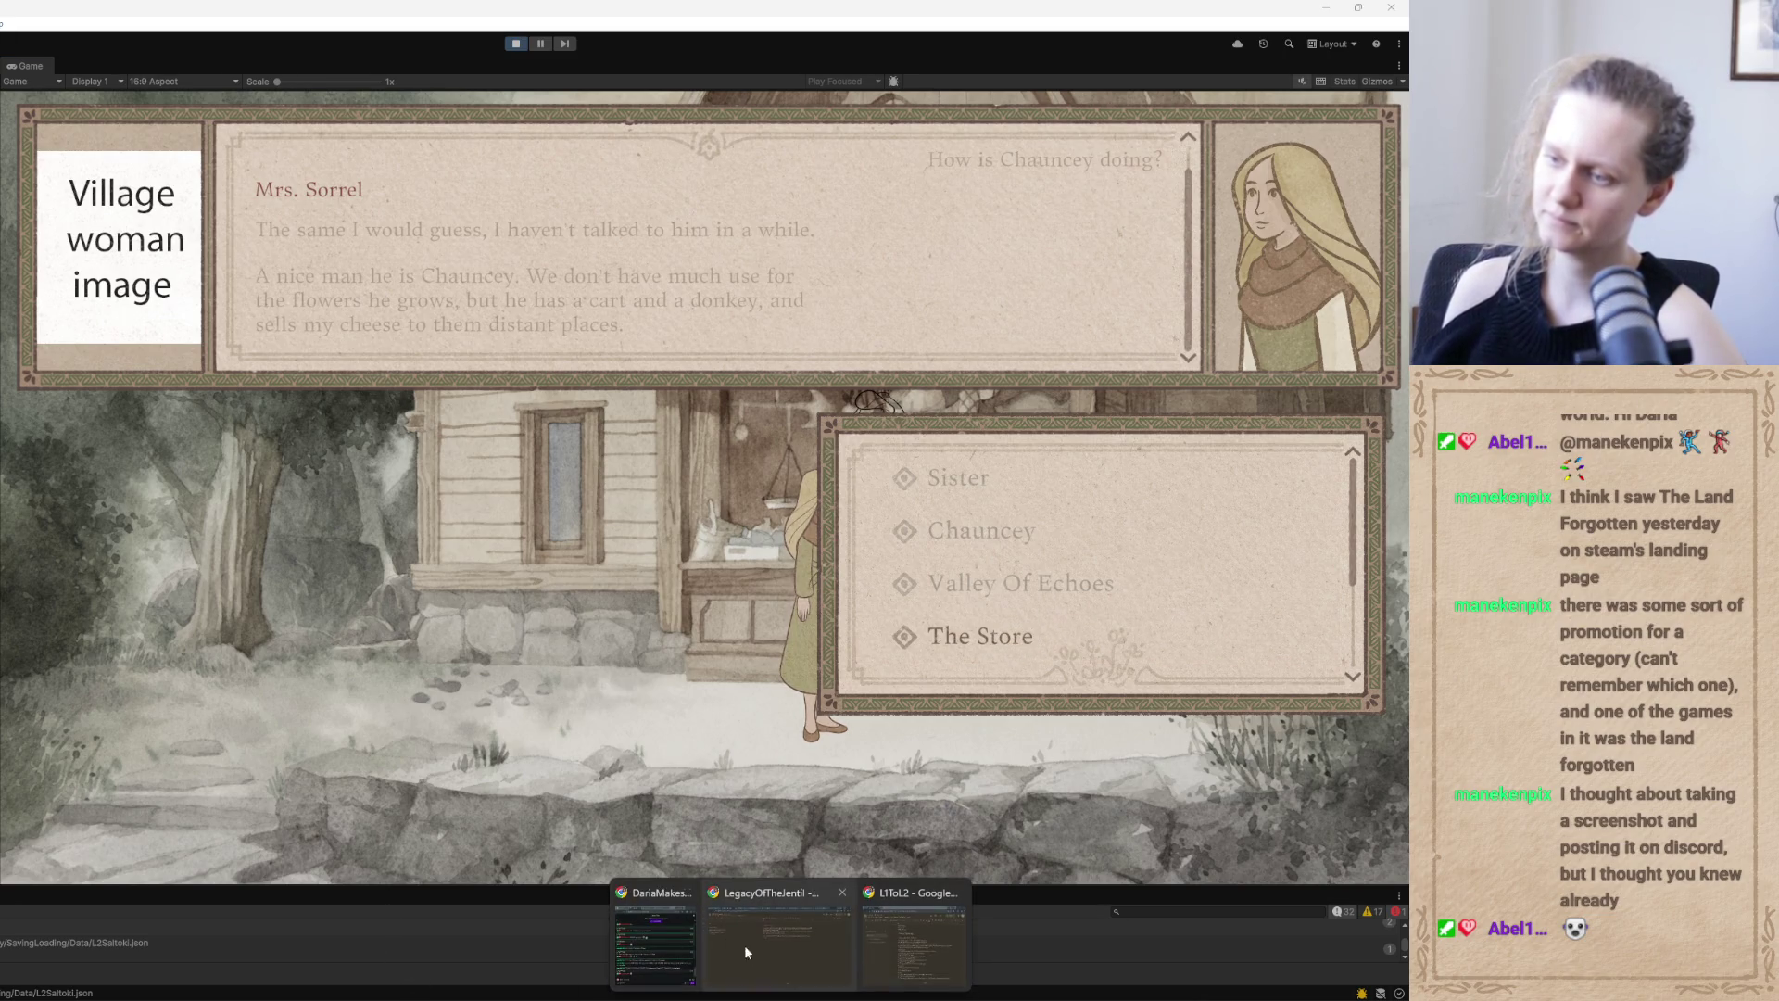
pyautogui.moveTo(744, 964)
pyautogui.click(656, 945)
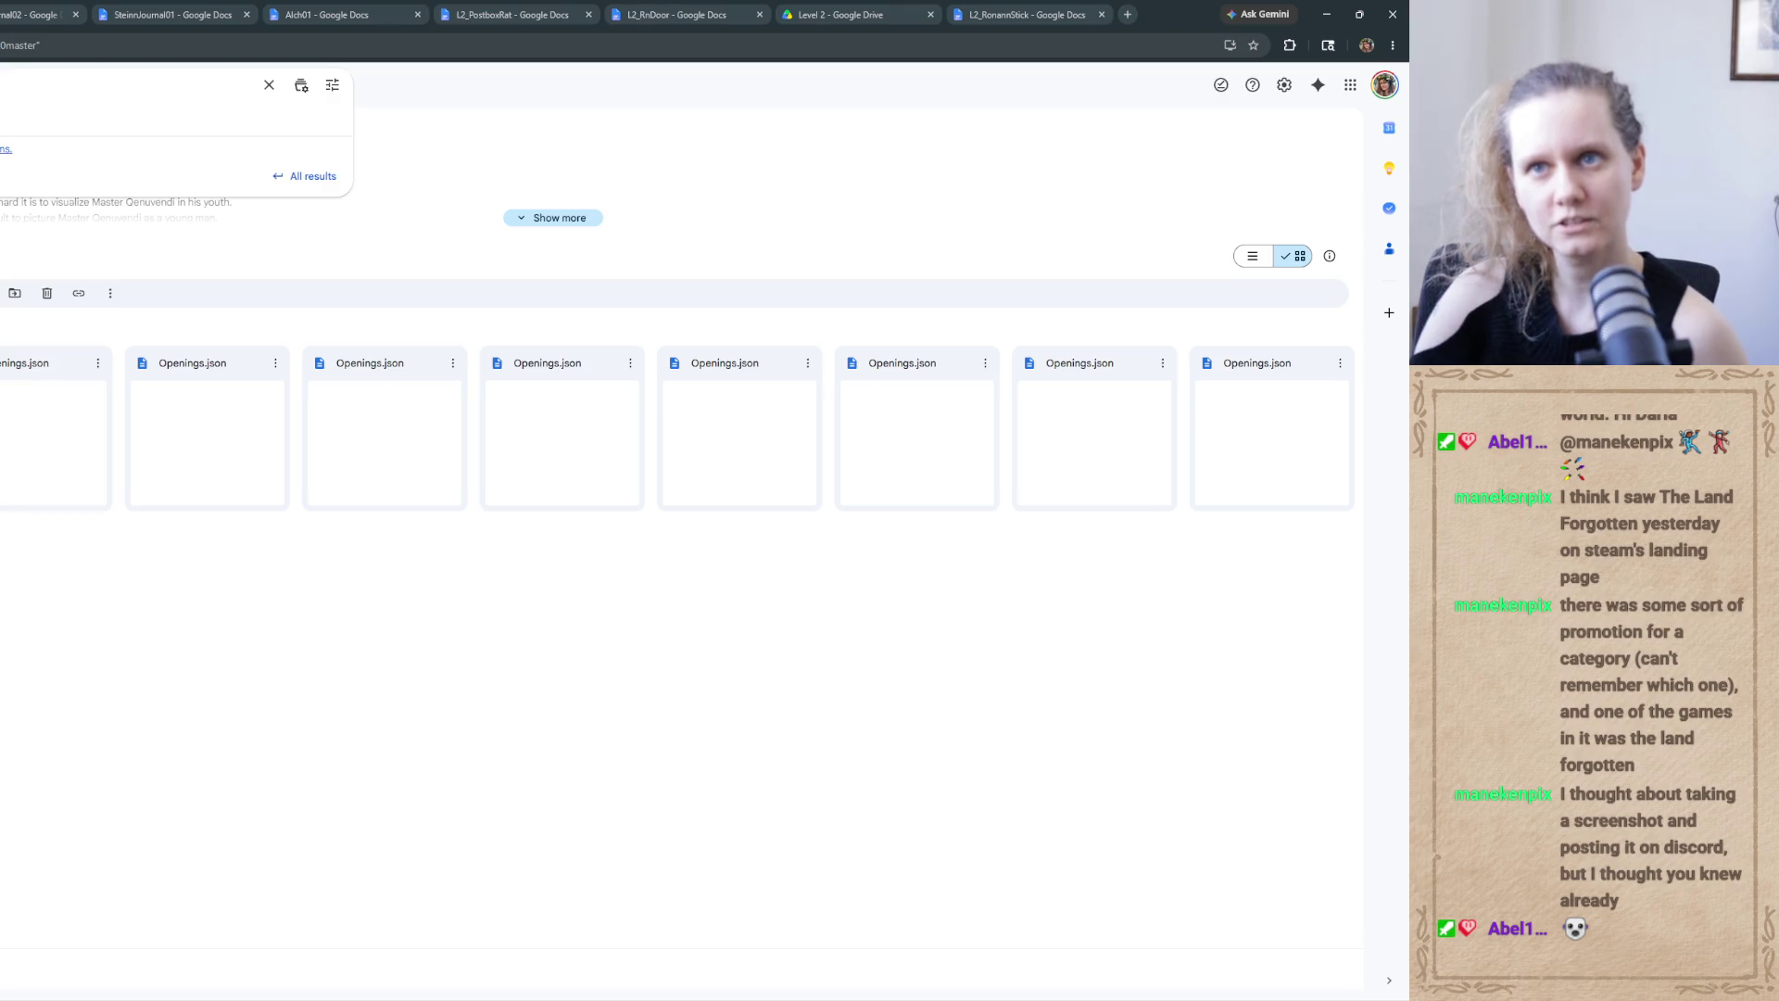
pyautogui.press('Return')
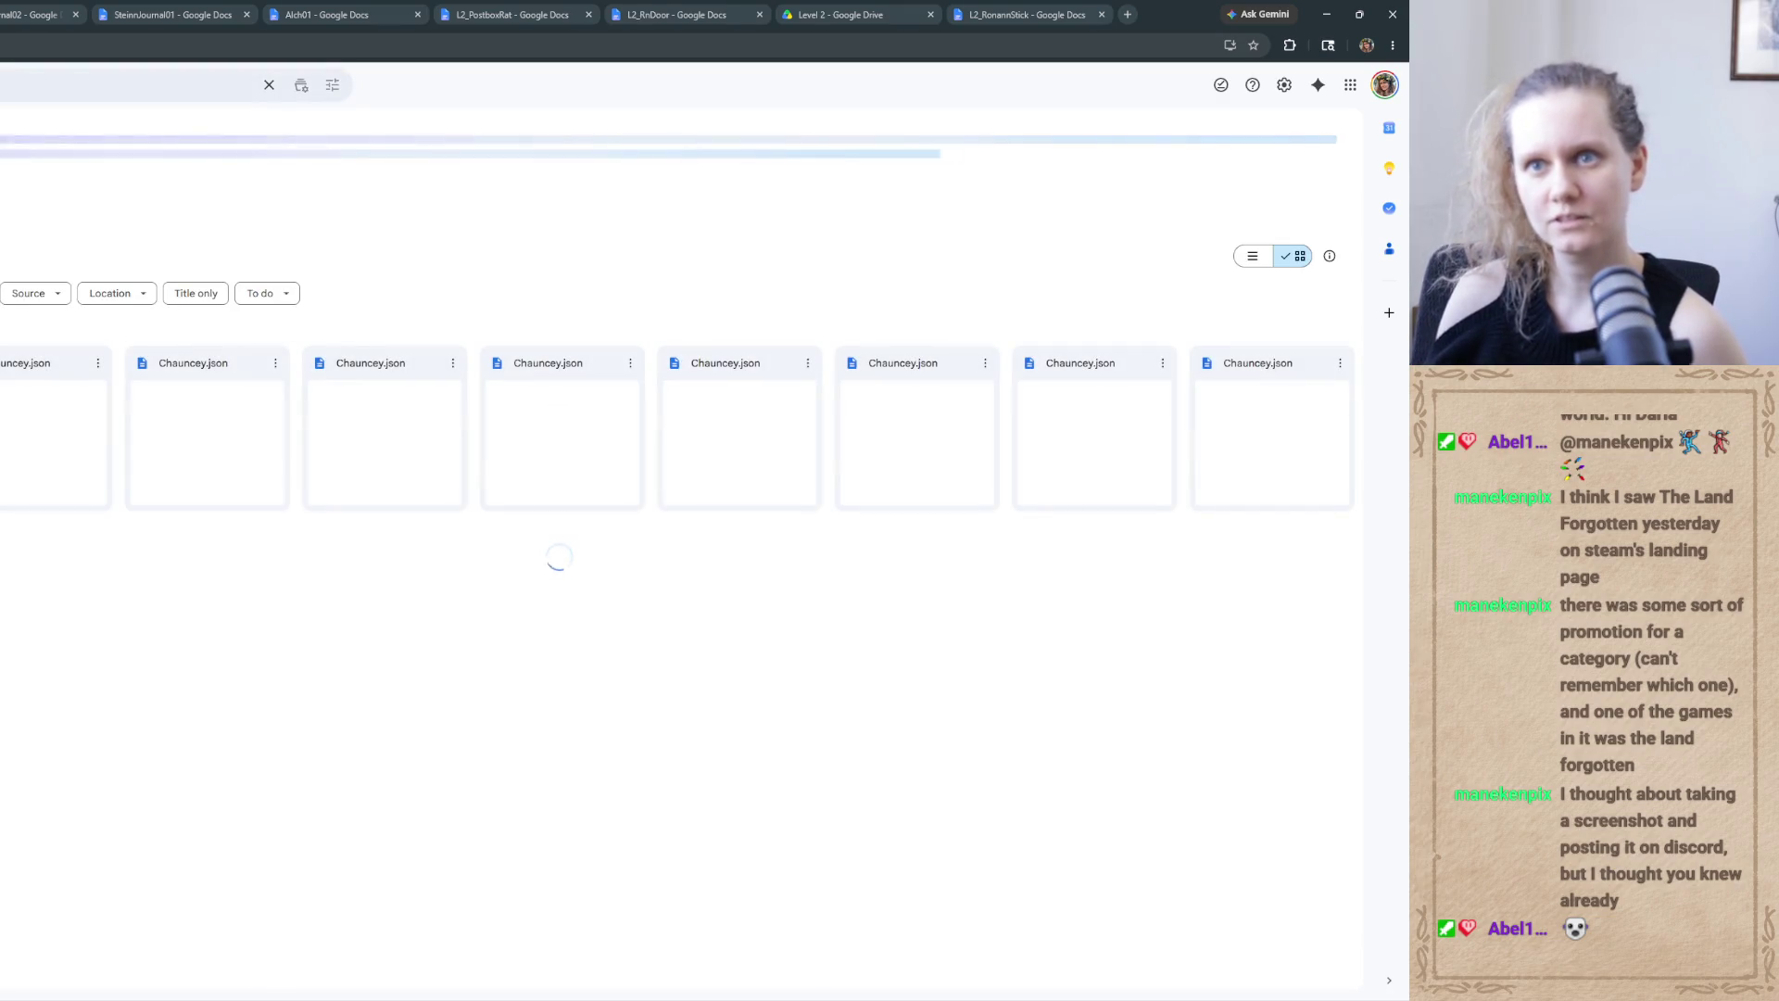
pyautogui.click(28, 14)
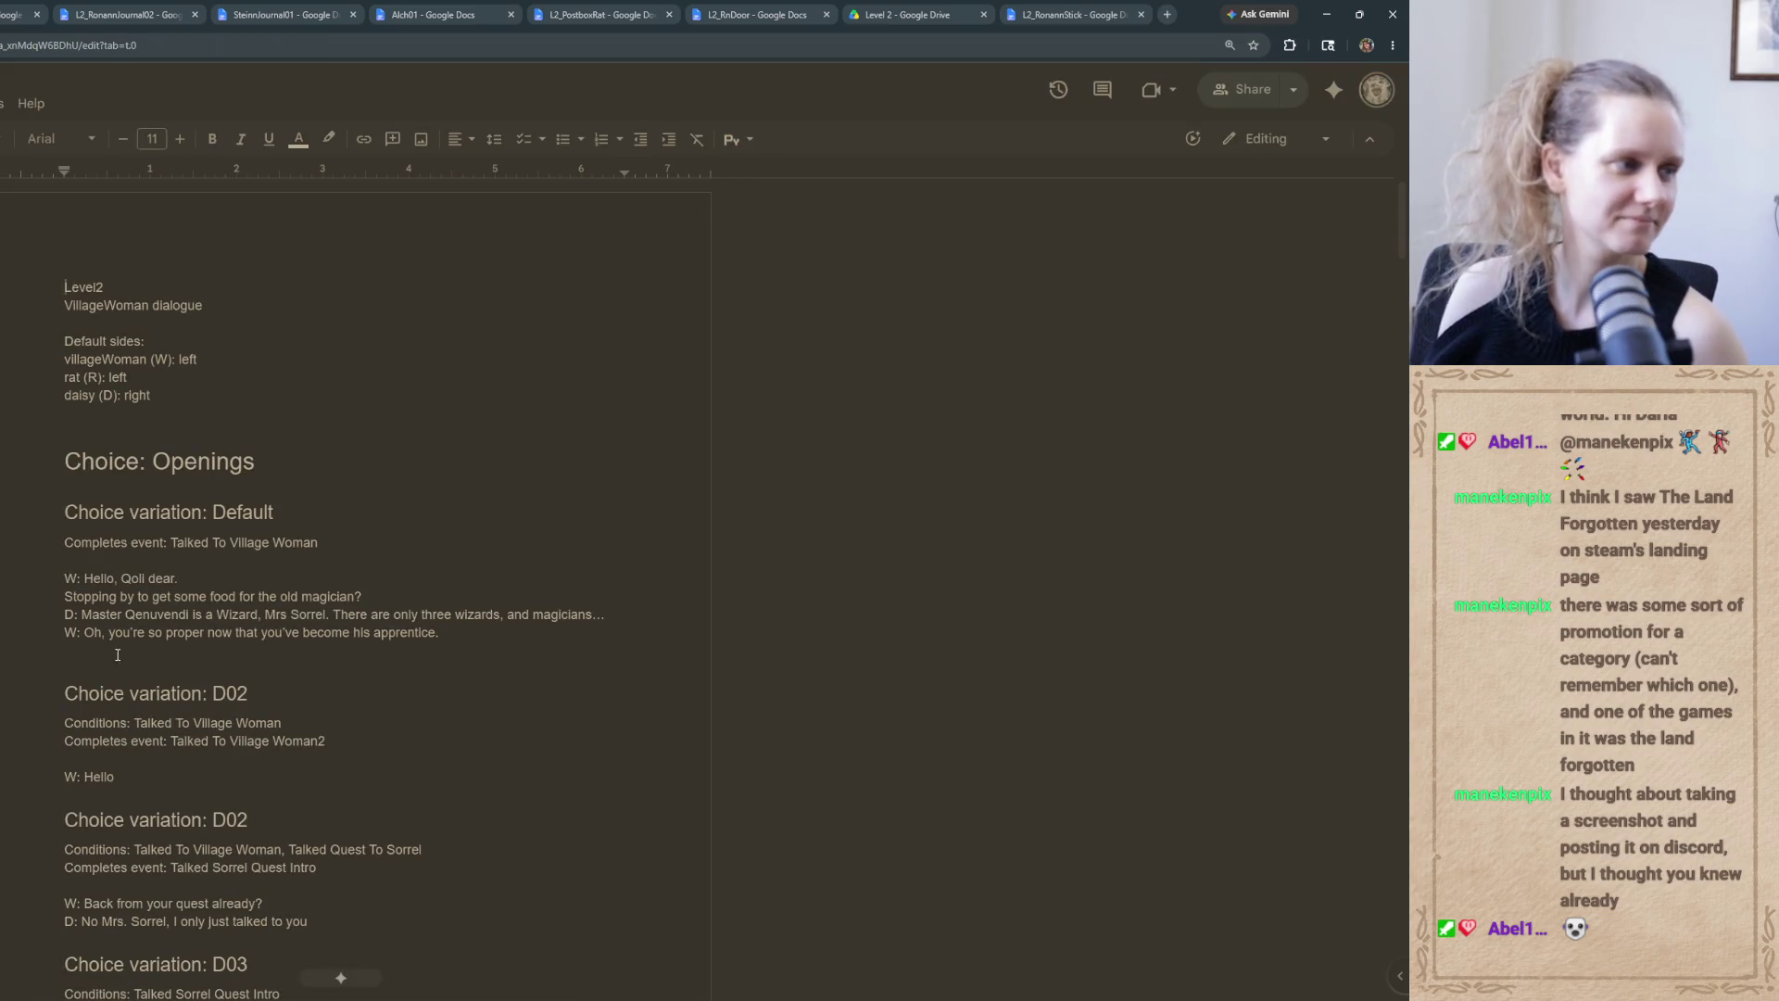
# Find 'and se' and insert 'he' so the line reads 'and he sells my cheese', then return to Unity
pyautogui.click(216, 669)
pyautogui.hotkey('ctrl', 'f')
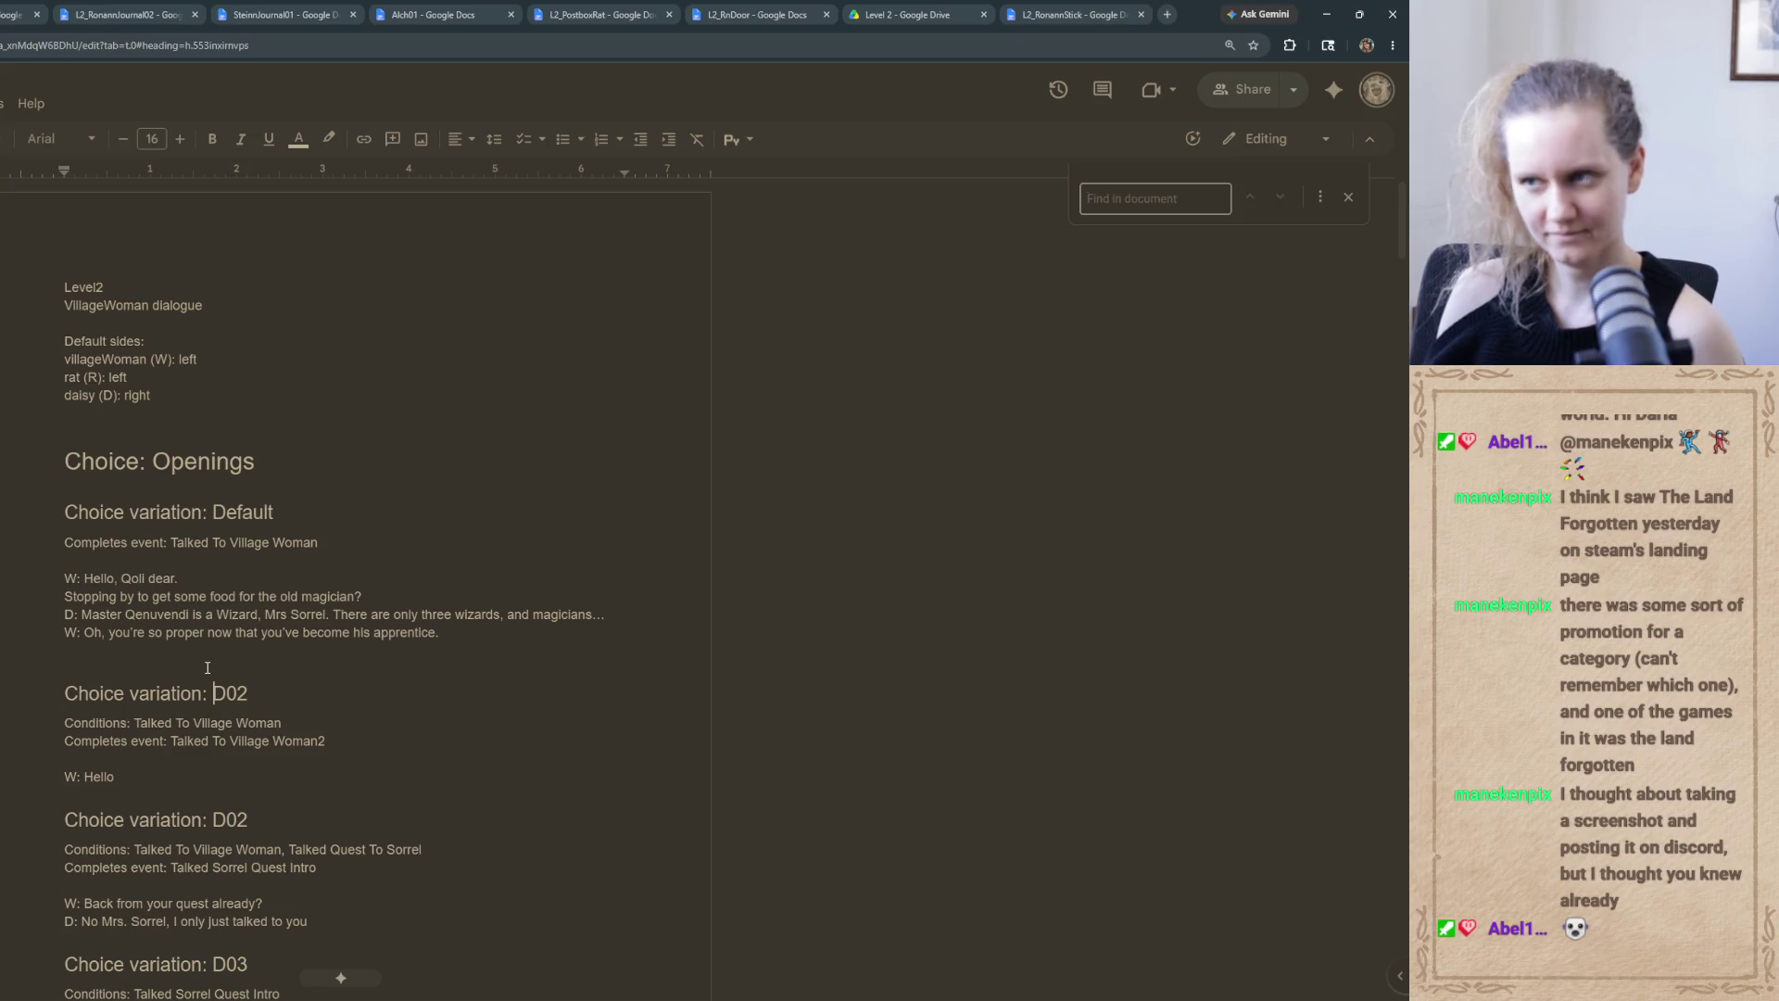
pyautogui.write('an')
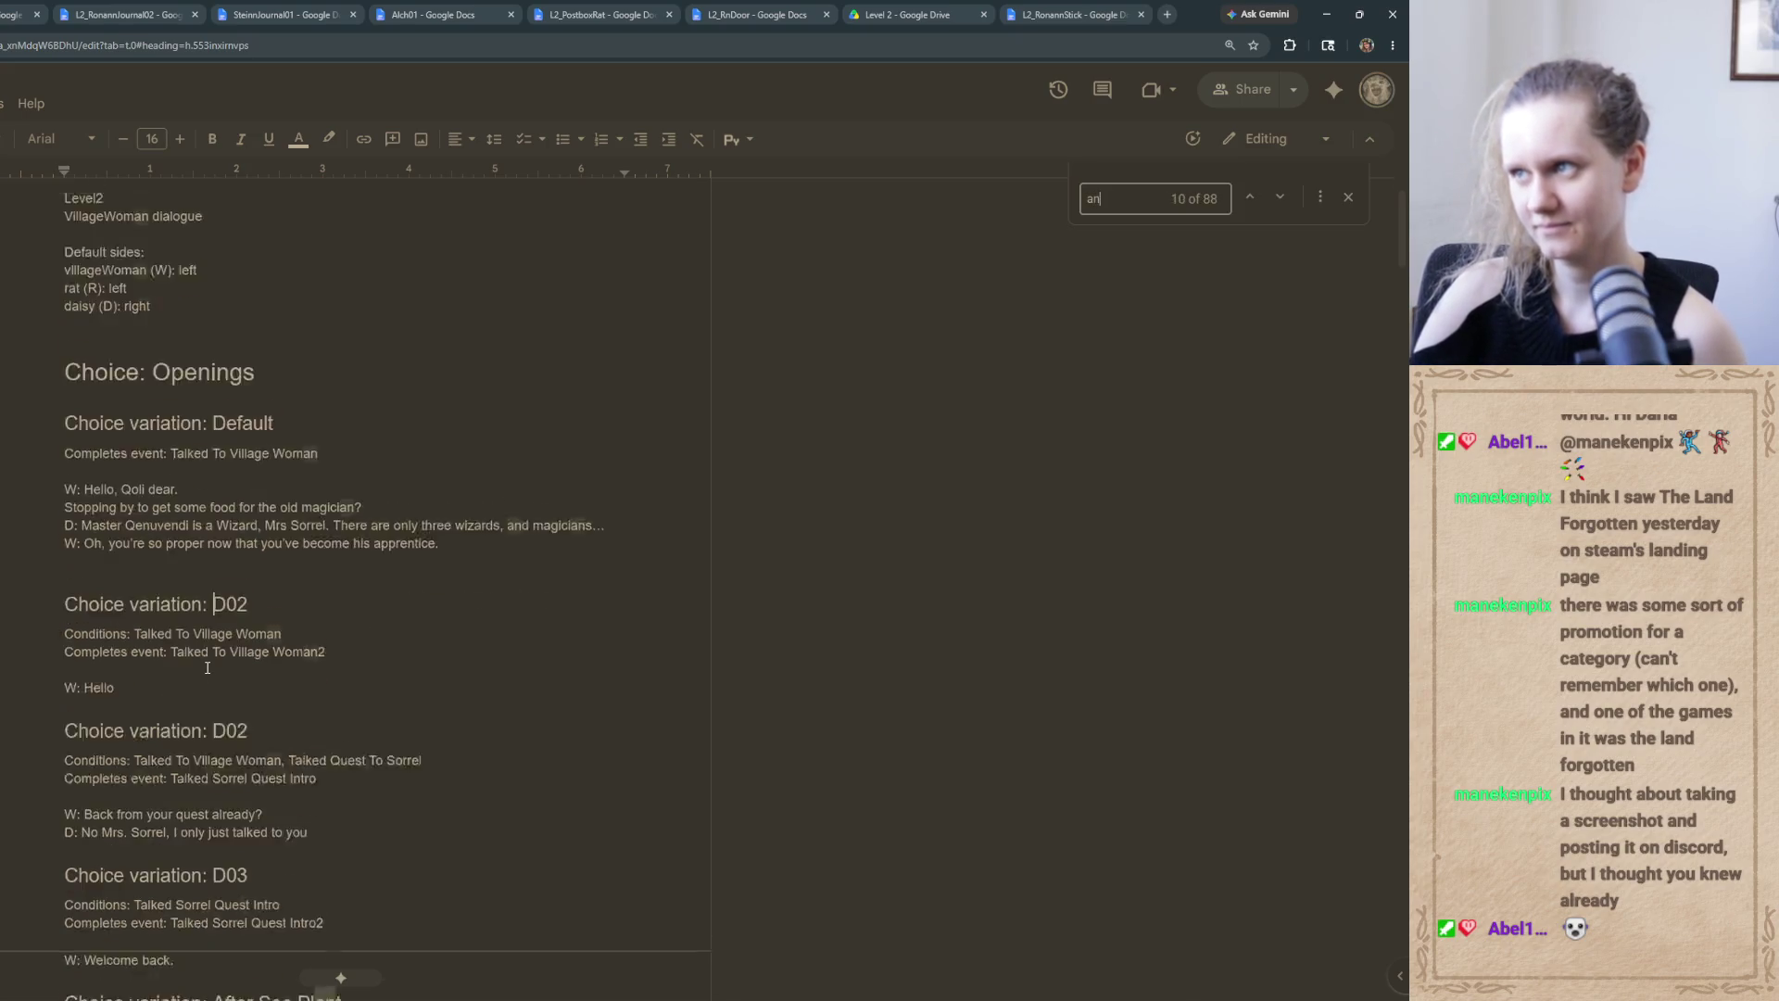
pyautogui.write('d sell')
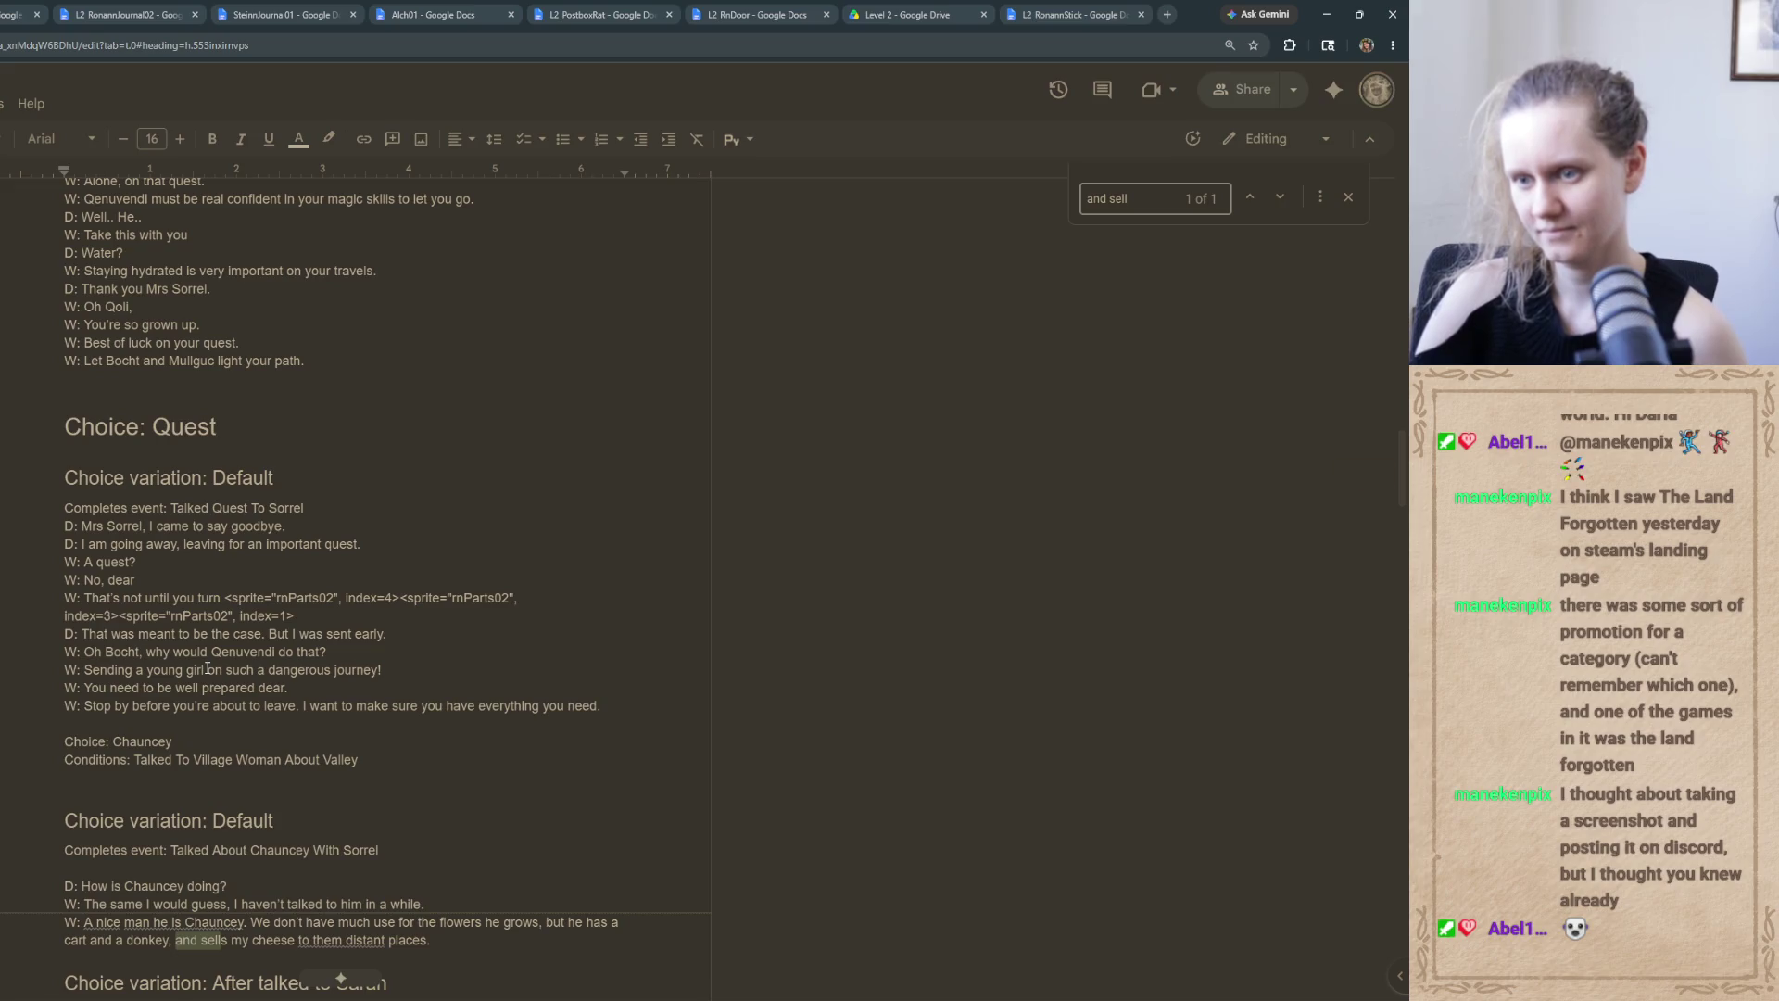
pyautogui.scroll(-3, 307, 714)
pyautogui.click(201, 686)
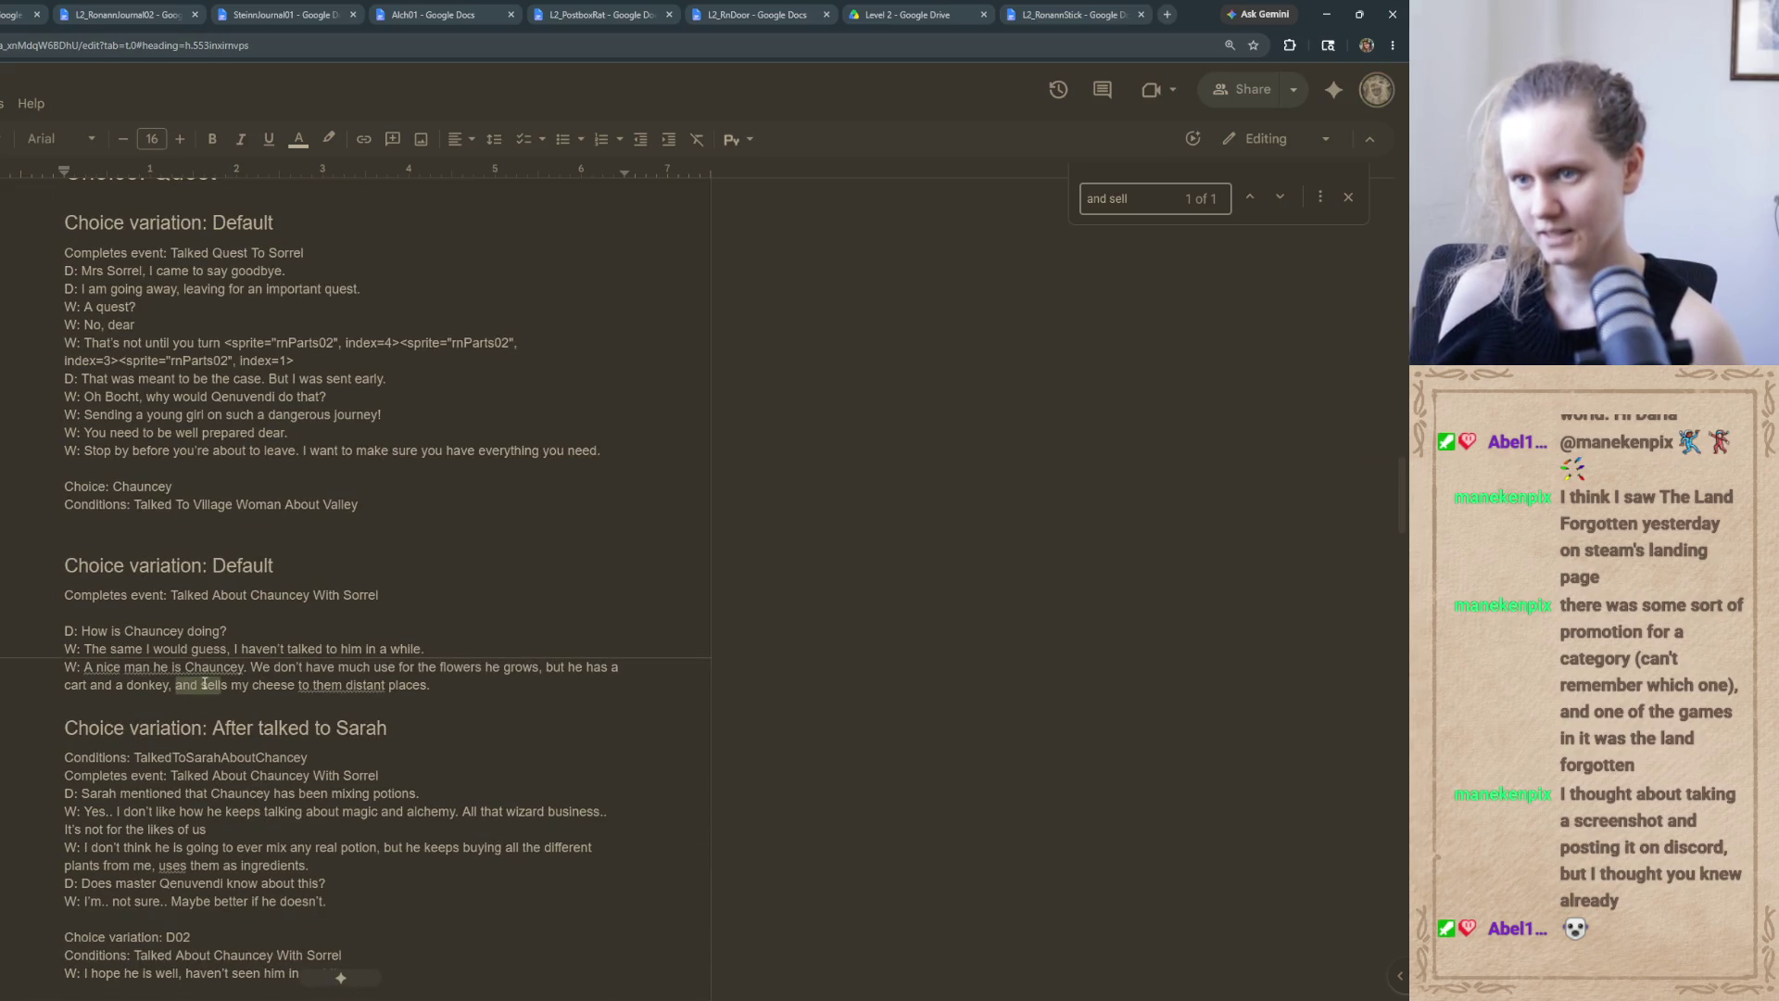
pyautogui.write('he')
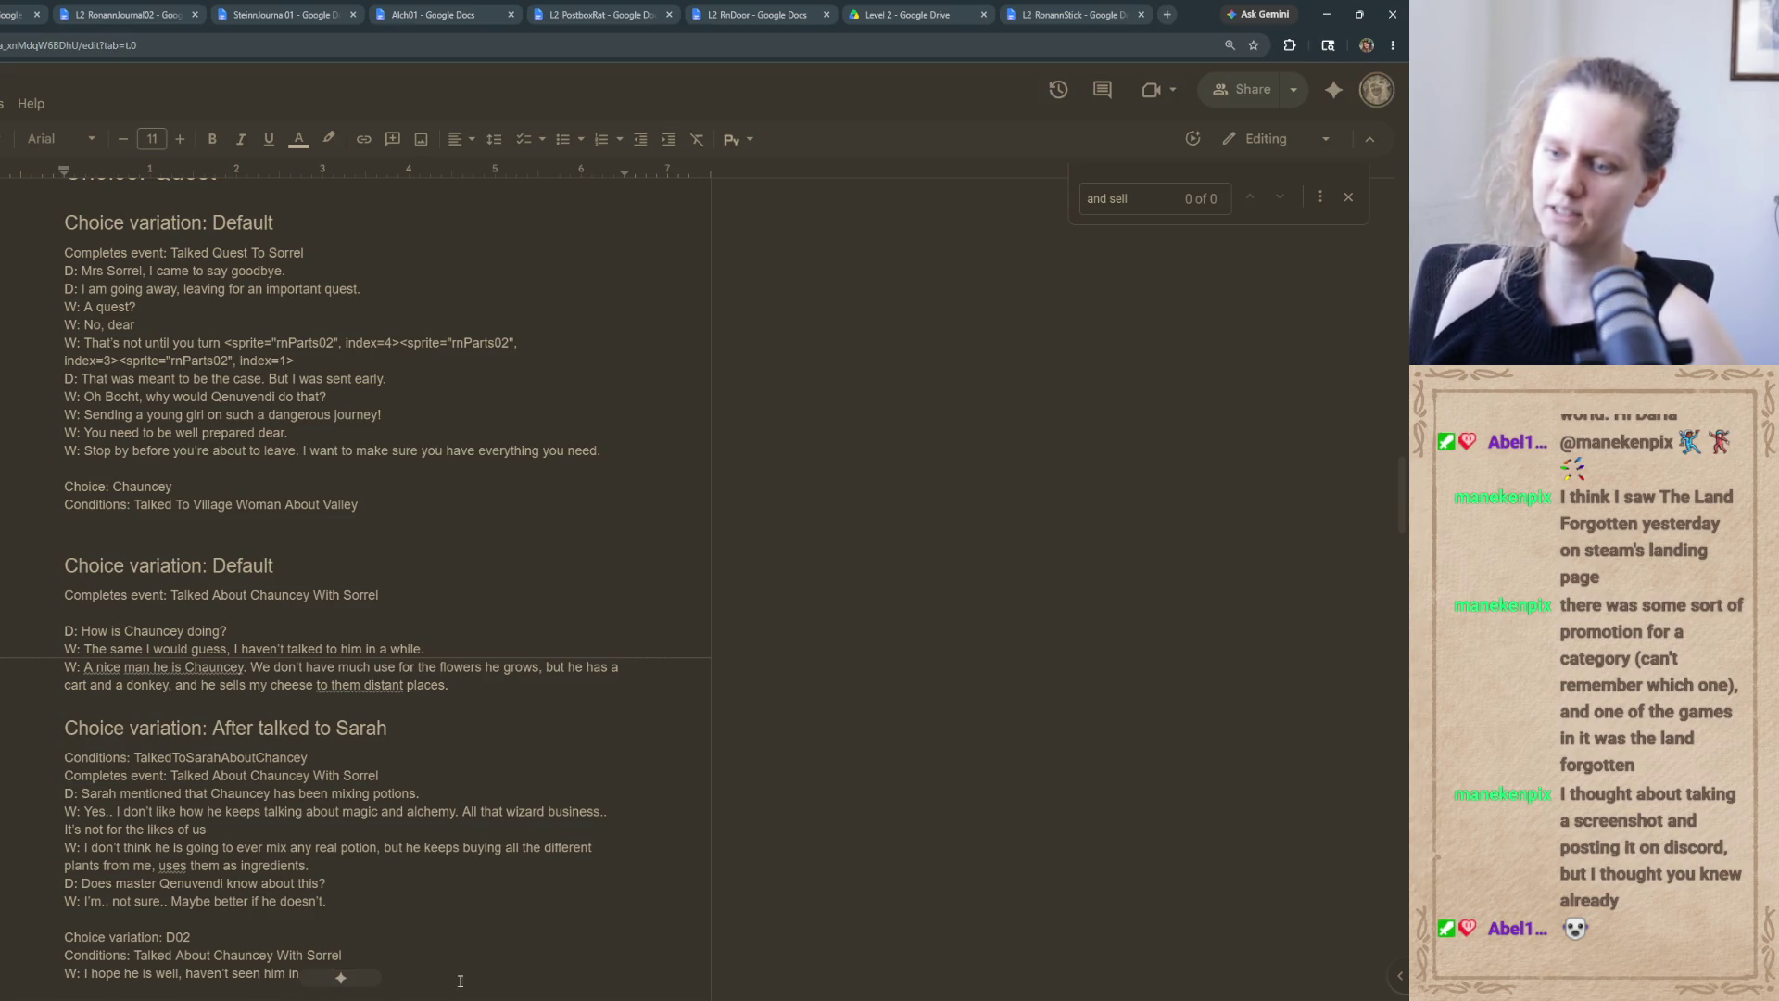
pyautogui.hotkey('alt', 'Tab')
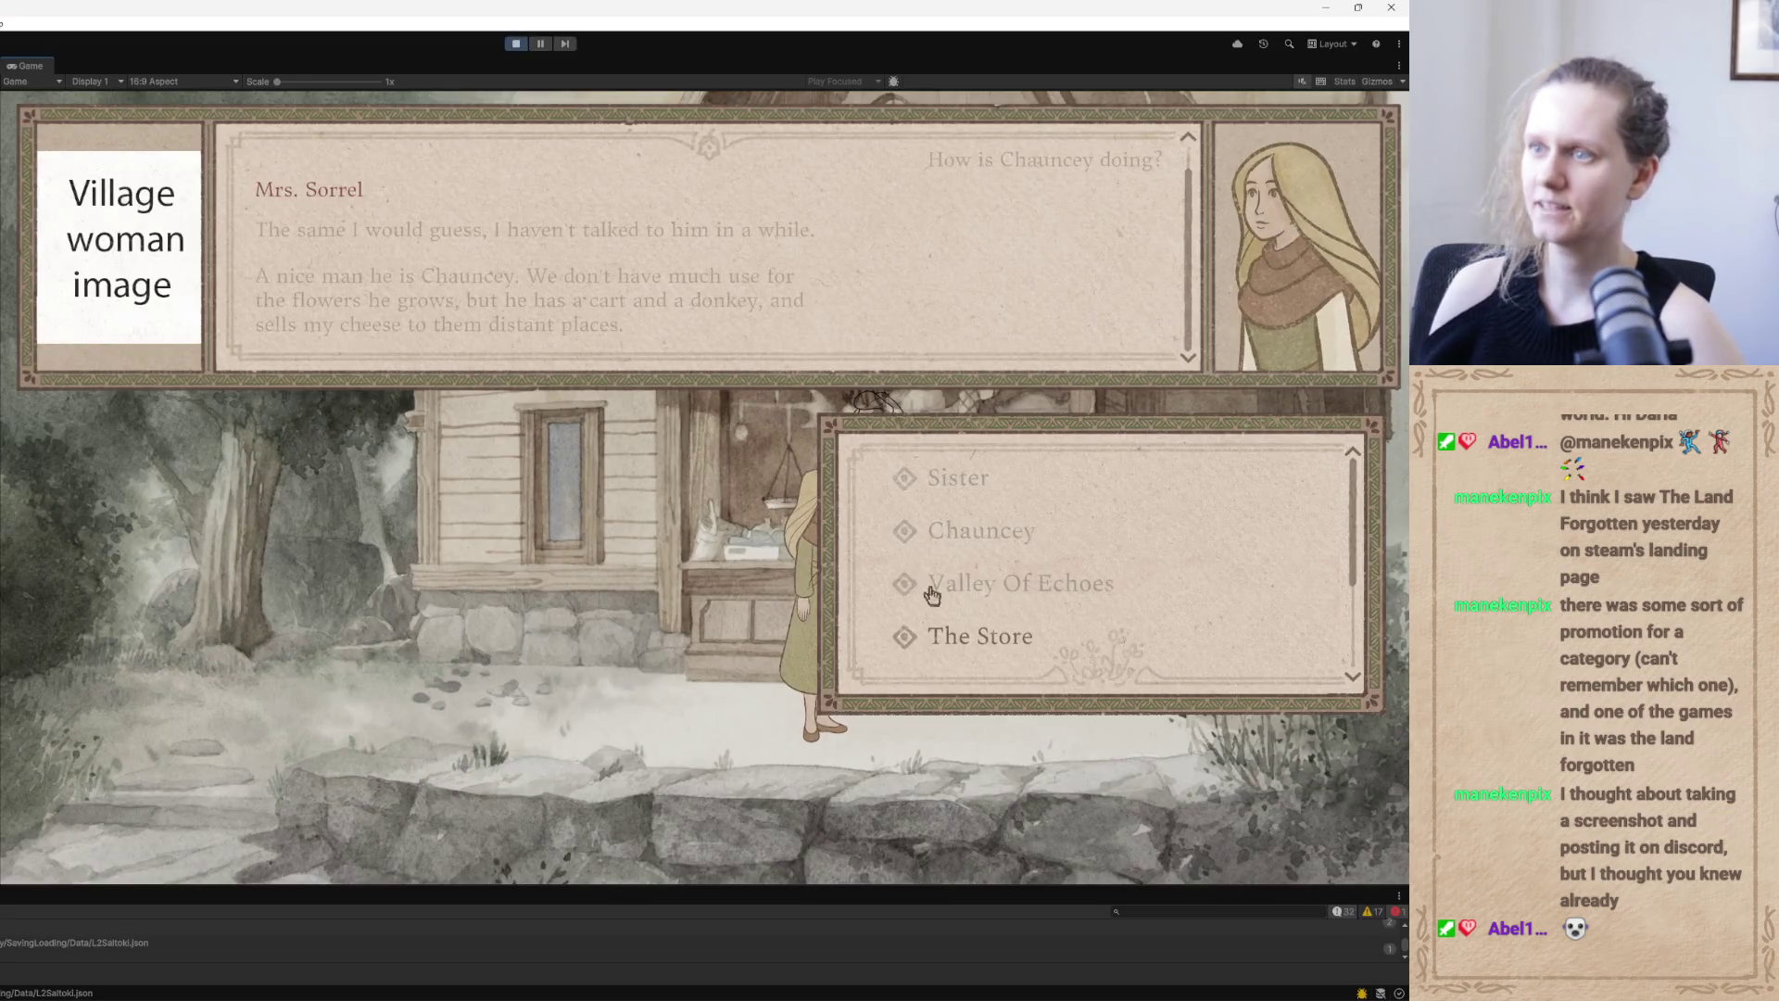
# Ask Mrs. Sorrel about The Store, then choose the Sign topic from the choice list
pyautogui.moveTo(1349, 542)
pyautogui.mouseDown()
pyautogui.moveTo(1353, 634)
pyautogui.moveTo(1359, 580)
pyautogui.mouseUp()
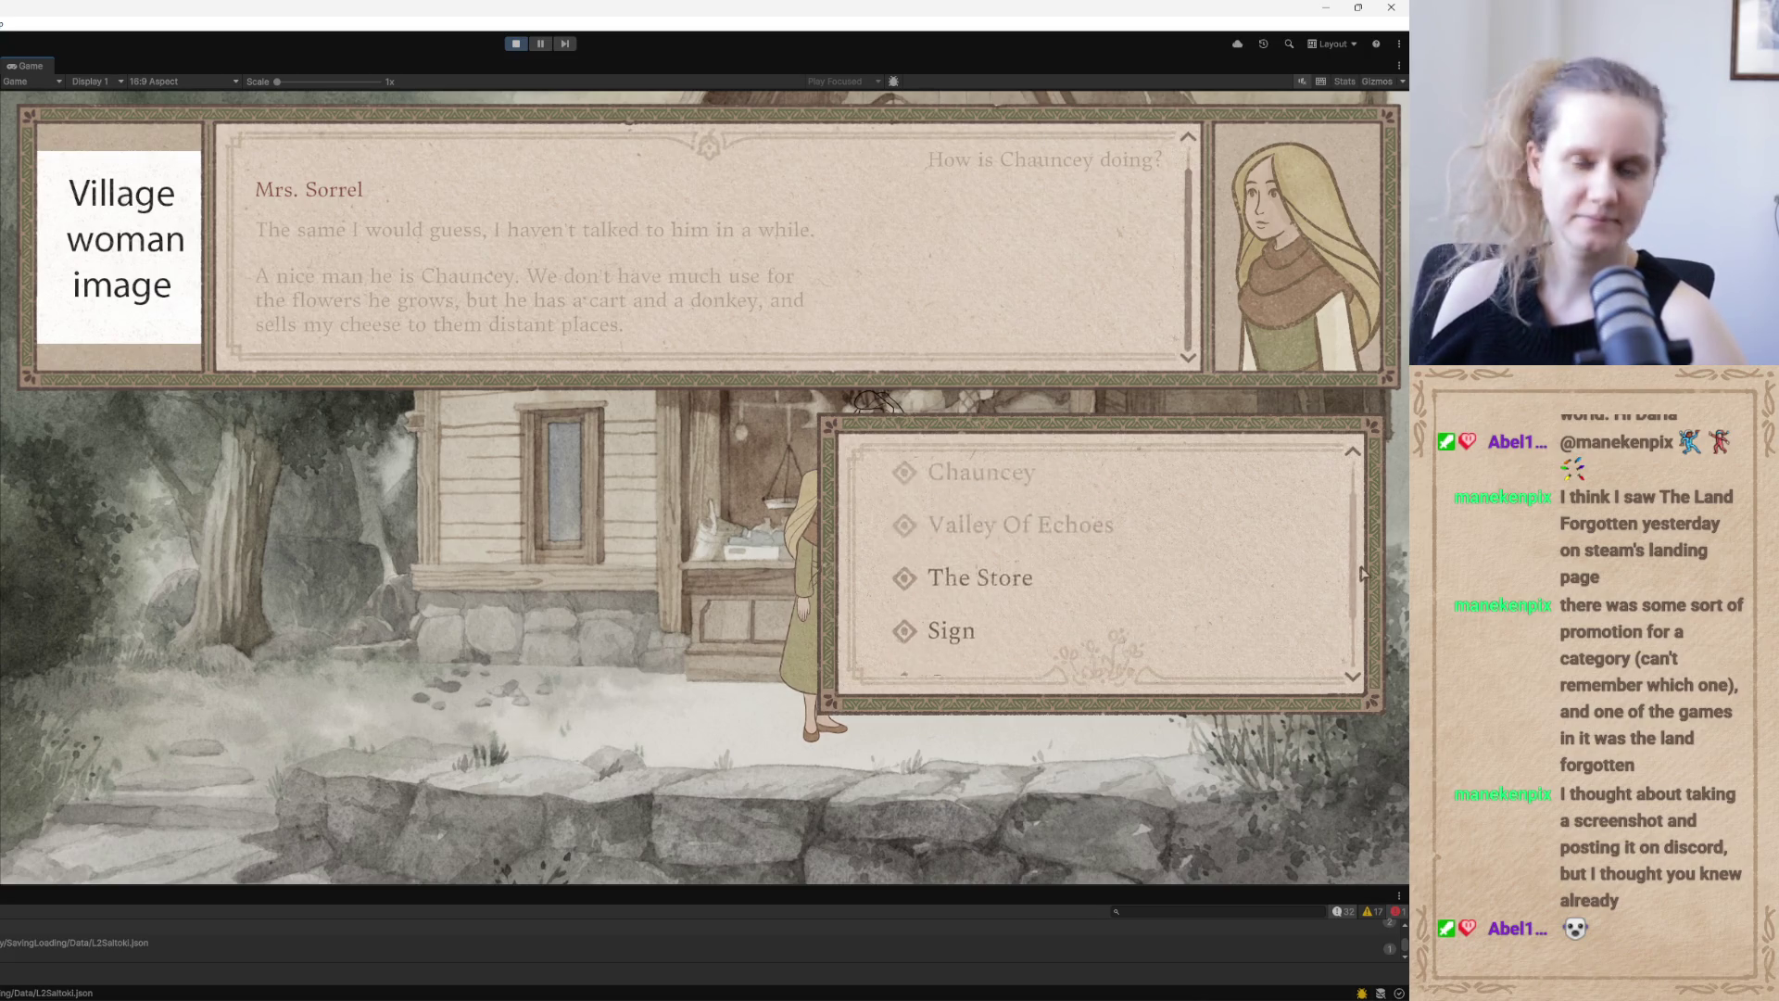
pyautogui.click(1013, 576)
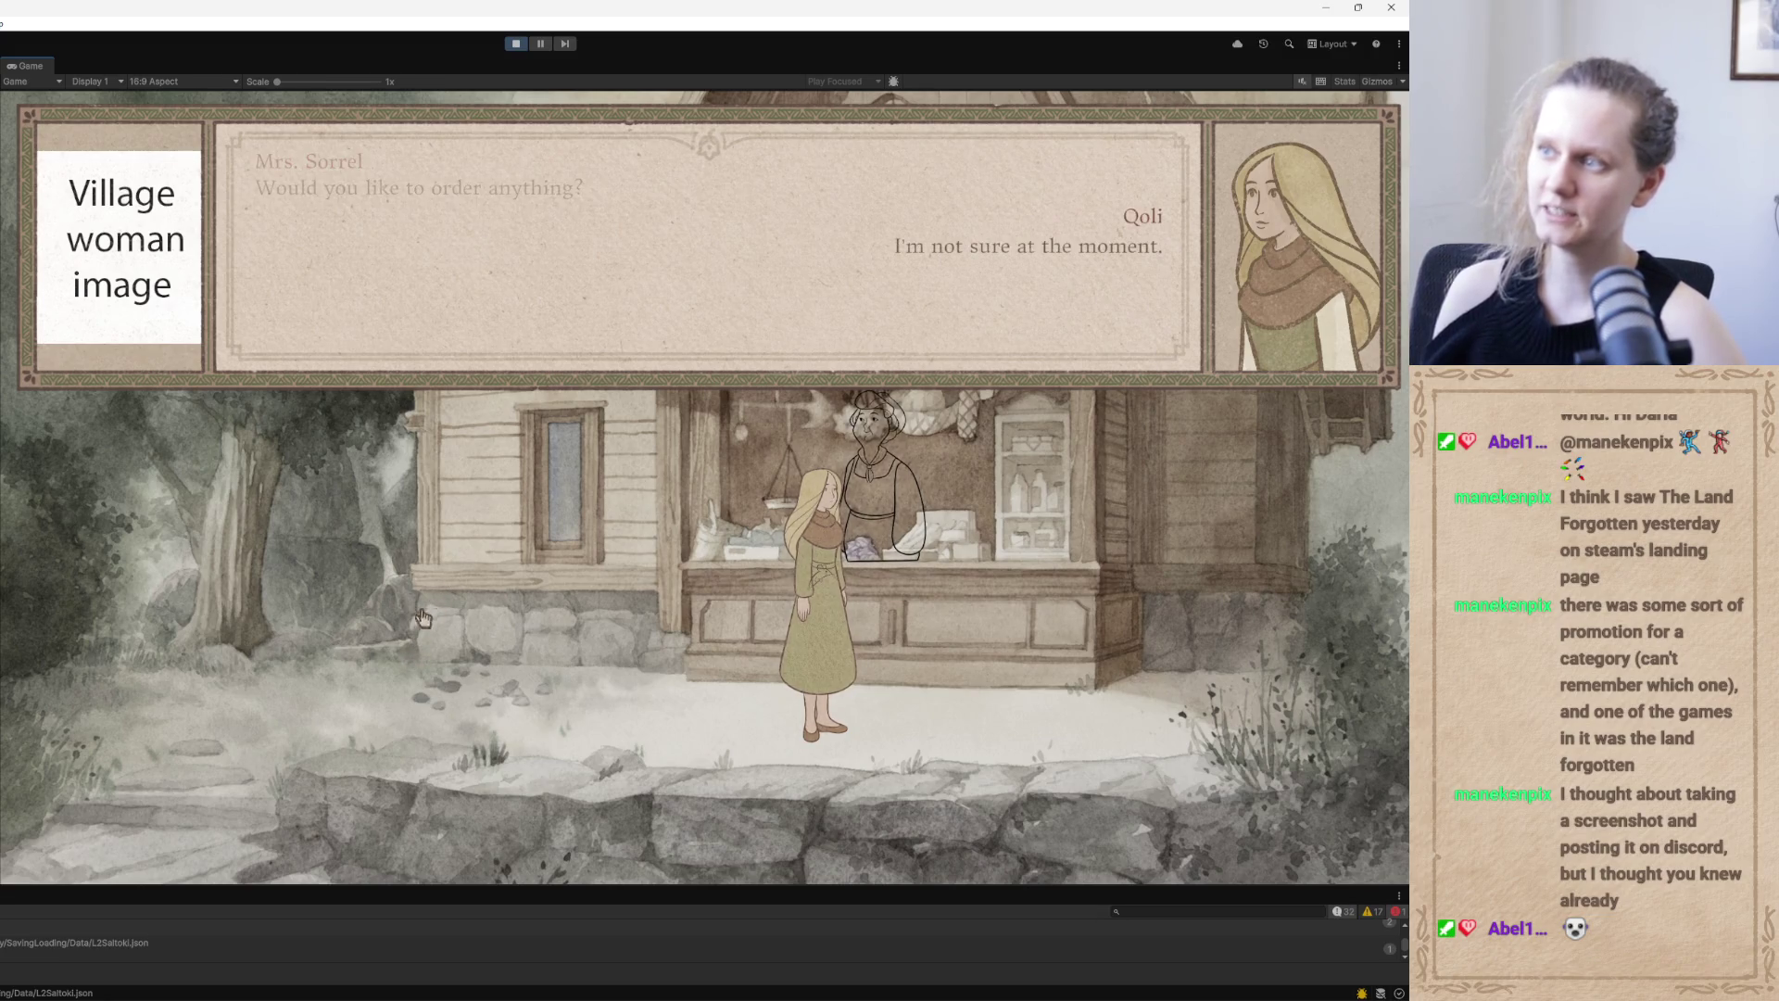
pyautogui.moveTo(1352, 565); pyautogui.dragTo(1350, 665)
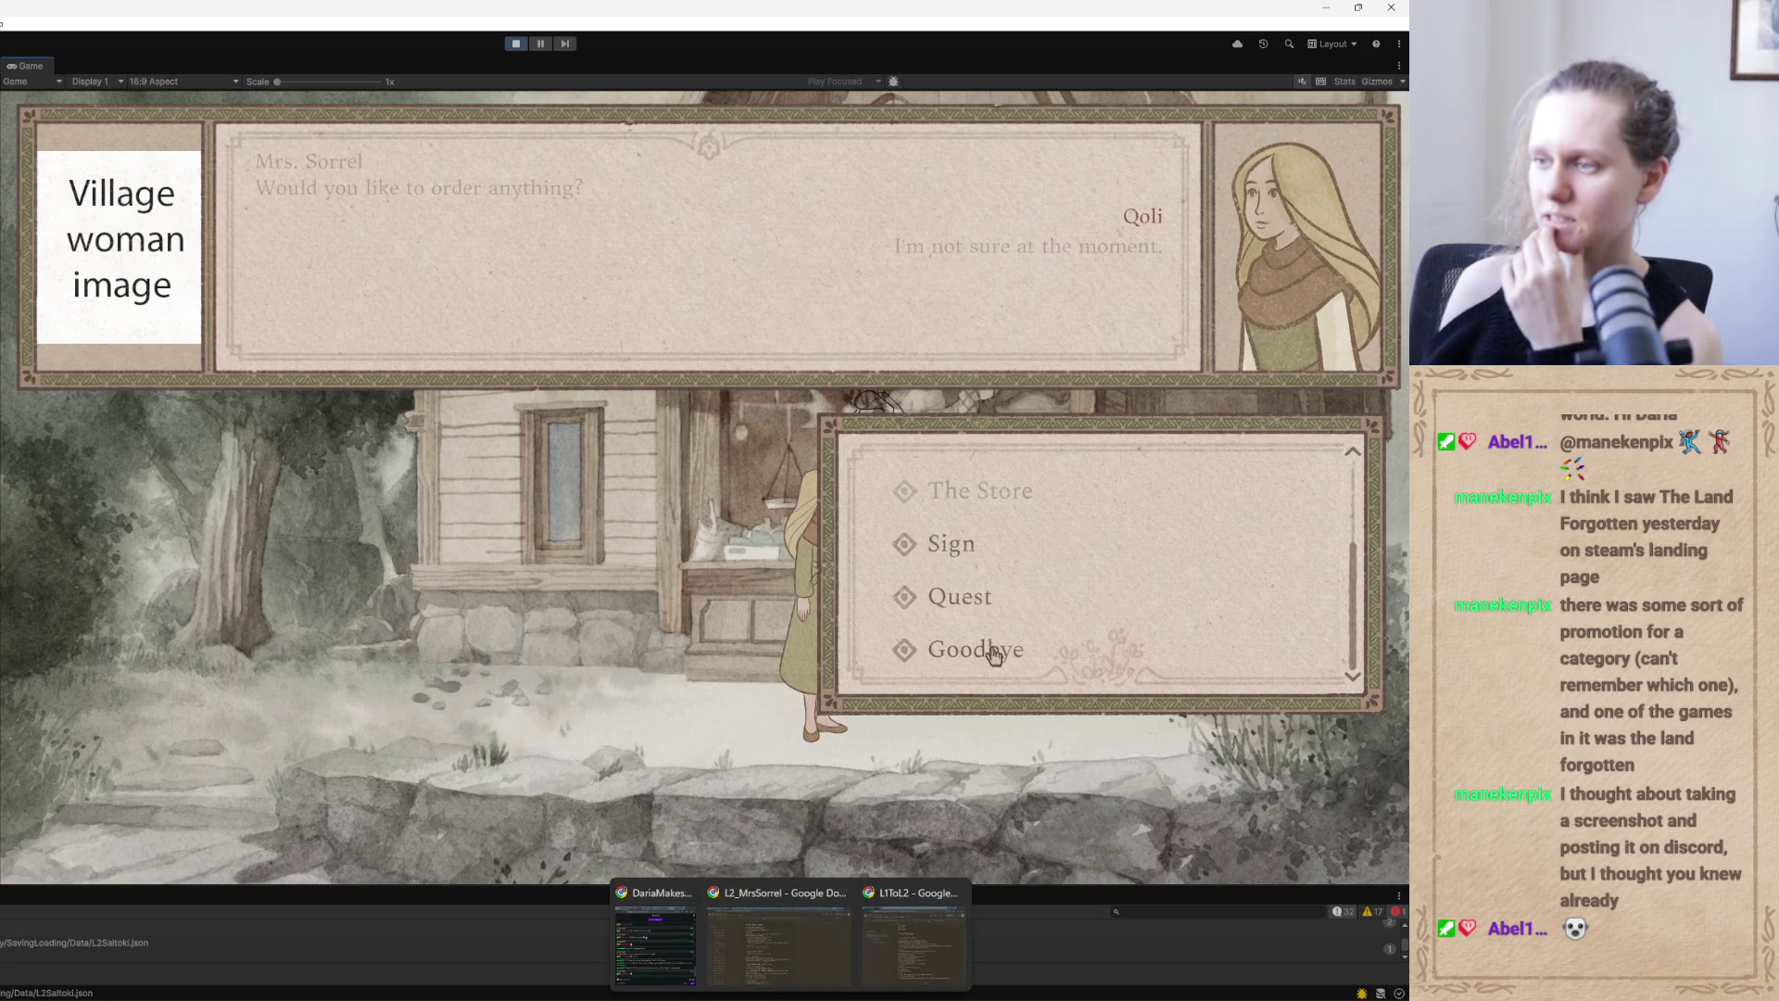
pyautogui.click(1022, 549)
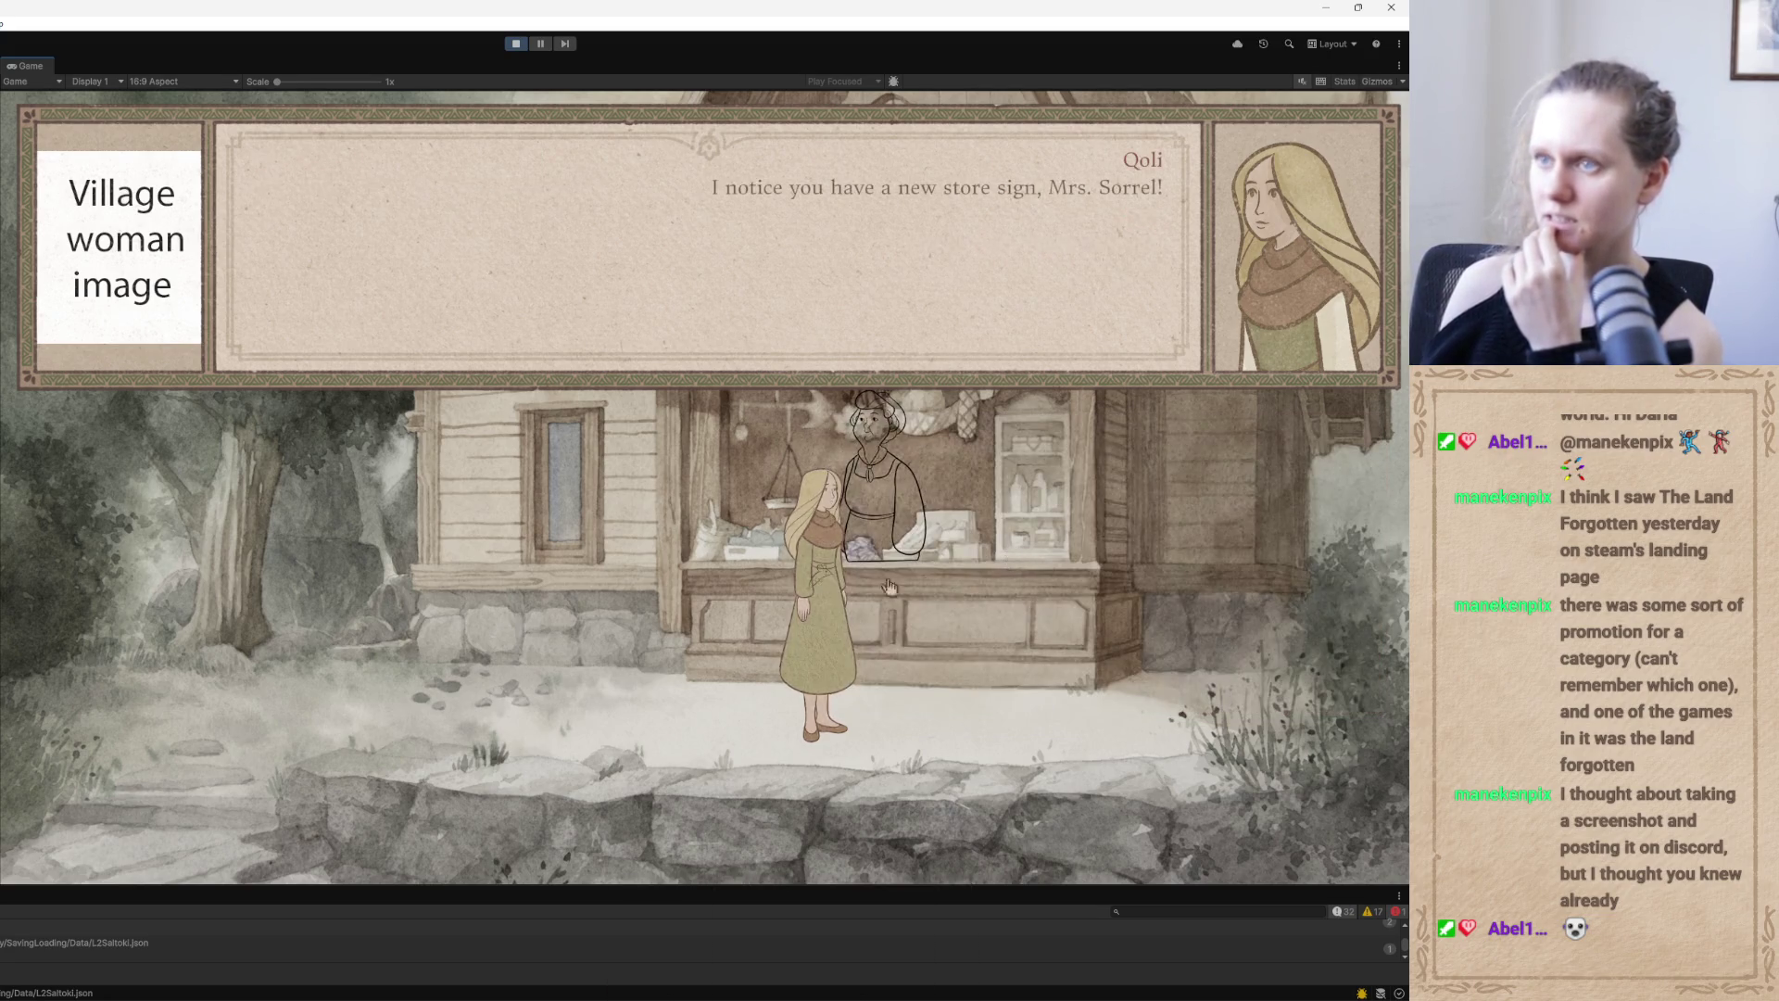
# Read through Mrs. Sorrel's explanation that her sign is in the Old Tongue, unlocking Old Language
pyautogui.click(534, 563)
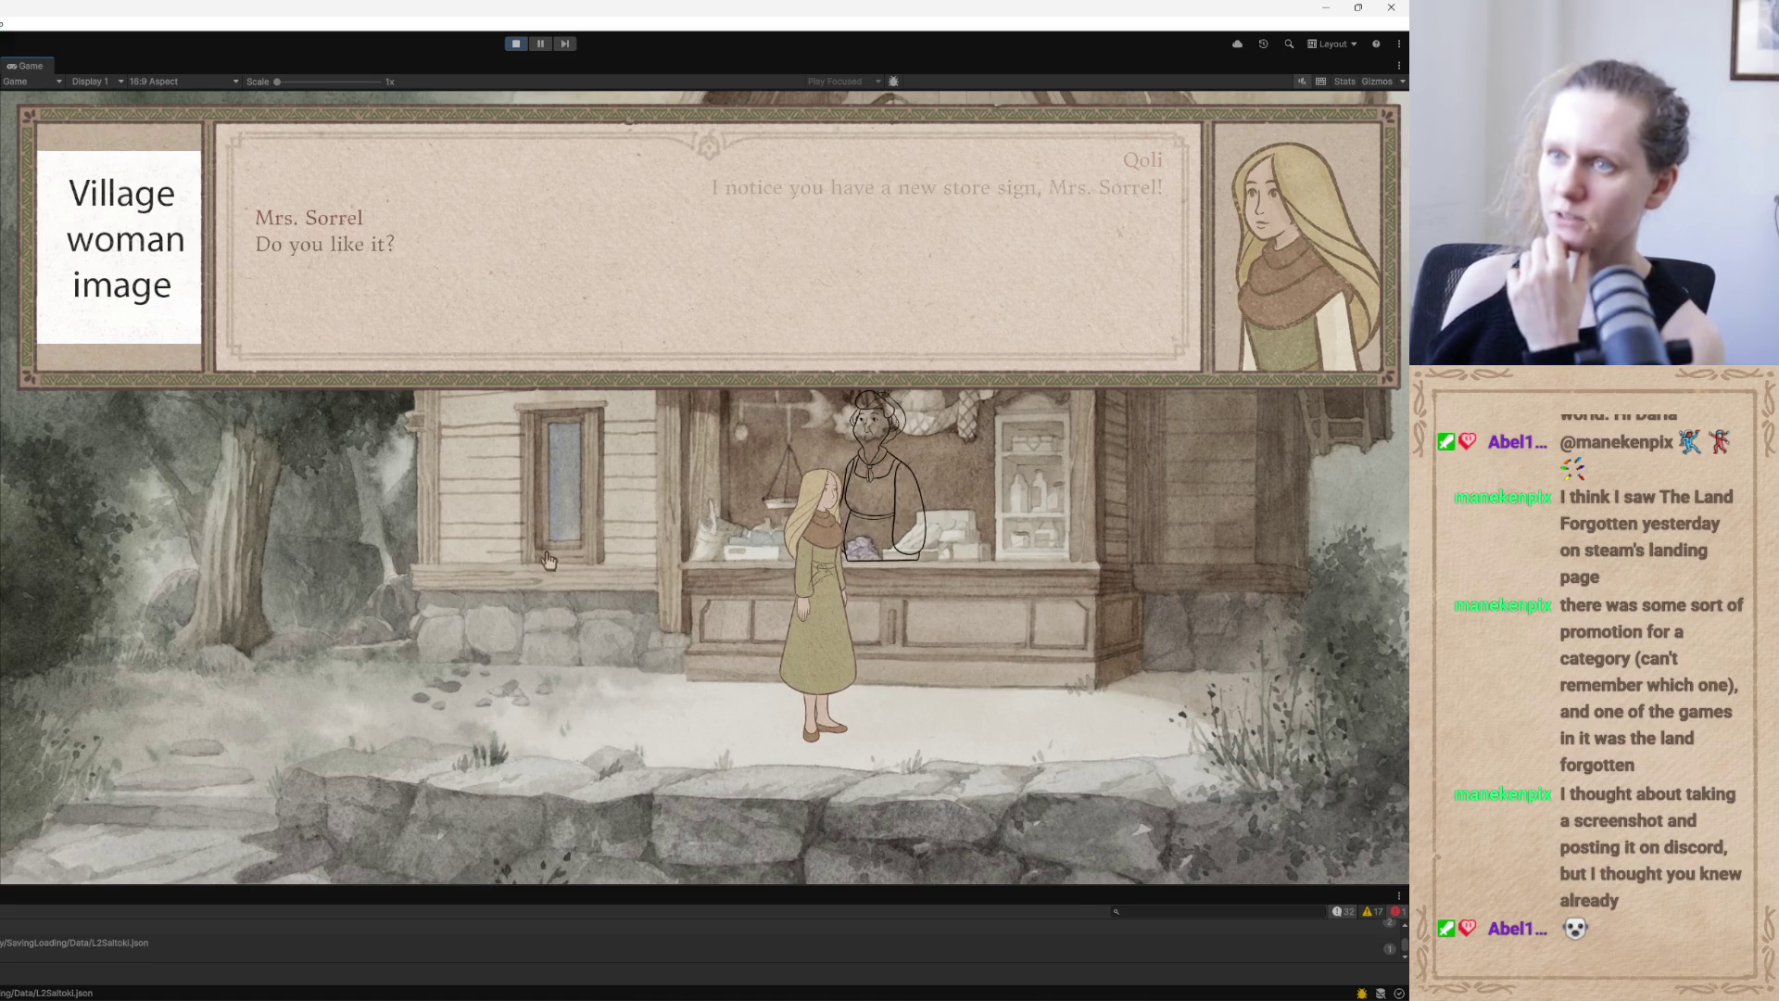
pyautogui.click(542, 564)
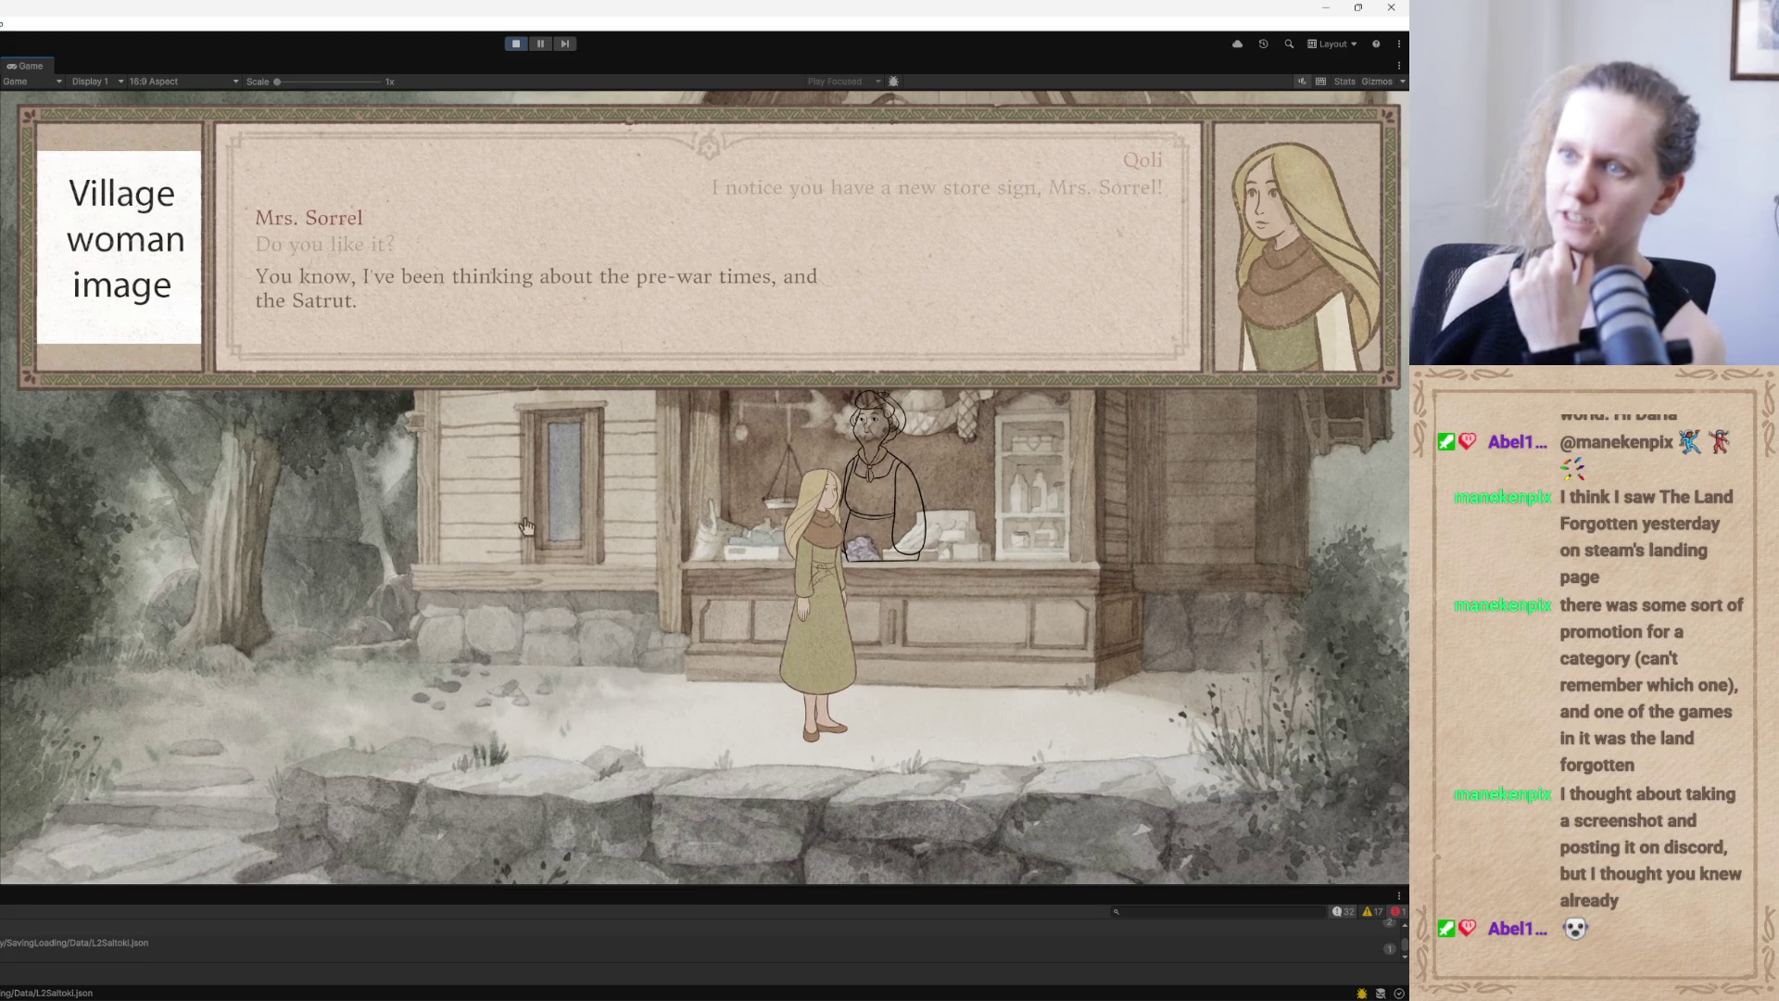
pyautogui.click(524, 527)
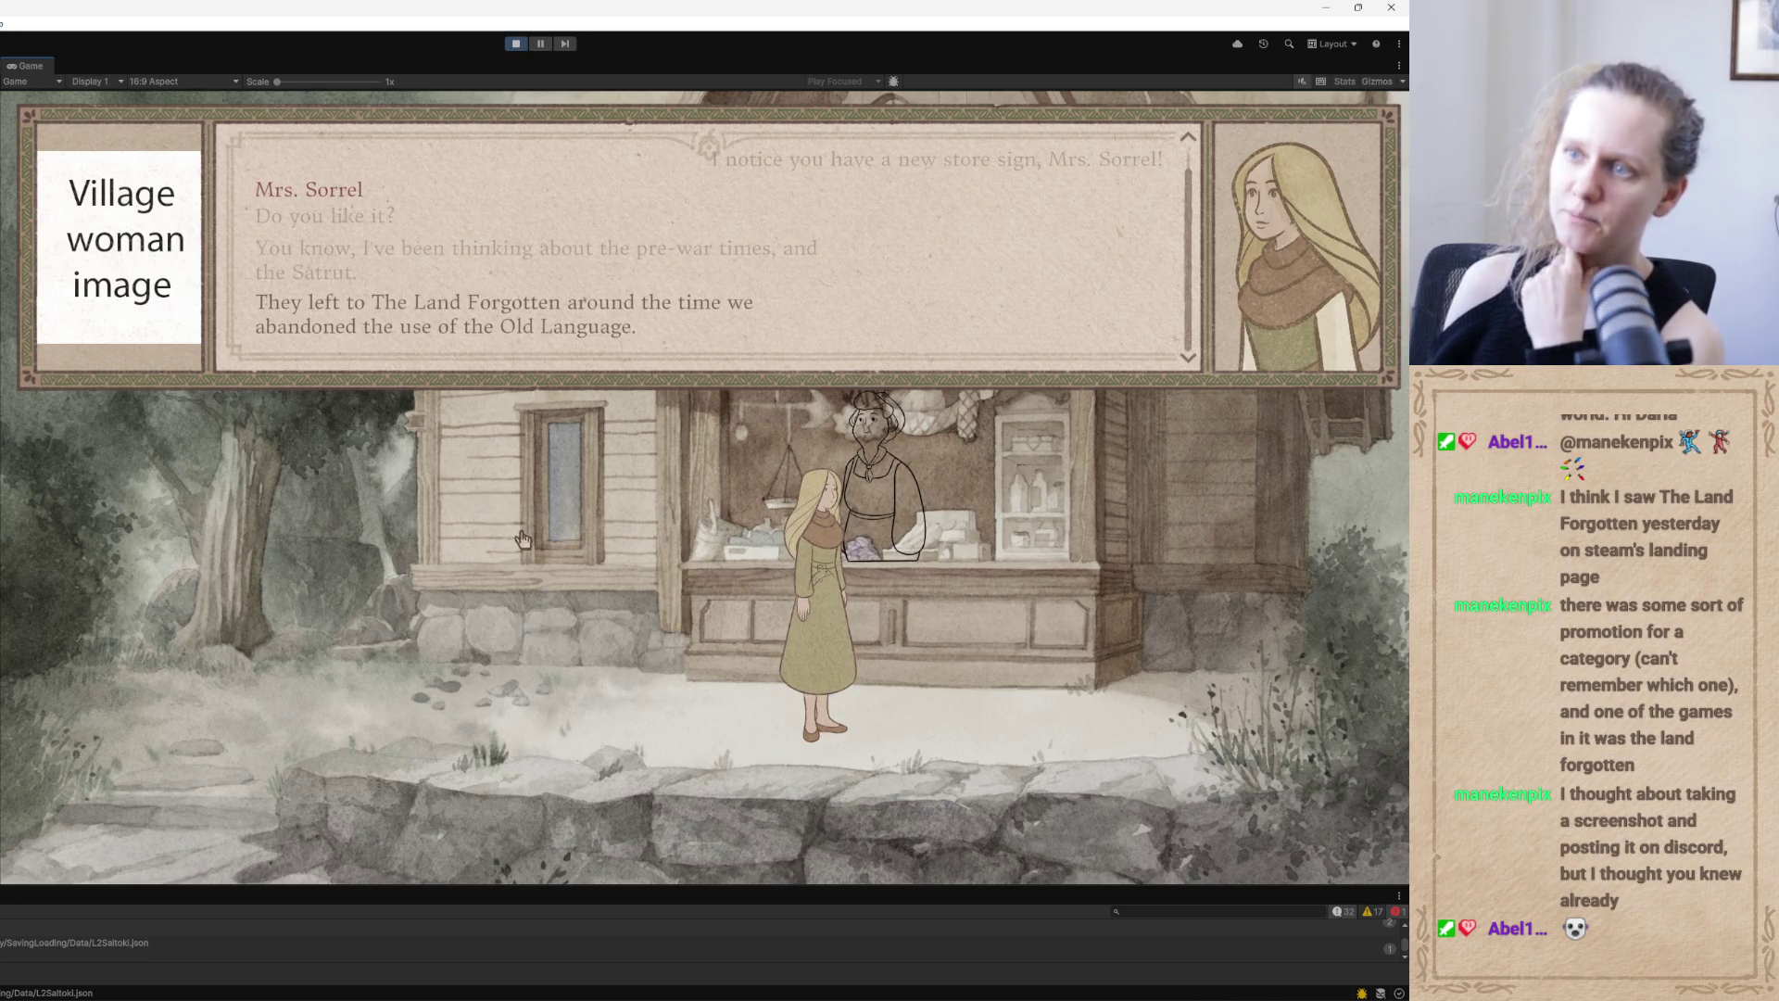
pyautogui.click(519, 530)
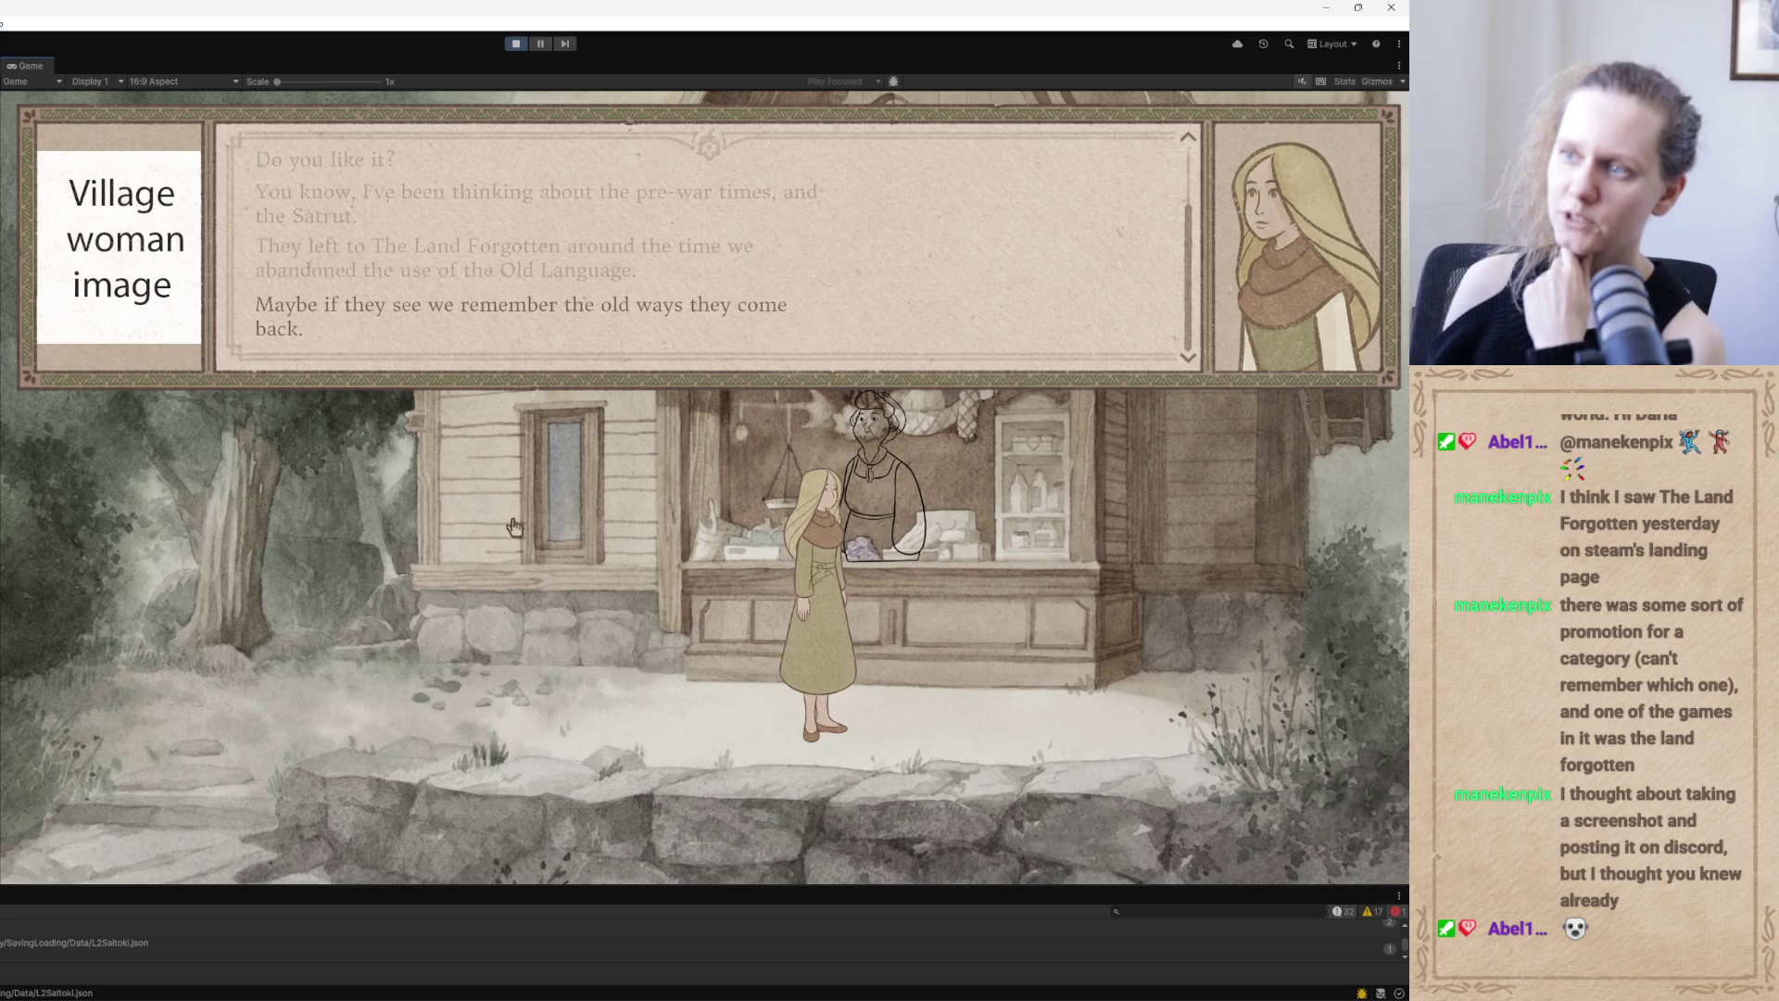
pyautogui.click(526, 522)
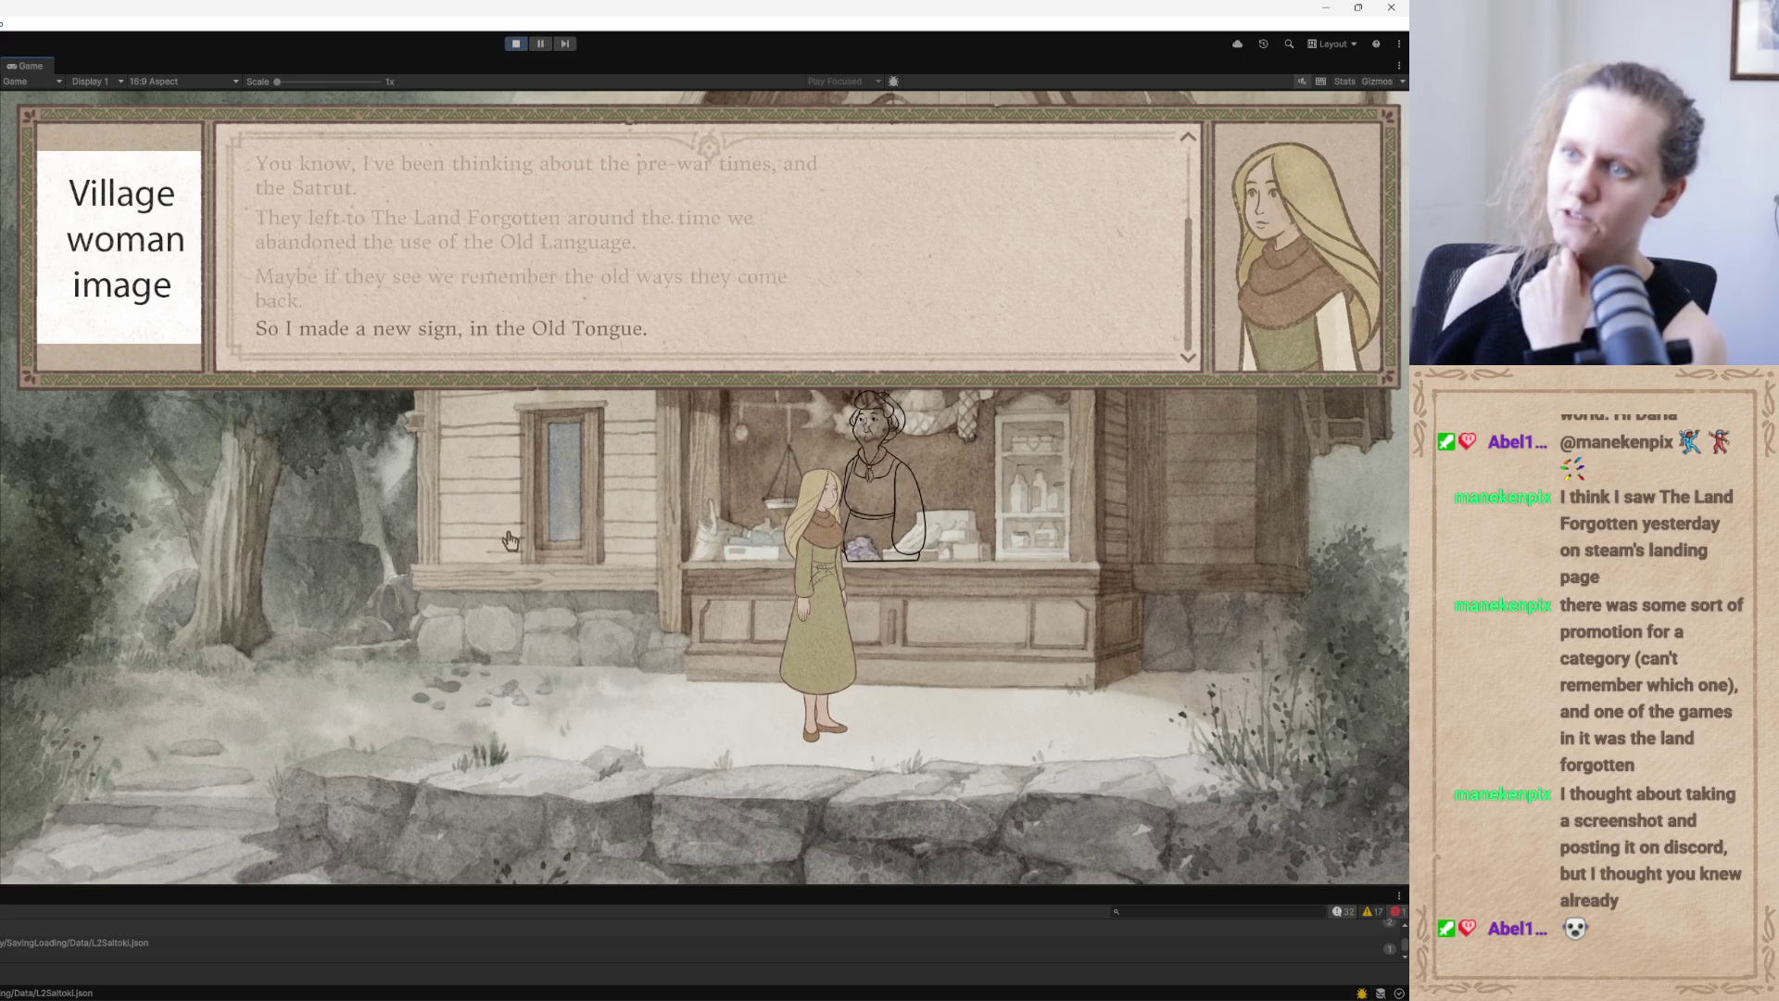
pyautogui.click(493, 506)
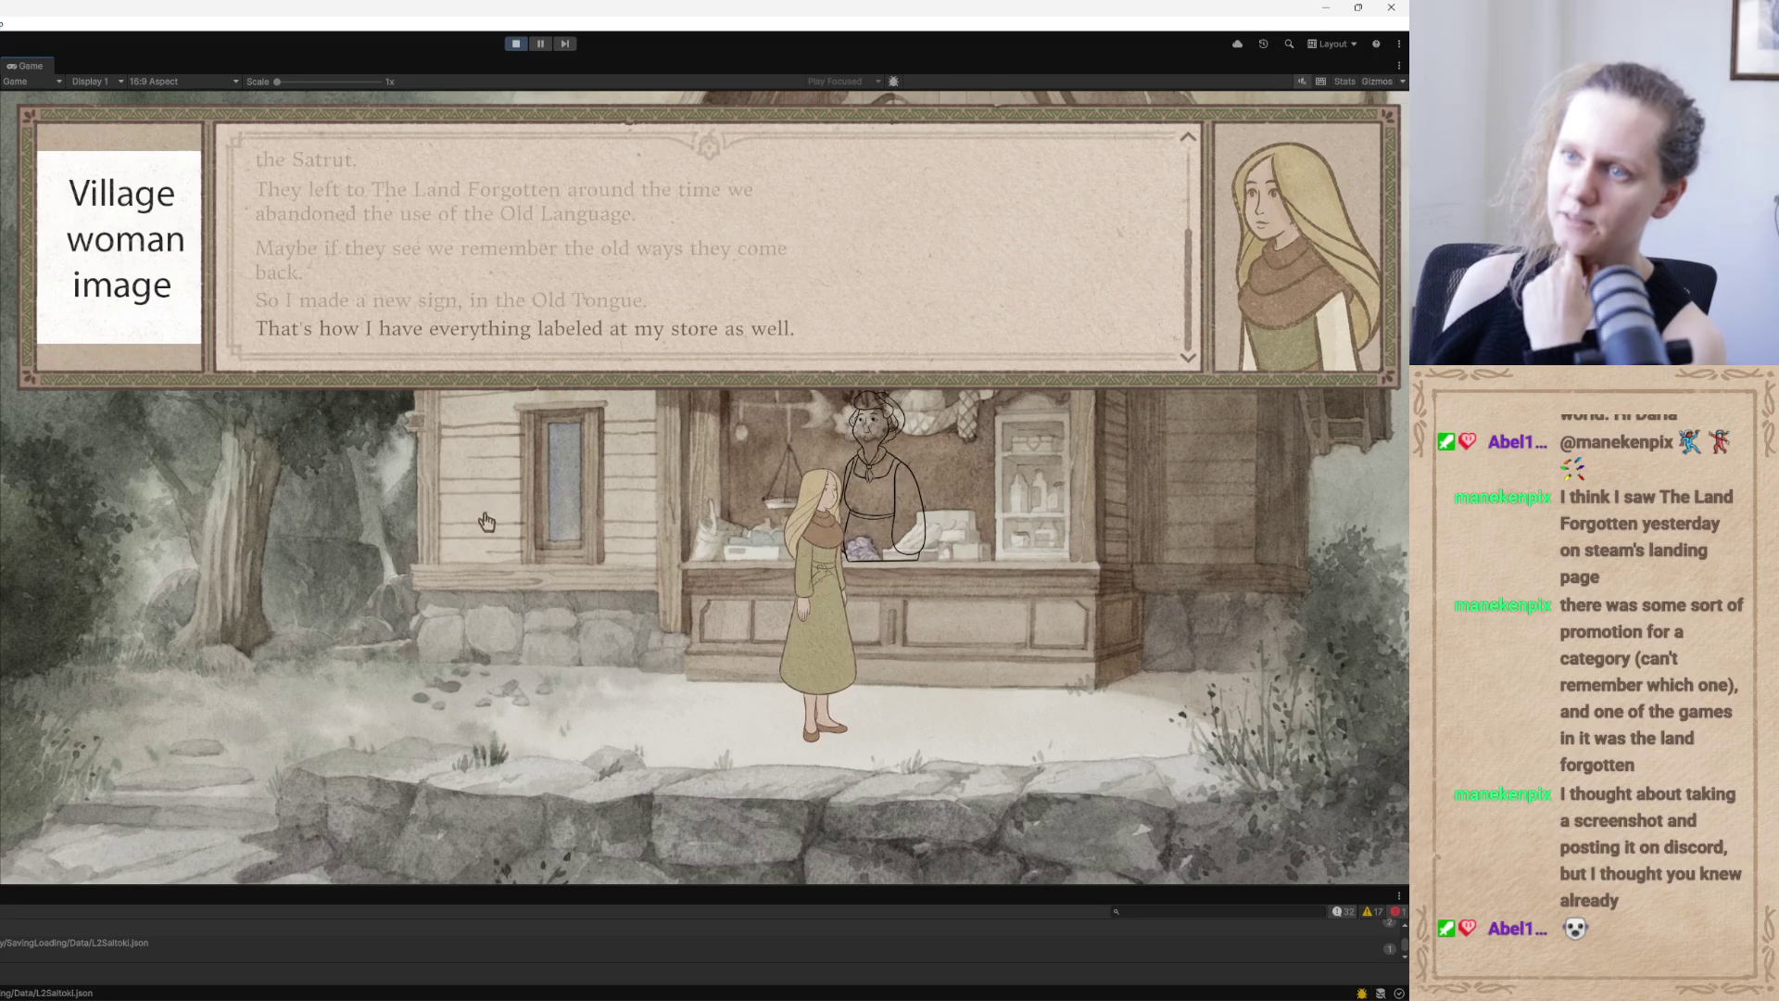
pyautogui.click(487, 509)
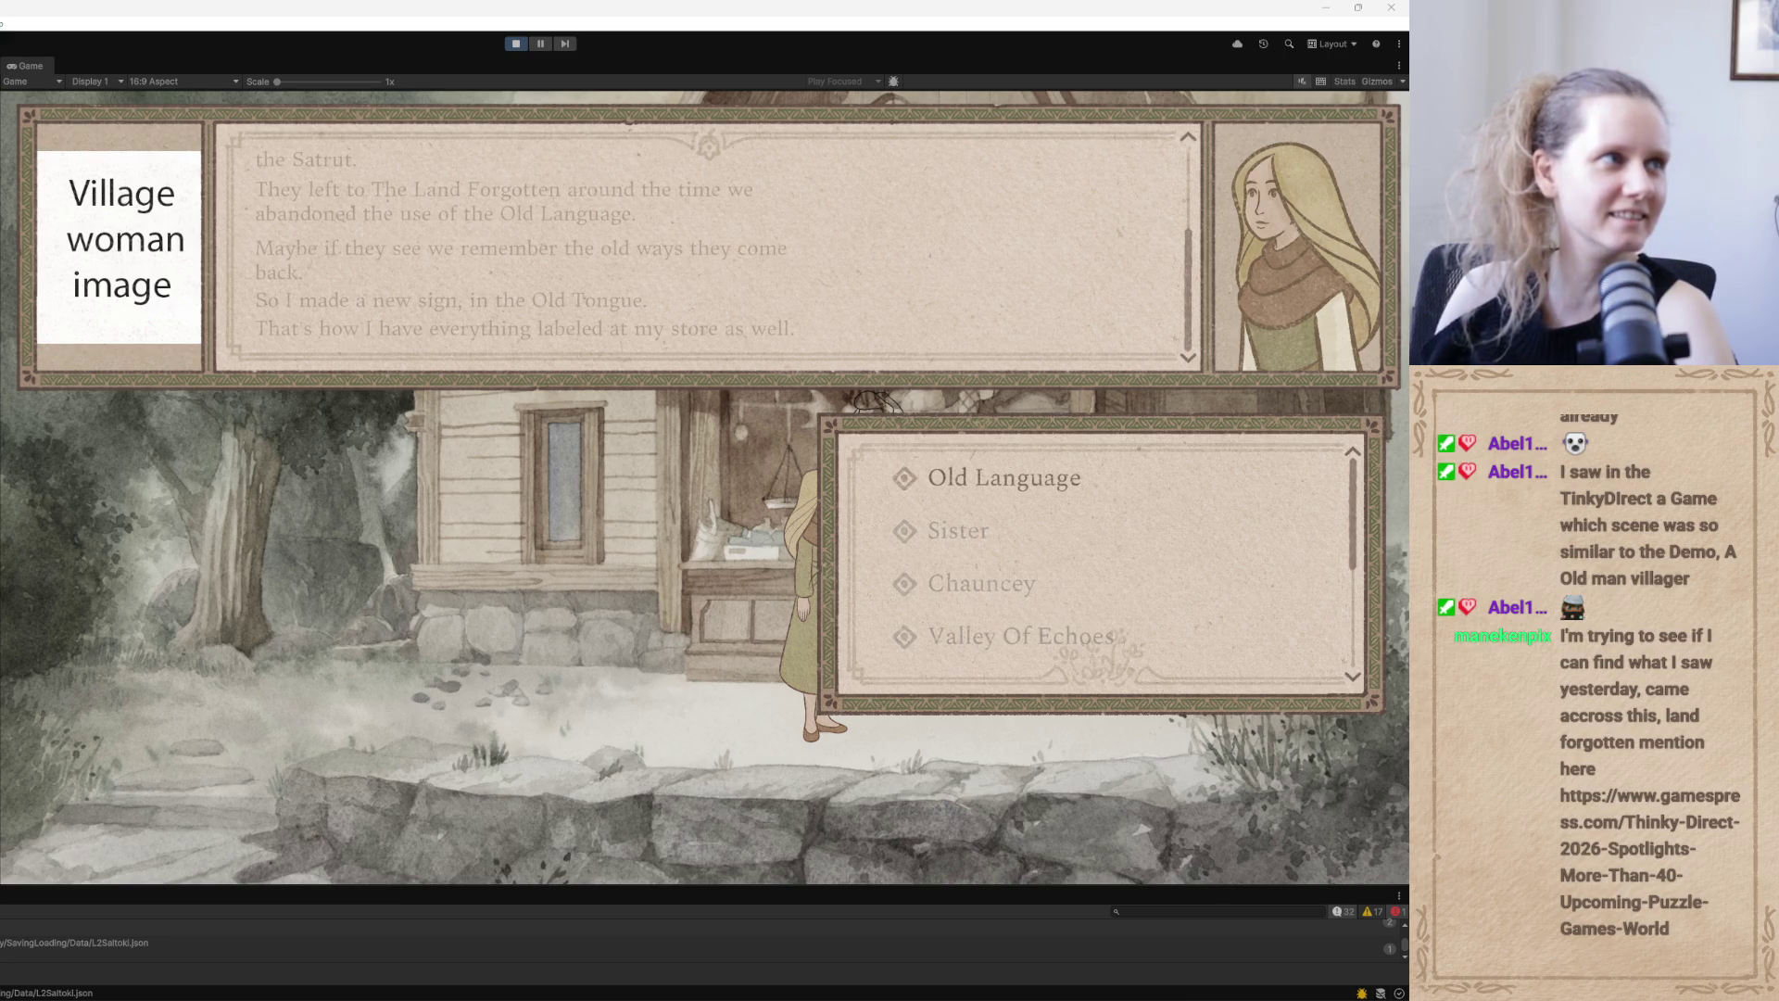
# Switch to the browser showing the Gamespress Thinky Direct 2026 Spotlights article
pyautogui.hotkey('alt', 'Tab')
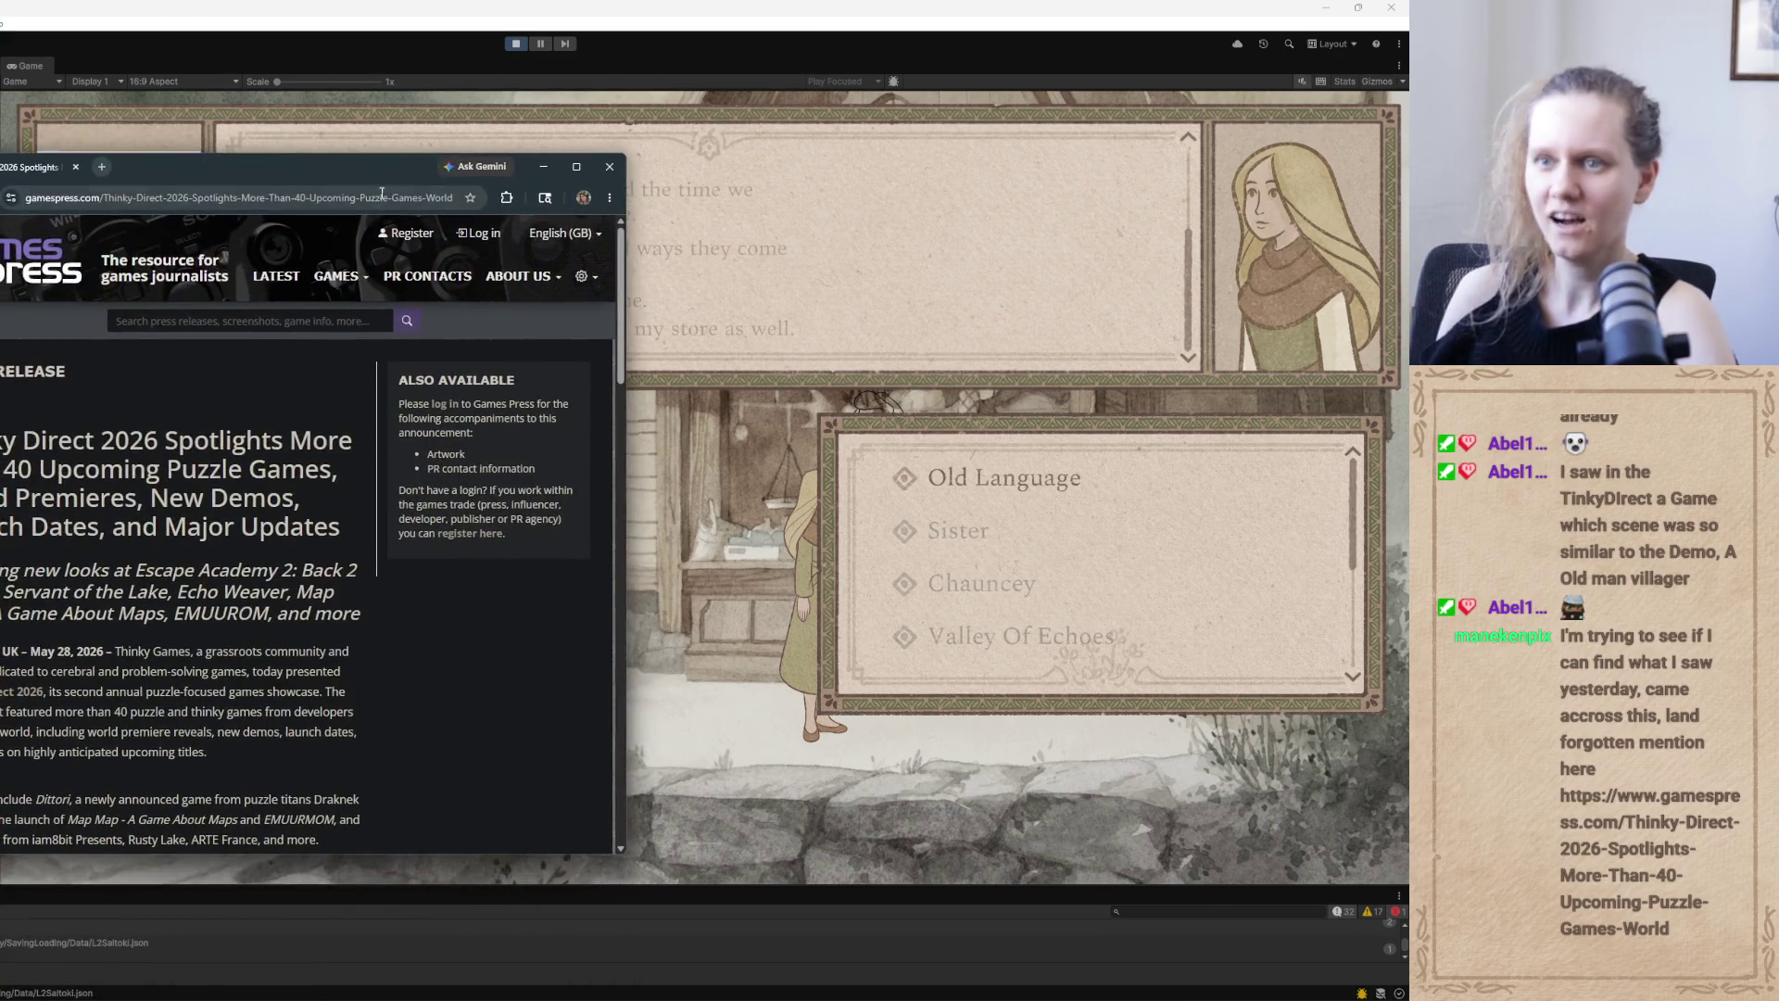
# Maximize the press release window, zoom it to 150% and scroll down the game list
pyautogui.click(576, 167)
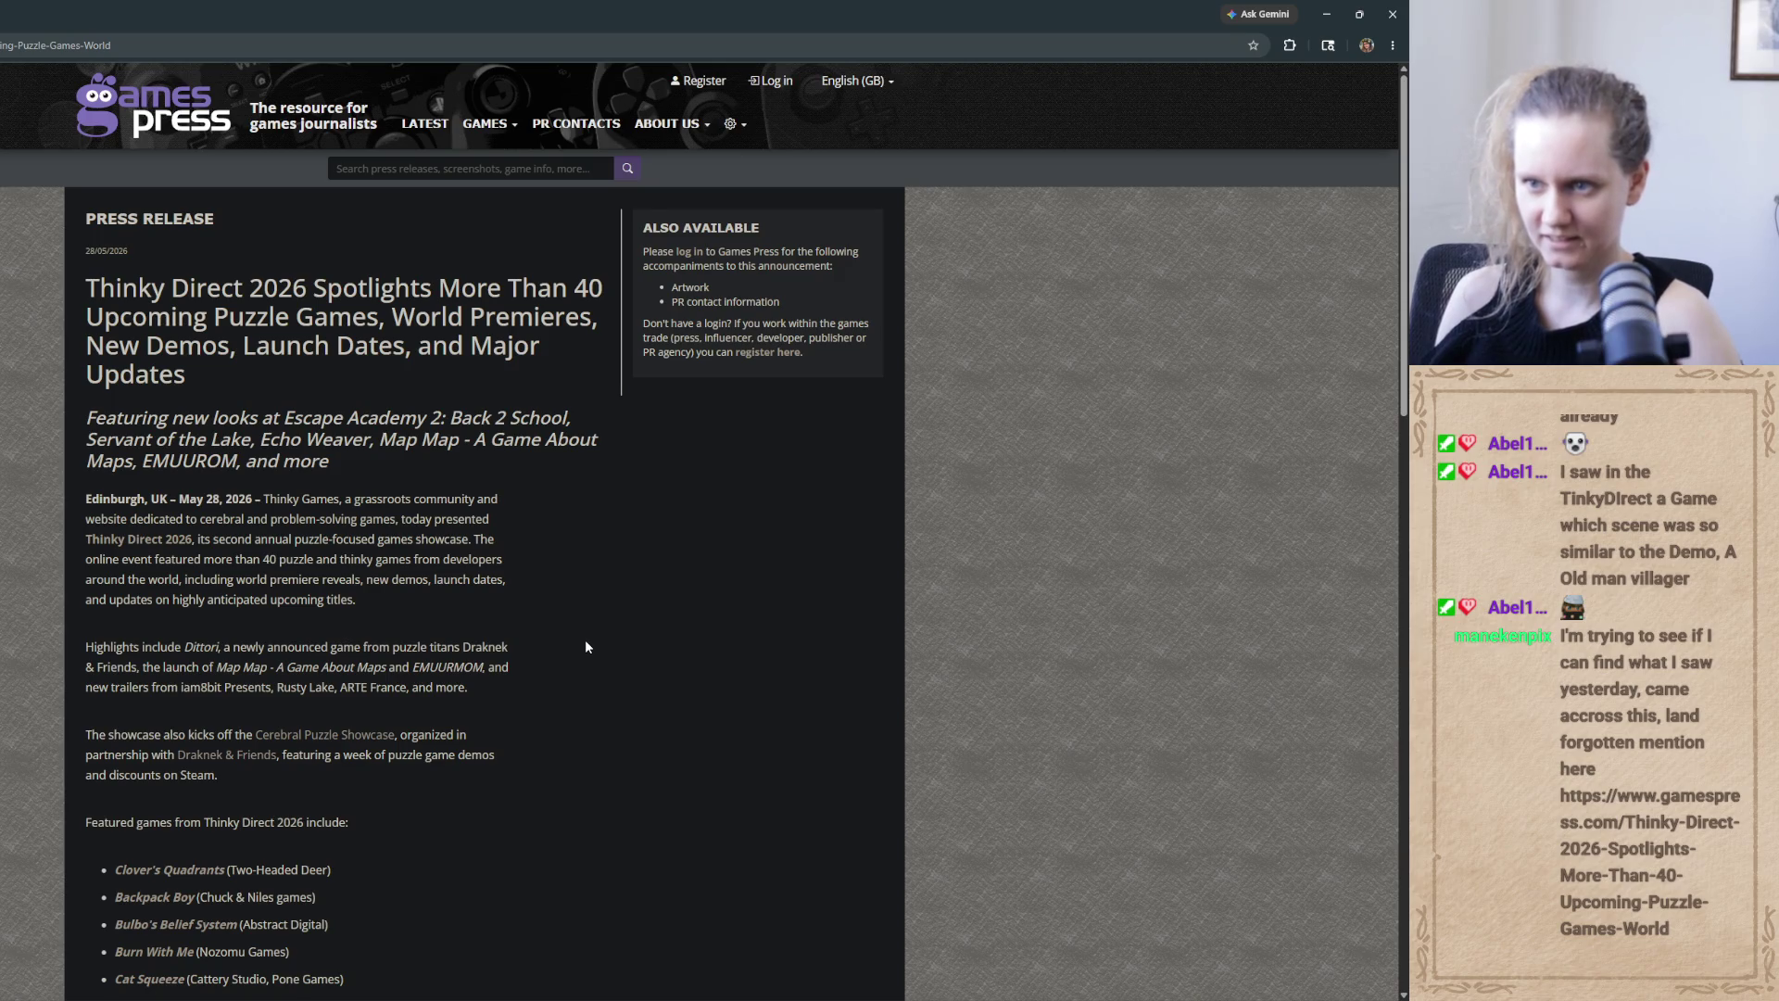
pyautogui.hotkey('ctrl', '+')
pyautogui.hotkey('ctrl', '+')
pyautogui.hotkey('ctrl', '+')
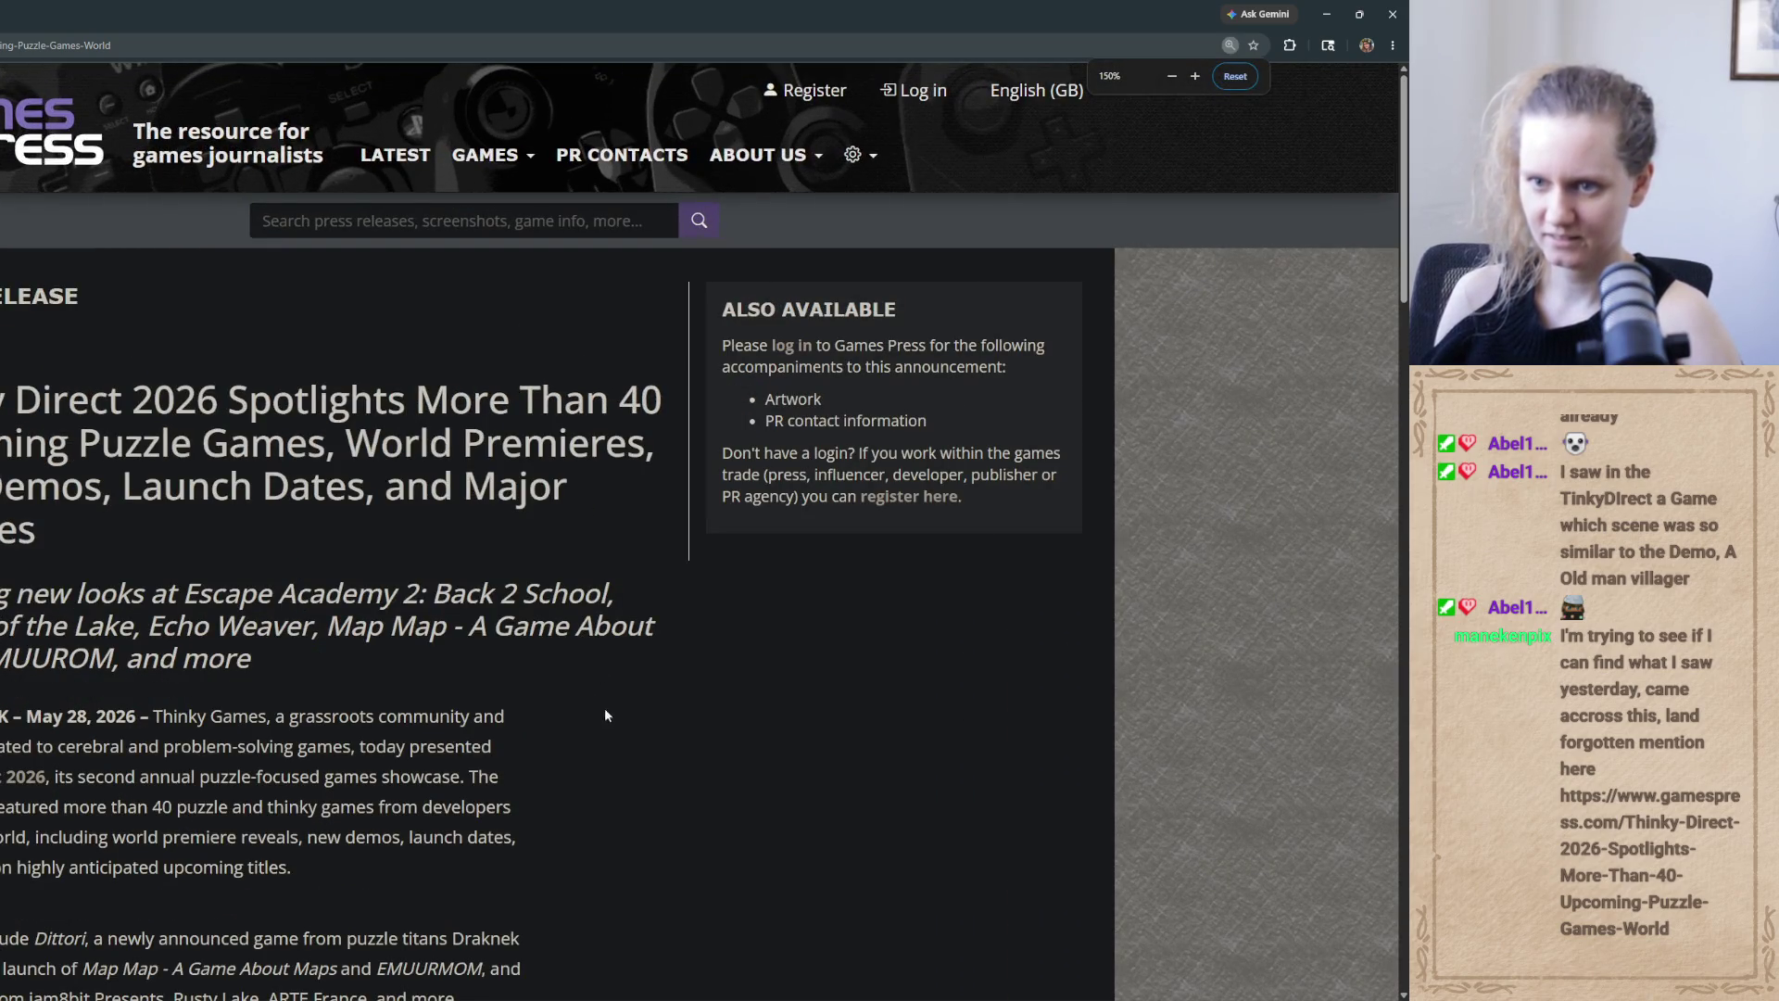
pyautogui.scroll(-3, 621, 815)
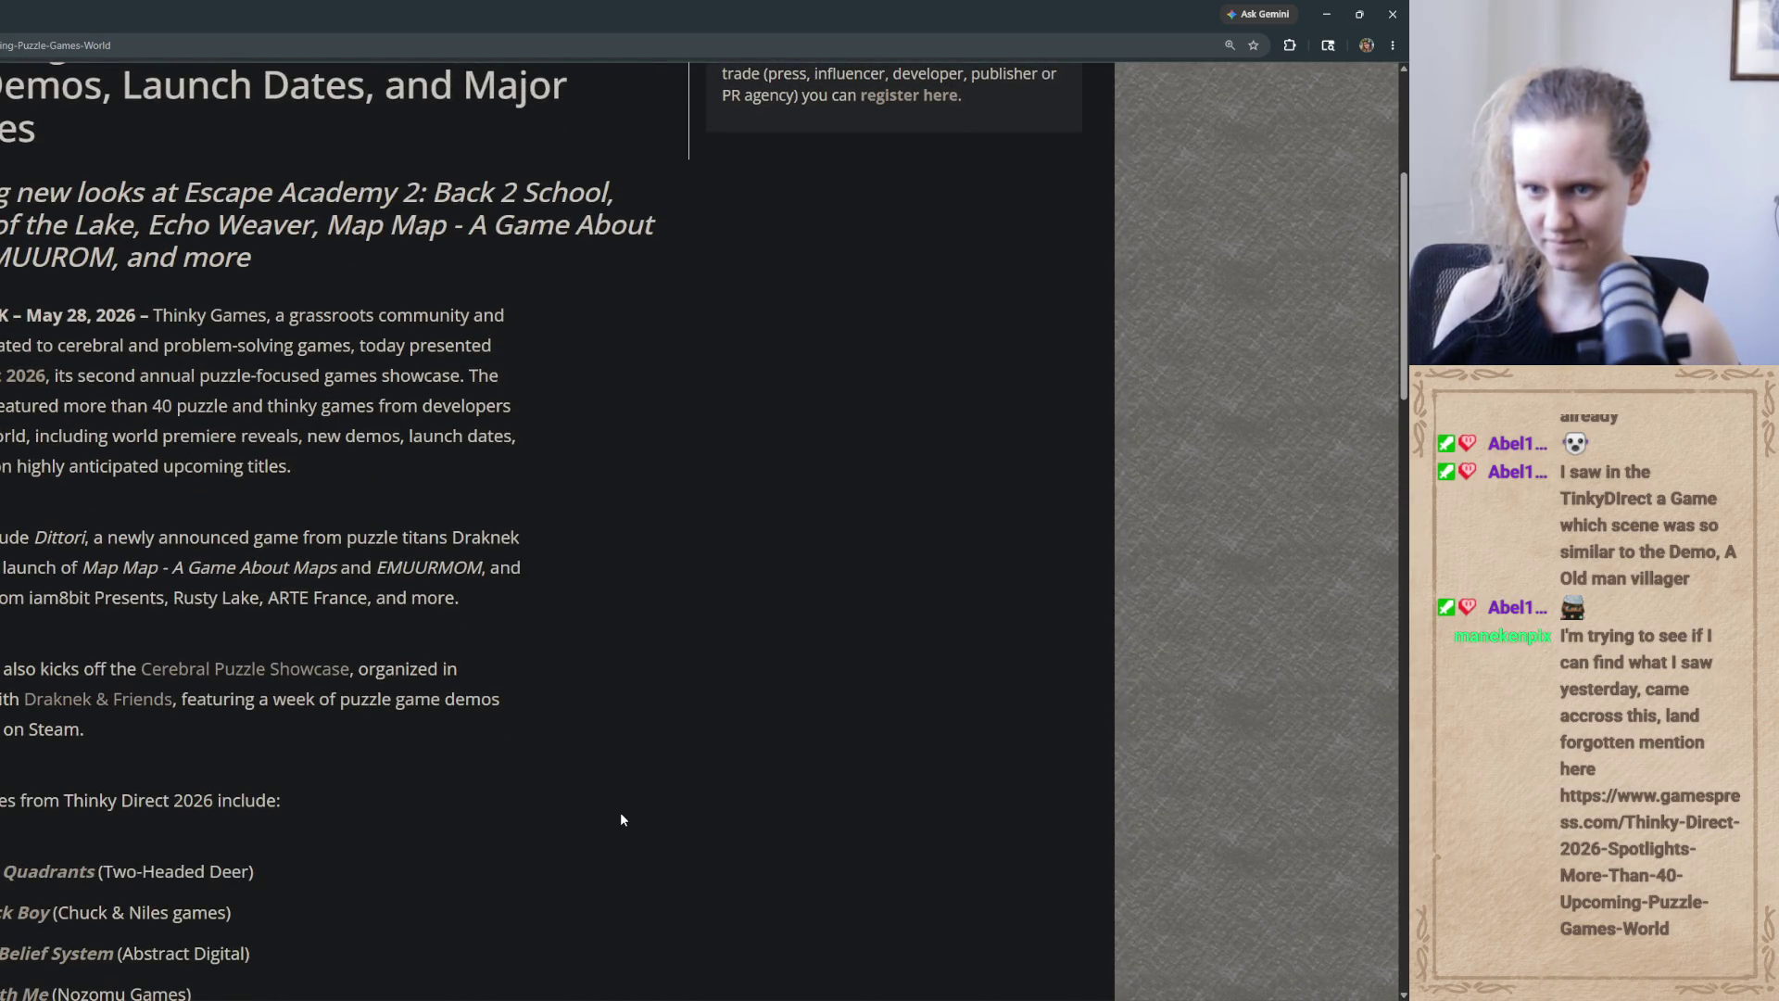
pyautogui.scroll(-1, 619, 814)
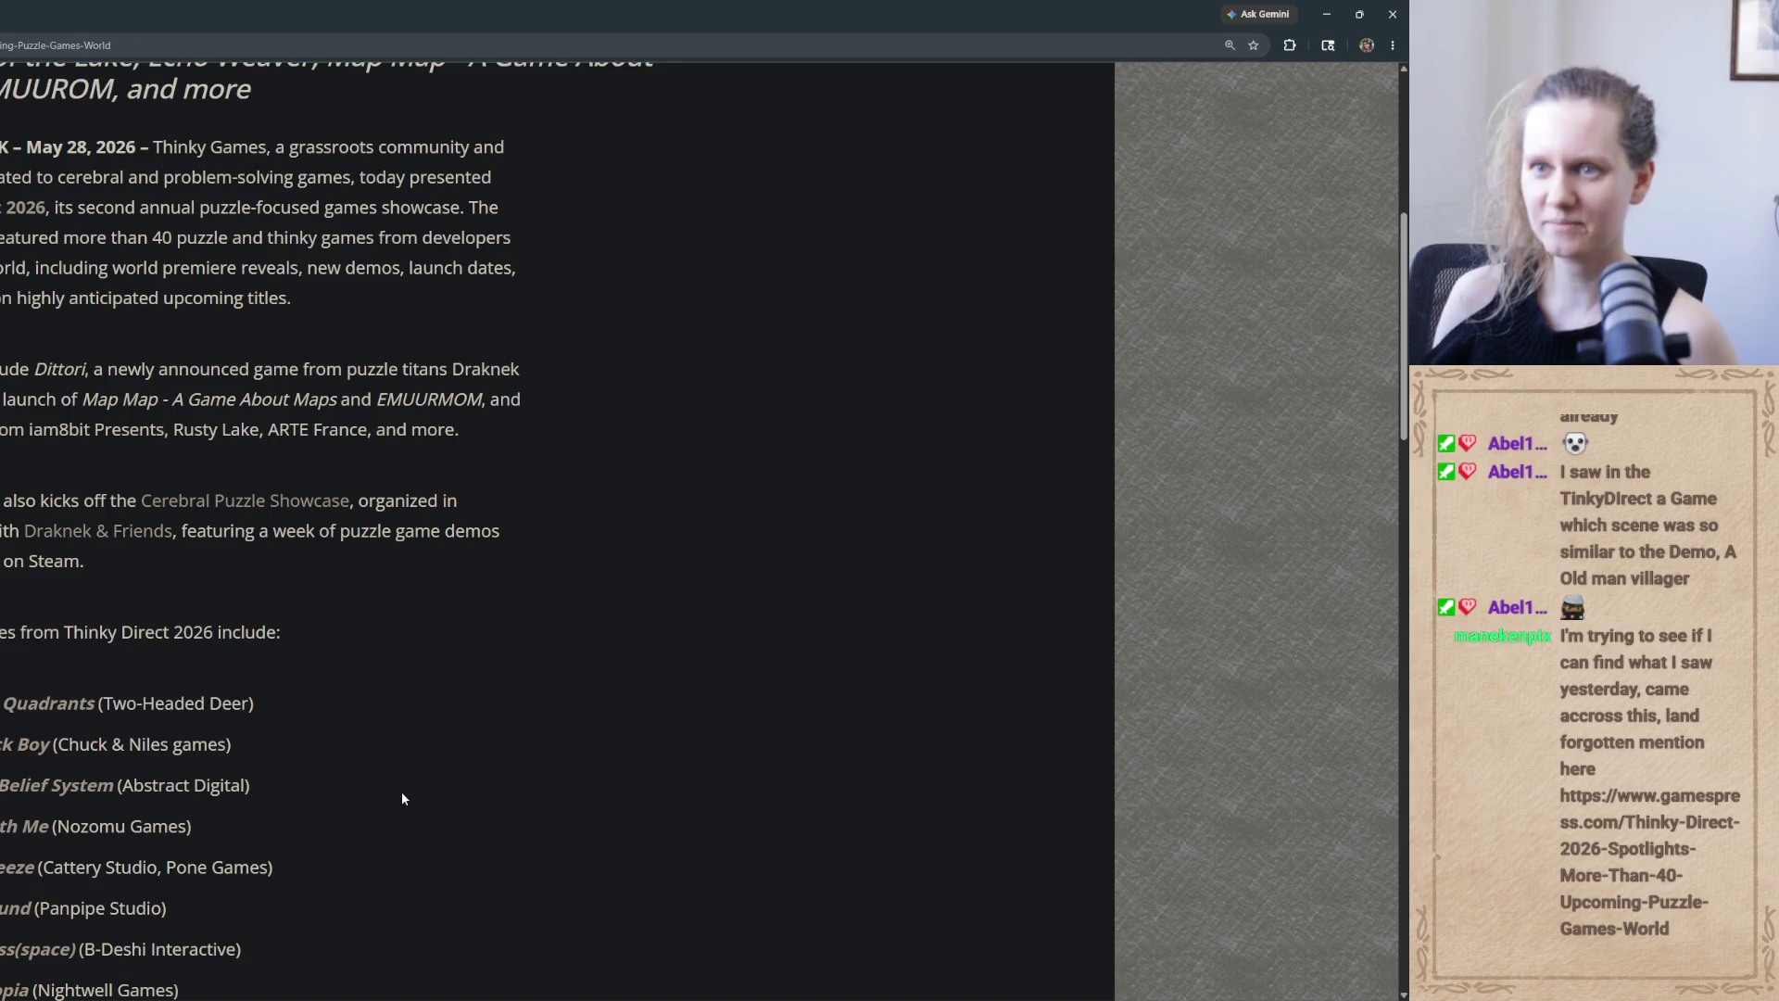
pyautogui.scroll(-10, 402, 798)
pyautogui.scroll(-5, 403, 798)
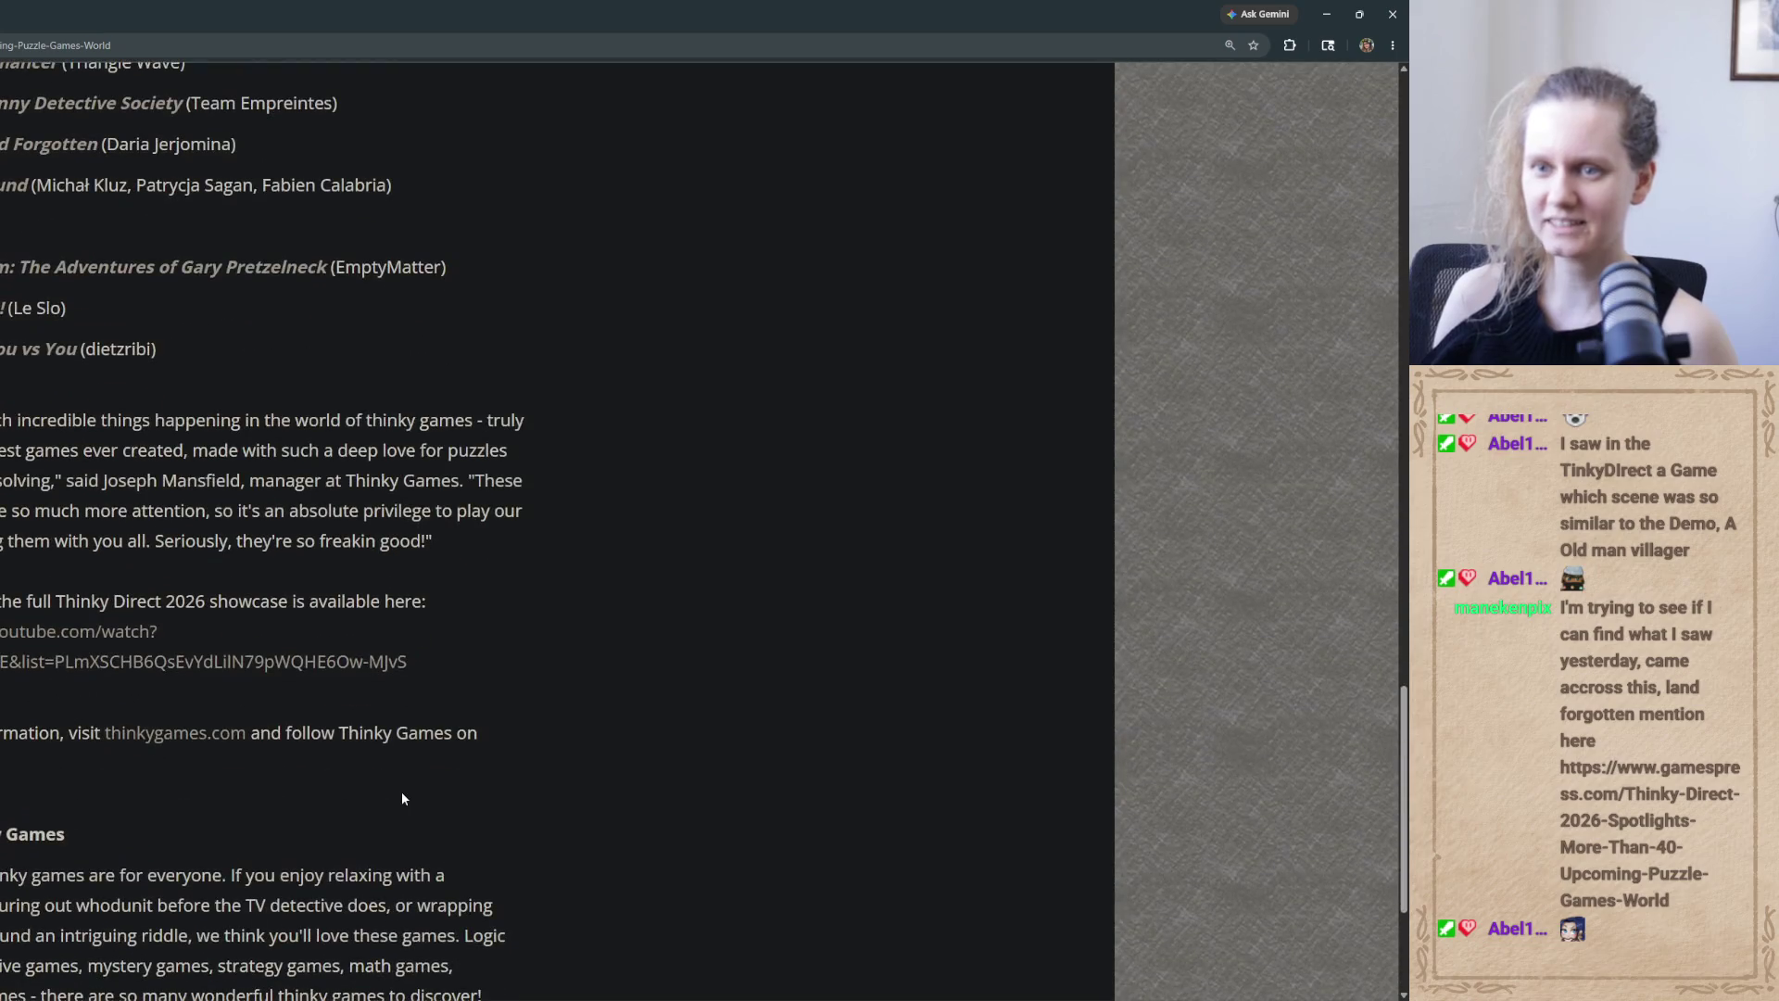
pyautogui.scroll(-3, 402, 797)
# Locate The Land Forgotten in the featured titles list and open its entry
pyautogui.scroll(5, 402, 798)
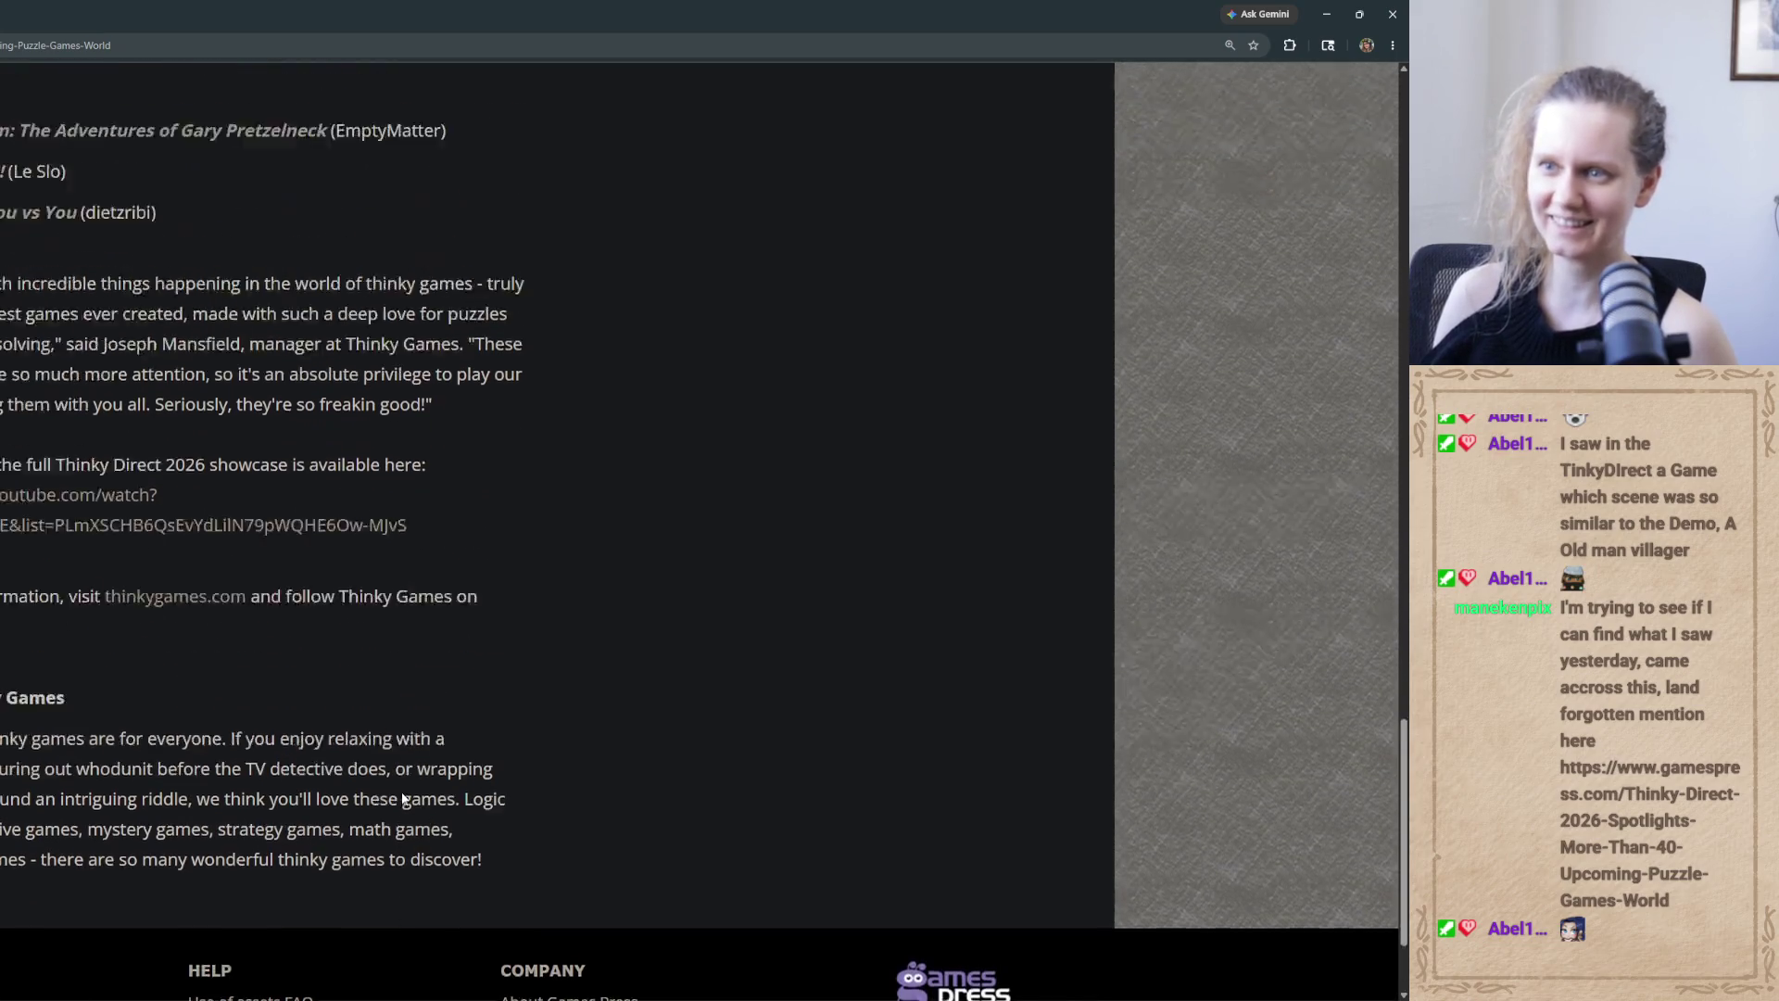
pyautogui.scroll(5, 402, 795)
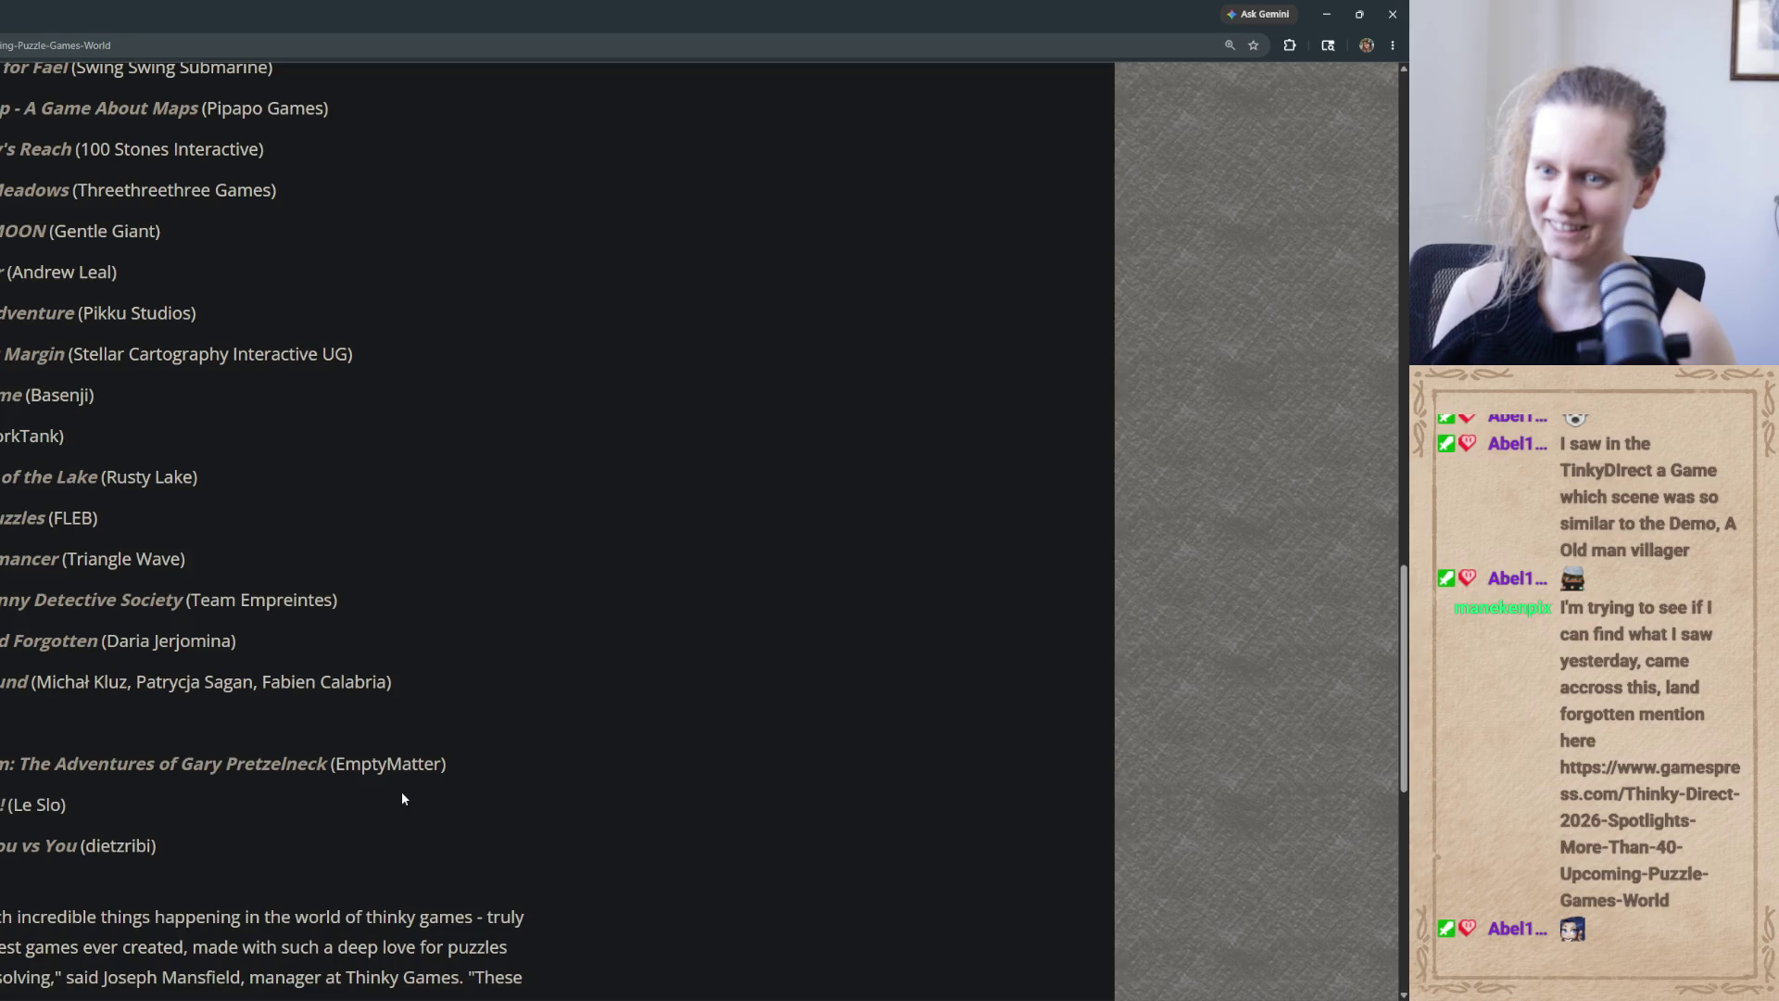
pyautogui.scroll(9, 402, 795)
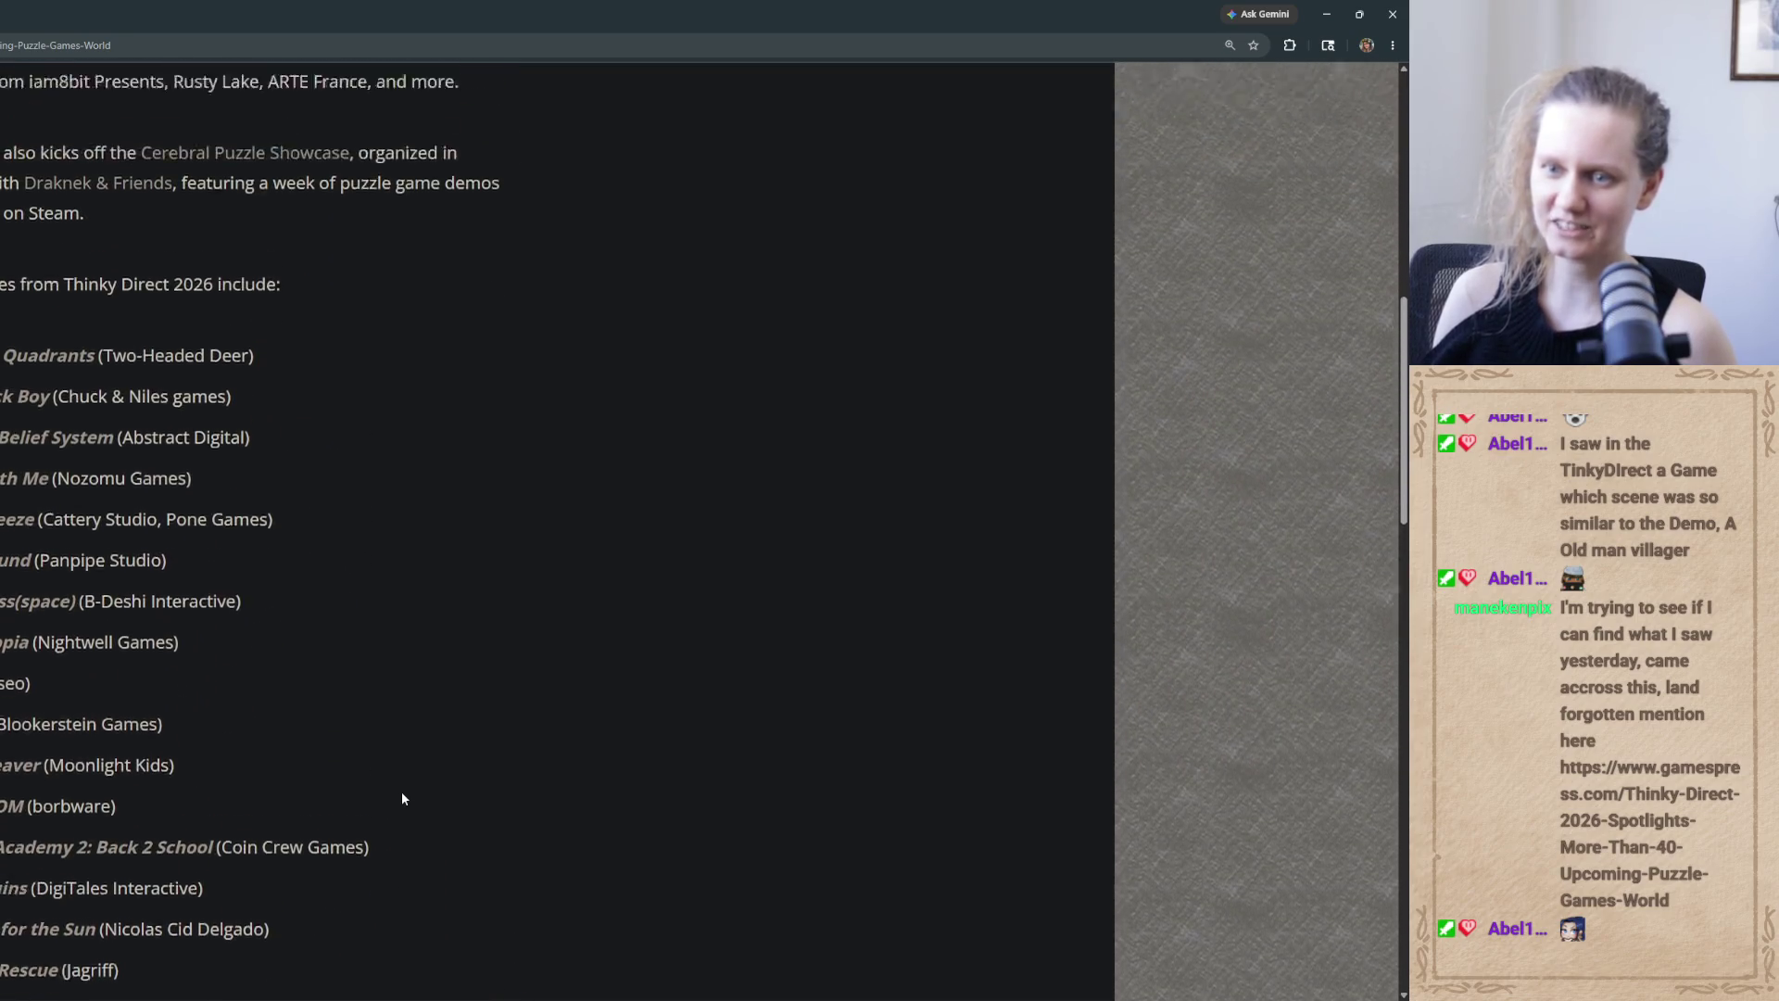
pyautogui.scroll(-6, 495, 801)
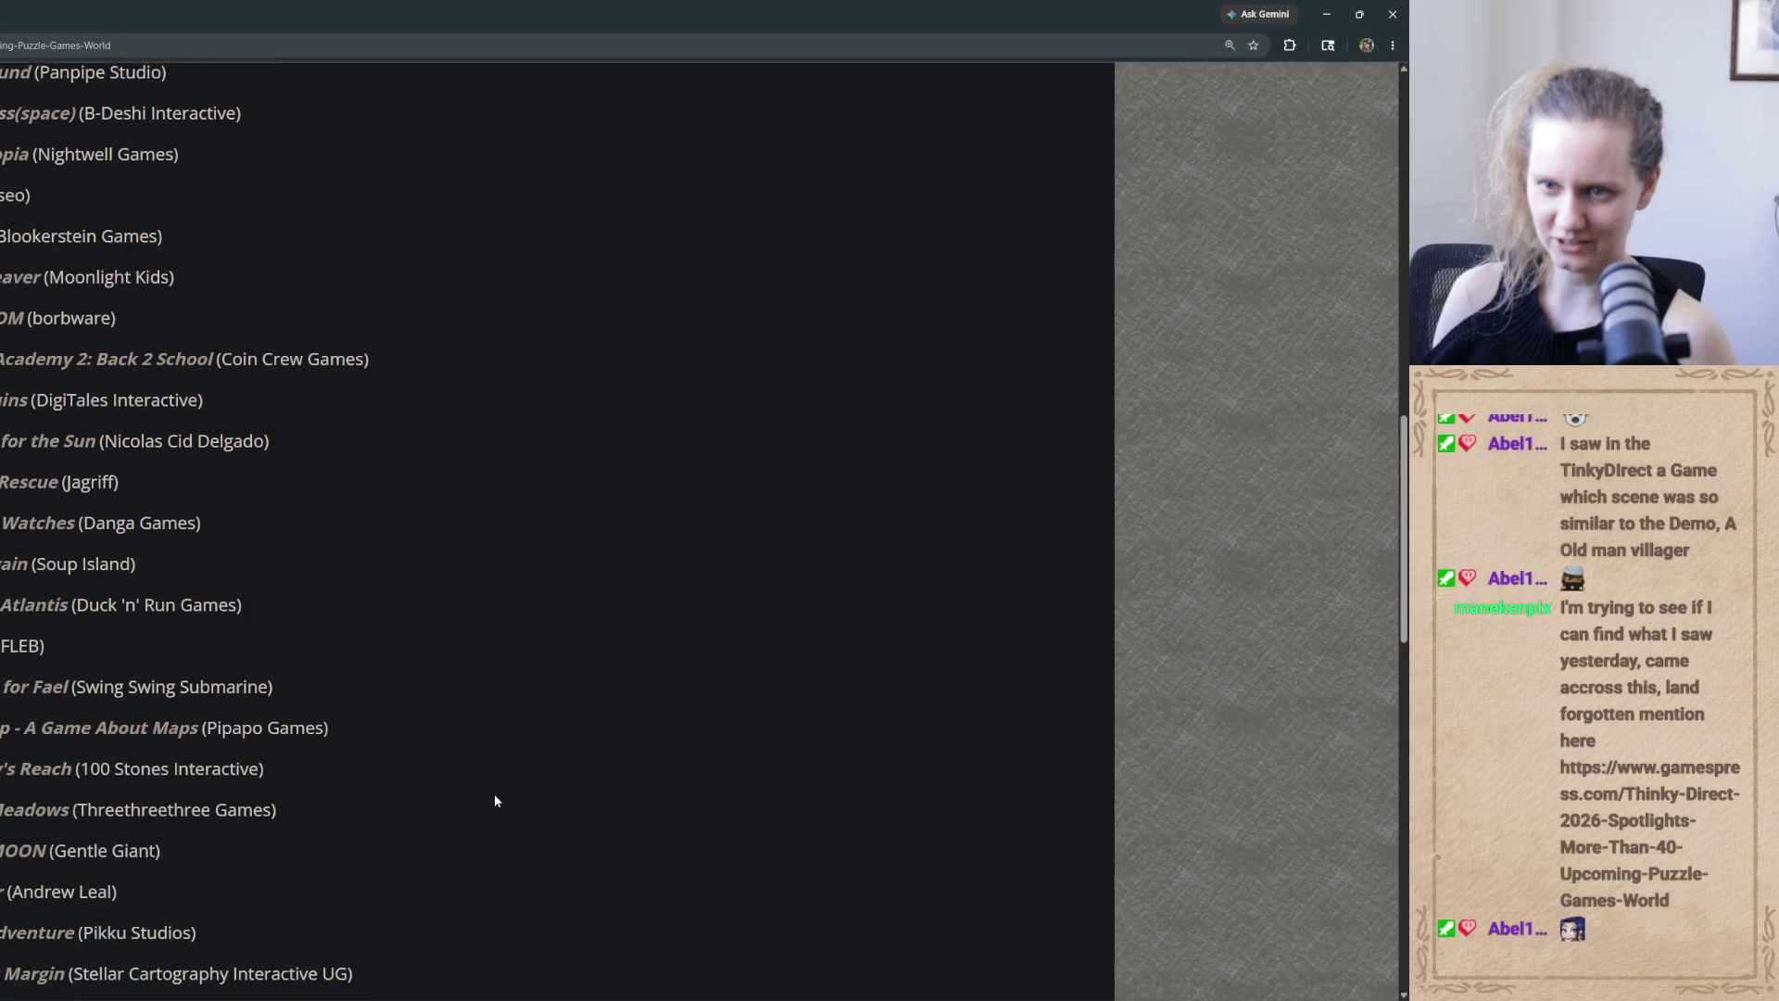
pyautogui.scroll(-4, 494, 801)
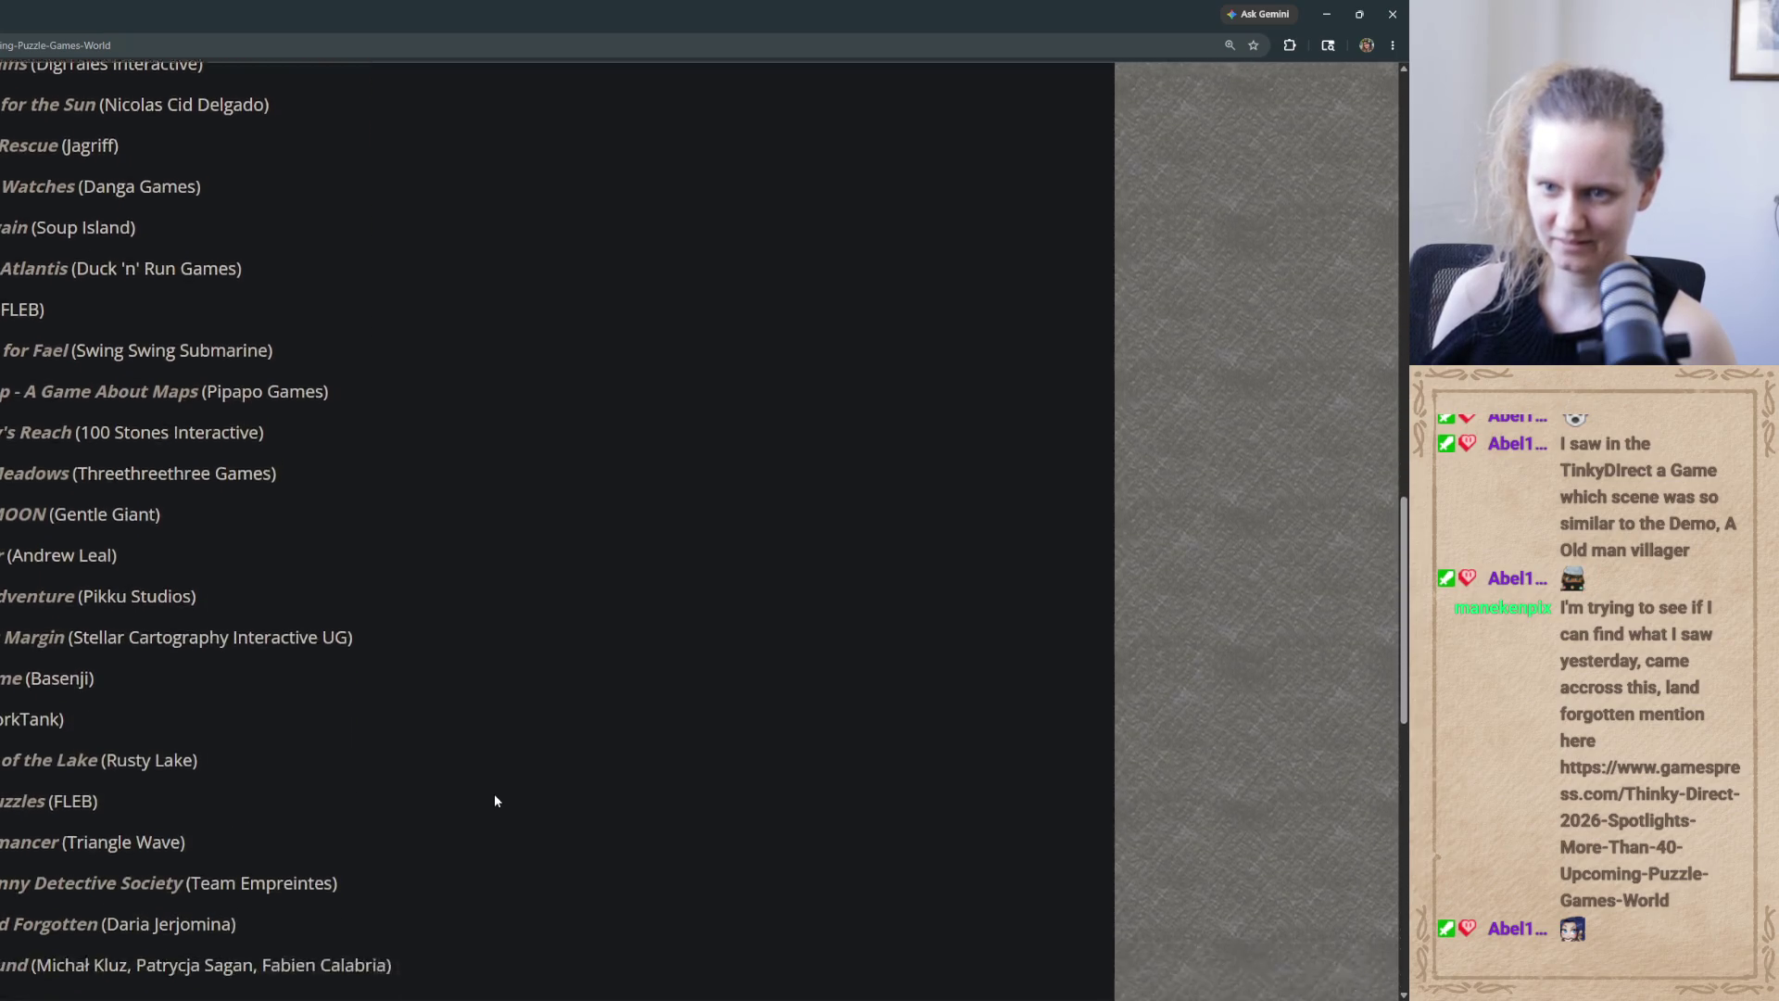
pyautogui.scroll(-2, 495, 800)
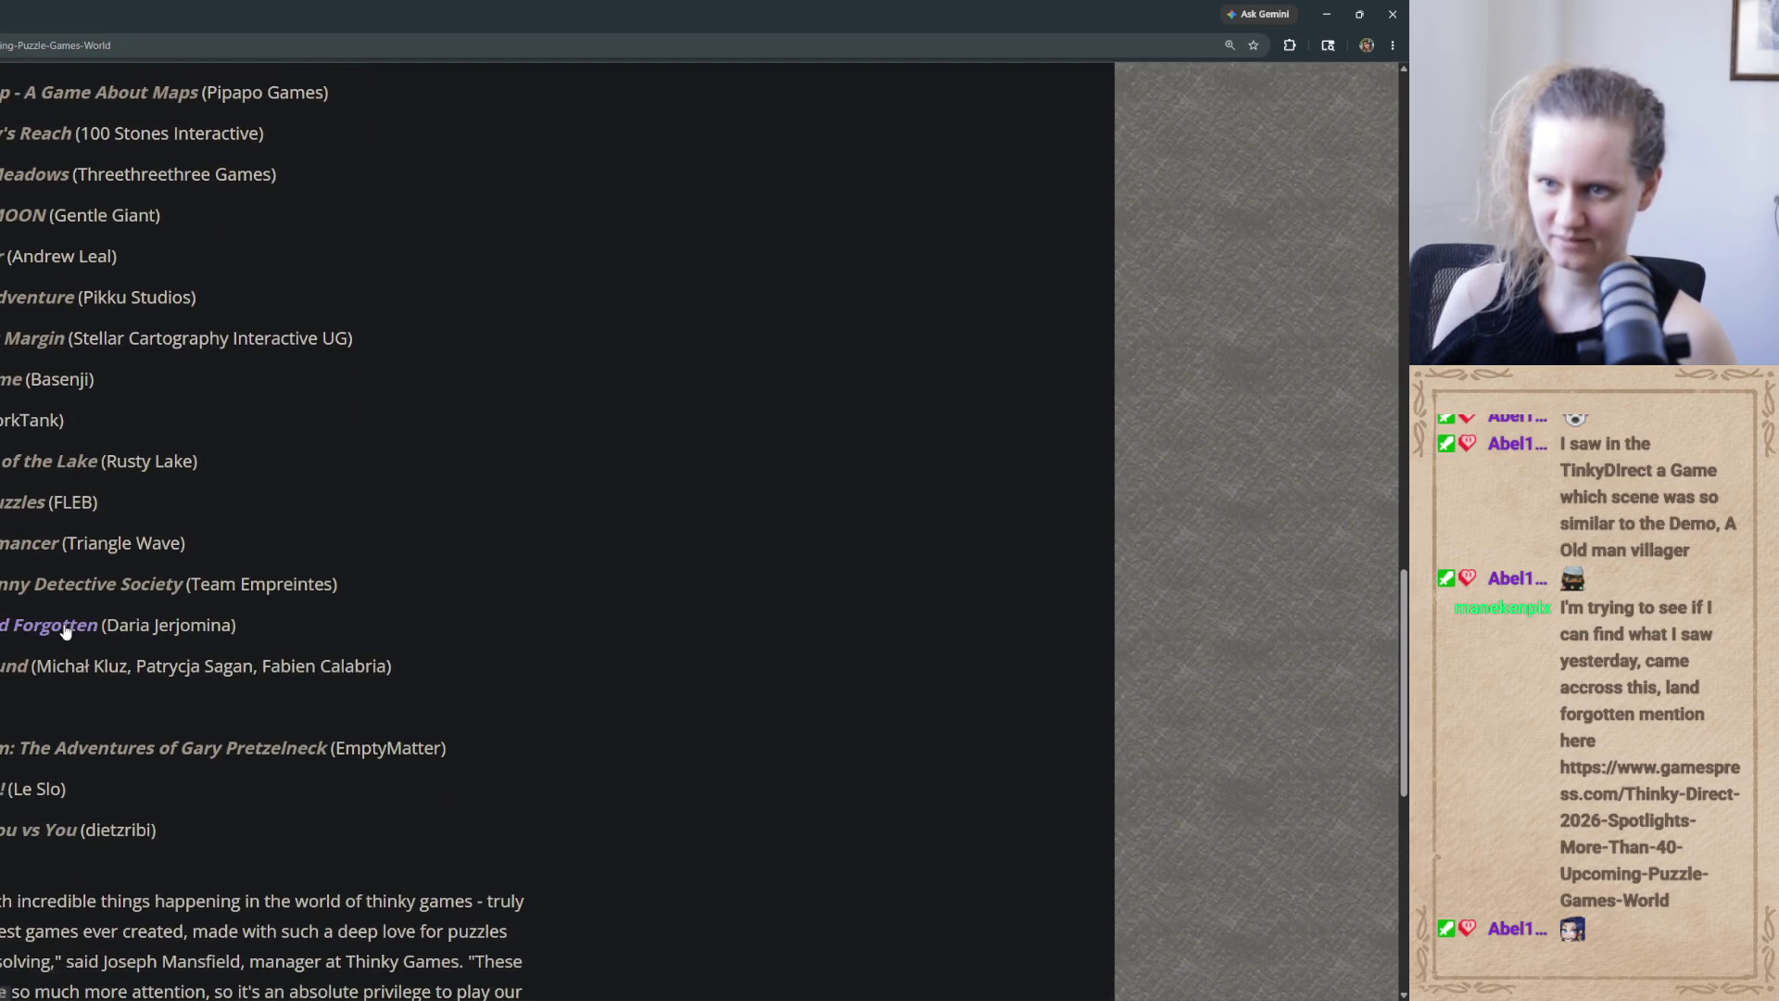
pyautogui.click(63, 622)
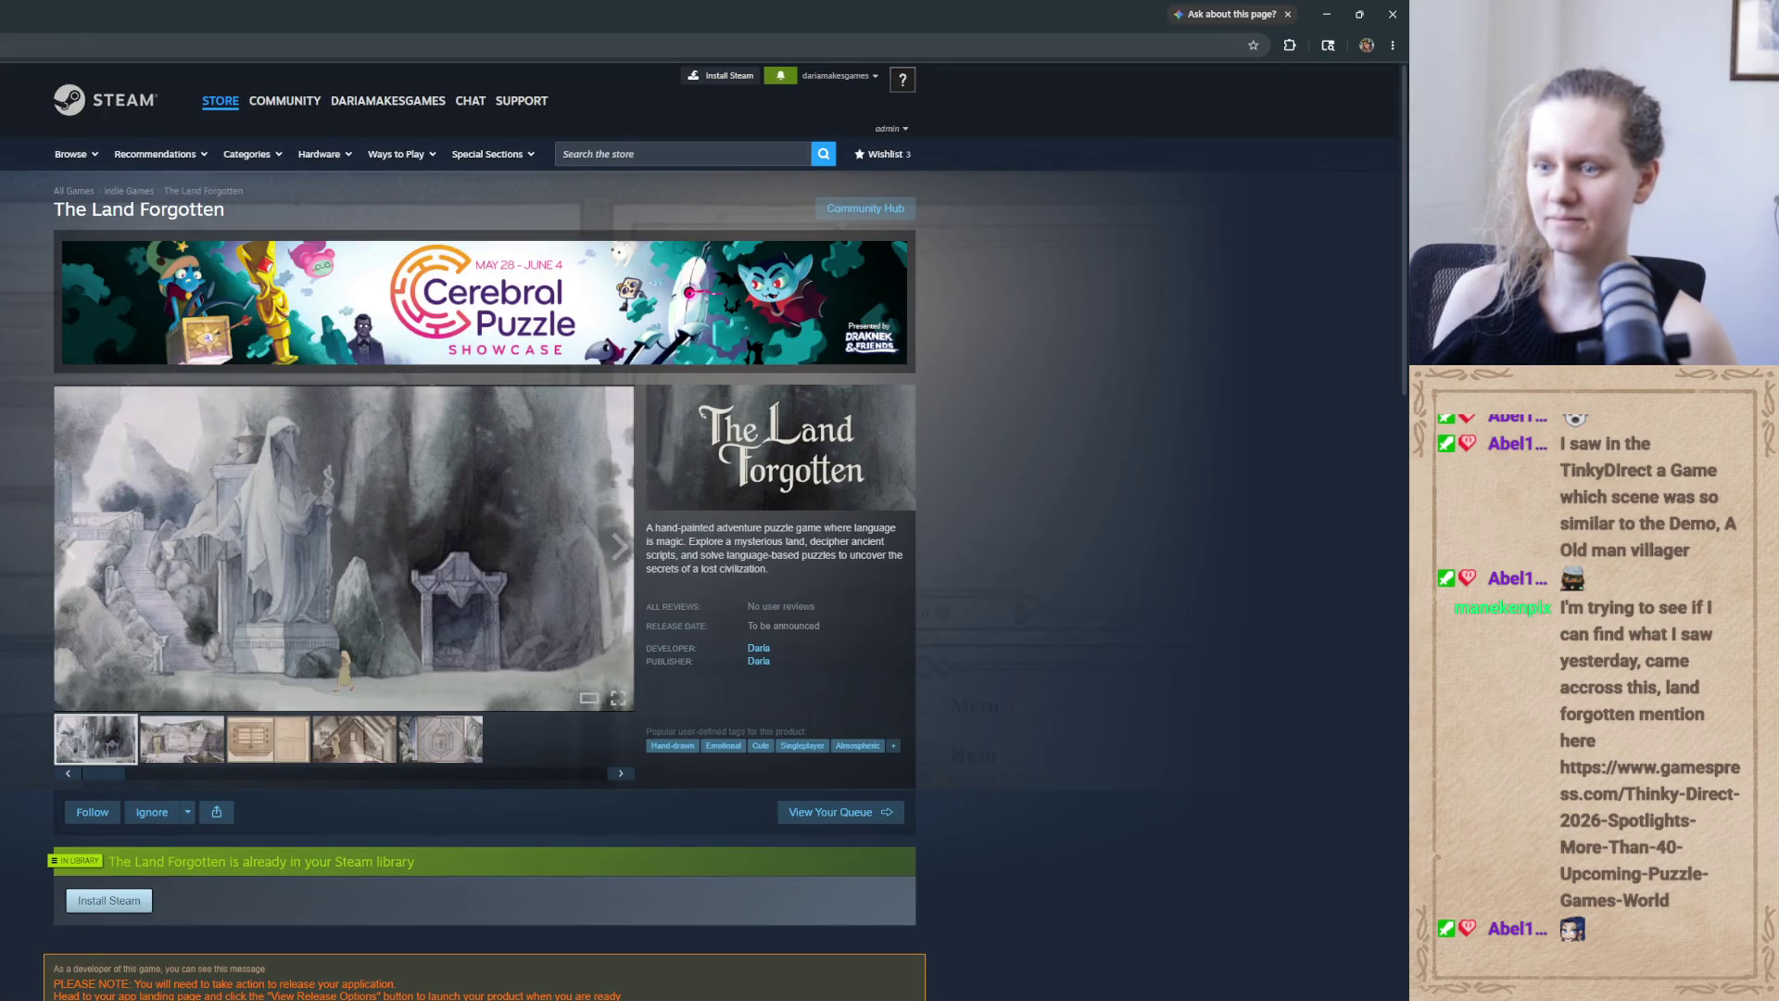
# Look over The Land Forgotten's Steam page, then load the Cerebral Puzzle Showcase 2026 event page
pyautogui.scroll(-10, 63, 622)
pyautogui.scroll(-4, 646, 414)
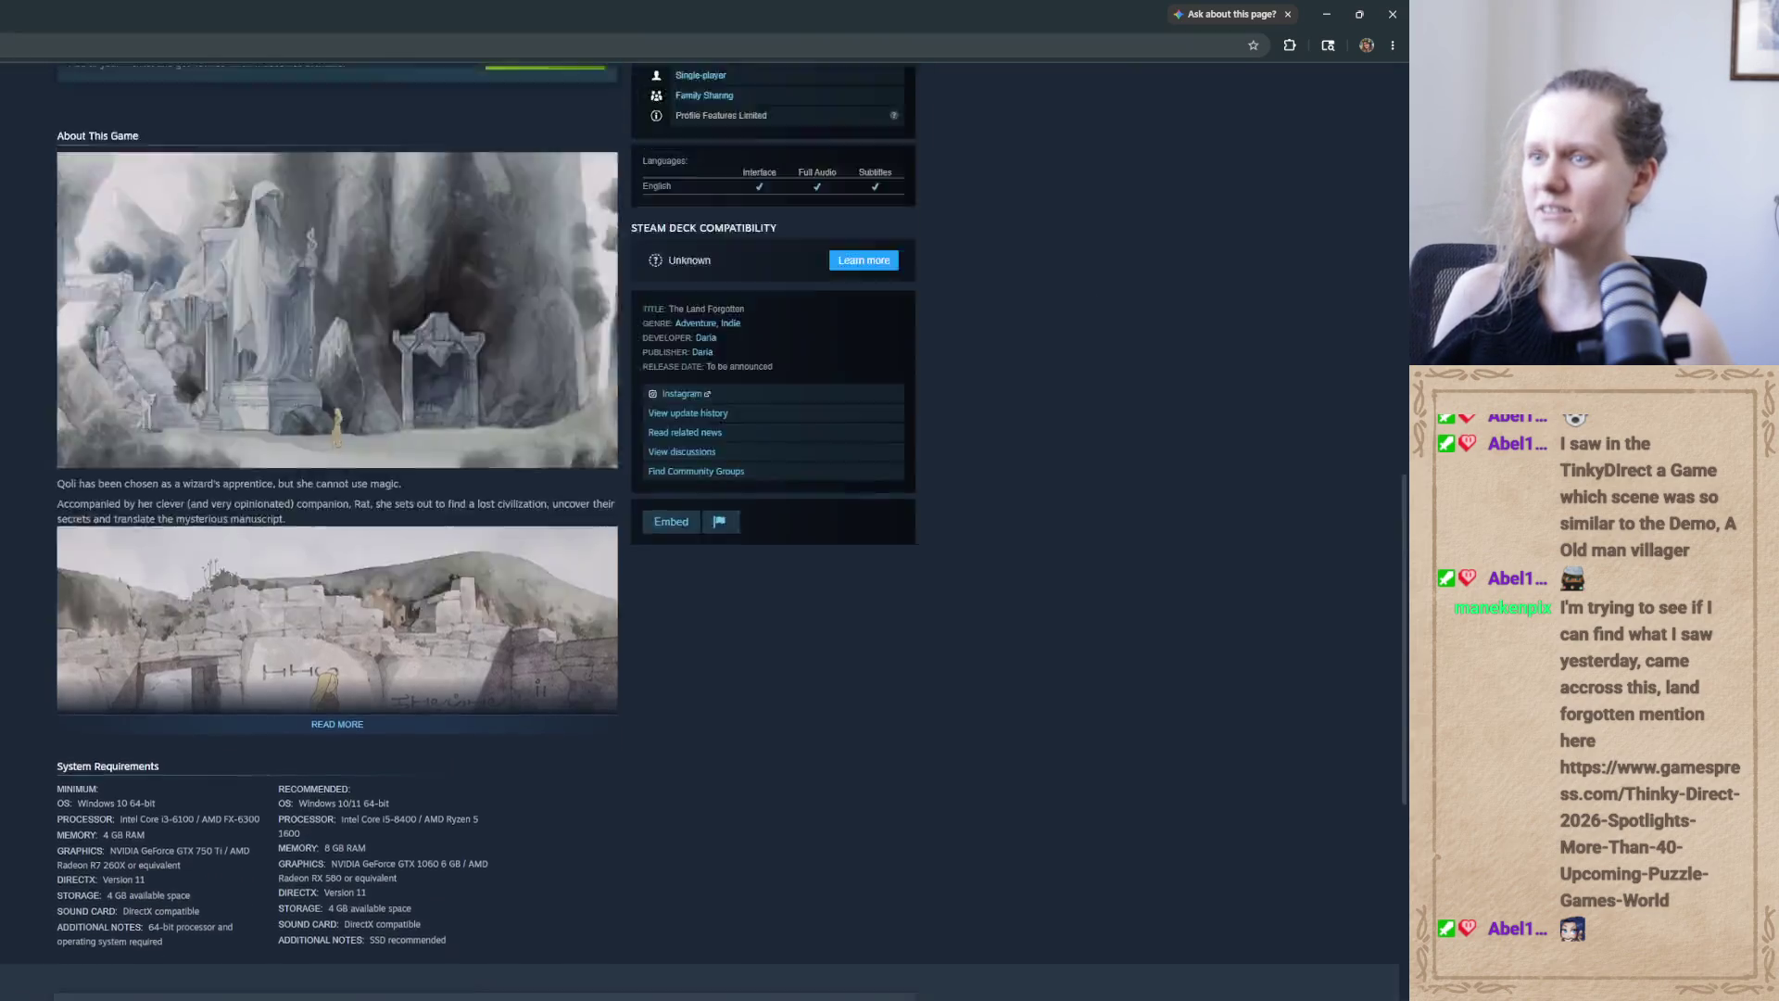
pyautogui.scroll(14, 647, 413)
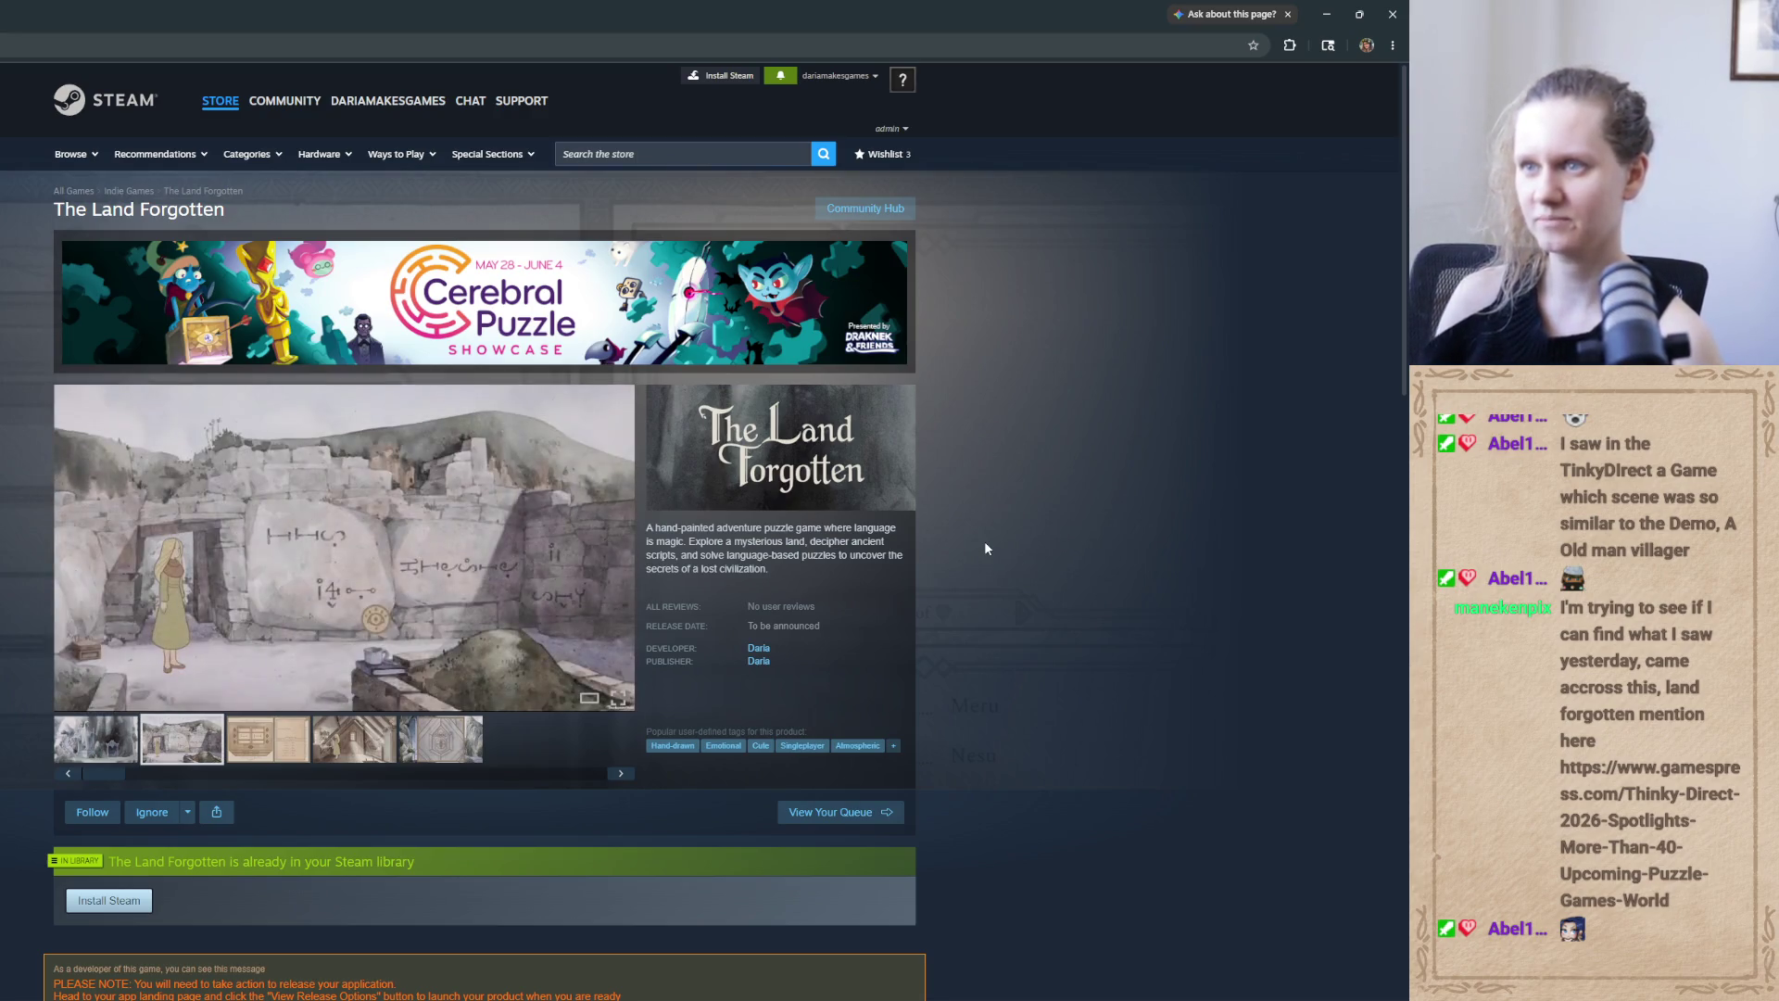
pyautogui.press('F5')
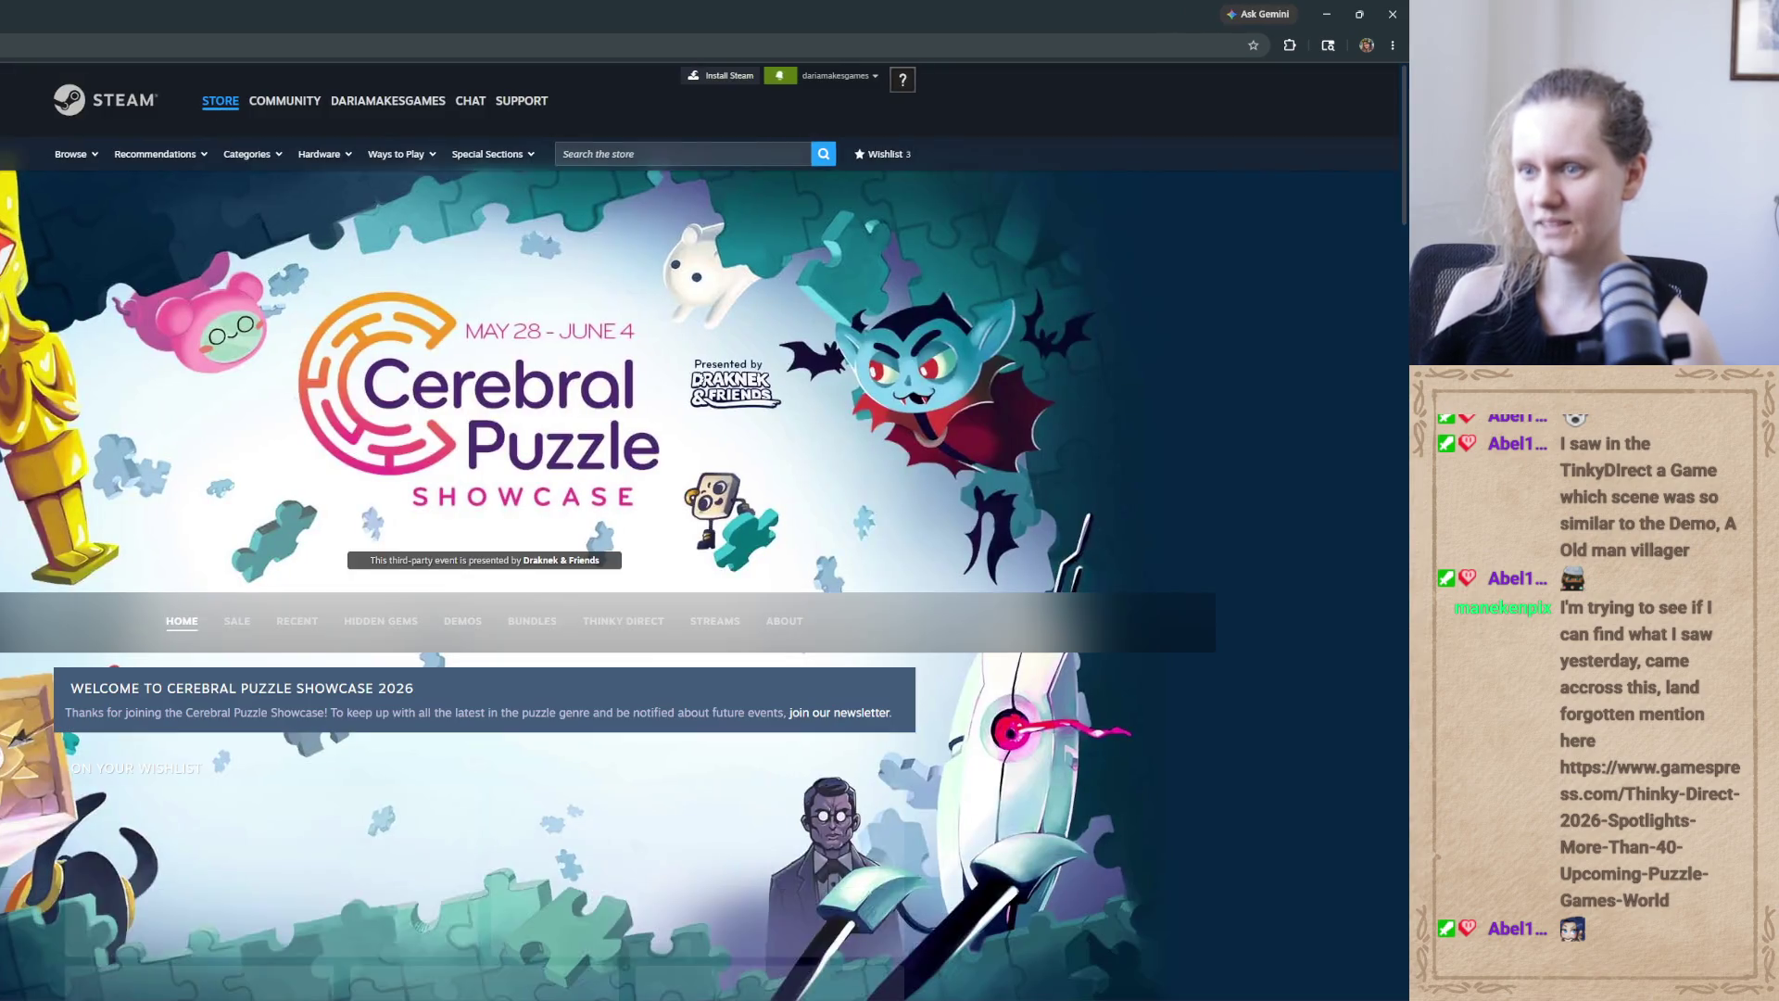
# Browse the Thinky Direct sale past Metroidbrainia, Strategy and Point and Click to Co-op, then close the browser
pyautogui.scroll(-8, 471, 420)
pyautogui.scroll(-2, 470, 420)
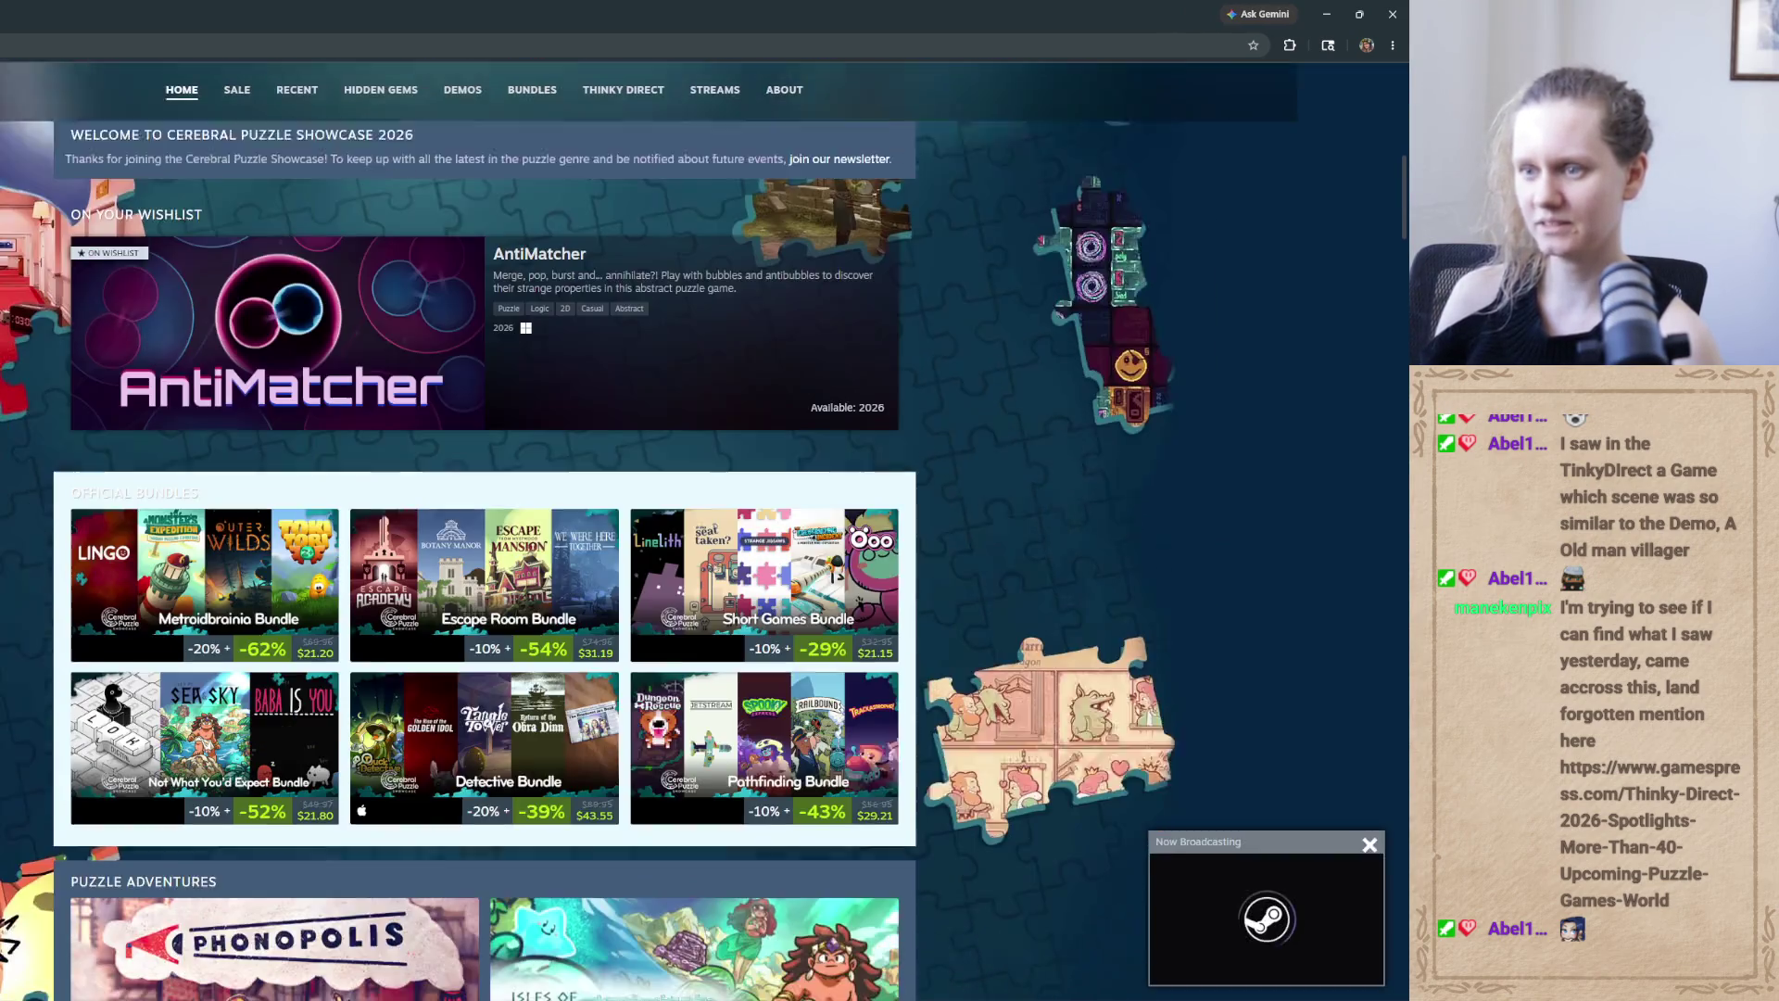
pyautogui.scroll(-9, 471, 420)
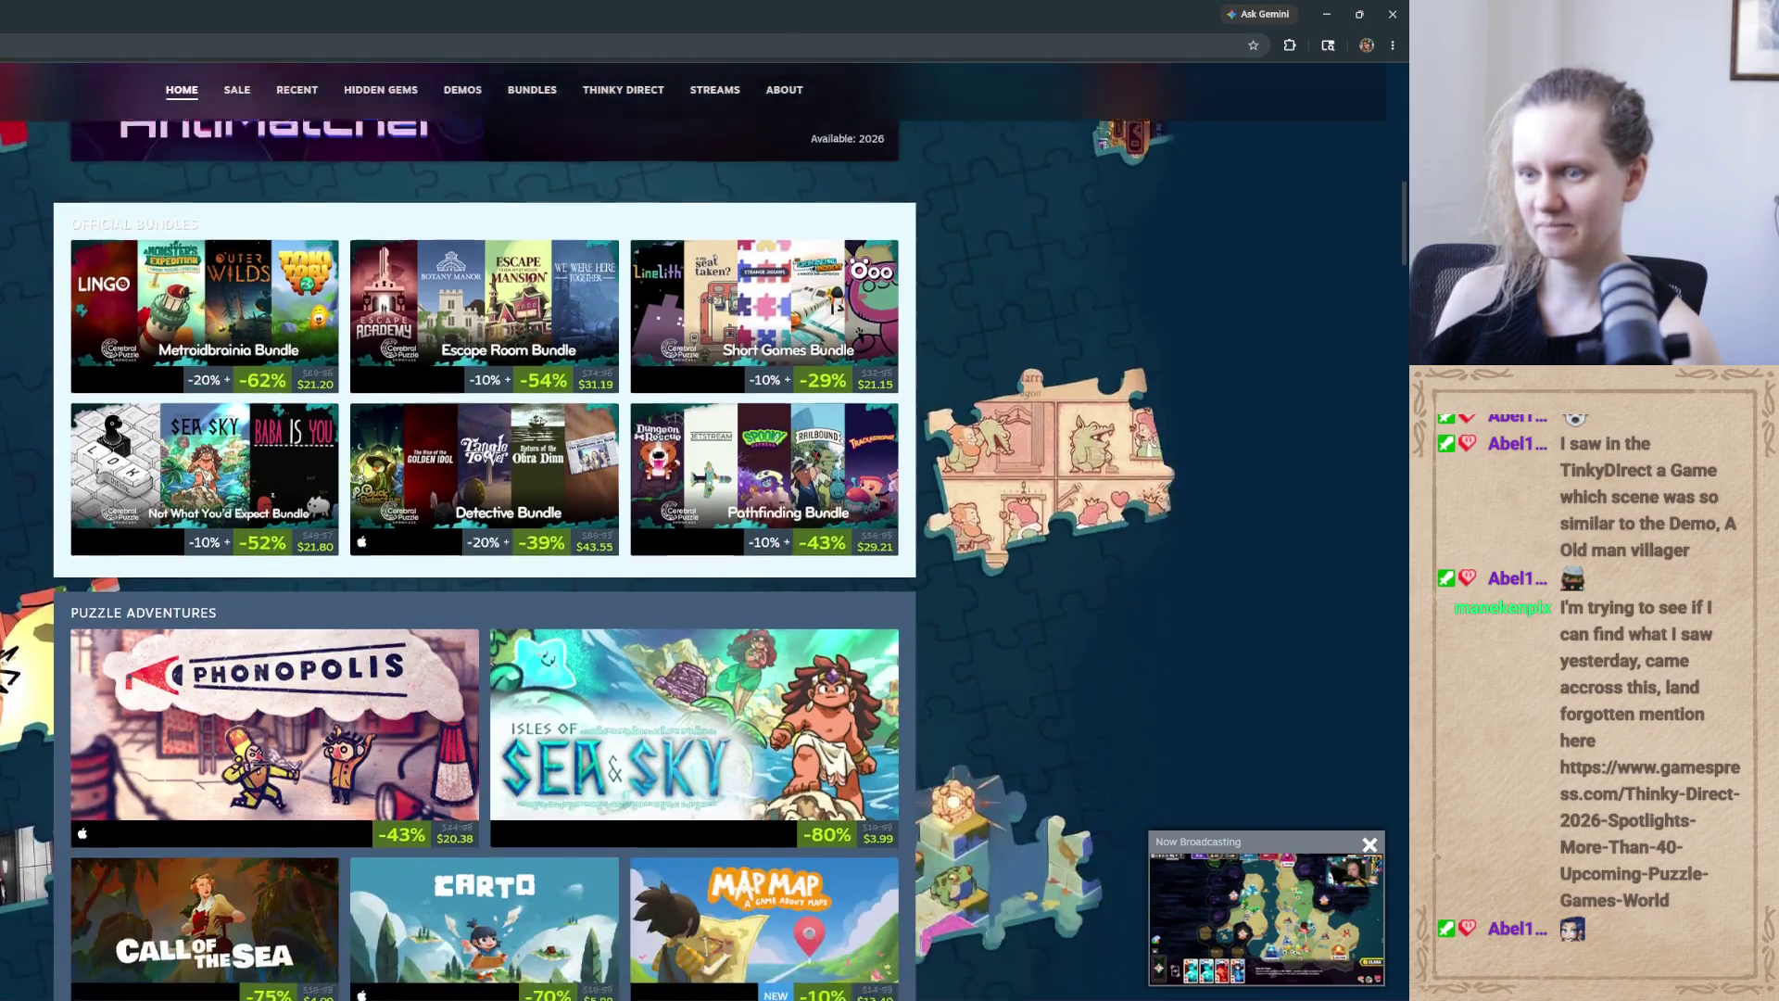
pyautogui.scroll(-7, 471, 420)
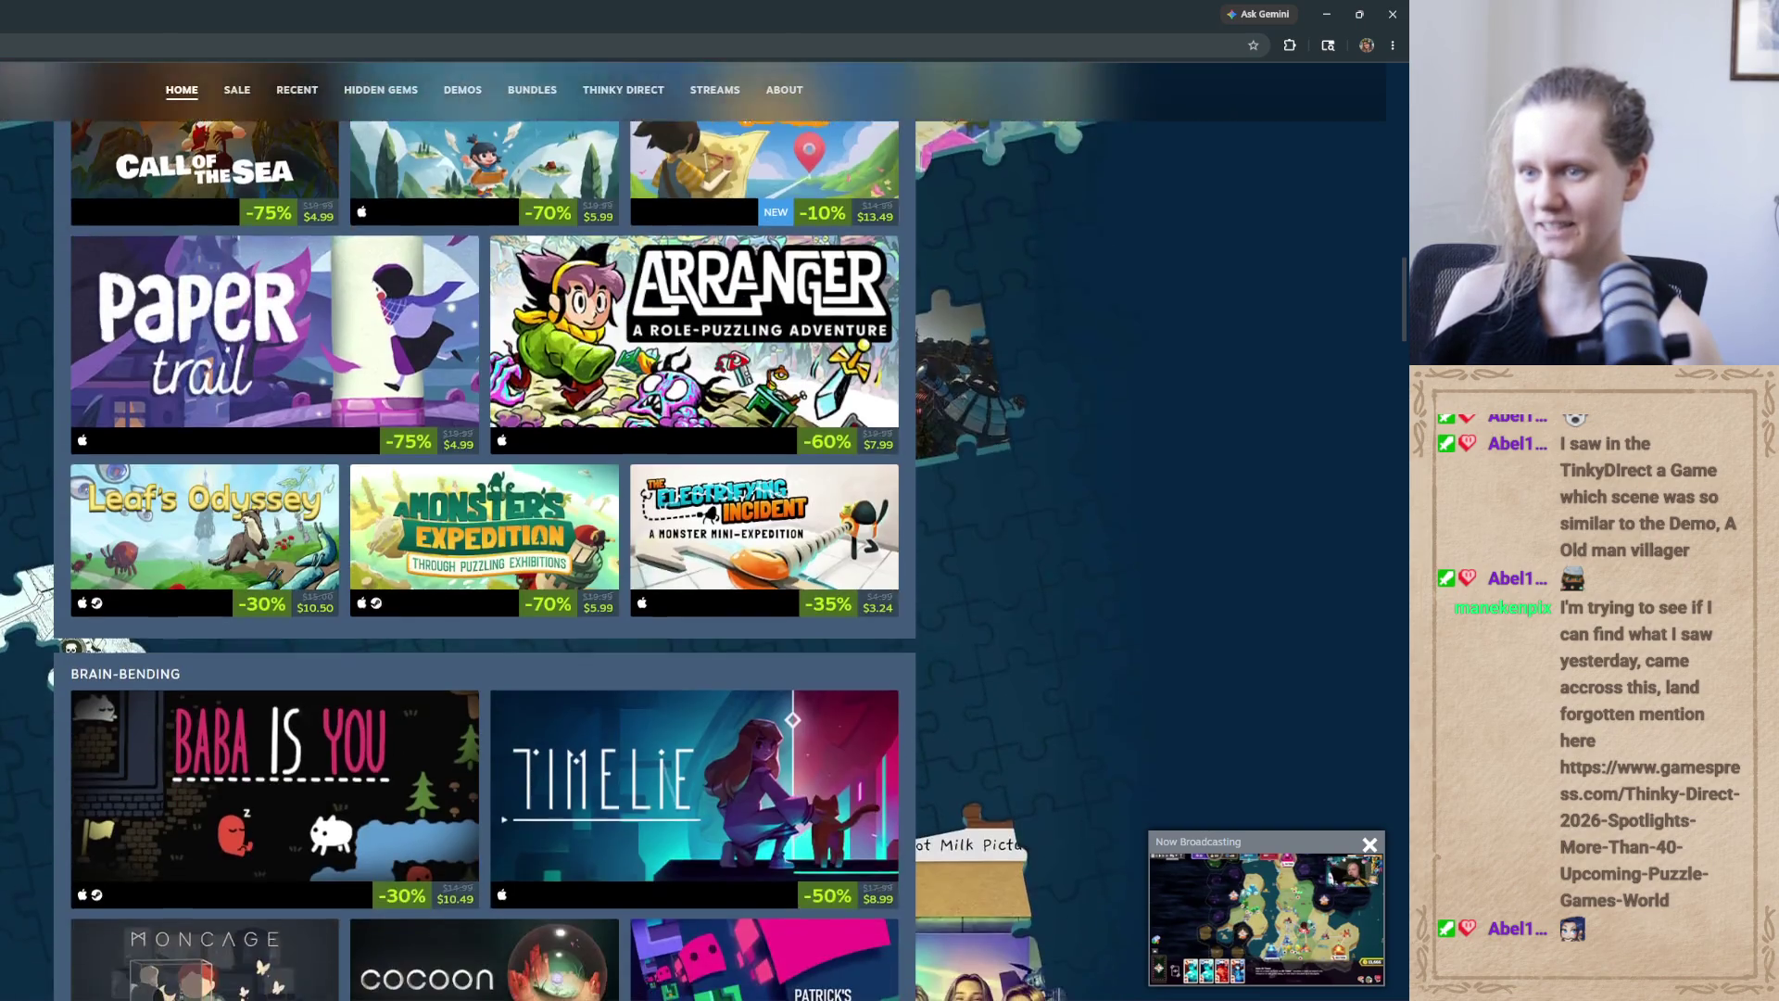
pyautogui.scroll(-2, 470, 420)
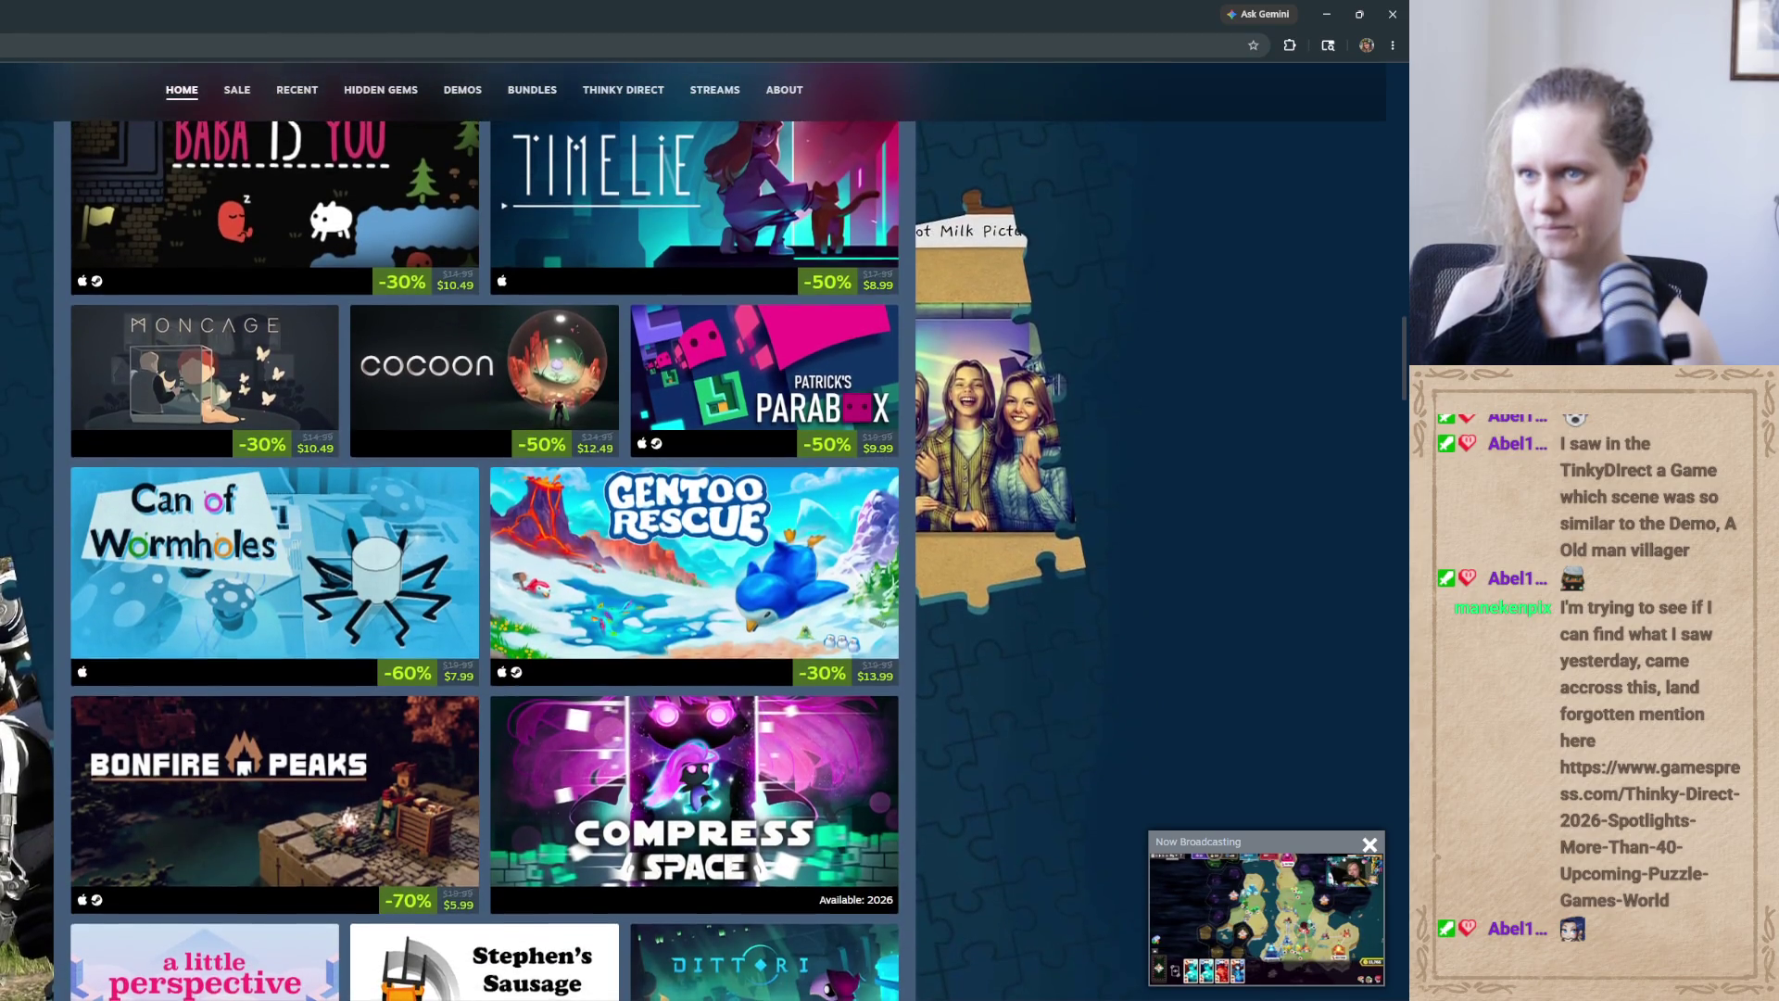
pyautogui.scroll(-2, 471, 419)
pyautogui.scroll(-2, 470, 420)
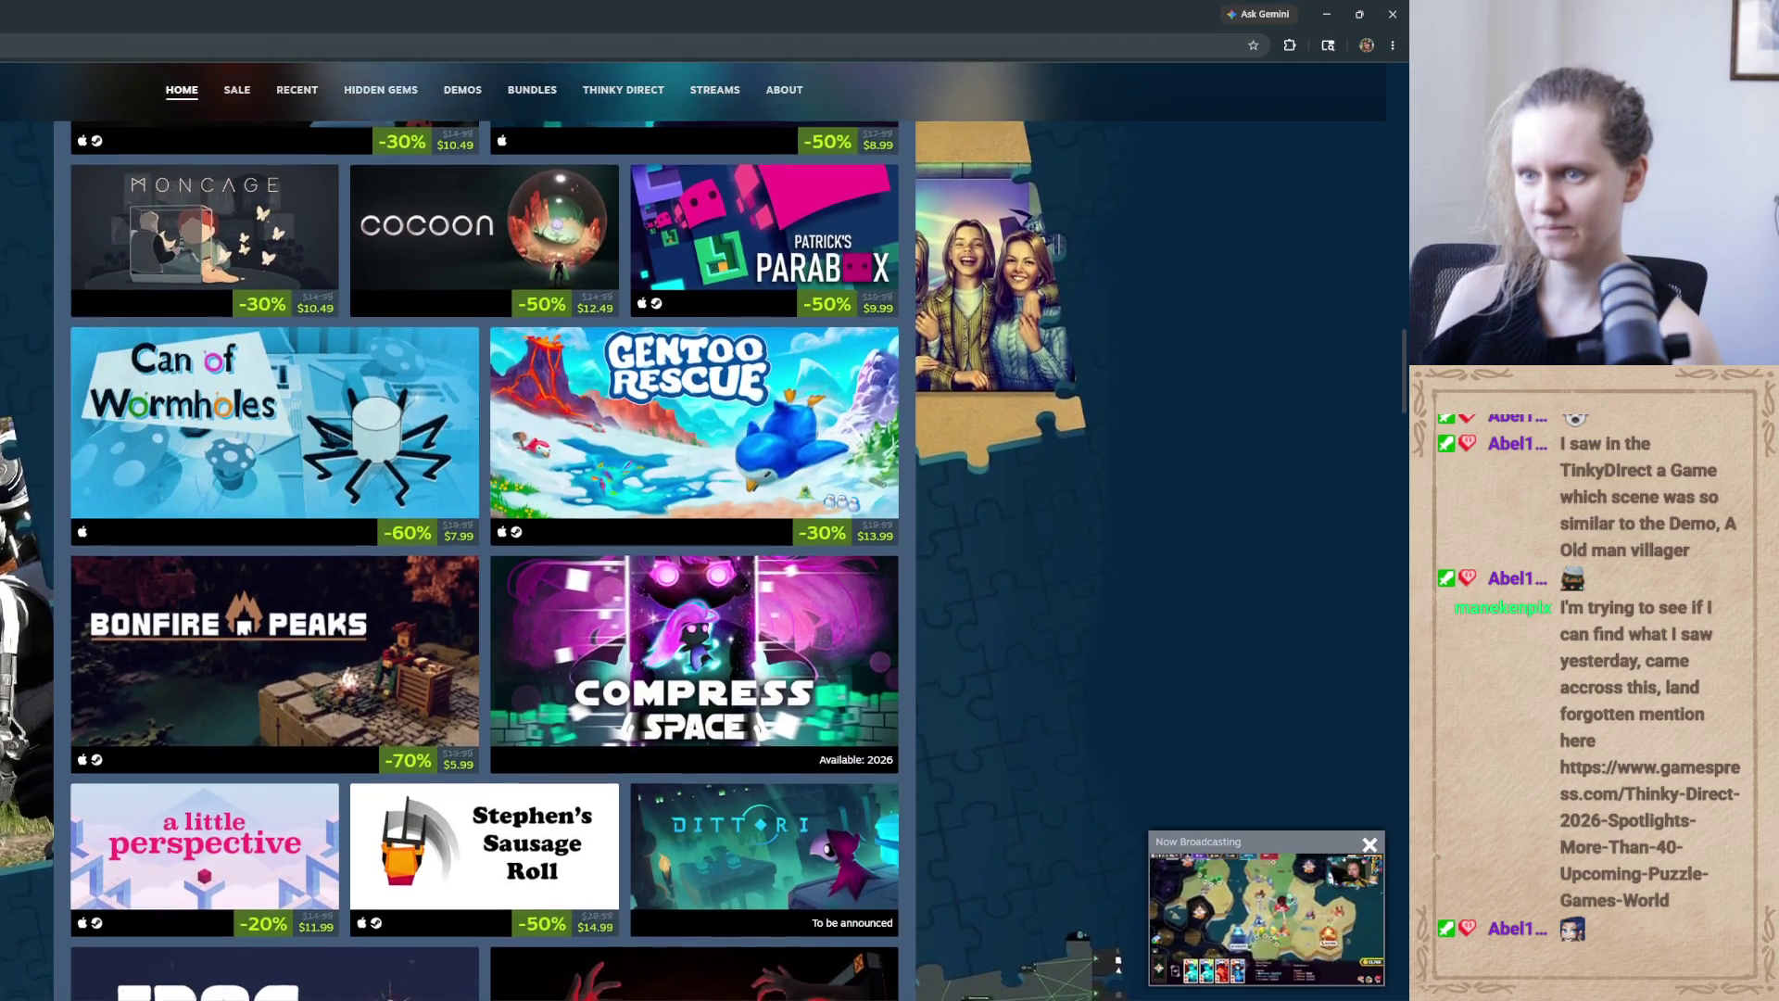
pyautogui.scroll(-8, 470, 420)
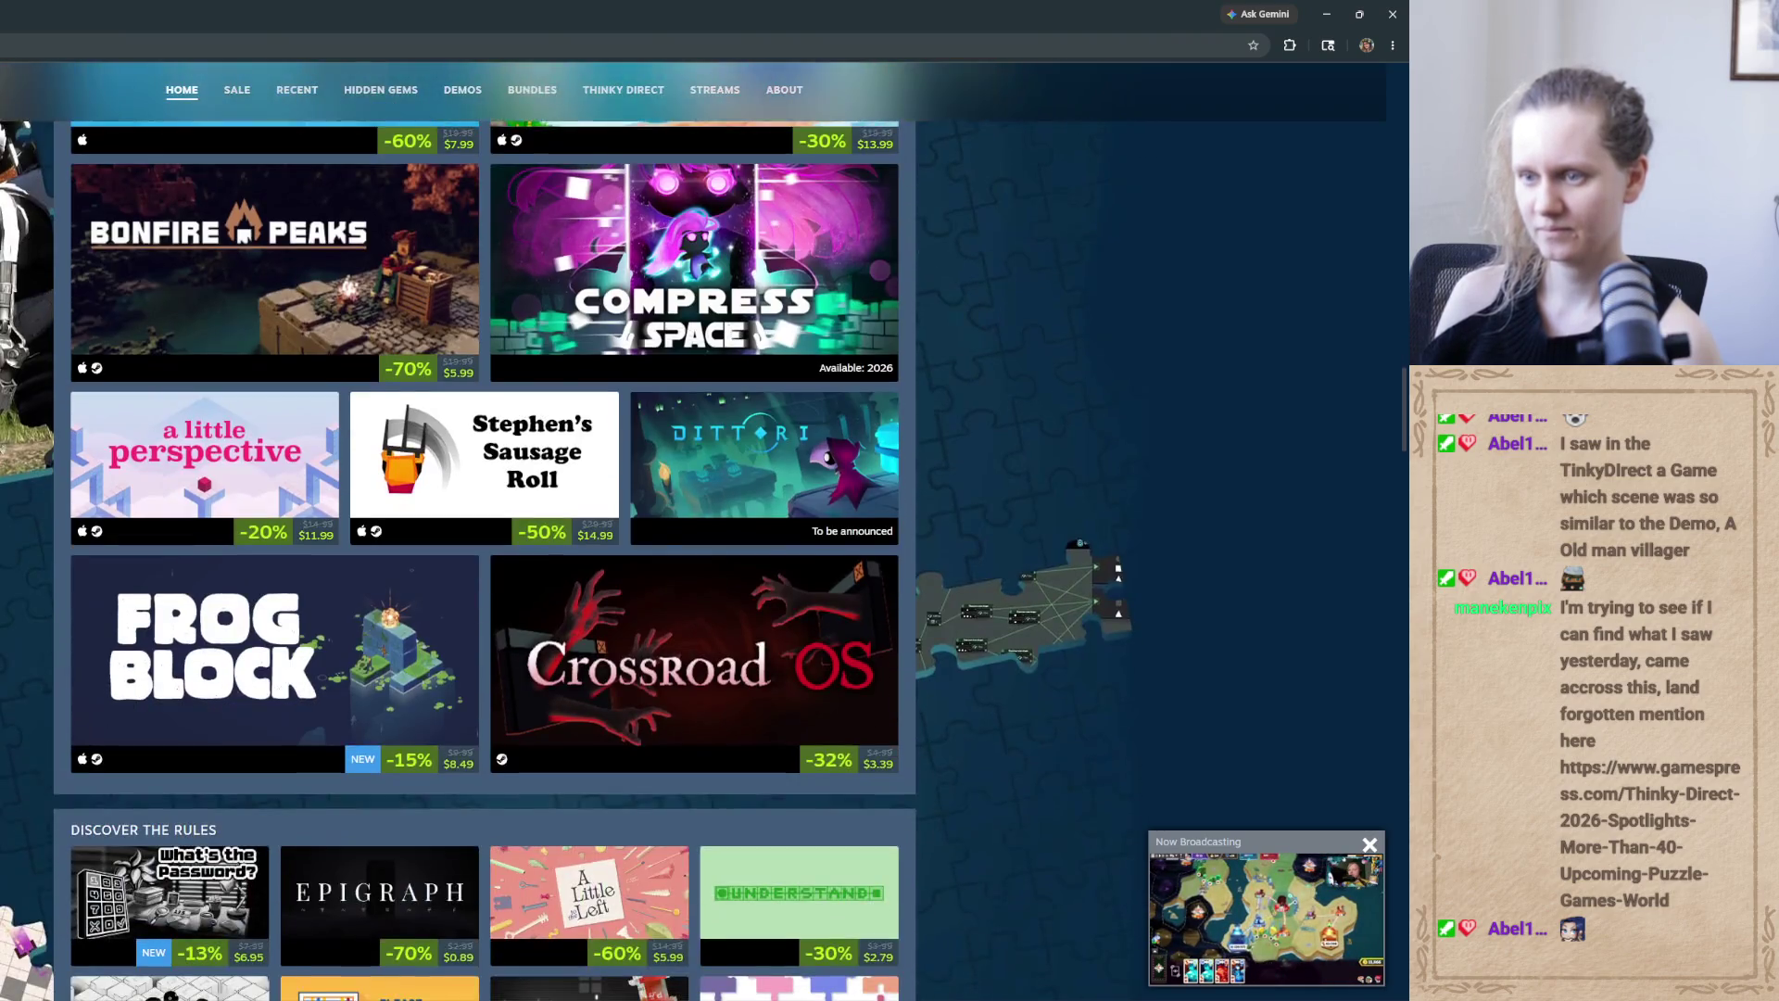
pyautogui.scroll(-3, 471, 420)
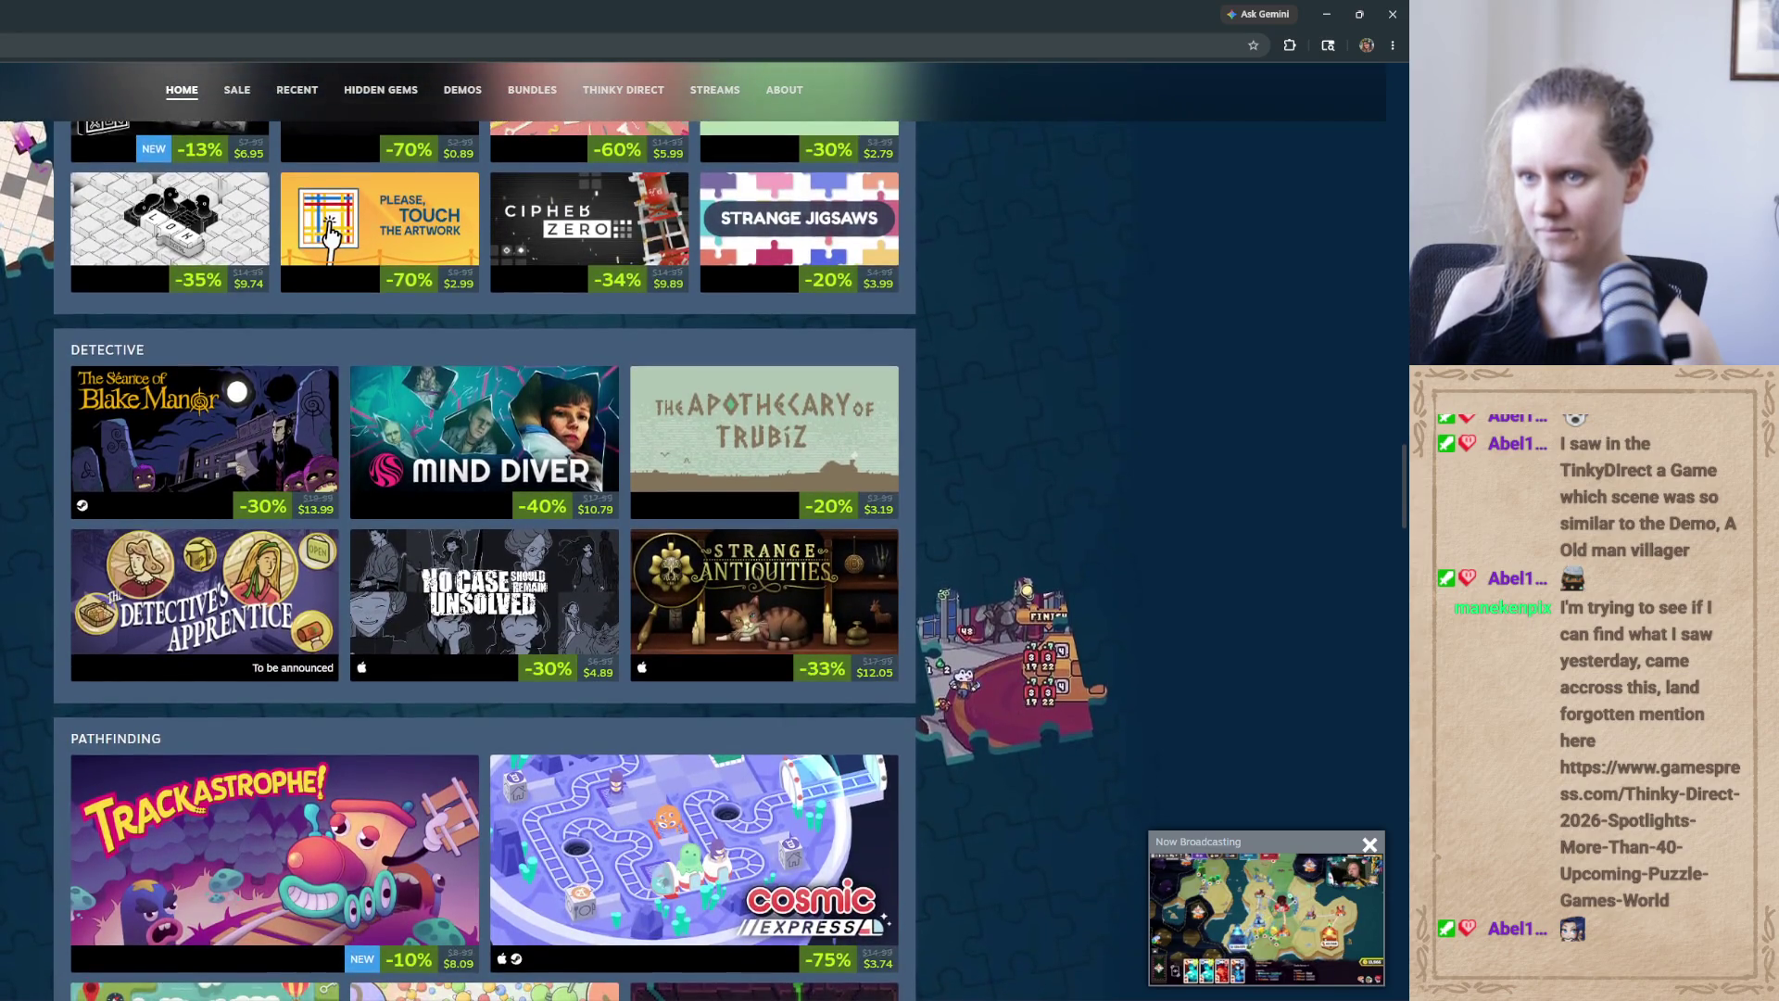
pyautogui.scroll(-3, 470, 419)
pyautogui.scroll(-7, 471, 420)
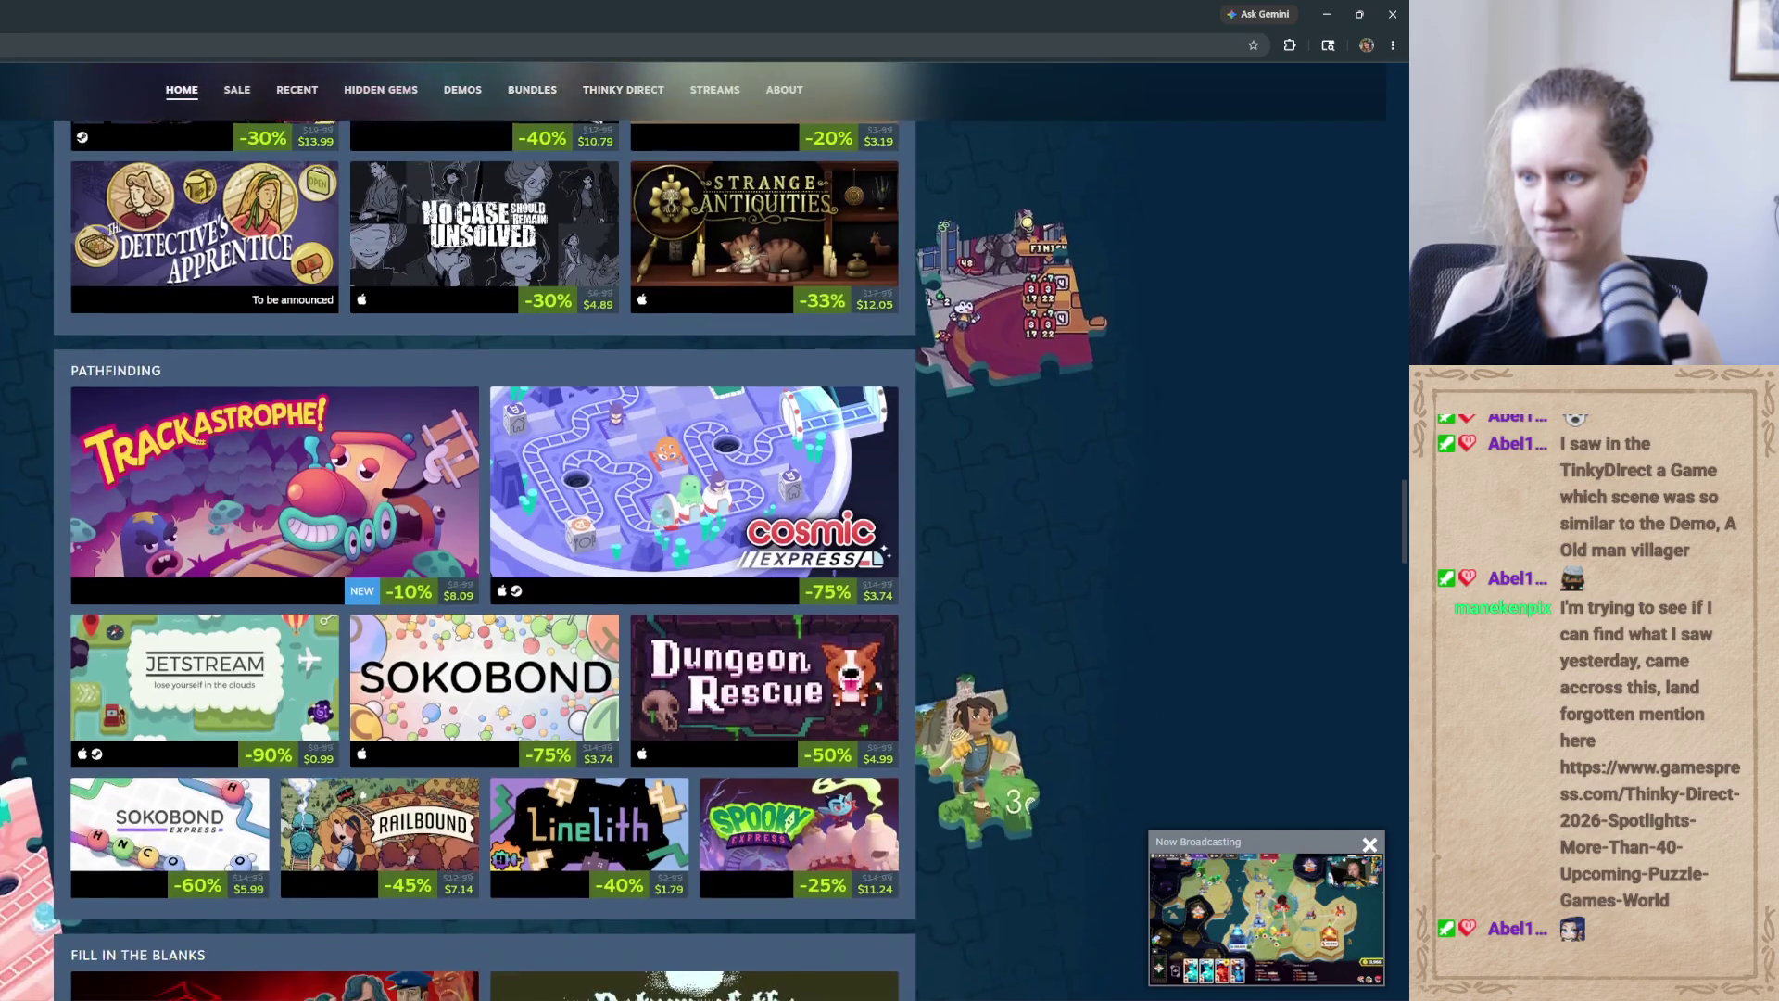
pyautogui.scroll(-7, 471, 420)
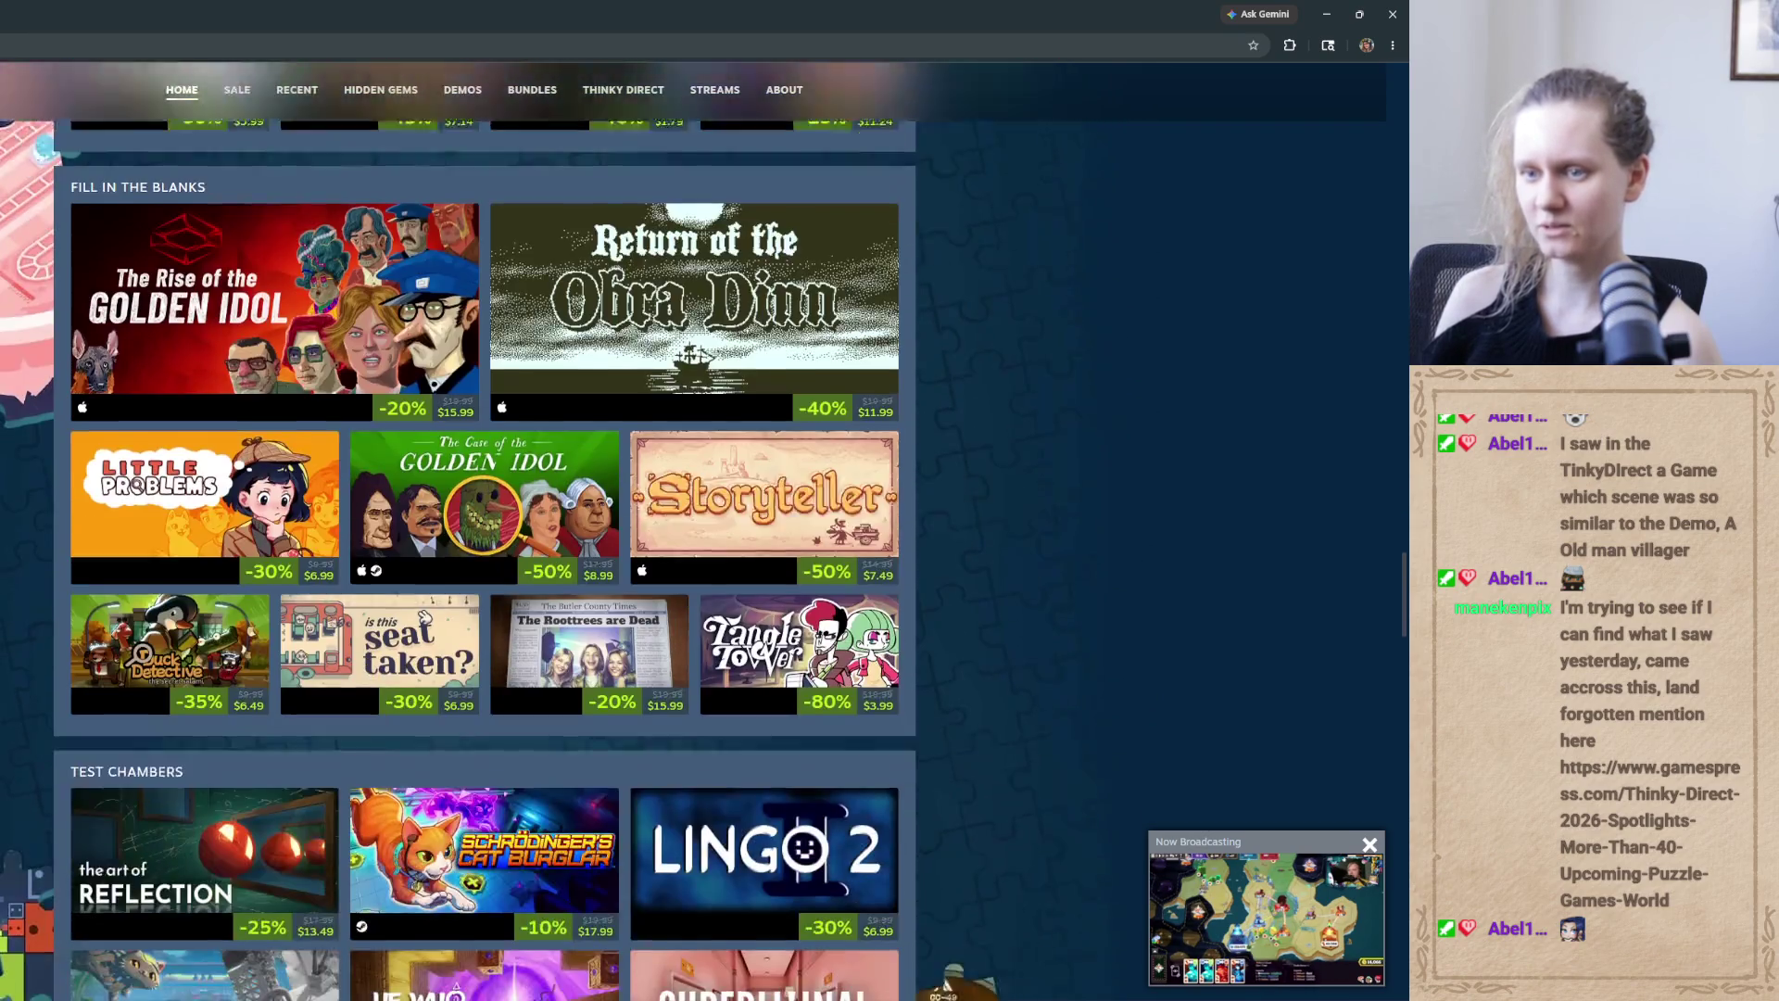
pyautogui.scroll(-3, 471, 420)
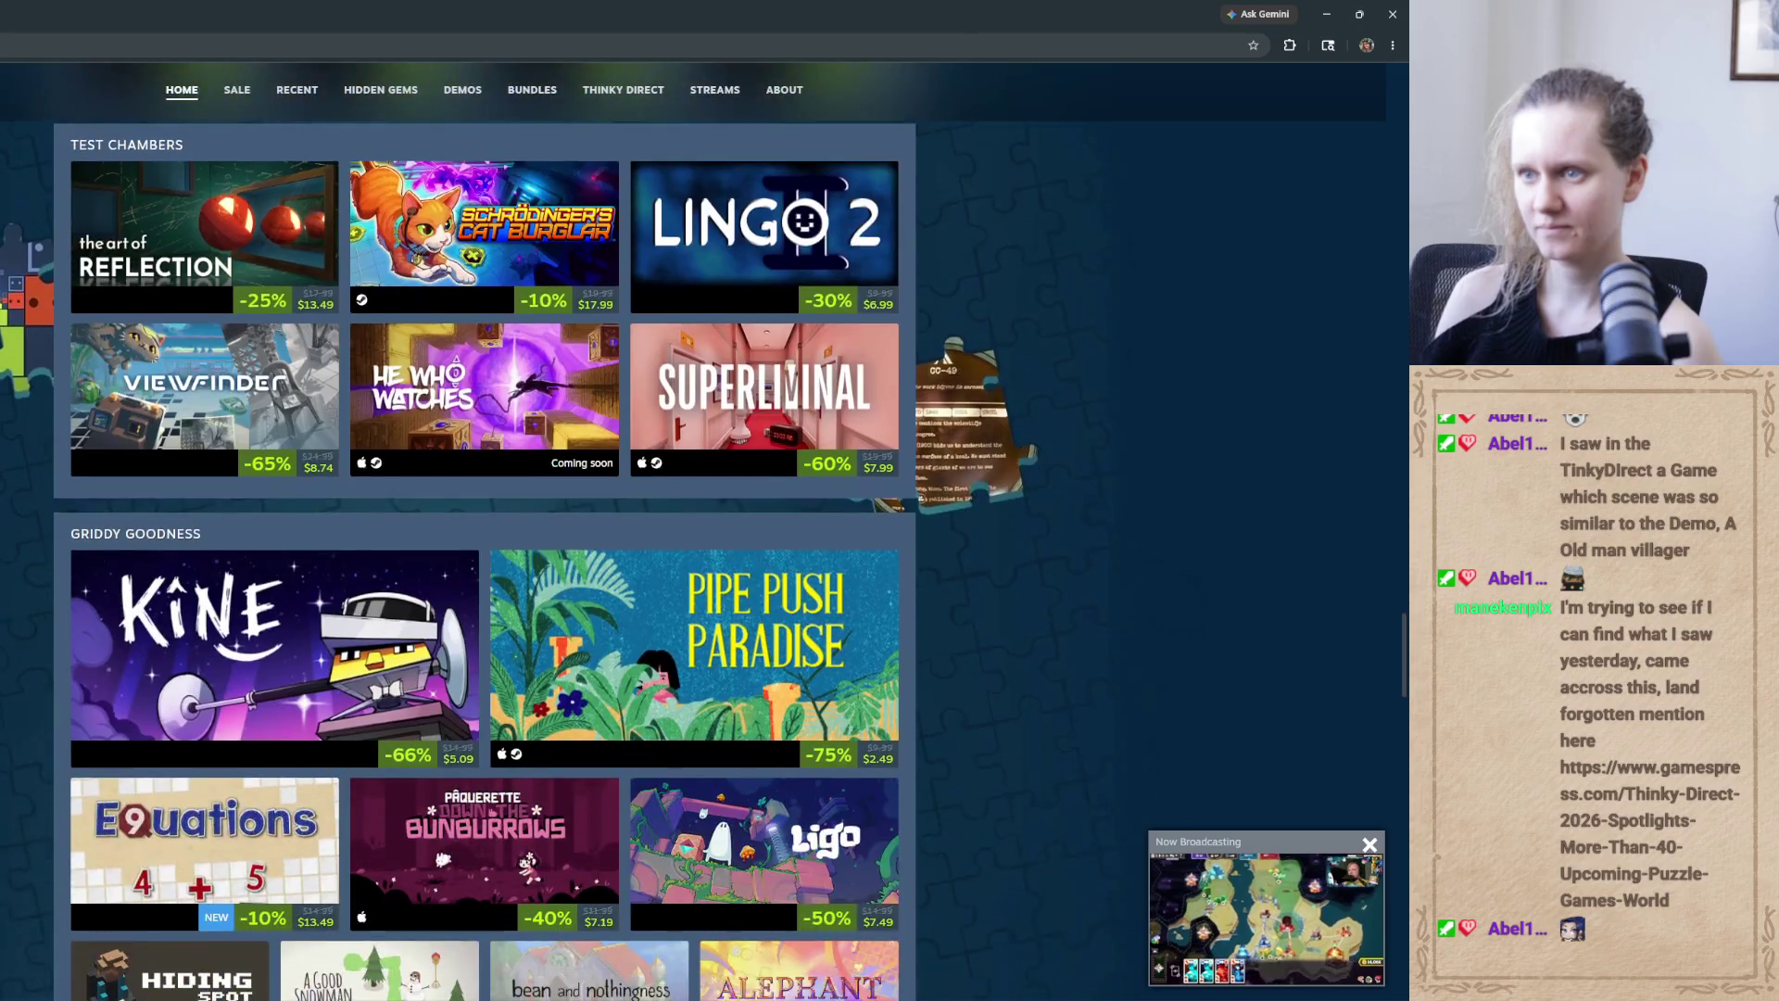
pyautogui.scroll(-1, 471, 419)
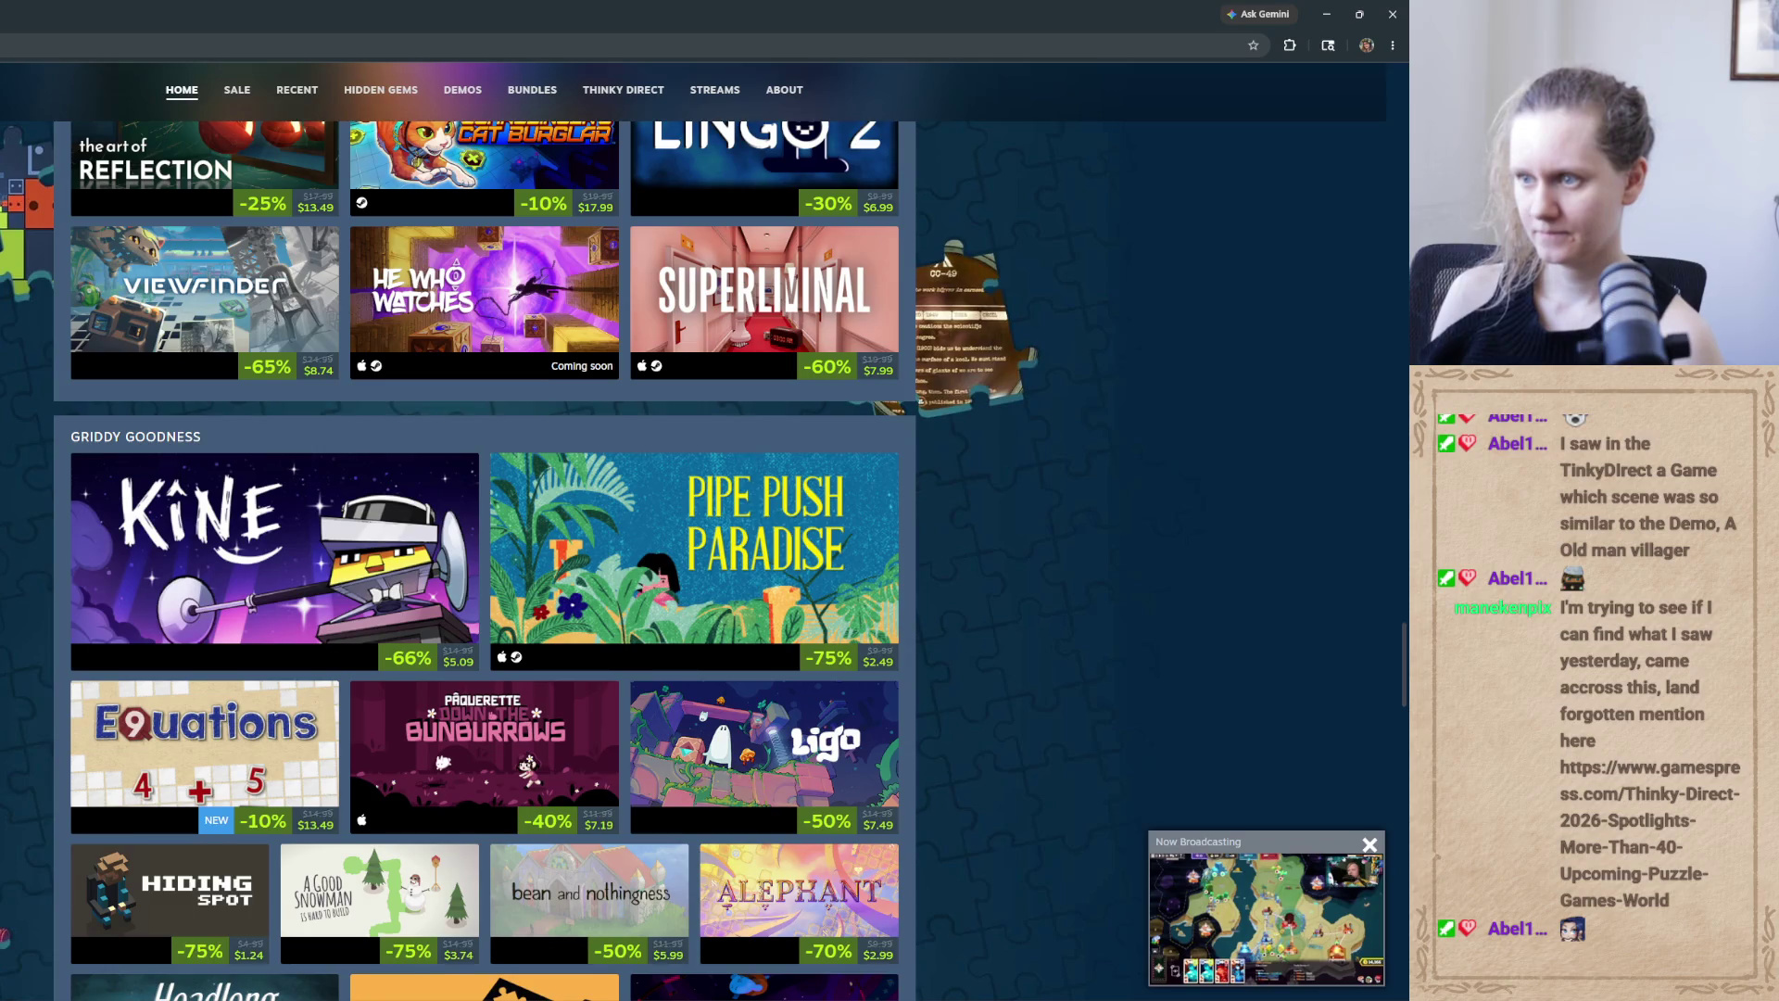
pyautogui.scroll(-3, 484, 556)
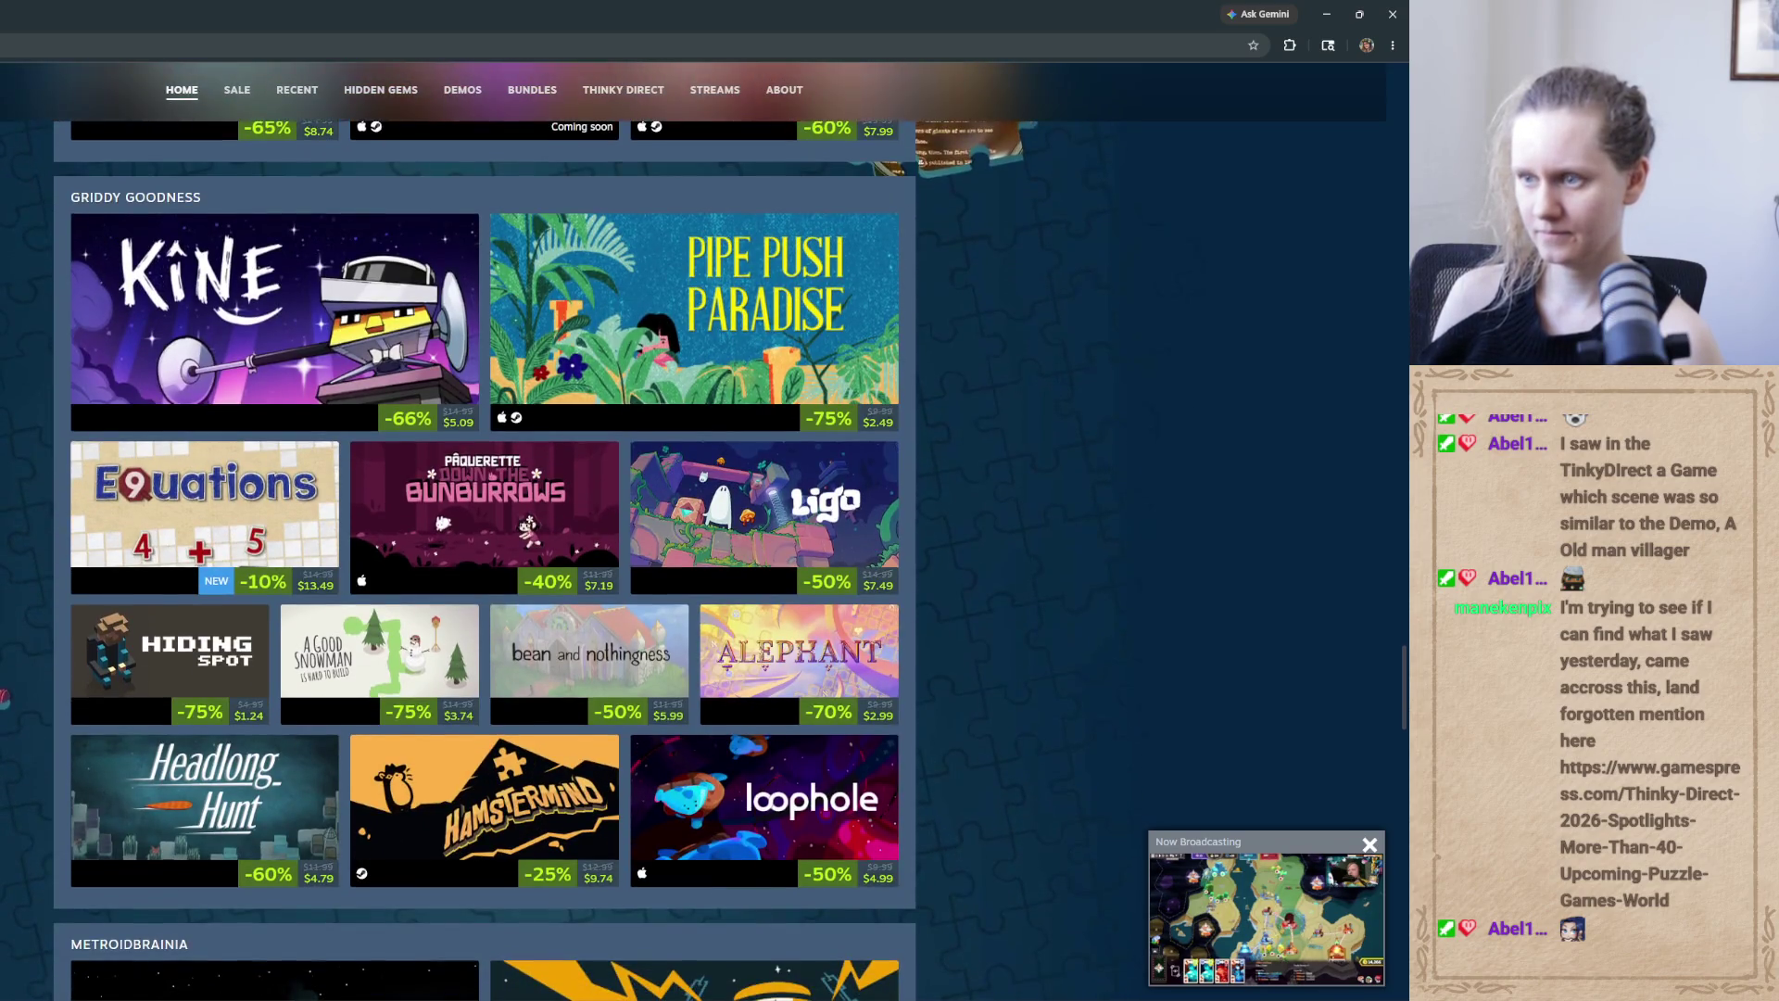
pyautogui.scroll(-3, 485, 556)
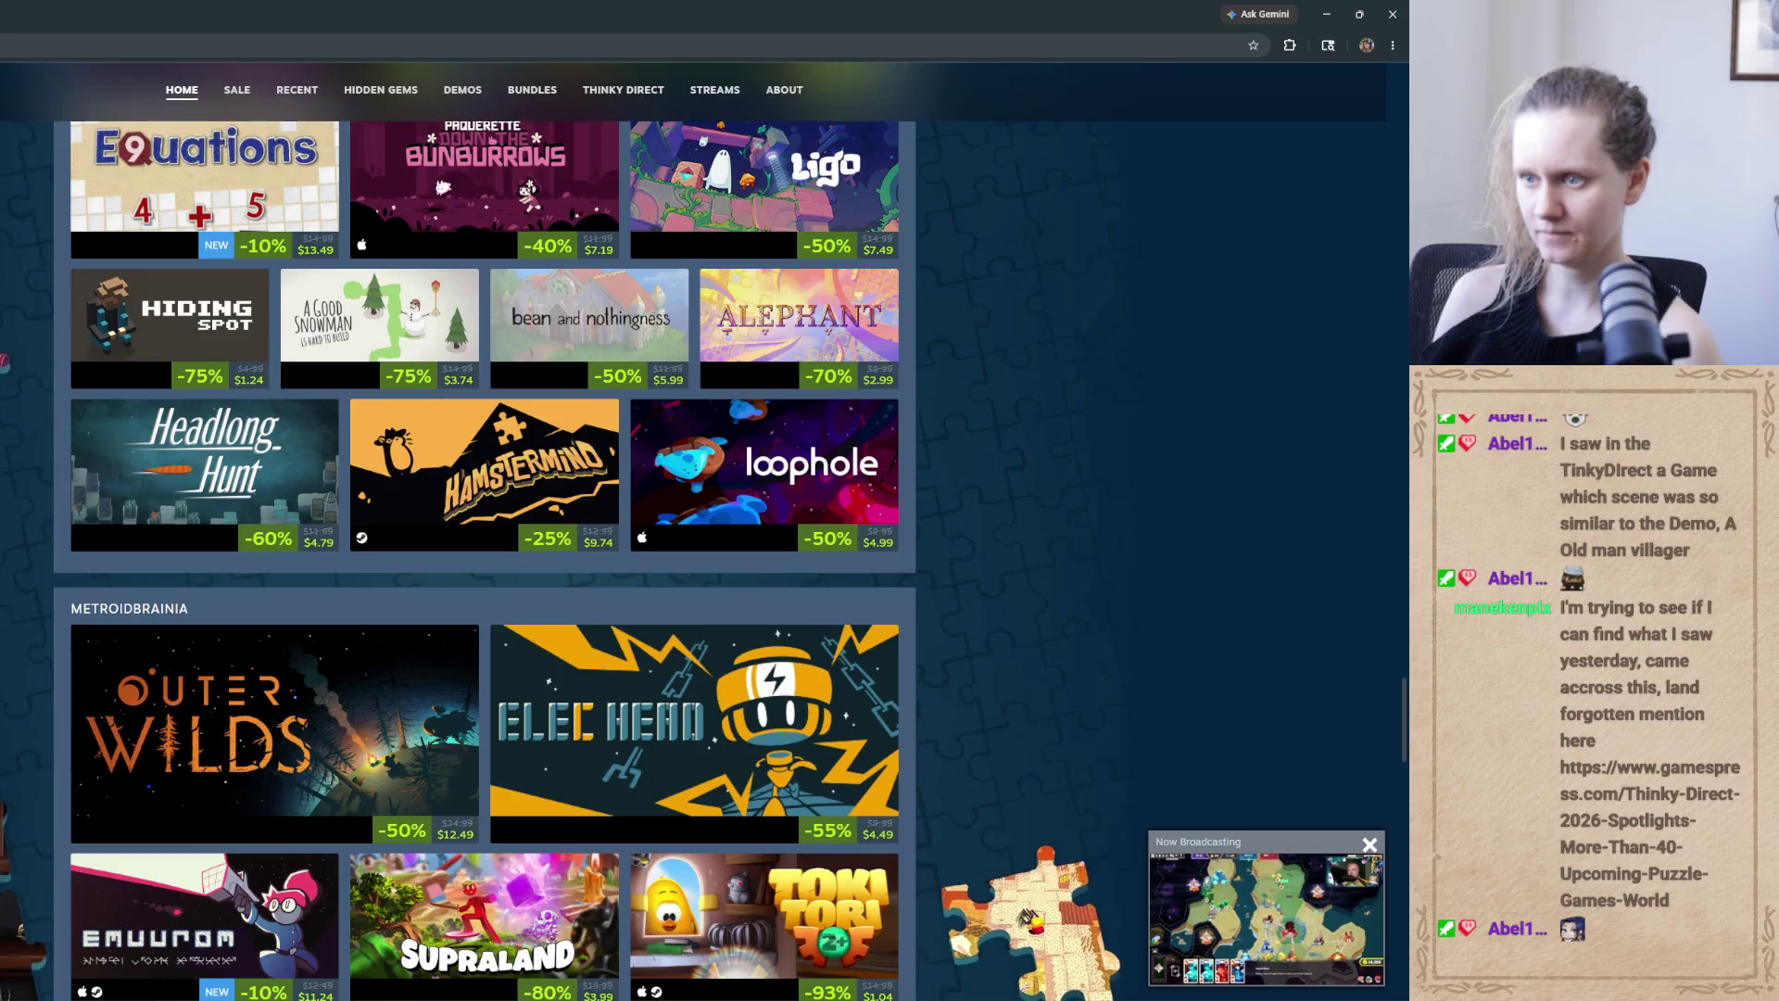
pyautogui.scroll(-7, 485, 556)
pyautogui.scroll(4, 485, 556)
pyautogui.scroll(-4, 485, 556)
pyautogui.scroll(-6, 485, 556)
pyautogui.scroll(-14, 485, 556)
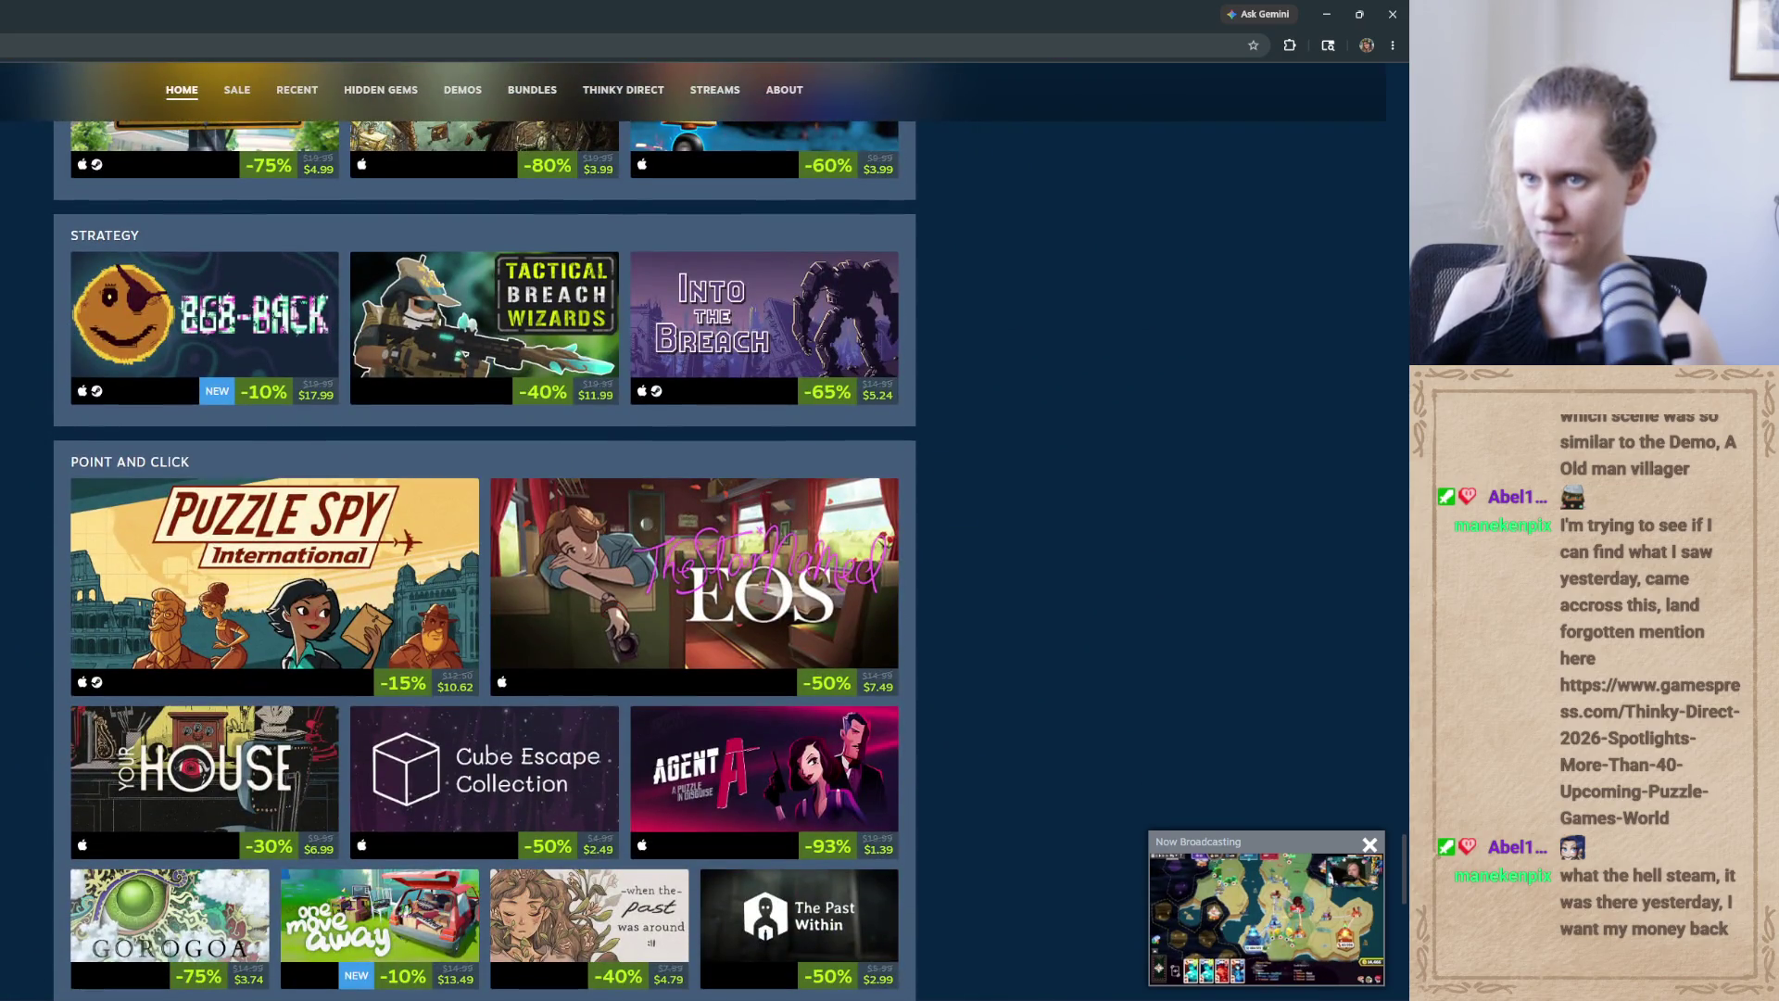
pyautogui.scroll(-2, 484, 556)
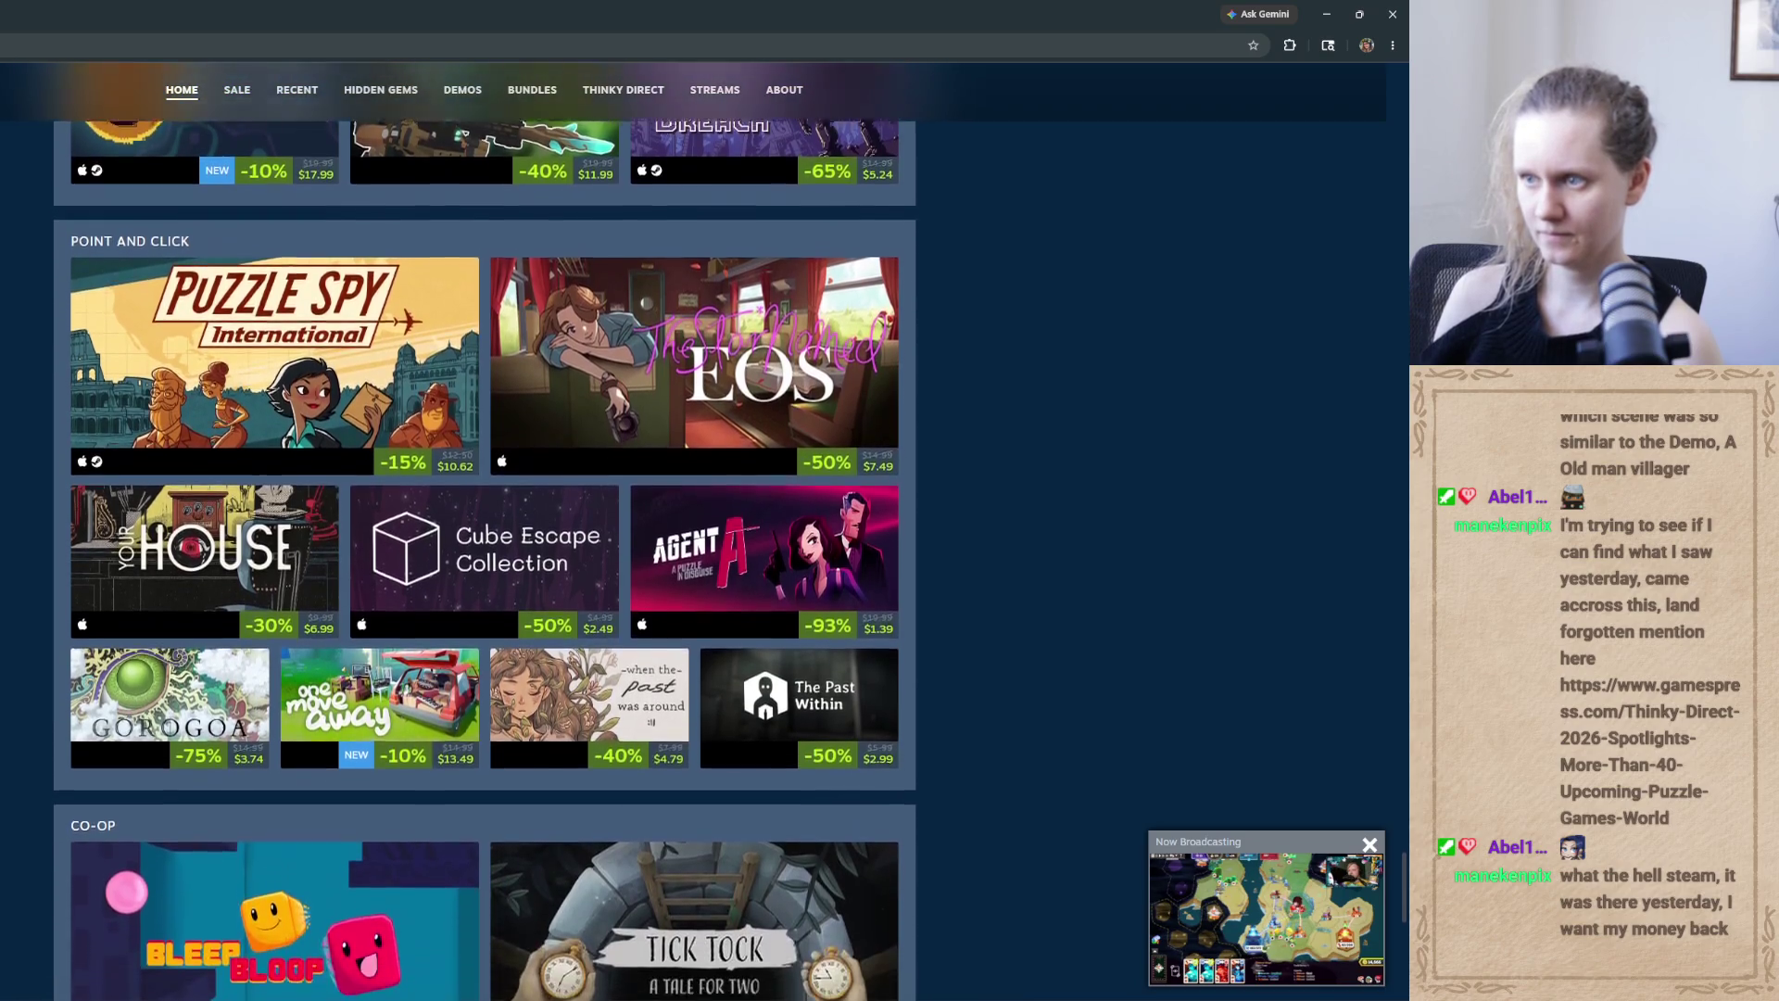
pyautogui.scroll(-3, 484, 556)
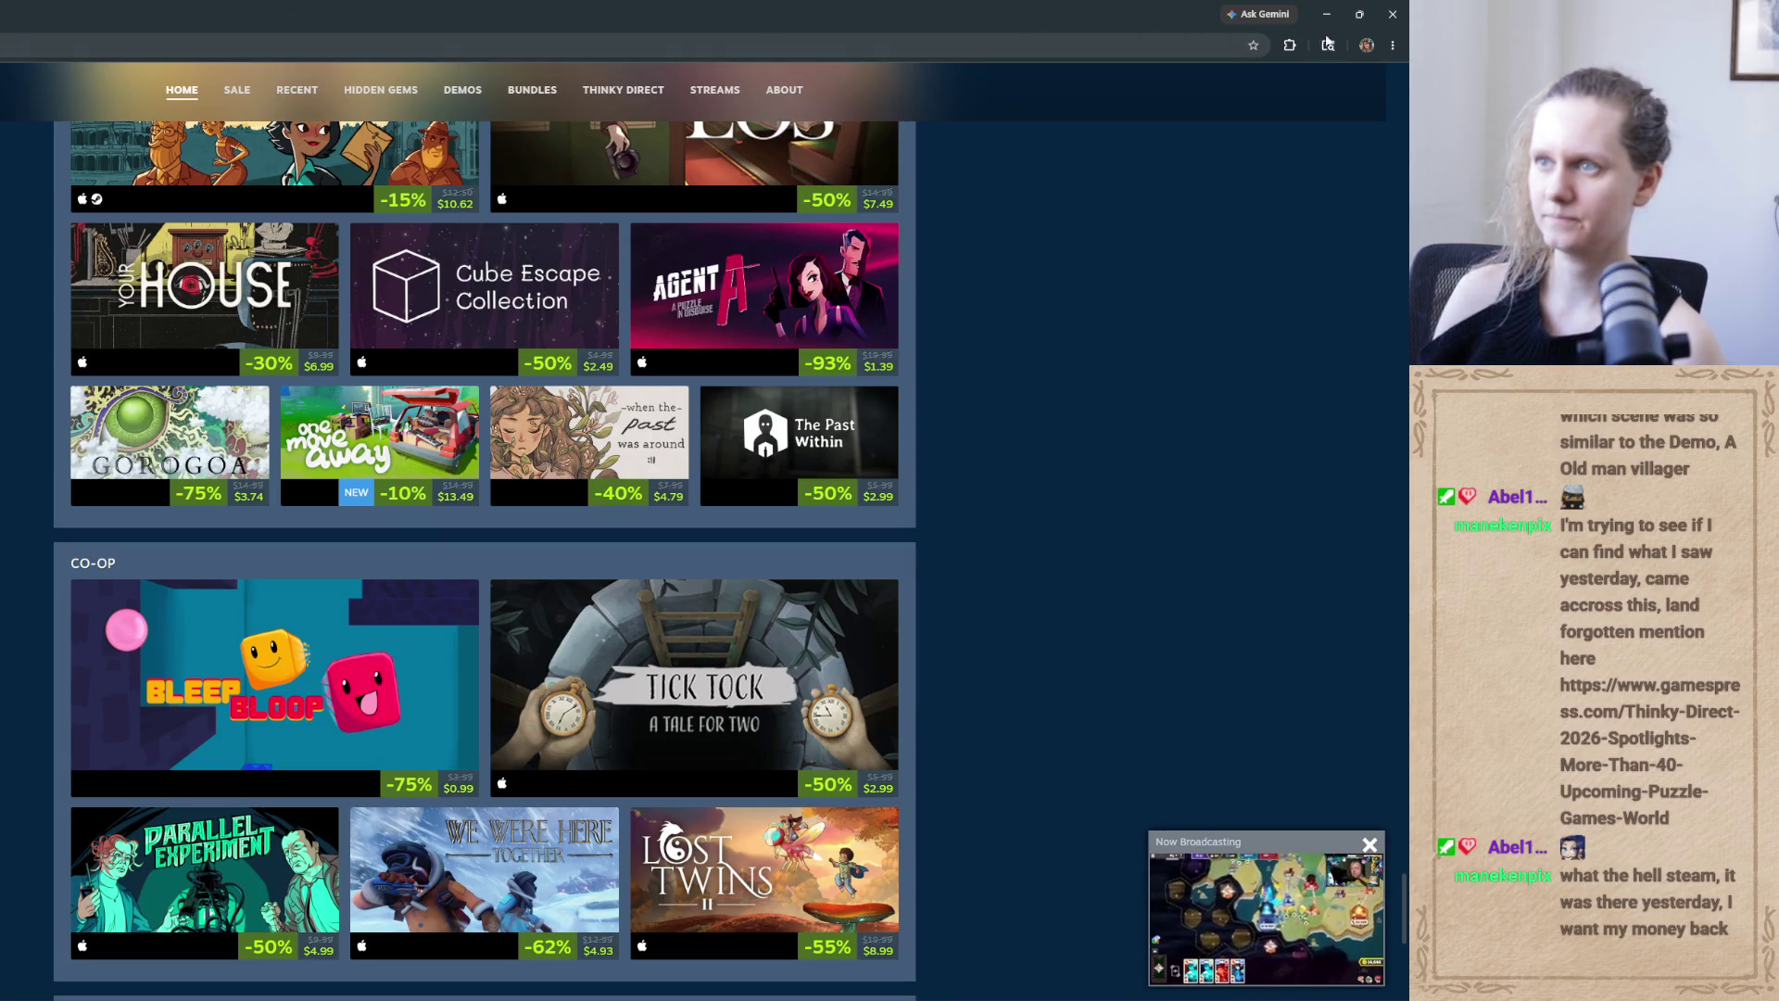
pyautogui.click(1392, 14)
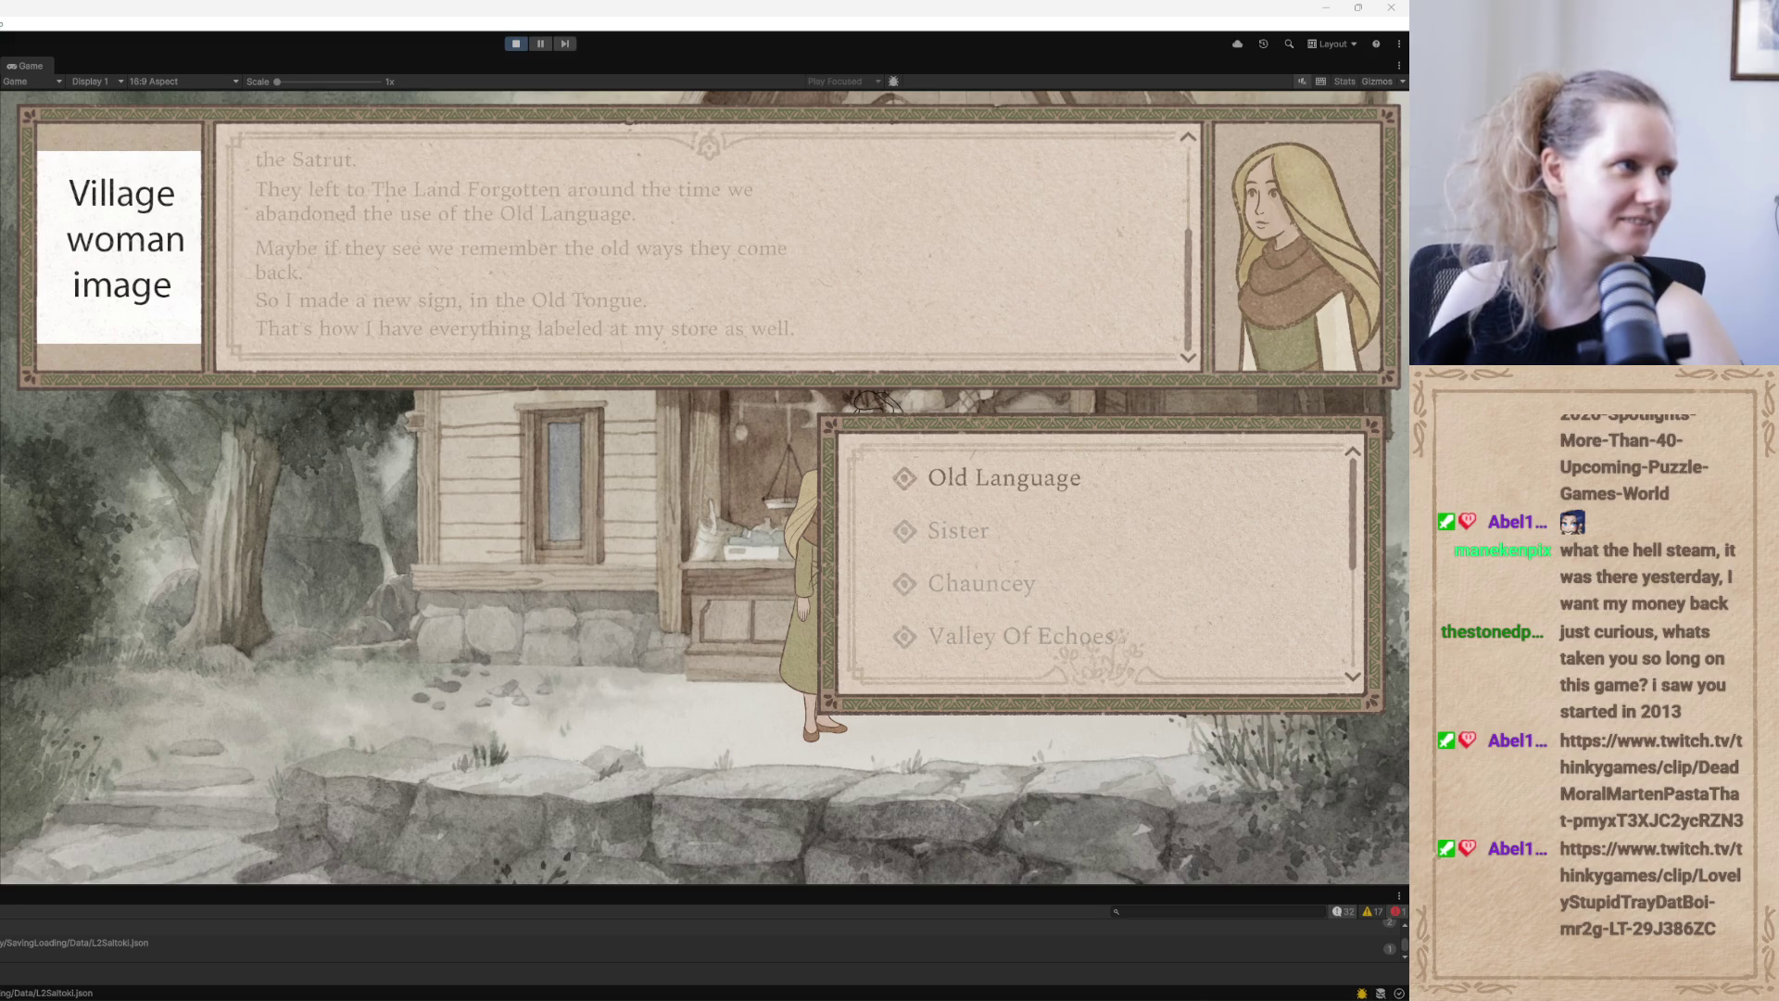
# Bring forward the browser playing the thinkygames Twitch clip
pyautogui.hotkey('alt', 'Tab')
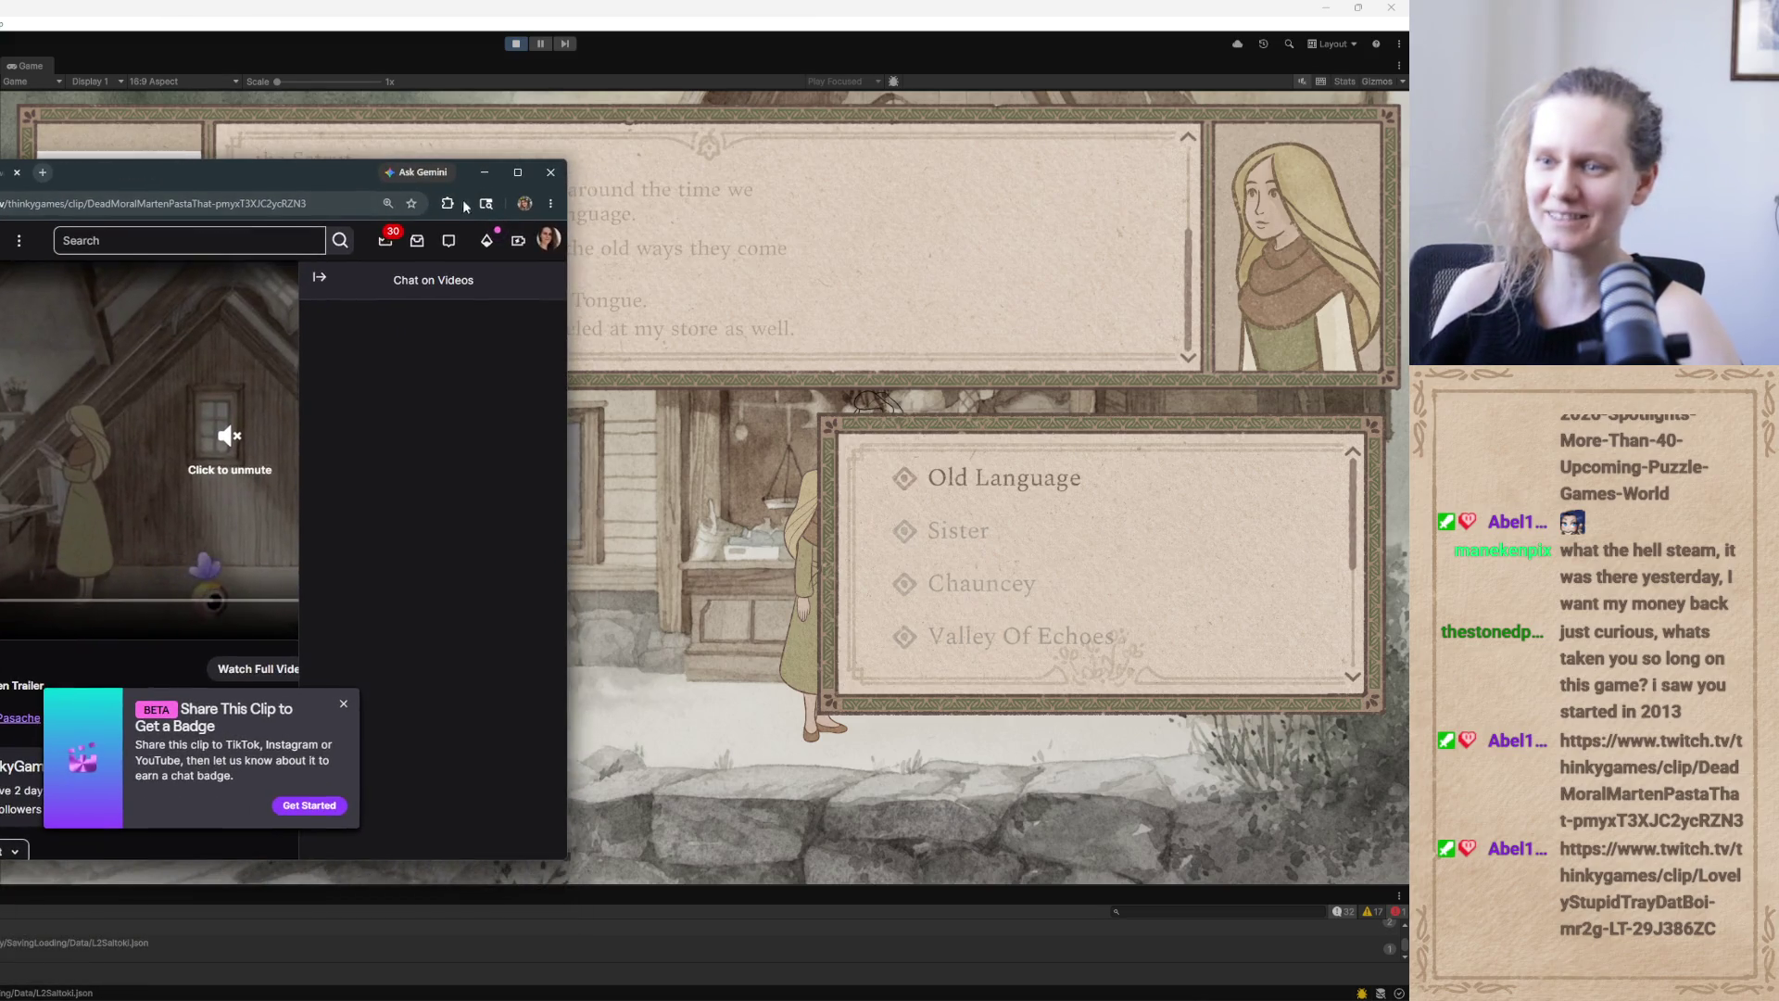
# Maximize the Twitch clip window and skip ahead through its scenes to 00:00:51
pyautogui.click(515, 180)
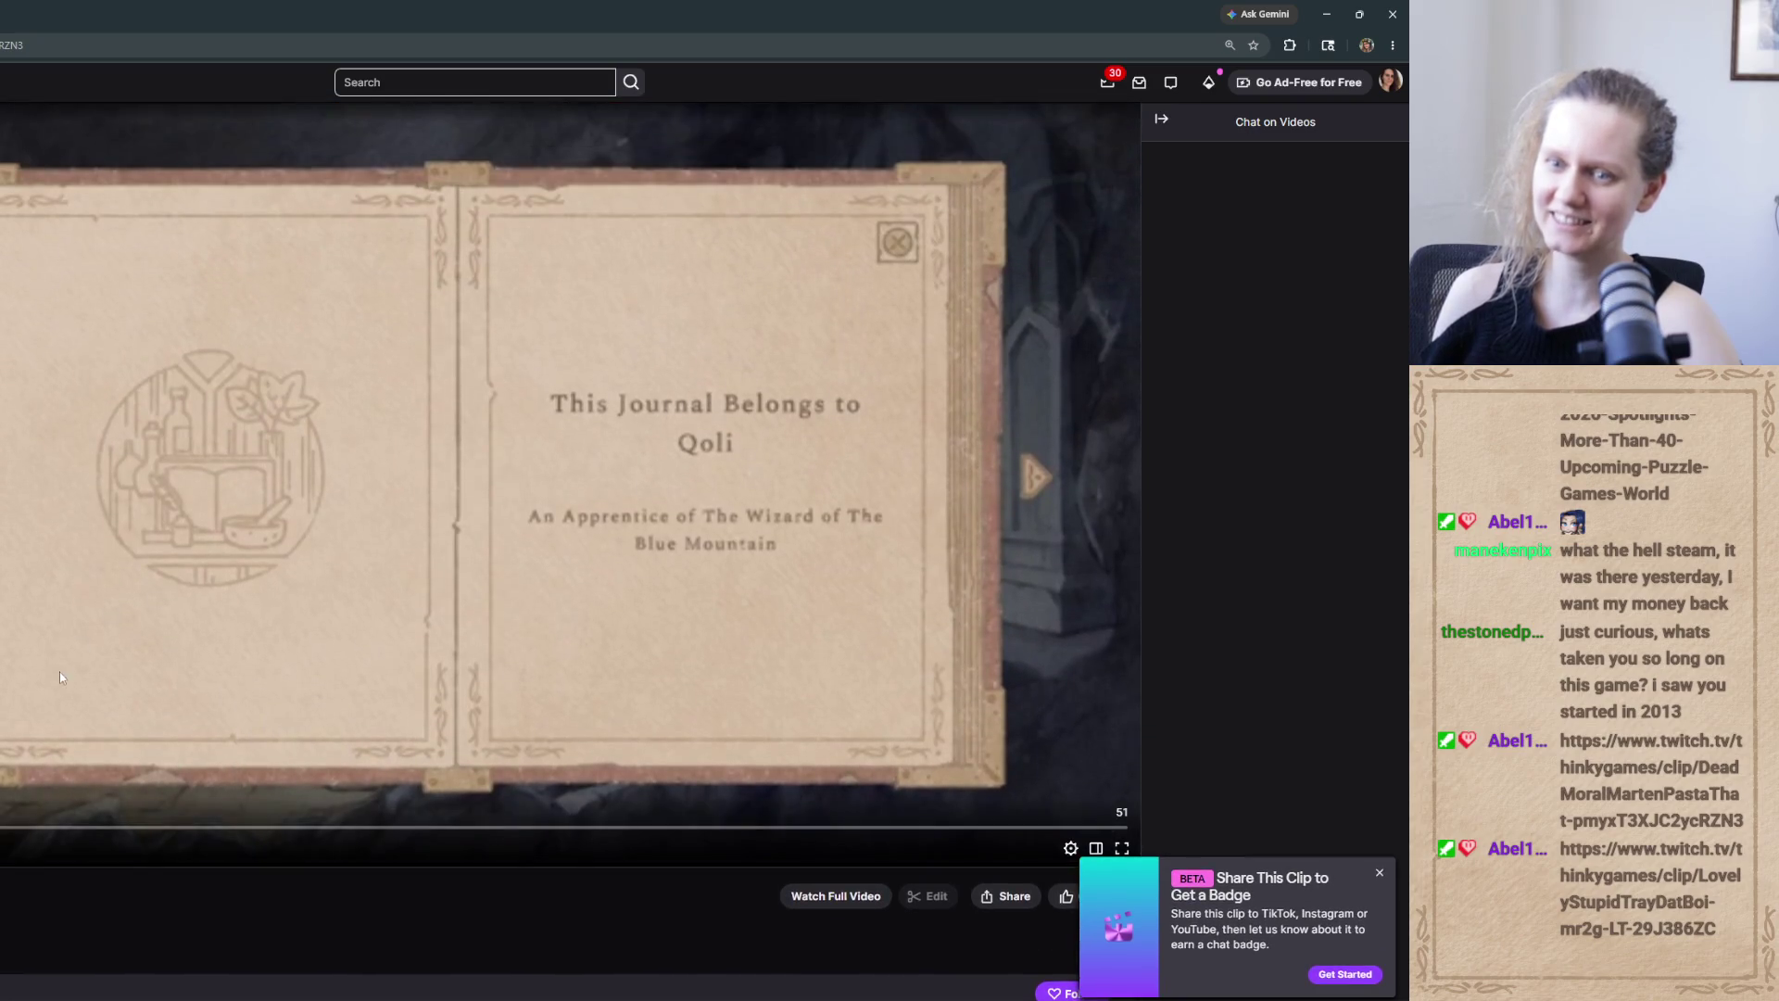
pyautogui.click(498, 836)
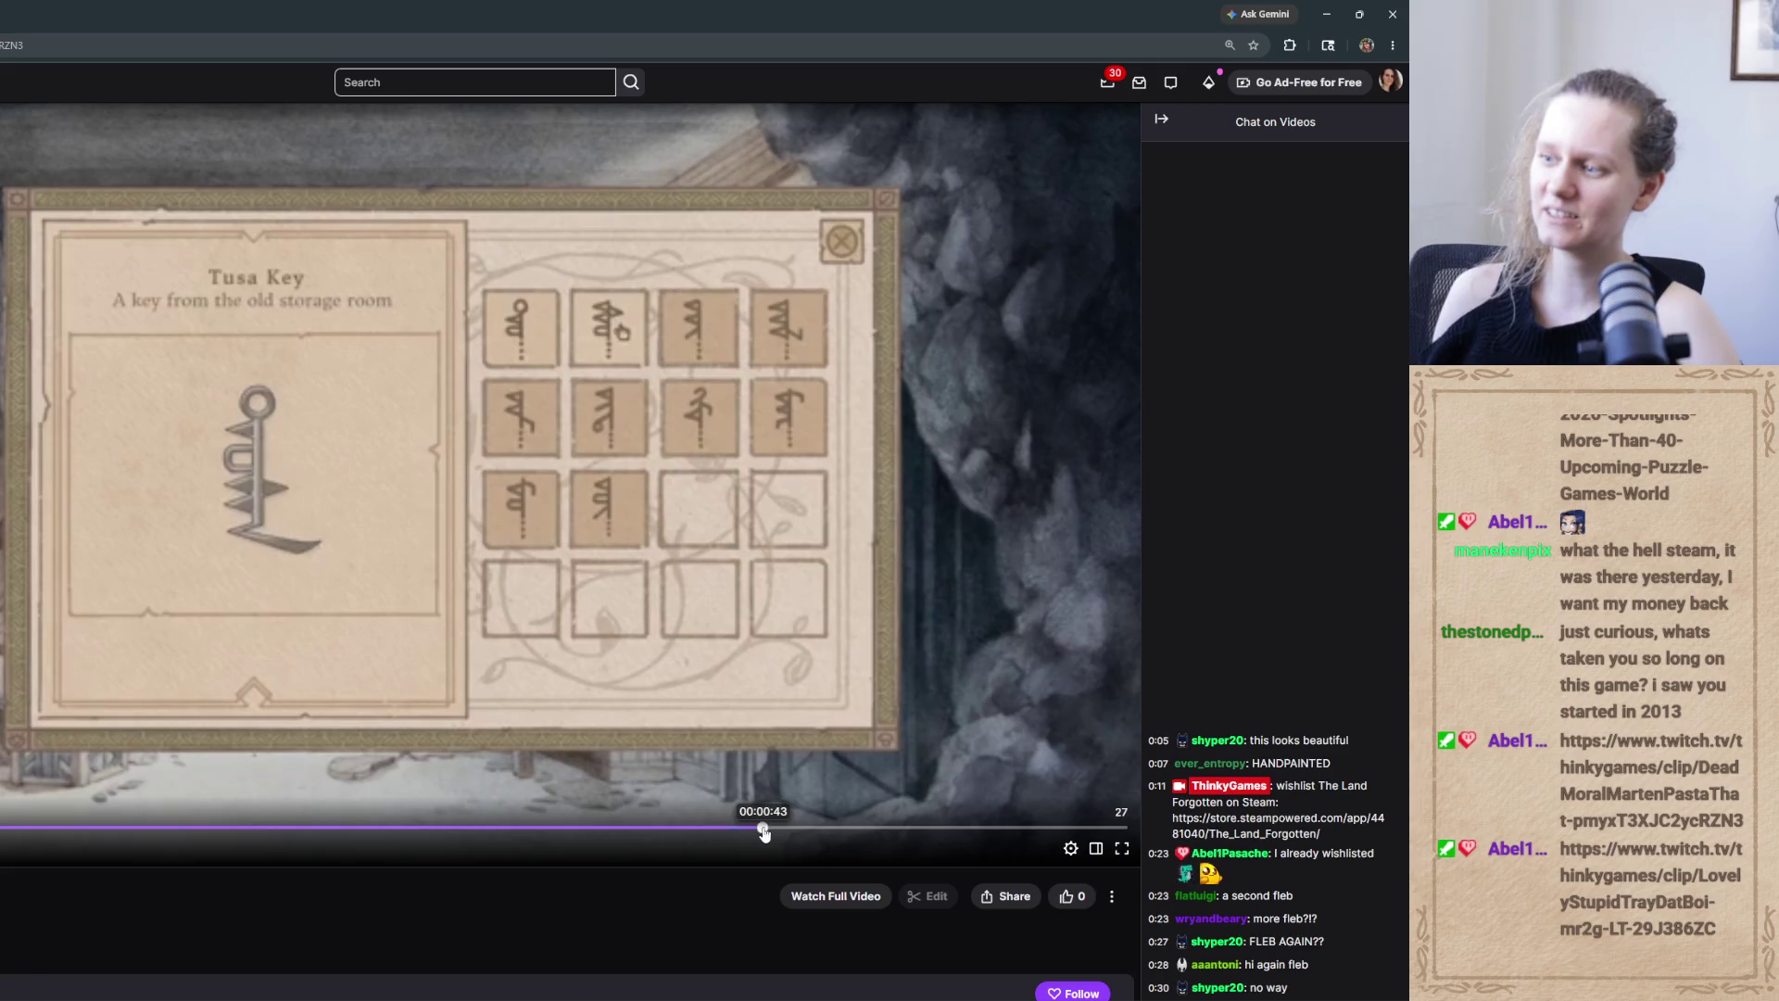
pyautogui.click(765, 828)
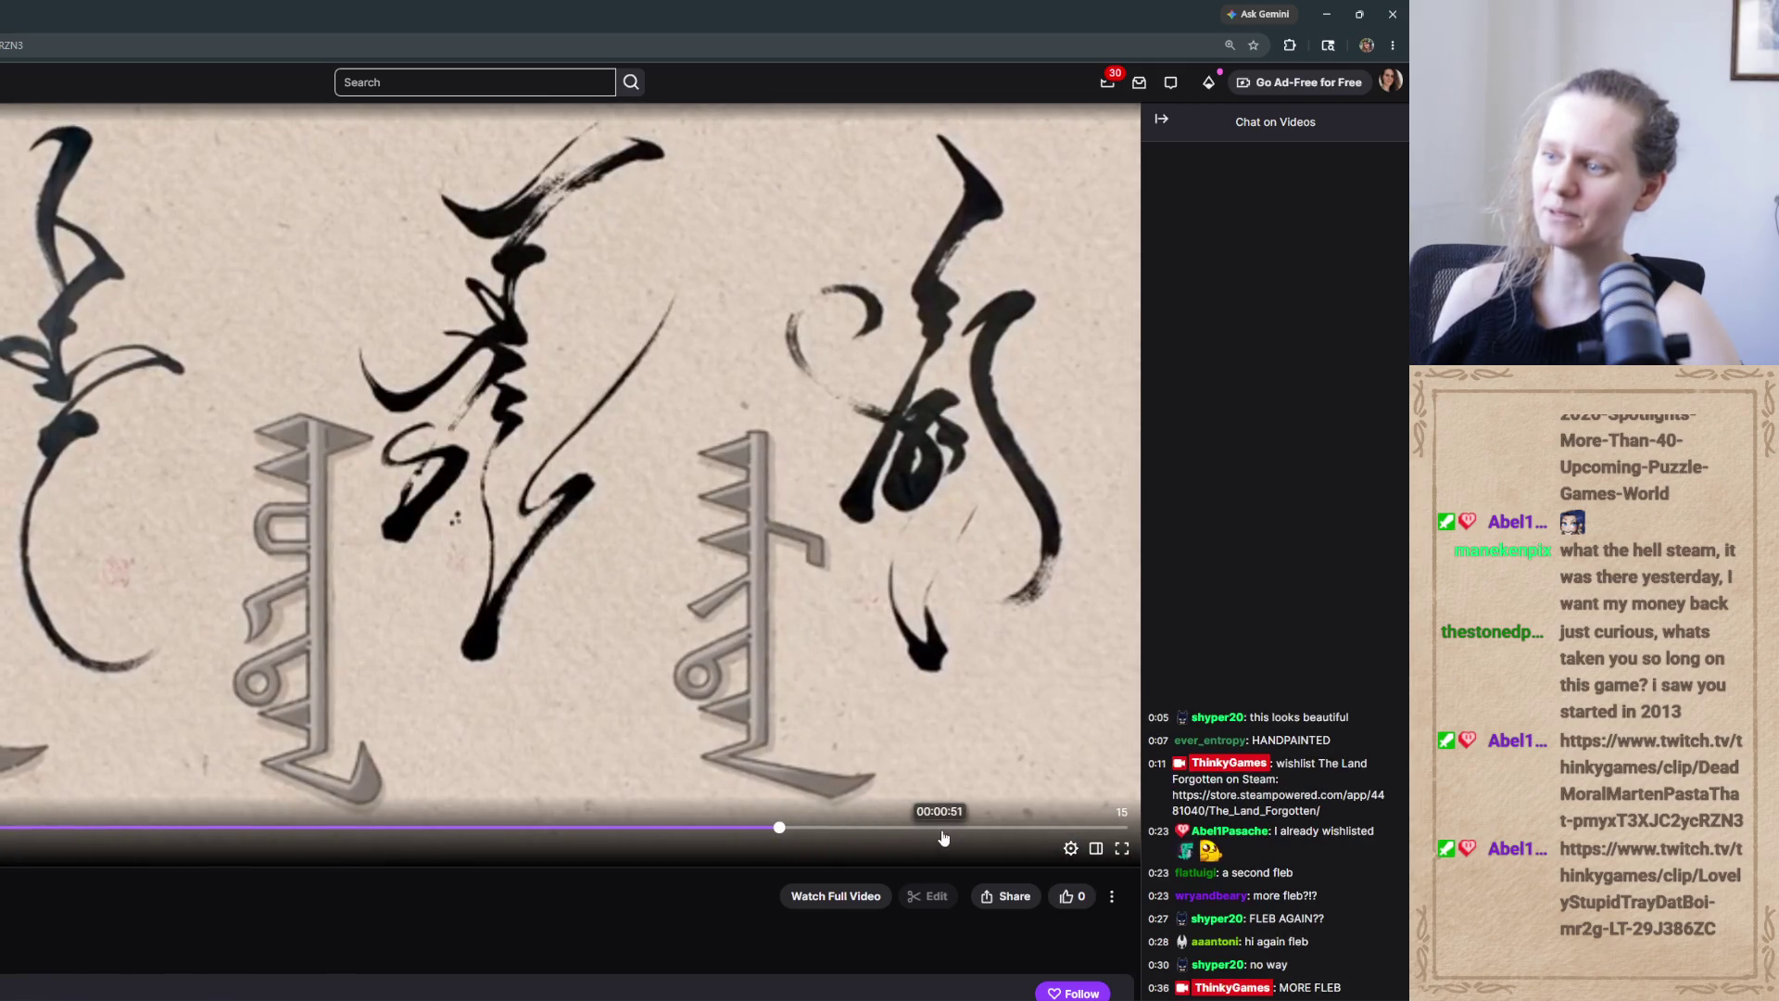
pyautogui.click(945, 829)
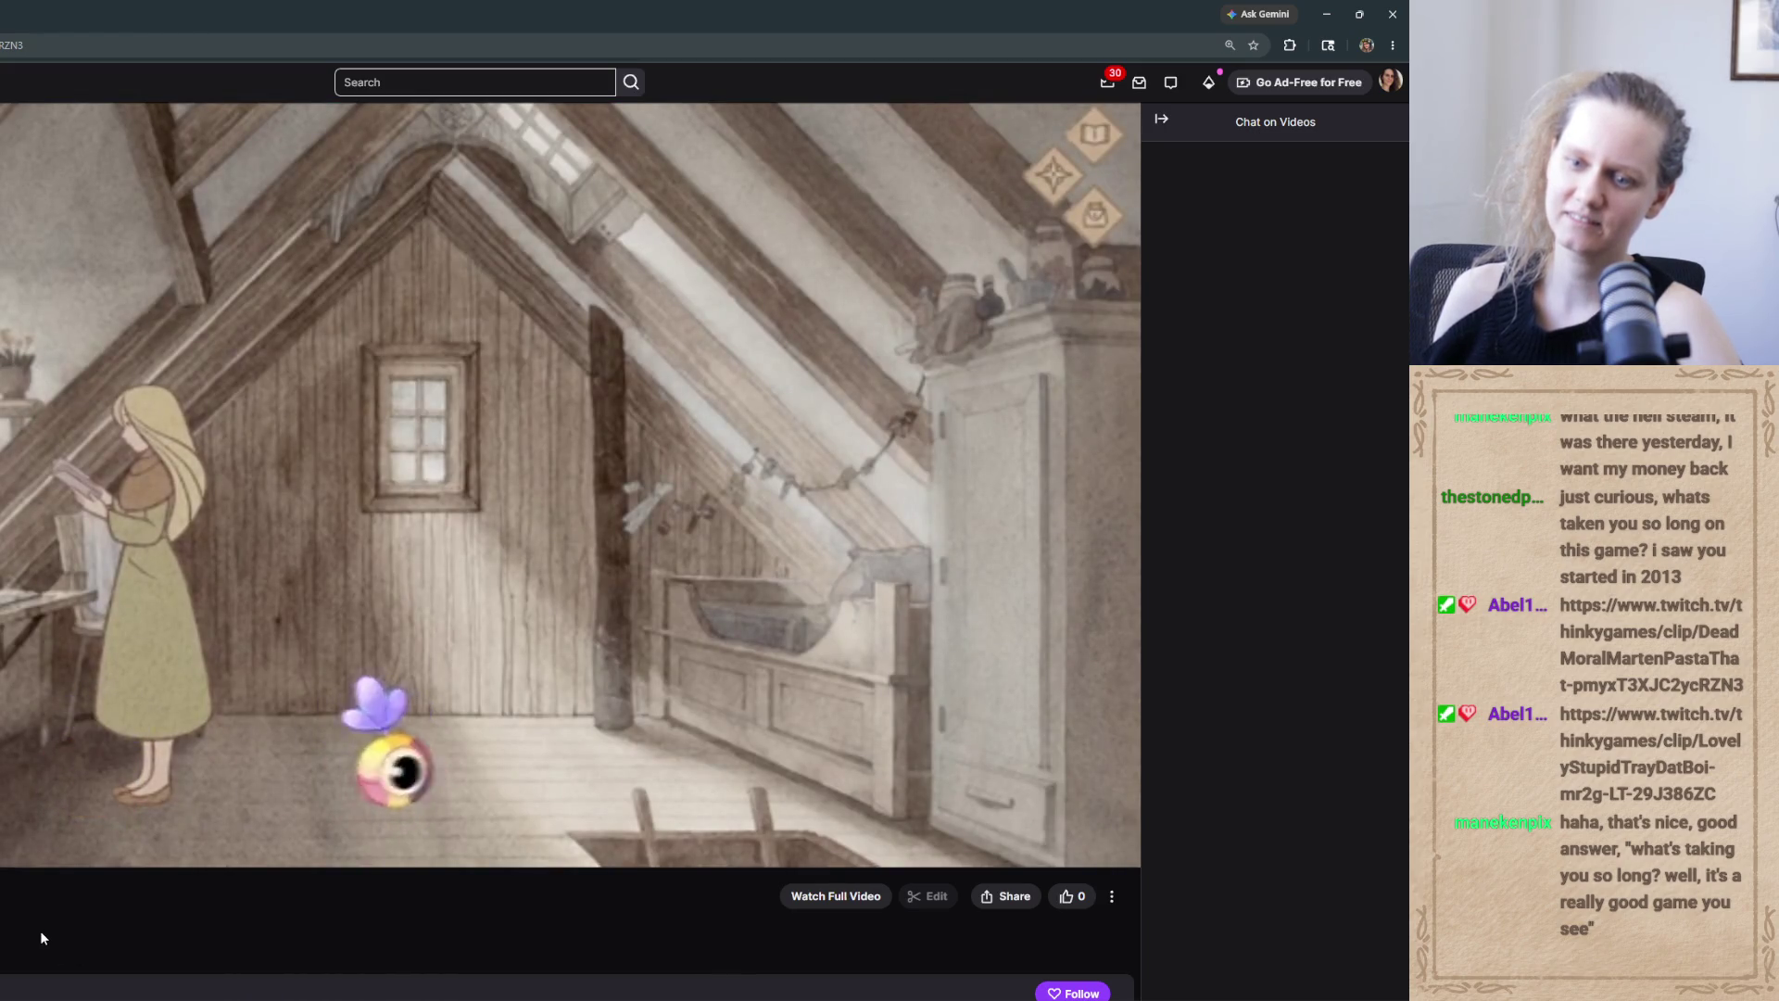
# Scroll the clip page, then restore the browser to a smaller window nudged over the game
pyautogui.scroll(-3, 42, 937)
pyautogui.scroll(-3, 41, 938)
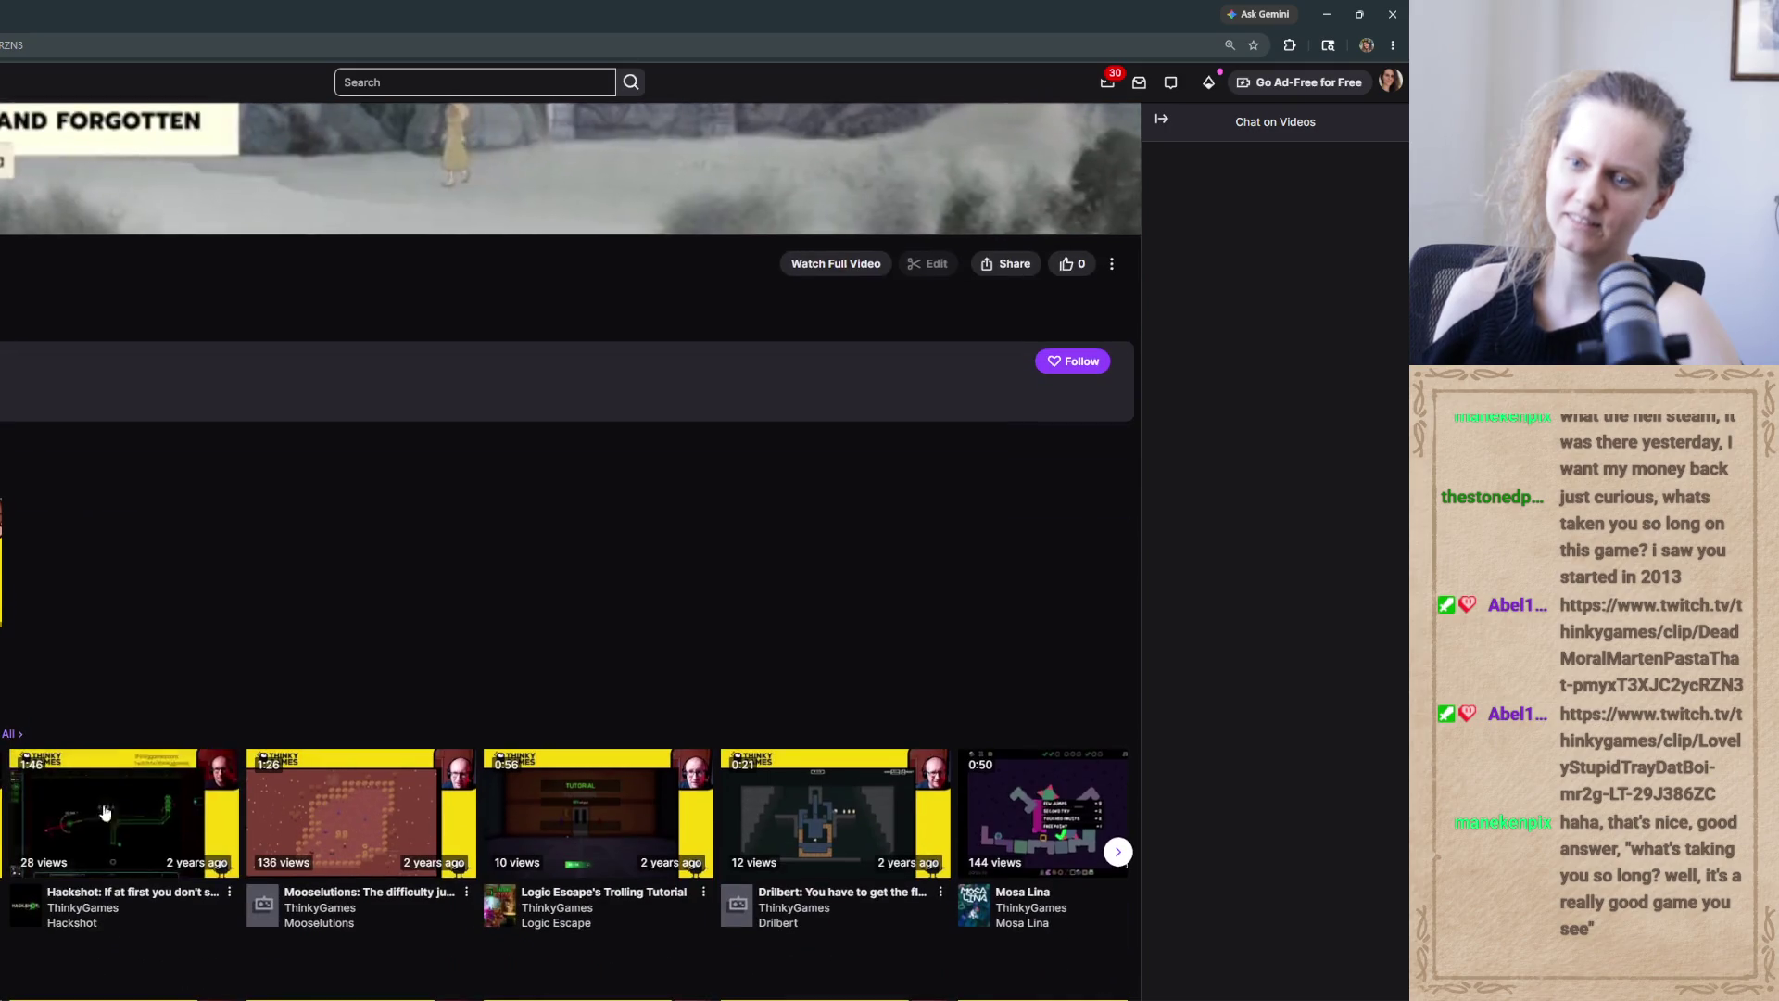
pyautogui.scroll(6, 224, 631)
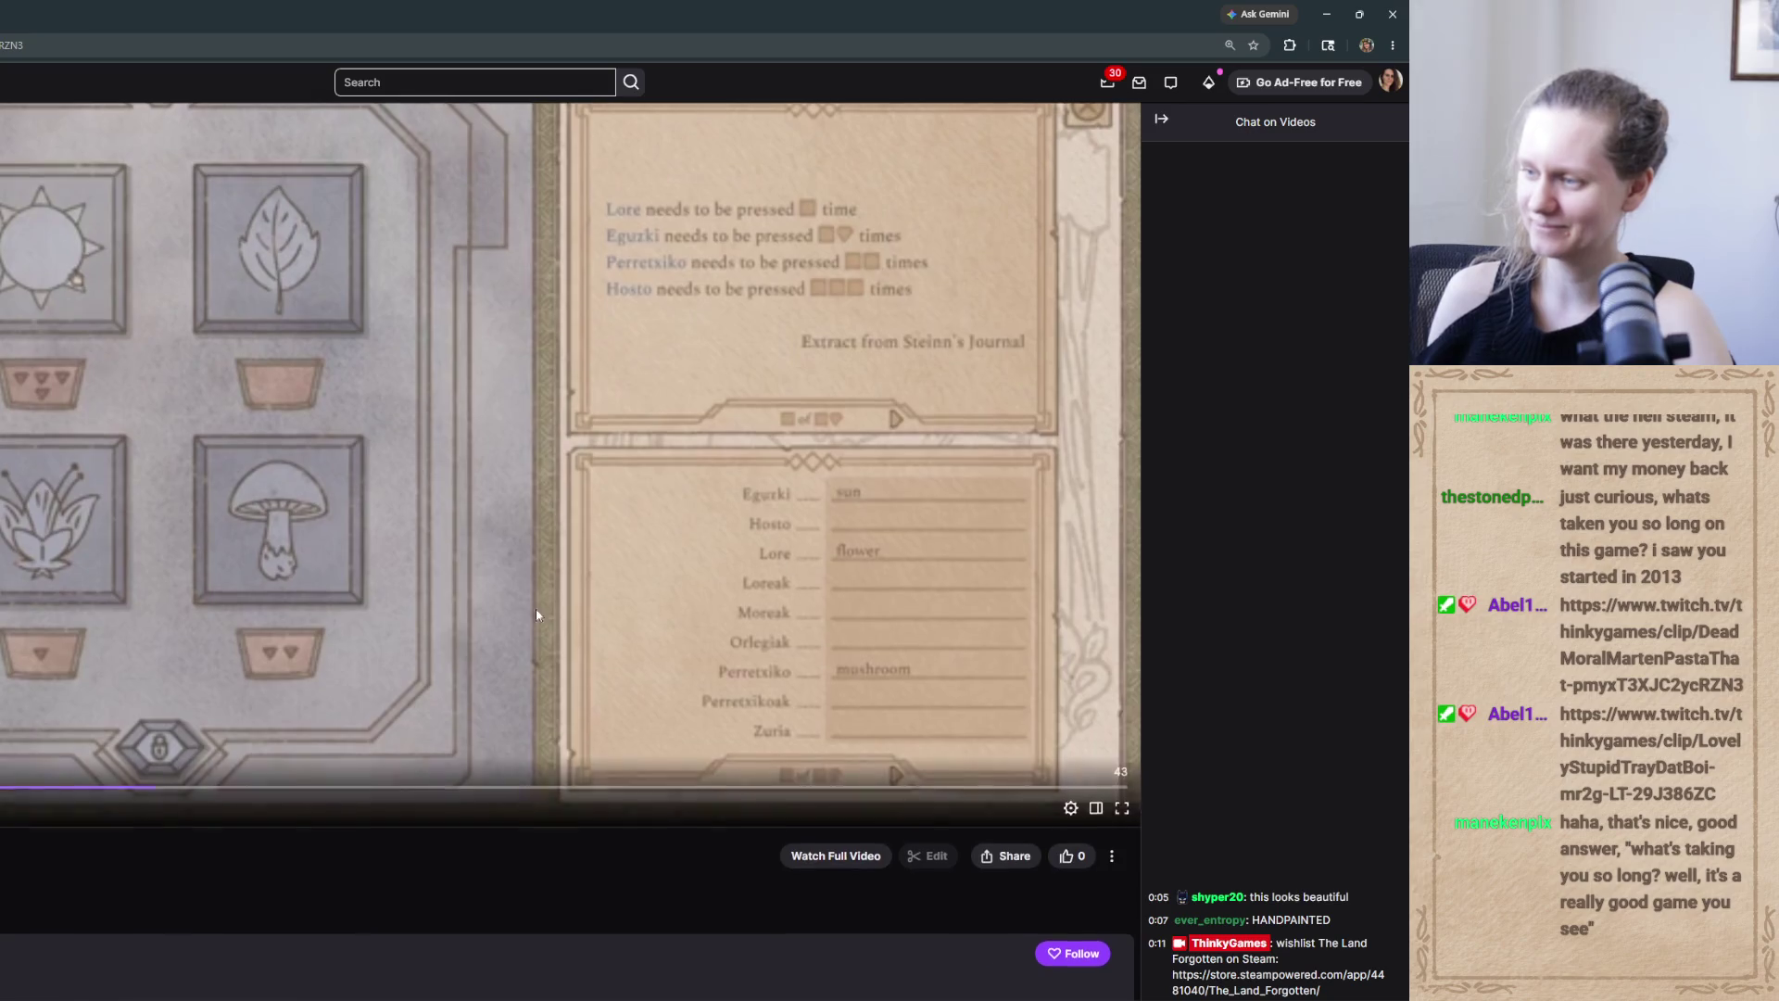
pyautogui.scroll(-7, 104, 693)
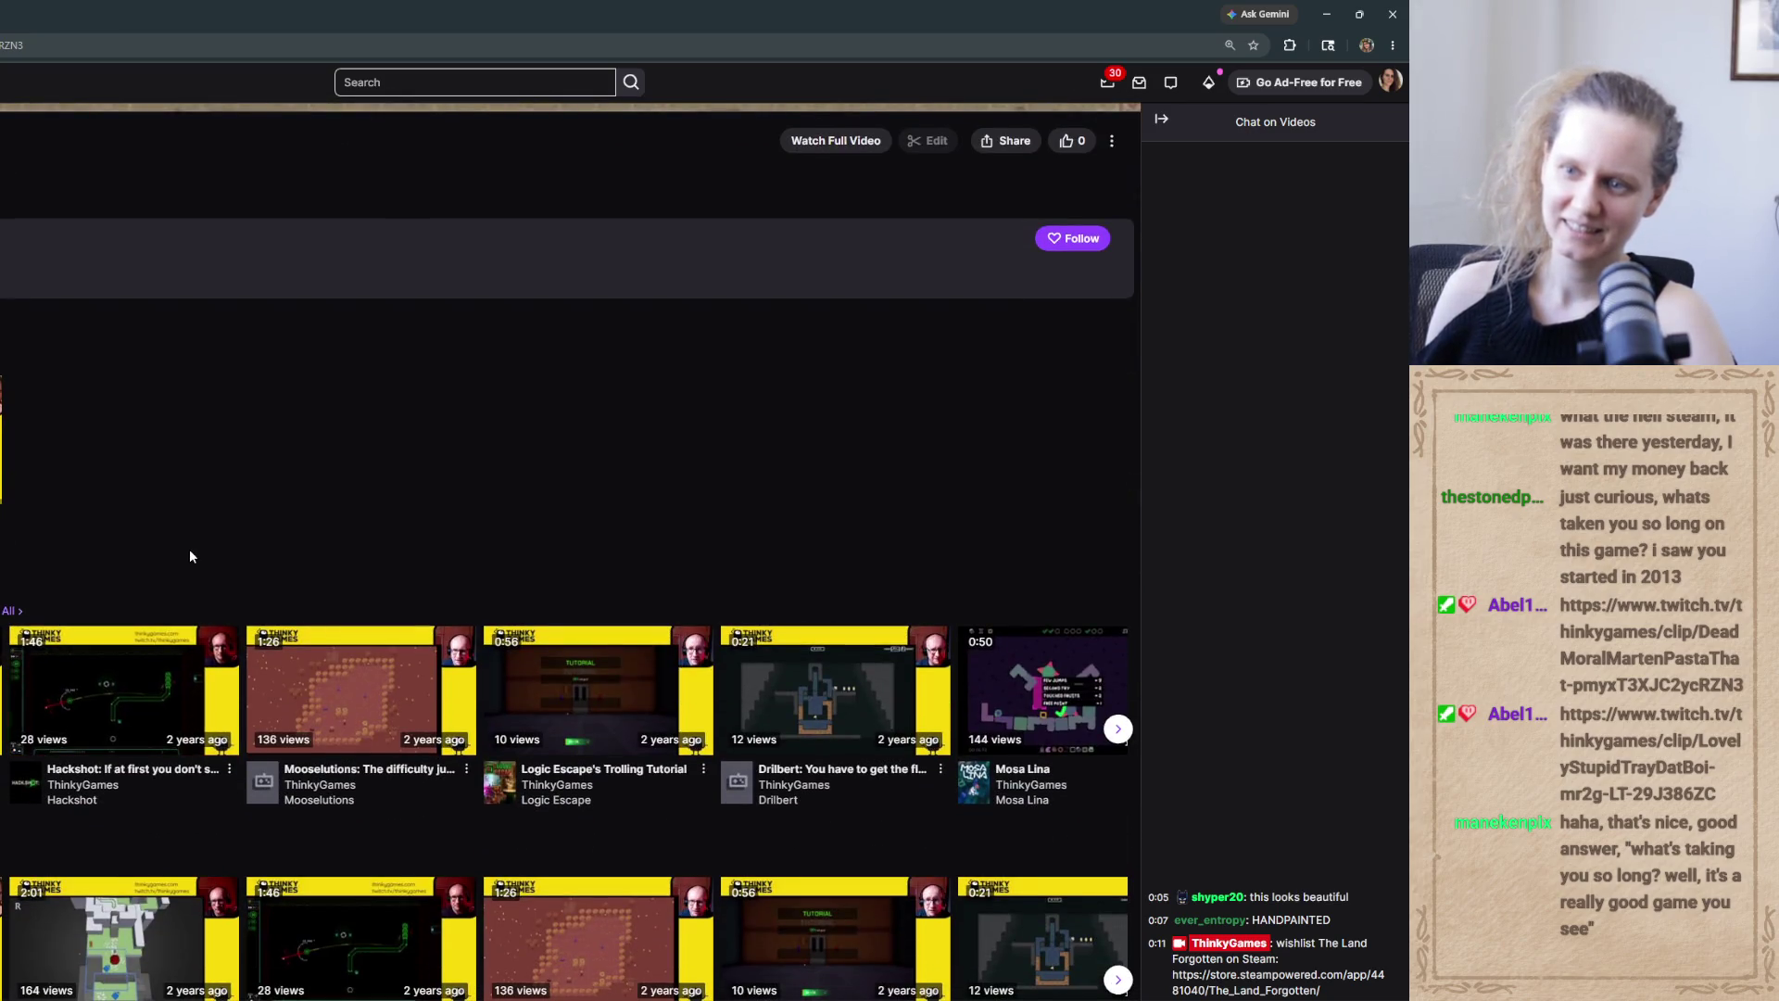
pyautogui.scroll(-2, 189, 556)
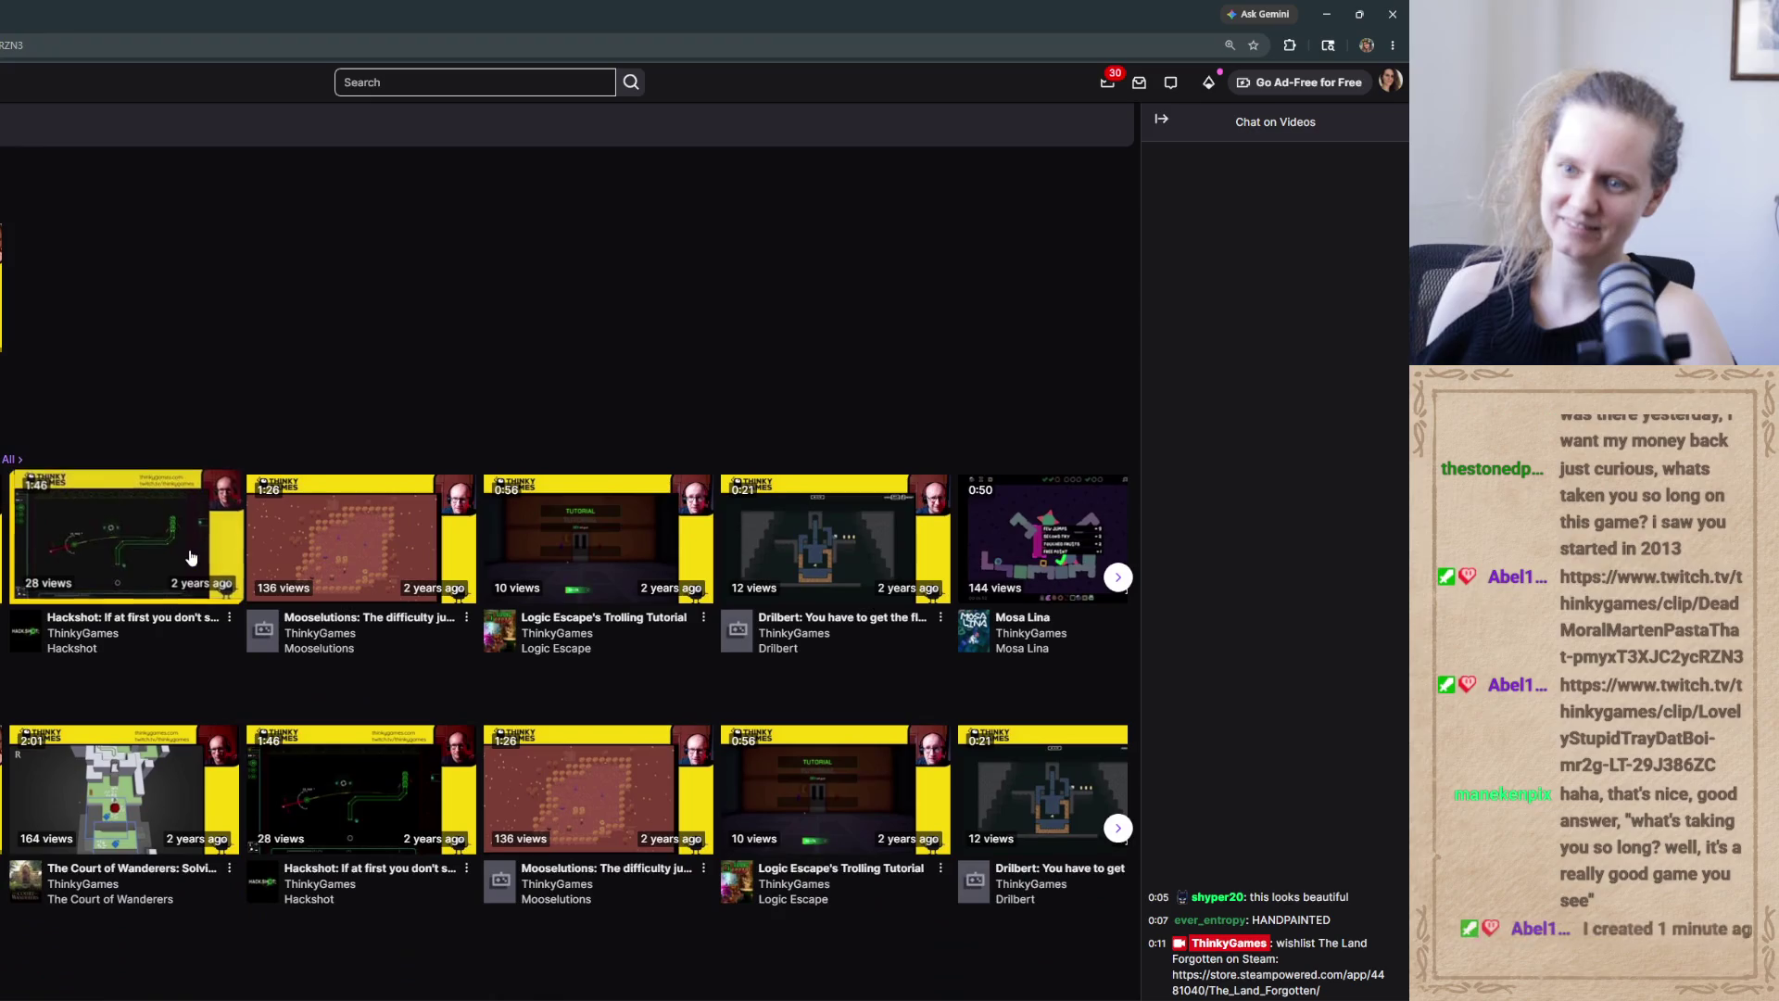
pyautogui.scroll(10, 189, 556)
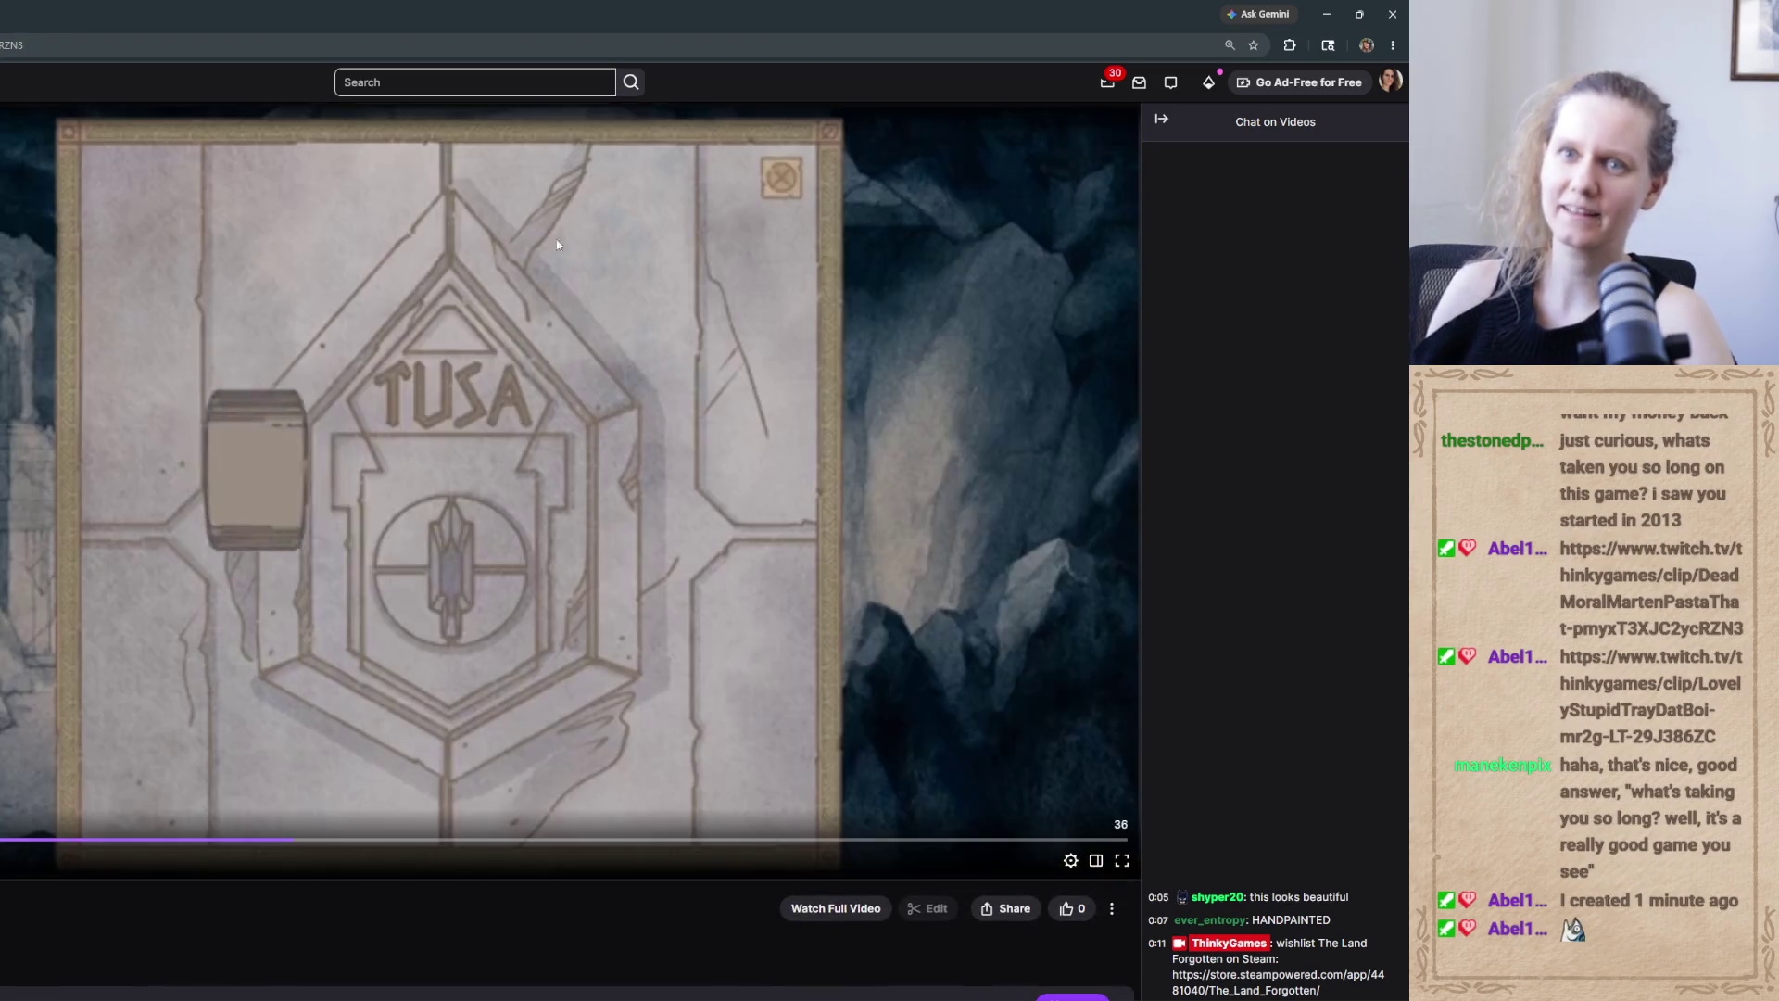
pyautogui.click(1359, 14)
pyautogui.moveTo(278, 170); pyautogui.dragTo(226, 199)
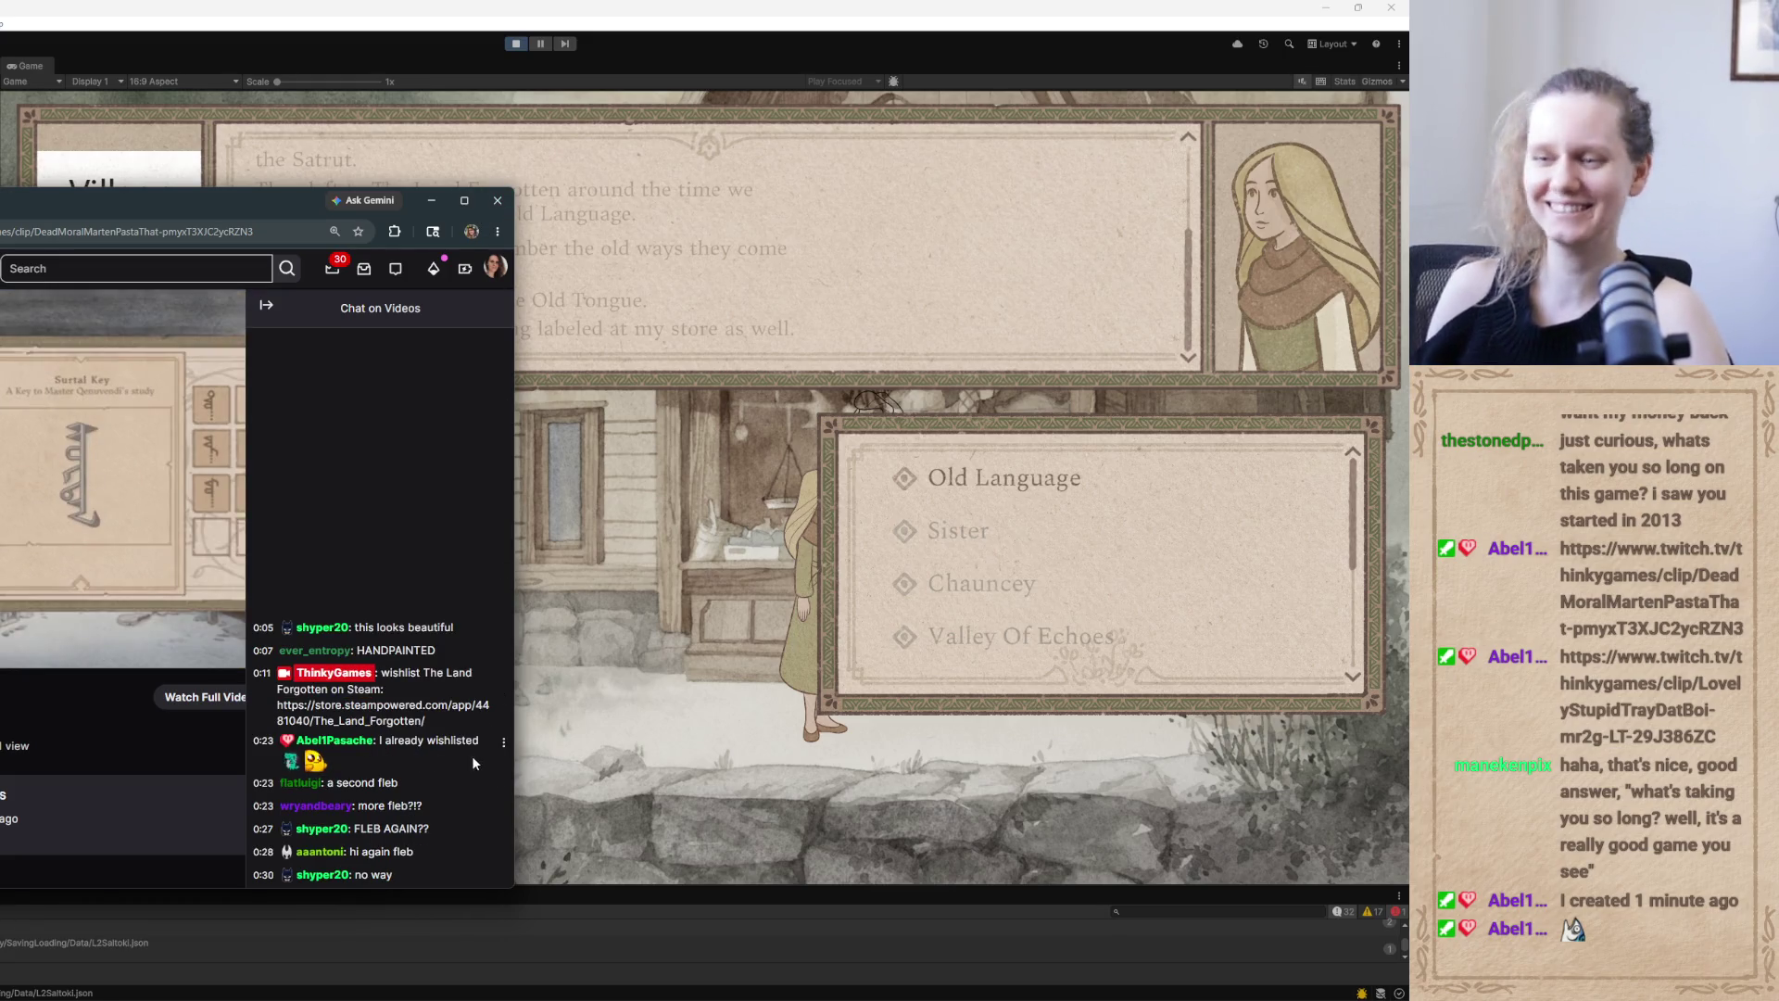
# Hide the Twitch clip window so Mrs. Sorrel's Old Tongue dialogue in the game shows again
pyautogui.click(431, 200)
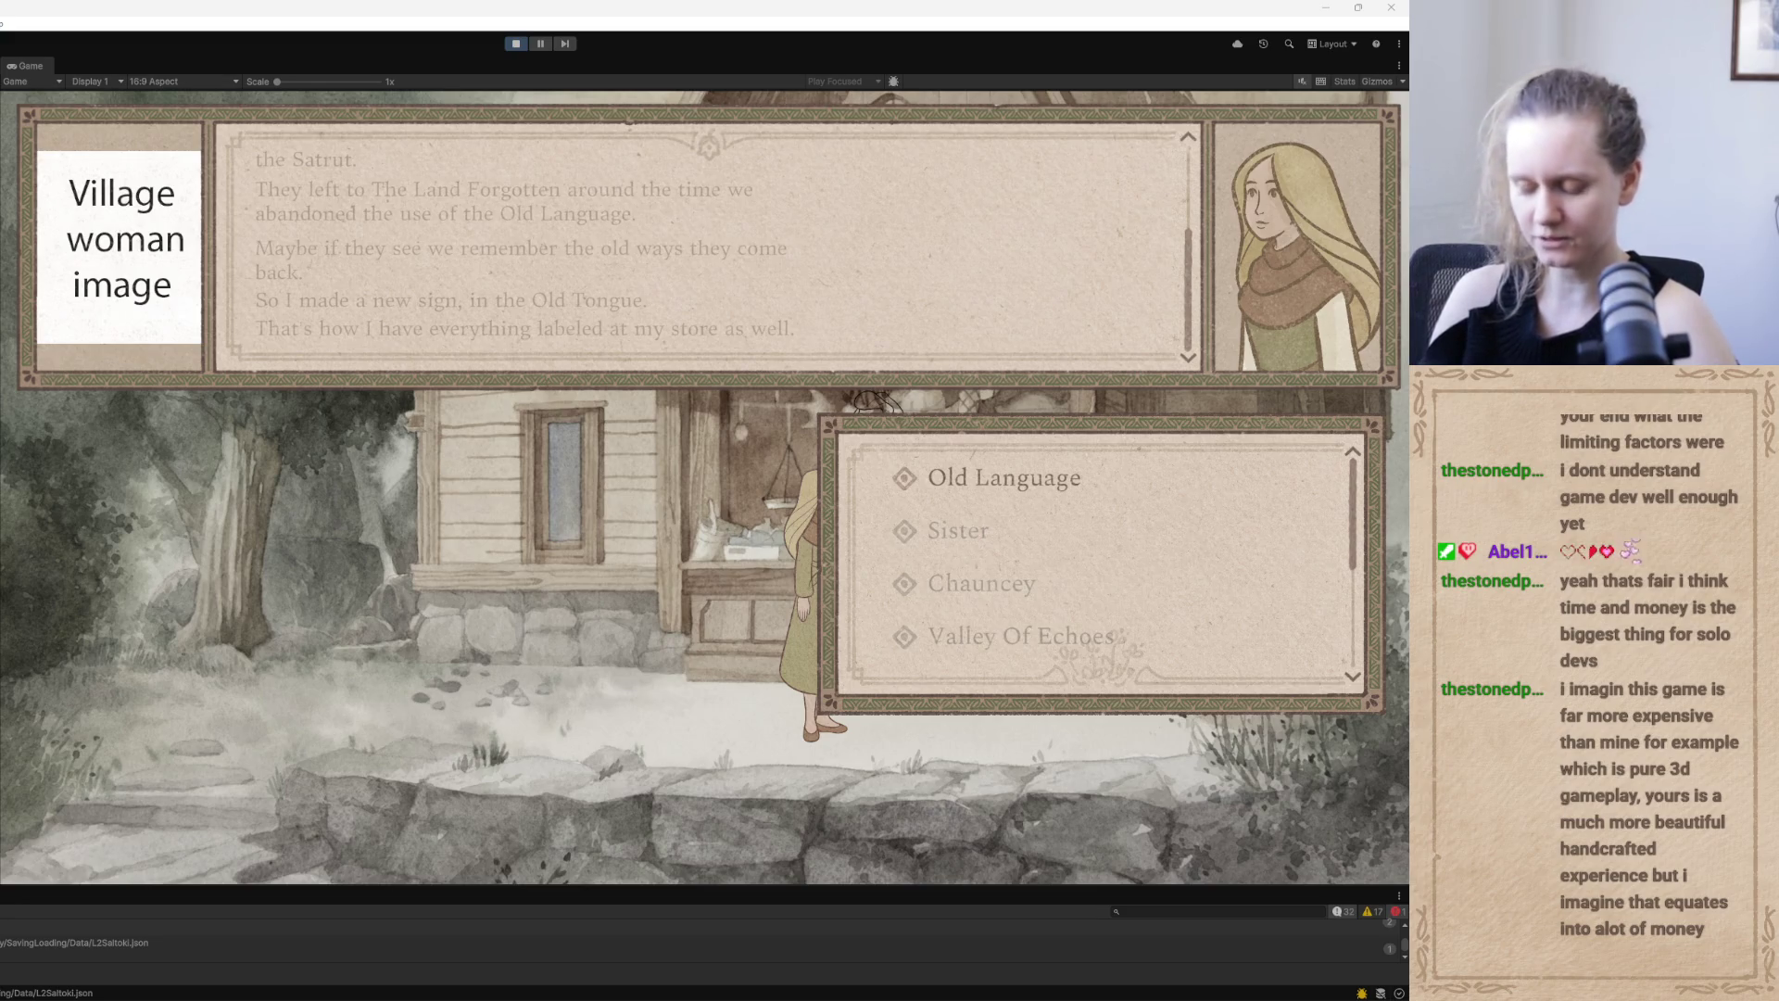
# Choose the Old Language topic with Mrs. Sorrel, then bring up her Google Docs dialogue script
pyautogui.moveTo(1359, 538); pyautogui.dragTo(1352, 681)
pyautogui.scroll(5, 1297, 648)
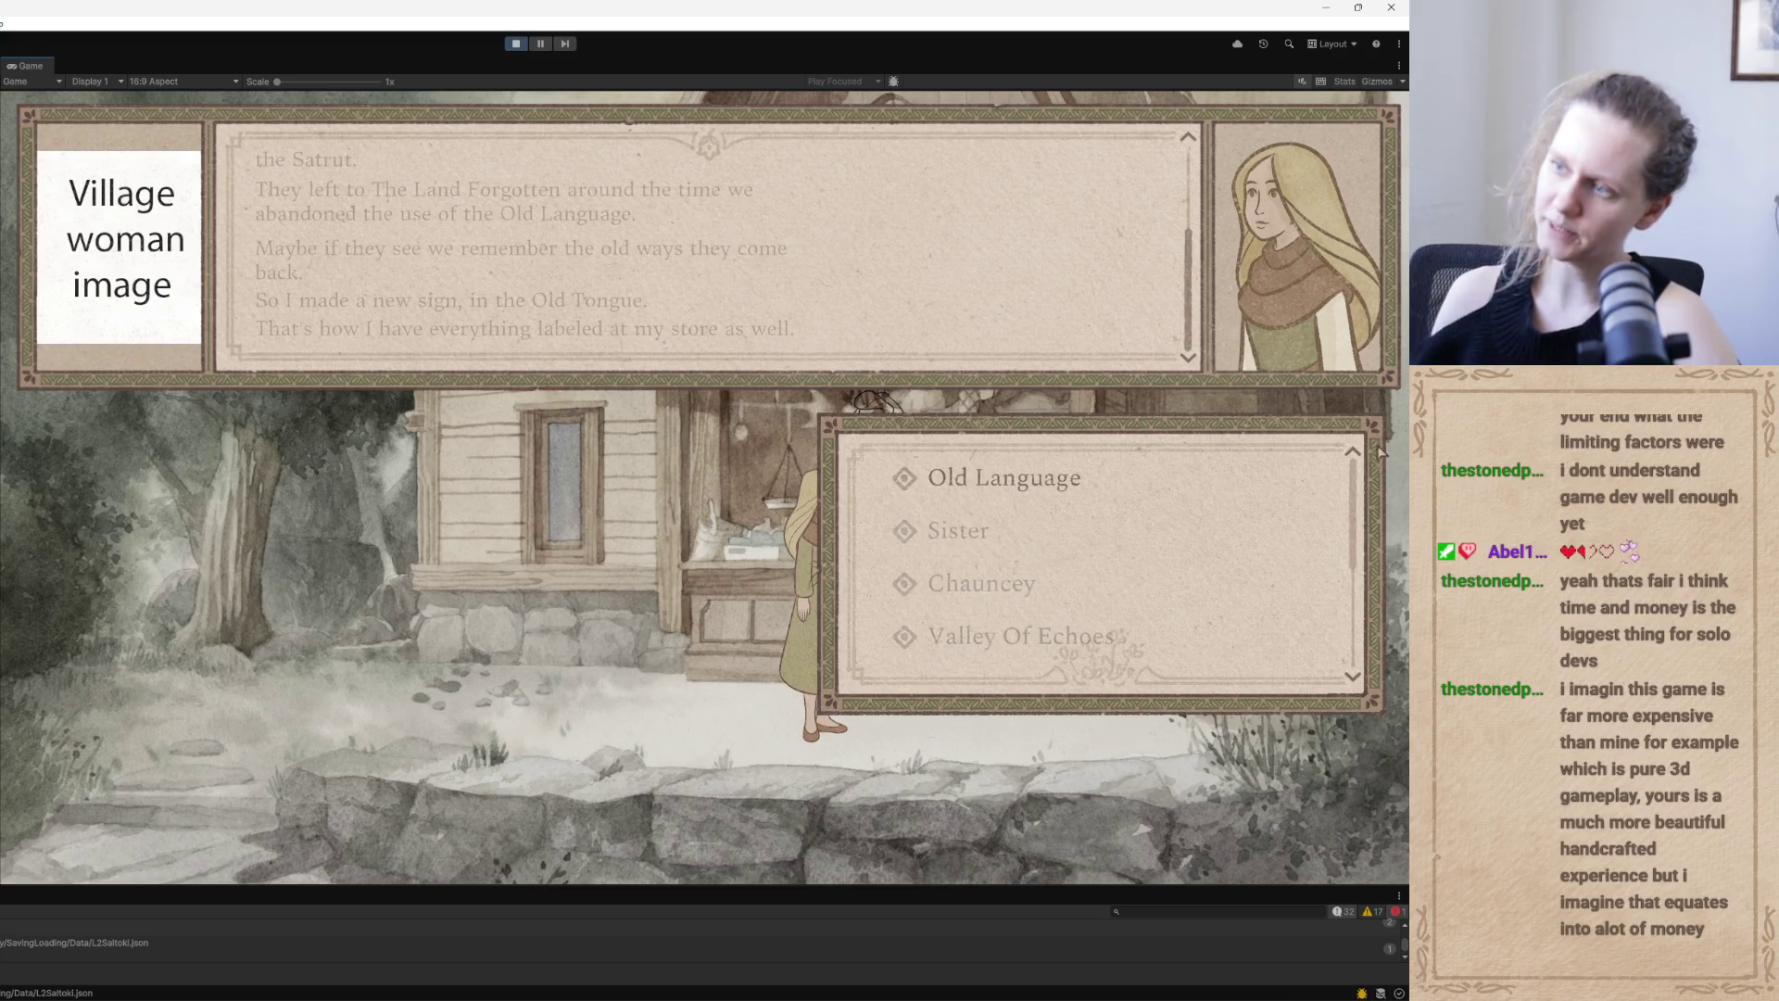
pyautogui.click(1001, 492)
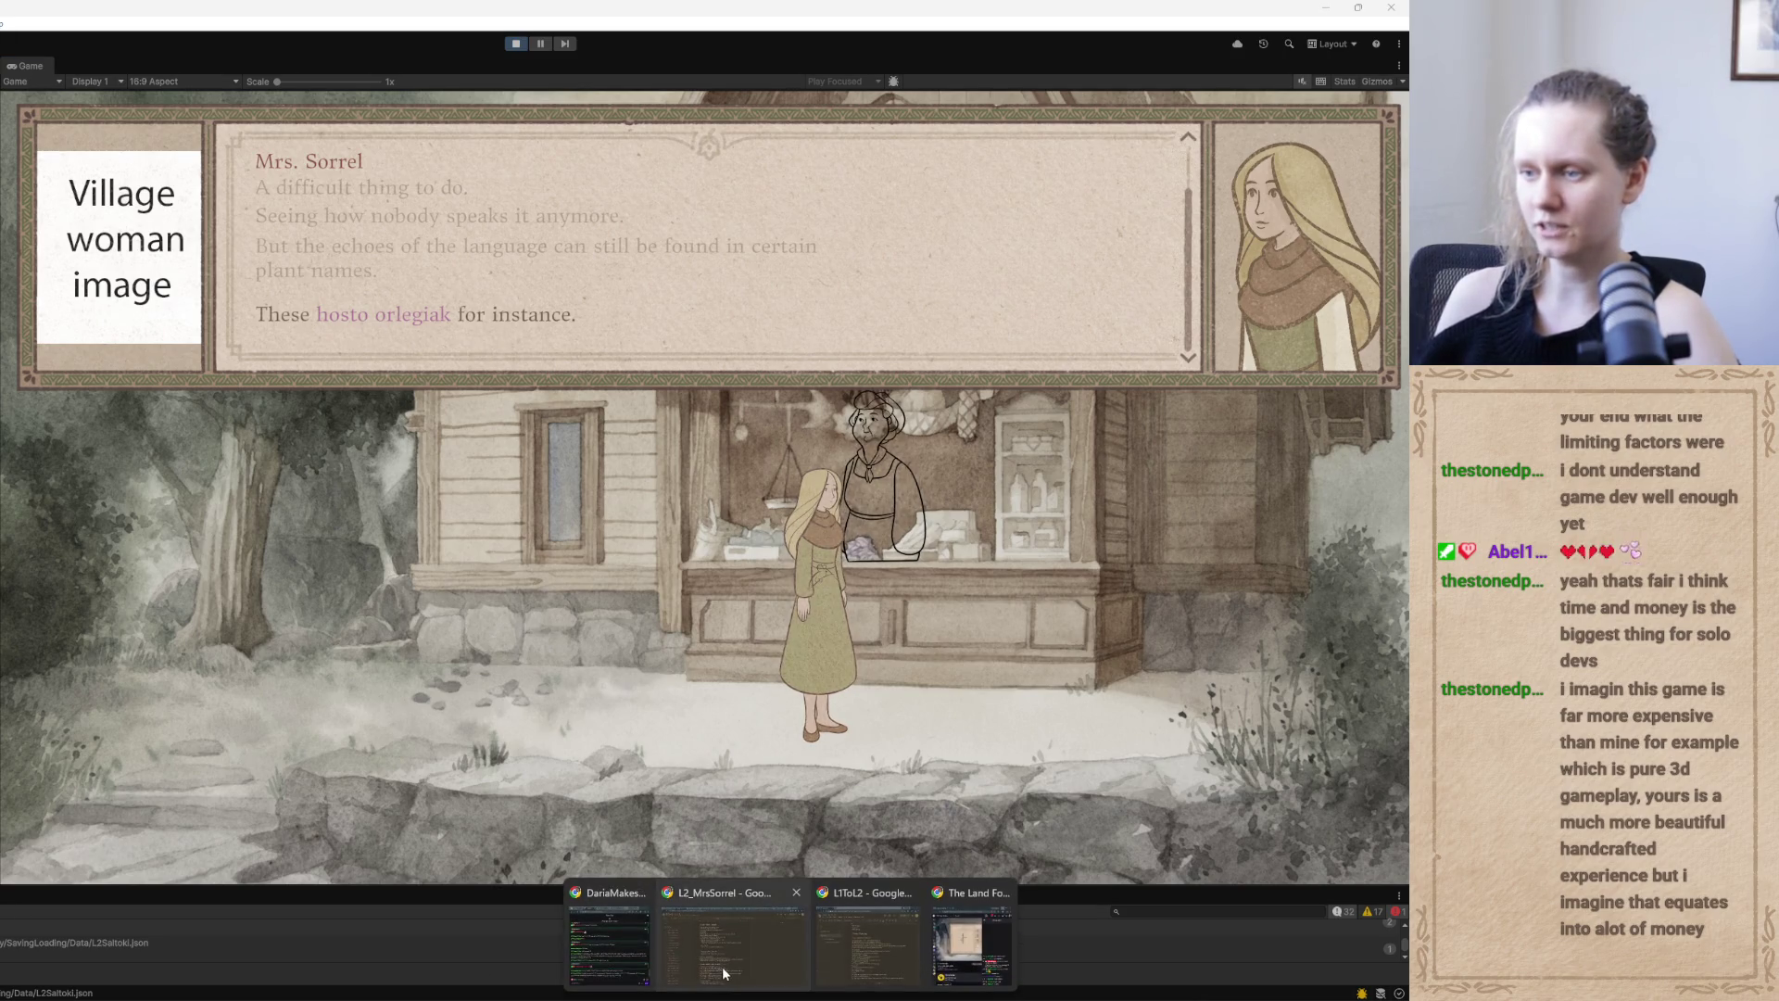
pyautogui.click(701, 966)
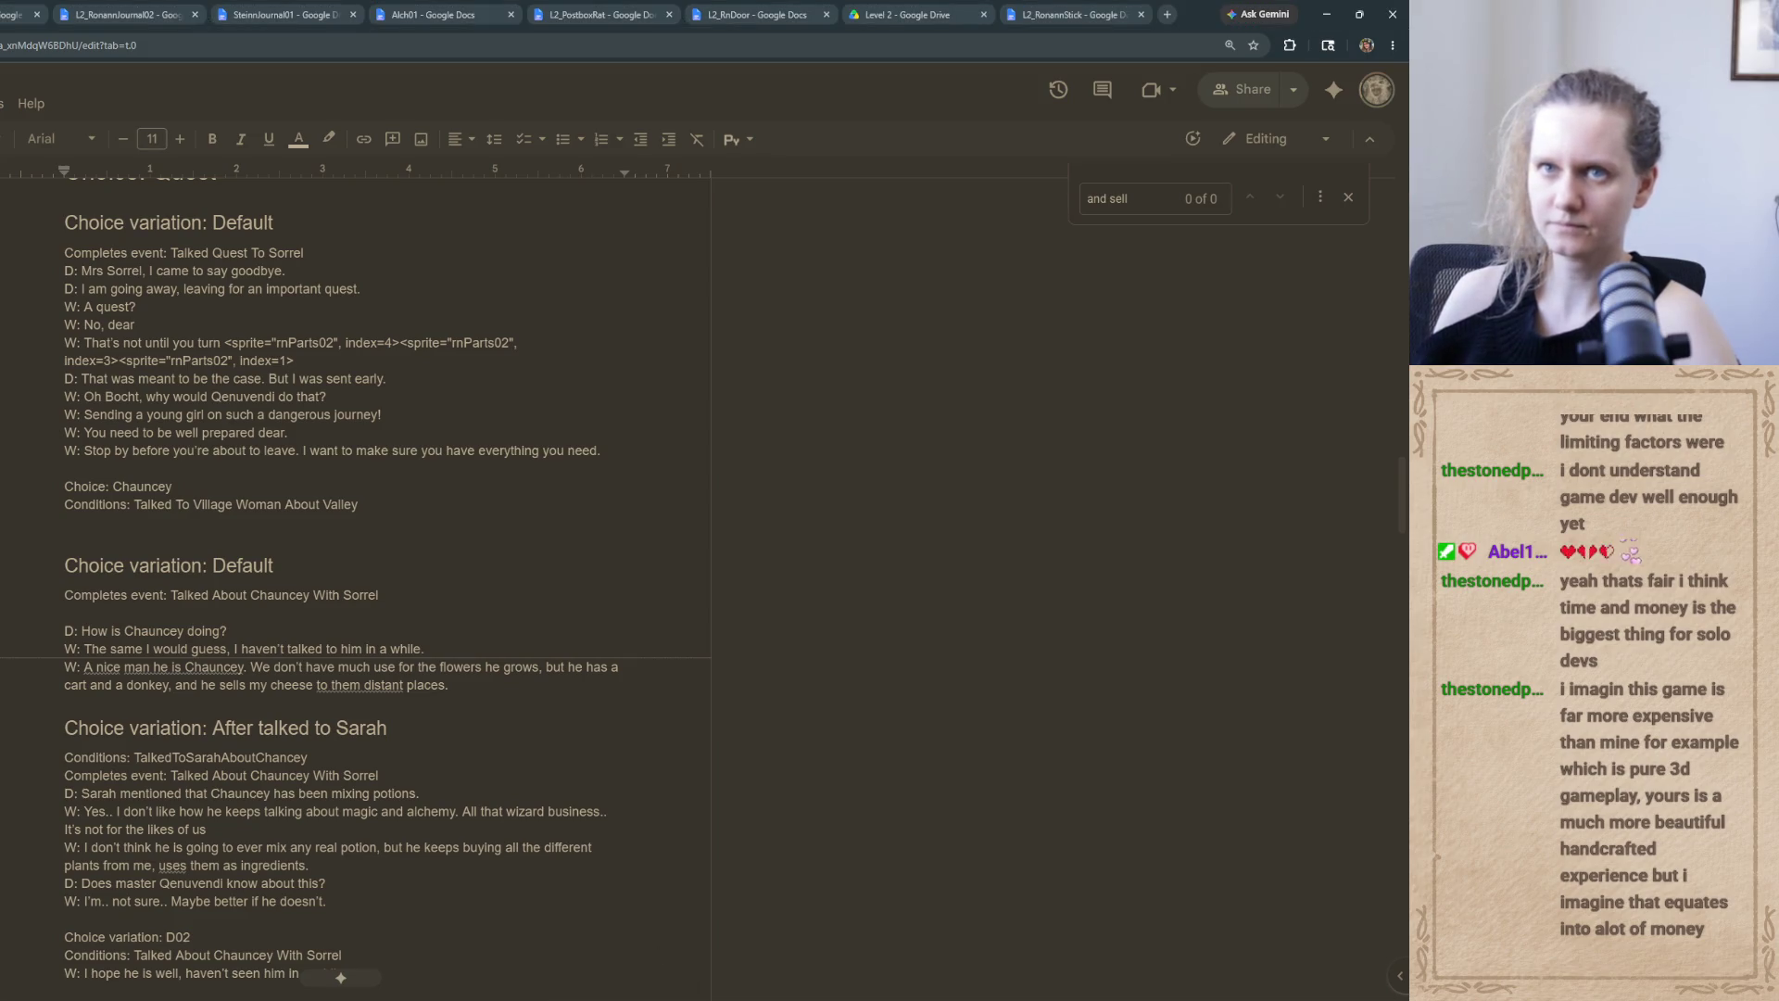
# Switch from the dialogue script to the Google Drive search tab with Ctrl+Tab
pyautogui.hotkey('ctrl', 'Tab')
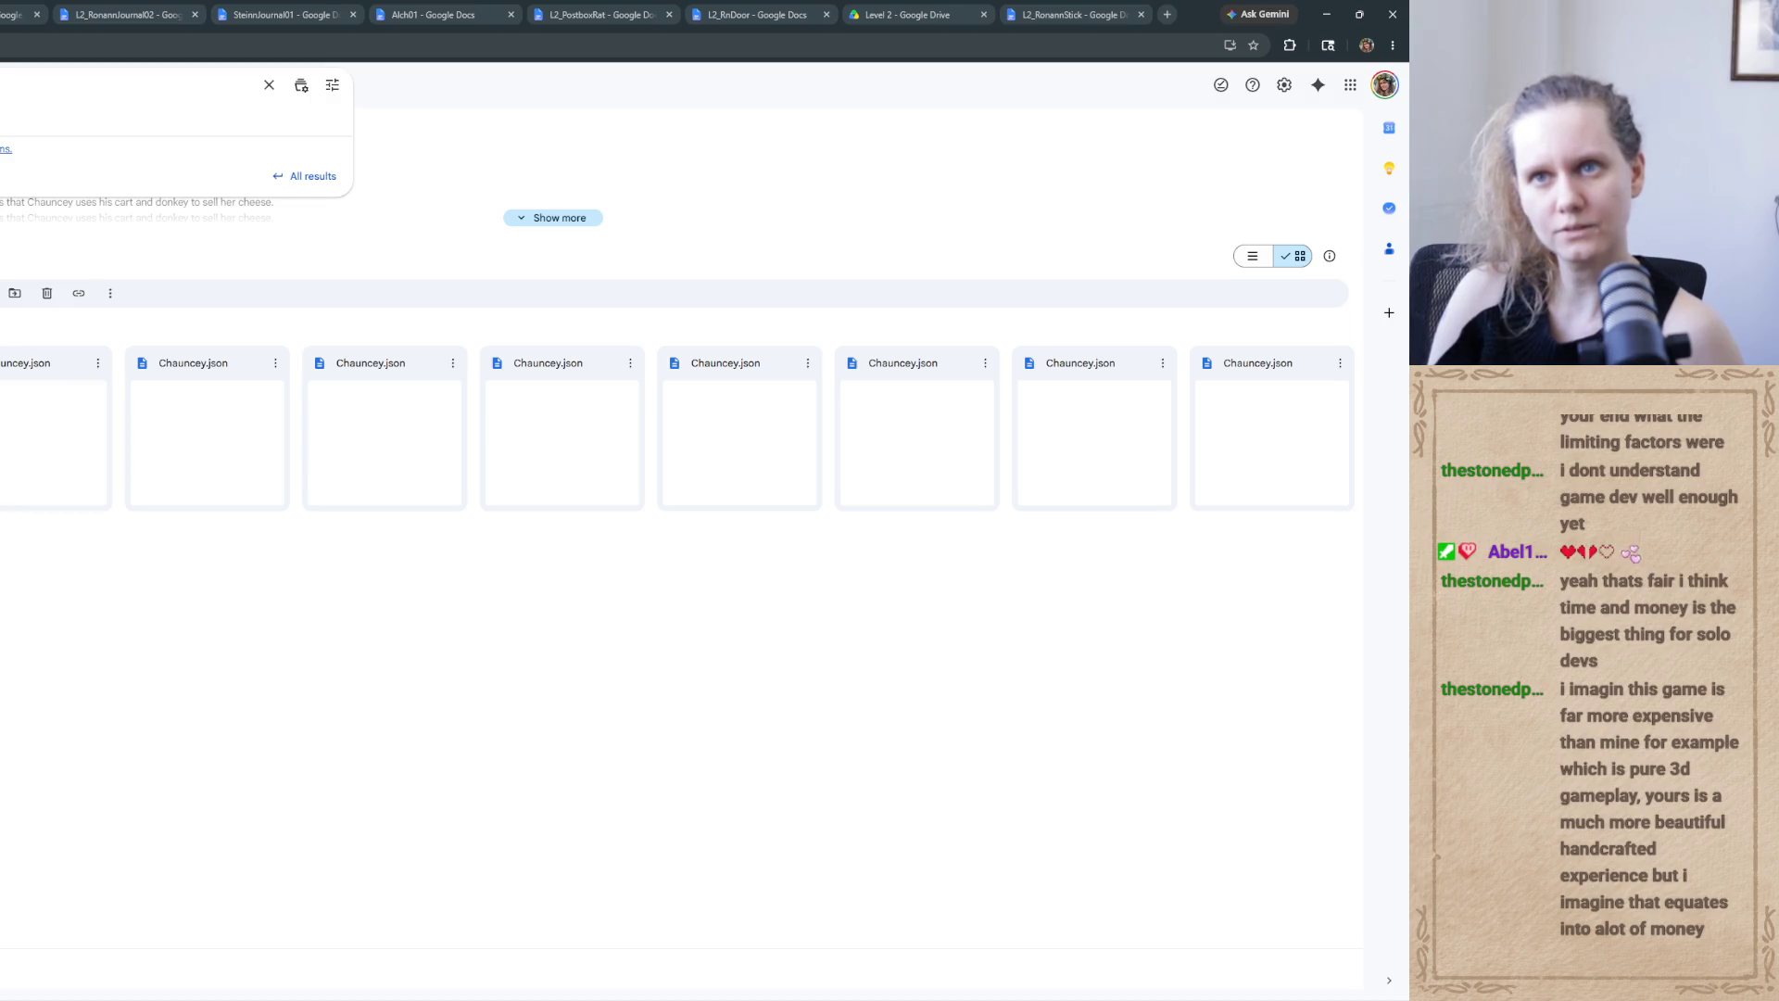
# Run the Drive search, which finds nothing, and return to Mrs. Sorrel's script tab
pyautogui.press('Return')
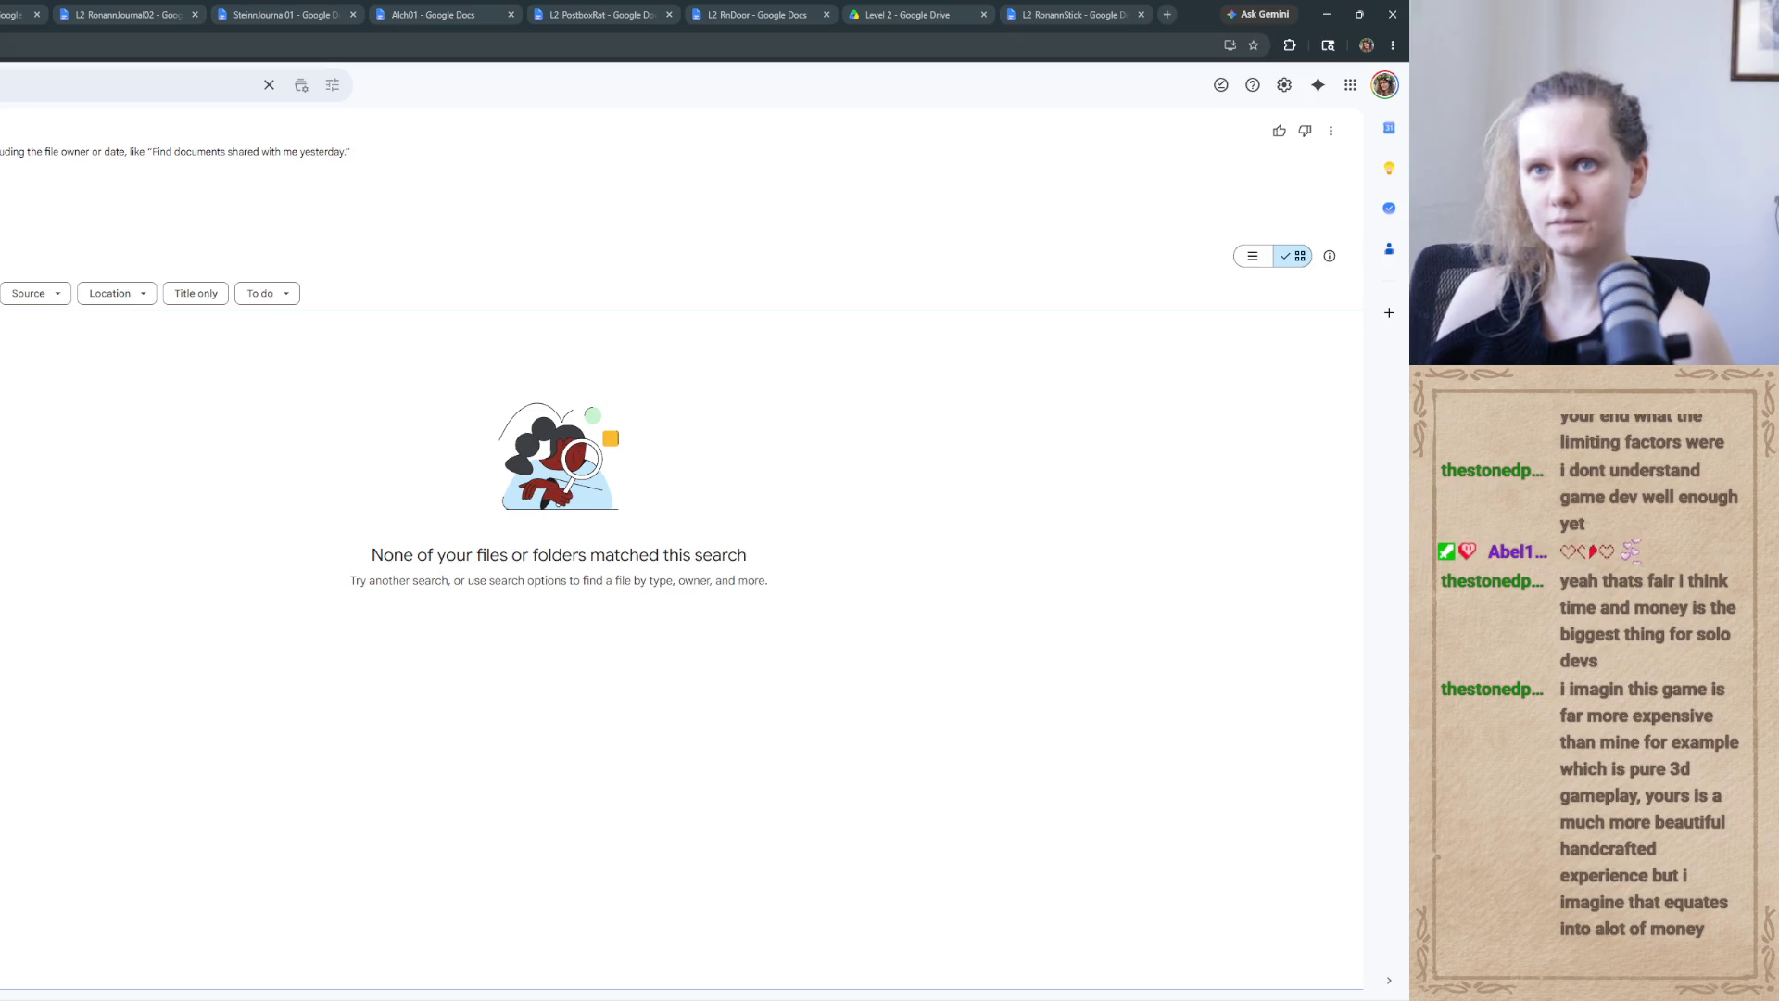
pyautogui.press('/')
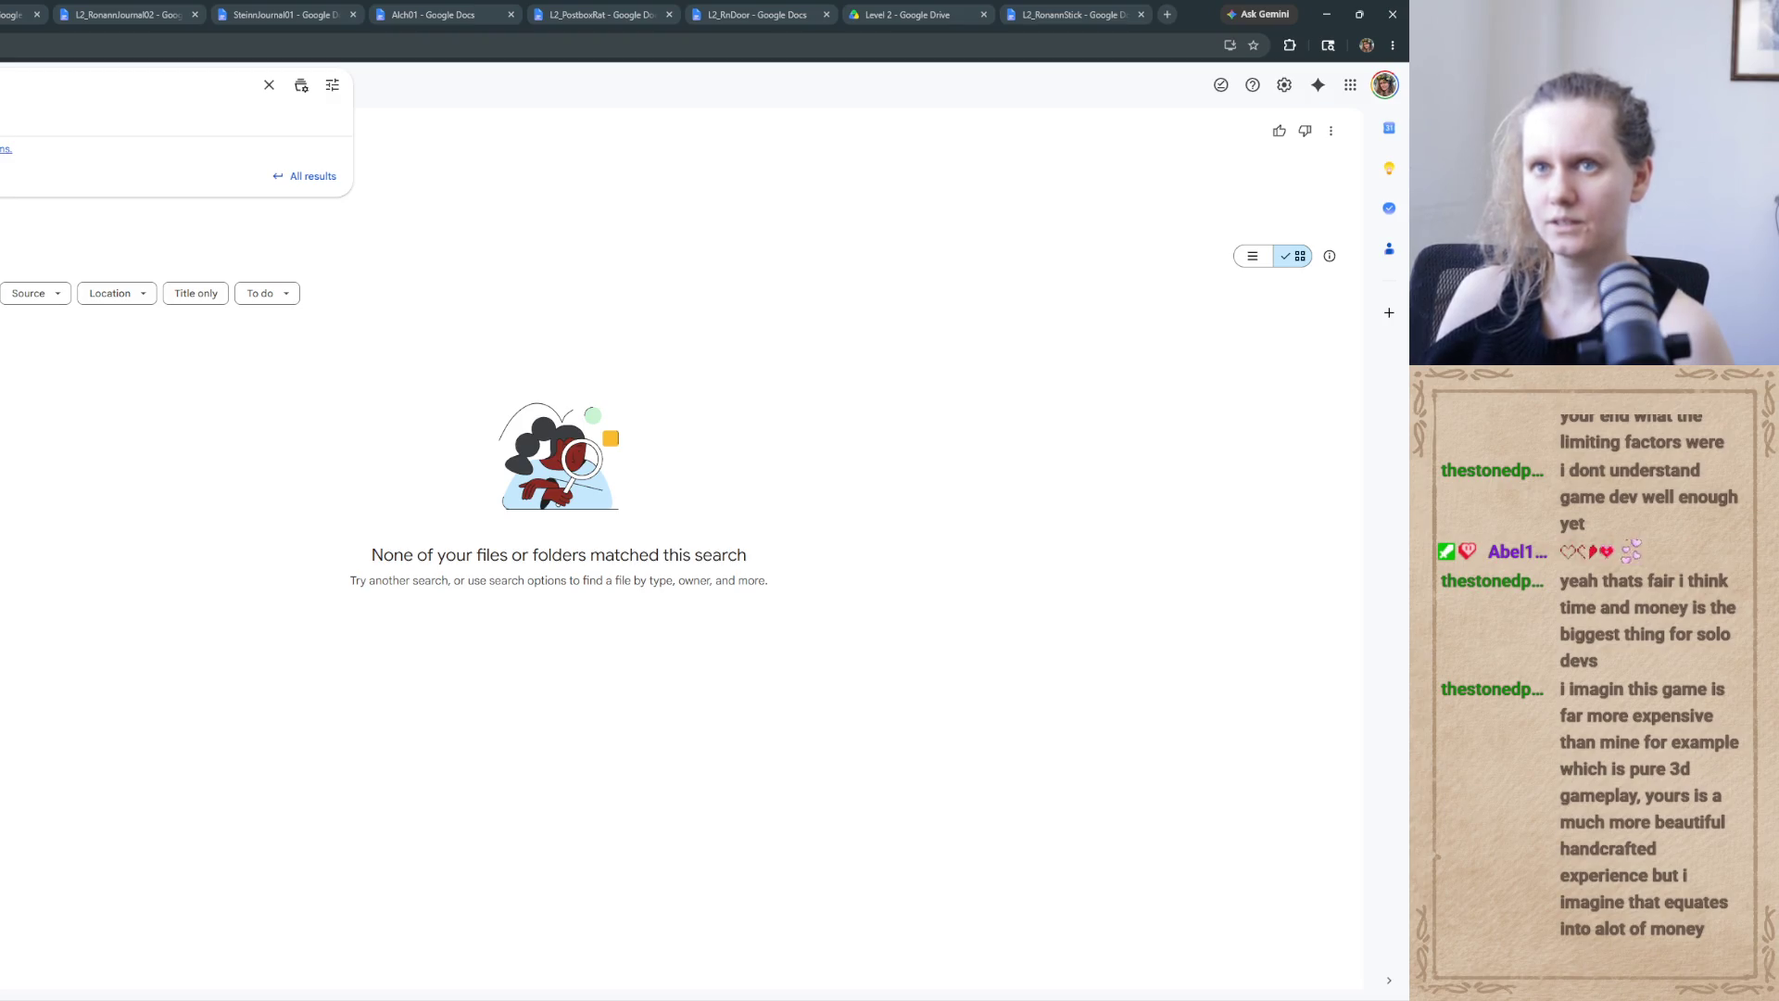
pyautogui.hotkey('ctrl', 'Tab')
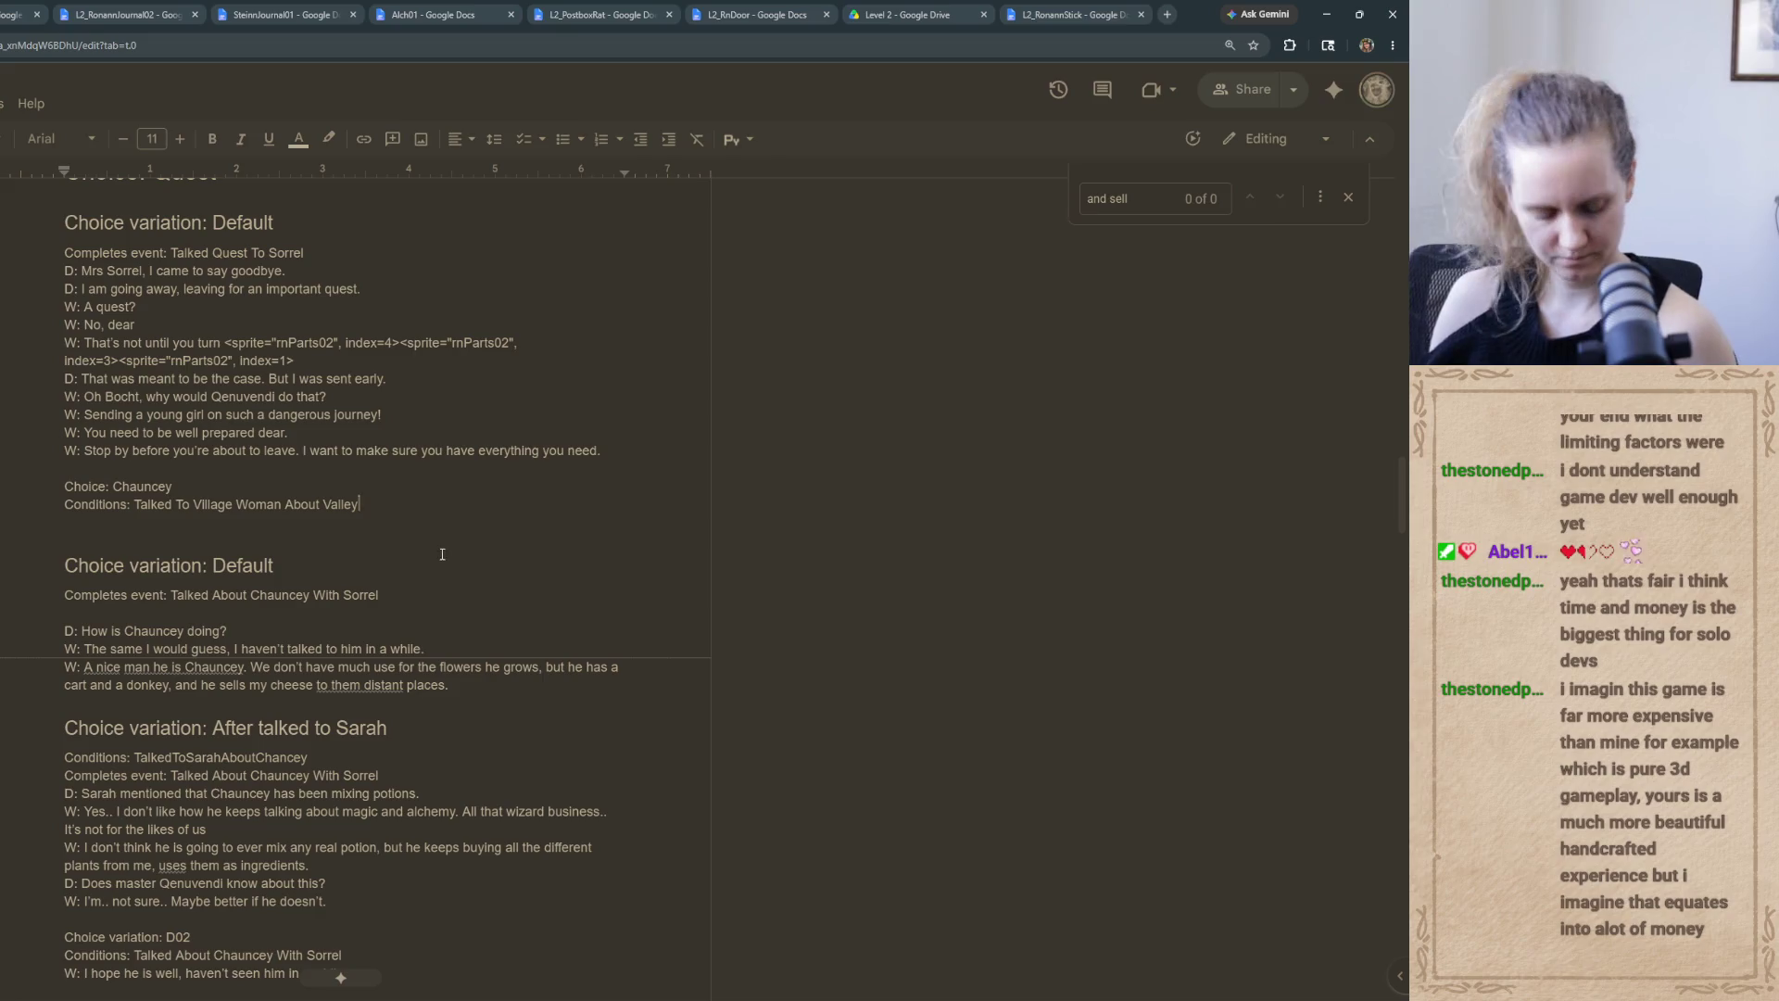
# Find 'hosto' and delete the colour tags around 'hosto orlegiak' in the Old Language line
pyautogui.hotkey('ctrl', 'f')
pyautogui.write('hosto')
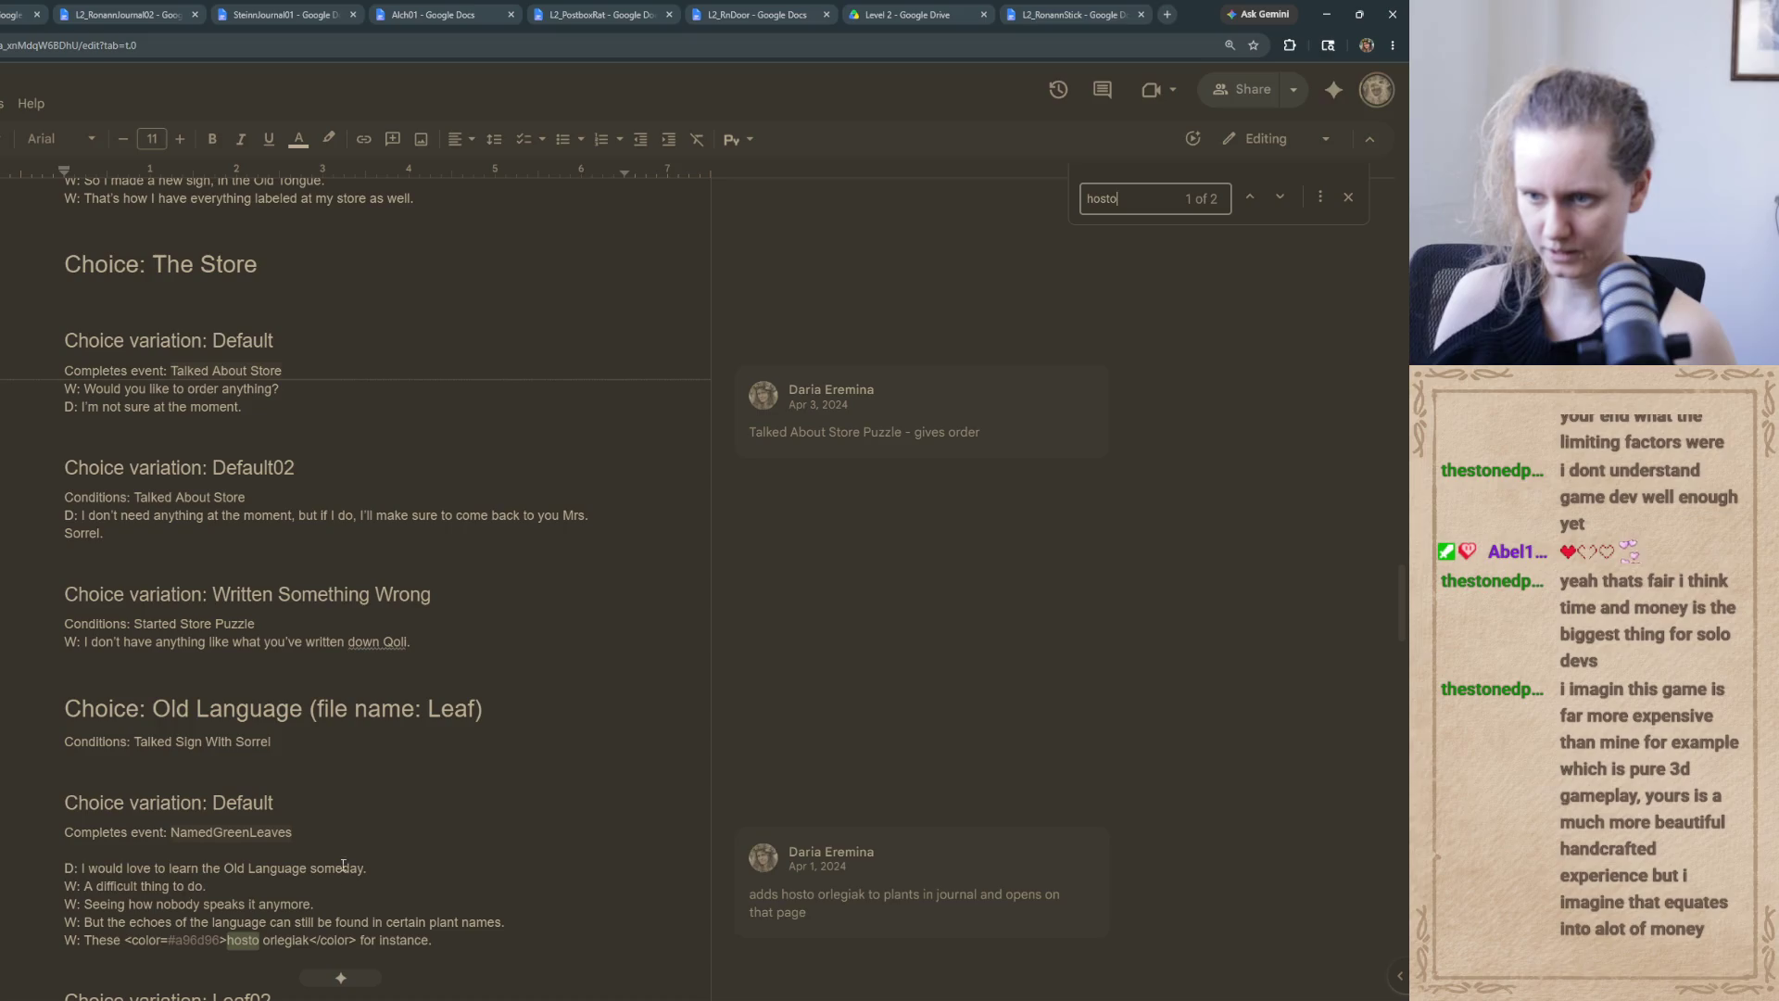
pyautogui.moveTo(357, 941); pyautogui.dragTo(310, 941)
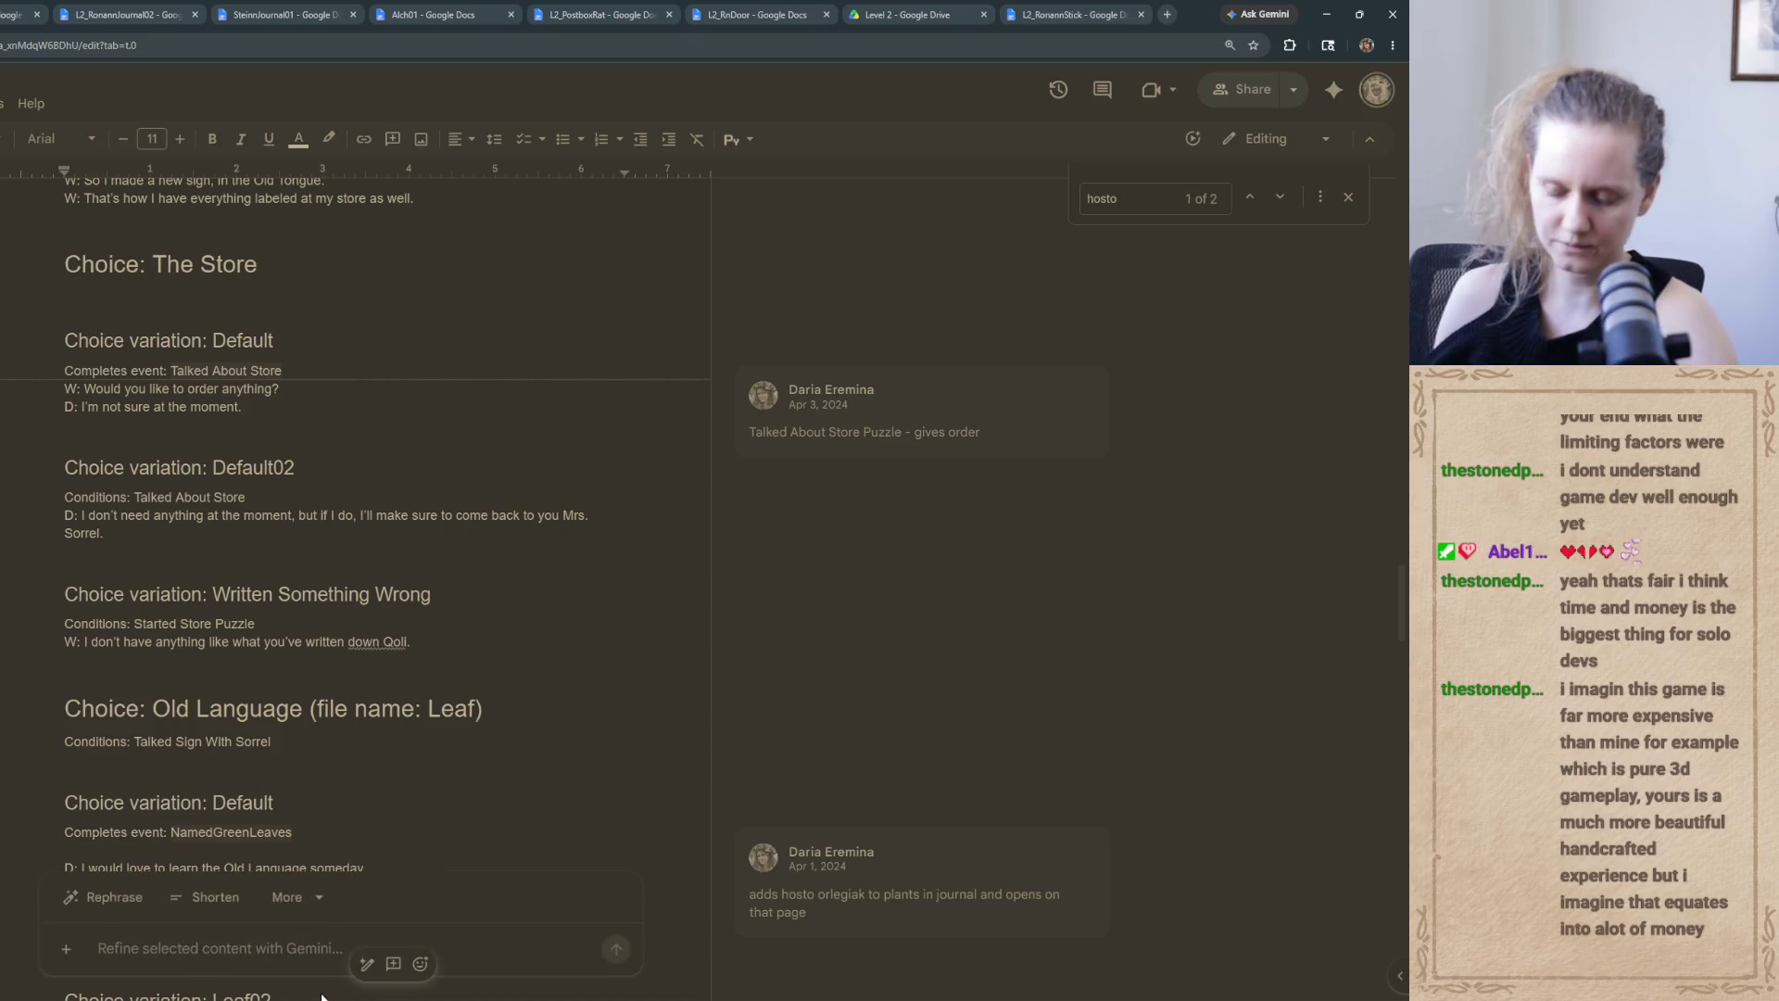
pyautogui.press('BackSpace')
pyautogui.scroll(-5, 287, 630)
pyautogui.moveTo(228, 509); pyautogui.dragTo(127, 510)
pyautogui.press('BackSpace')
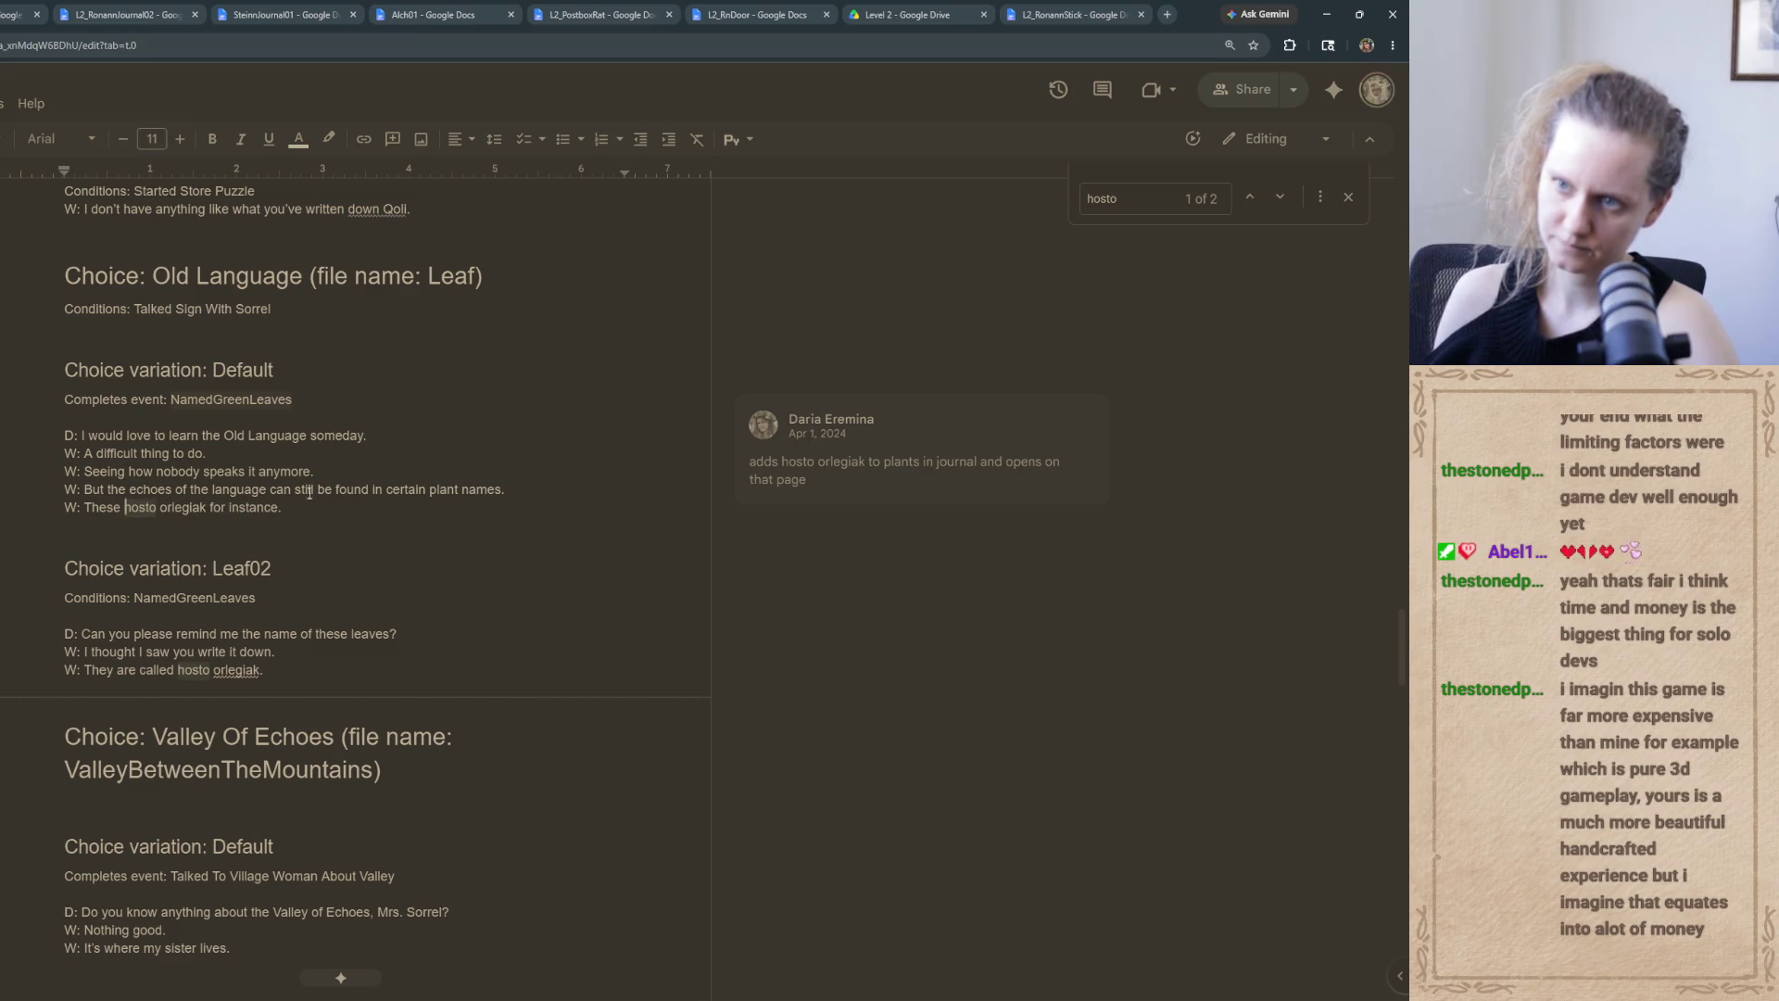
pyautogui.click(402, 471)
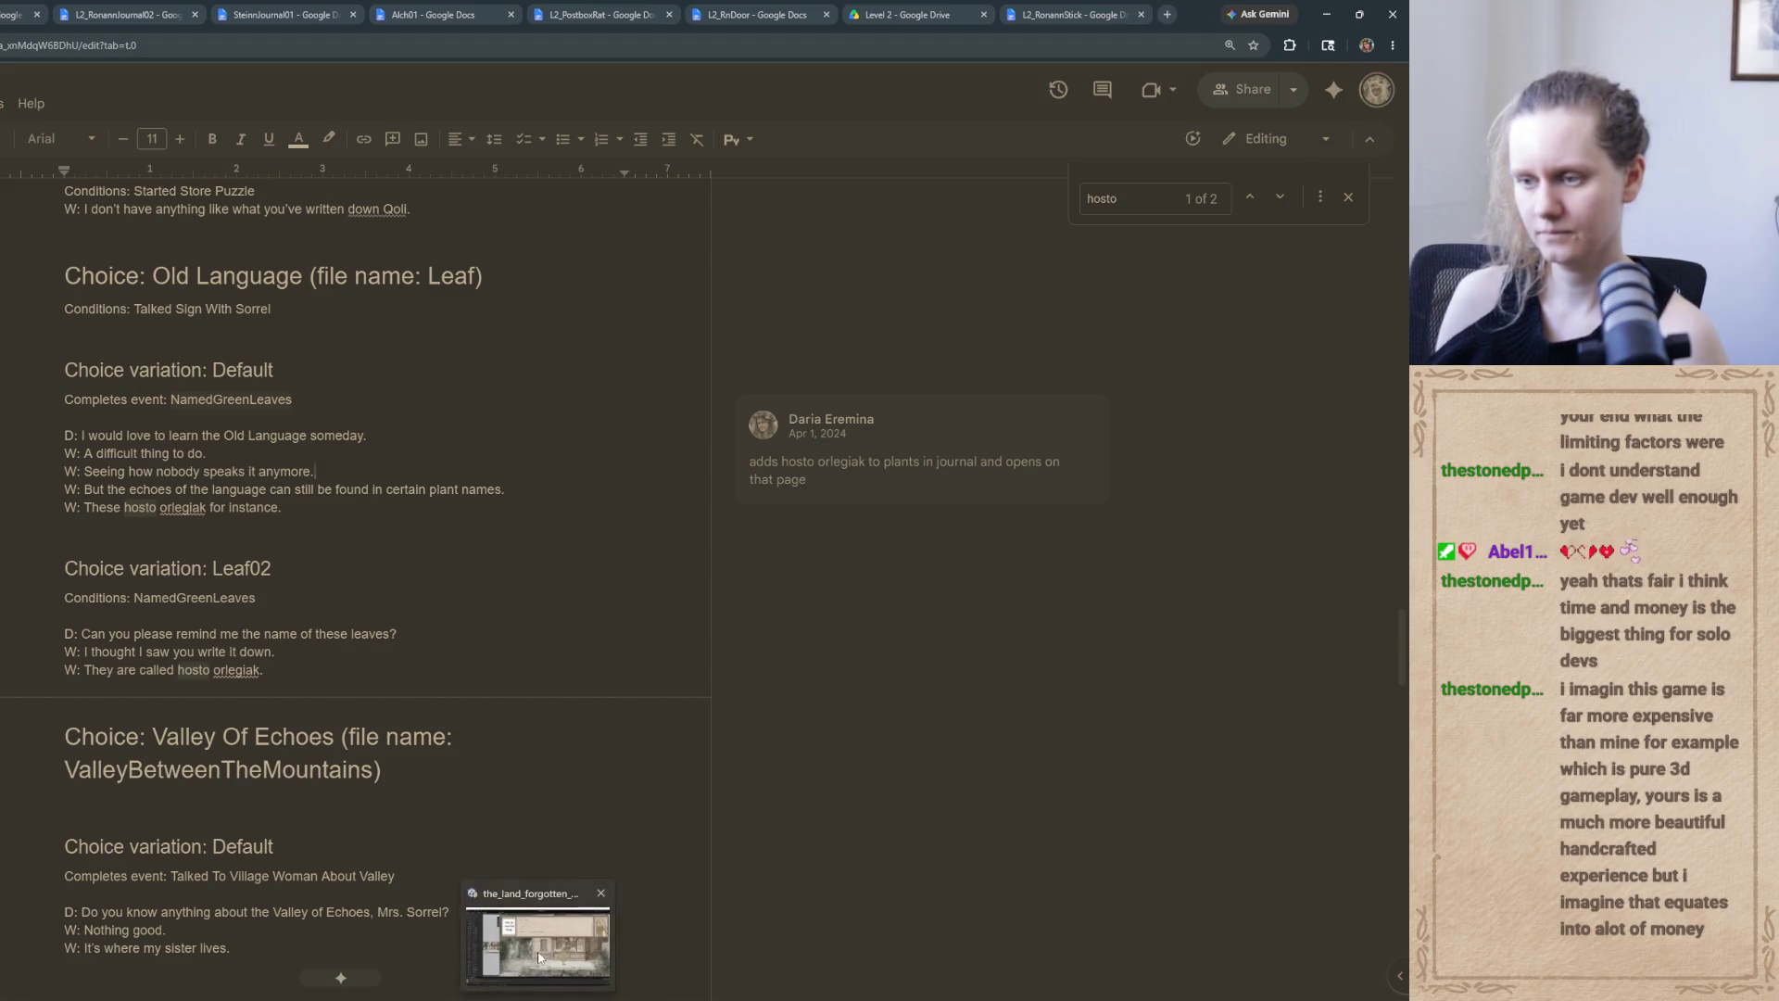
pyautogui.click(537, 936)
# Open the Hosto Orlegiak journal page and submit 'leaf' as the guess for Hosto
pyautogui.click(489, 514)
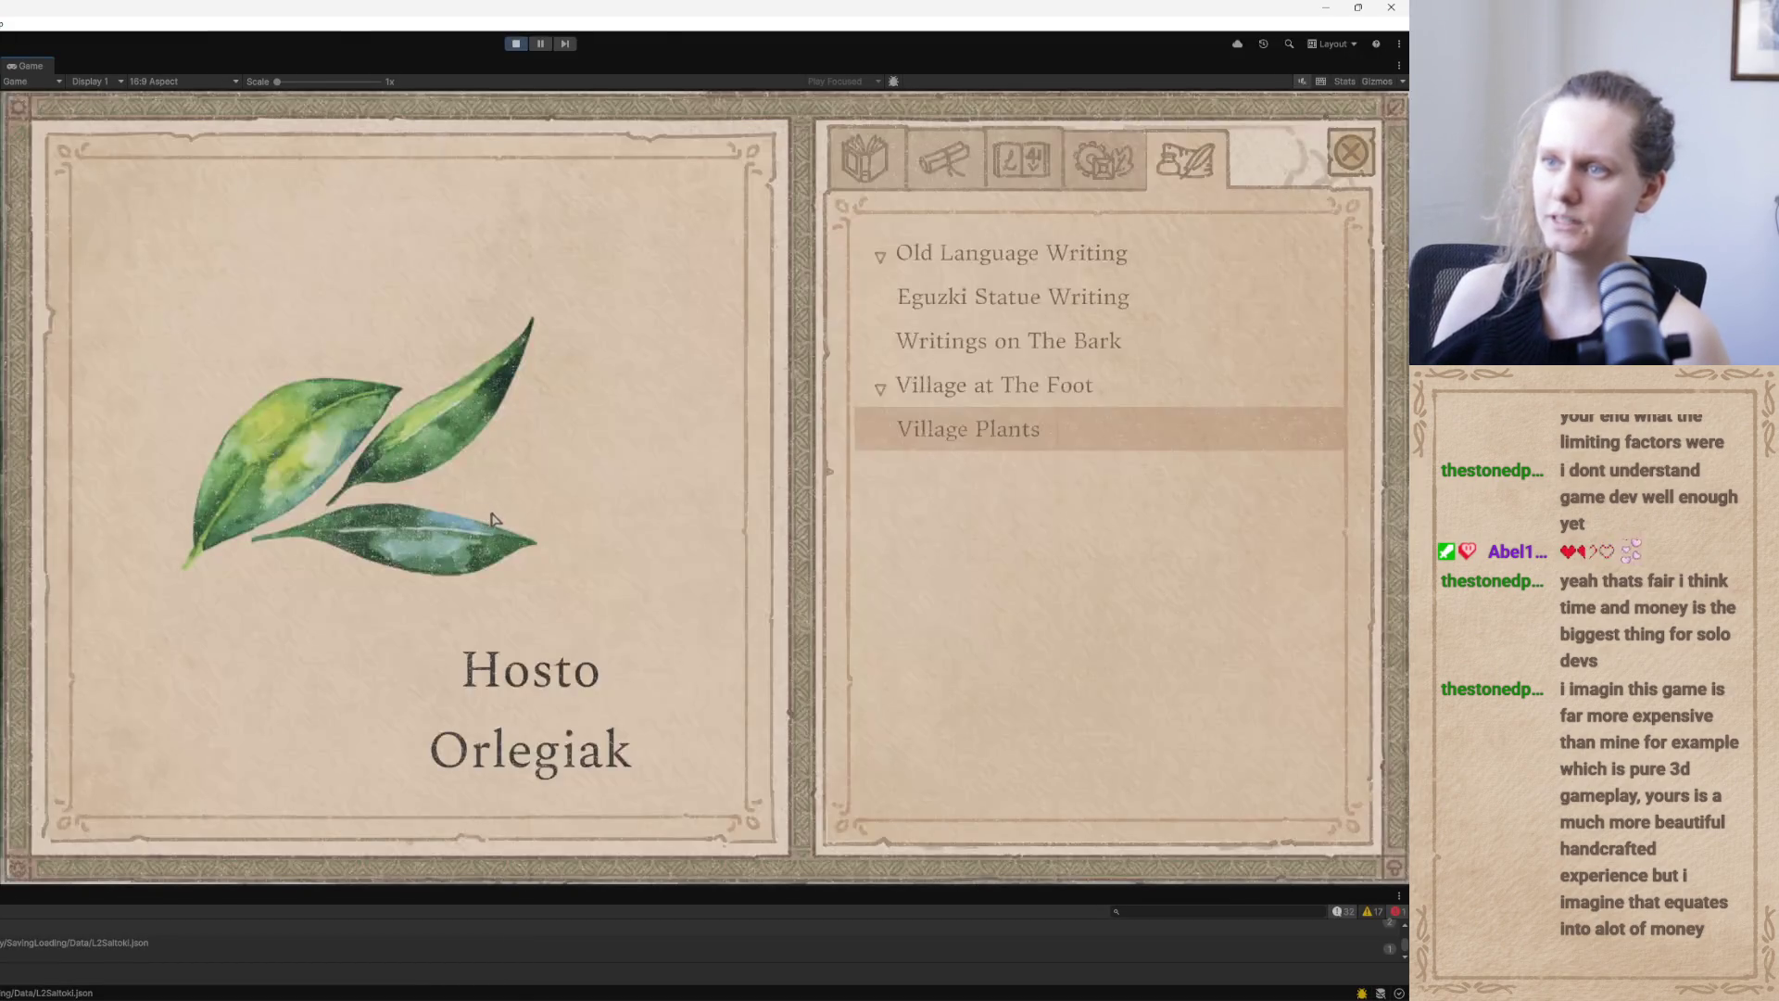
pyautogui.moveTo(509, 683)
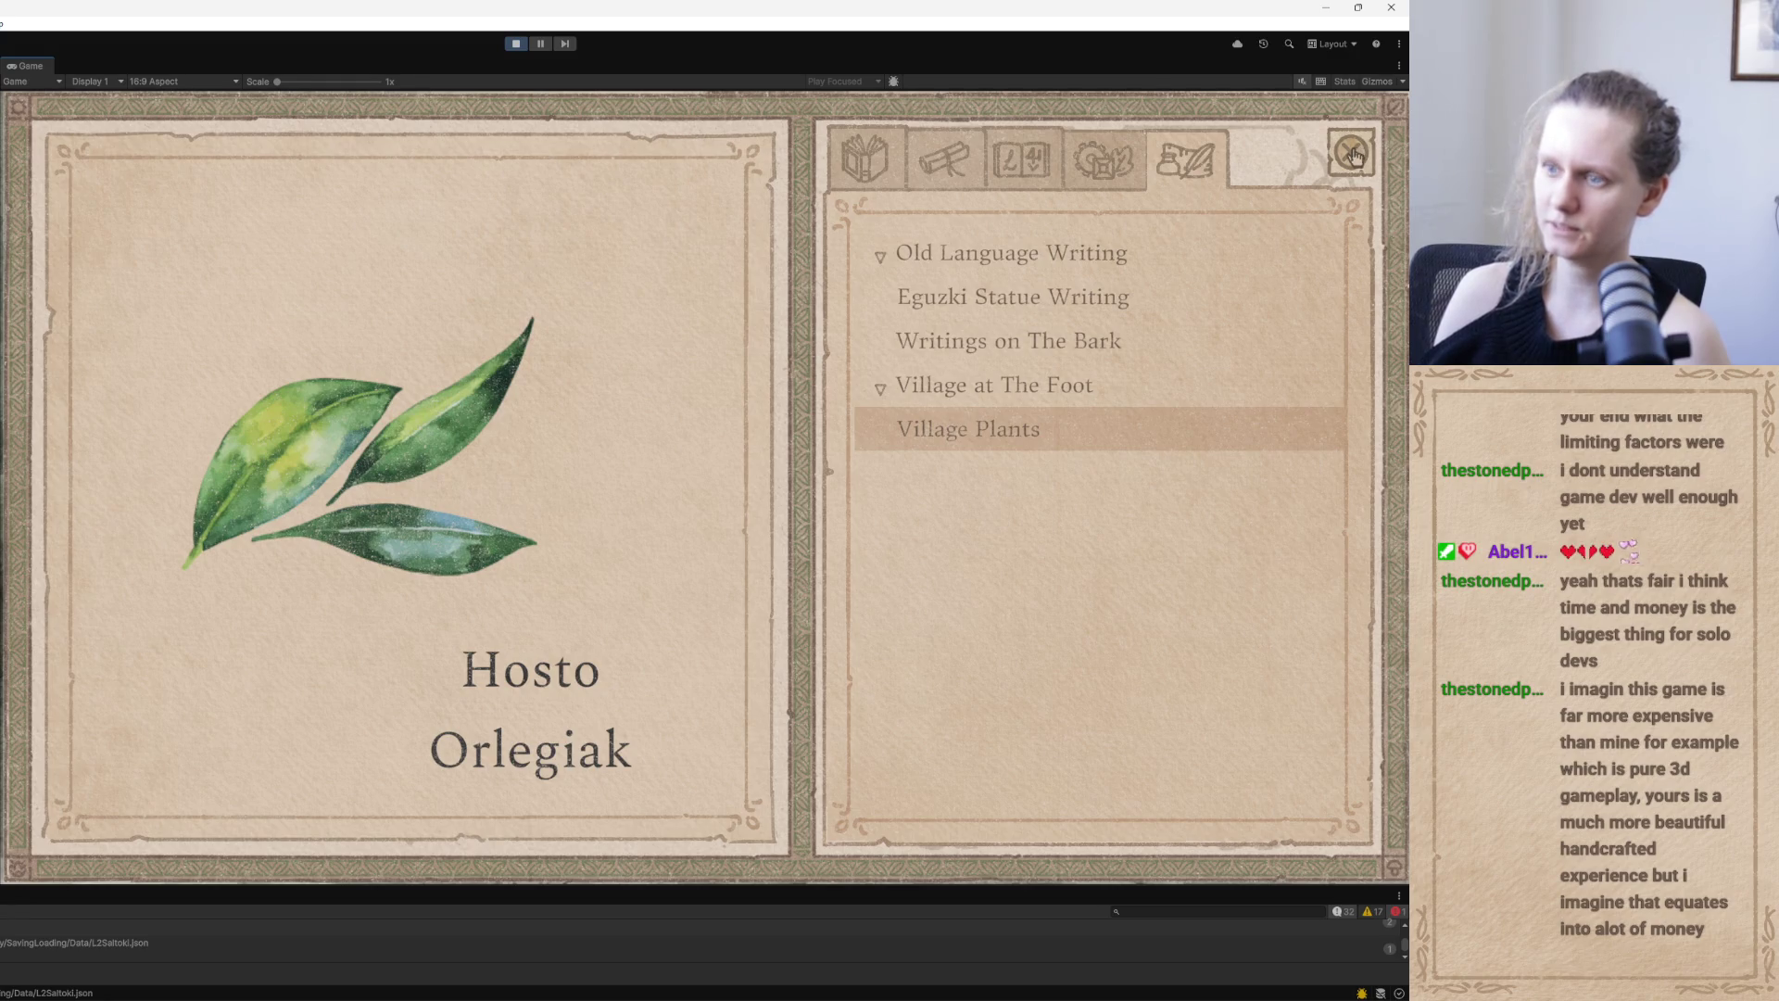
pyautogui.click(562, 686)
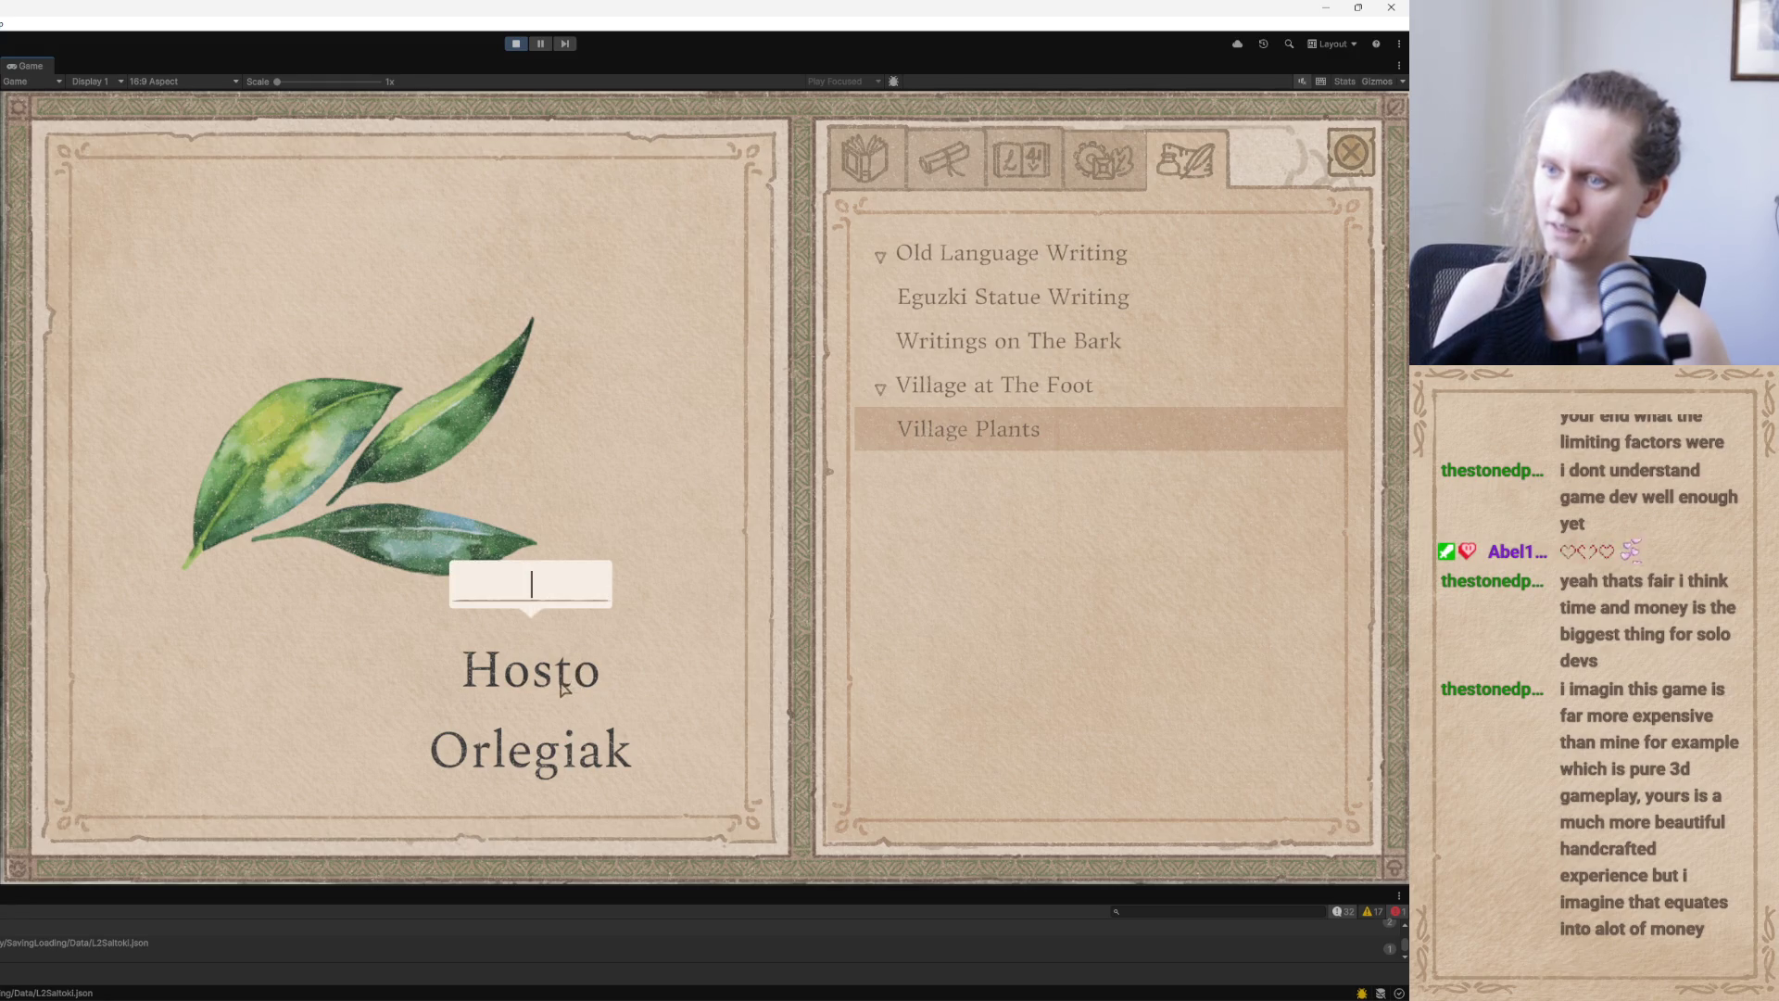
pyautogui.write('ho')
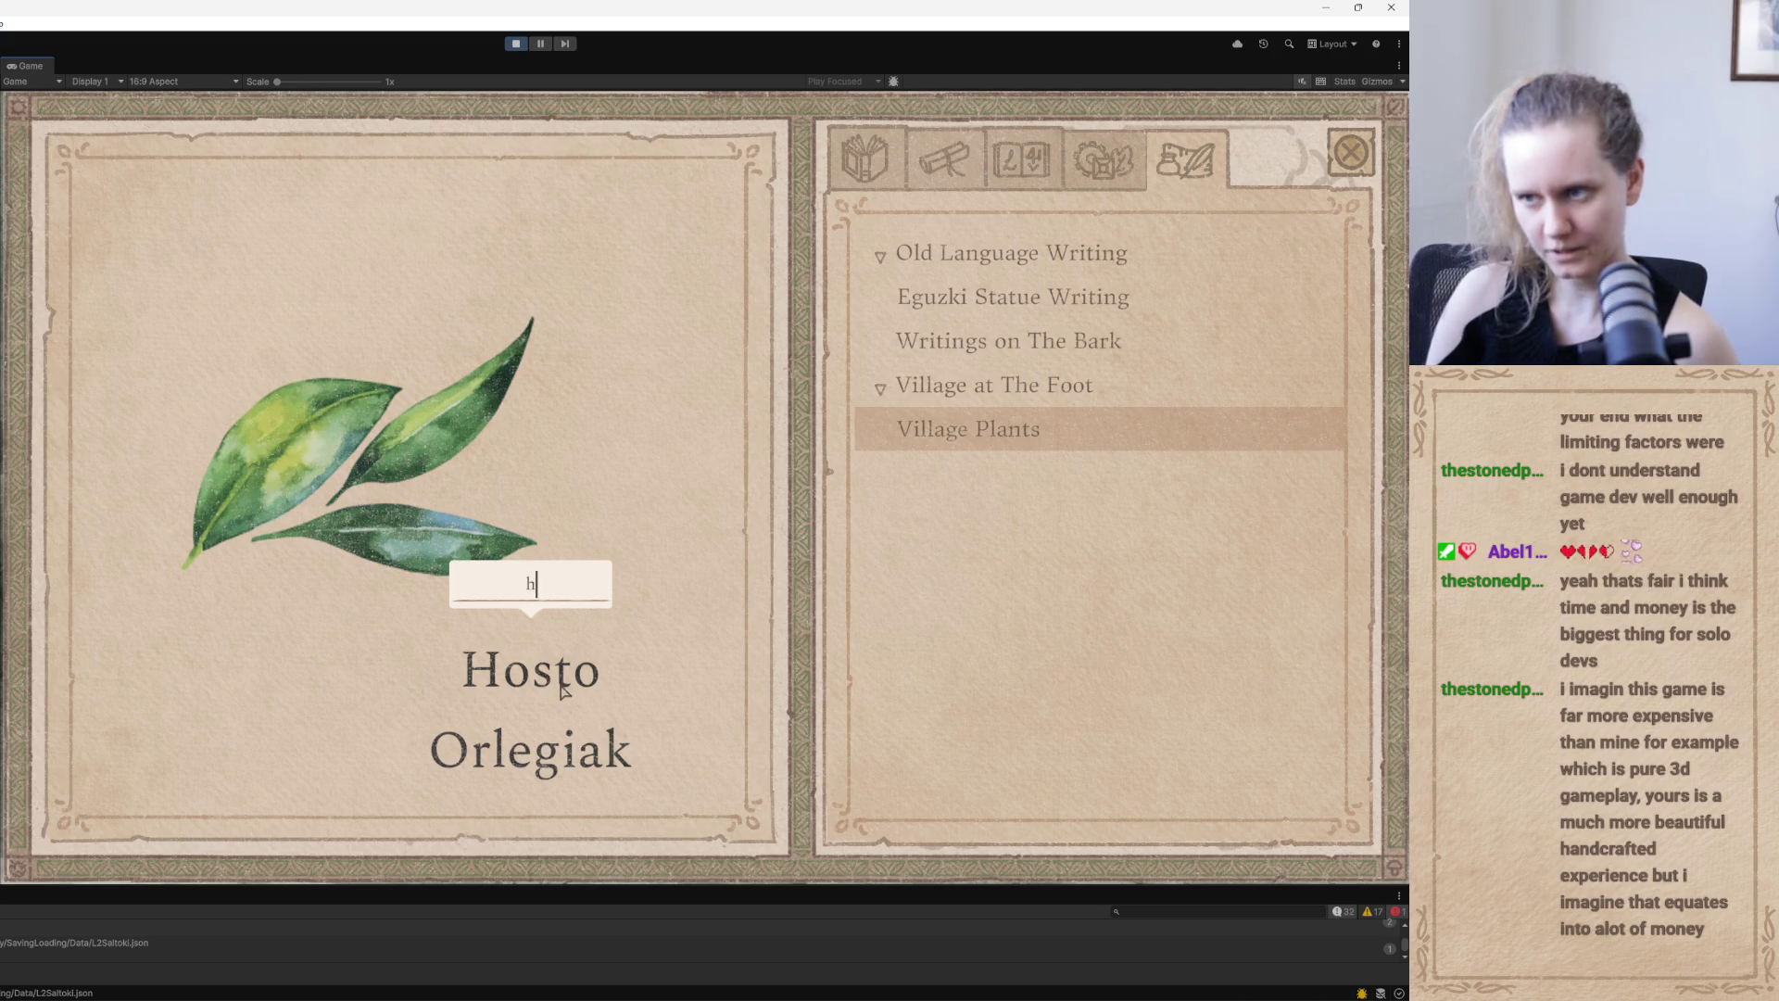
pyautogui.press('BackSpace')
pyautogui.press('BackSpace')
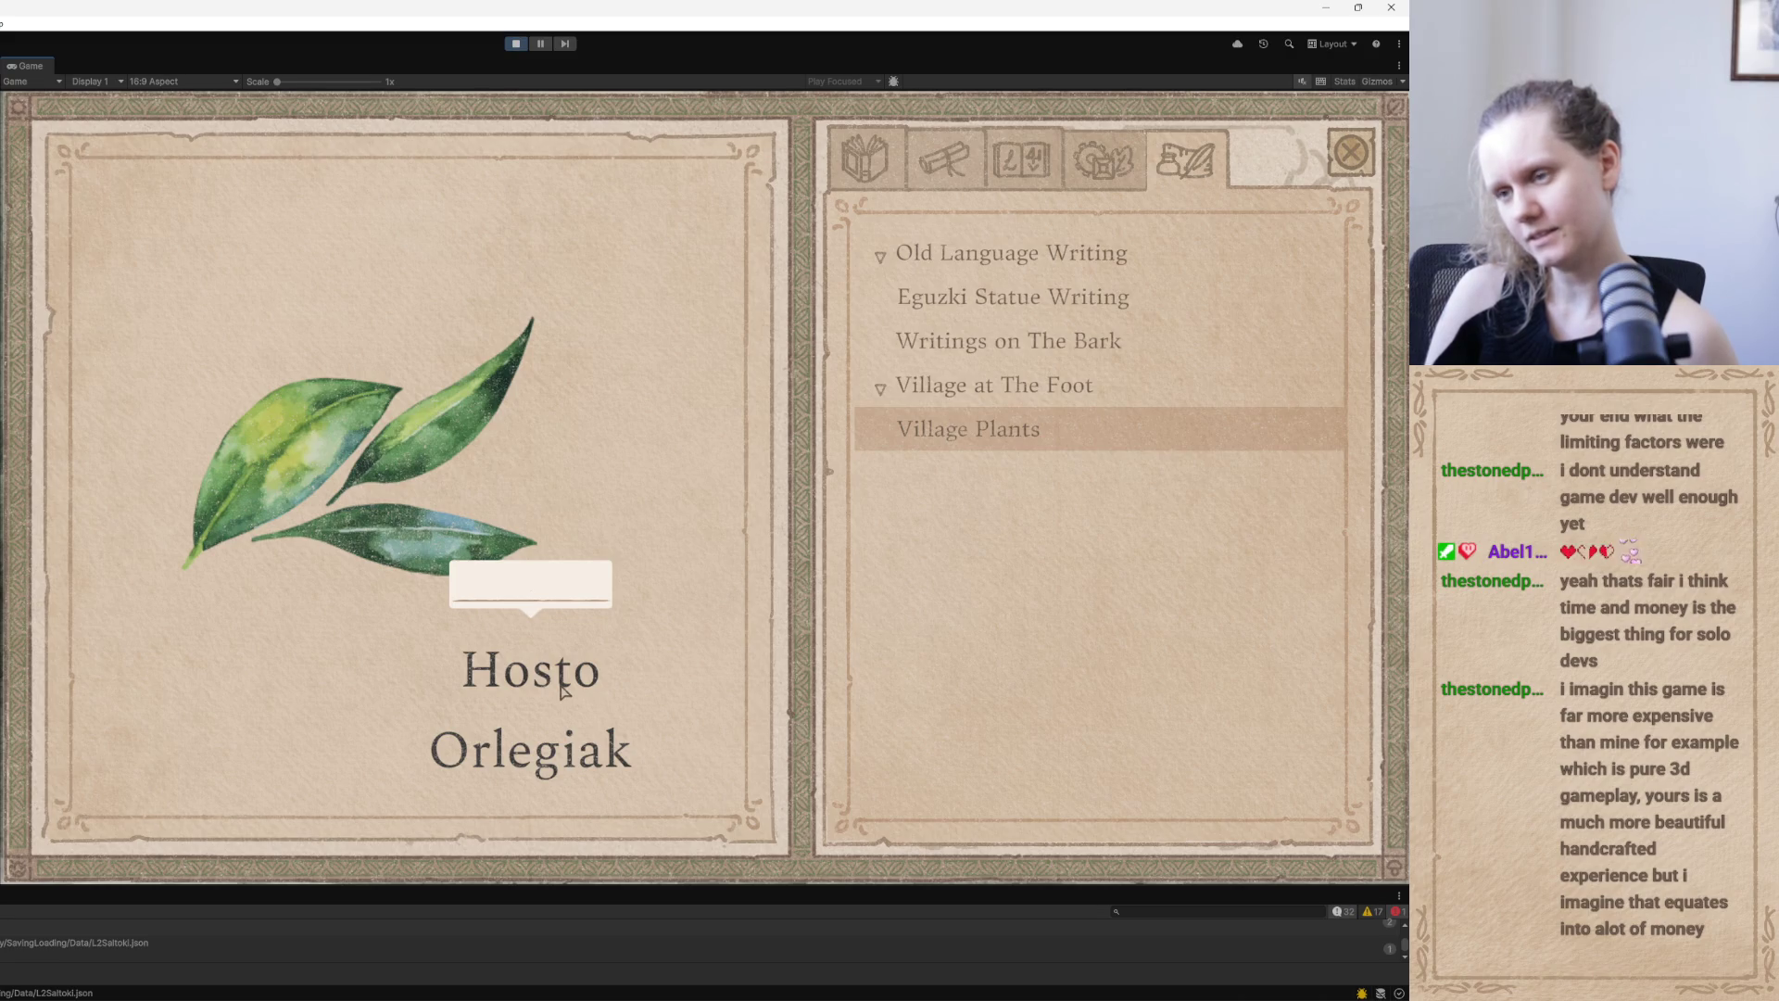
pyautogui.write('green')
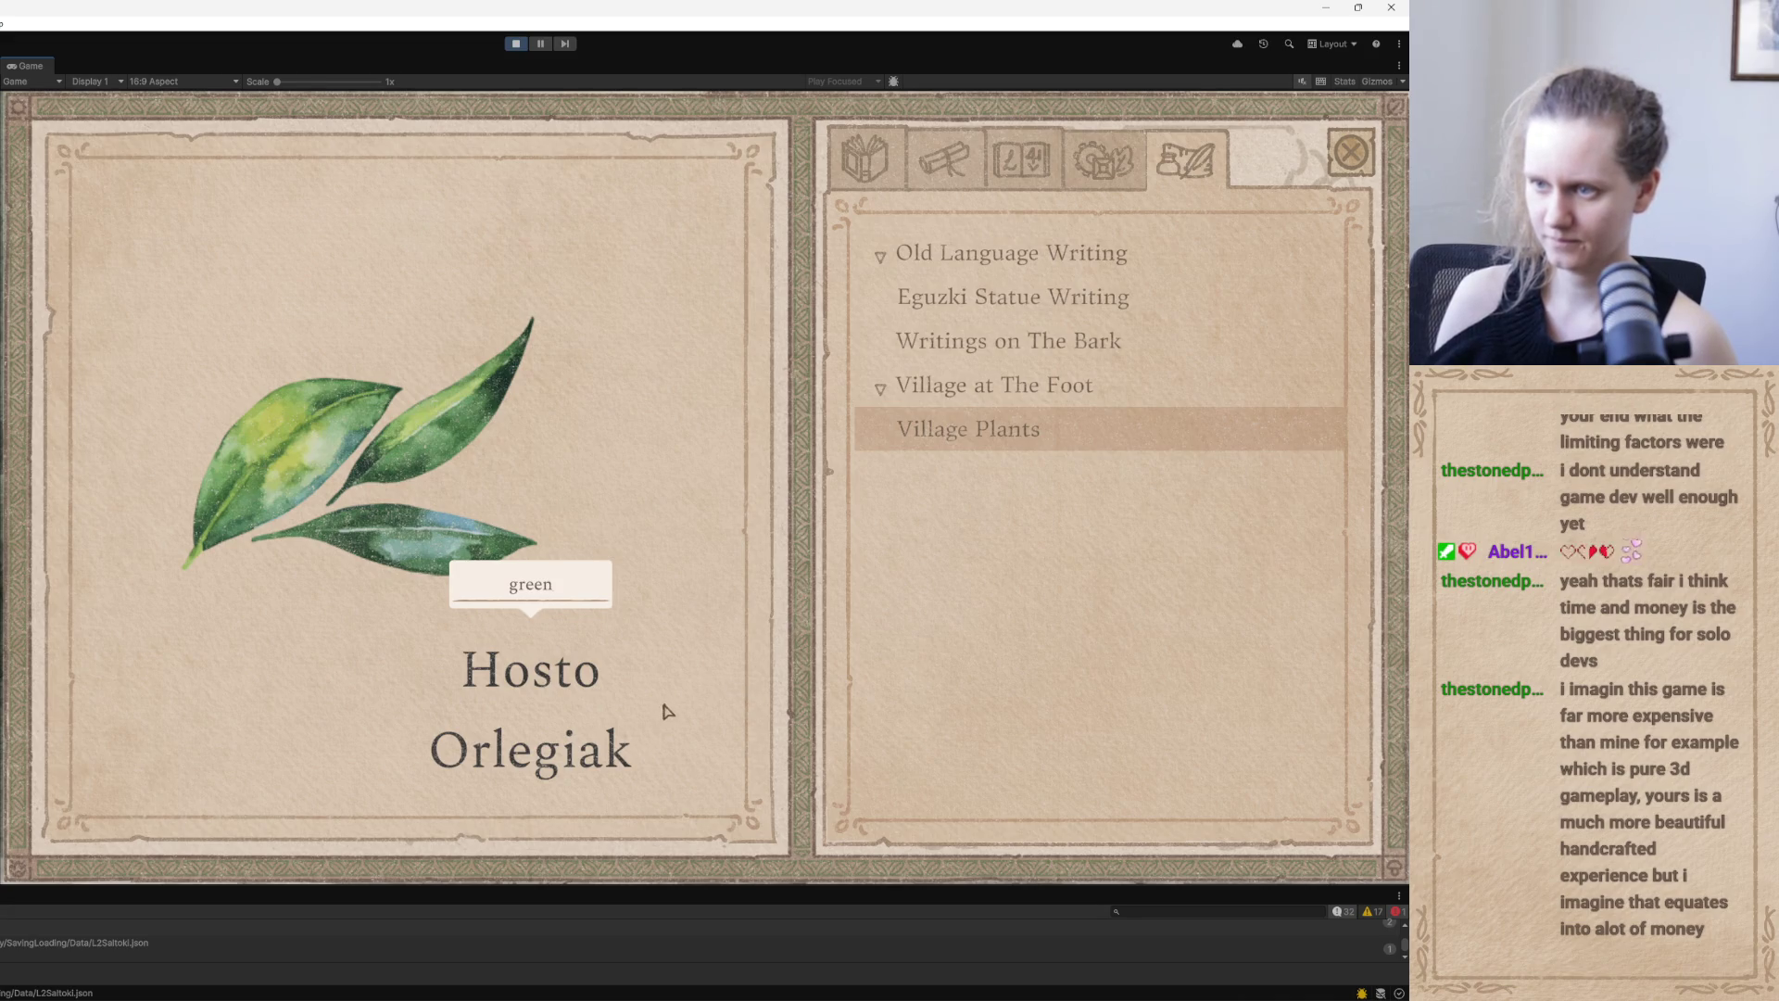
pyautogui.press('BackSpace')
pyautogui.press('BackSpace')
pyautogui.press('BackSpace')
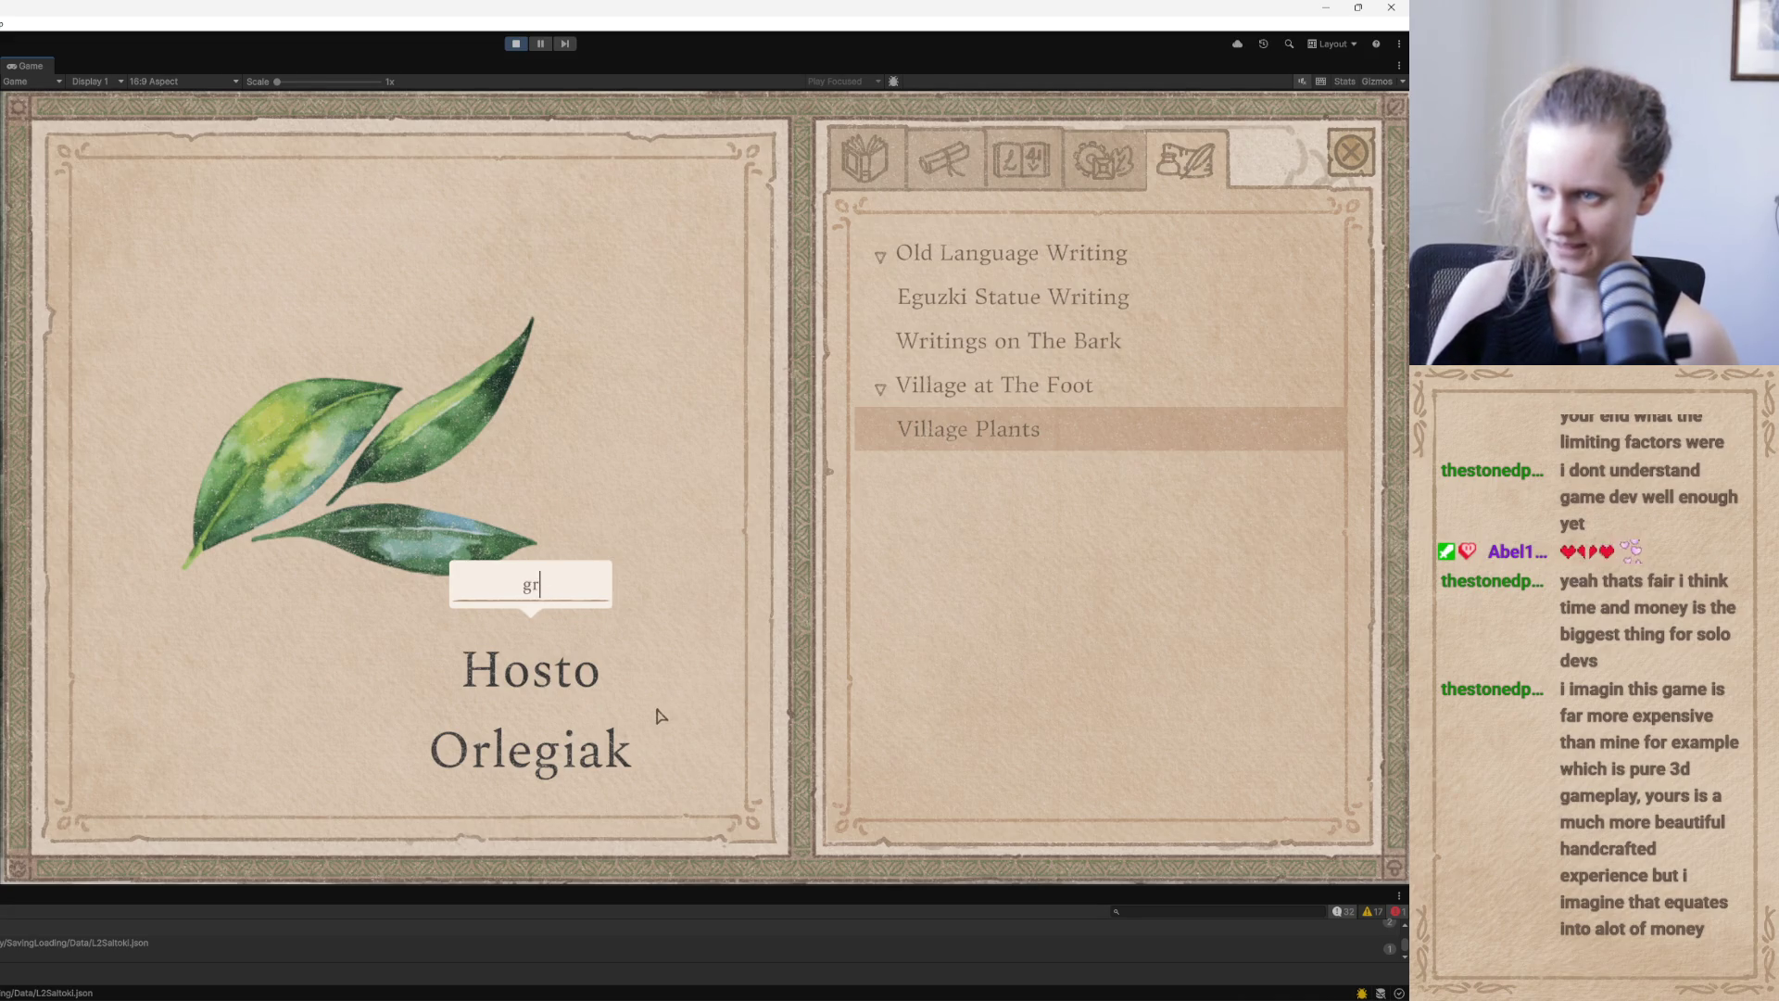
pyautogui.write('leaf')
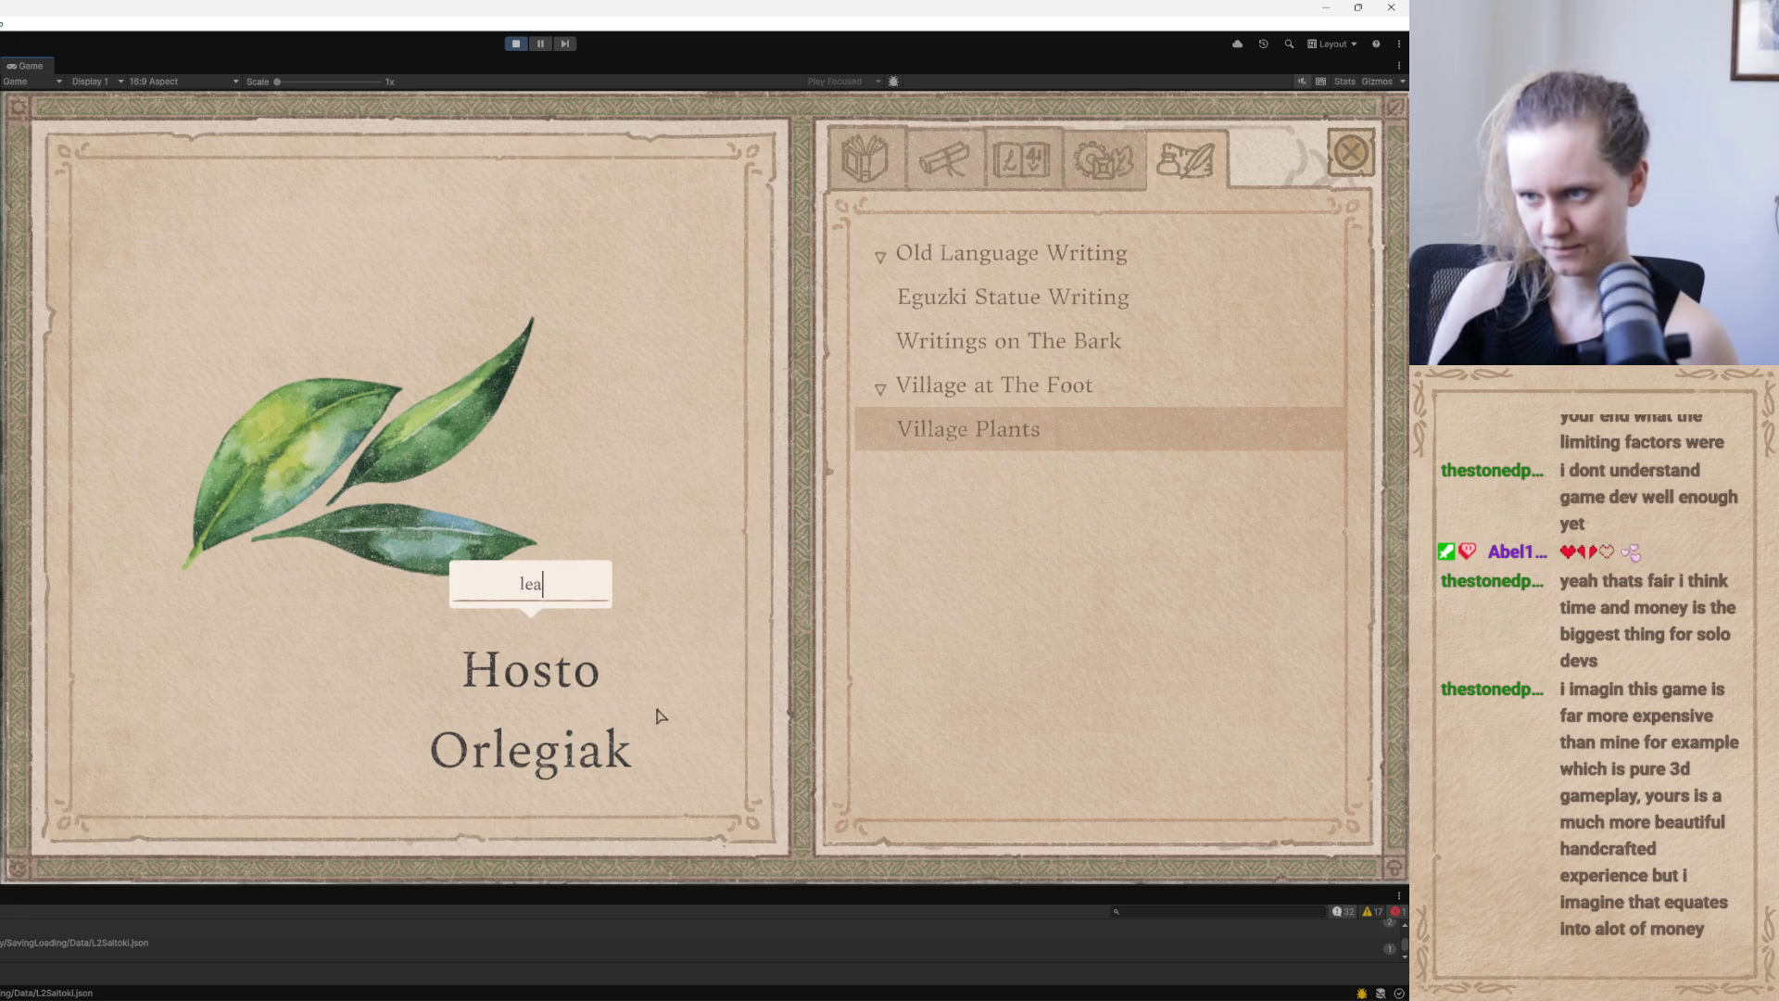
pyautogui.press('Return')
# Submit 'green' as the guess for Orlegiak and close the journal
pyautogui.click(584, 779)
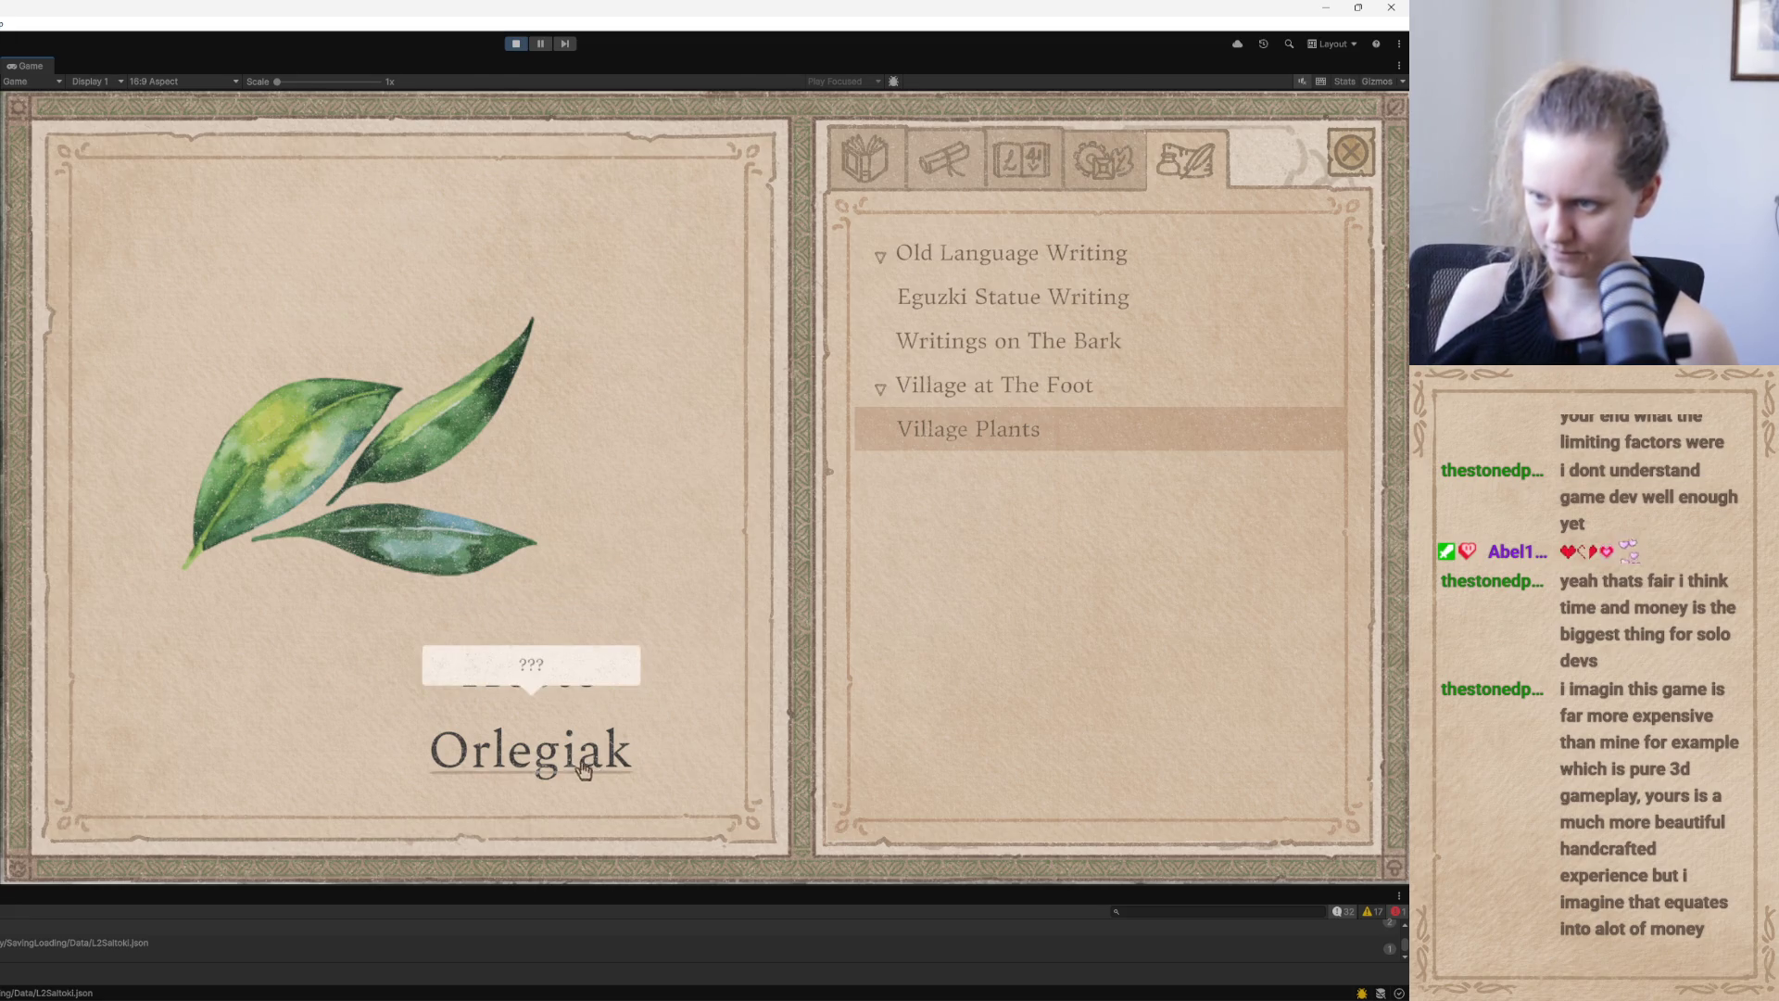
pyautogui.write('green')
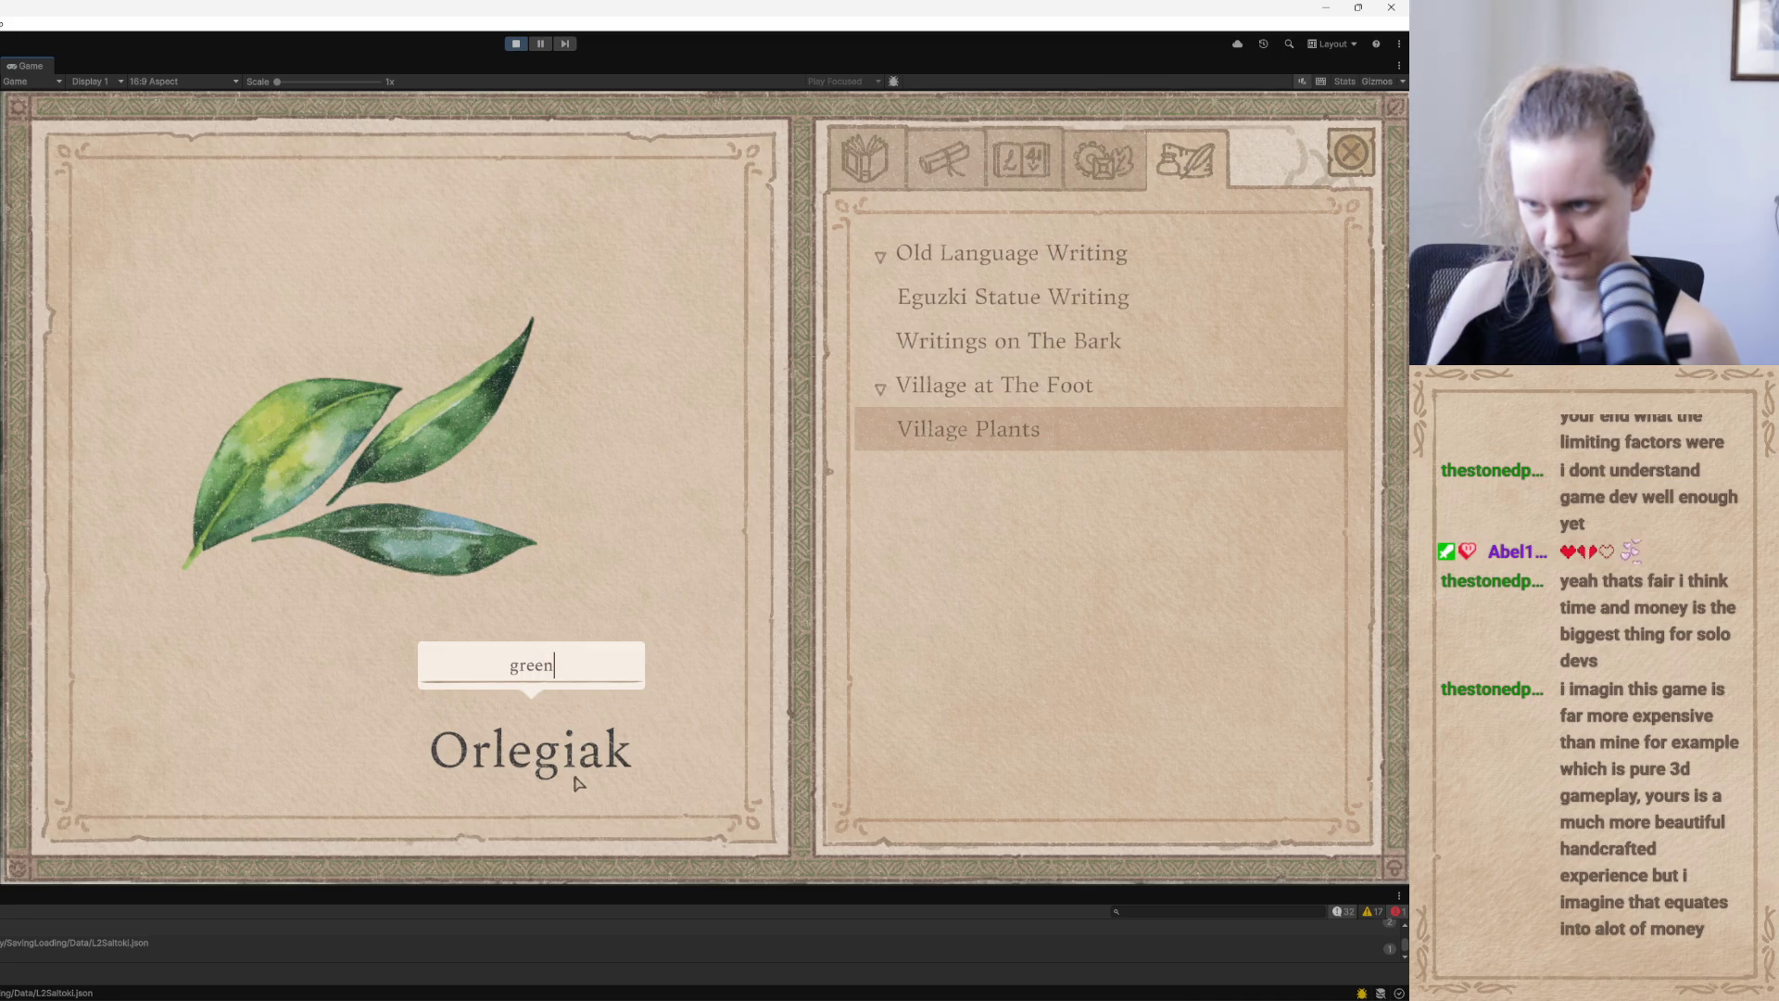
pyautogui.press('Return')
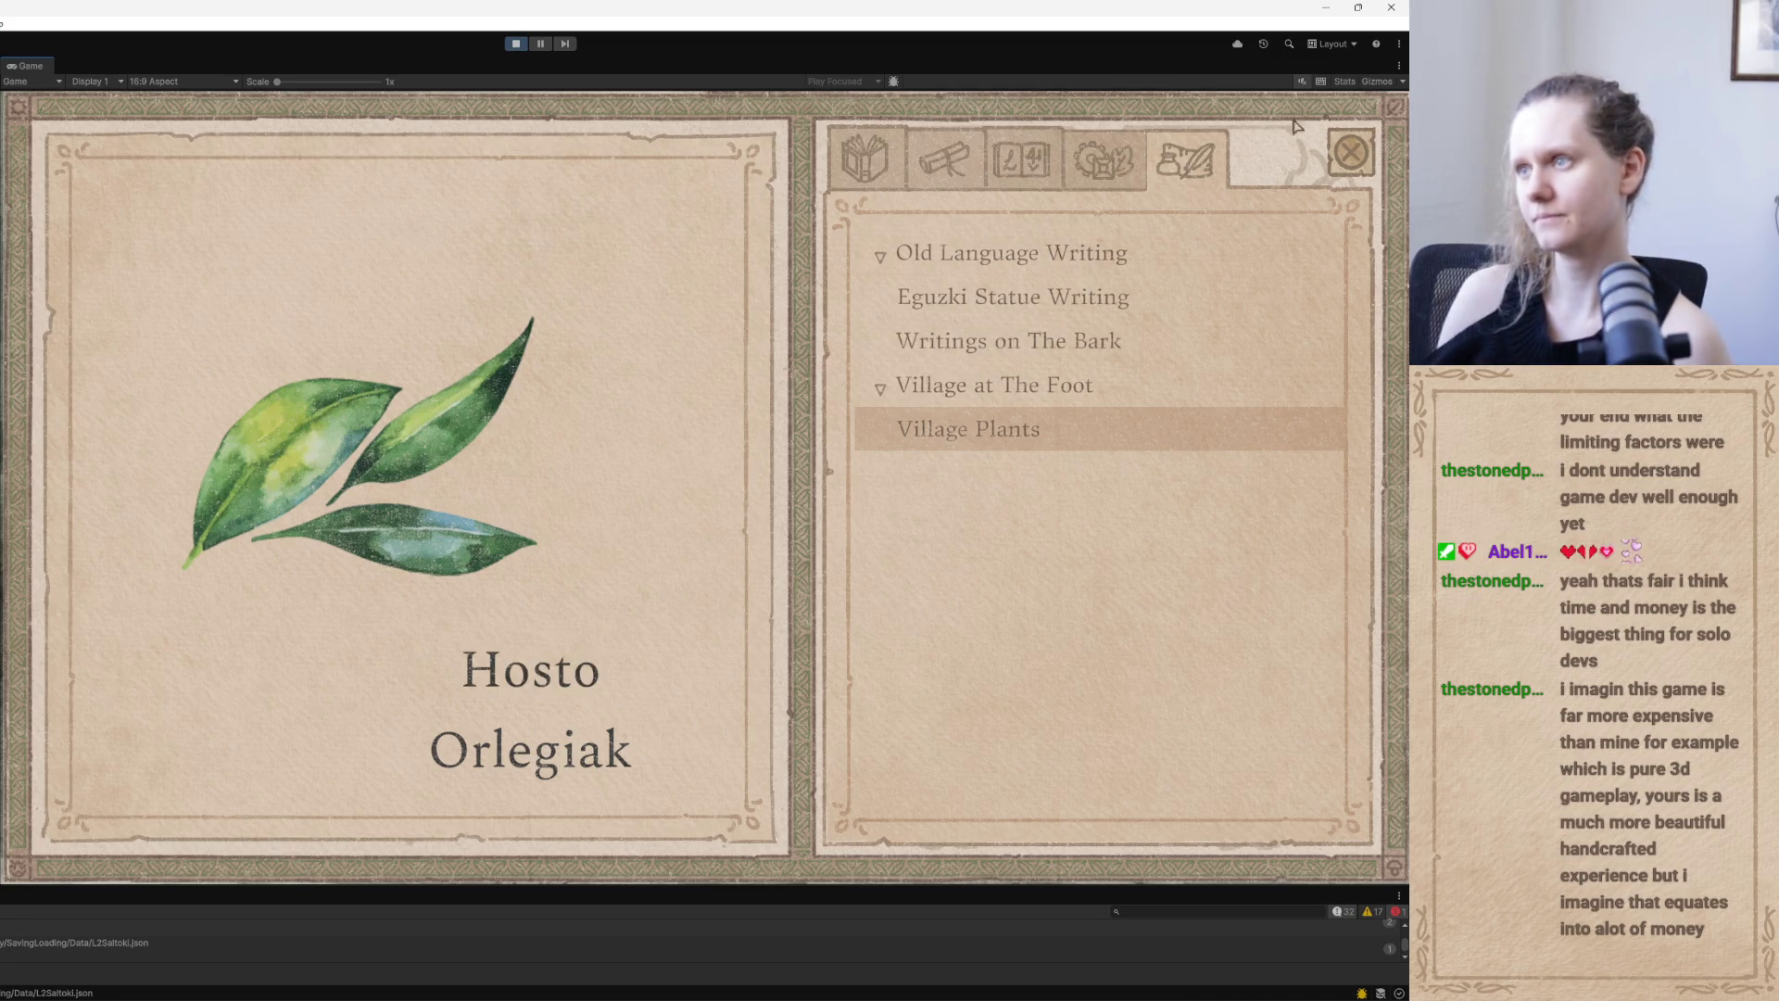
pyautogui.click(1355, 167)
# Pick the goodbye topic and advance to Qoli's reply about being sent early
pyautogui.scroll(-1, 1355, 542)
pyautogui.scroll(-3, 1356, 542)
pyautogui.click(1001, 619)
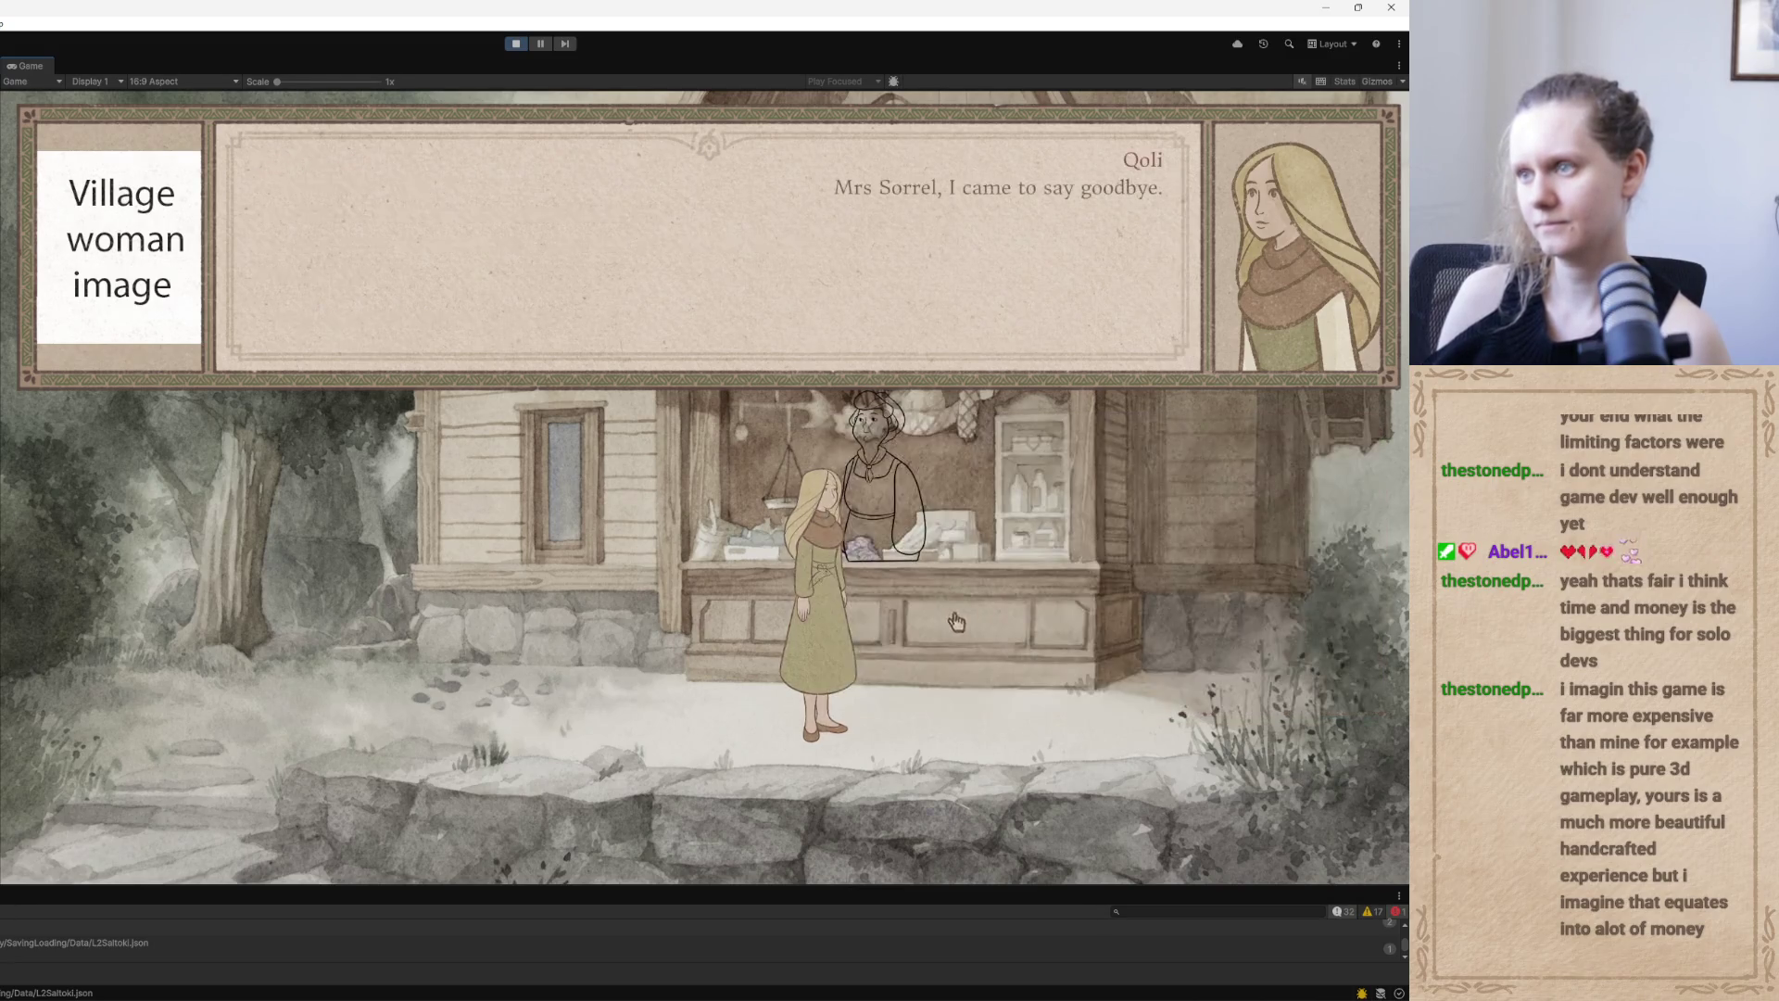
pyautogui.click(619, 619)
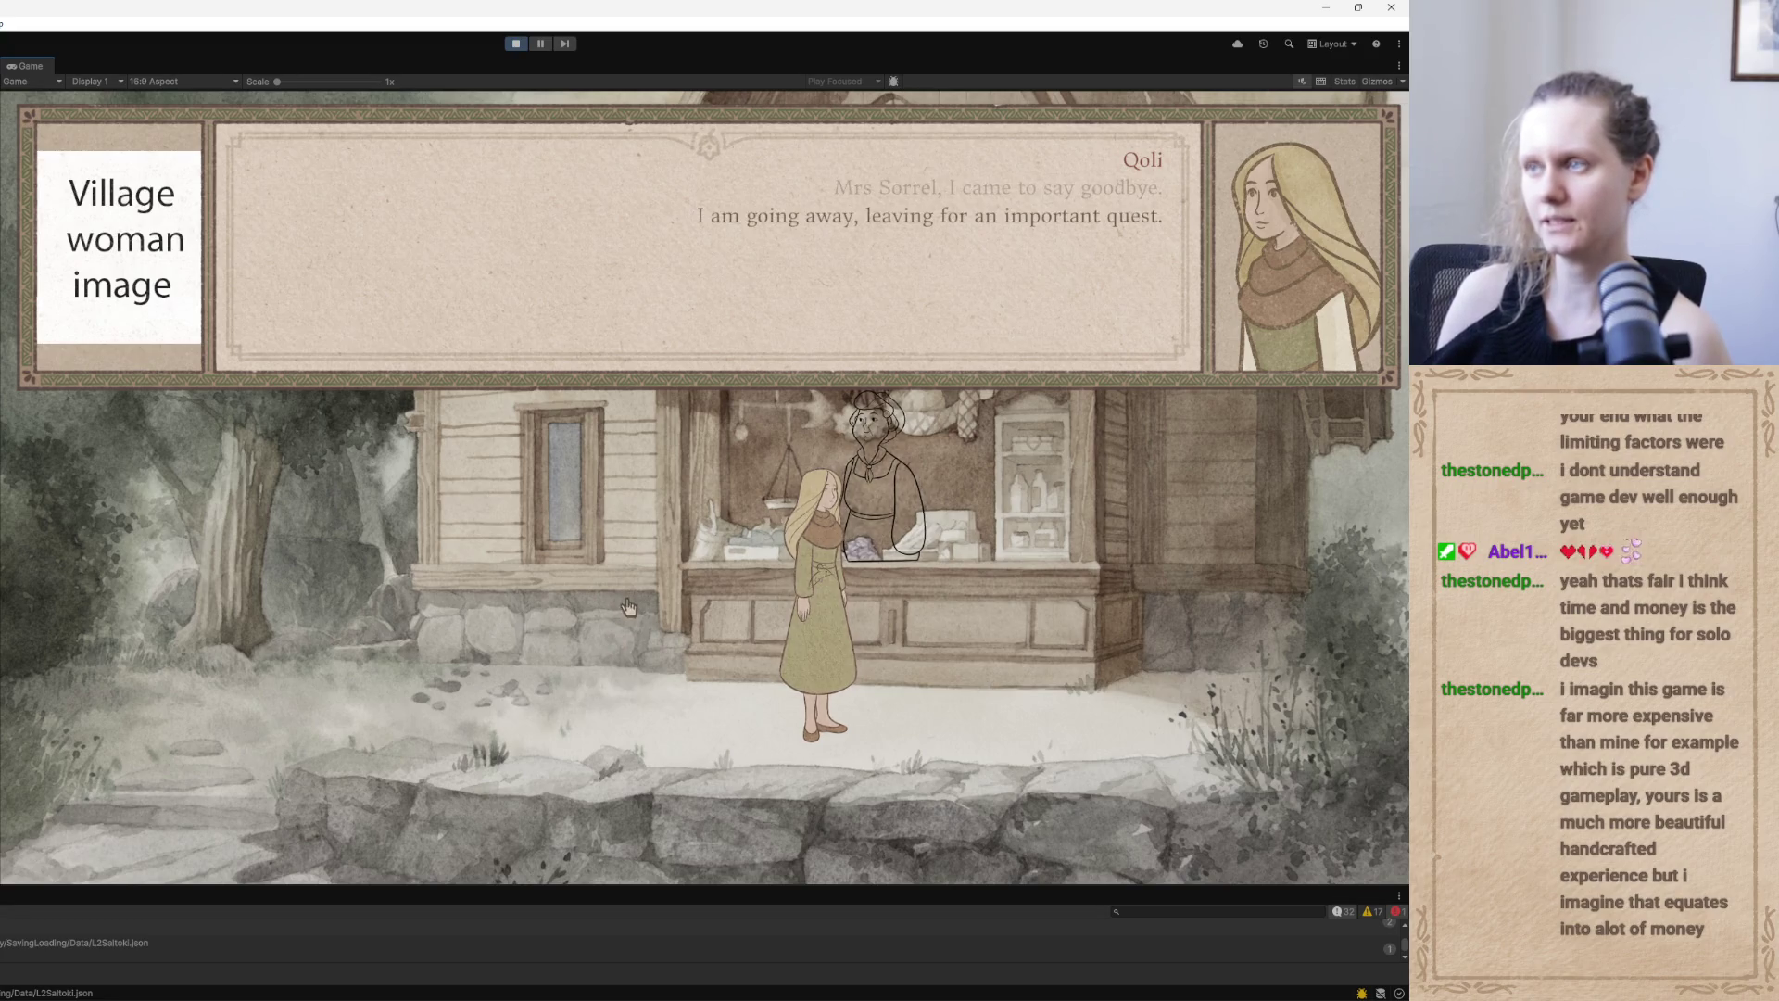
pyautogui.click(640, 591)
pyautogui.click(638, 600)
pyautogui.click(638, 598)
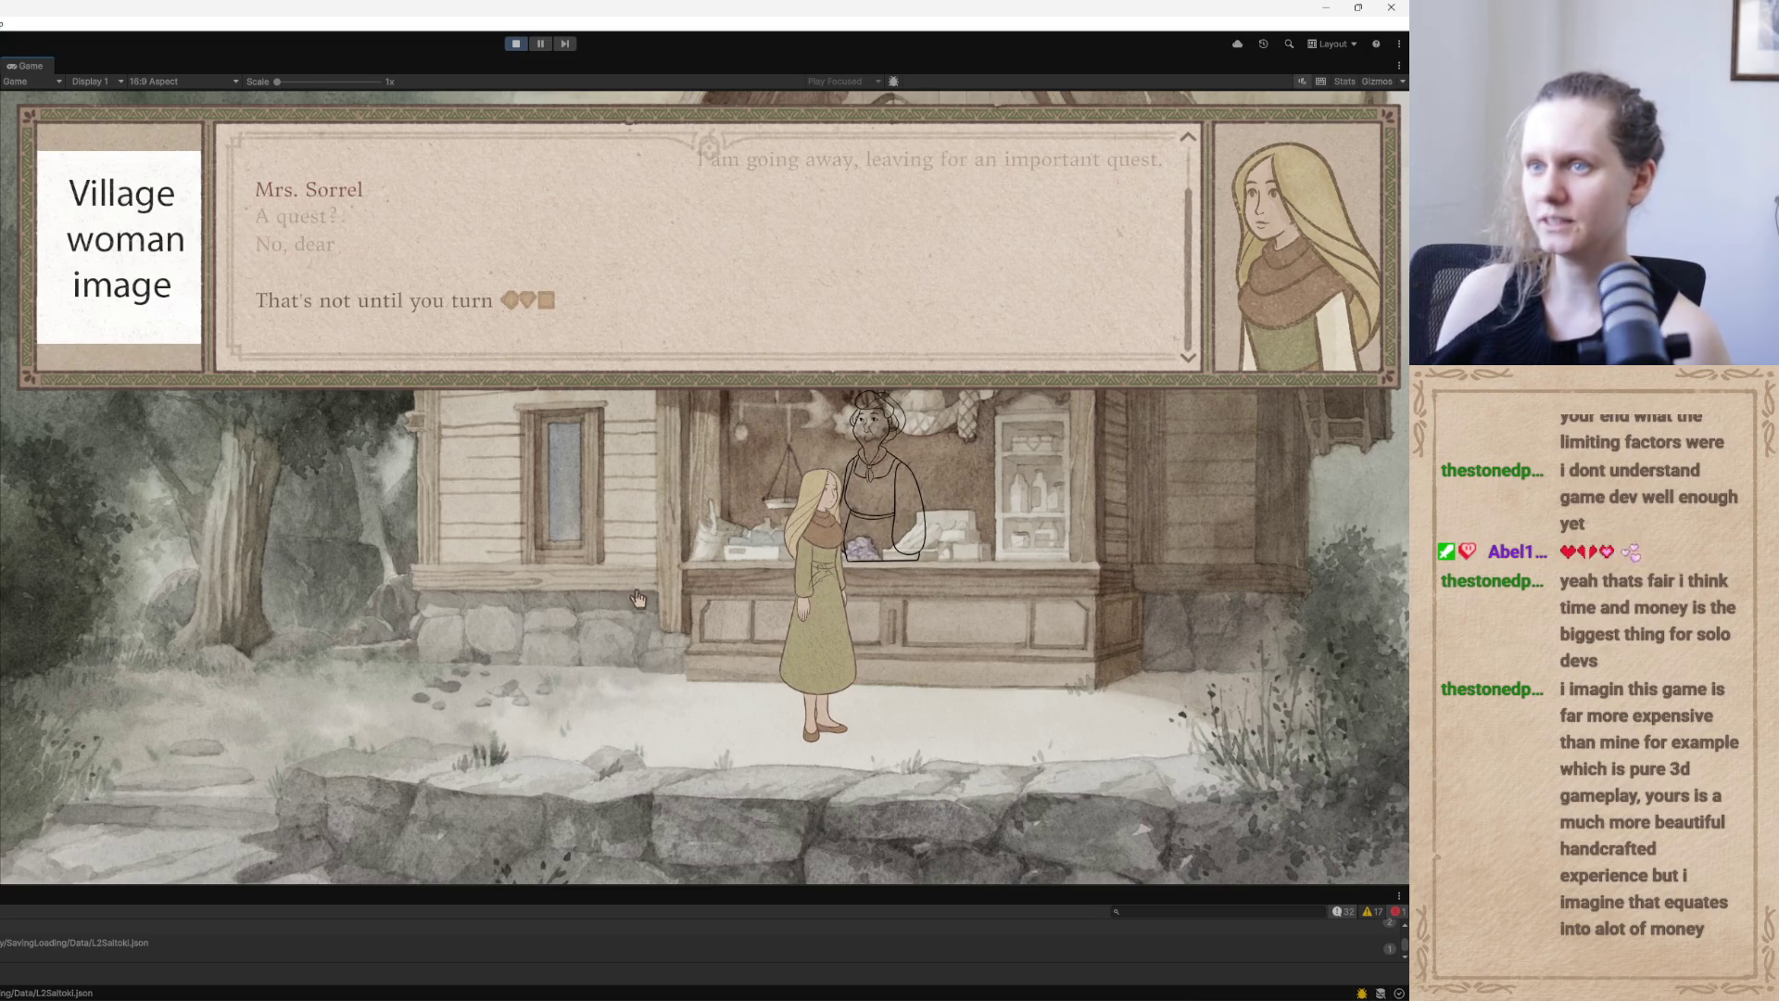
pyautogui.click(639, 575)
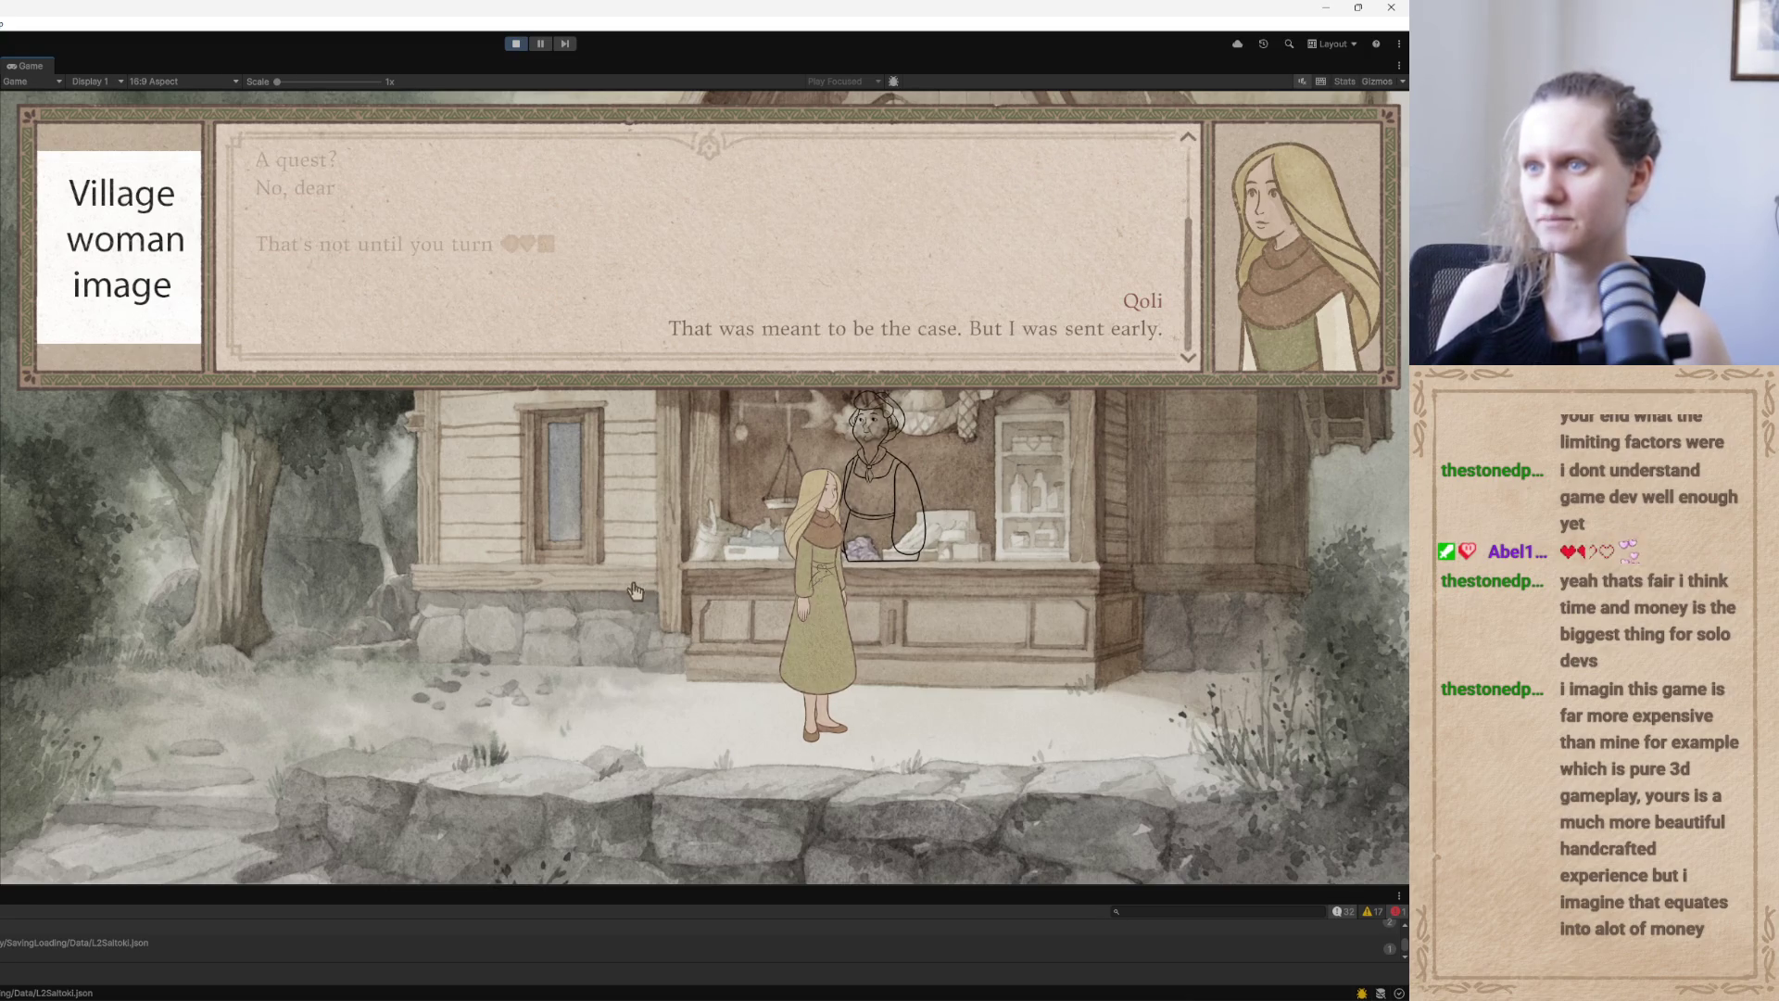
# Click through Mrs. Sorrel's following lines until the topic choices reappear
pyautogui.moveTo(789, 996)
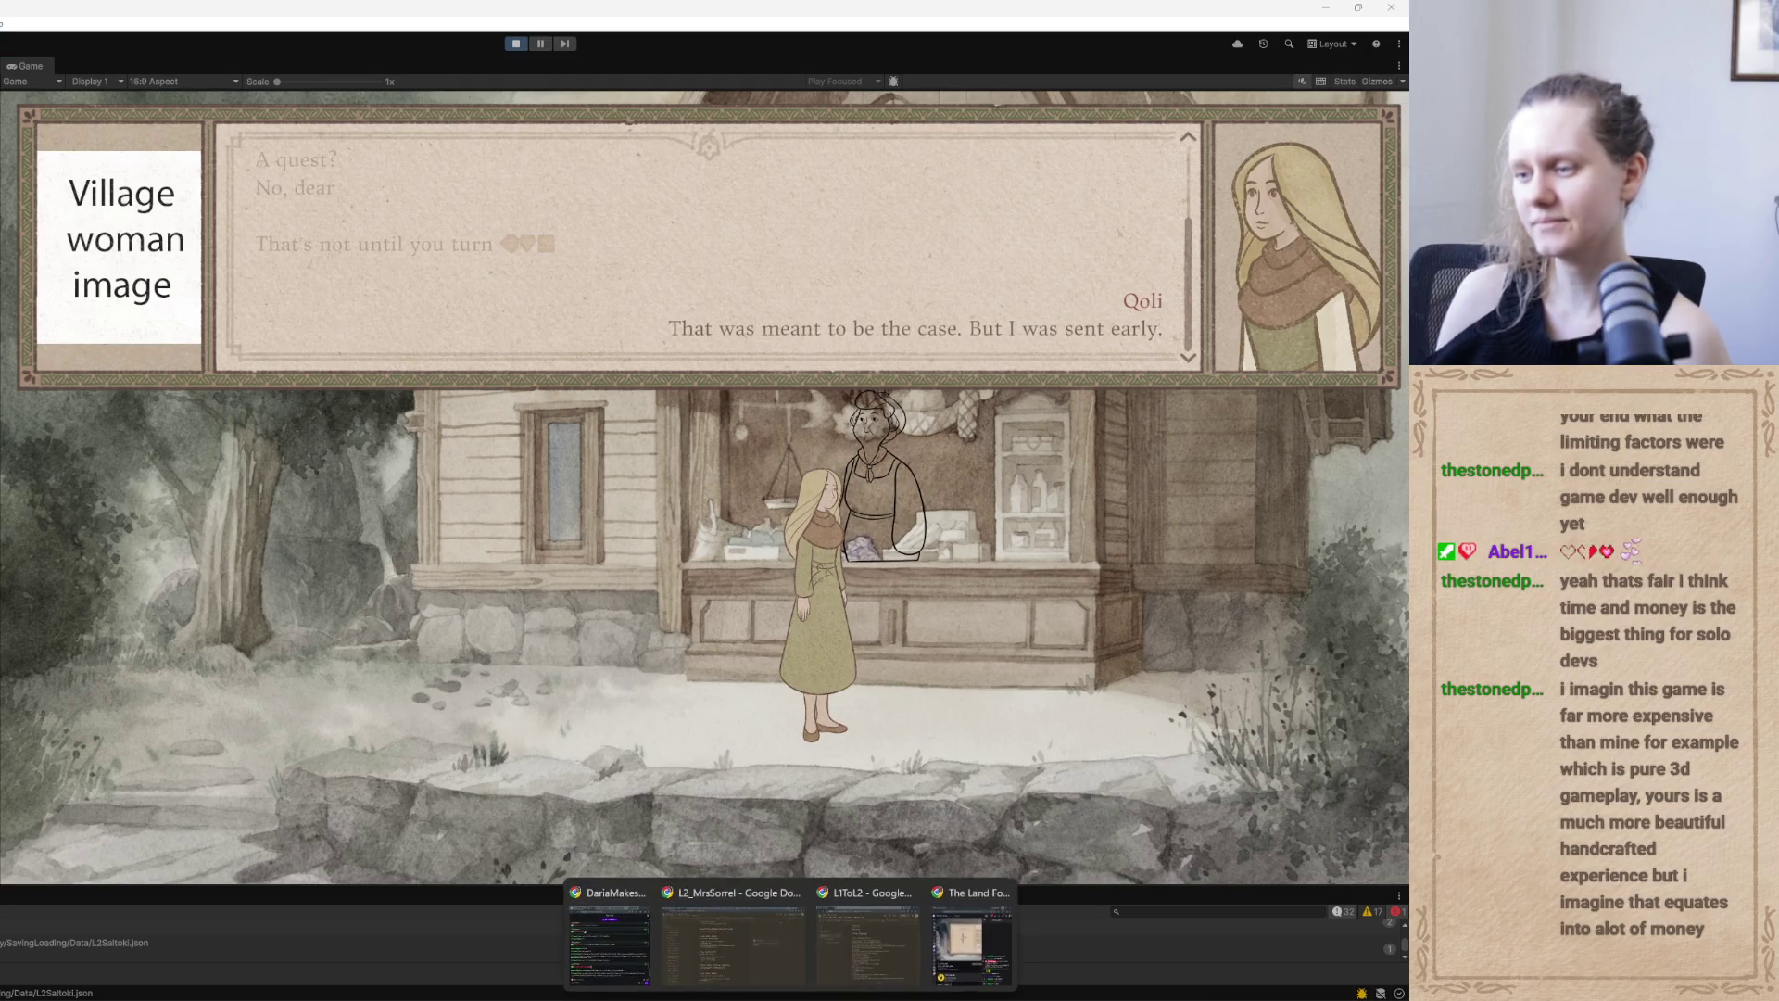
pyautogui.moveTo(706, 960)
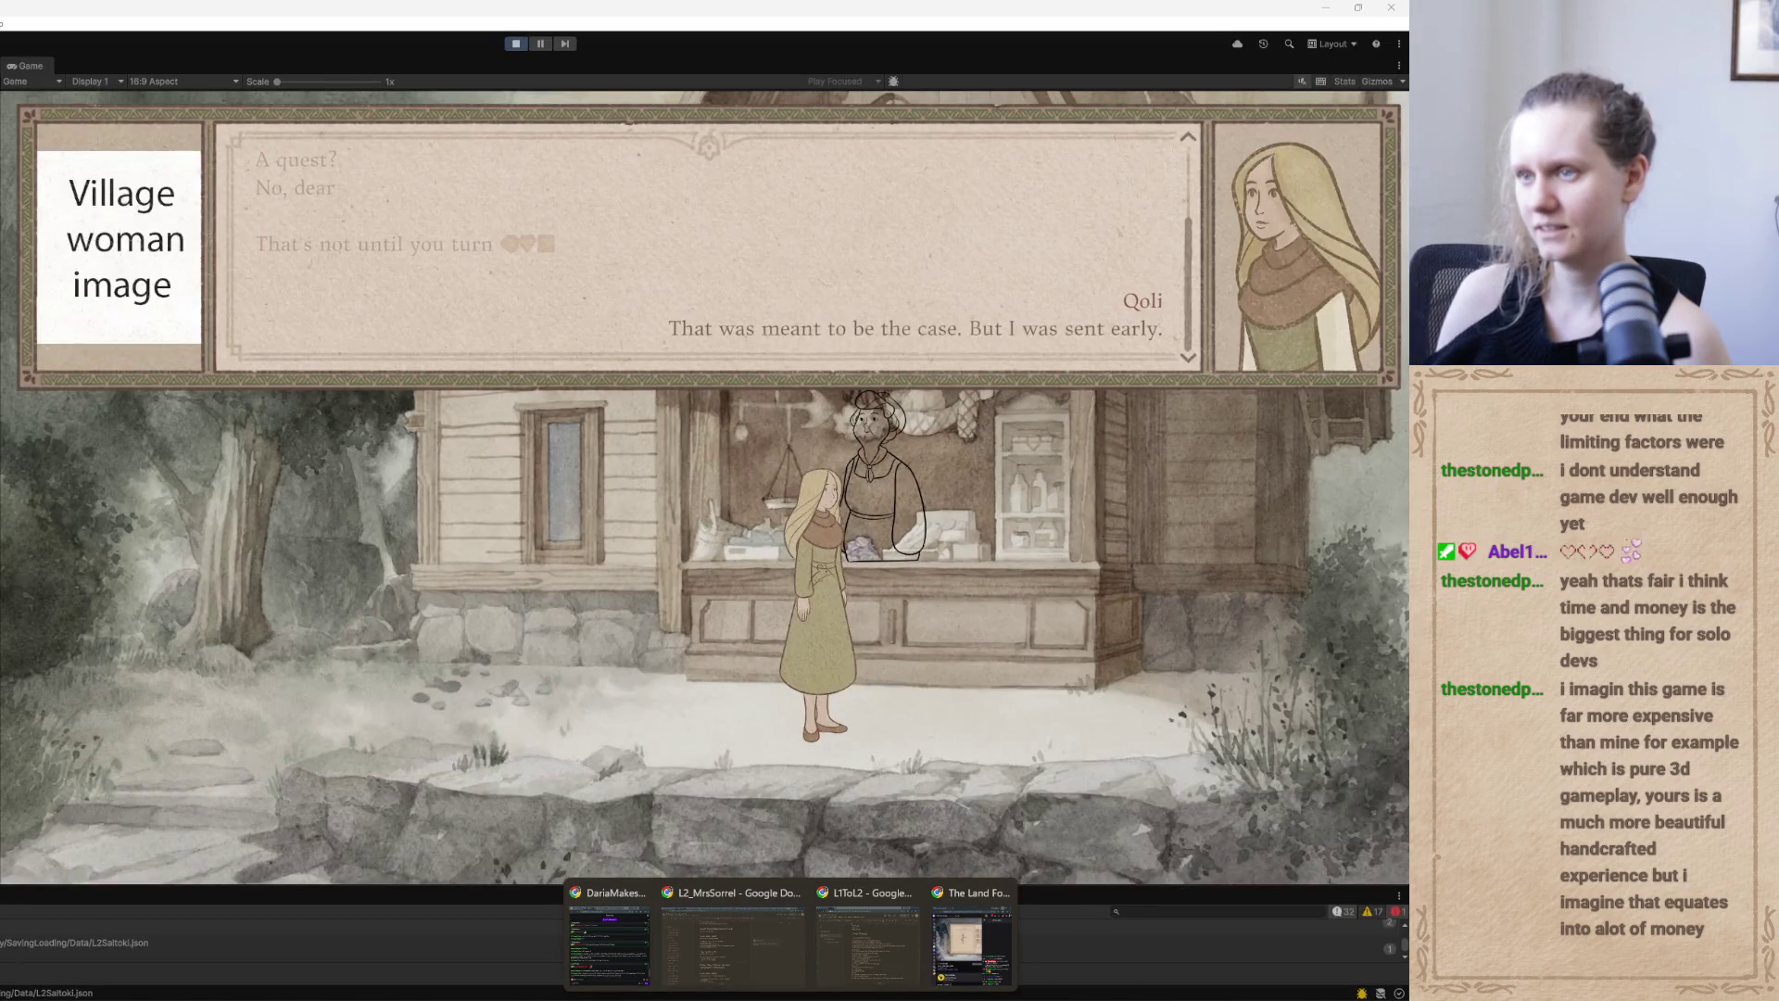
pyautogui.click(673, 600)
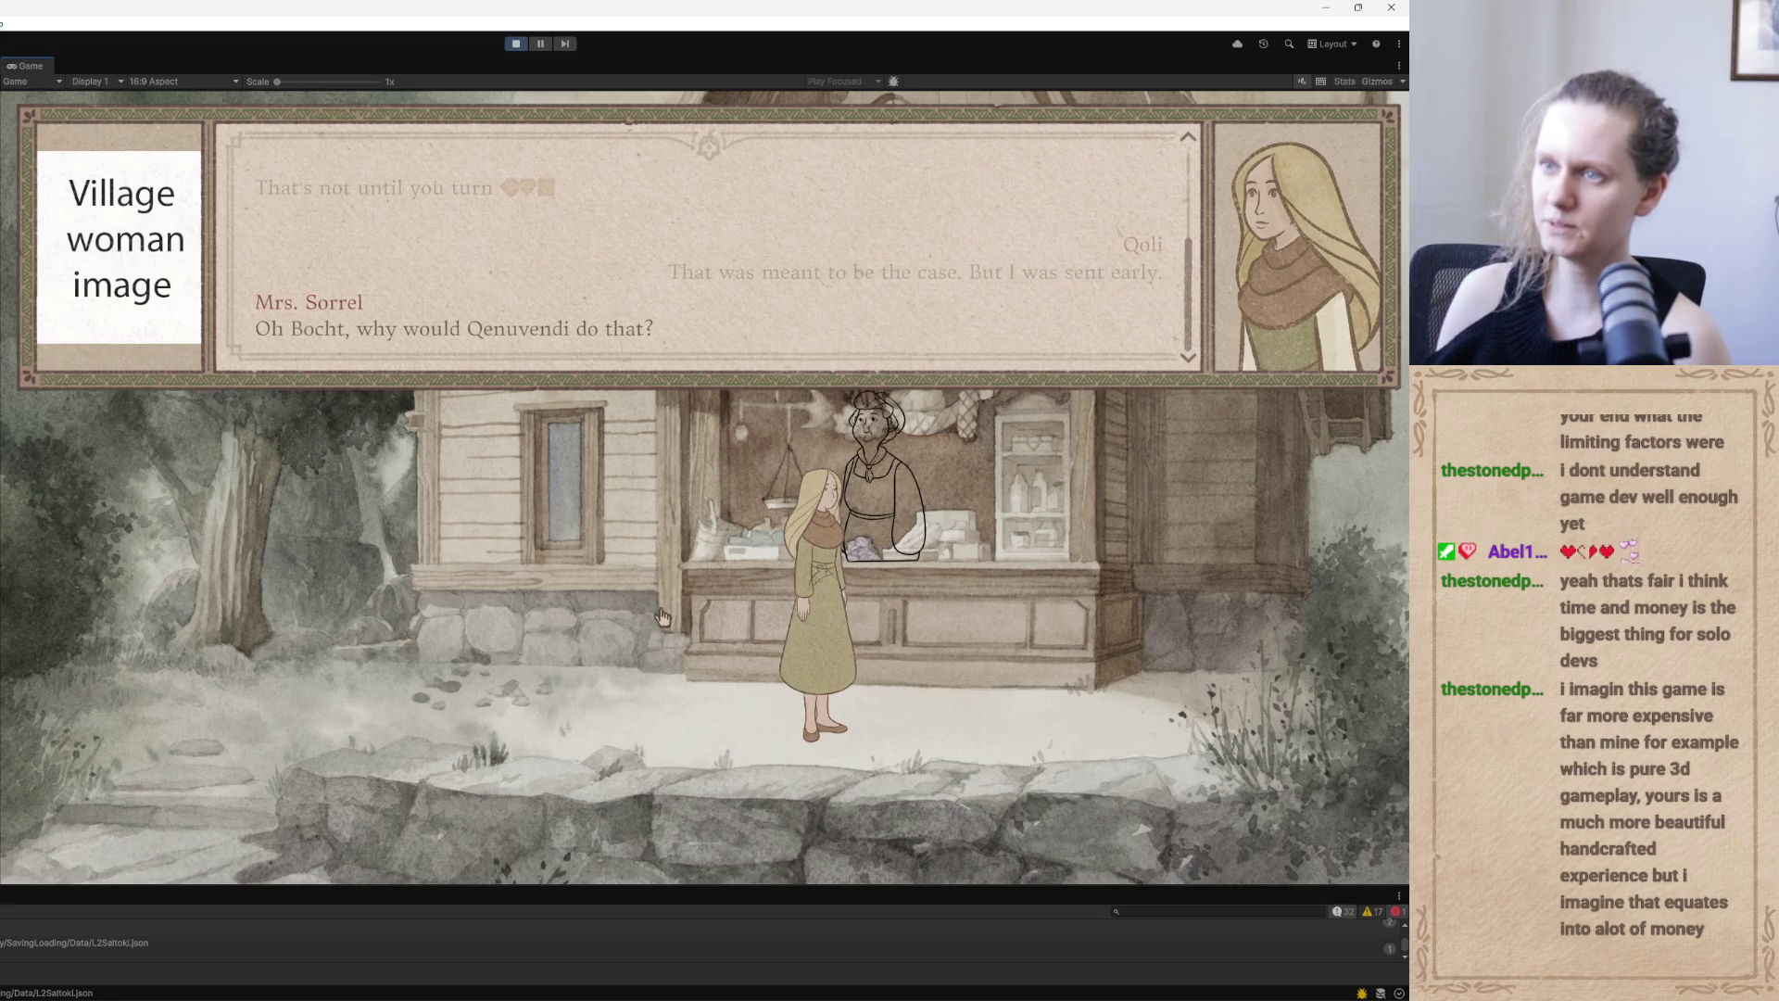
pyautogui.click(660, 618)
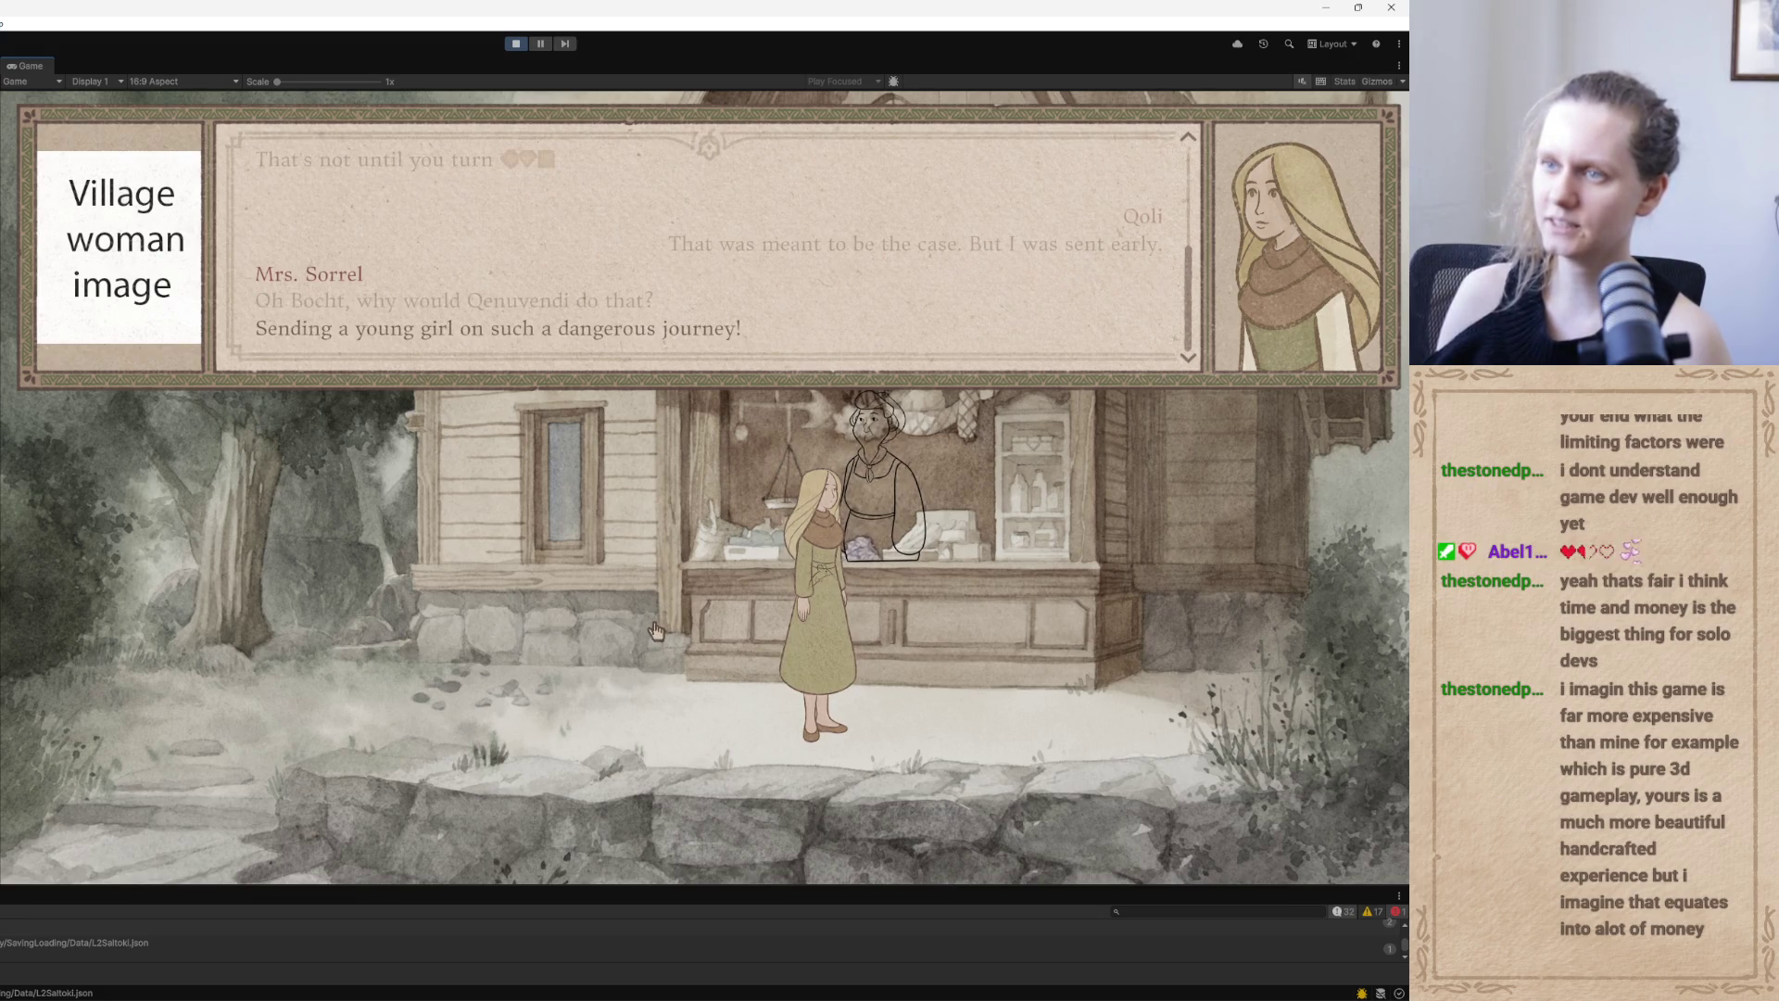
pyautogui.click(659, 621)
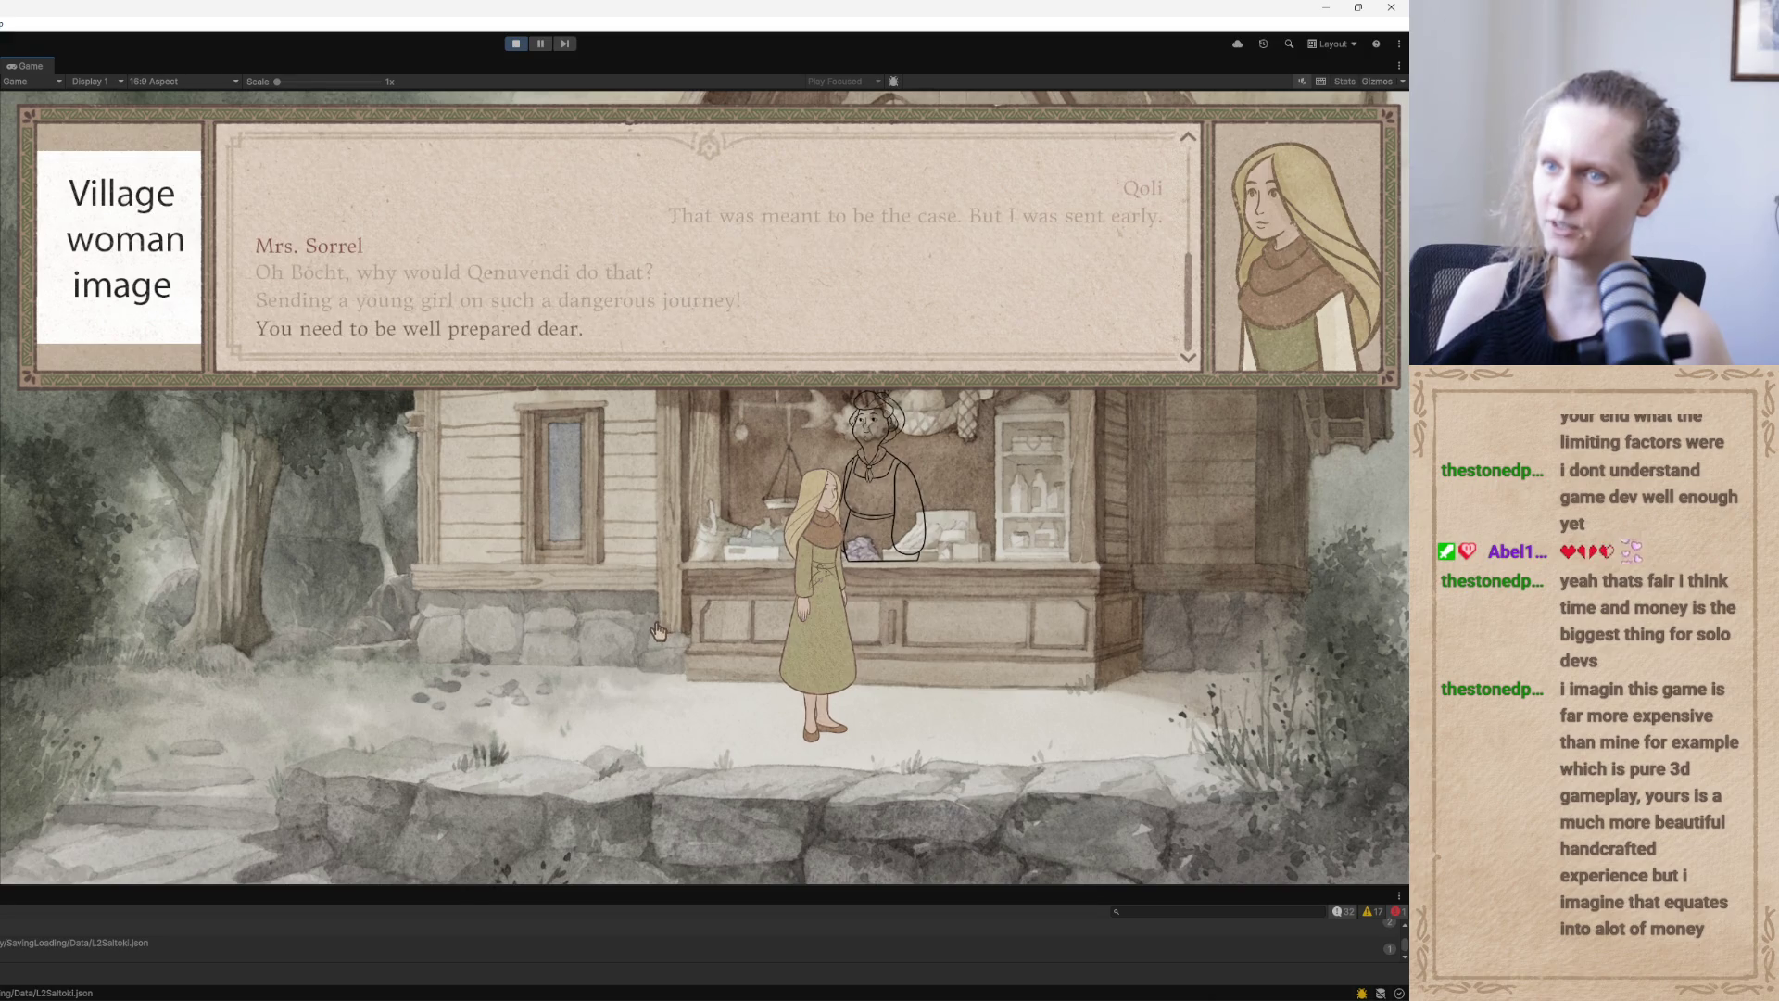
pyautogui.click(653, 619)
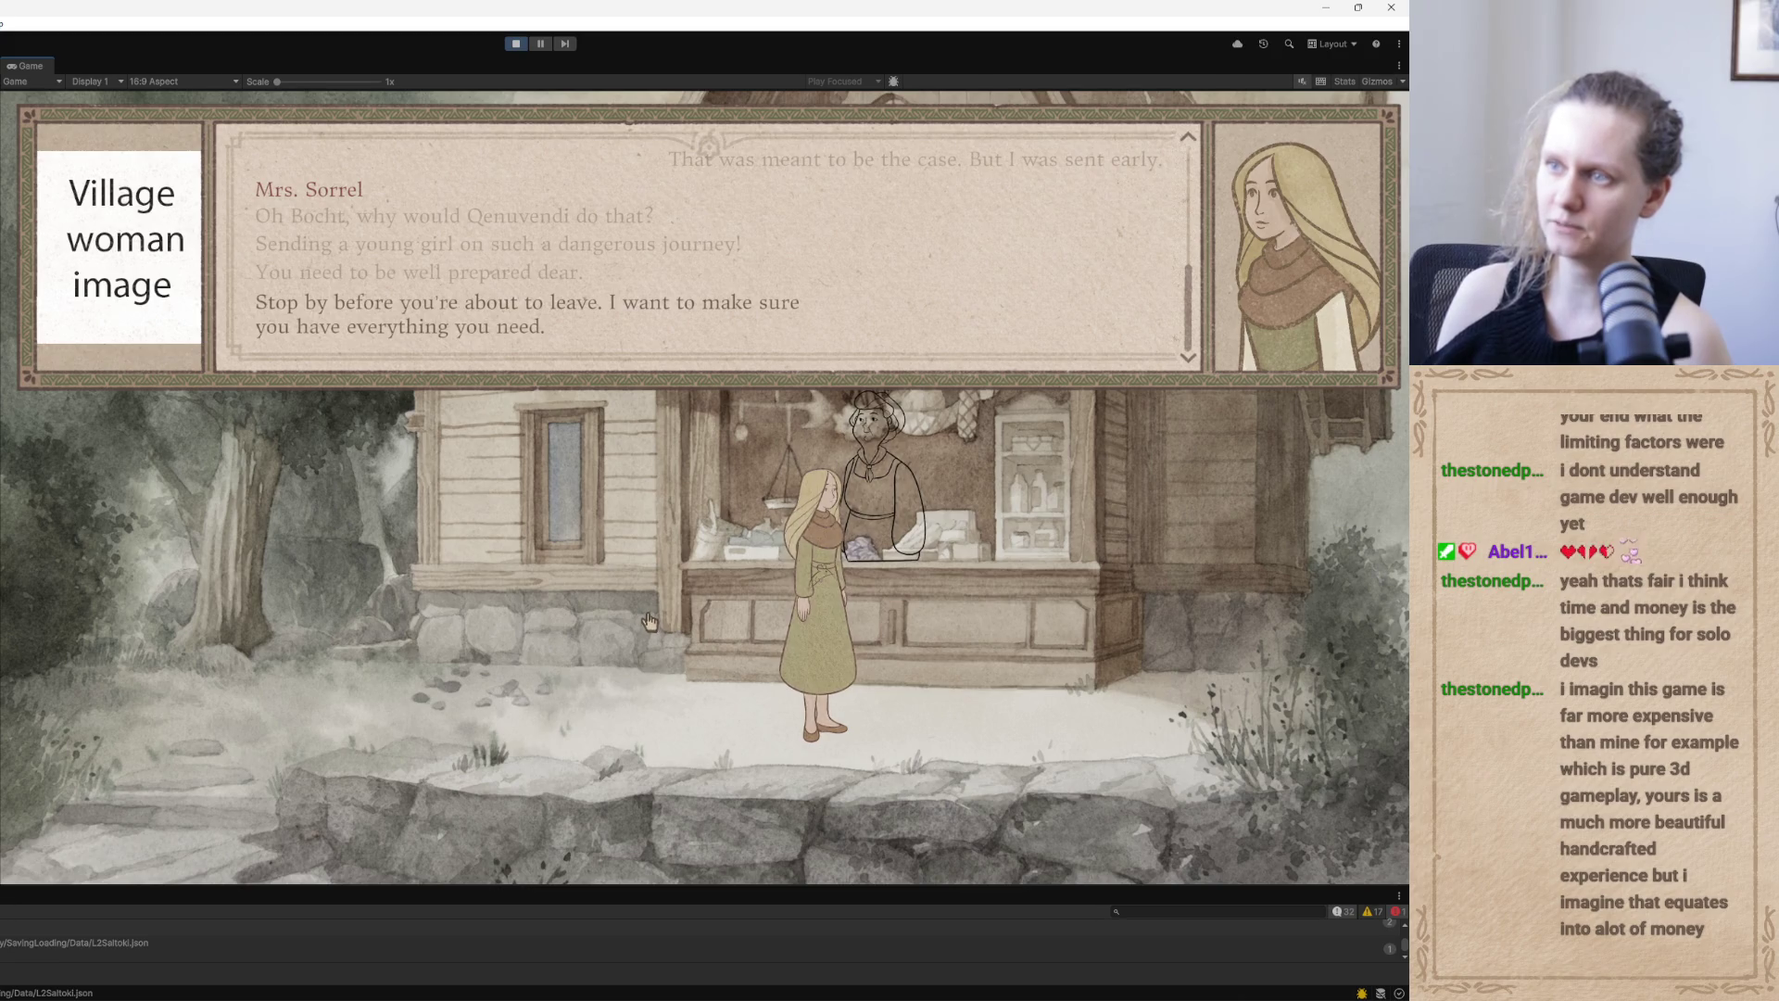
pyautogui.click(654, 598)
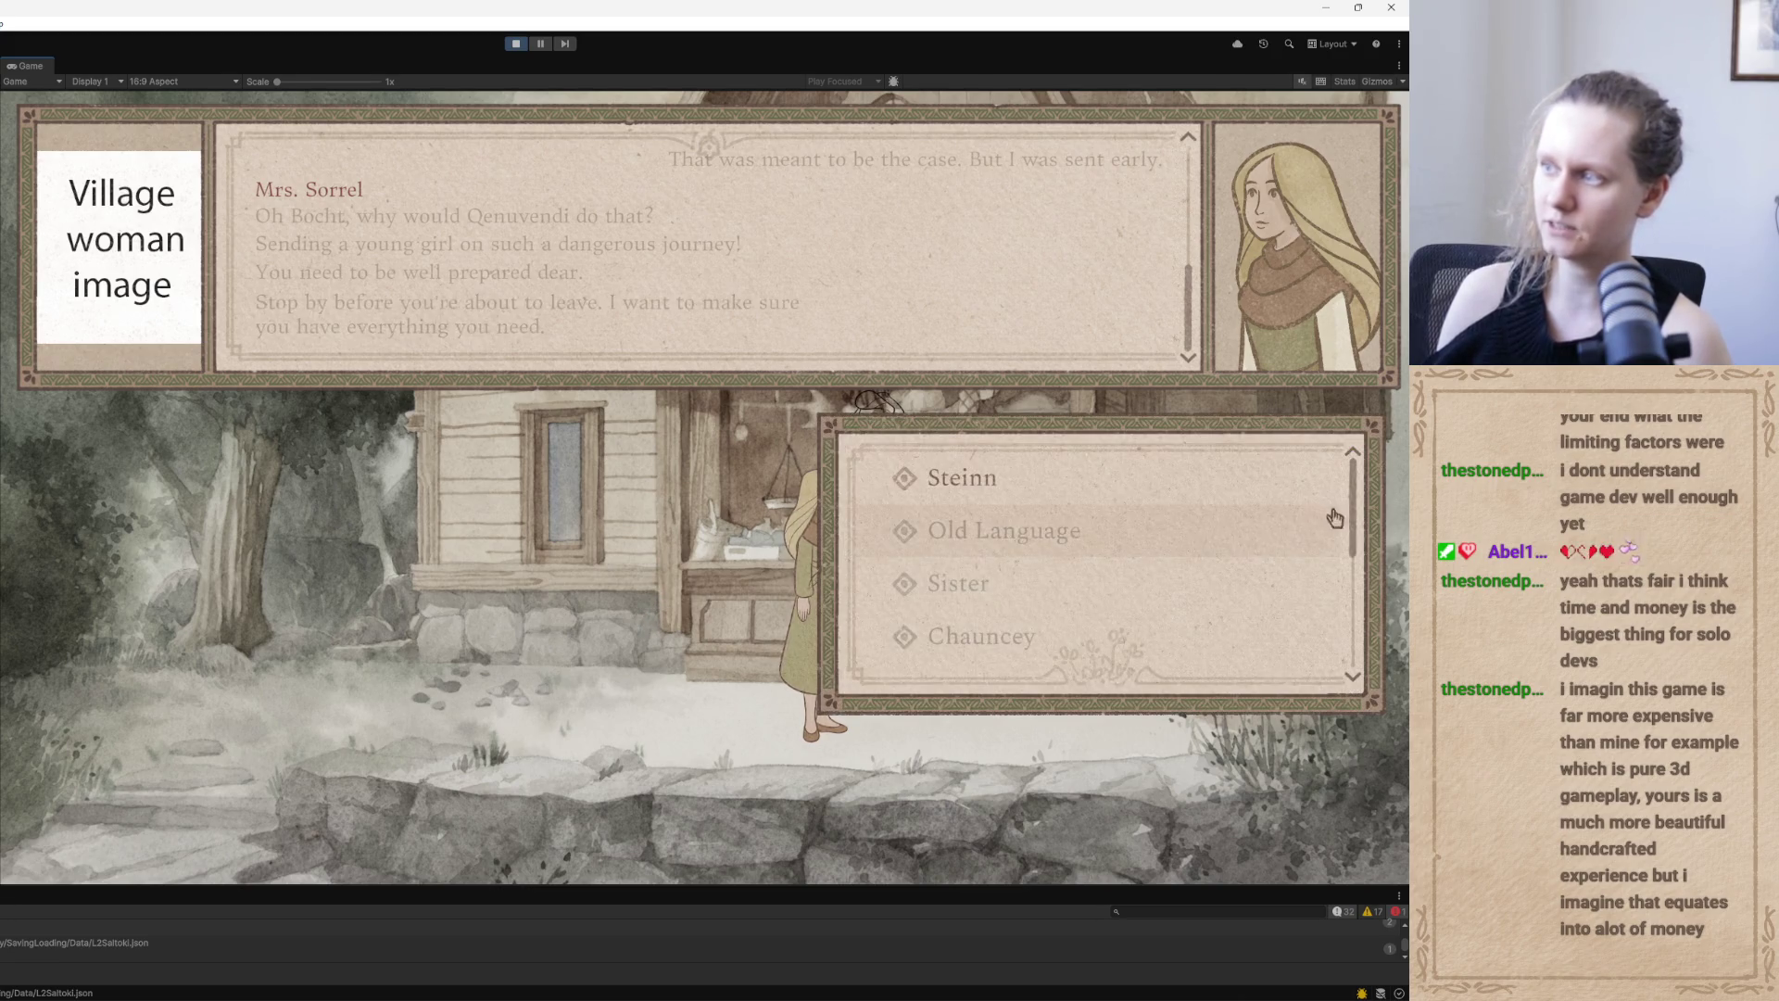
# Ask Mrs. Sorrel about Steinn and click through her answer to the topic list
pyautogui.click(1052, 476)
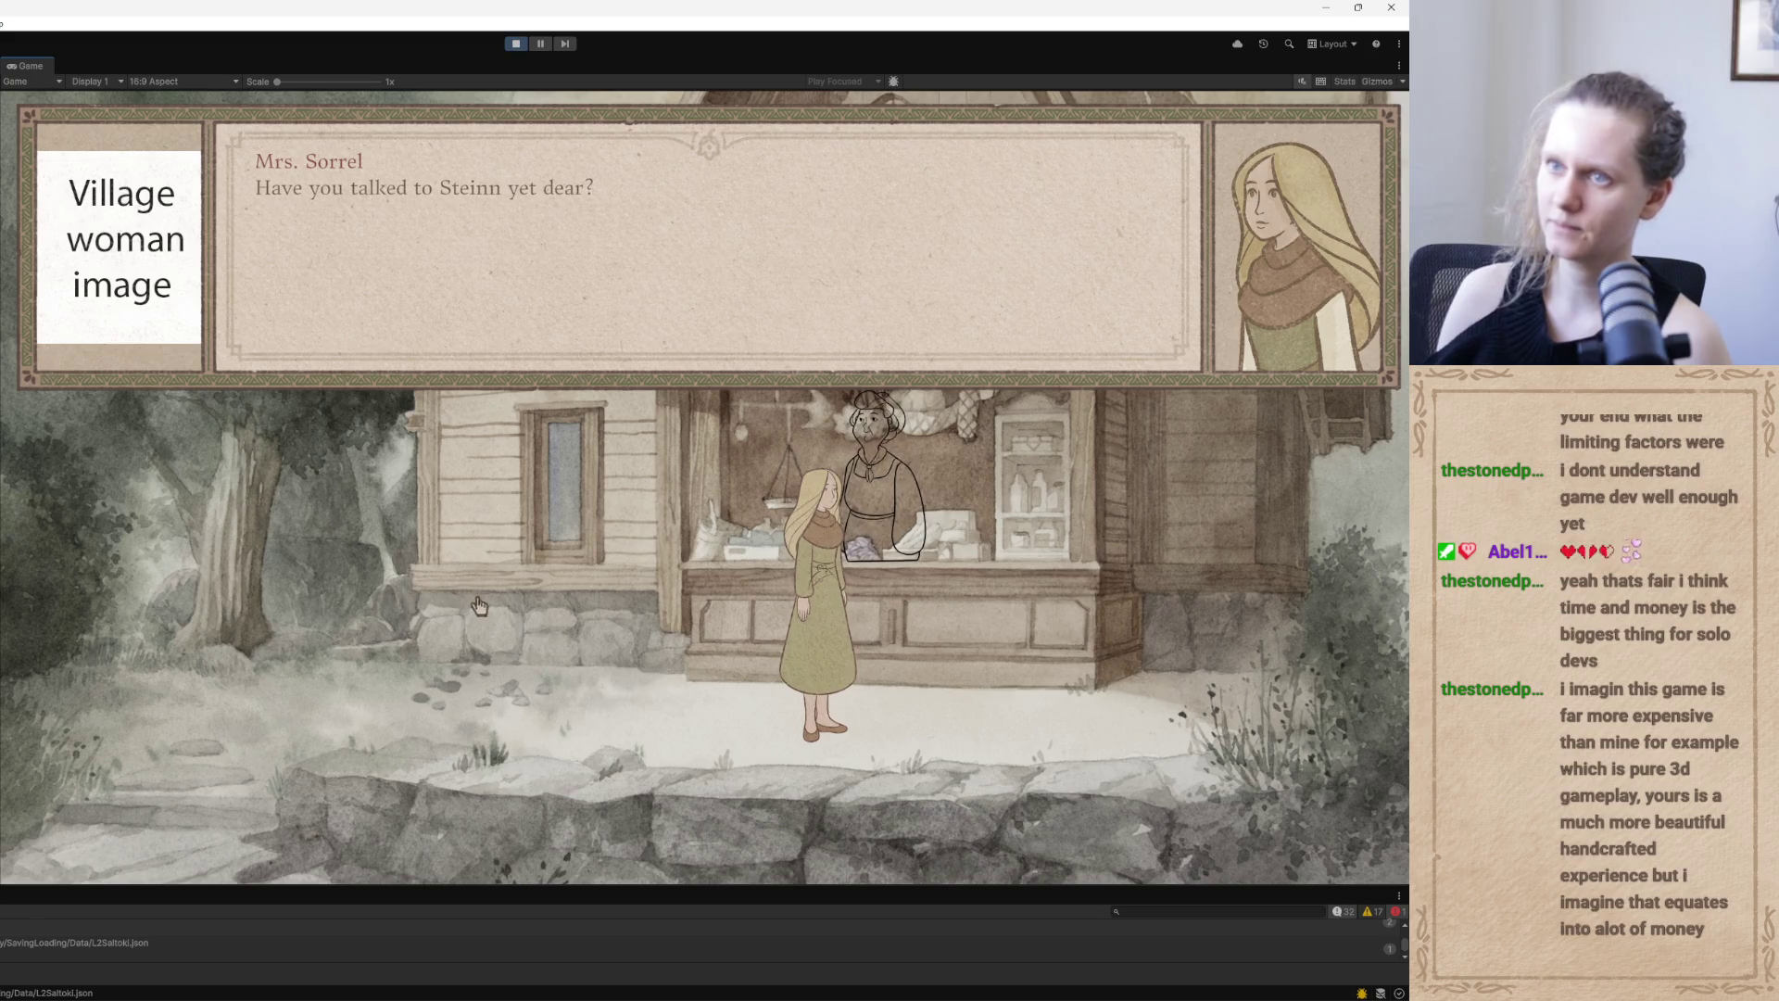
pyautogui.click(491, 556)
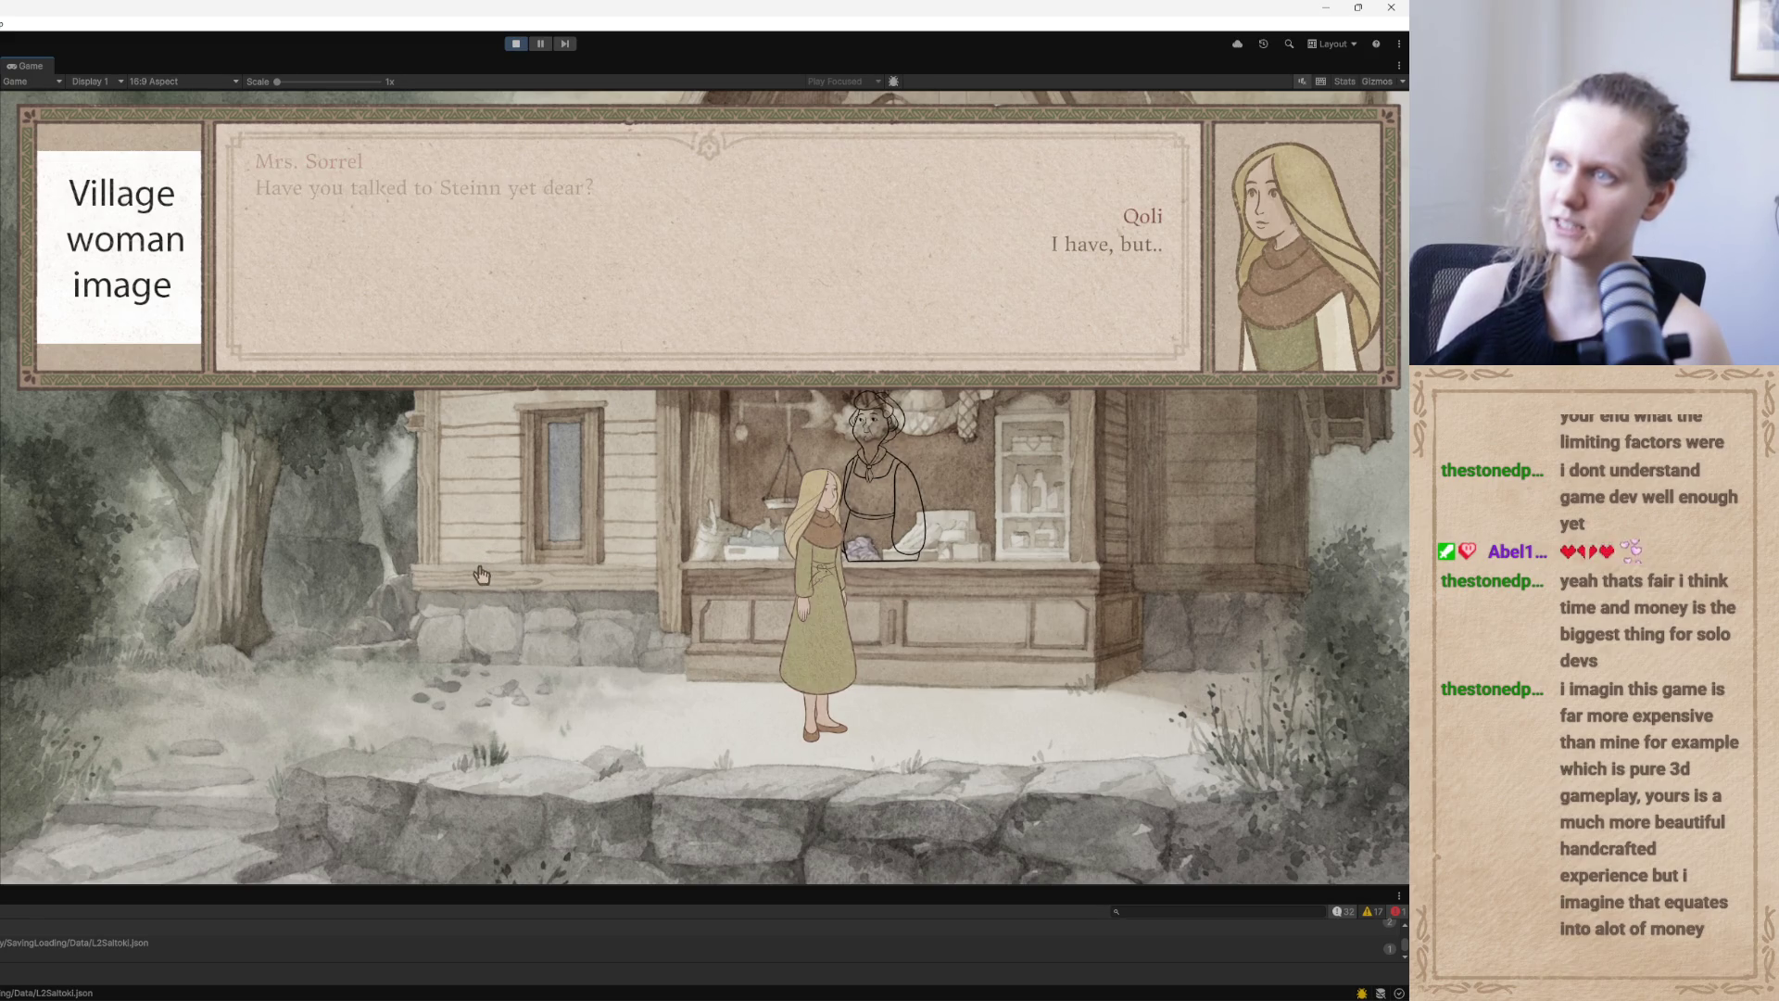
pyautogui.click(498, 551)
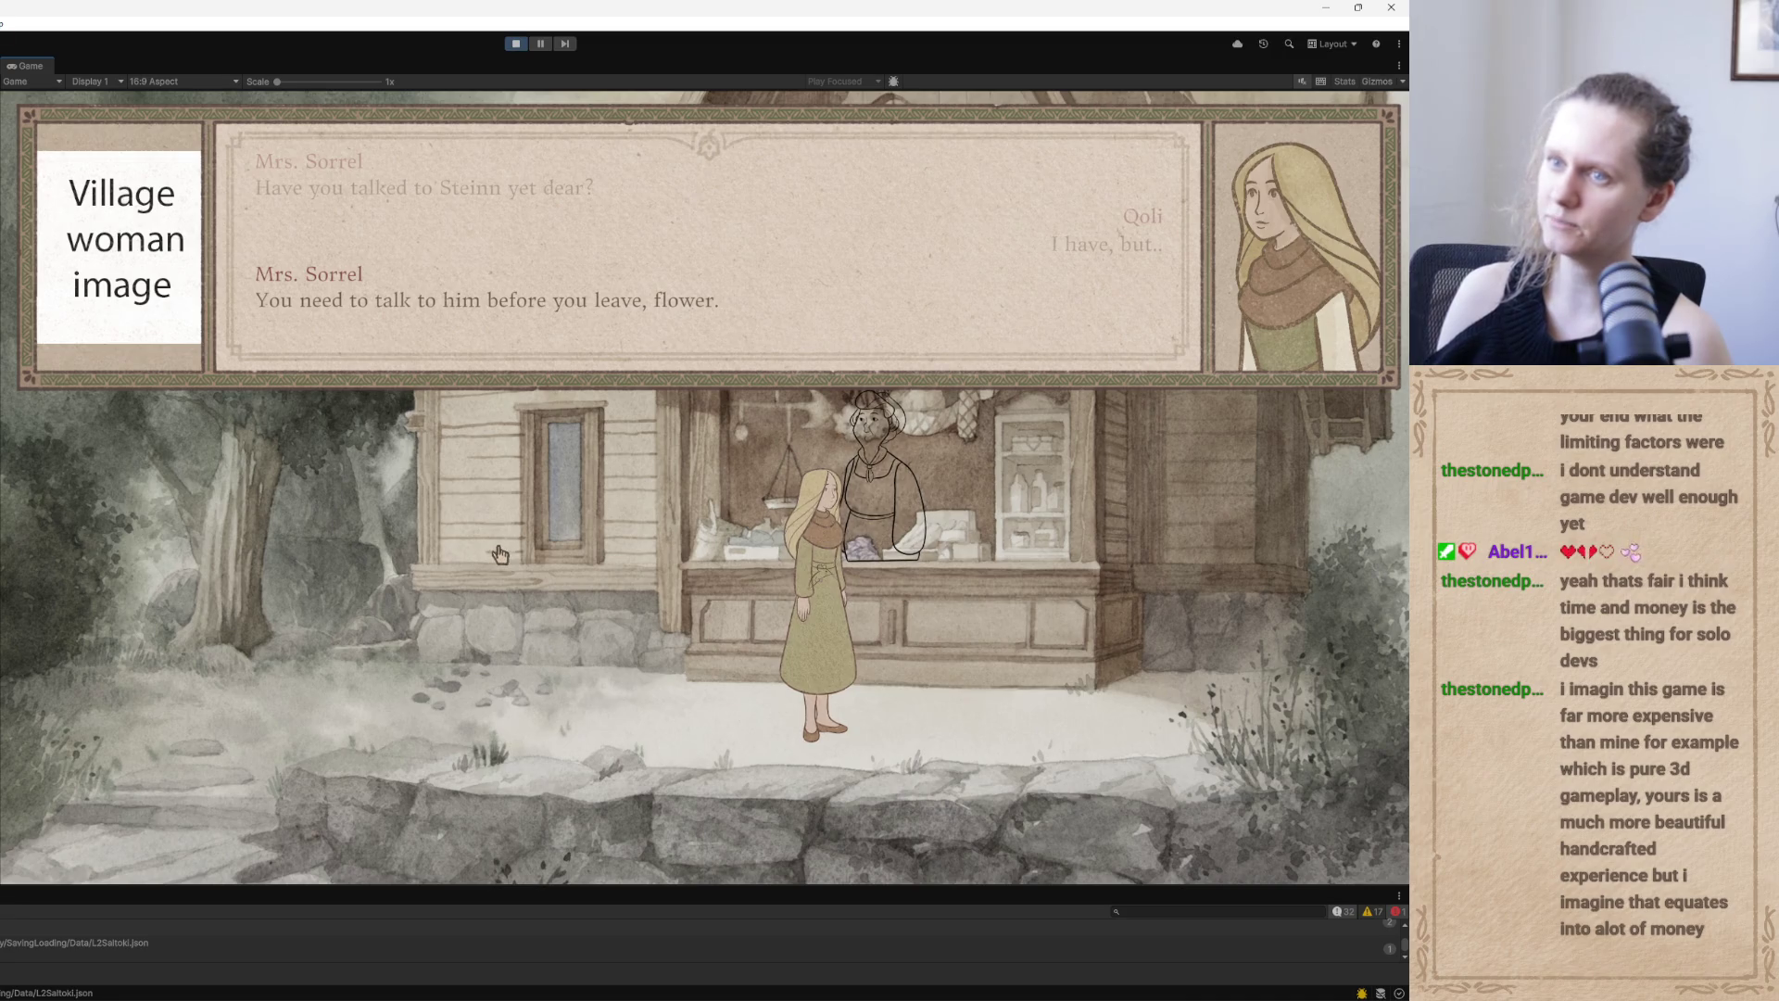
pyautogui.click(506, 551)
pyautogui.click(508, 575)
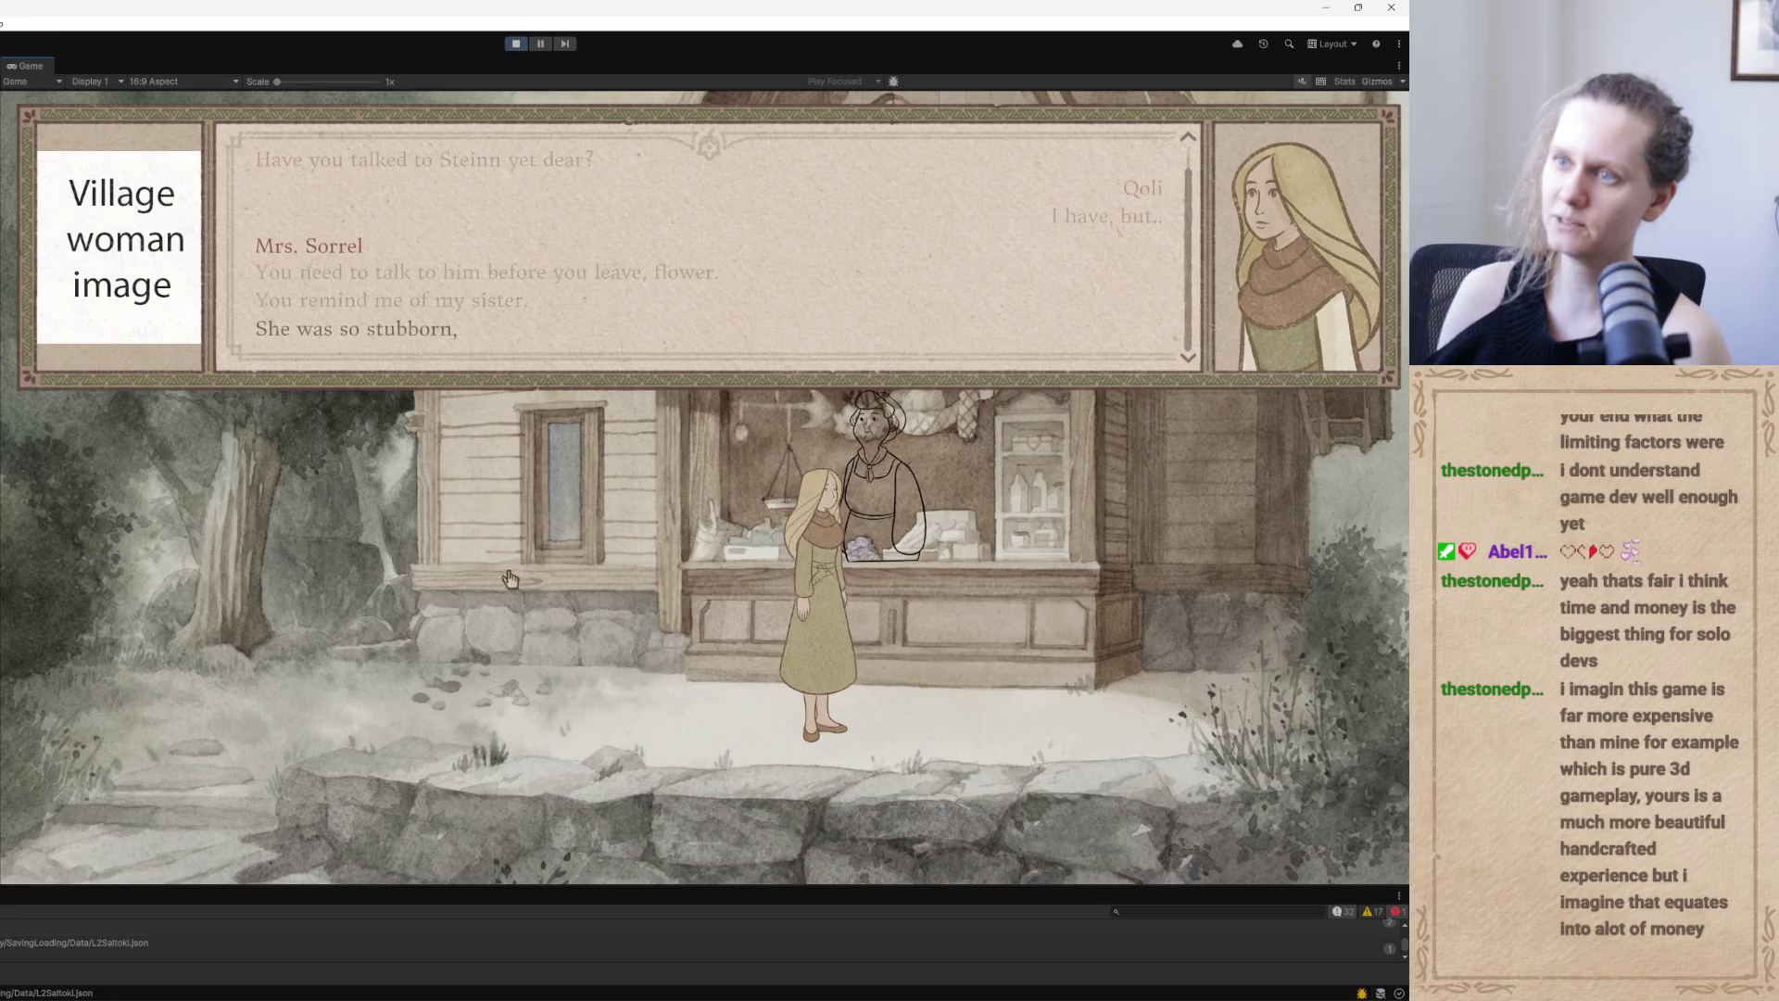
pyautogui.click(492, 538)
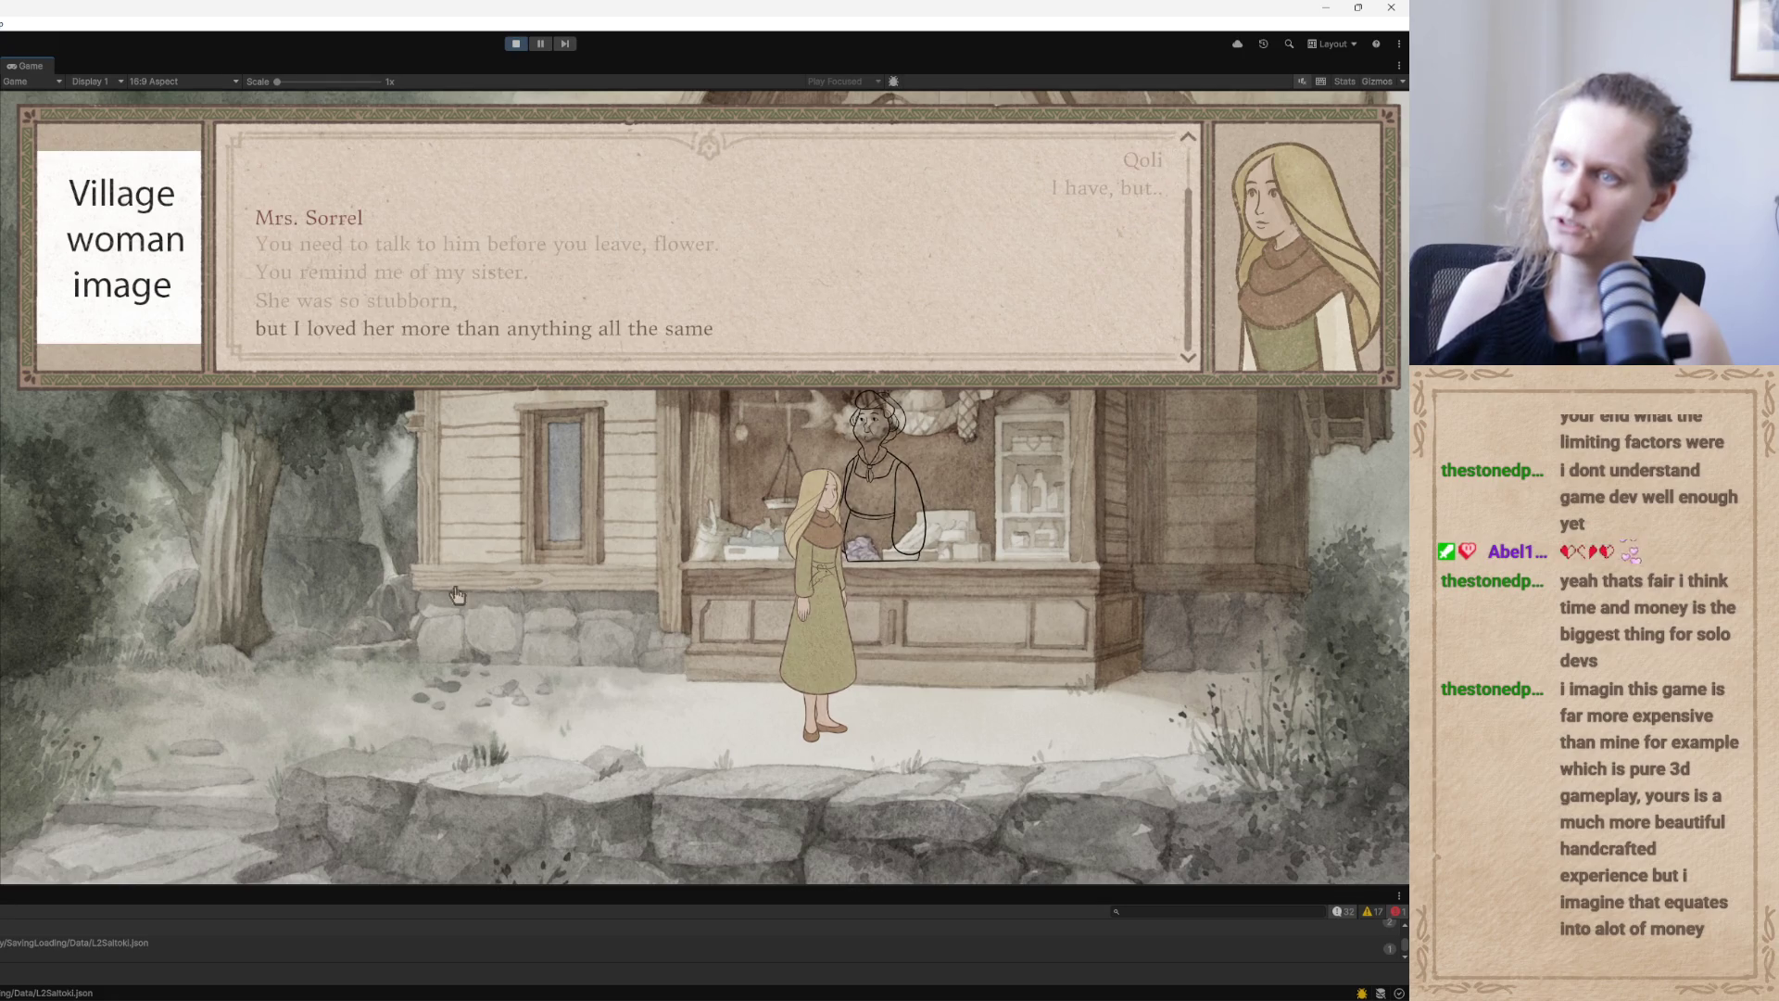
pyautogui.click(494, 515)
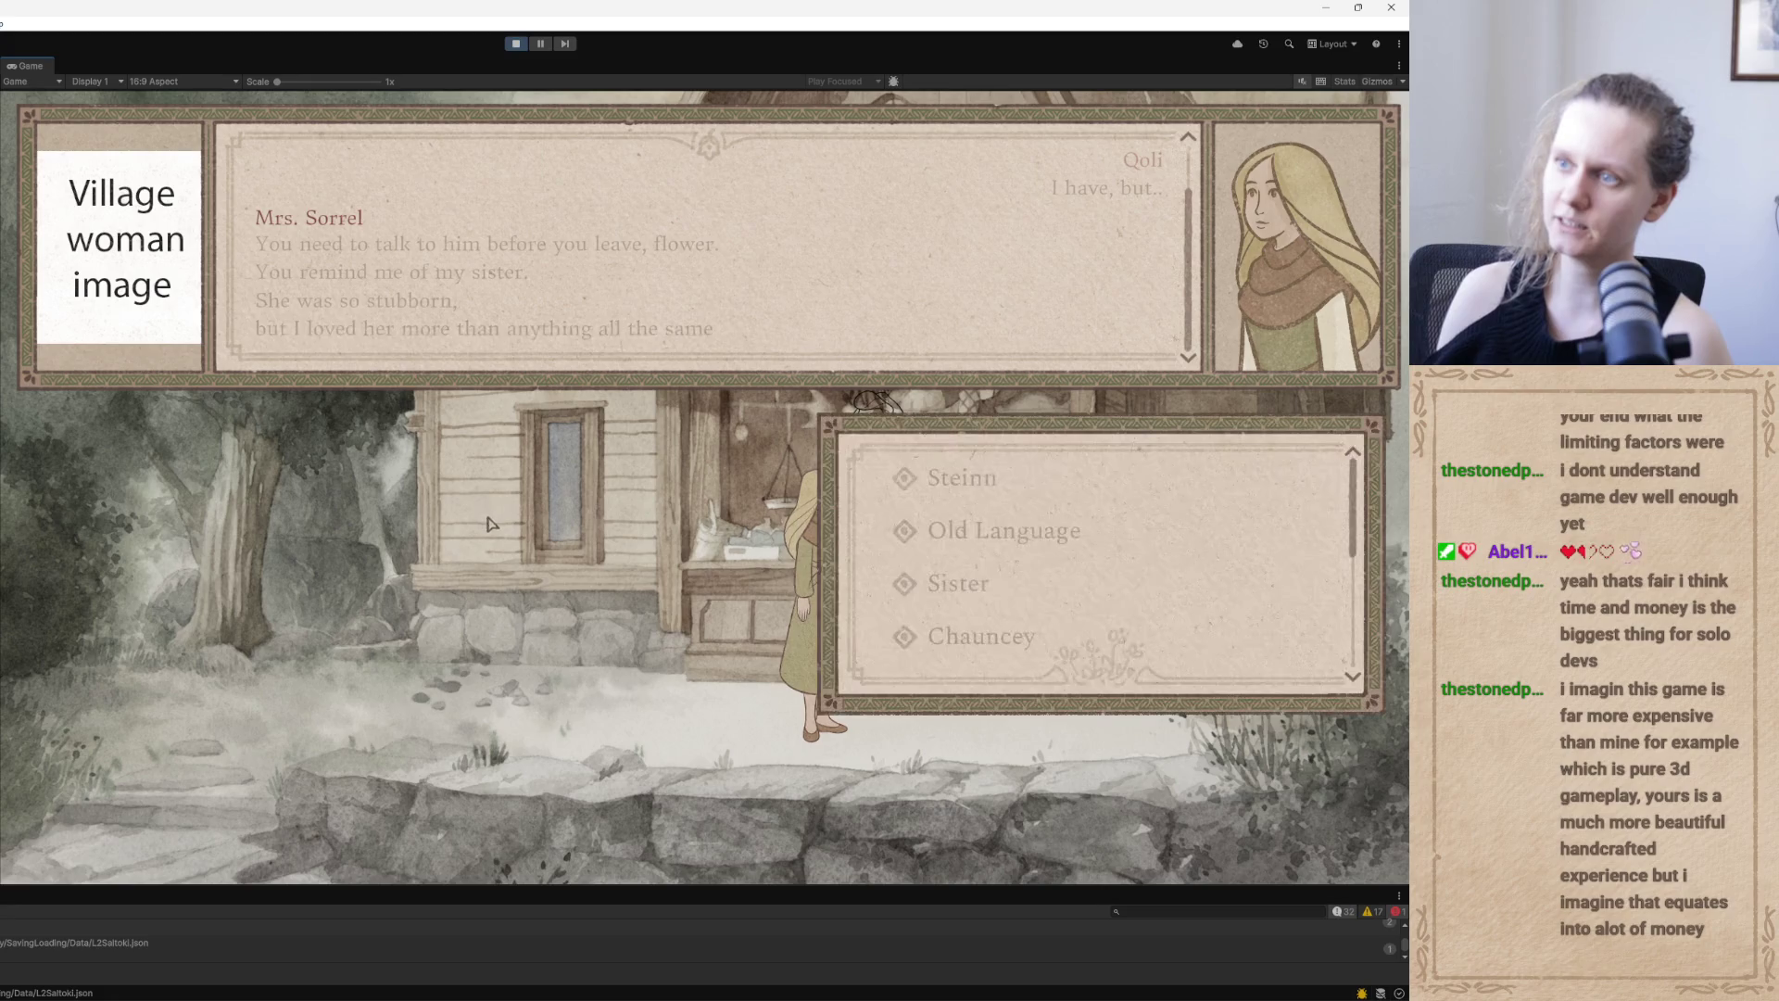
# Choose Goodbye and close the remaining farewell dialogue
pyautogui.moveTo(1353, 515); pyautogui.dragTo(1351, 649)
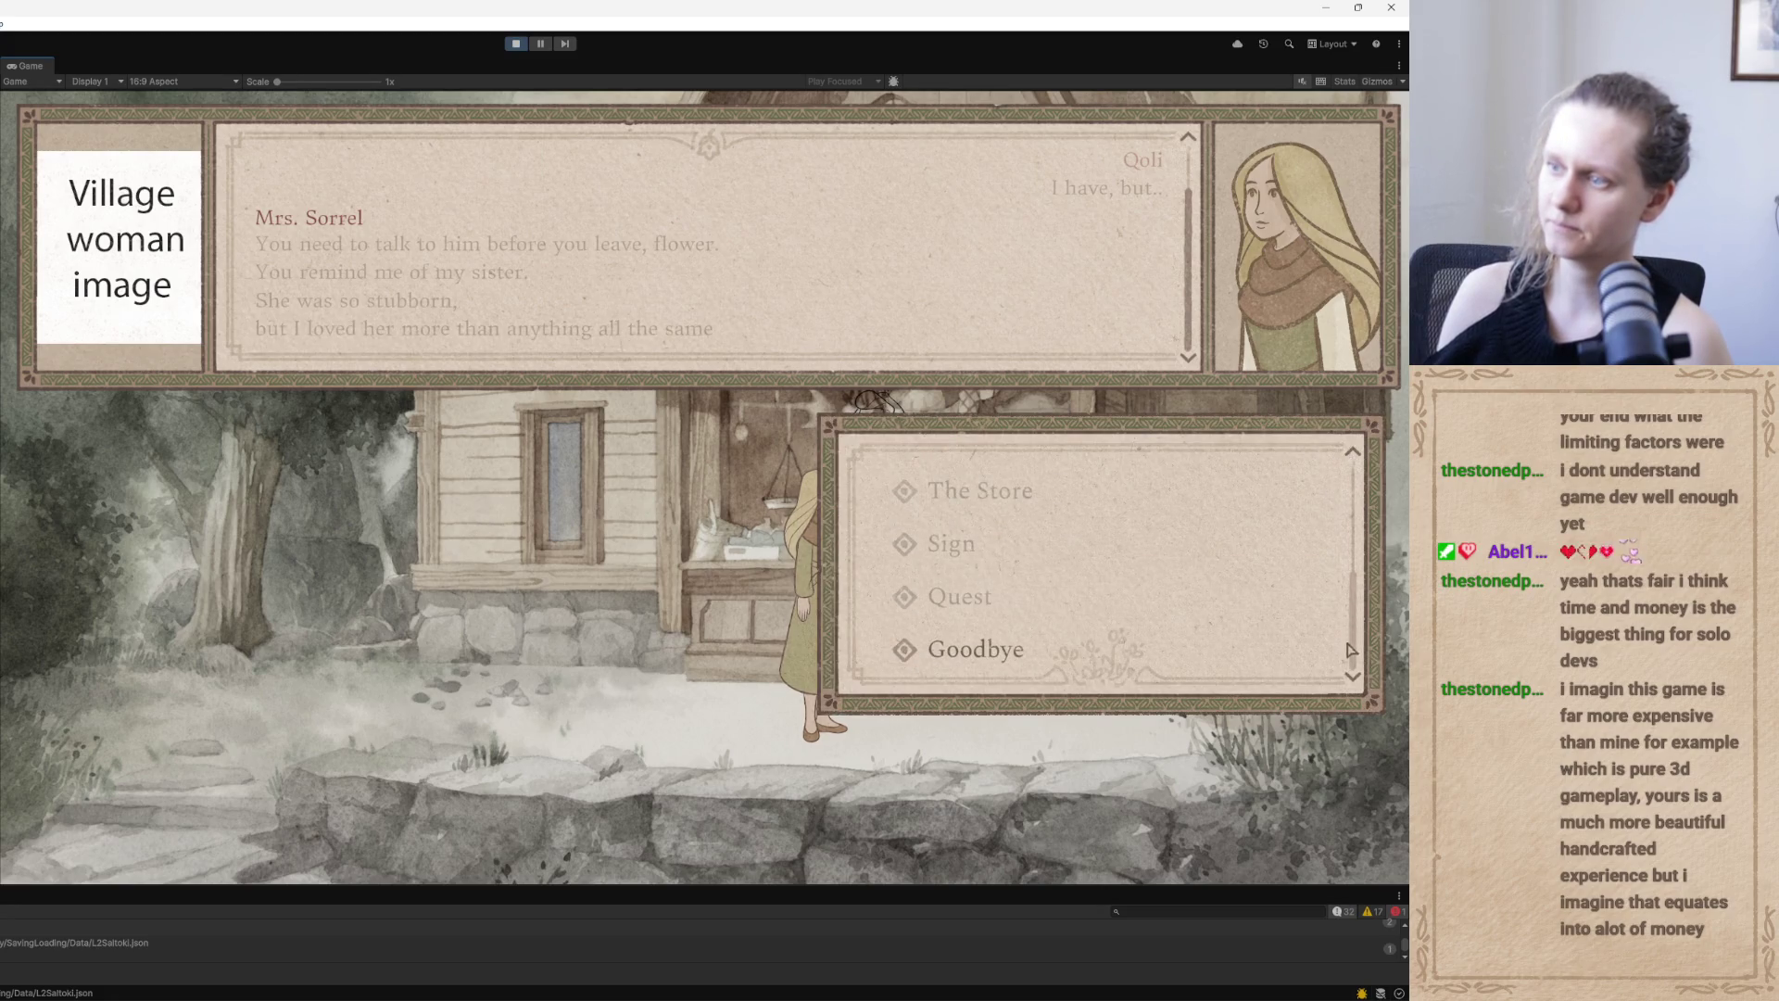
pyautogui.click(1043, 653)
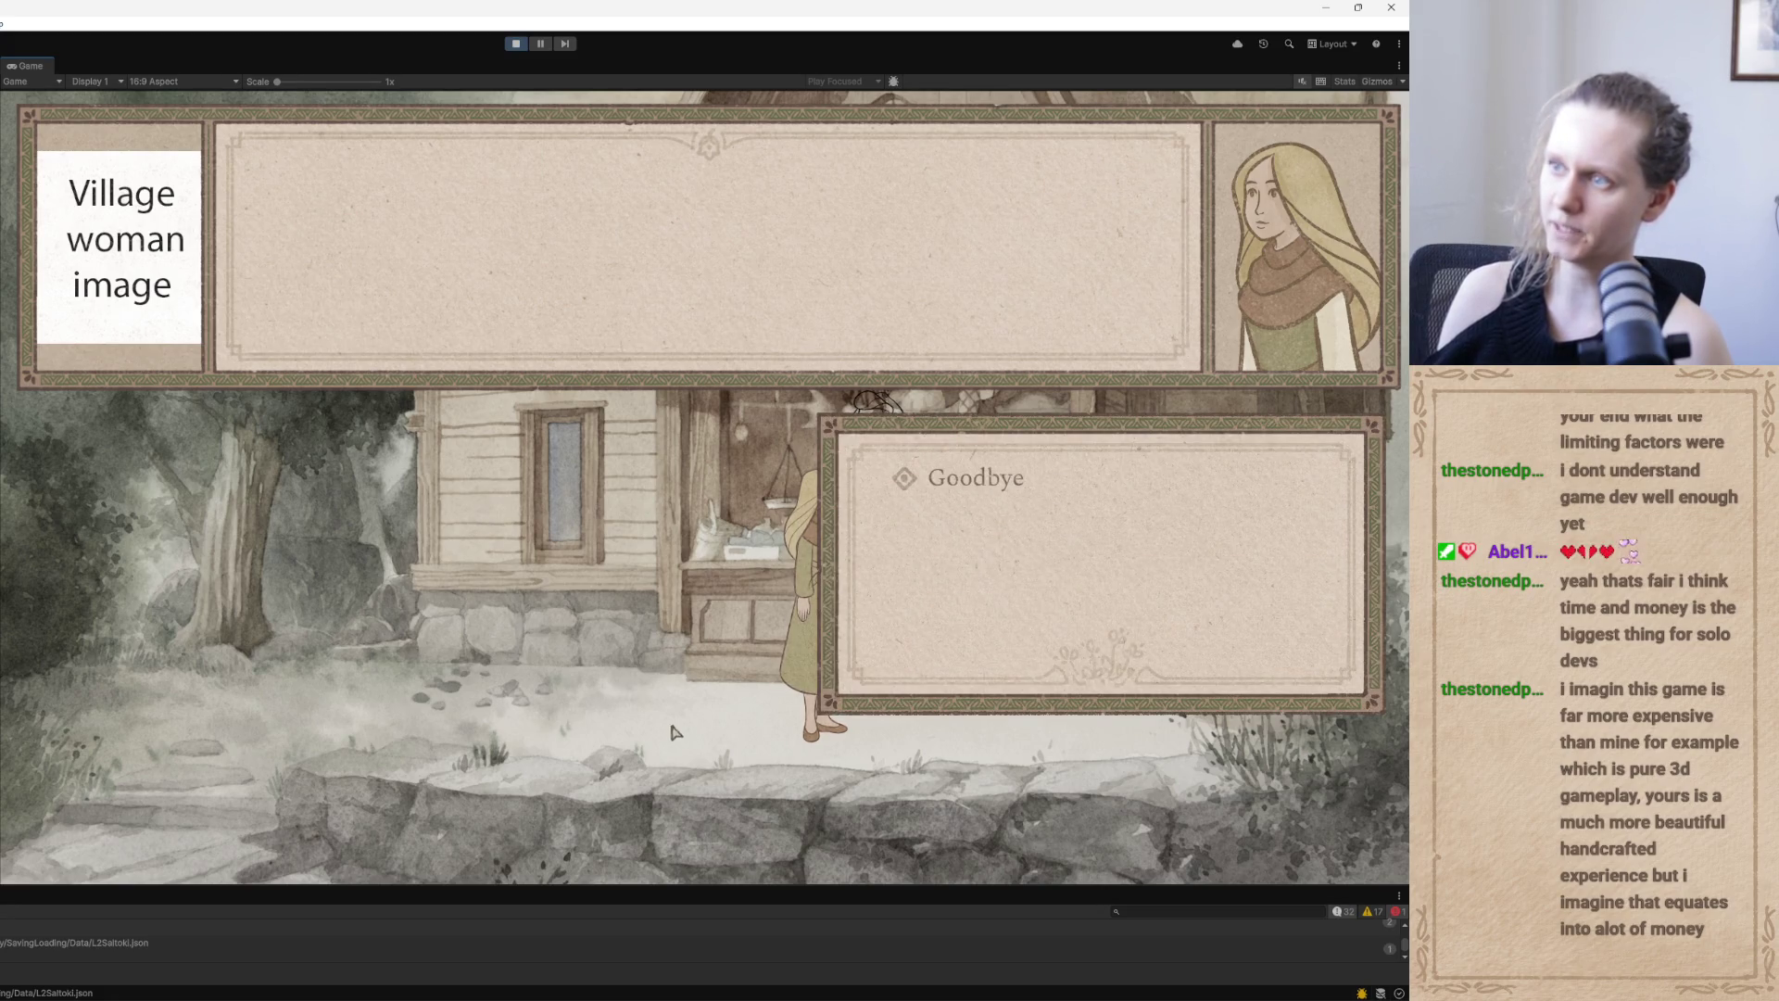
pyautogui.click(978, 484)
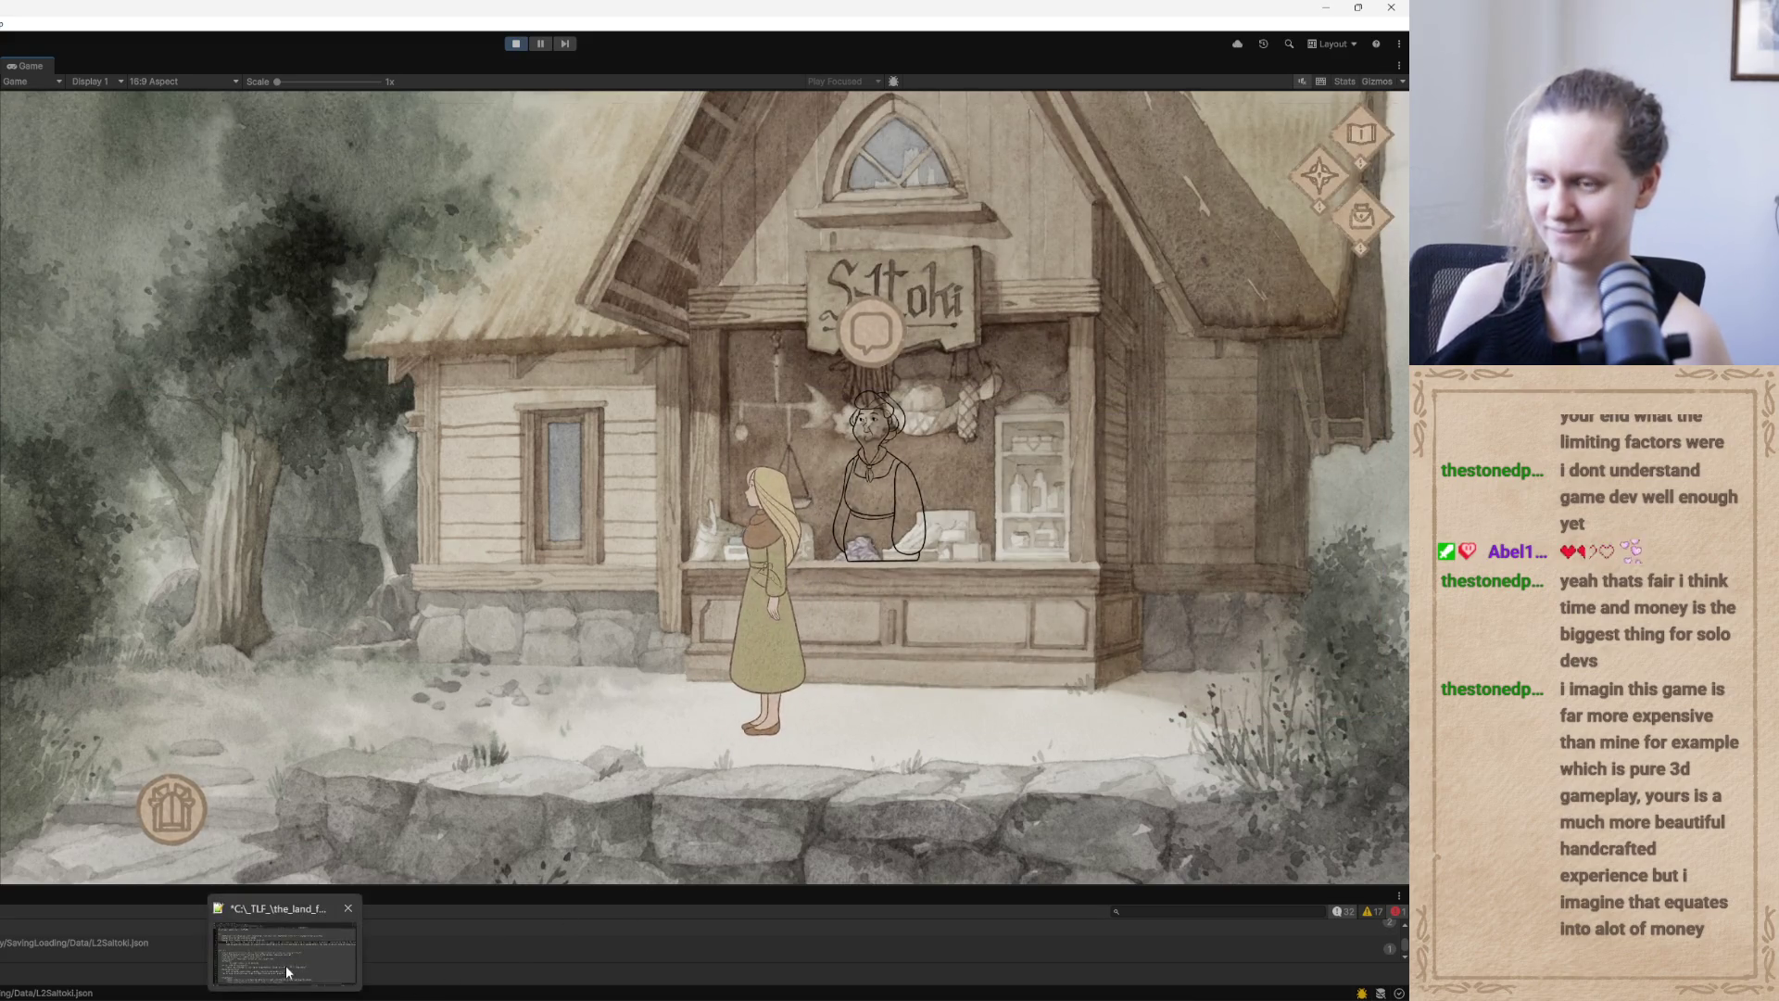
# Write 'check which dialogue - closes twice' on line 9 of TLF_TODOs.txt, then return to the game
pyautogui.click(287, 971)
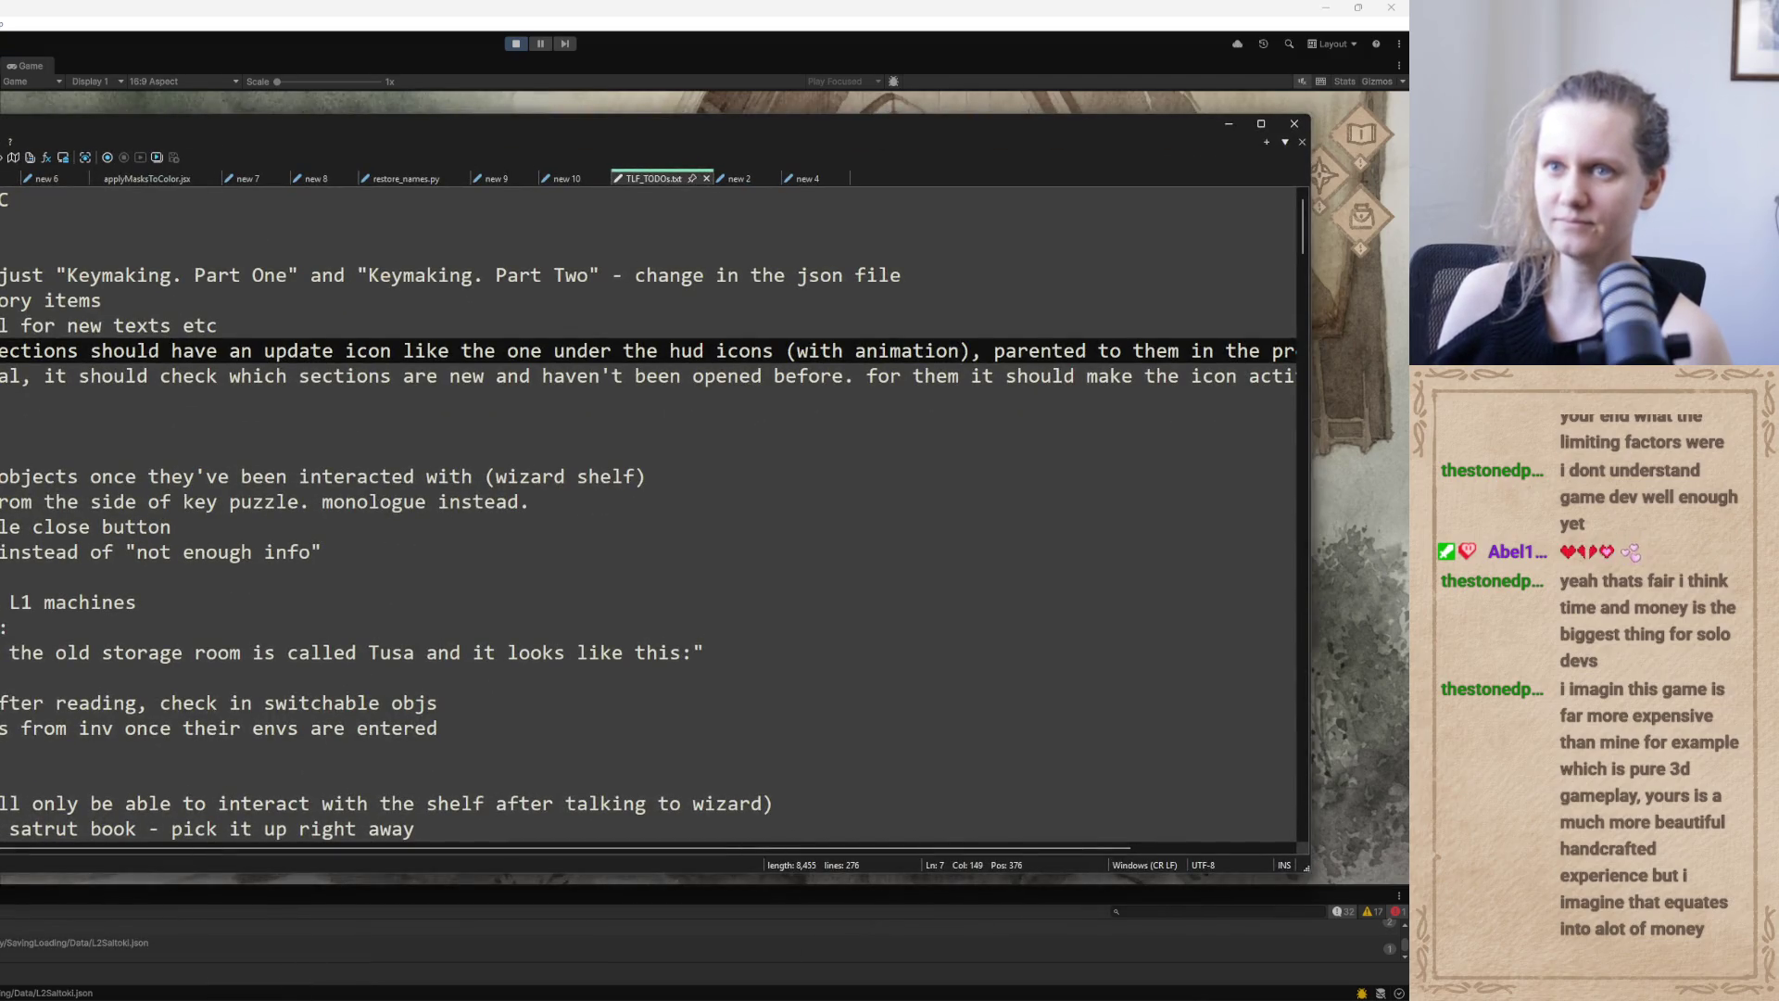
pyautogui.click(631, 408)
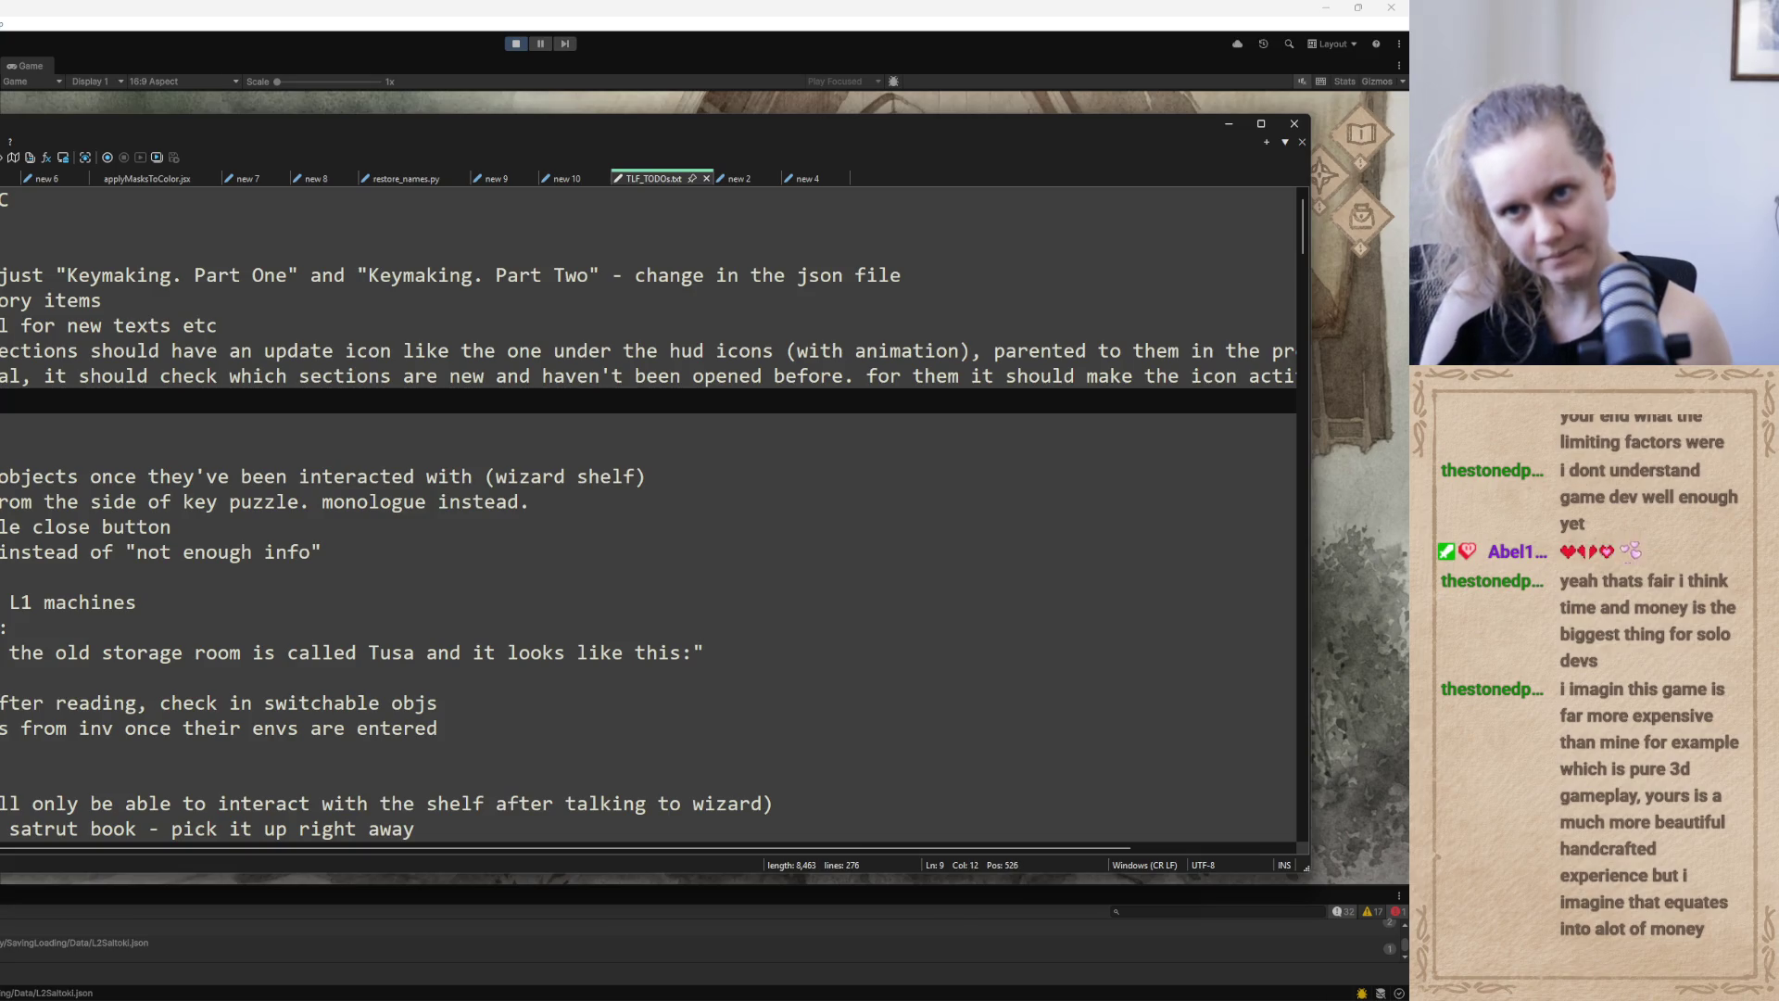
pyautogui.write('check which')
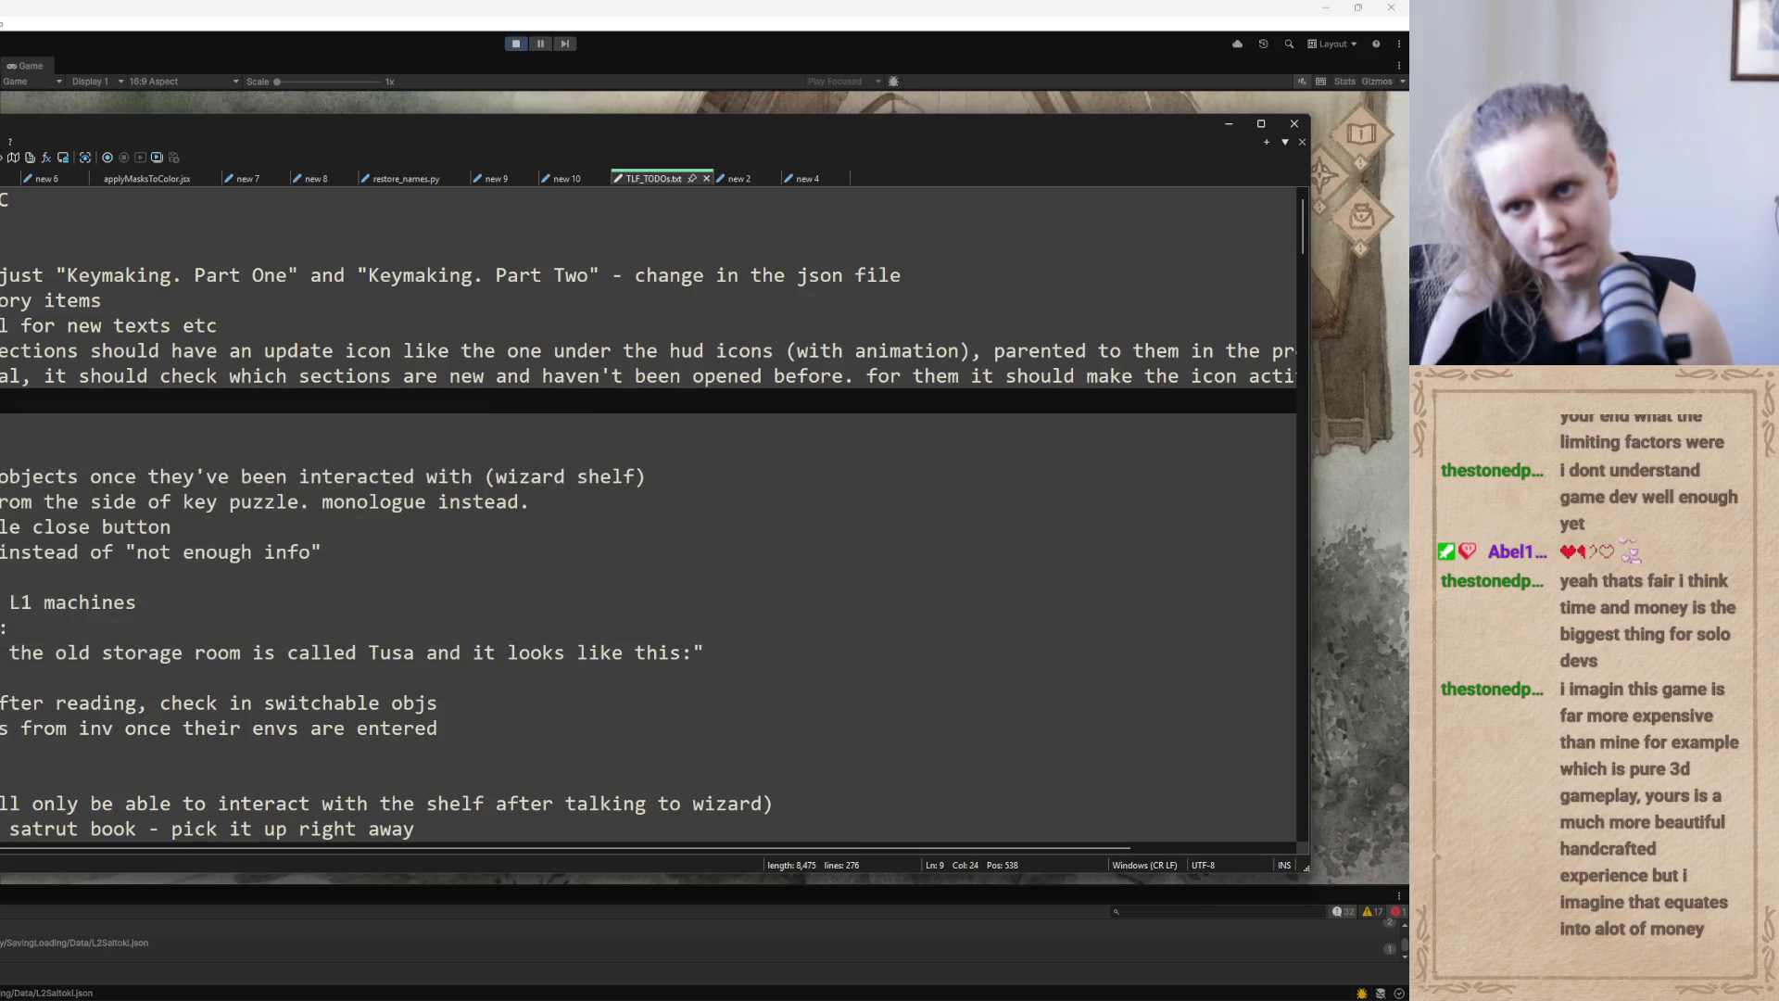
pyautogui.write(' dialogue')
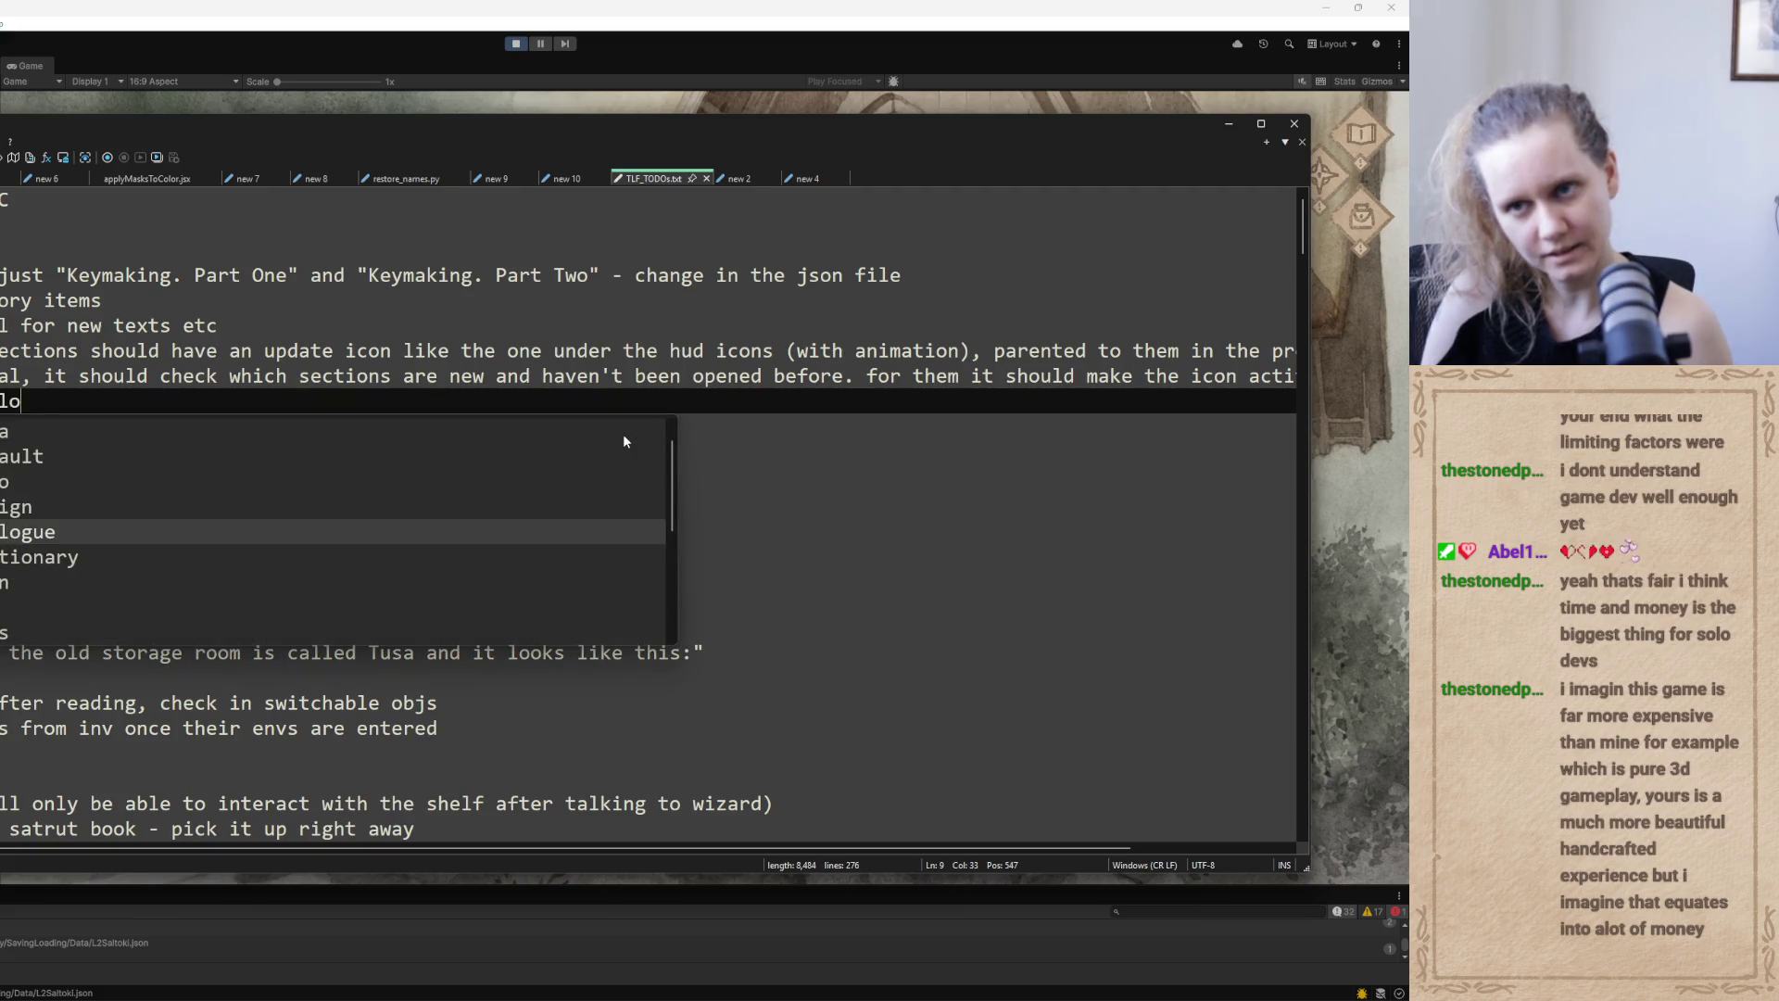
pyautogui.press('Escape')
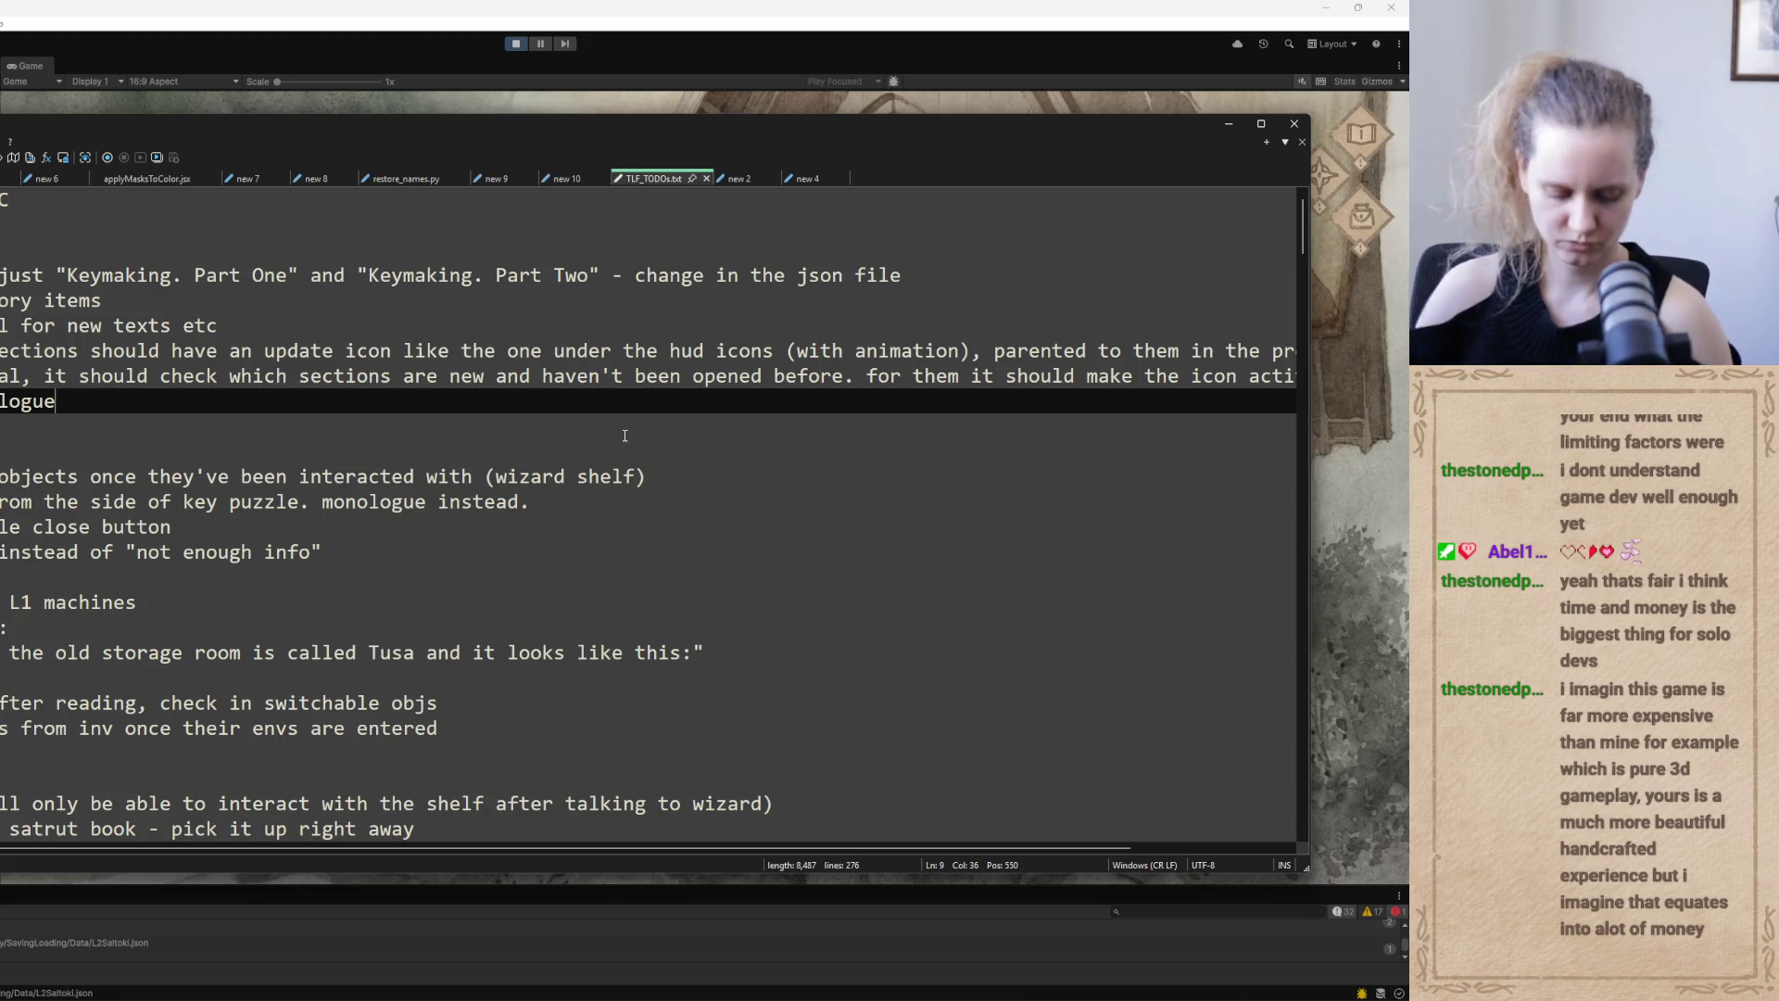
pyautogui.write(' - ')
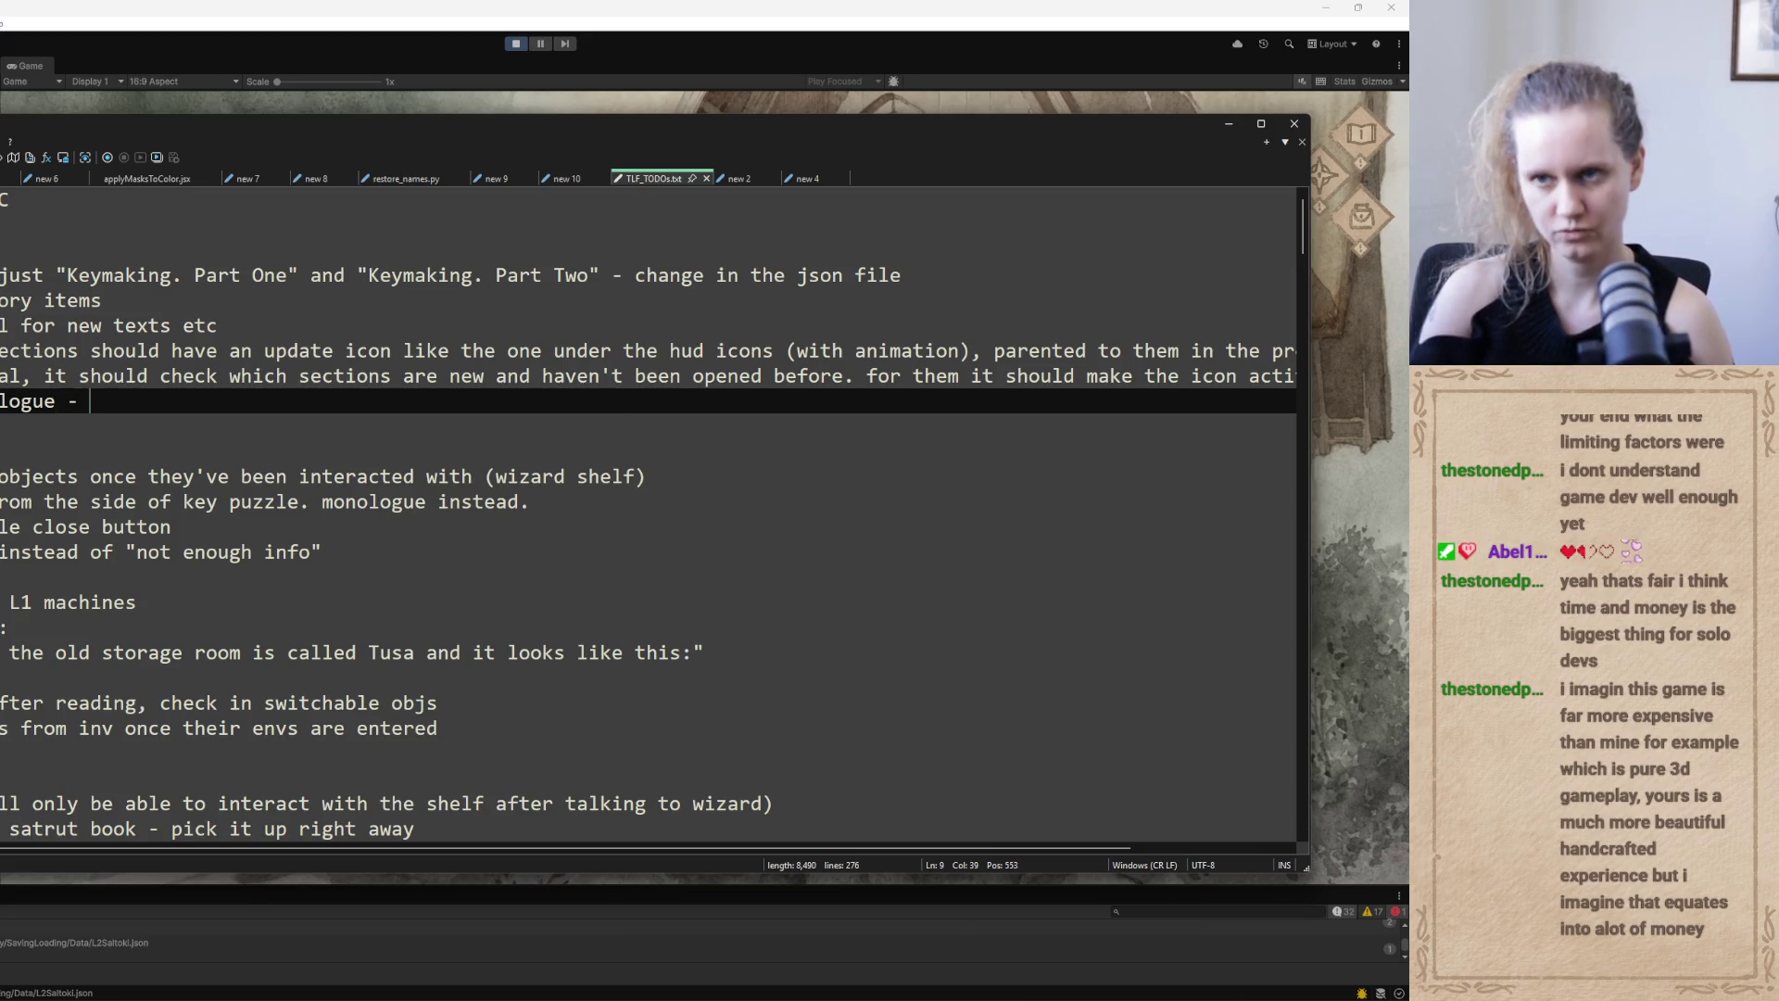
pyautogui.write('closes twice')
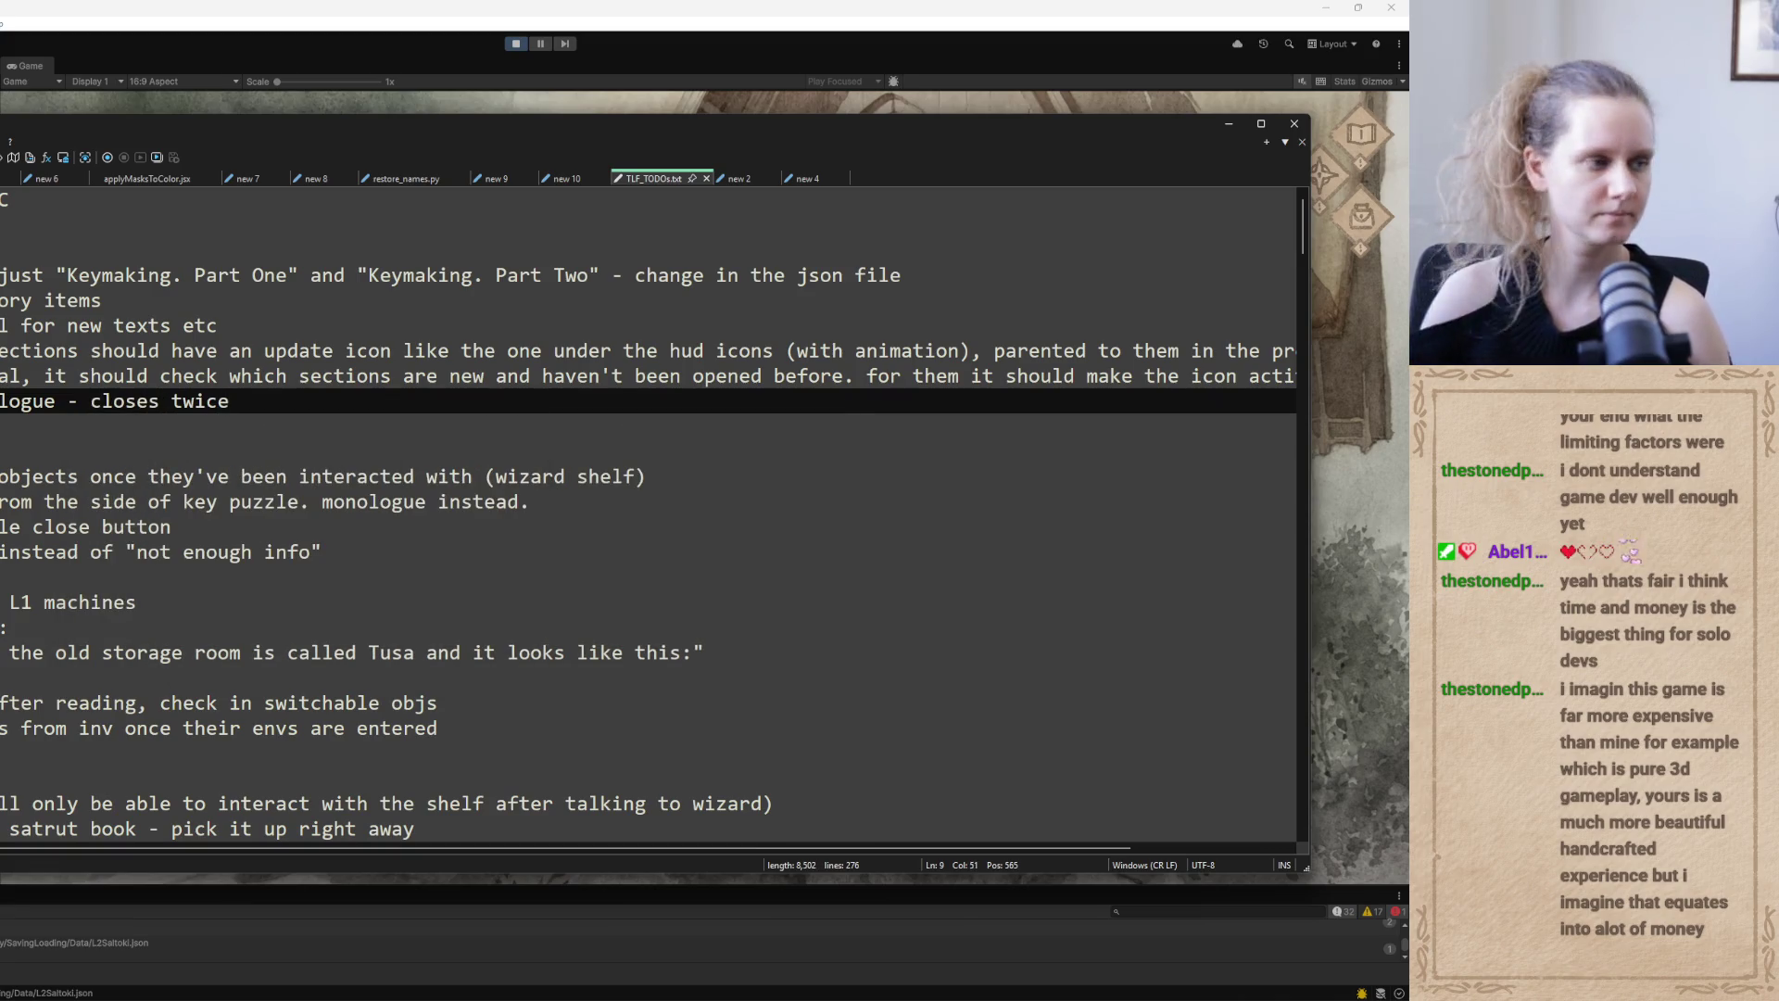
pyautogui.click(1225, 124)
pyautogui.click(507, 741)
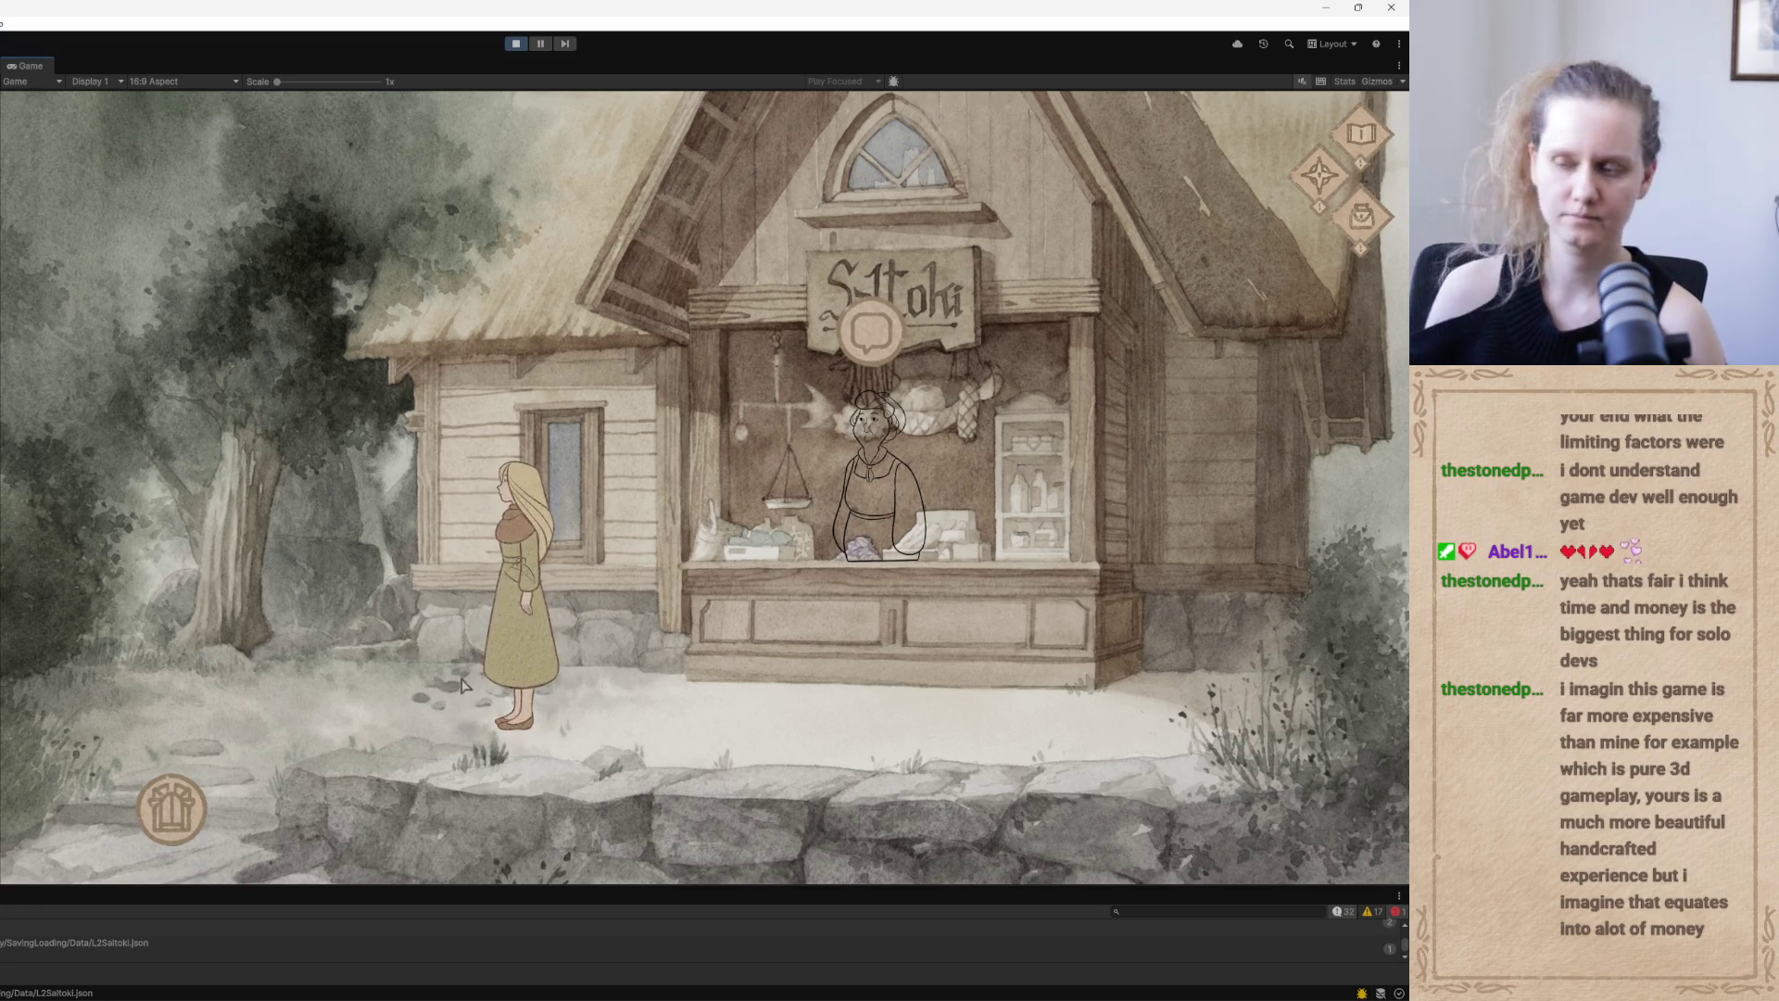
# Open the pause menu's Save dialog, cancel it, and resume the game
pyautogui.press('Escape')
pyautogui.click(697, 417)
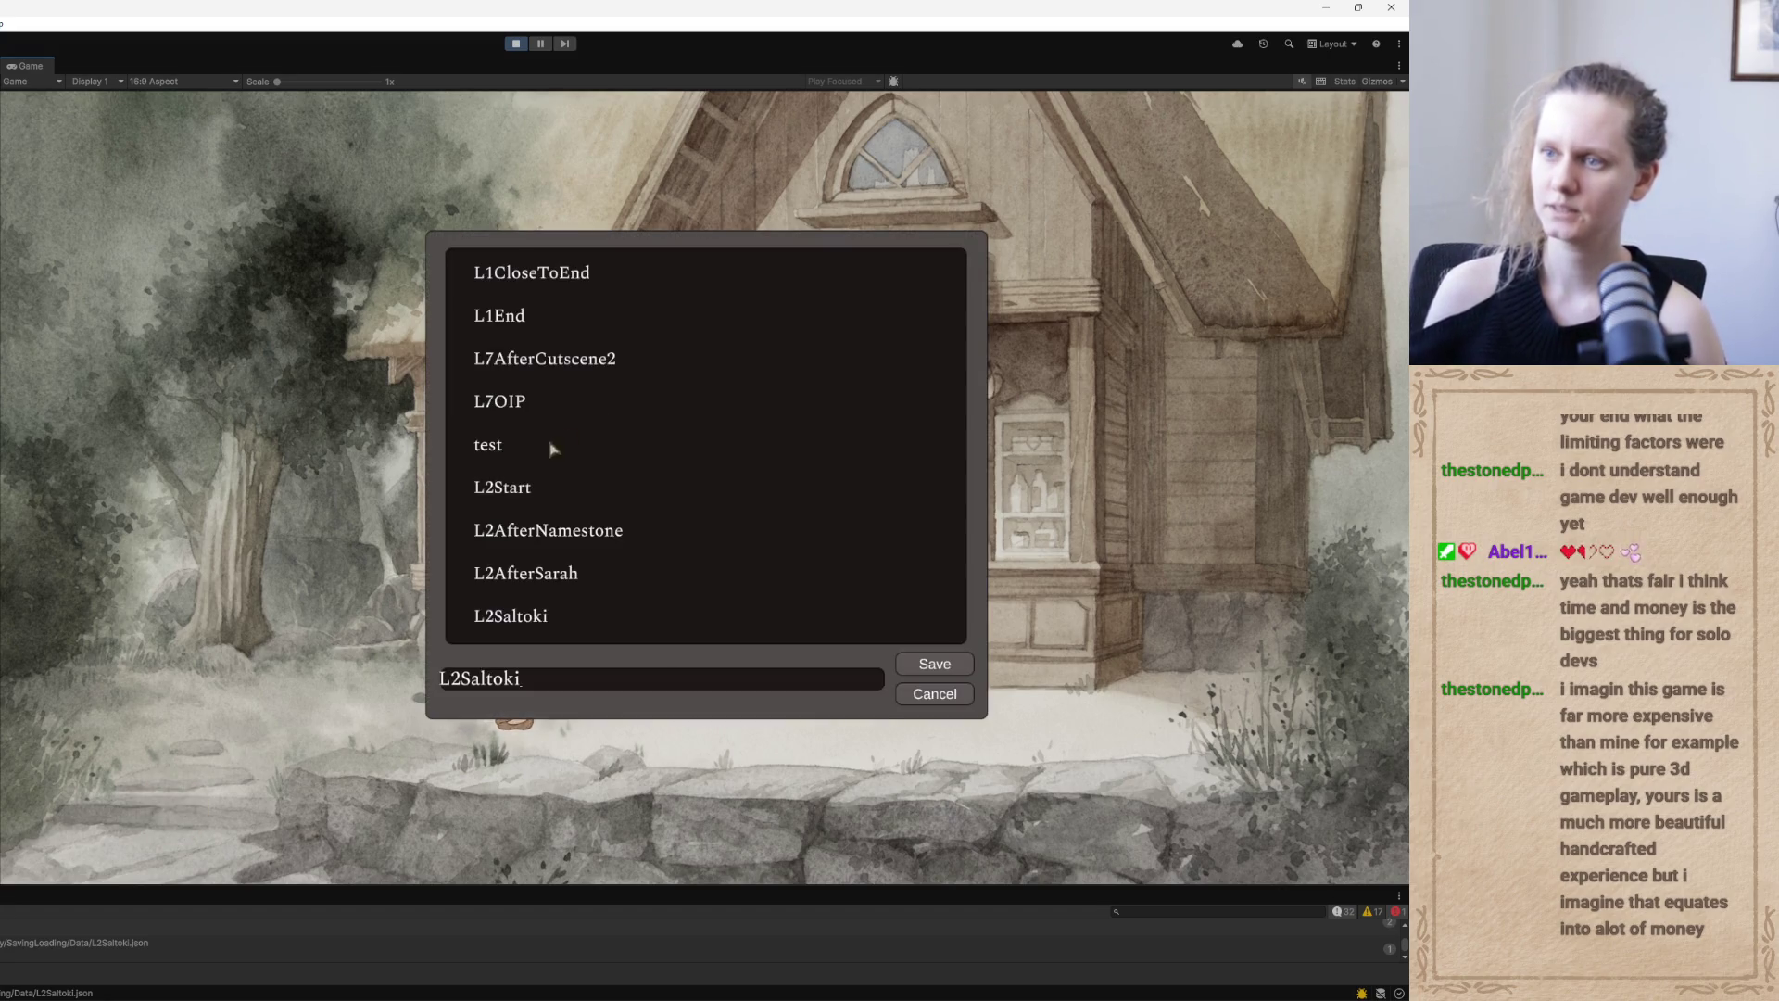
pyautogui.click(925, 665)
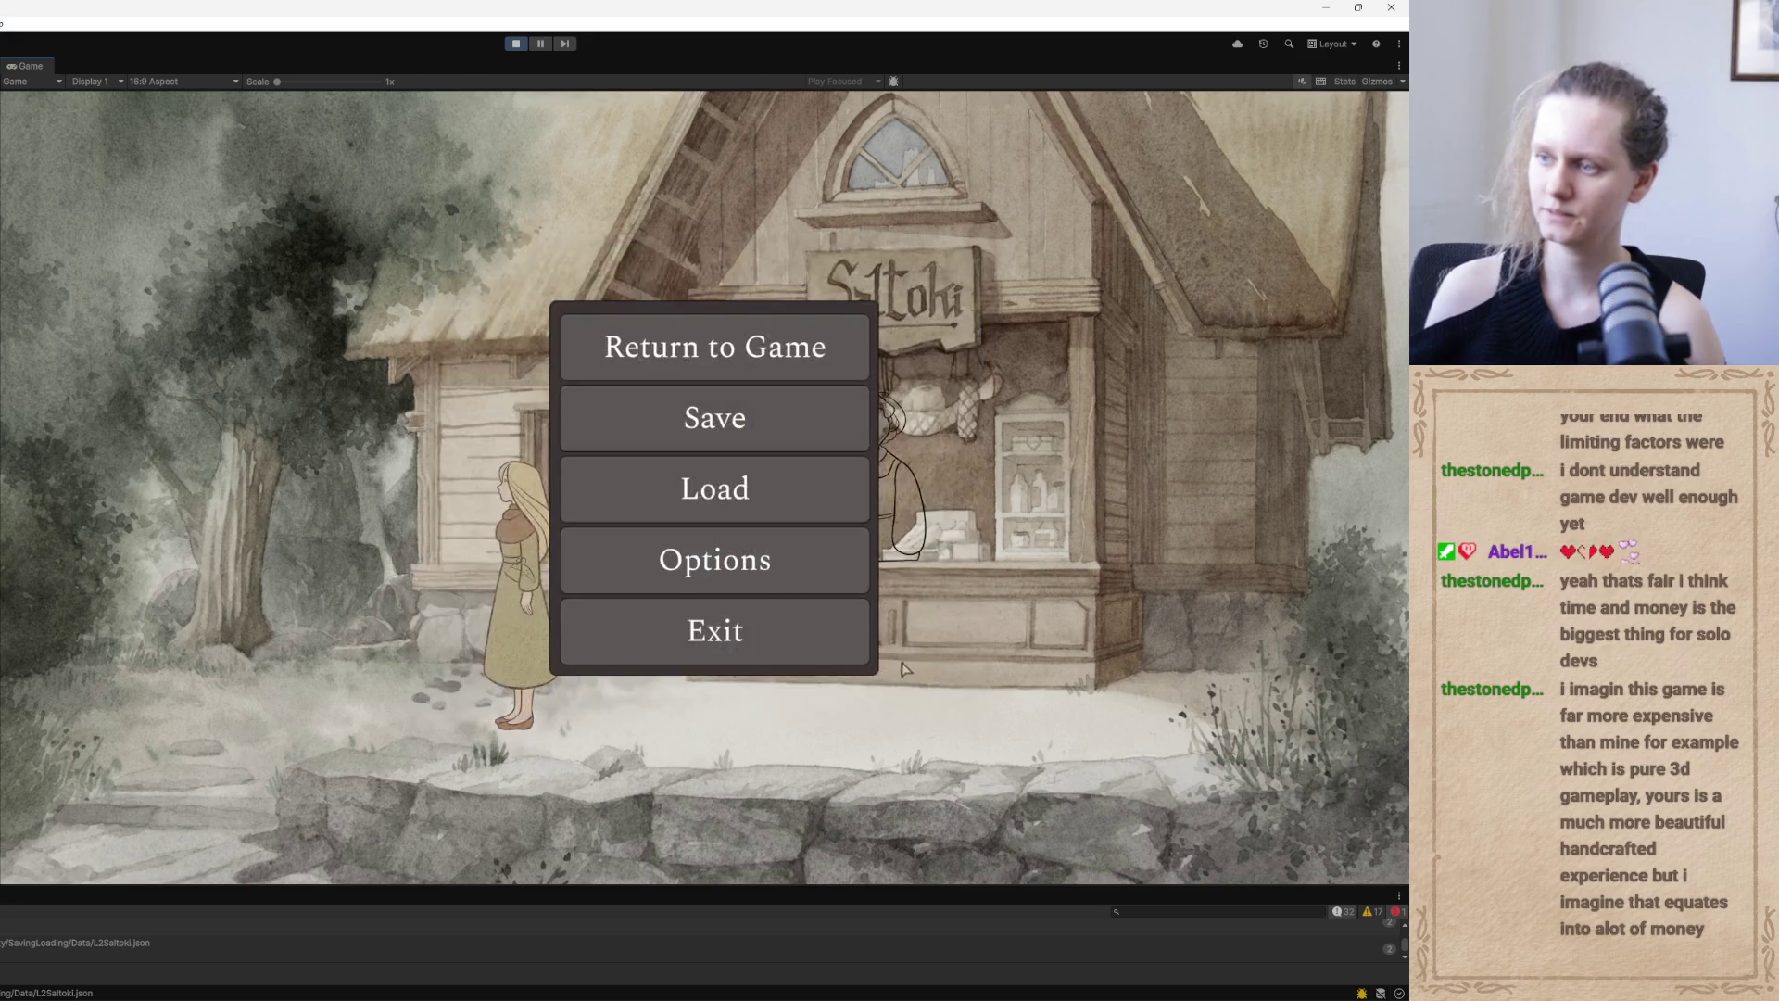
pyautogui.click(718, 349)
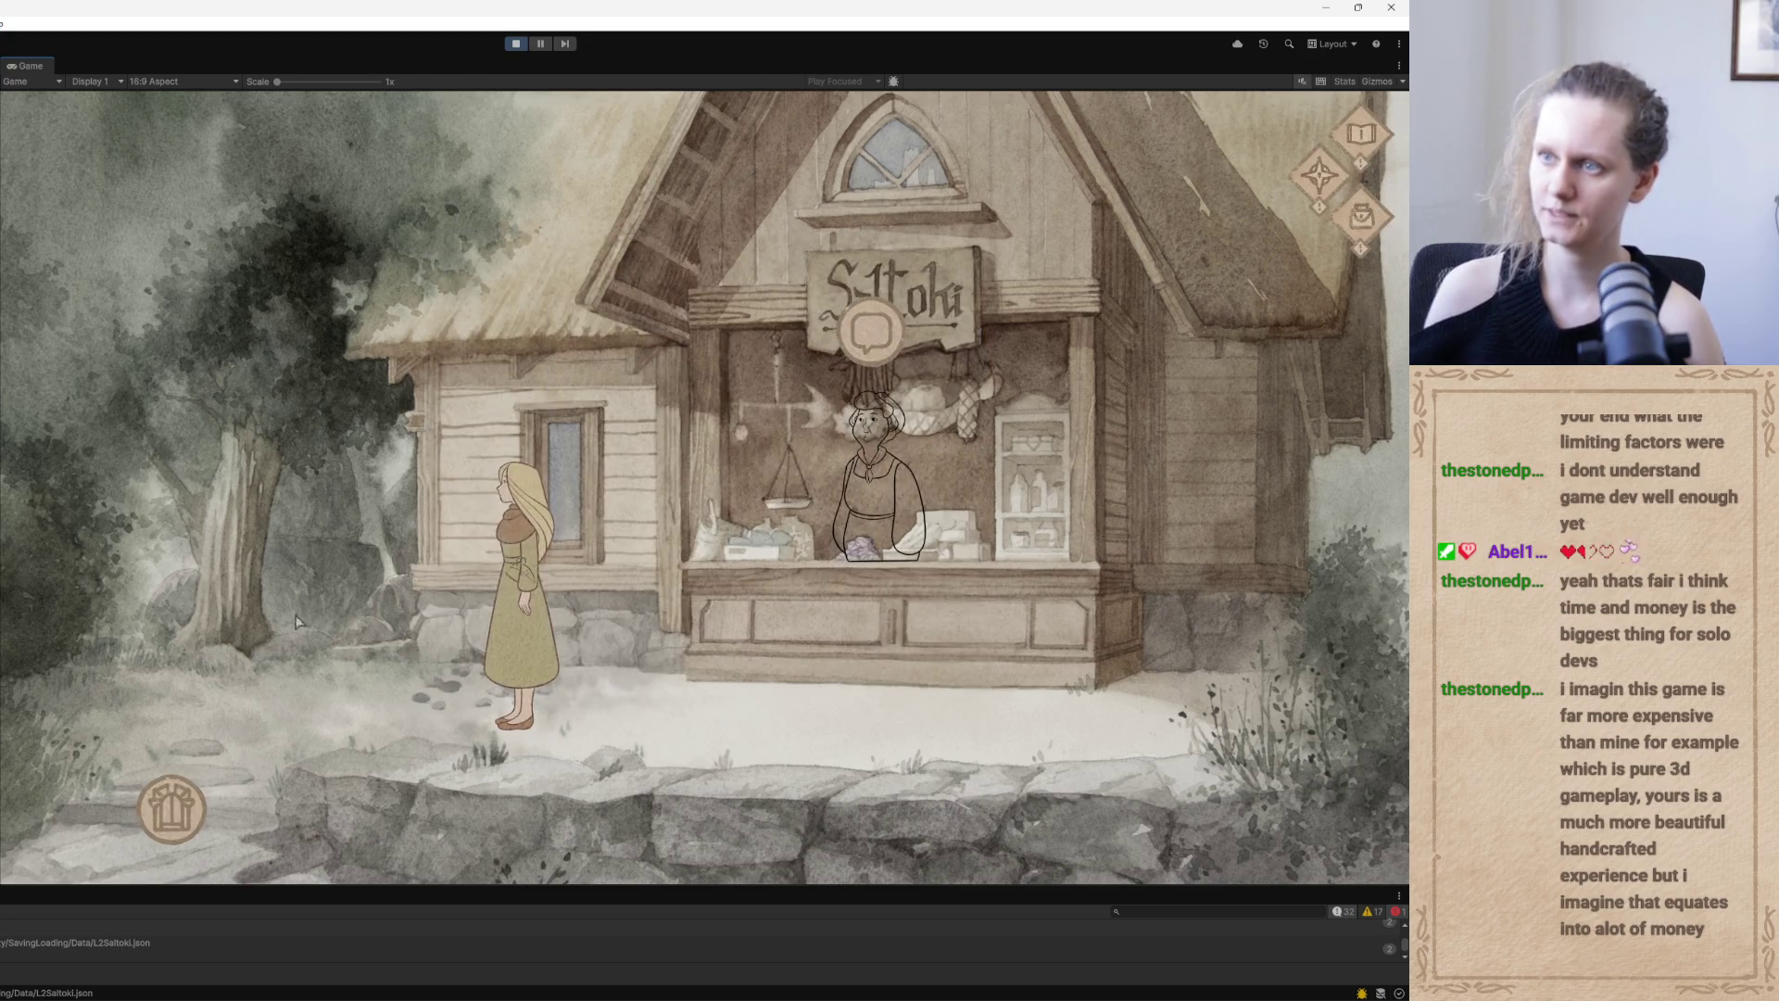
# Leave the Saltoki shop and walk Qoli through the village to the garden gate
pyautogui.click(189, 814)
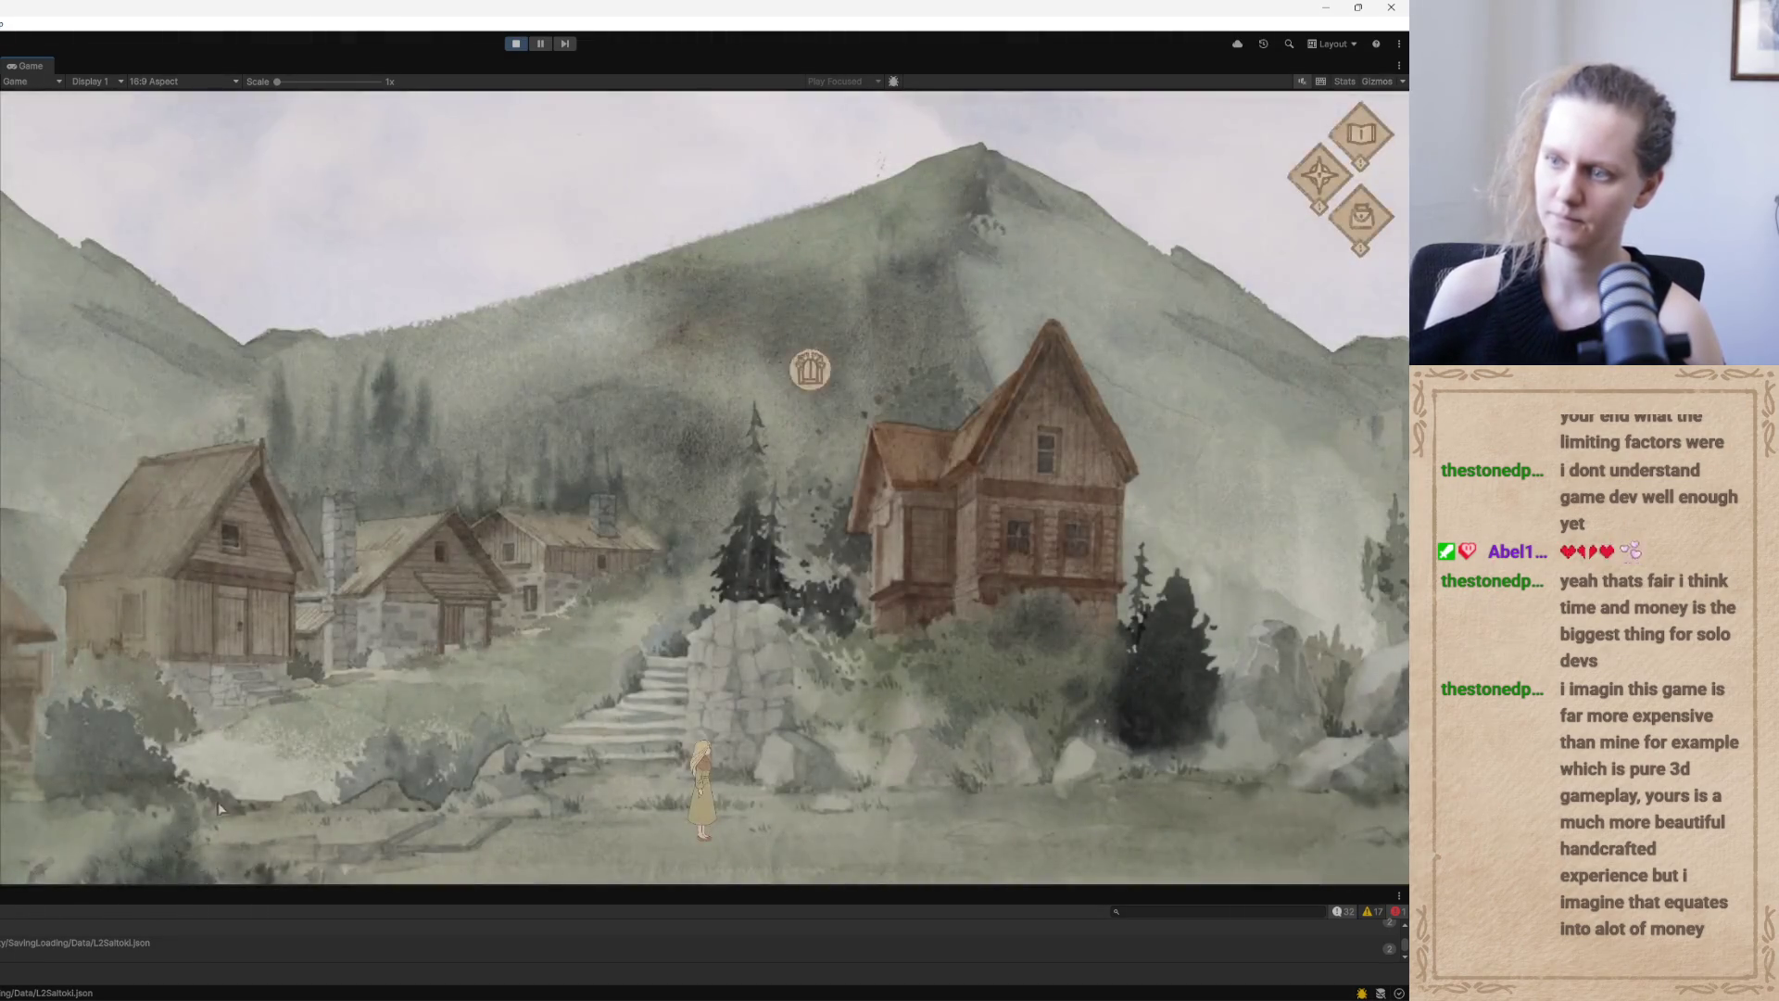
pyautogui.click(867, 823)
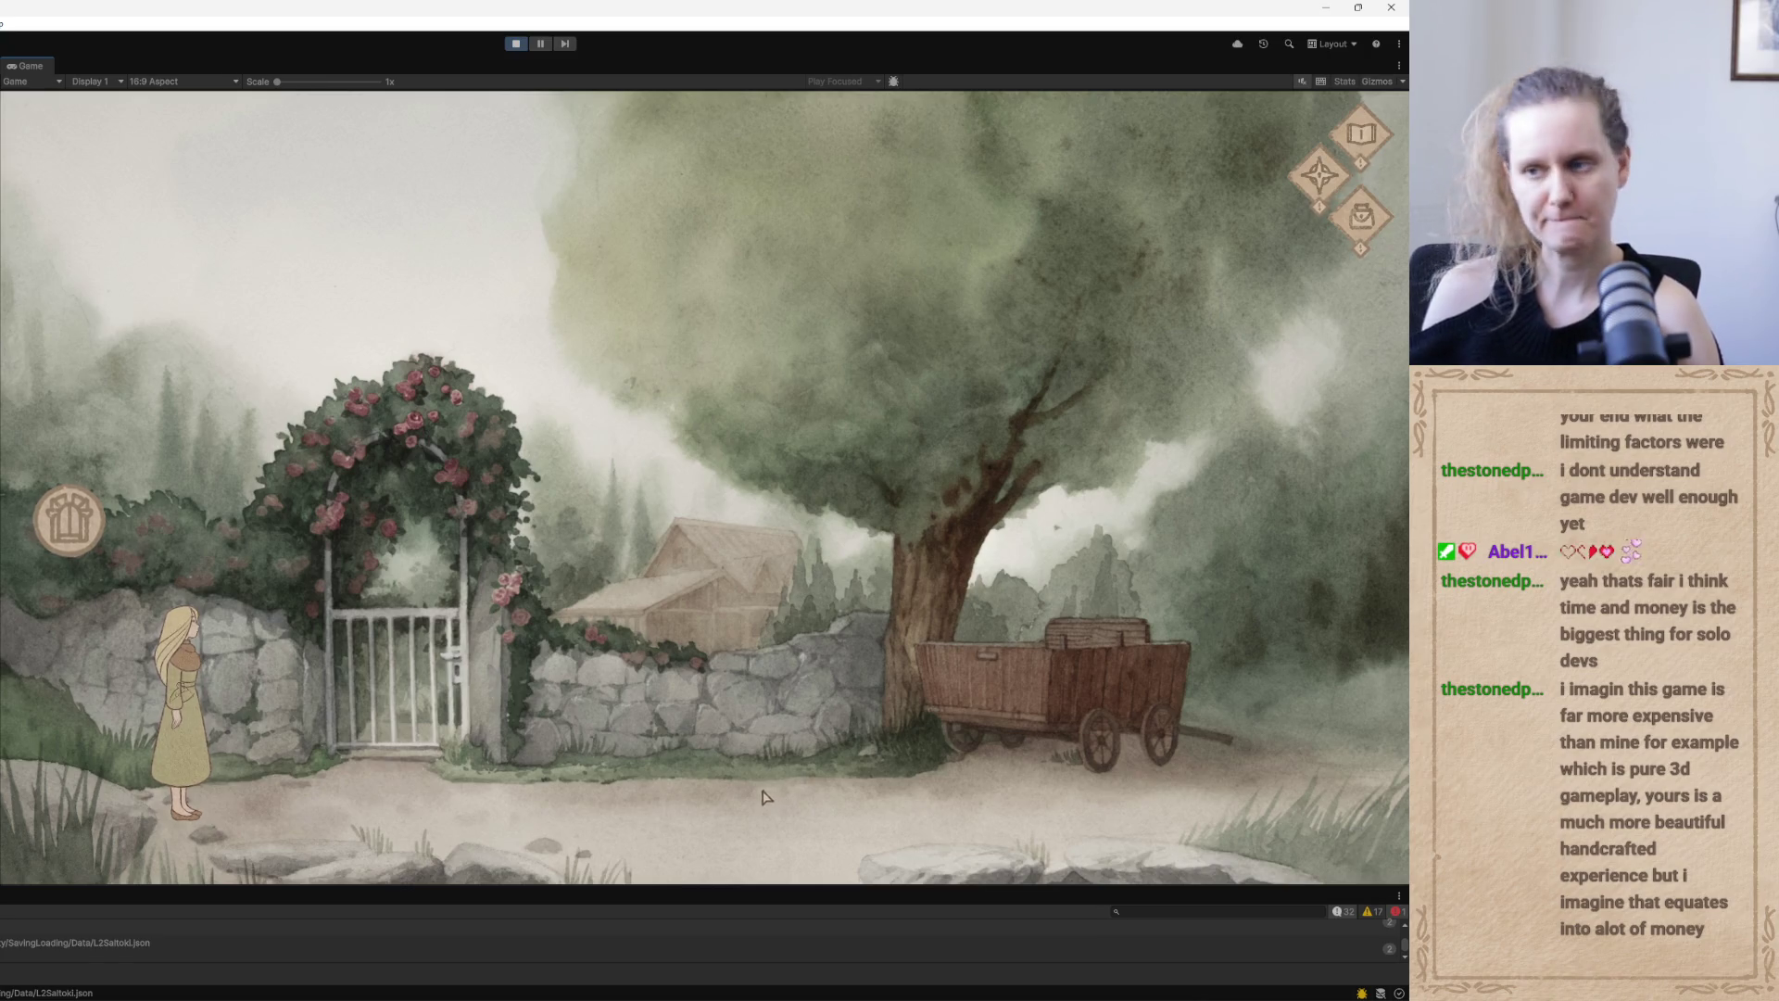
pyautogui.click(542, 753)
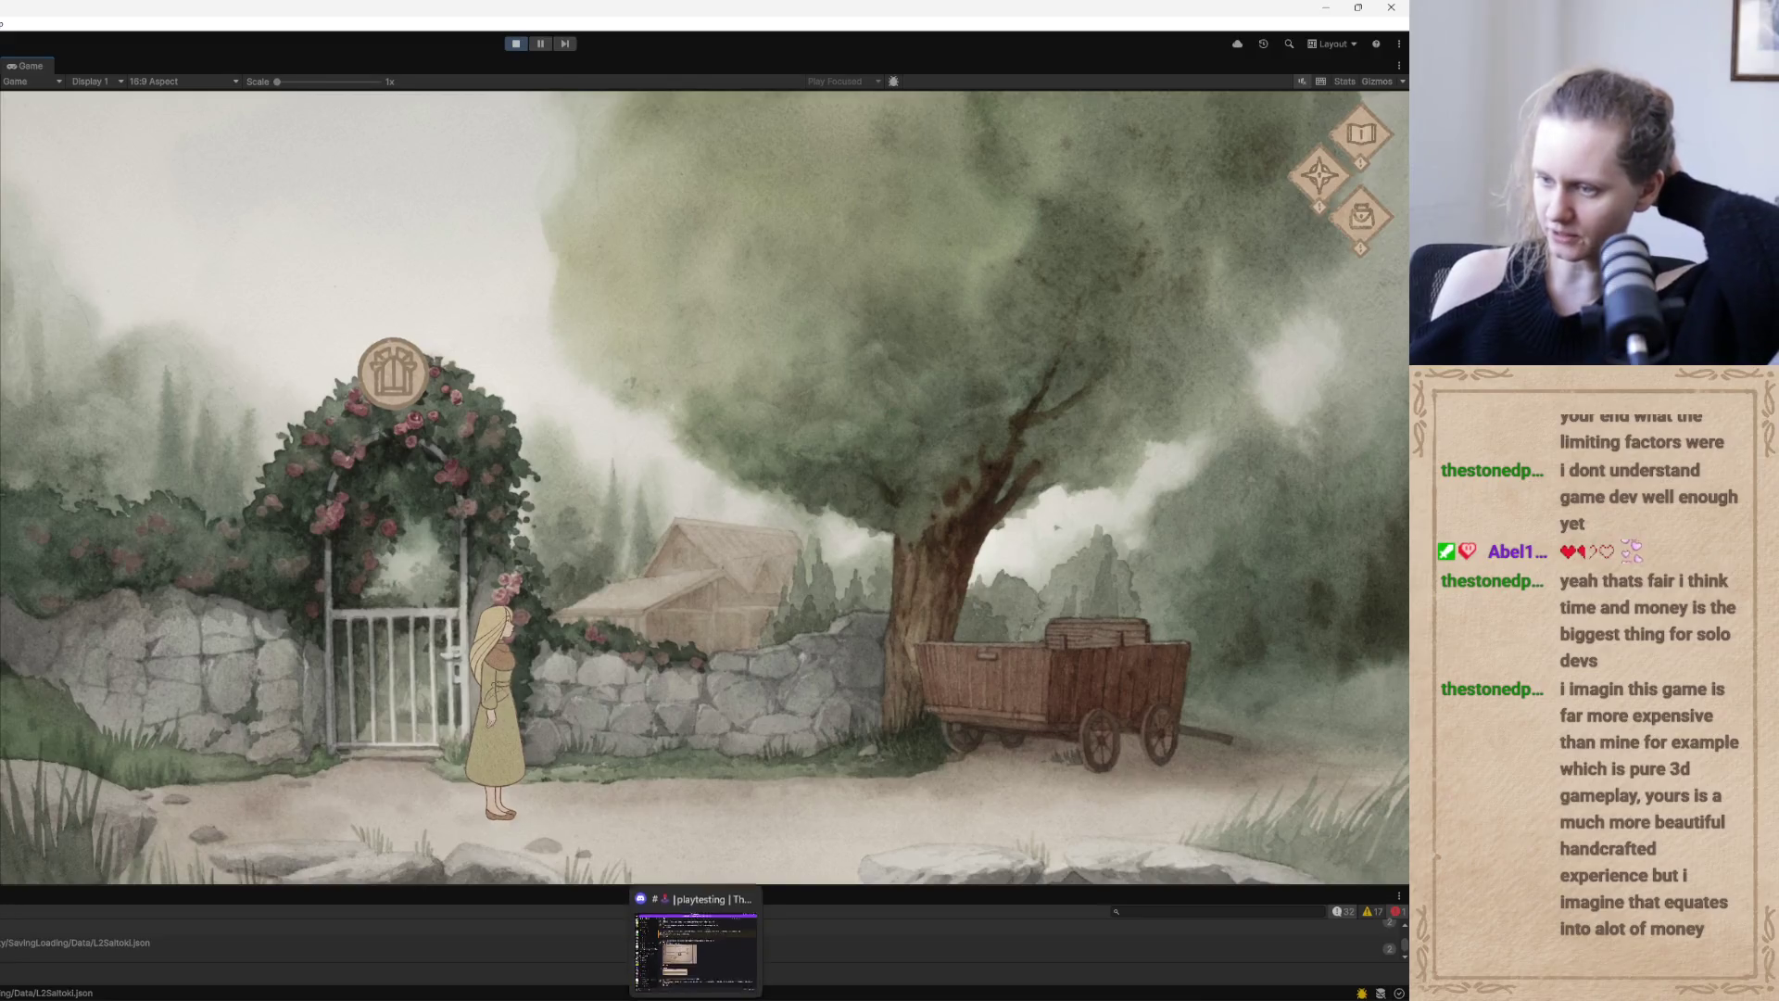
pyautogui.click(701, 959)
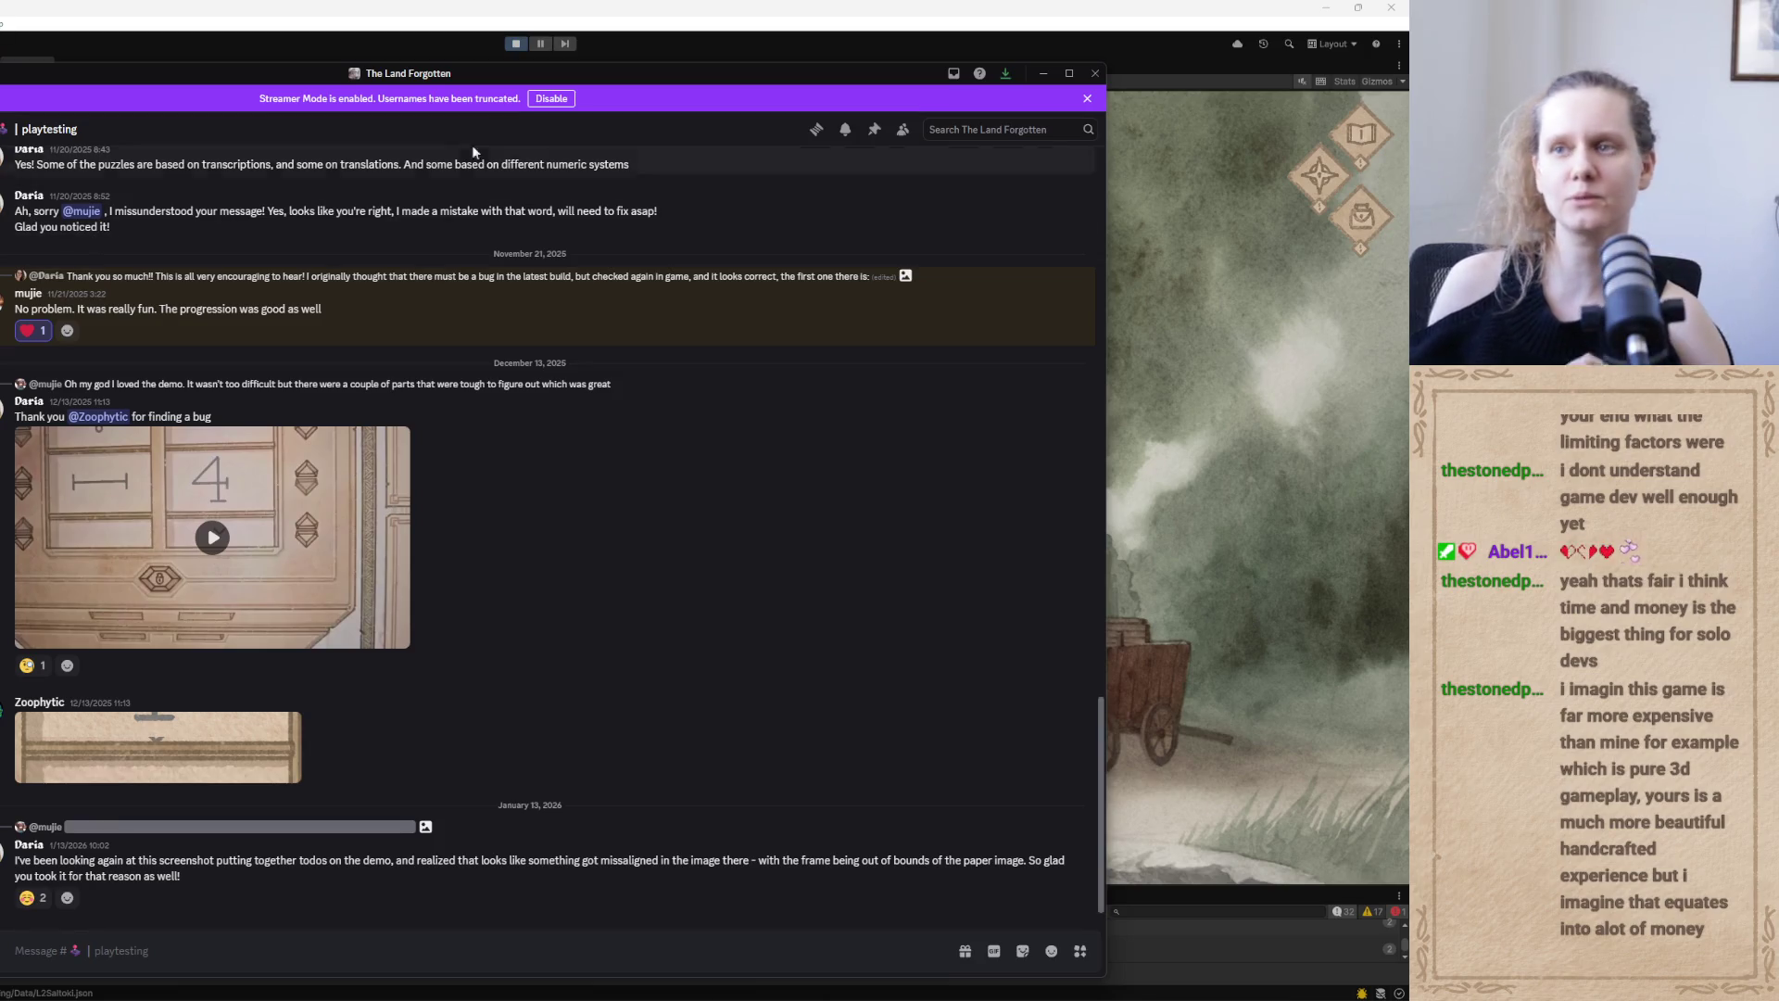
pyautogui.moveTo(622, 79); pyautogui.dragTo(912, 82)
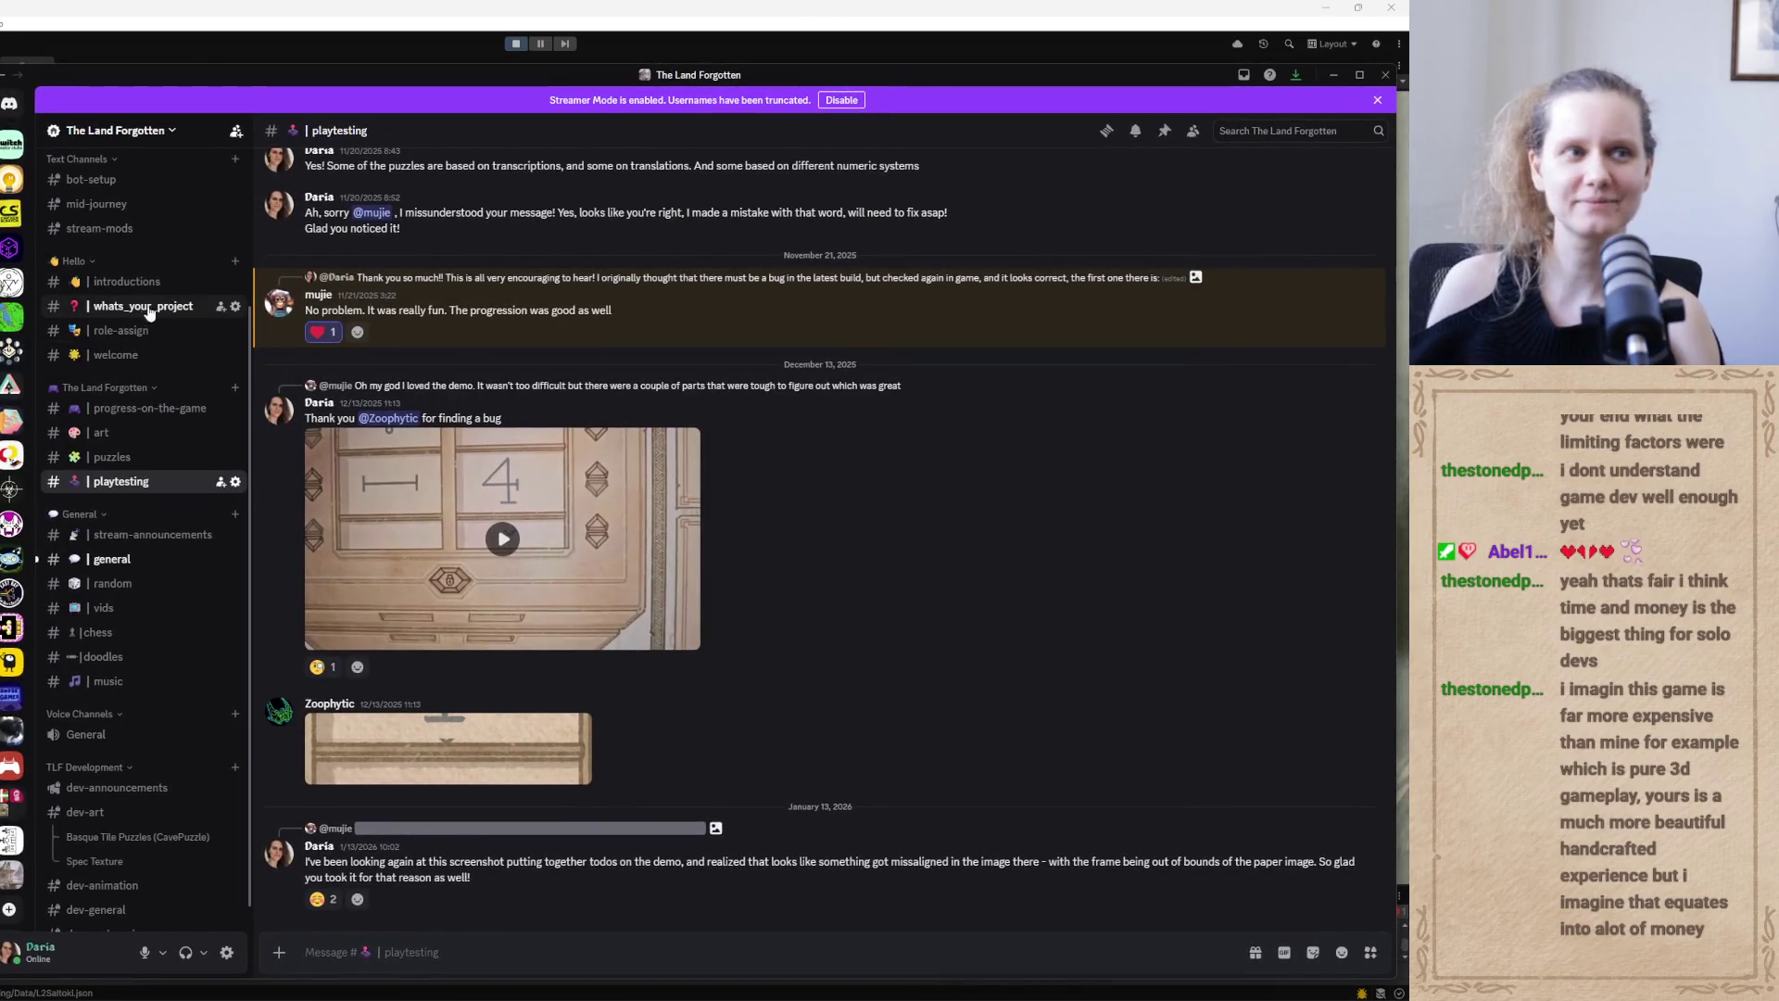
pyautogui.click(1333, 74)
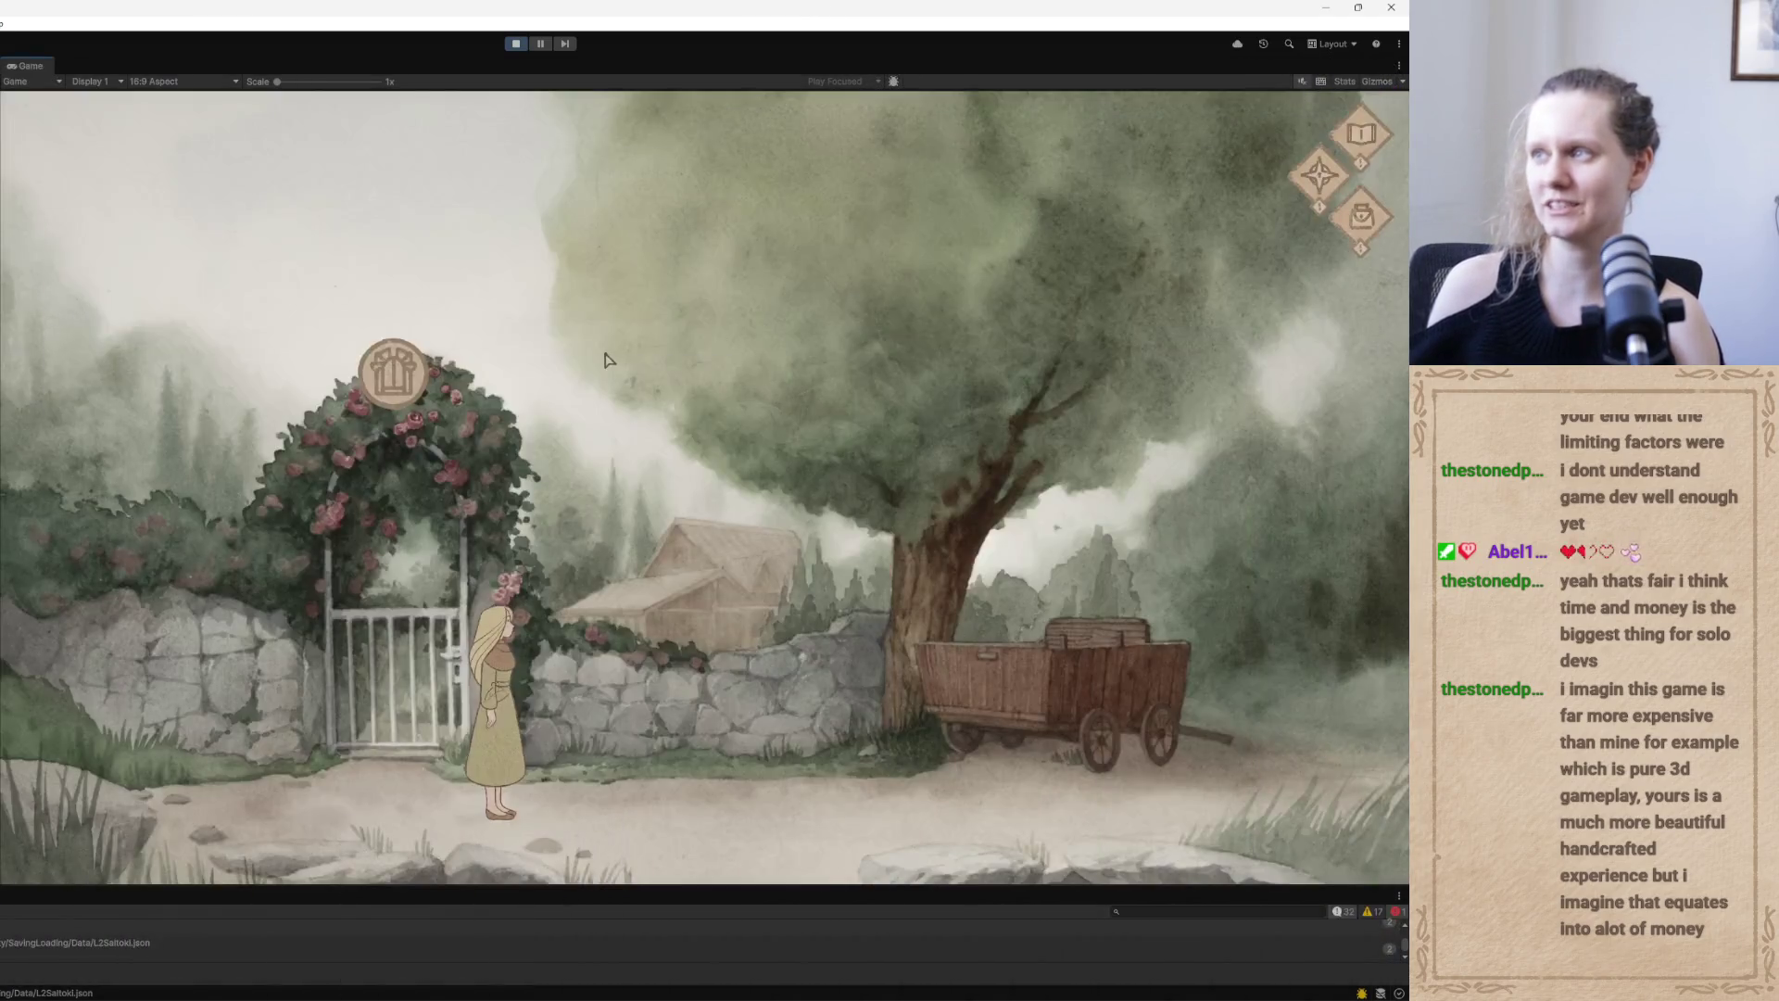
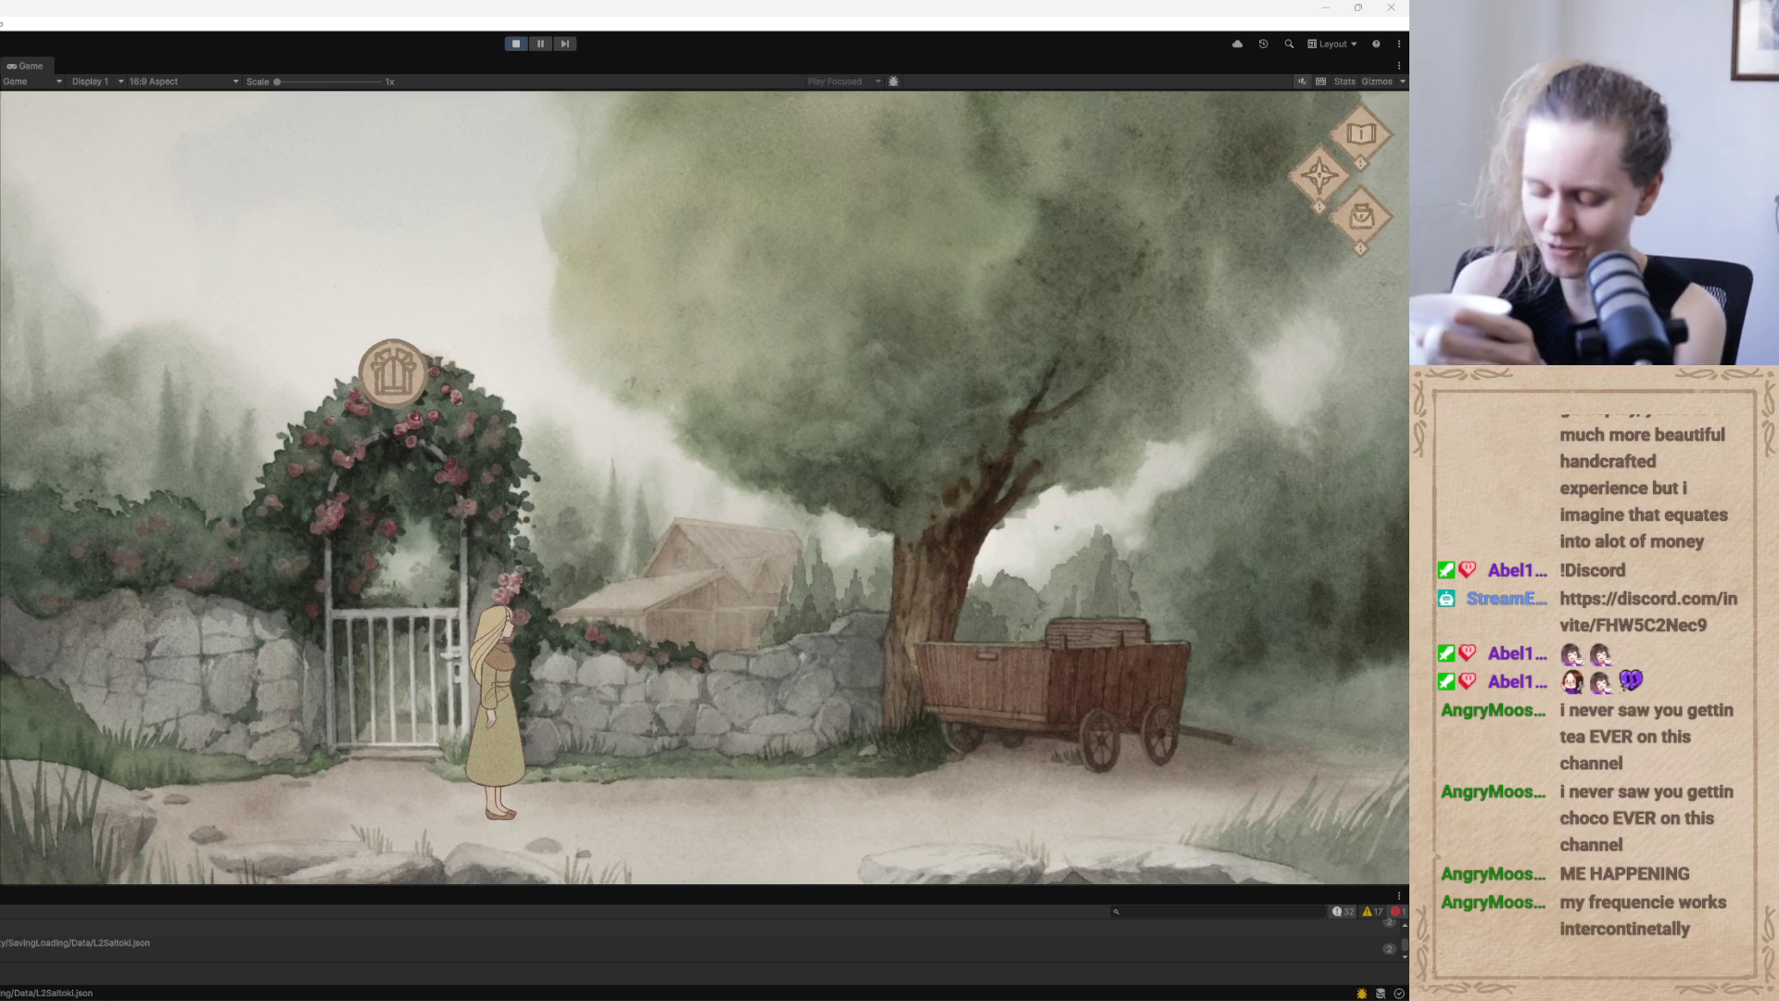
# Walk the girl to the rose-arch gate and slot the Ori rune into the puzzle's center
pyautogui.click(570, 797)
pyautogui.click(393, 375)
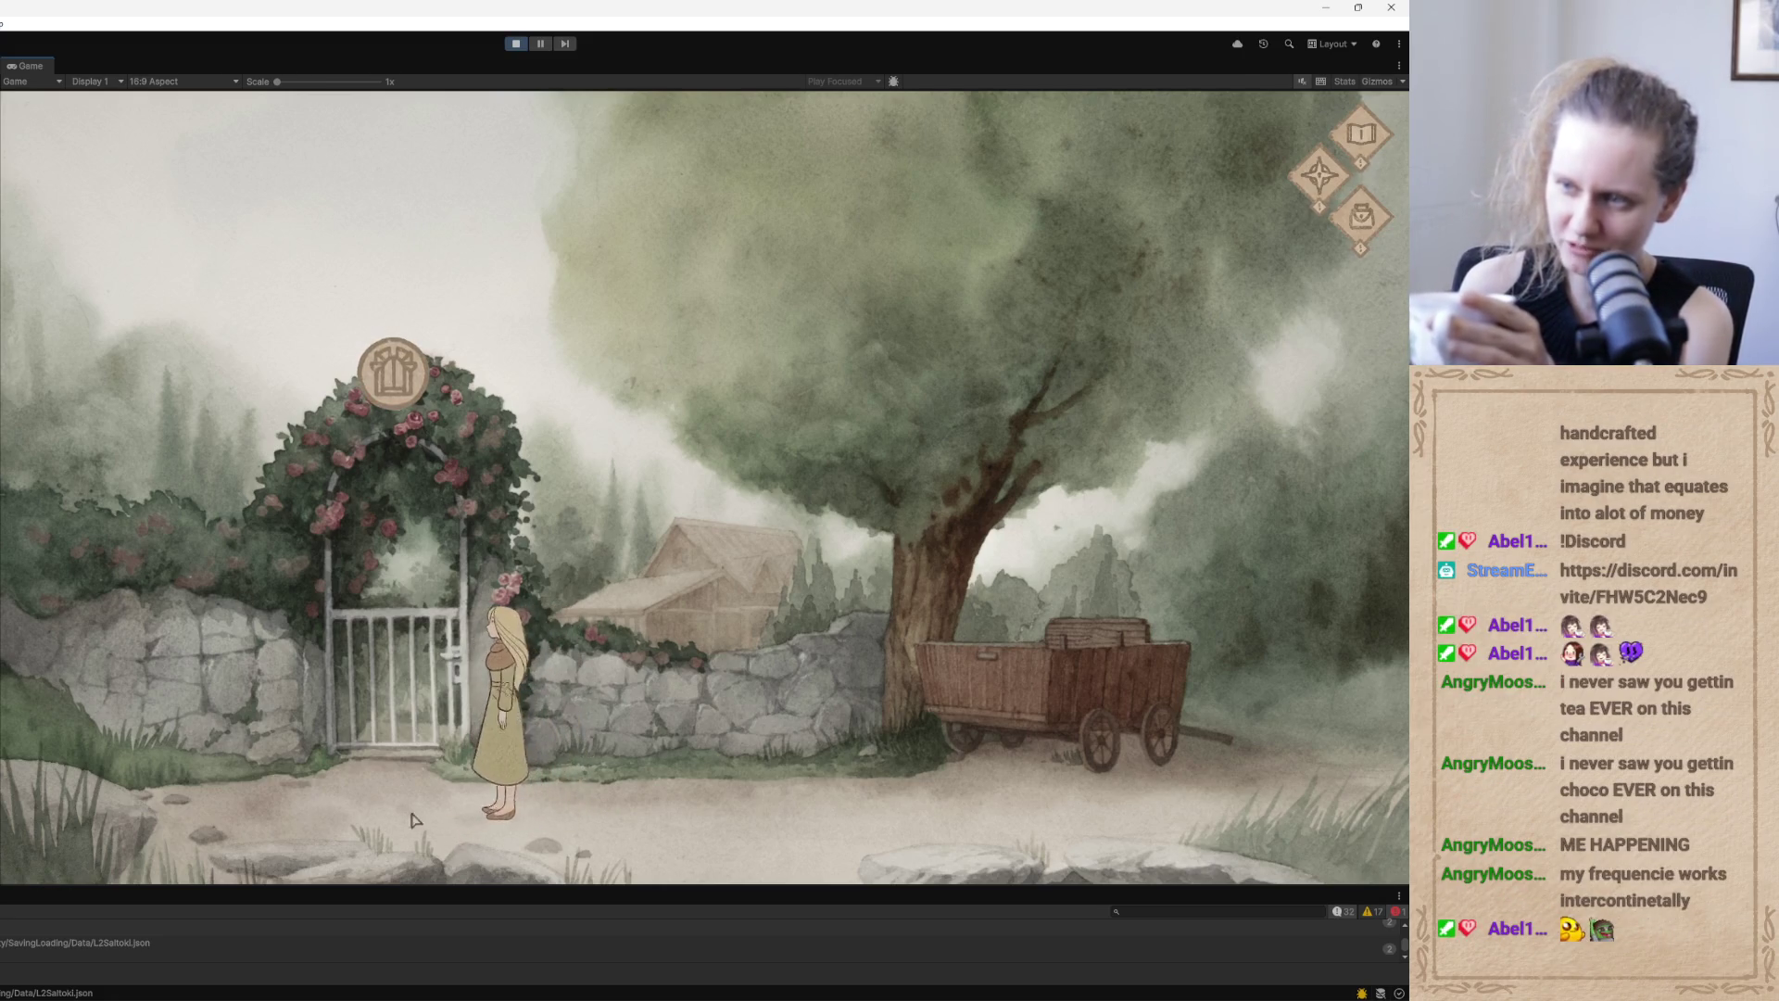
pyautogui.click(394, 380)
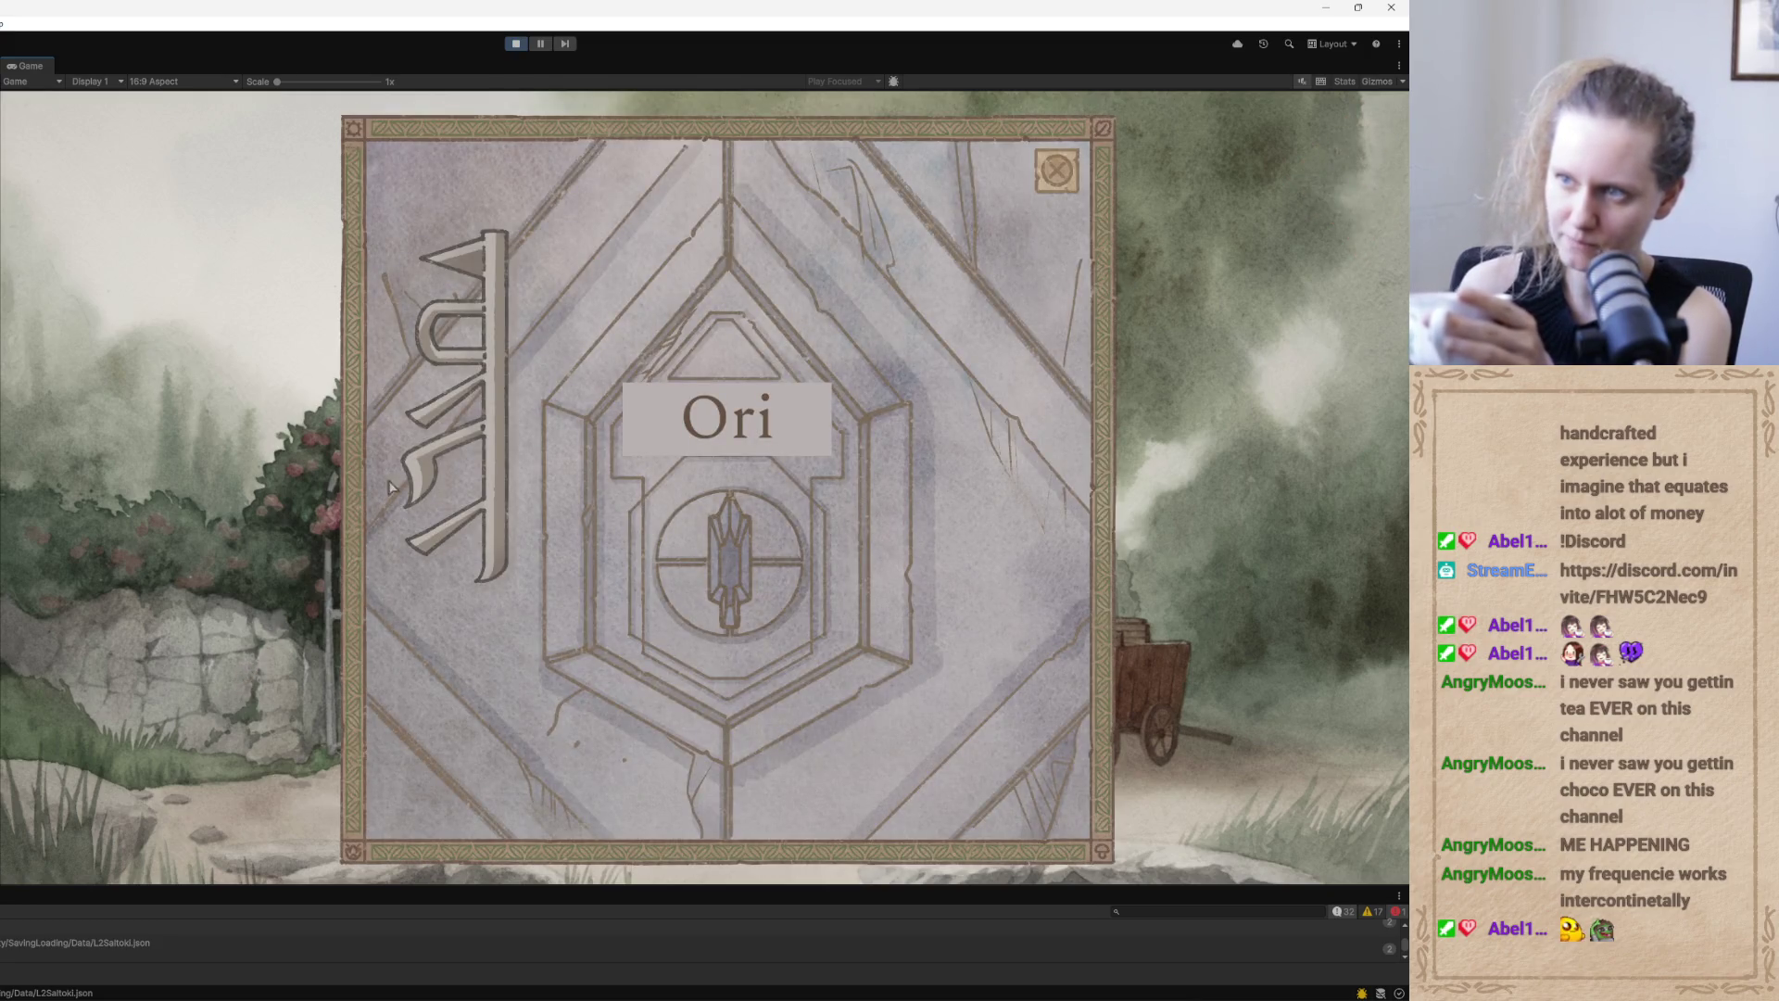
pyautogui.click(488, 313)
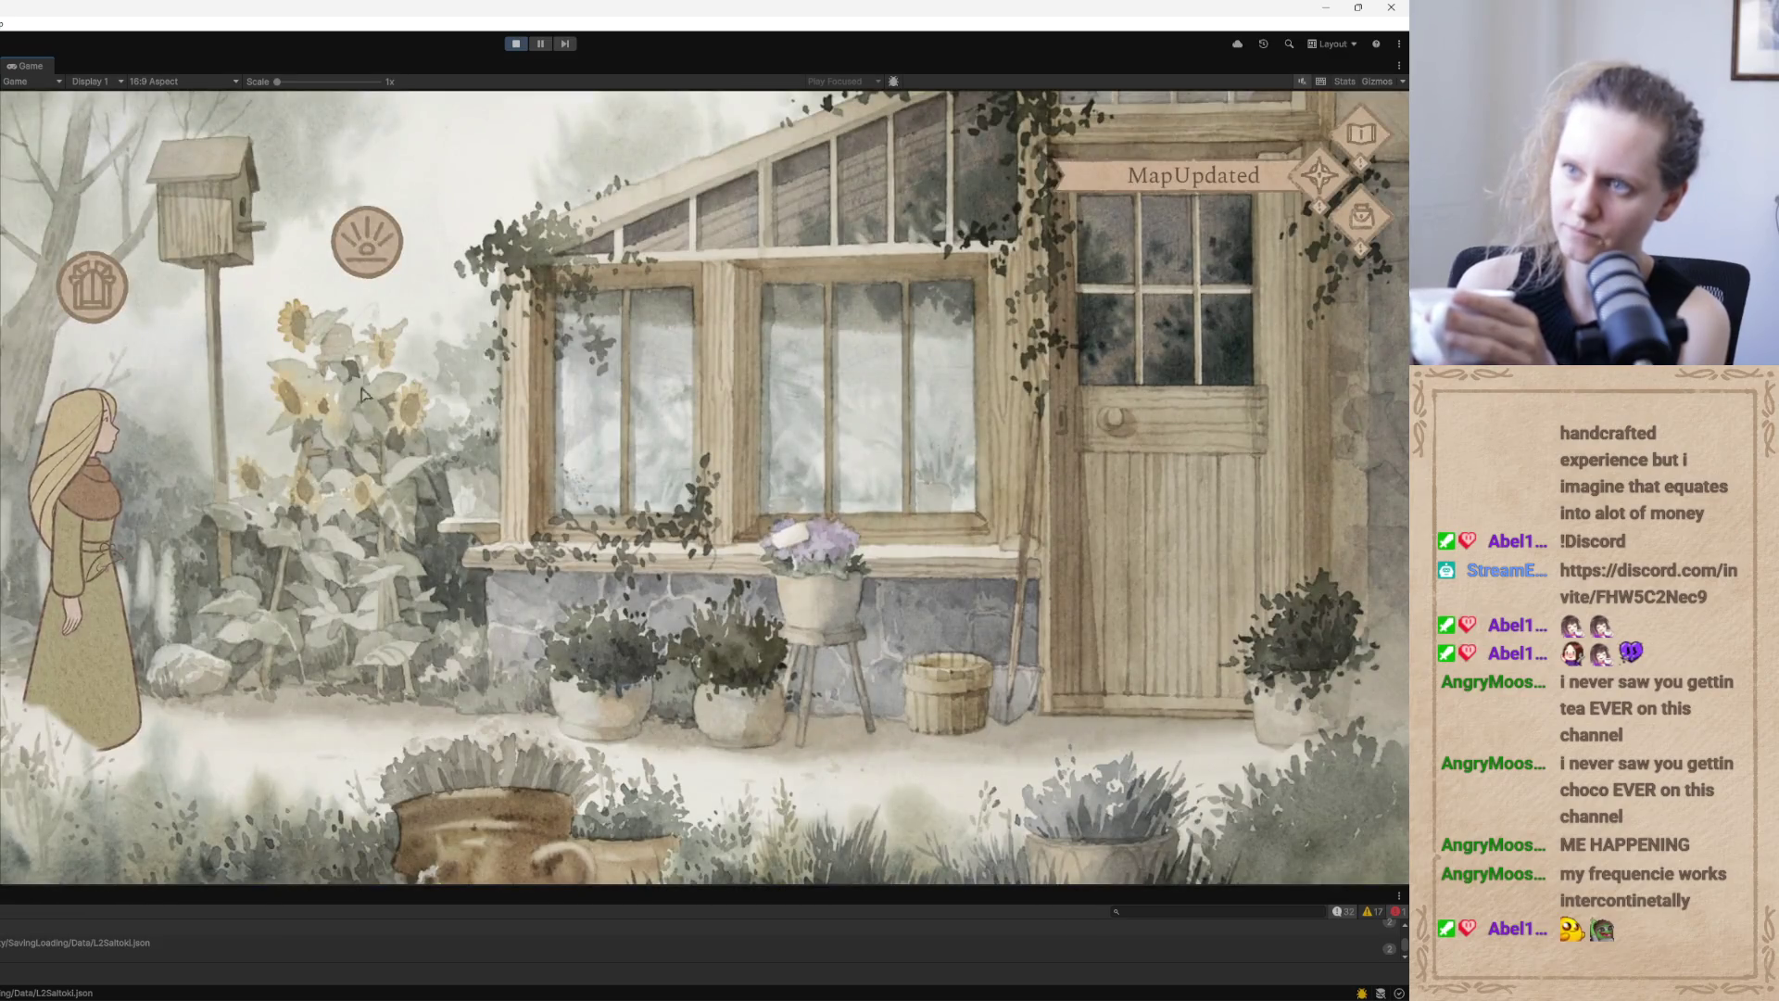
# Pick up the item beside the sunflowers, then walk the girl to the flower pot
pyautogui.click(370, 281)
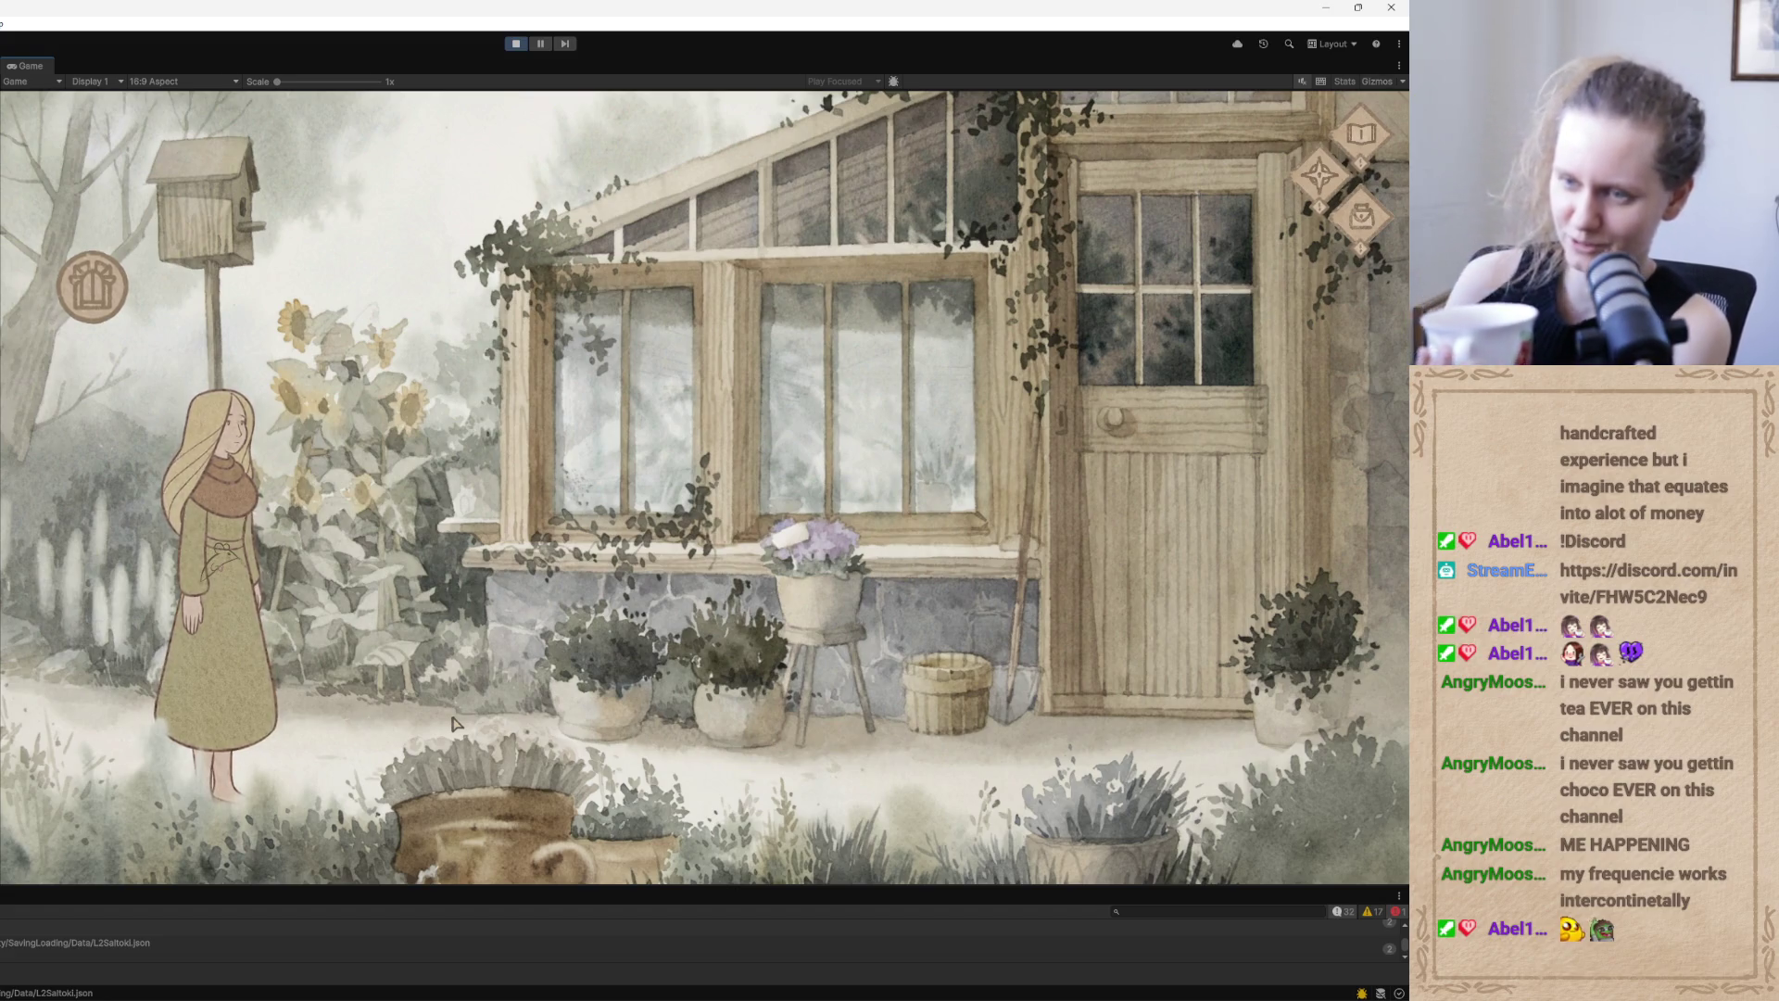
pyautogui.click(816, 443)
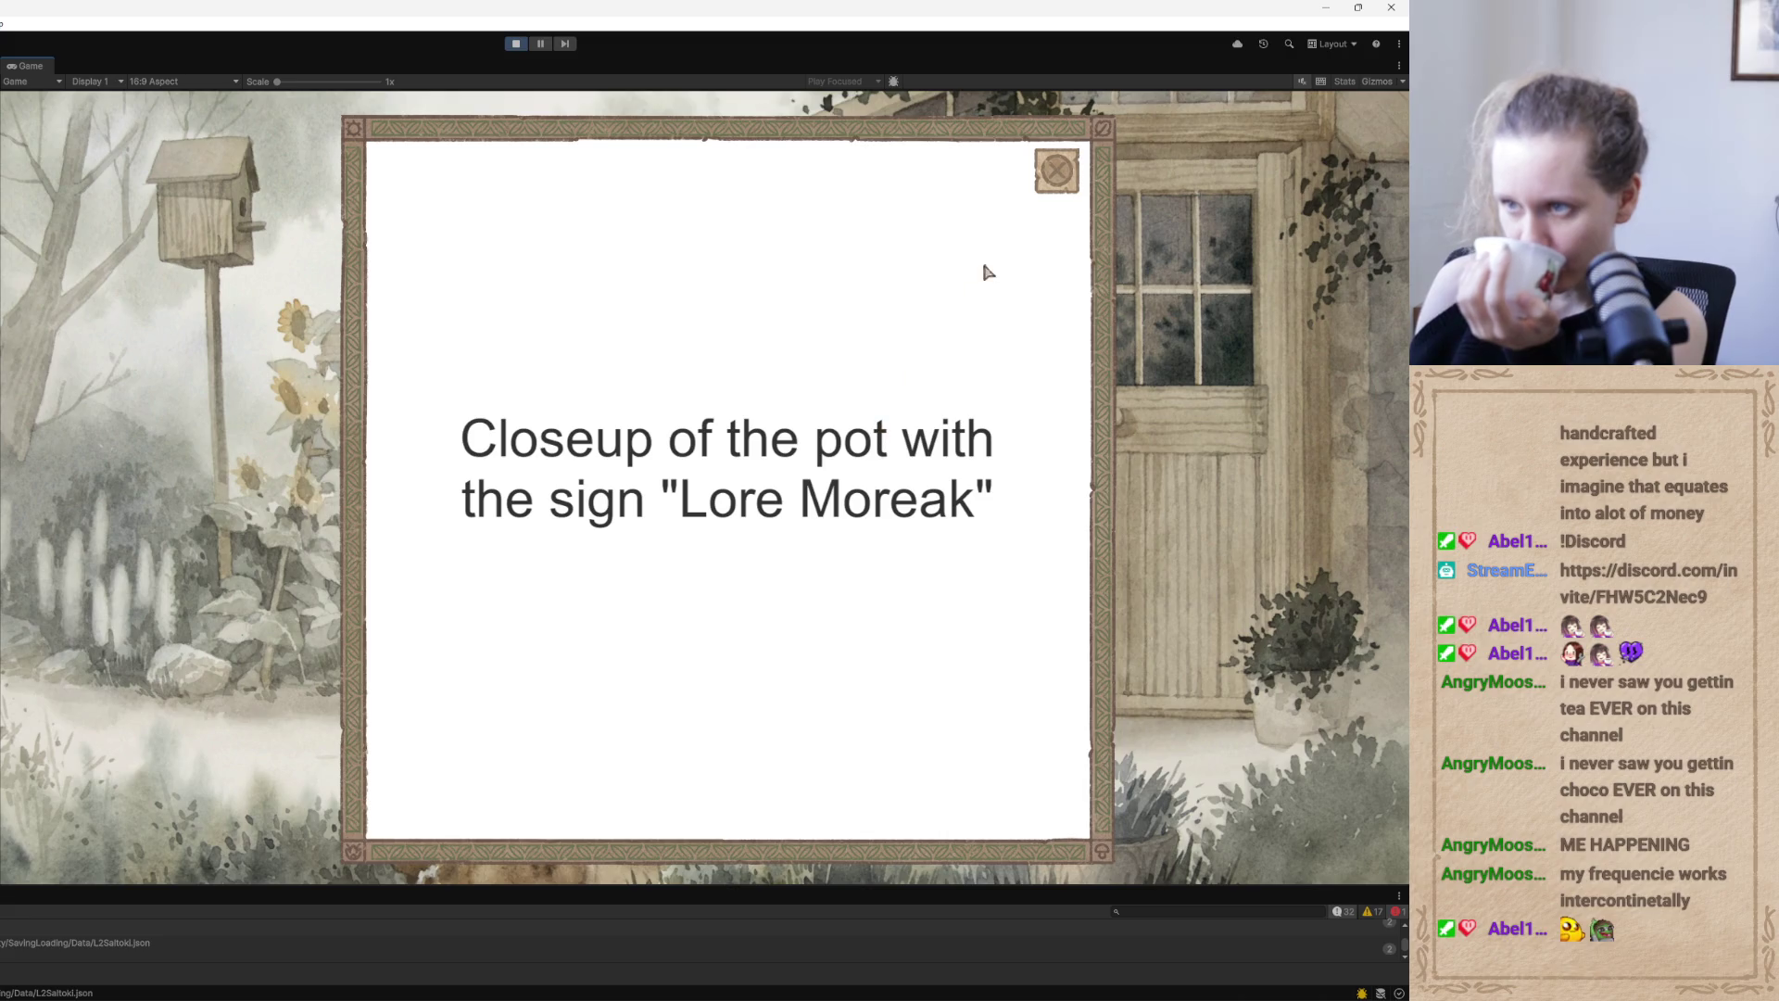
# Dismiss the pot closeup, read the Lore Moreak journal page, and close the lore book
pyautogui.click(1056, 178)
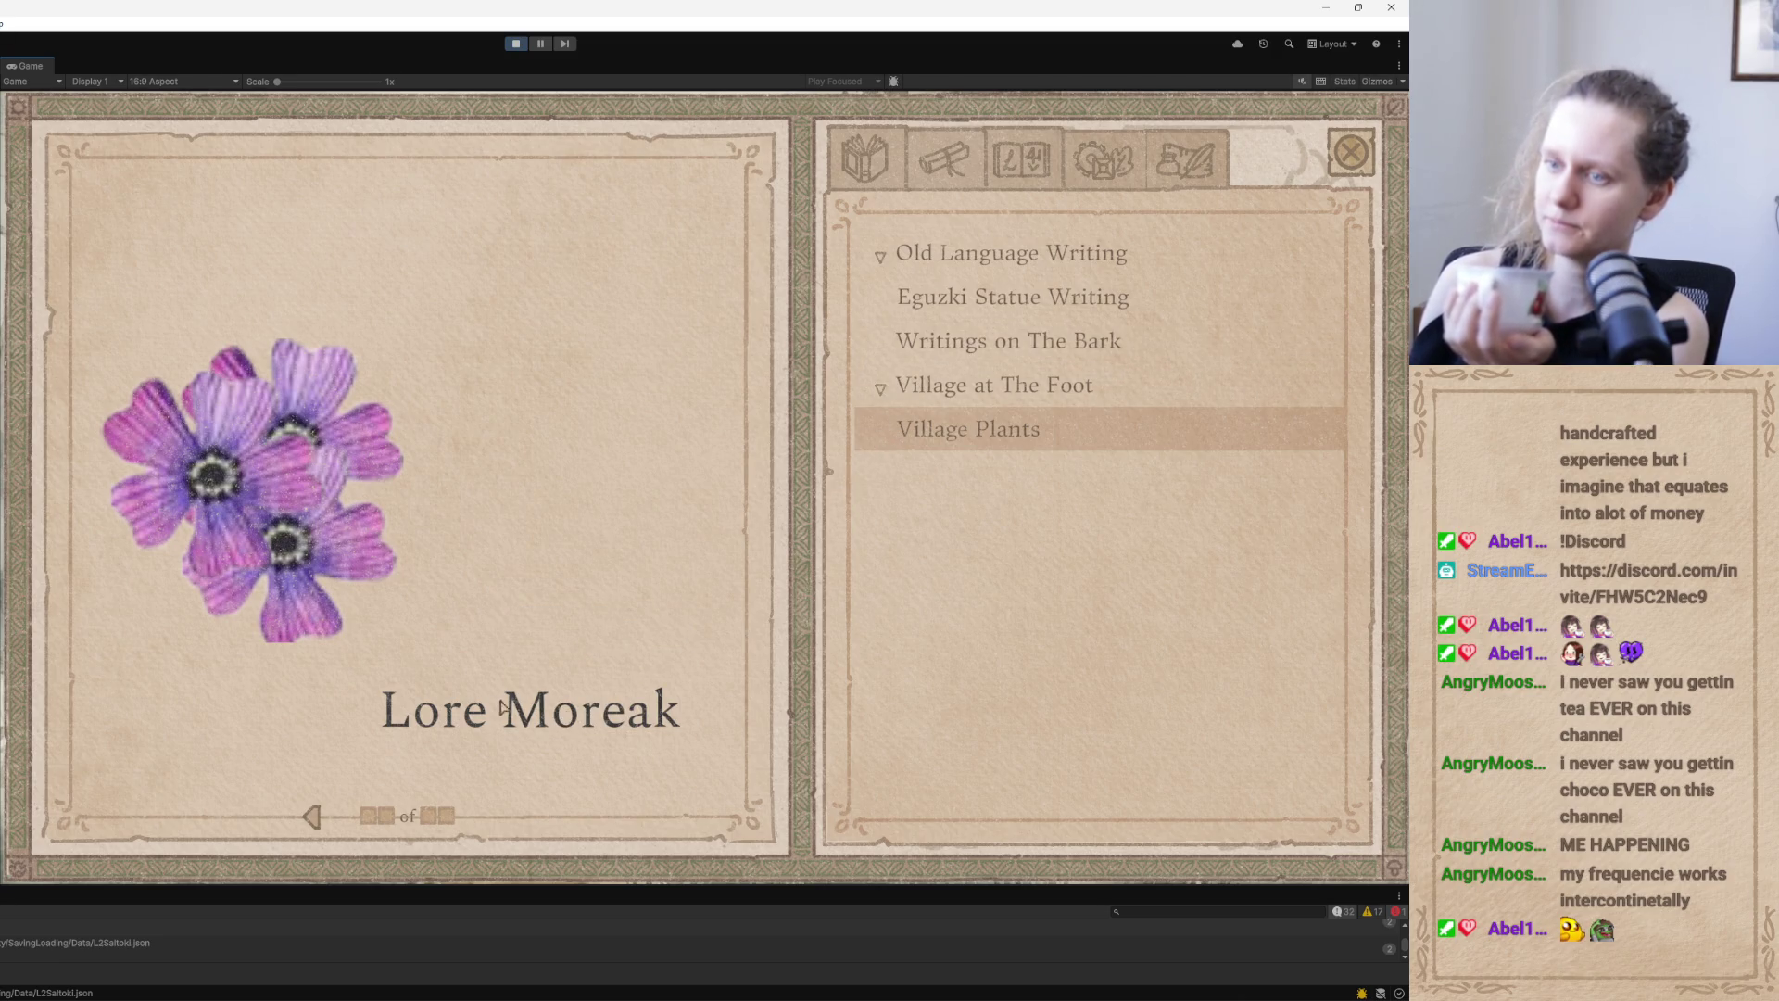
pyautogui.click(1353, 155)
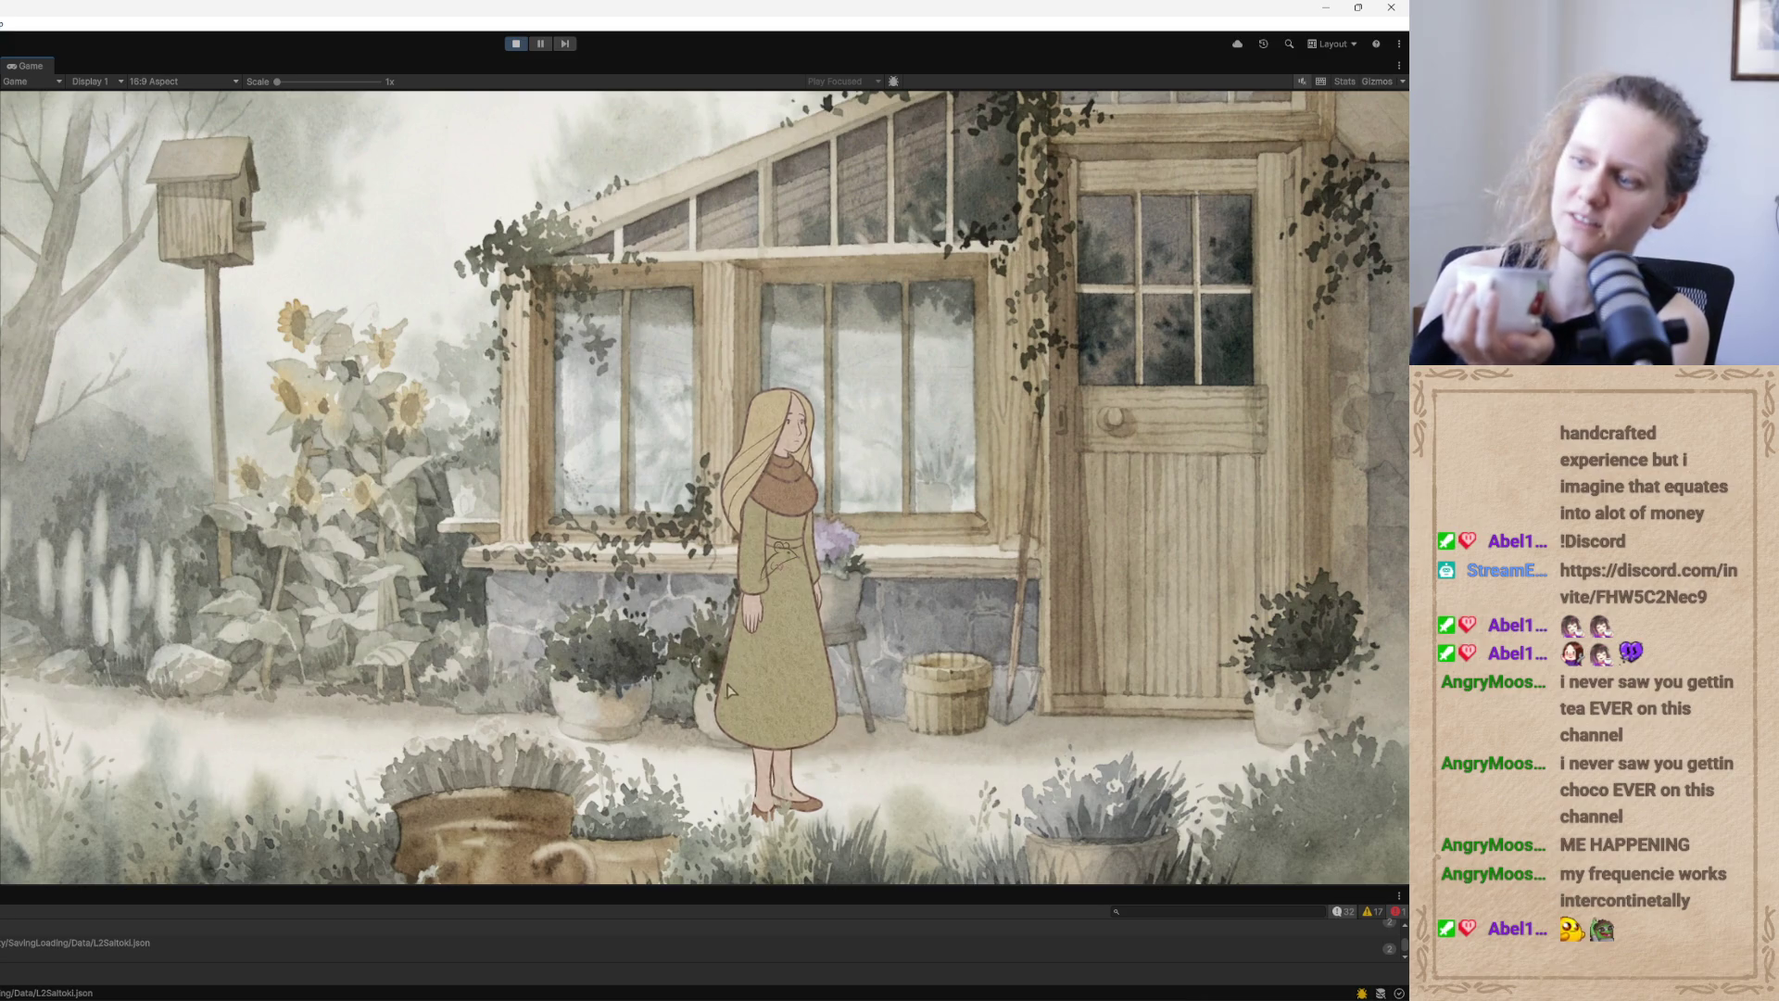
# In TLF_TODOs.txt, start a new L2 line reading '2.10: bug. closing the flower image'
pyautogui.hotkey('alt', 'Tab')
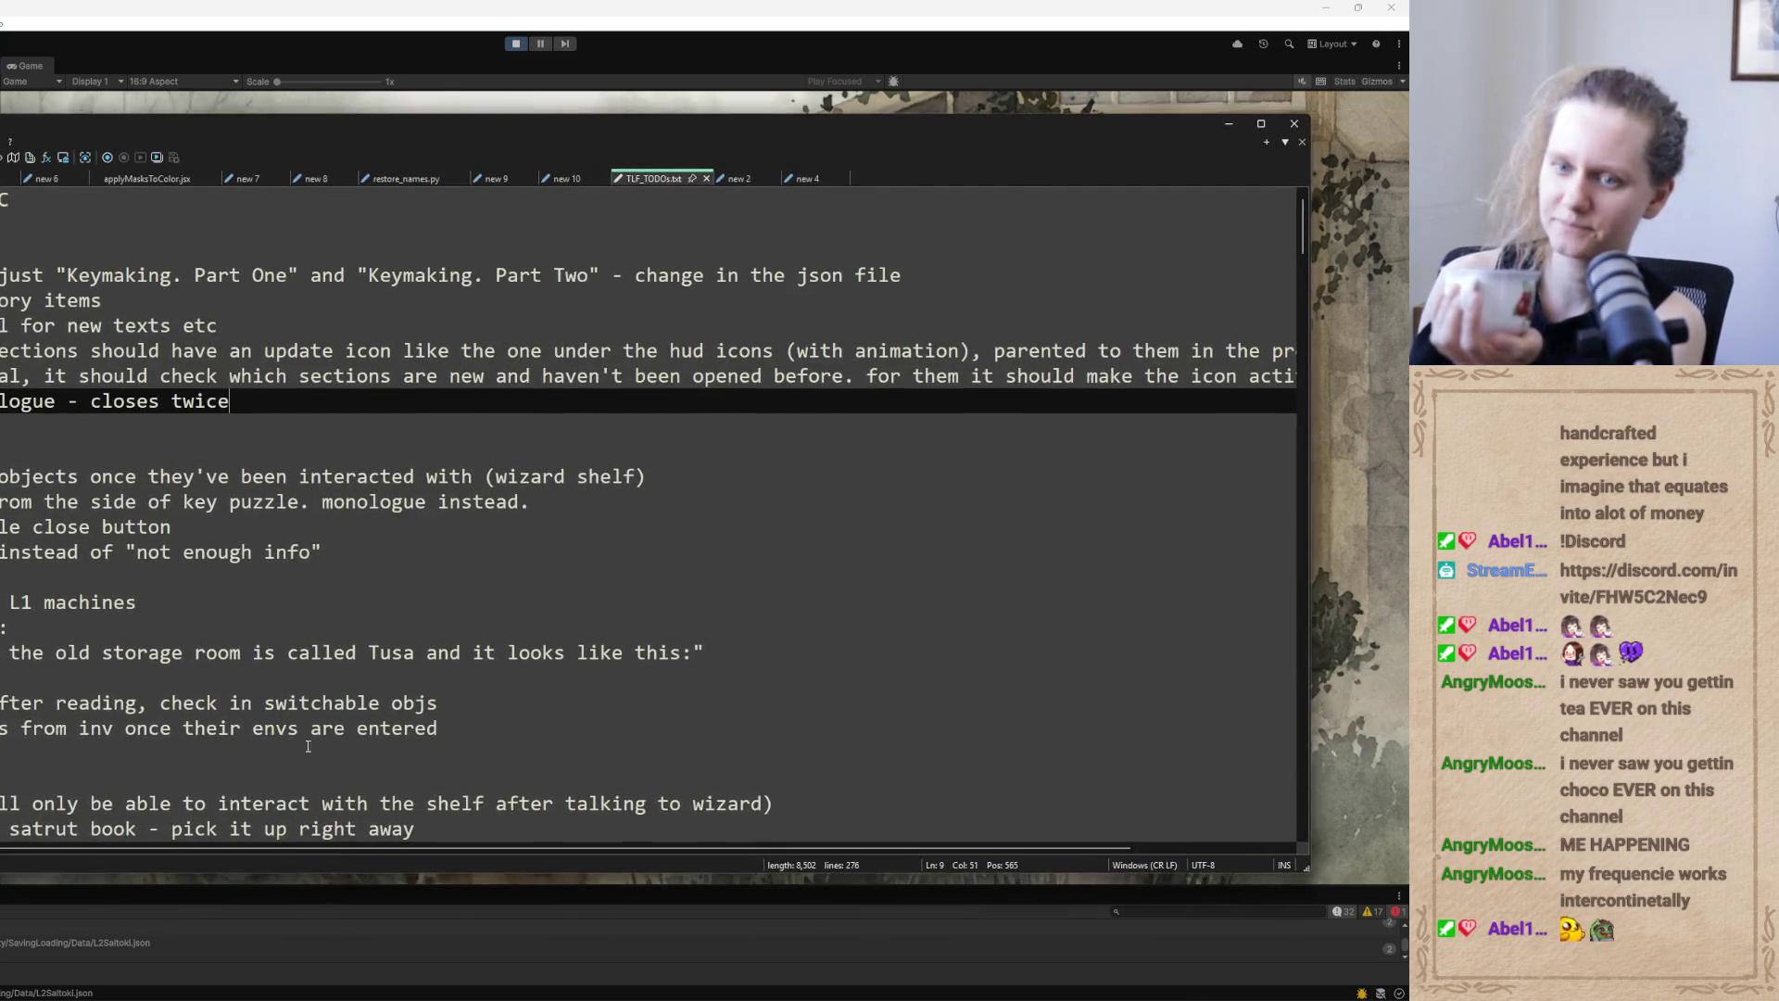
pyautogui.click(280, 378)
pyautogui.click(250, 406)
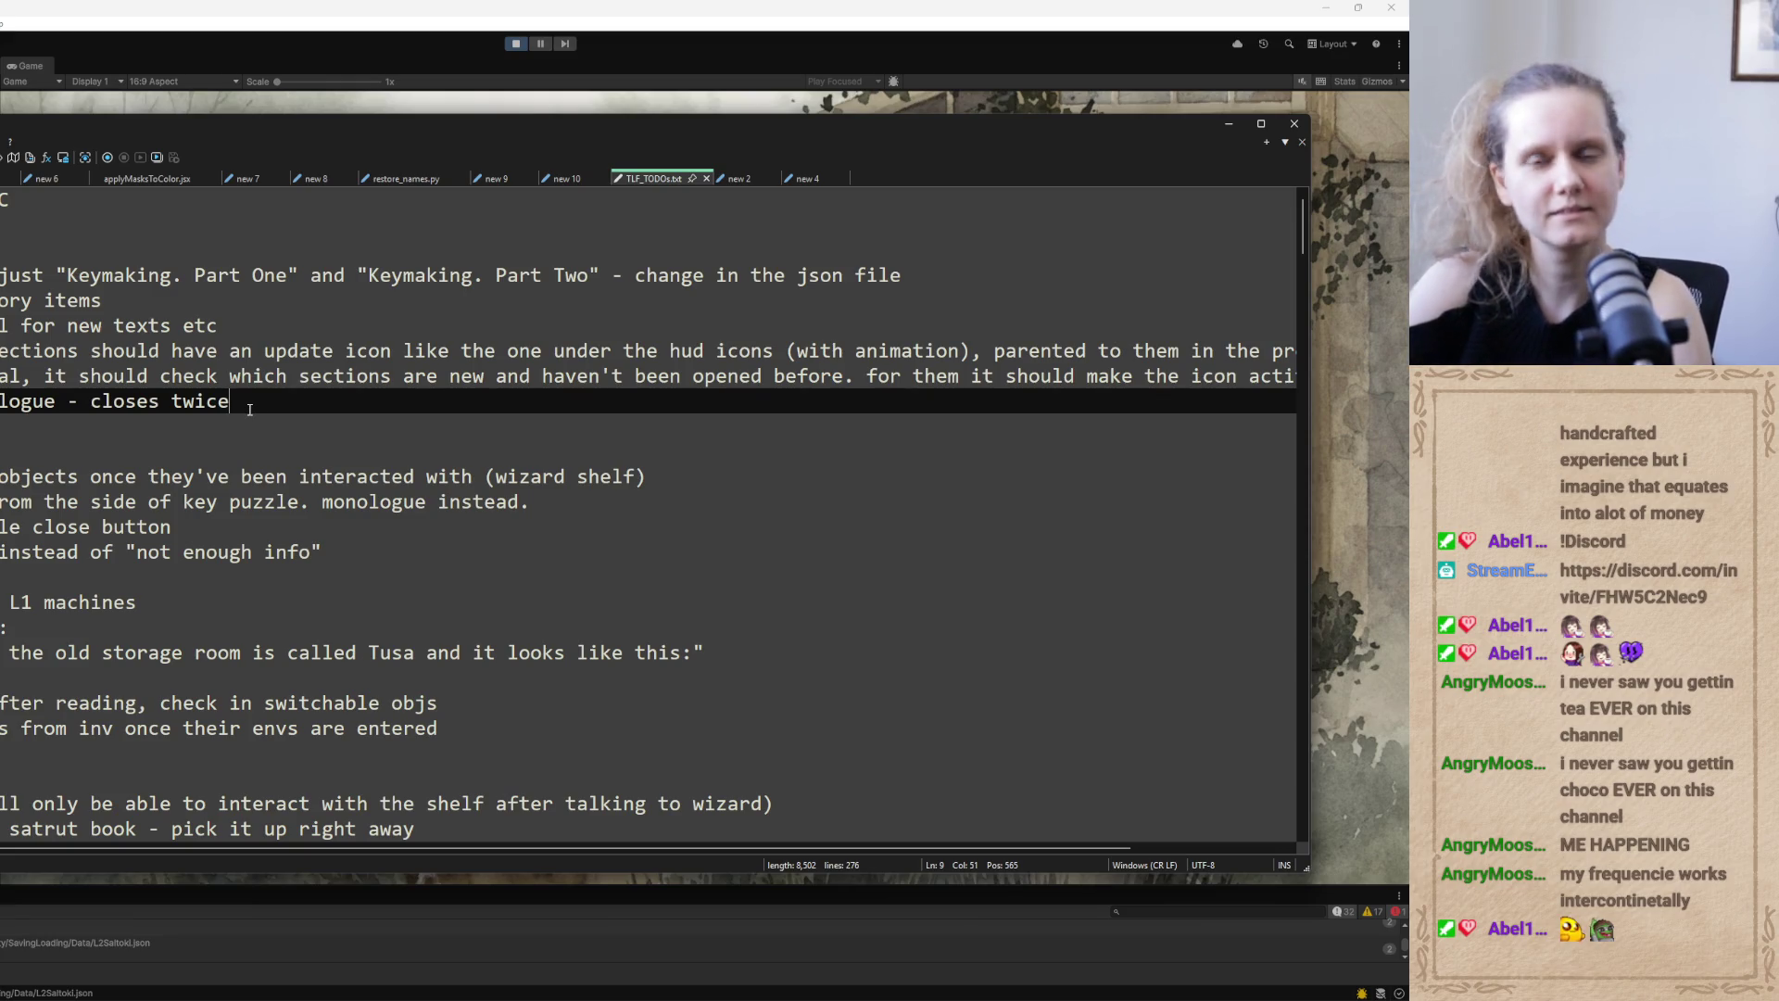
pyautogui.moveTo(540, 127); pyautogui.dragTo(915, 118)
pyautogui.press('Return')
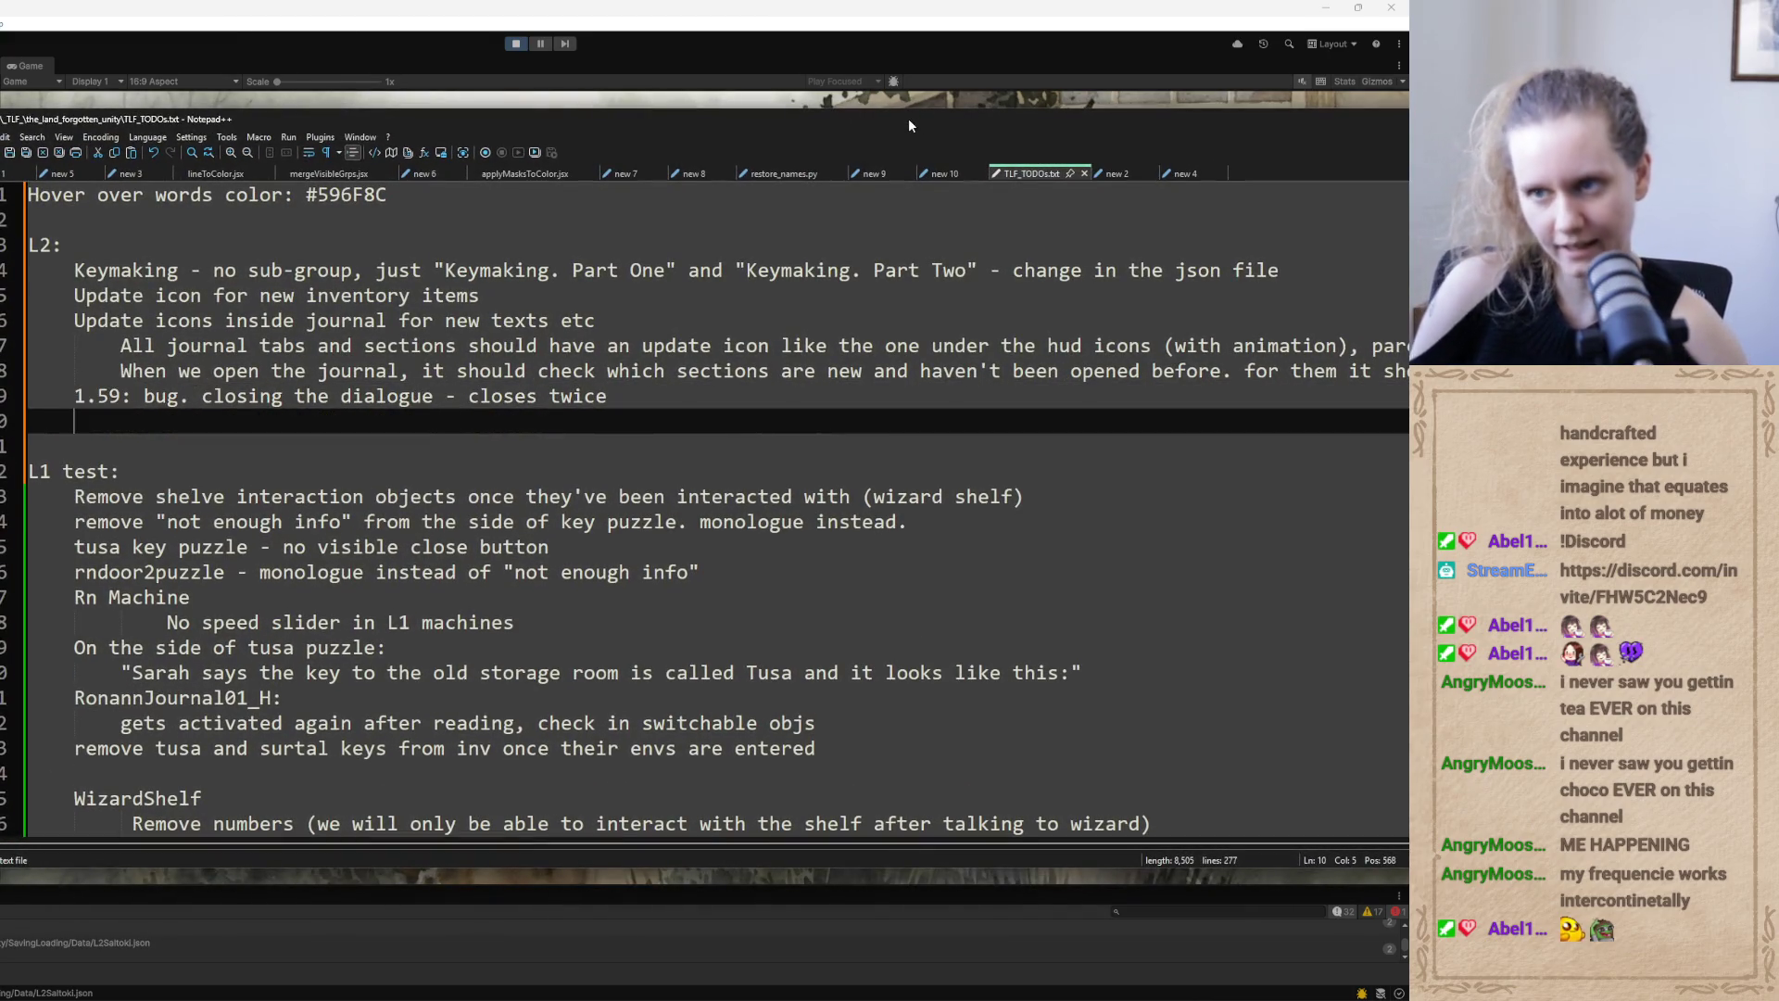
pyautogui.write('2.1')
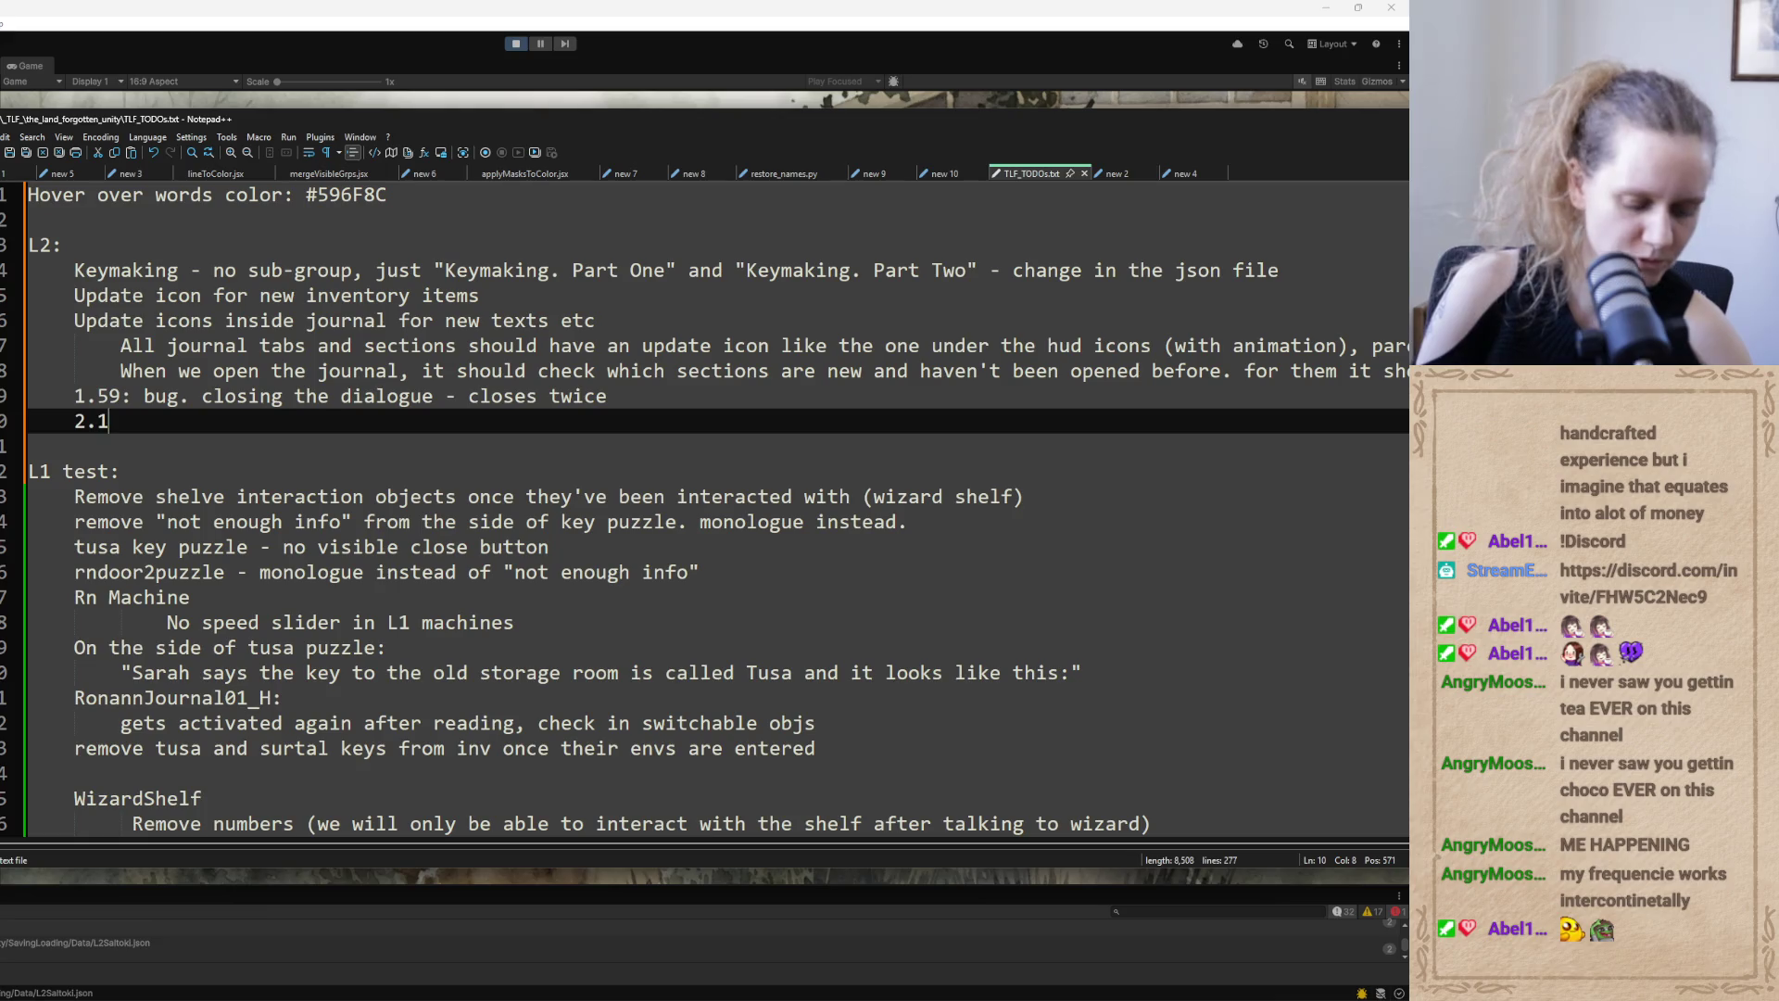
pyautogui.write('0: bug. closing ')
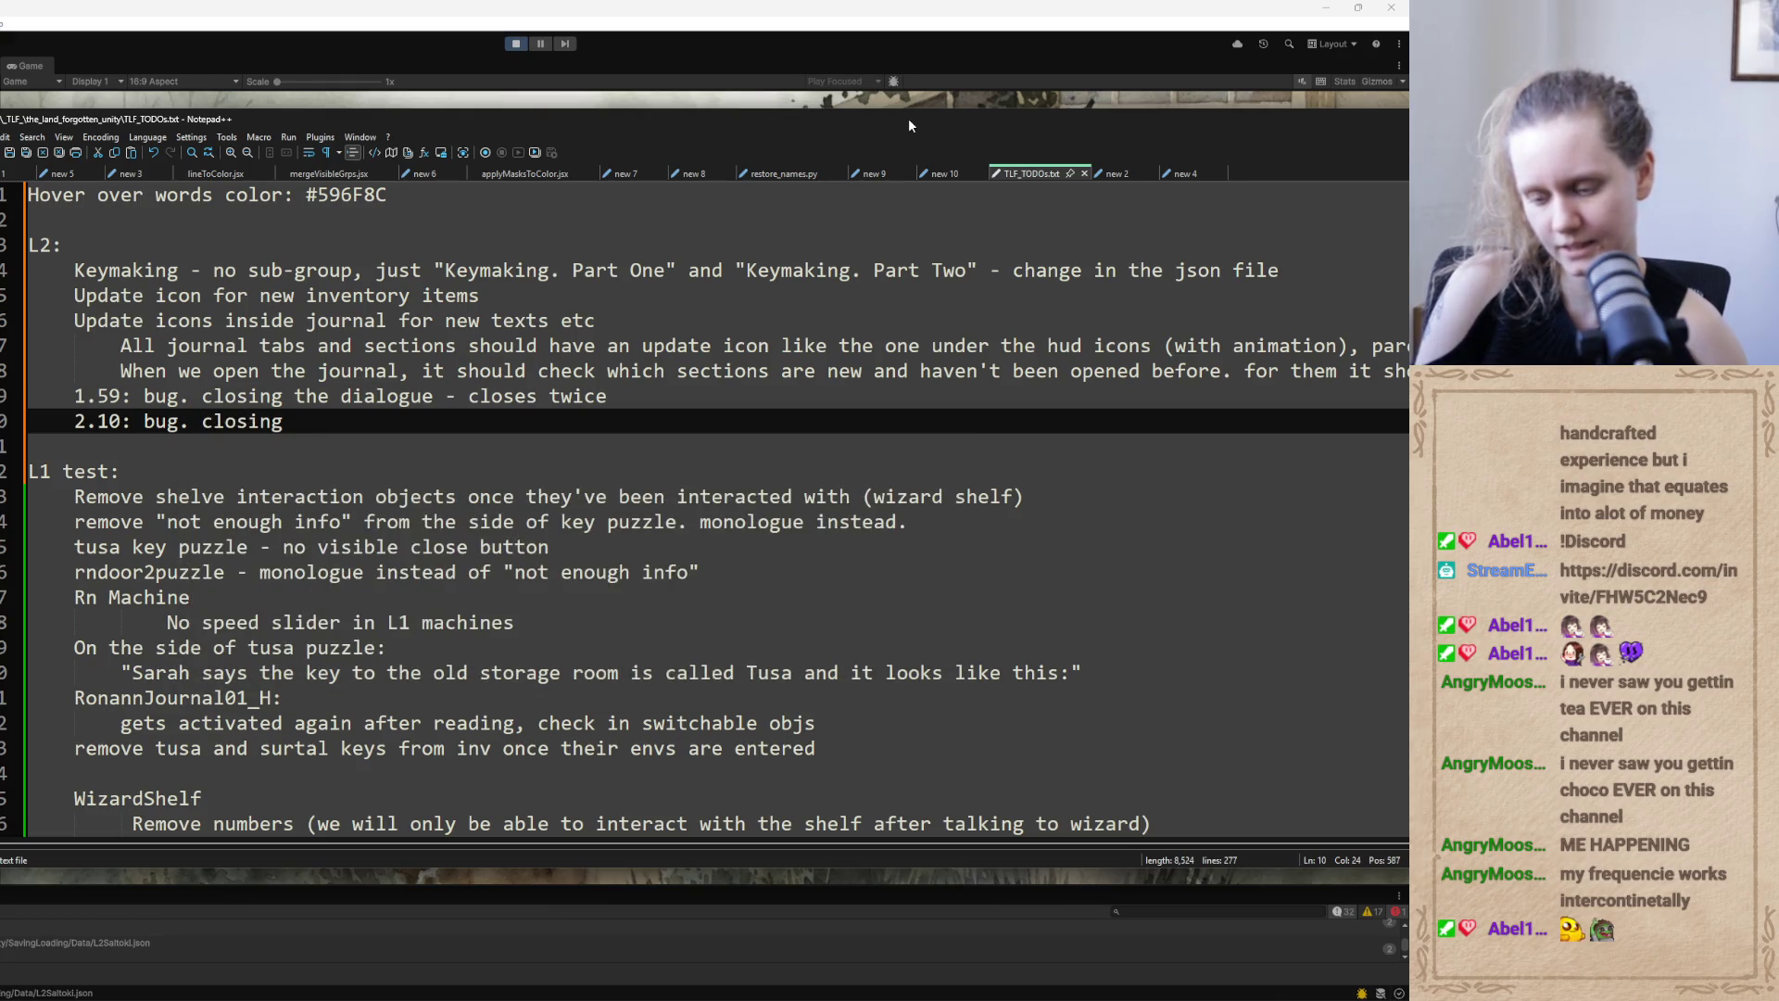
pyautogui.write('the ')
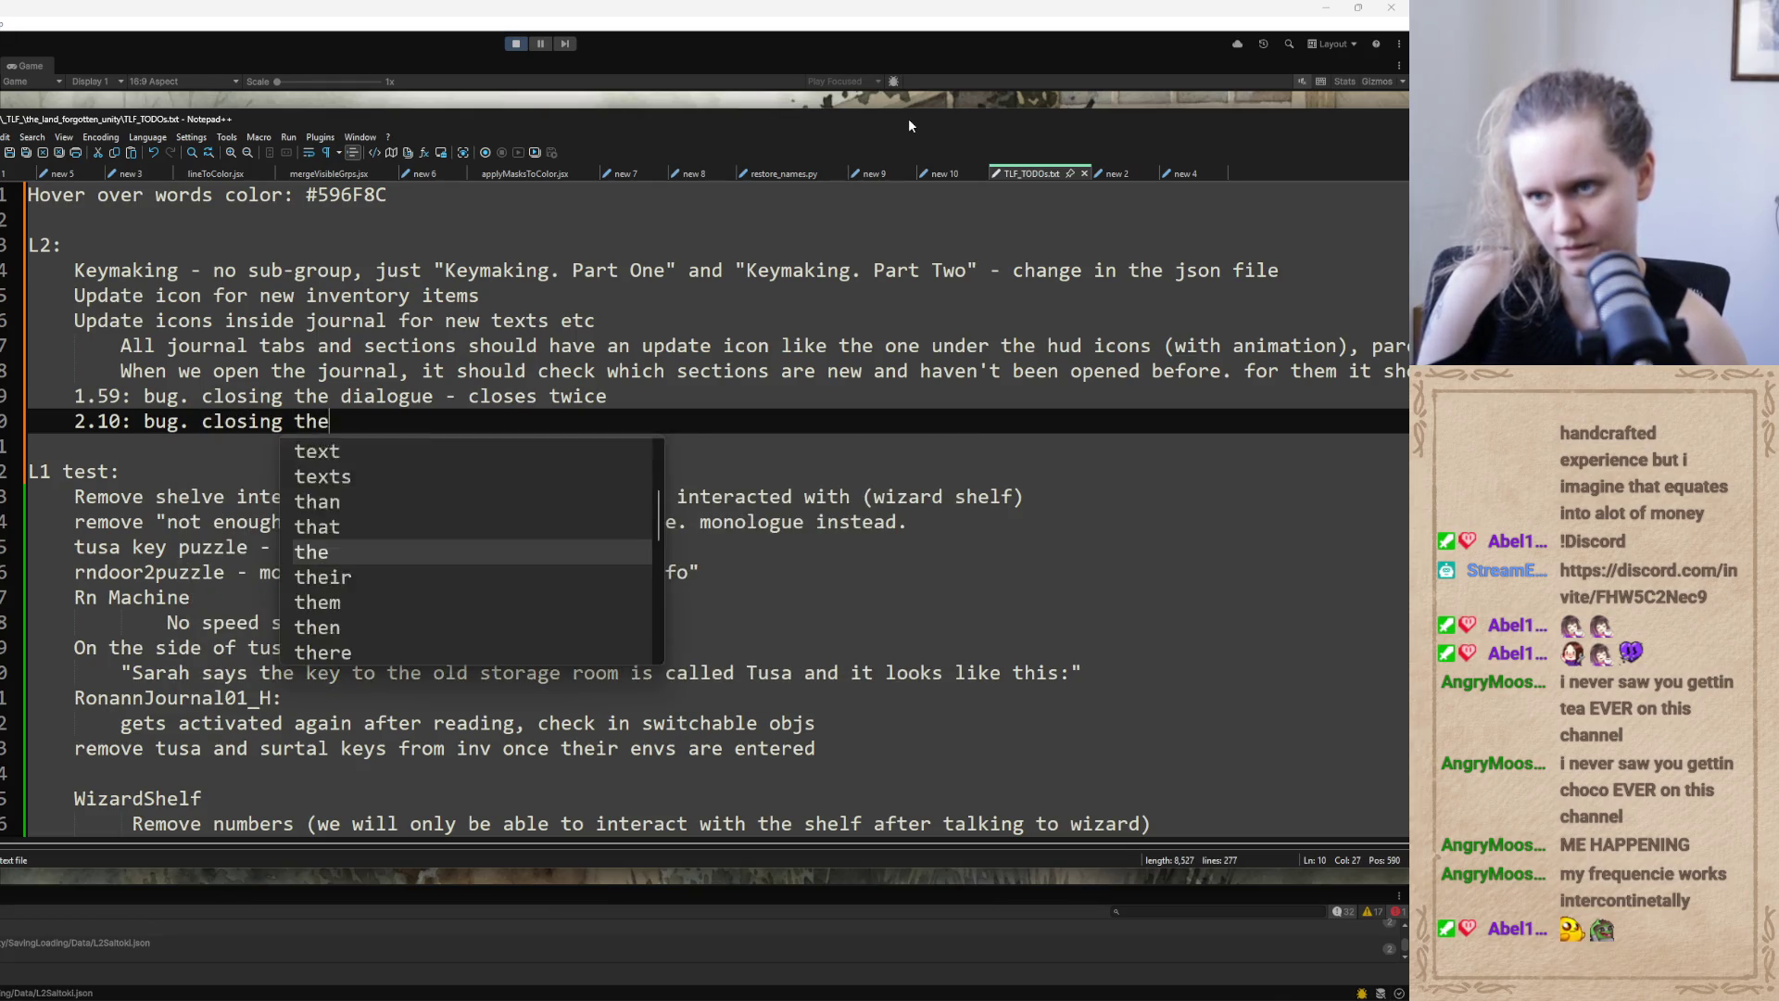
pyautogui.write('flower ')
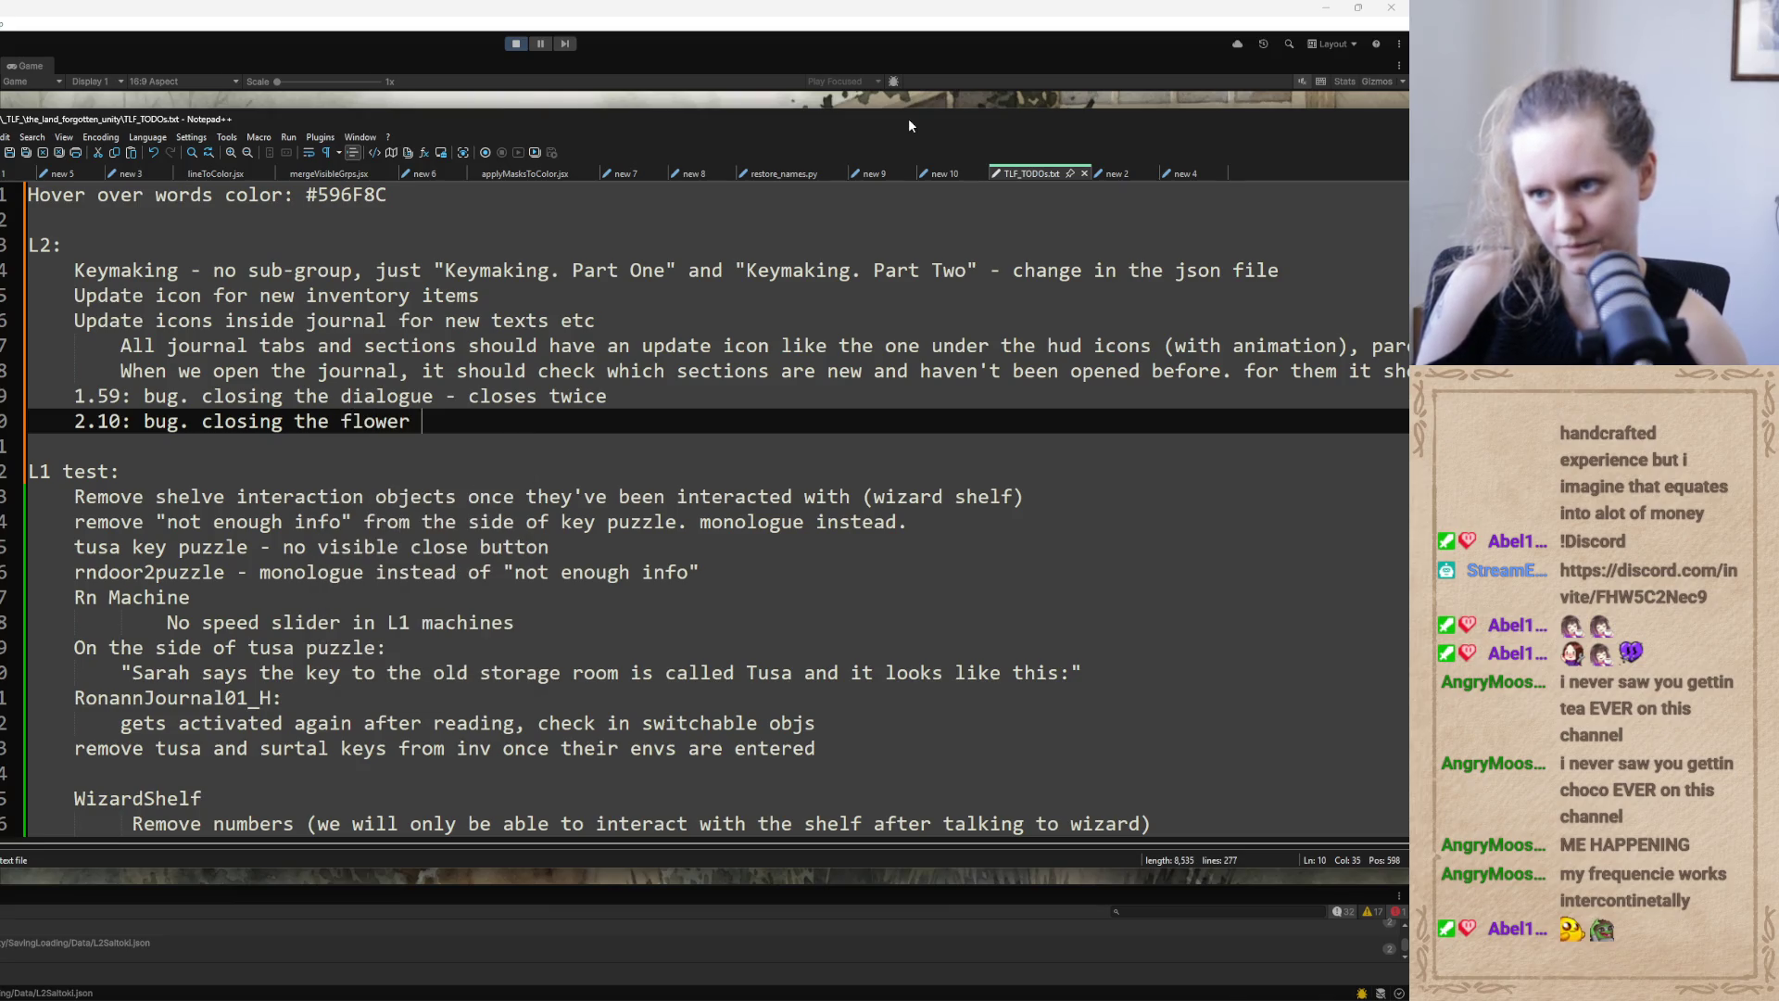
pyautogui.write('image')
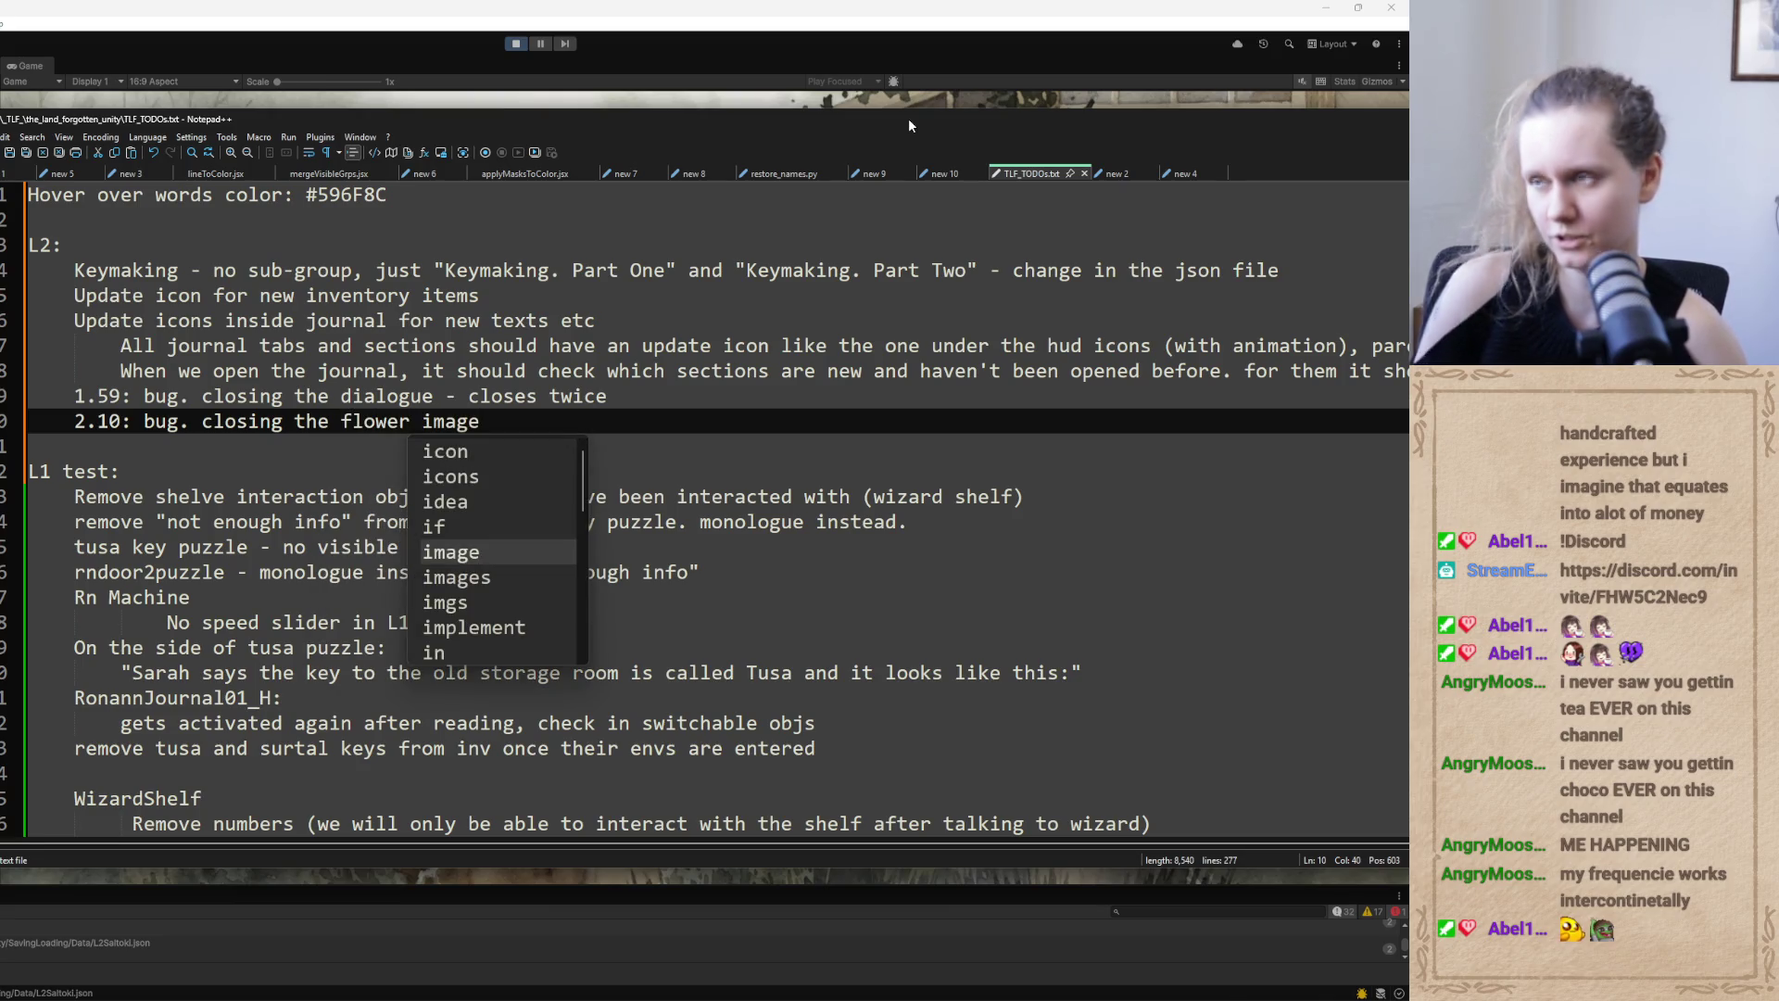
# Complete the note as 'closing the flower pot image doesn't enable interaction icons' and move the window aside
pyautogui.moveTo(581, 120)
pyautogui.mouseDown()
pyautogui.moveTo(534, 227)
pyautogui.moveTo(529, 146)
pyautogui.mouseUp()
pyautogui.click(354, 452)
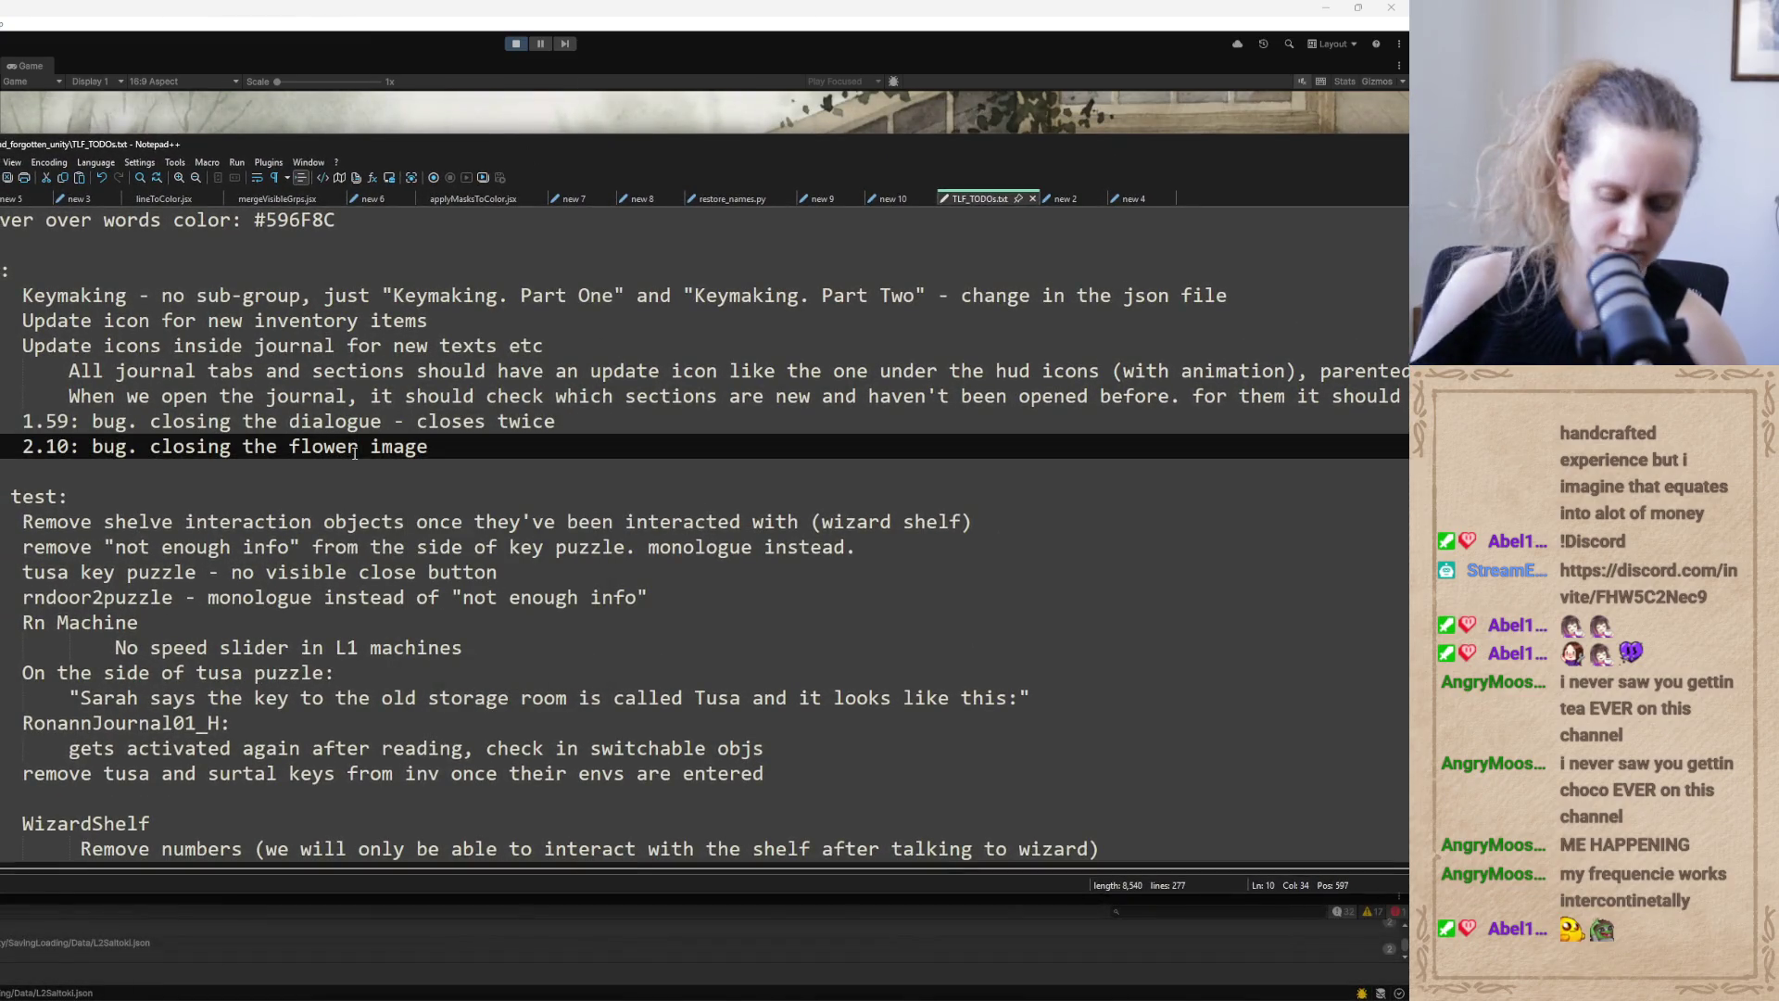
pyautogui.write('pot')
pyautogui.press('Right')
pyautogui.press('Right')
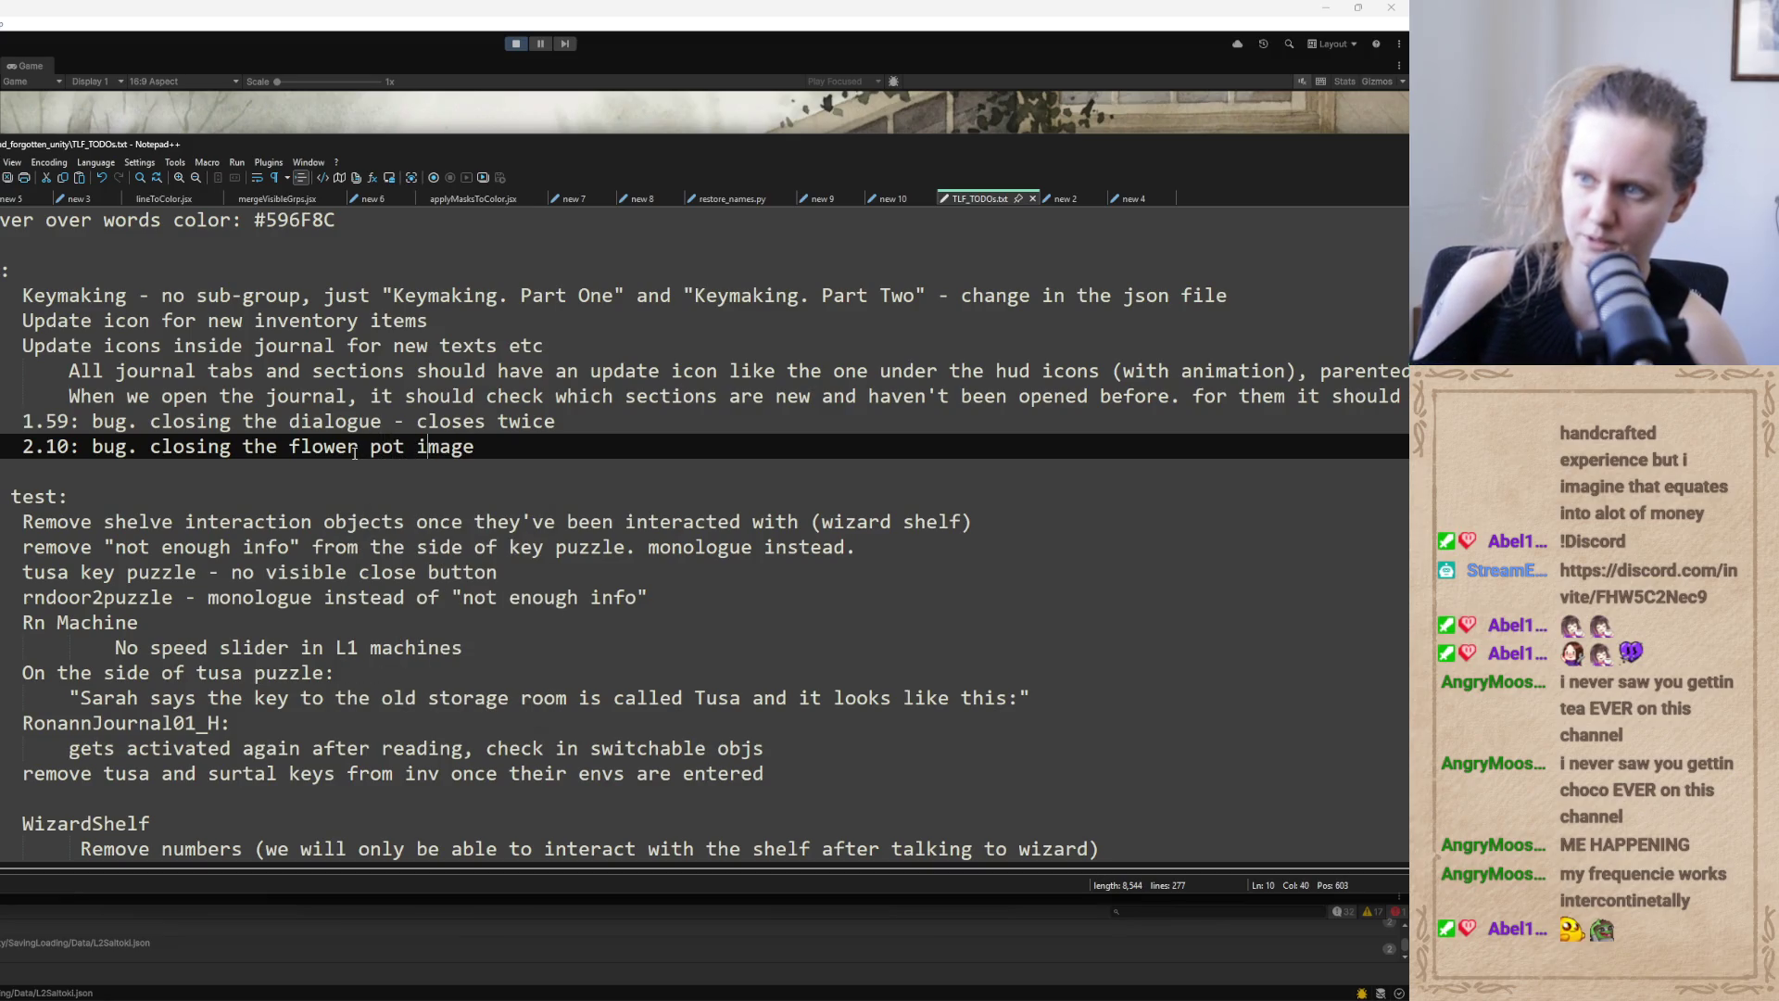
pyautogui.write('(')
pyautogui.press('BackSpace')
pyautogui.write("doesn't ")
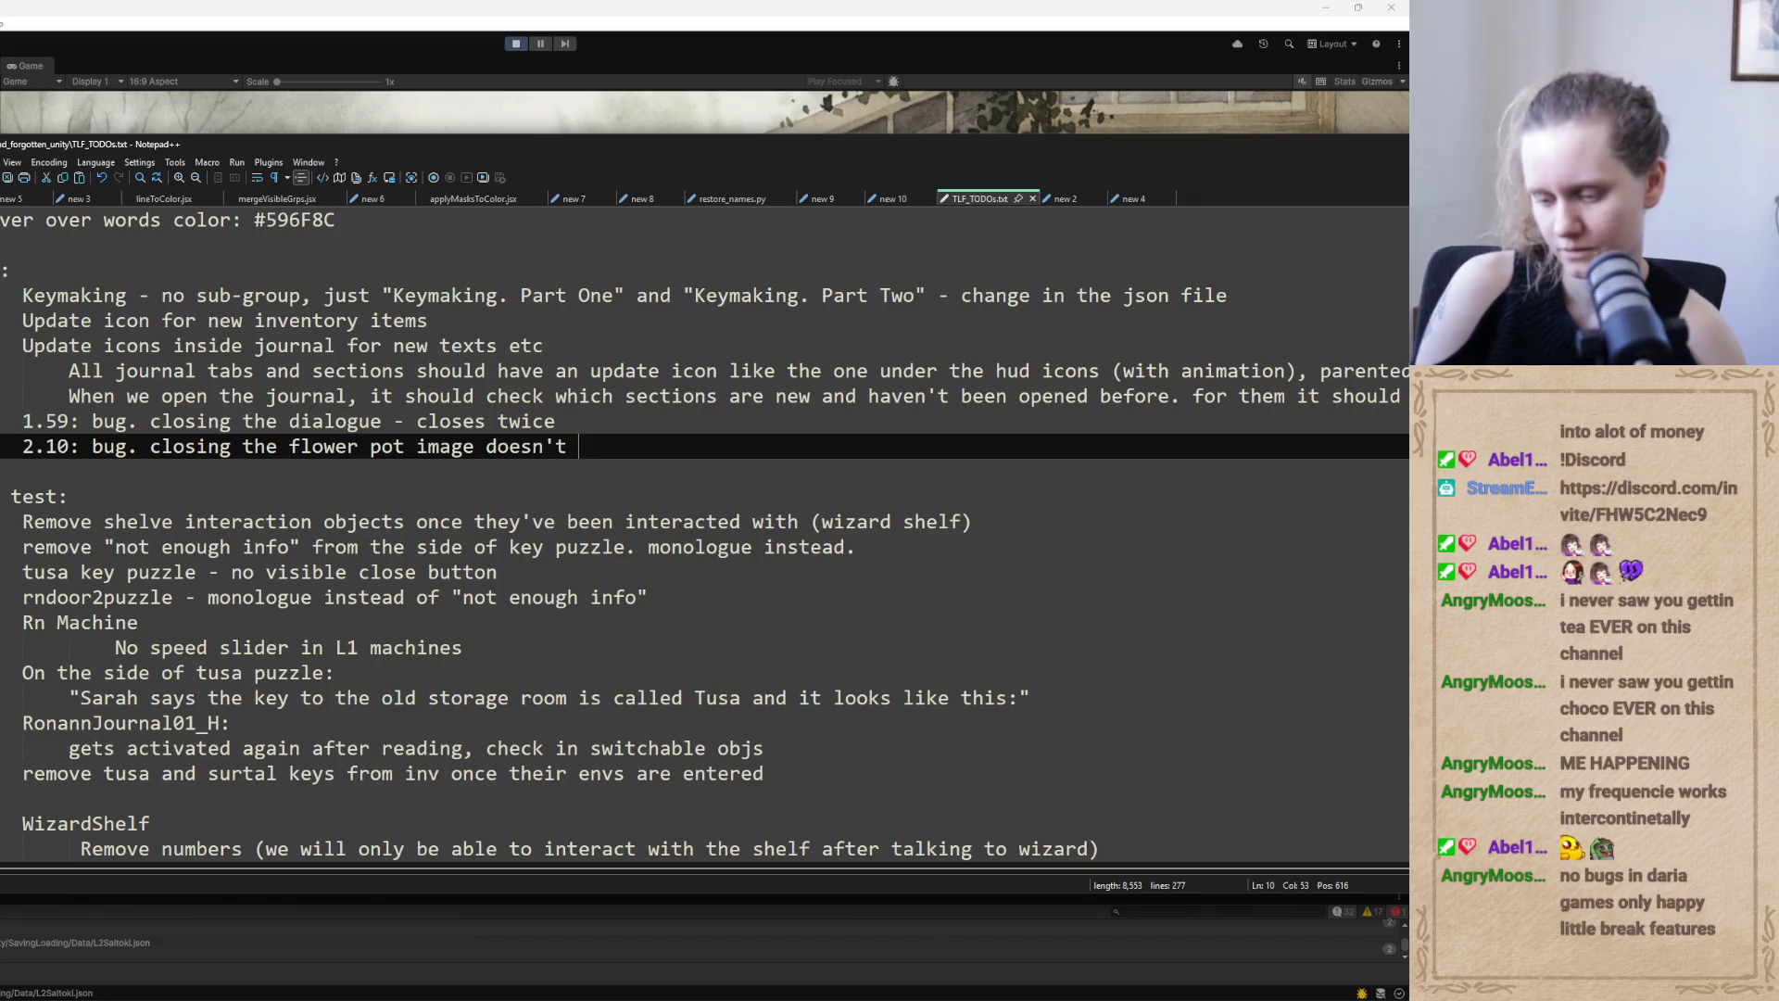
pyautogui.write('enable')
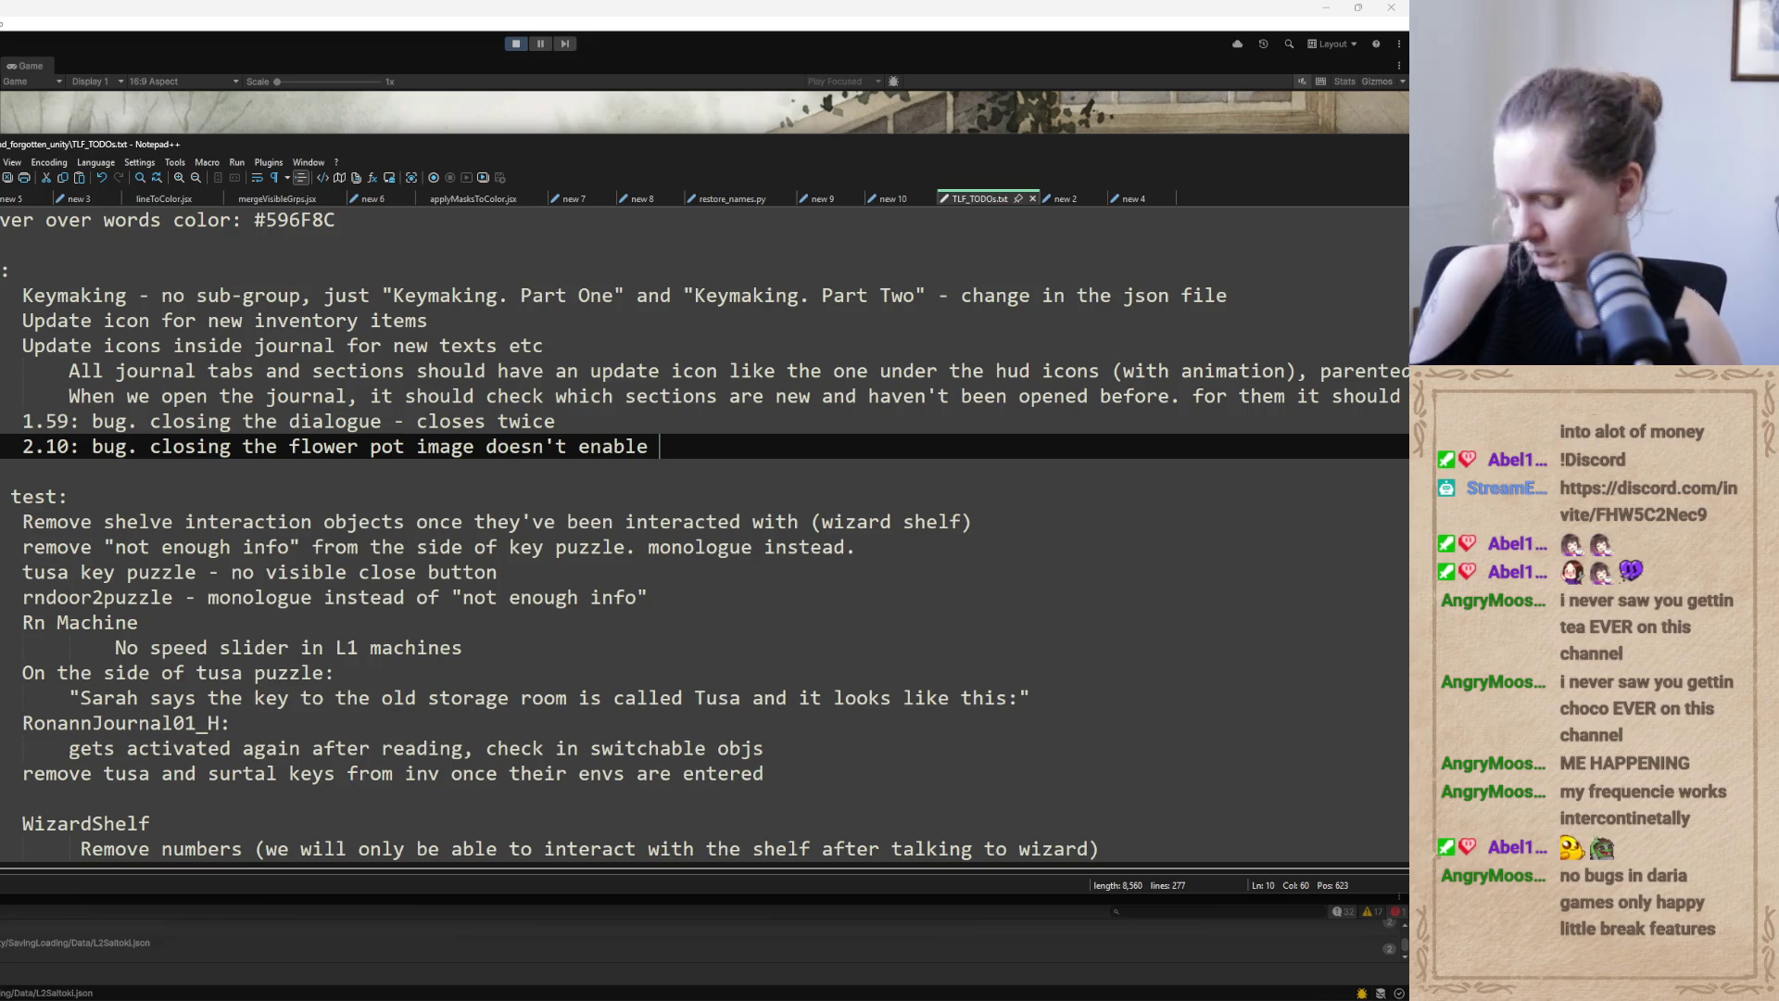
pyautogui.write('interaction ')
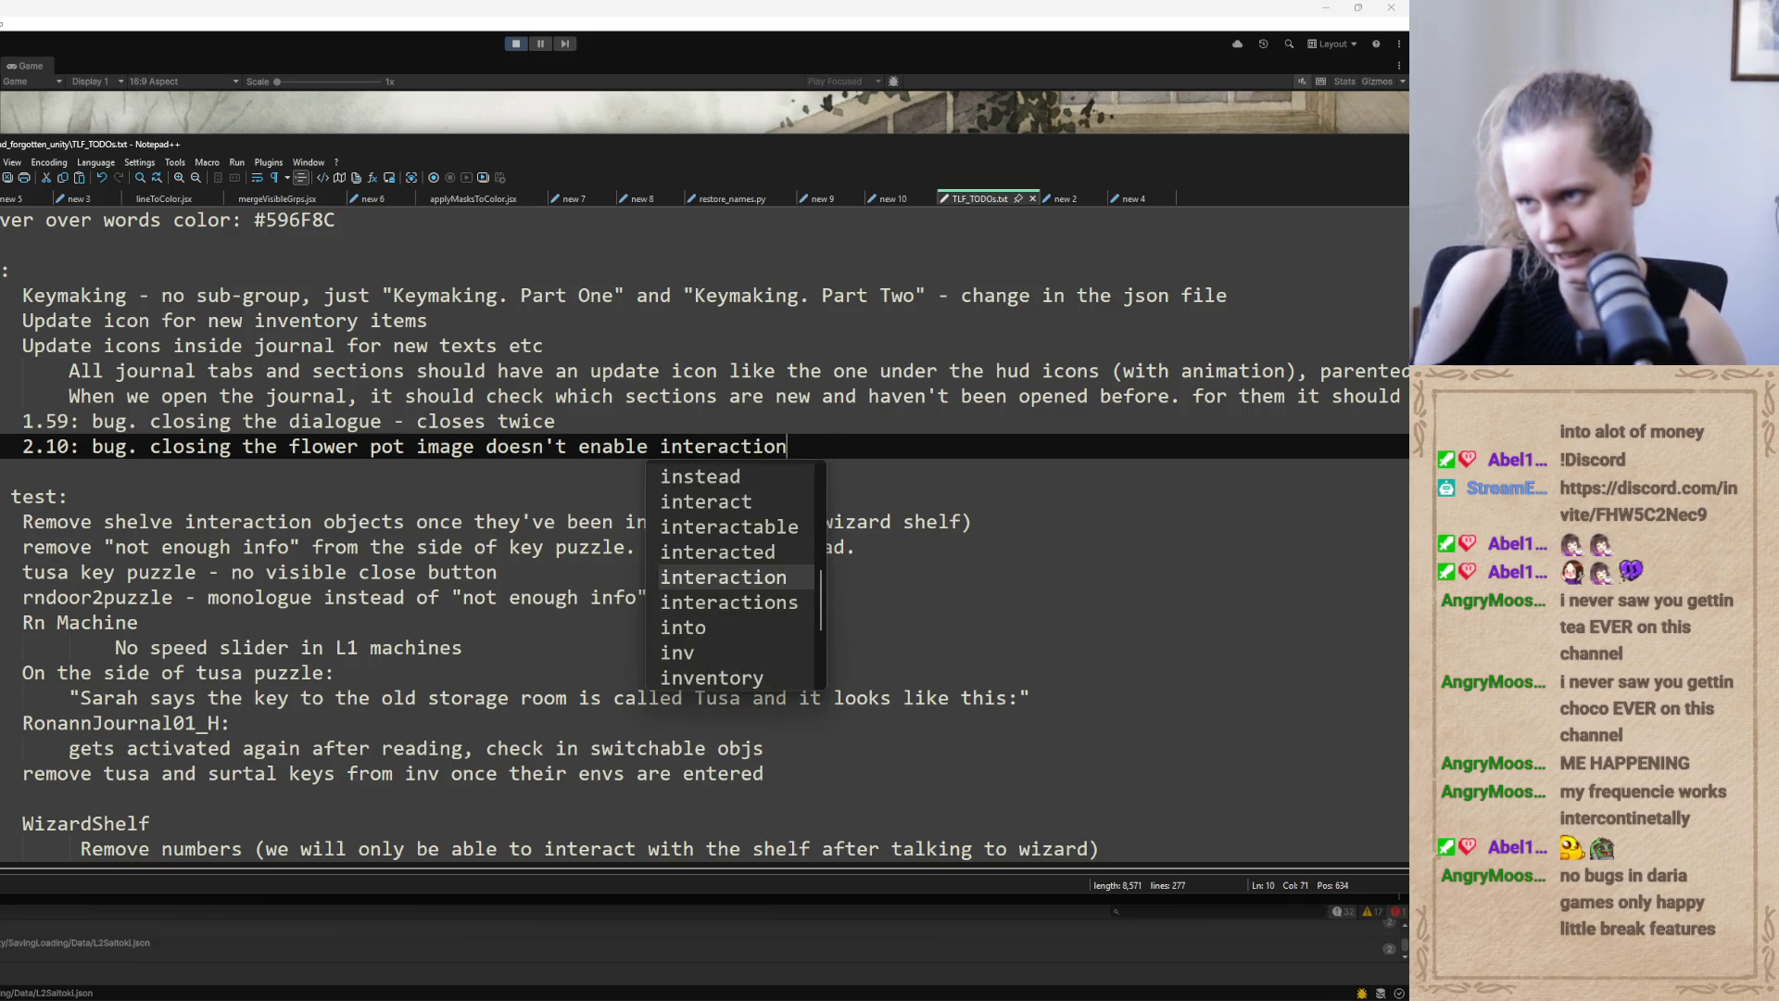
pyautogui.write('icons')
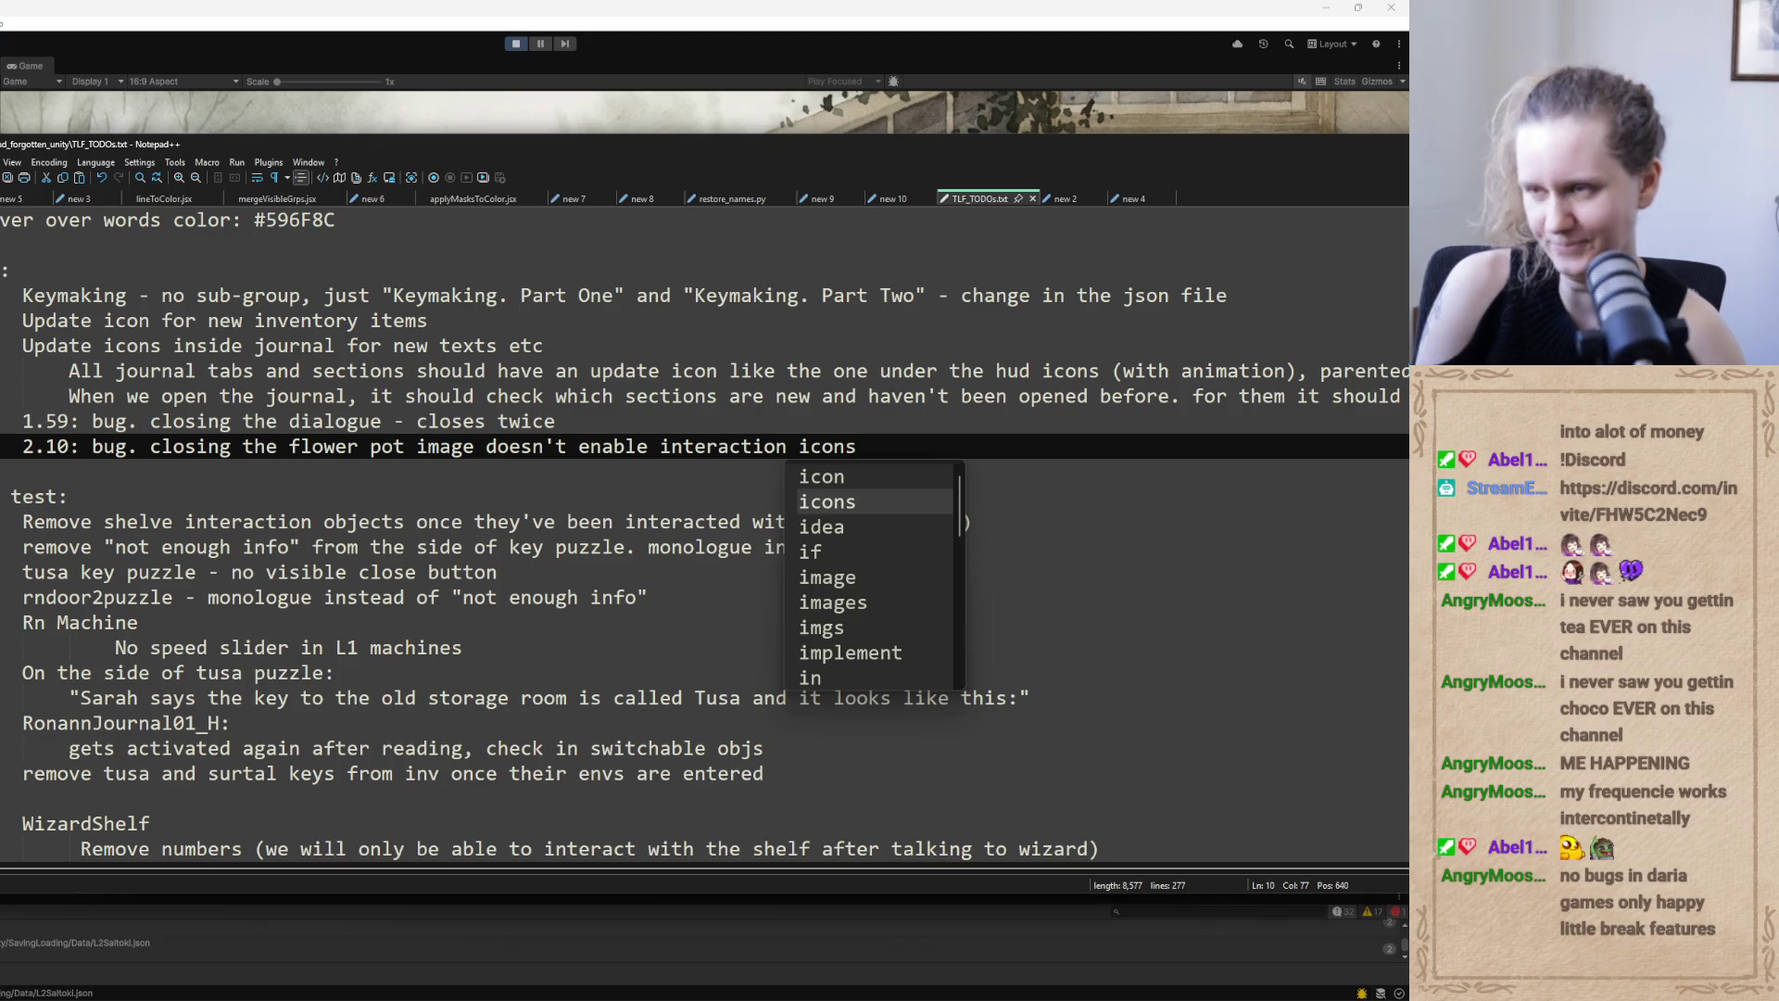
pyautogui.click(1051, 423)
pyautogui.moveTo(1236, 148)
pyautogui.mouseDown()
pyautogui.moveTo(826, 250)
pyautogui.moveTo(900, 0)
pyautogui.moveTo(927, 0)
pyautogui.mouseUp()
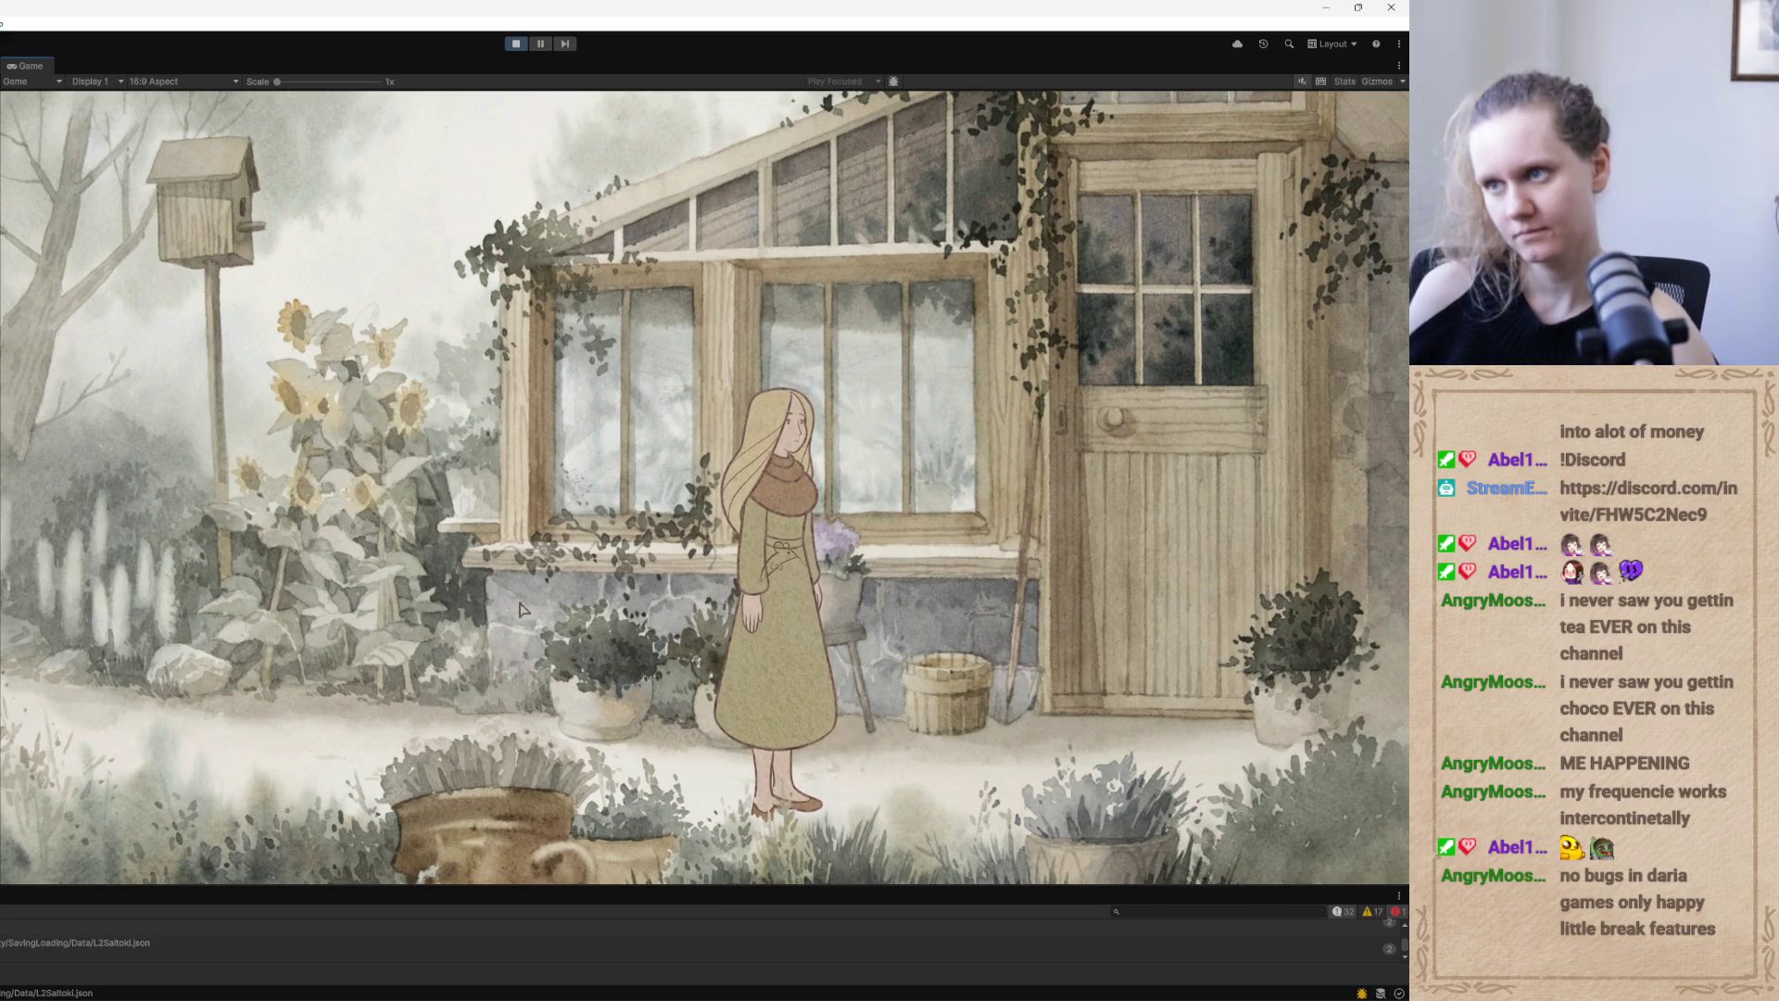
# Walk the girl left in the greenhouse and save the game from the pause menu
pyautogui.click(512, 725)
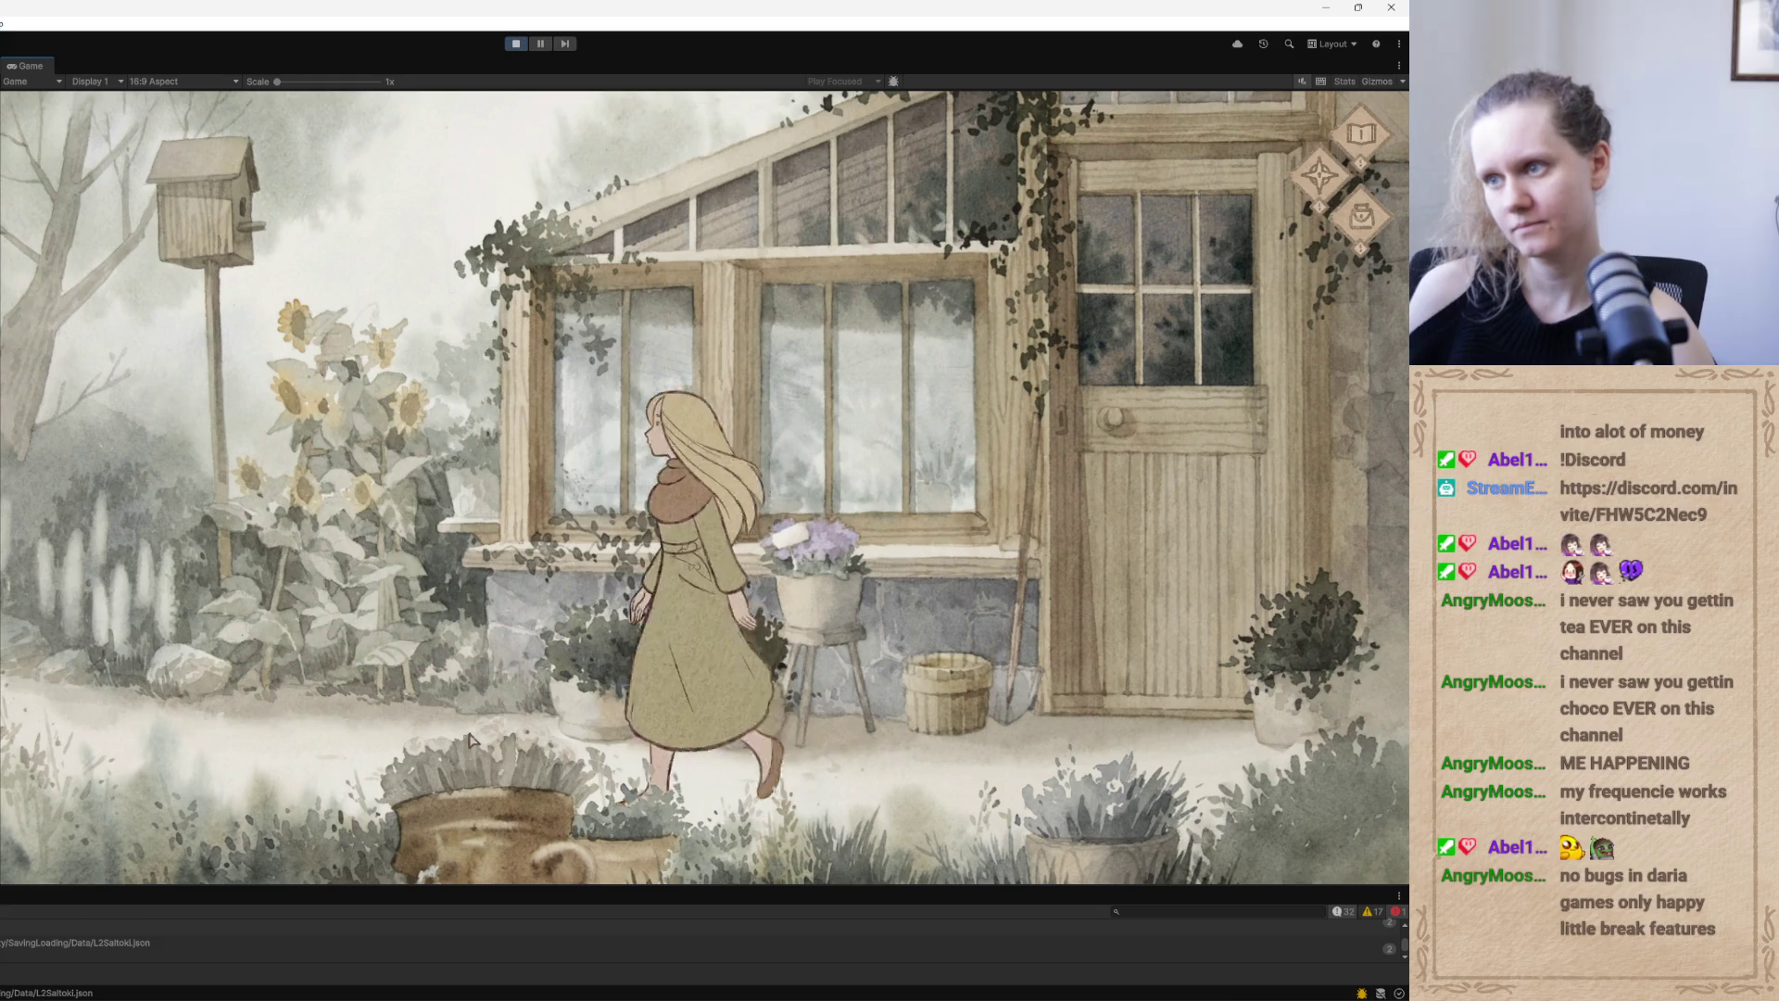
pyautogui.press('Escape')
pyautogui.click(704, 414)
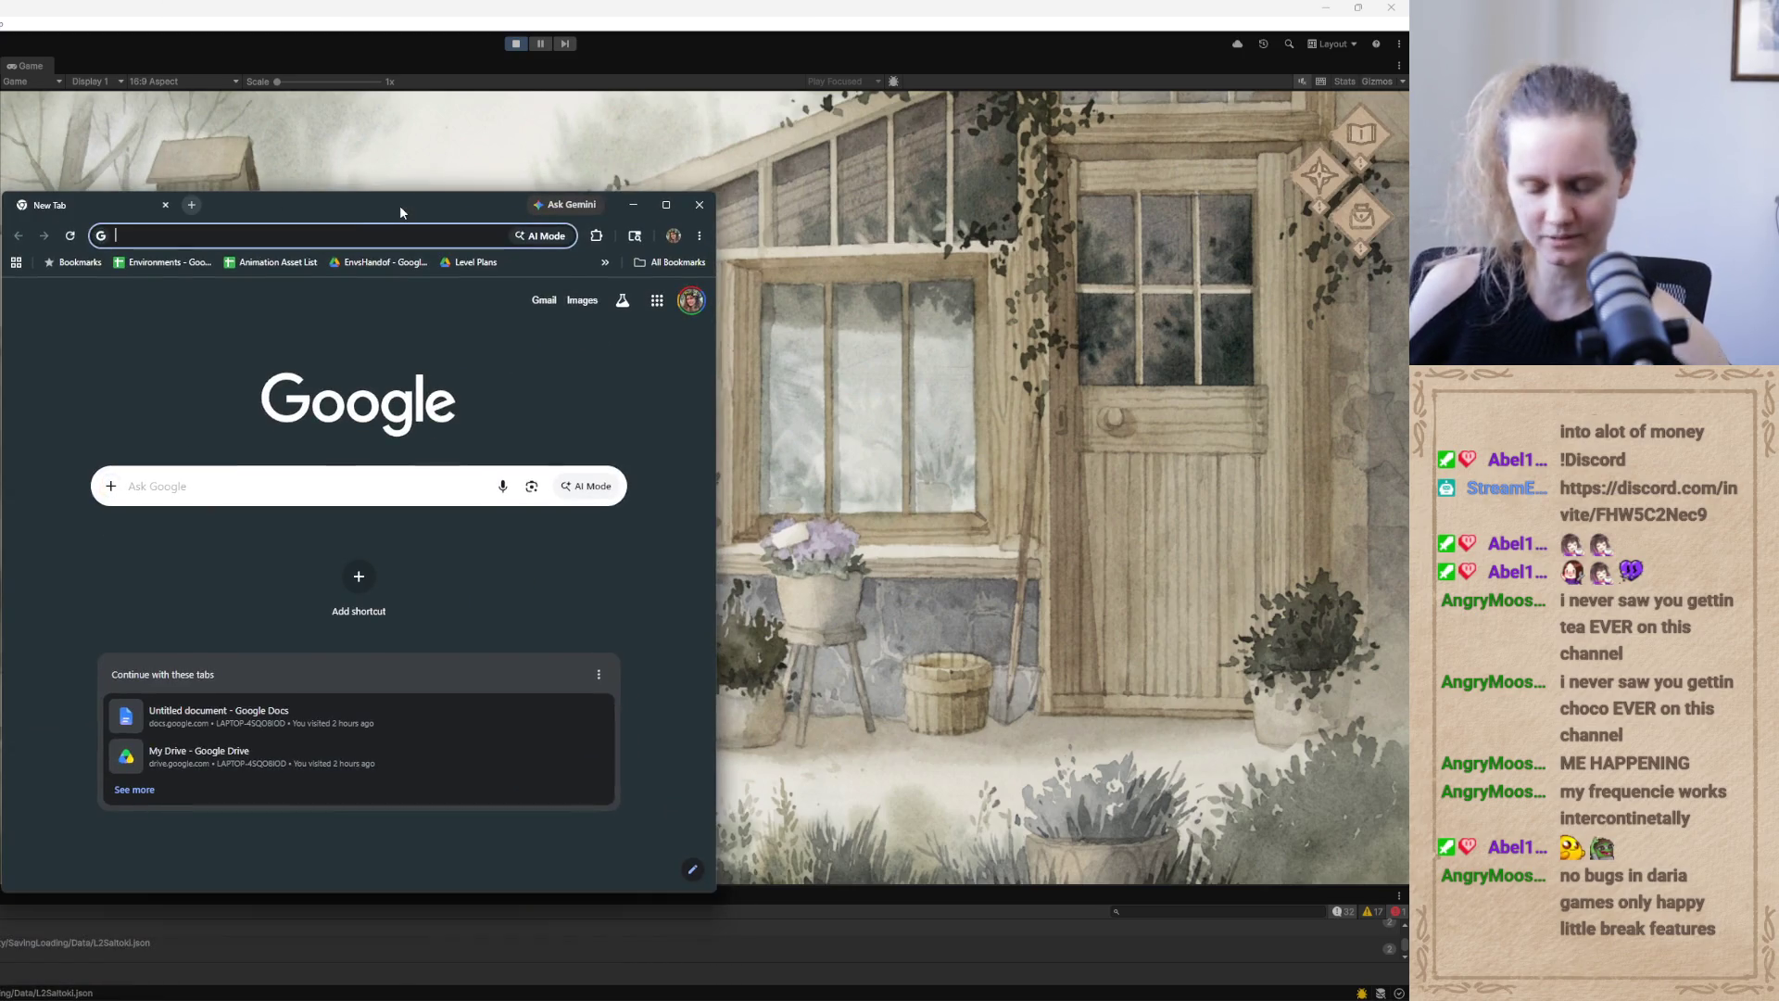
# Search Google for 'the land forgotten' and scroll through the Instagram, Steam and trailer results
pyautogui.write('the lan')
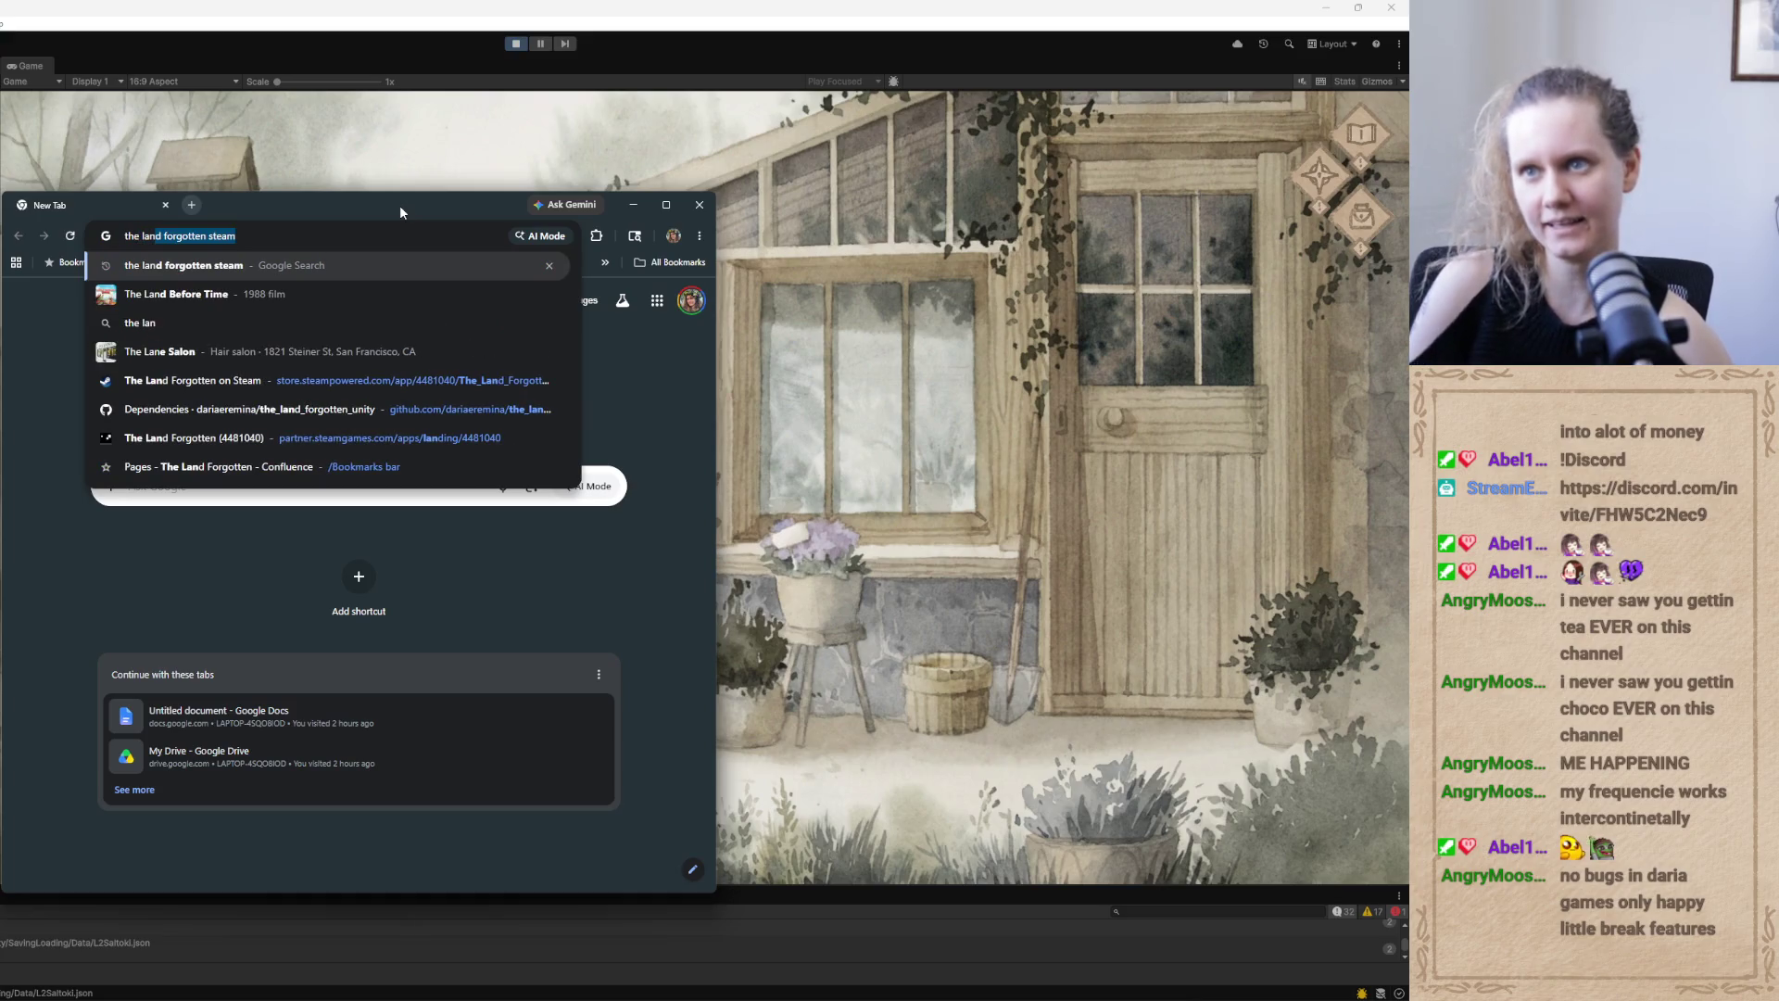
pyautogui.write('d forgotten')
pyautogui.press('Return')
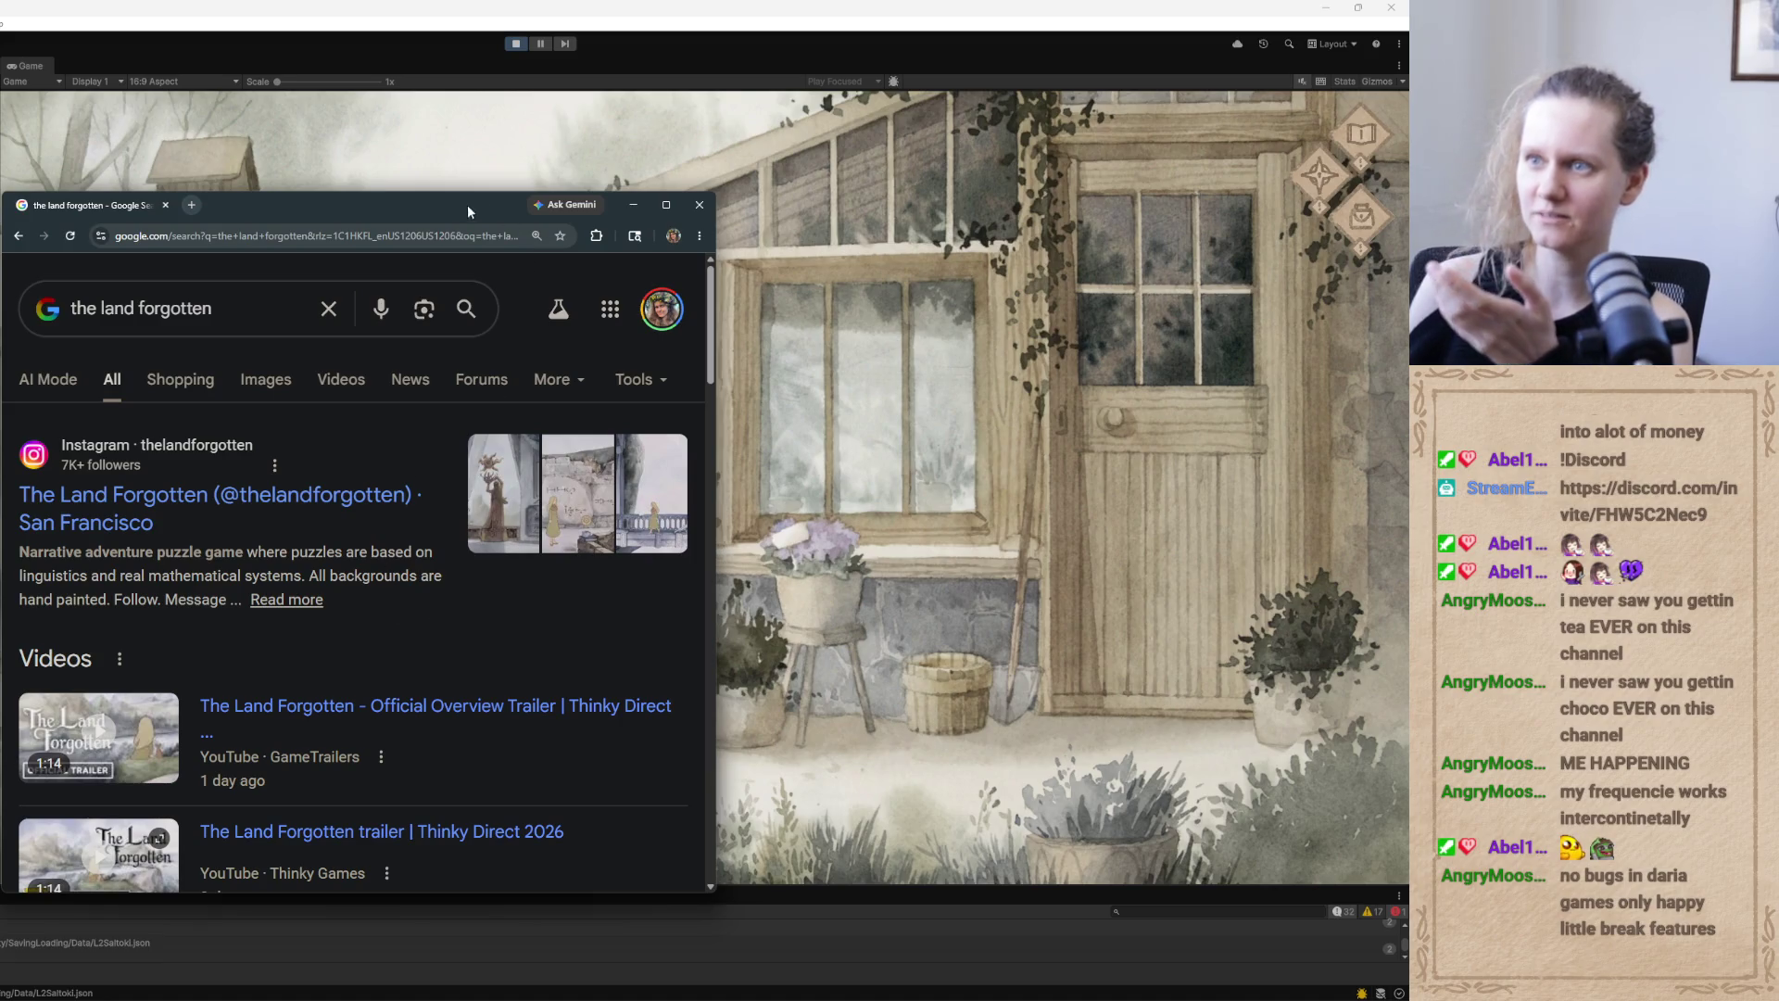
pyautogui.moveTo(470, 211); pyautogui.dragTo(478, 116)
pyautogui.moveTo(718, 795)
pyautogui.mouseDown()
pyautogui.moveTo(1047, 866)
pyautogui.moveTo(1220, 943)
pyautogui.mouseUp()
pyautogui.scroll(-6, 1032, 691)
pyautogui.scroll(7, 1031, 691)
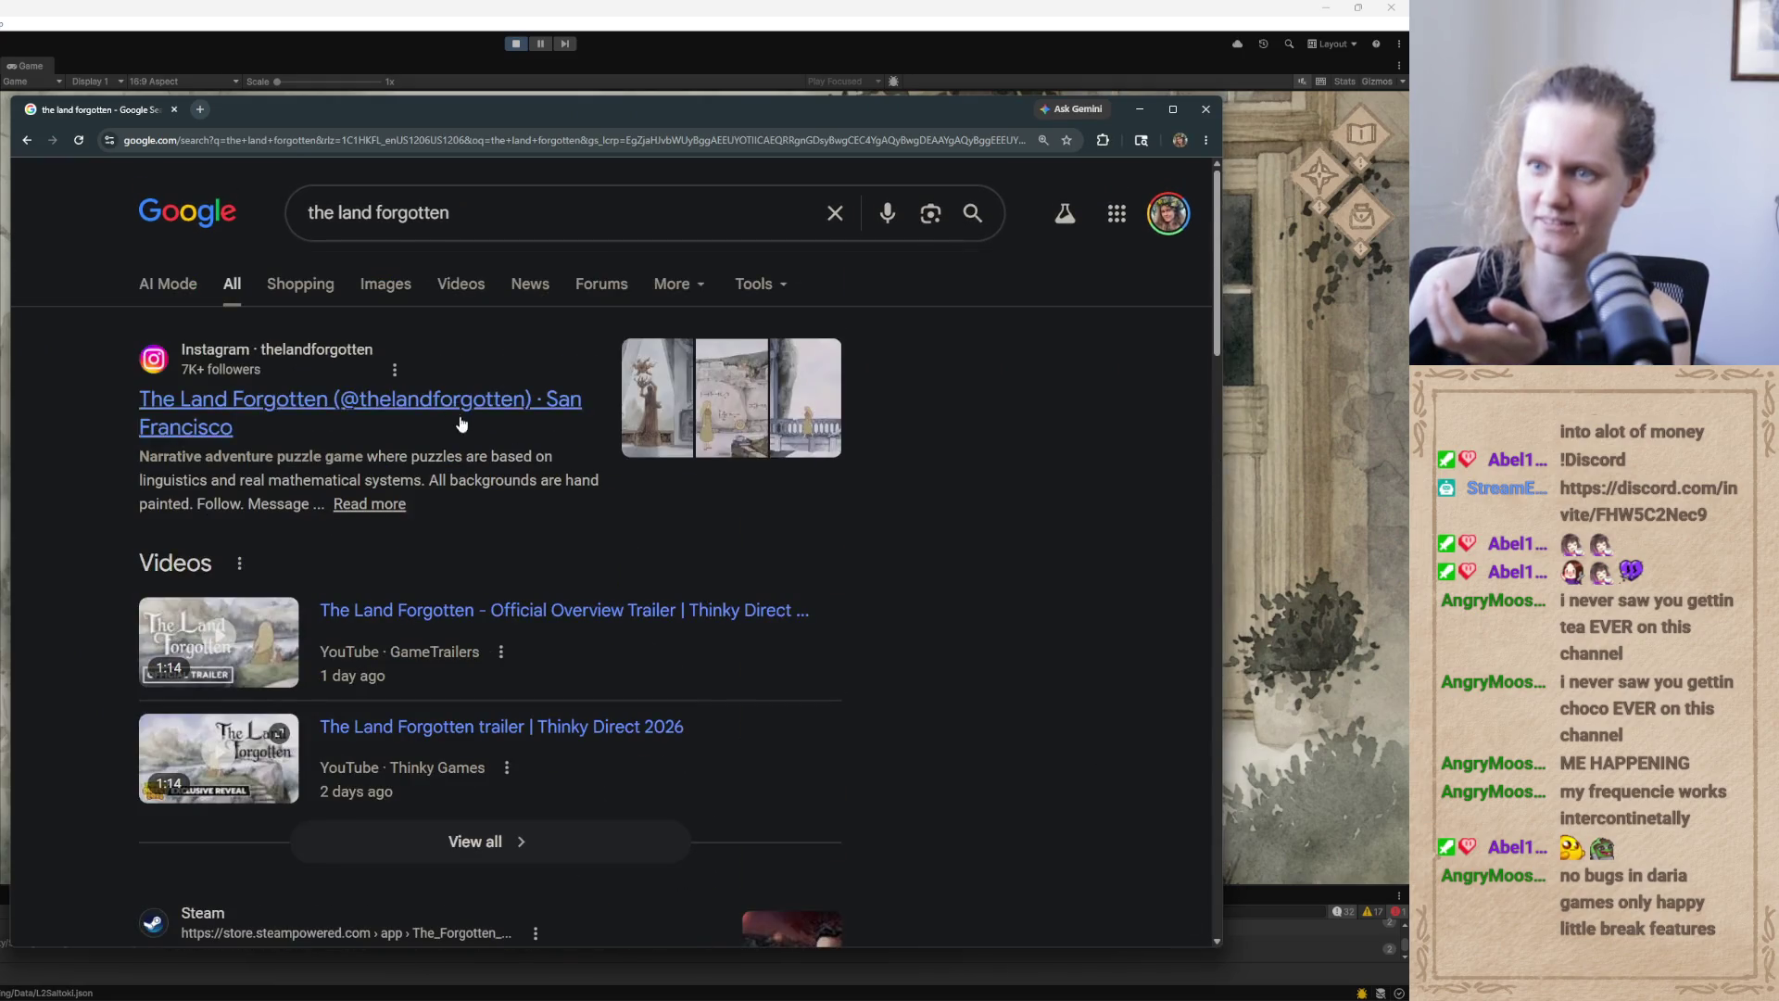
pyautogui.click(508, 211)
pyautogui.press('Return')
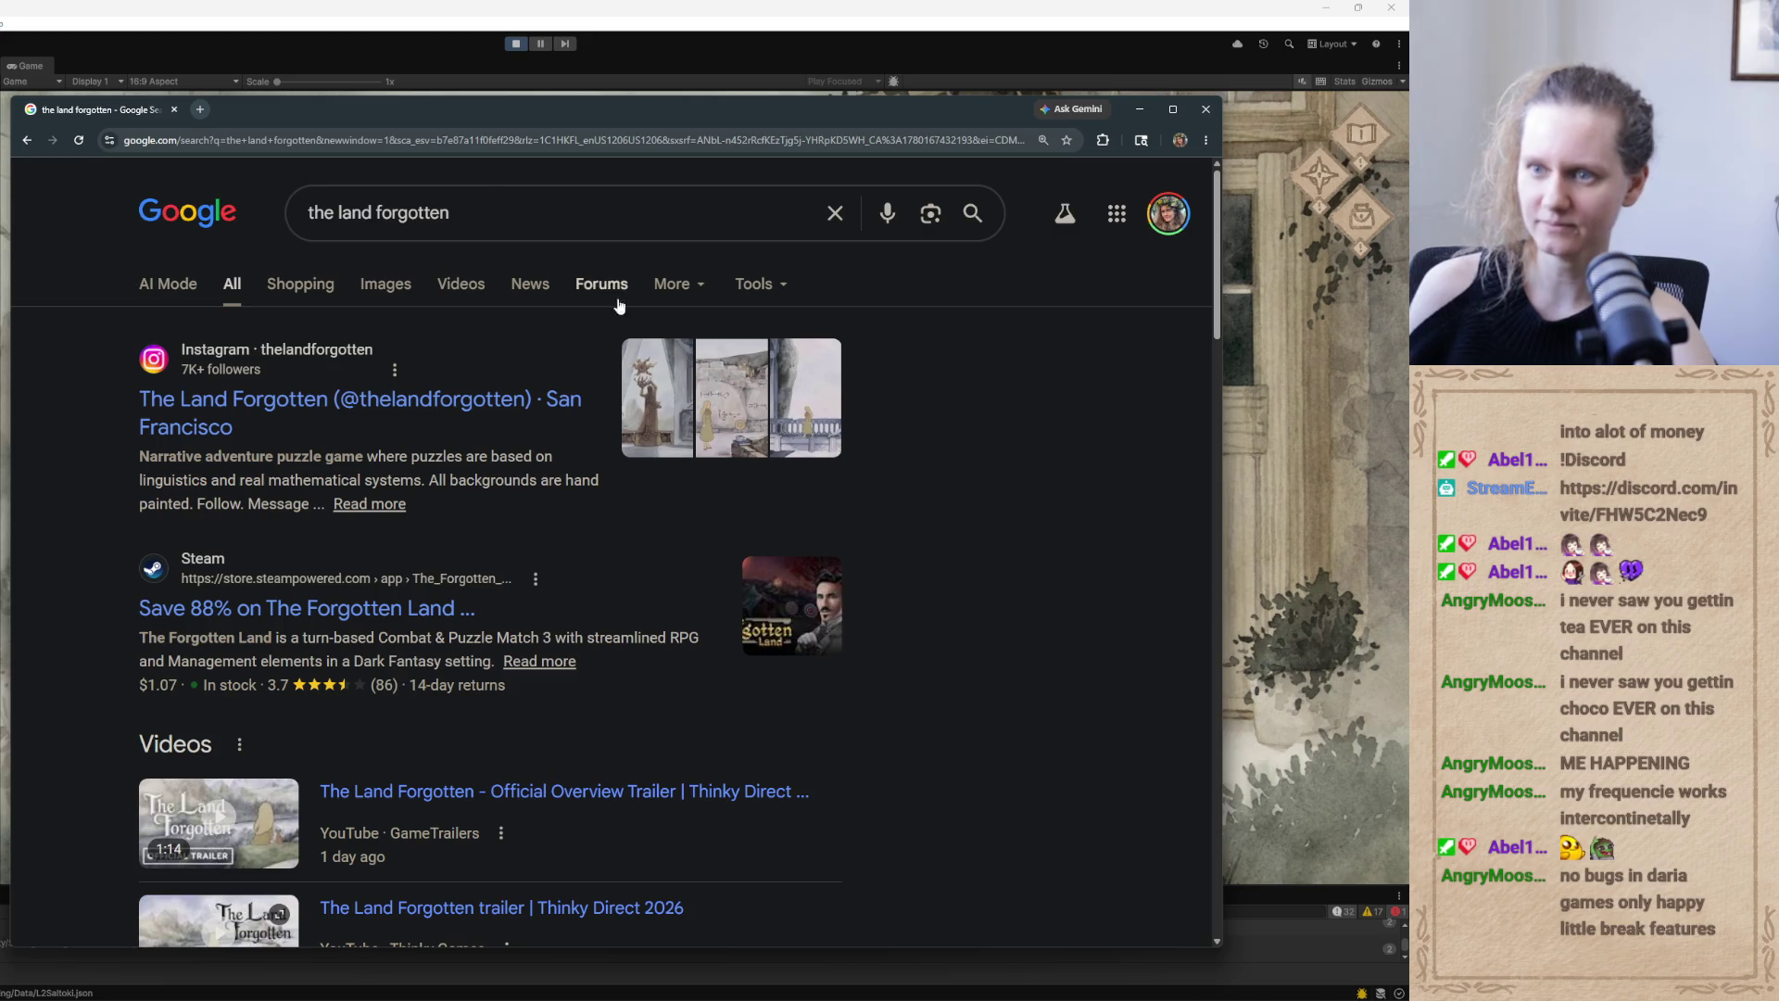
pyautogui.scroll(-5, 908, 589)
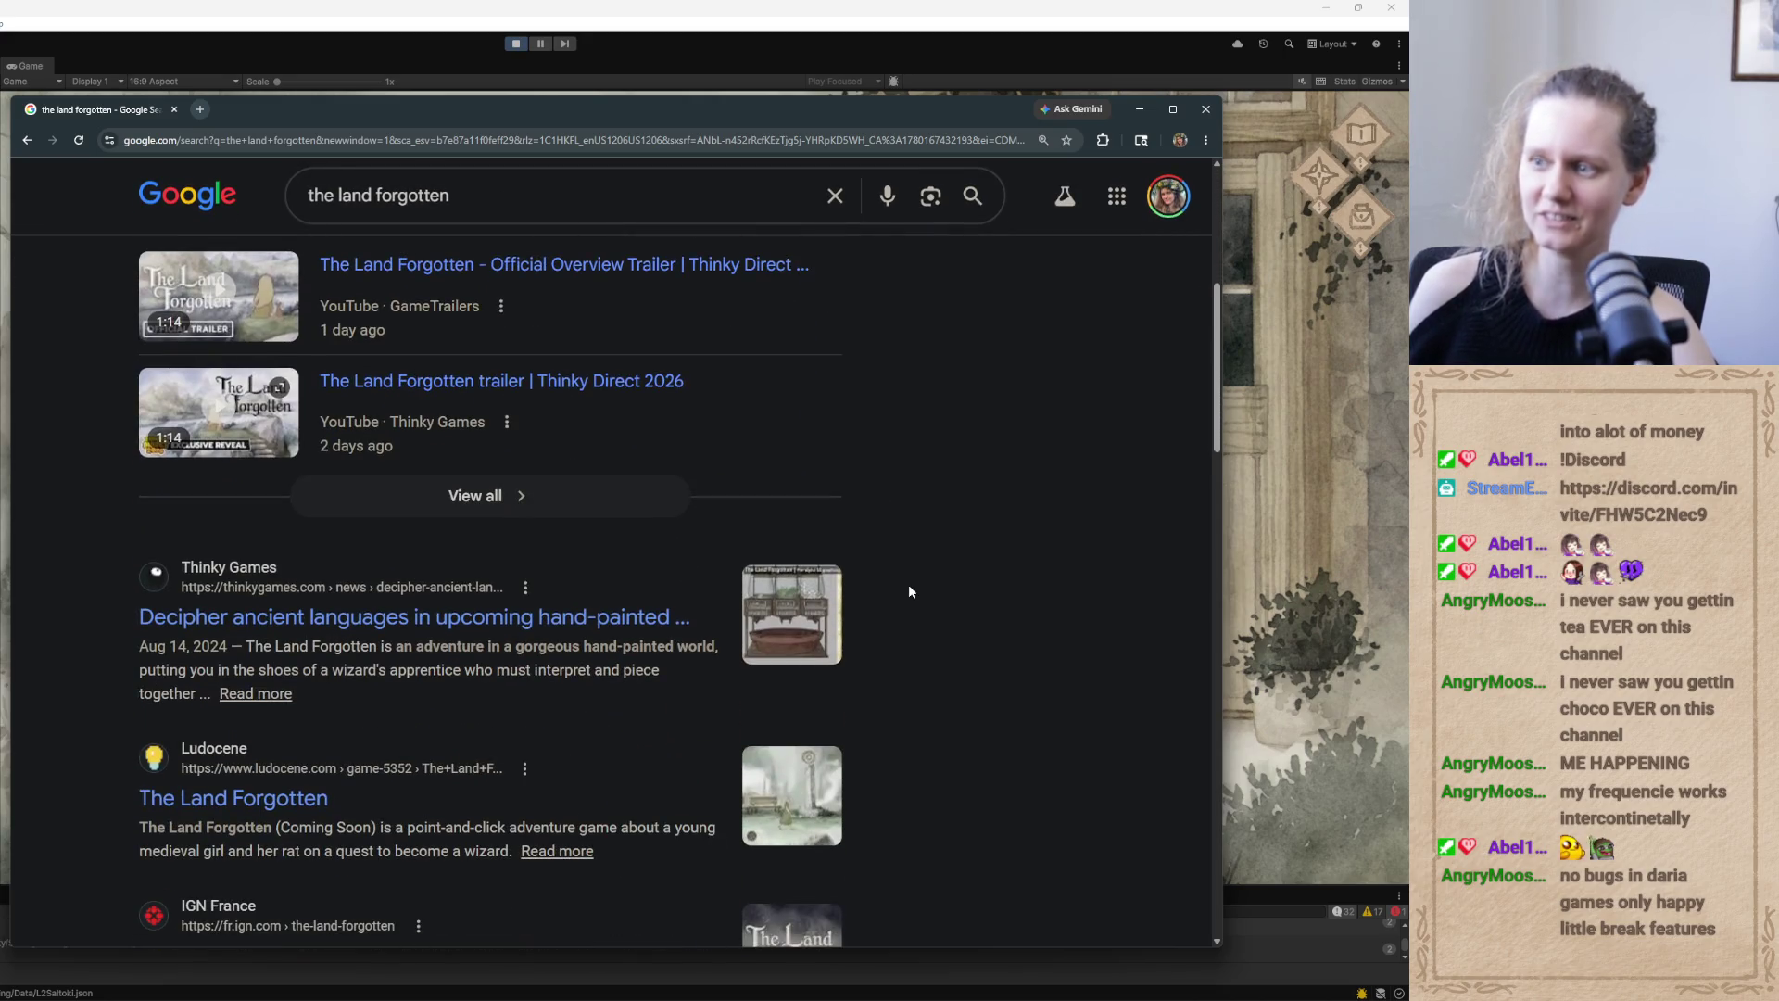
pyautogui.scroll(5, 908, 591)
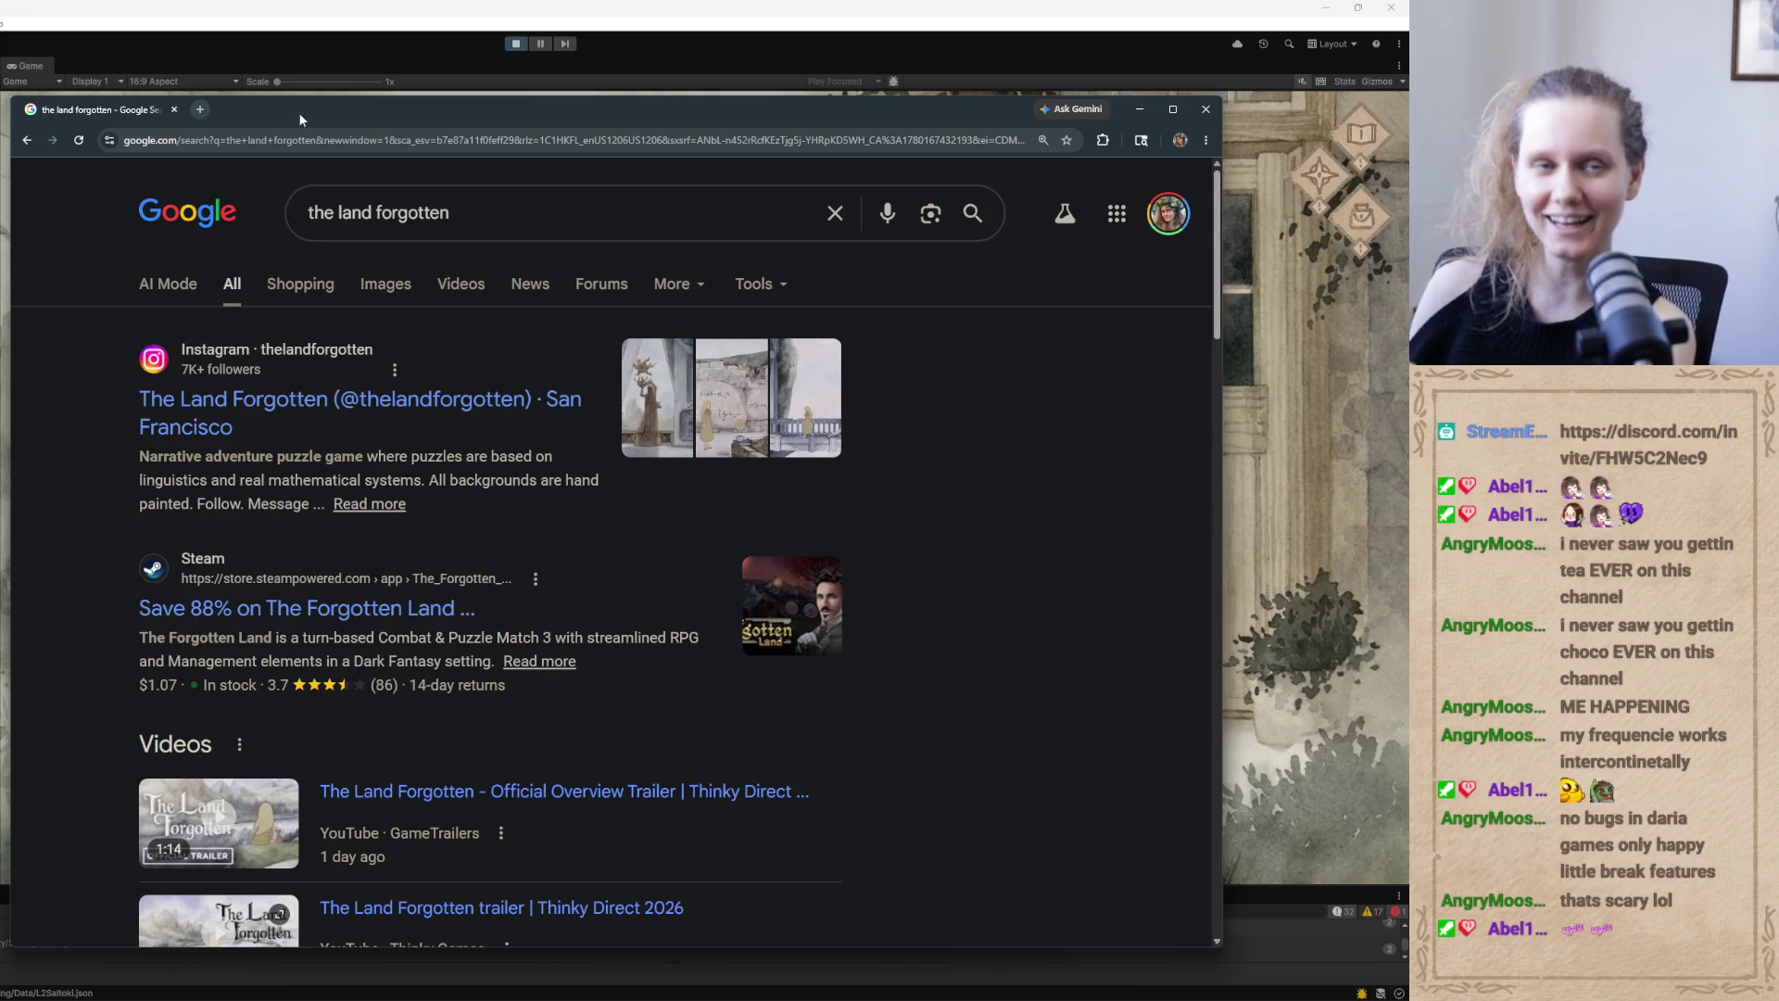
pyautogui.moveTo(282, 119); pyautogui.dragTo(233, 149)
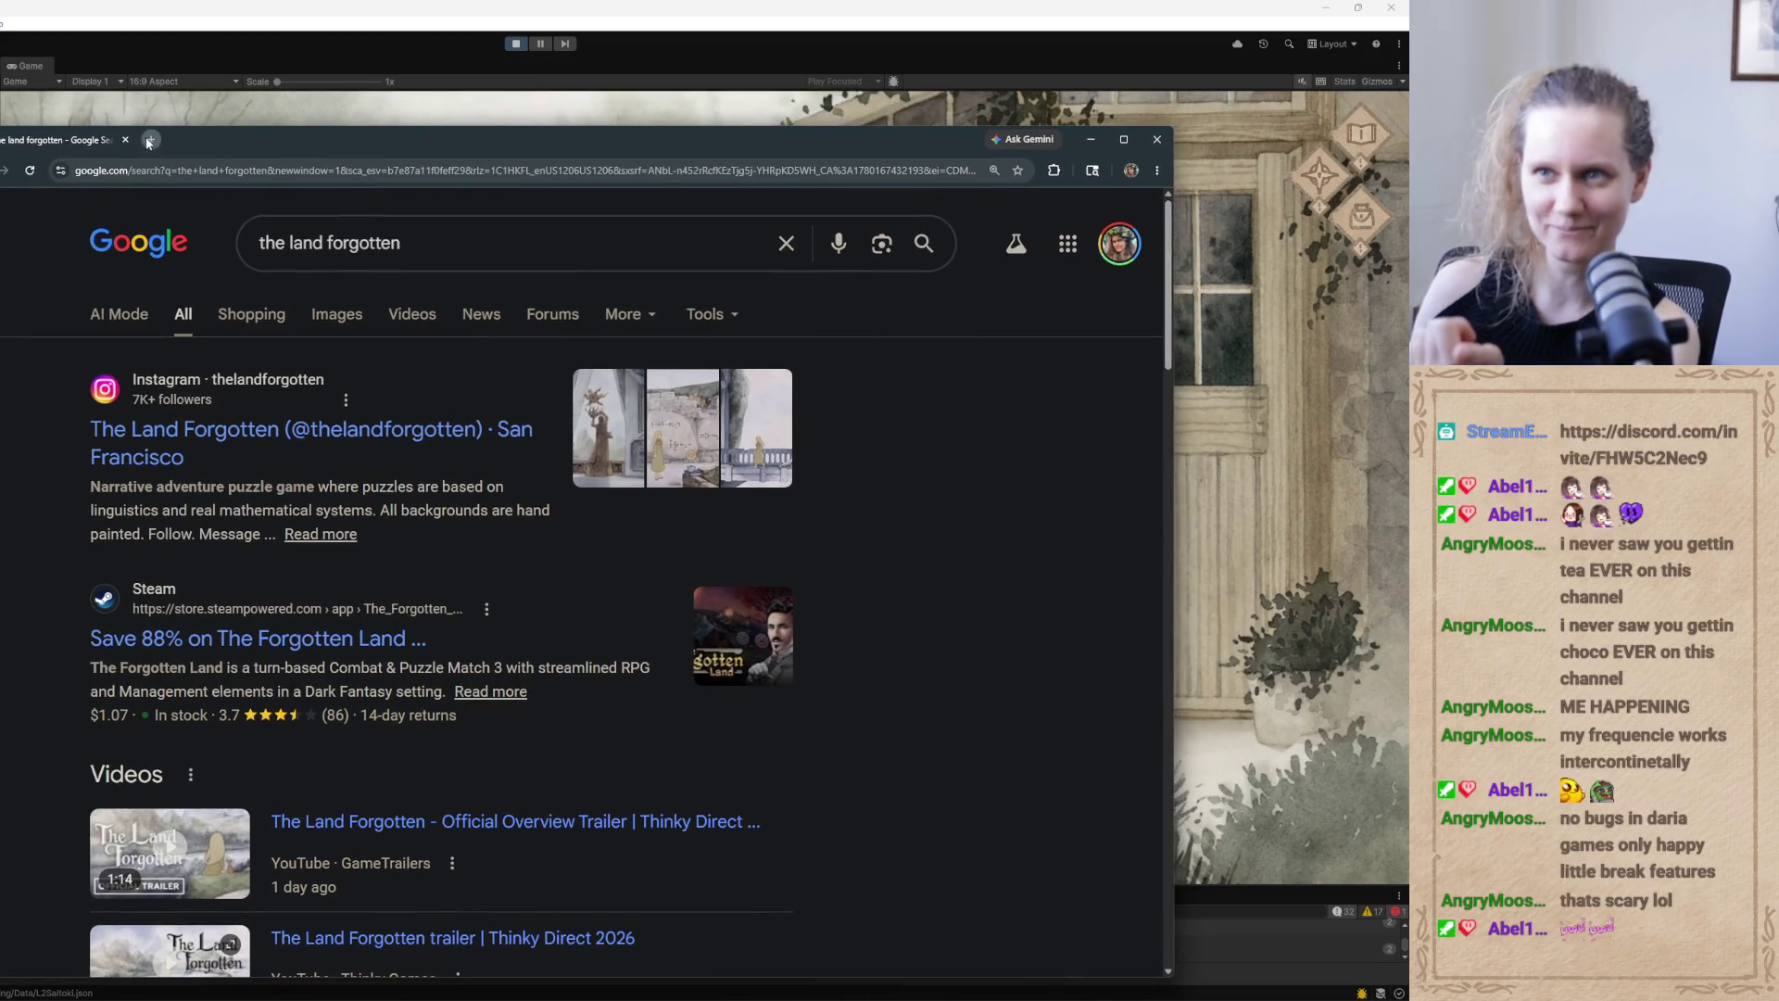
# Open chatgpt.com in a new tab and bring the ChatGPT conversation to the front
pyautogui.click(148, 139)
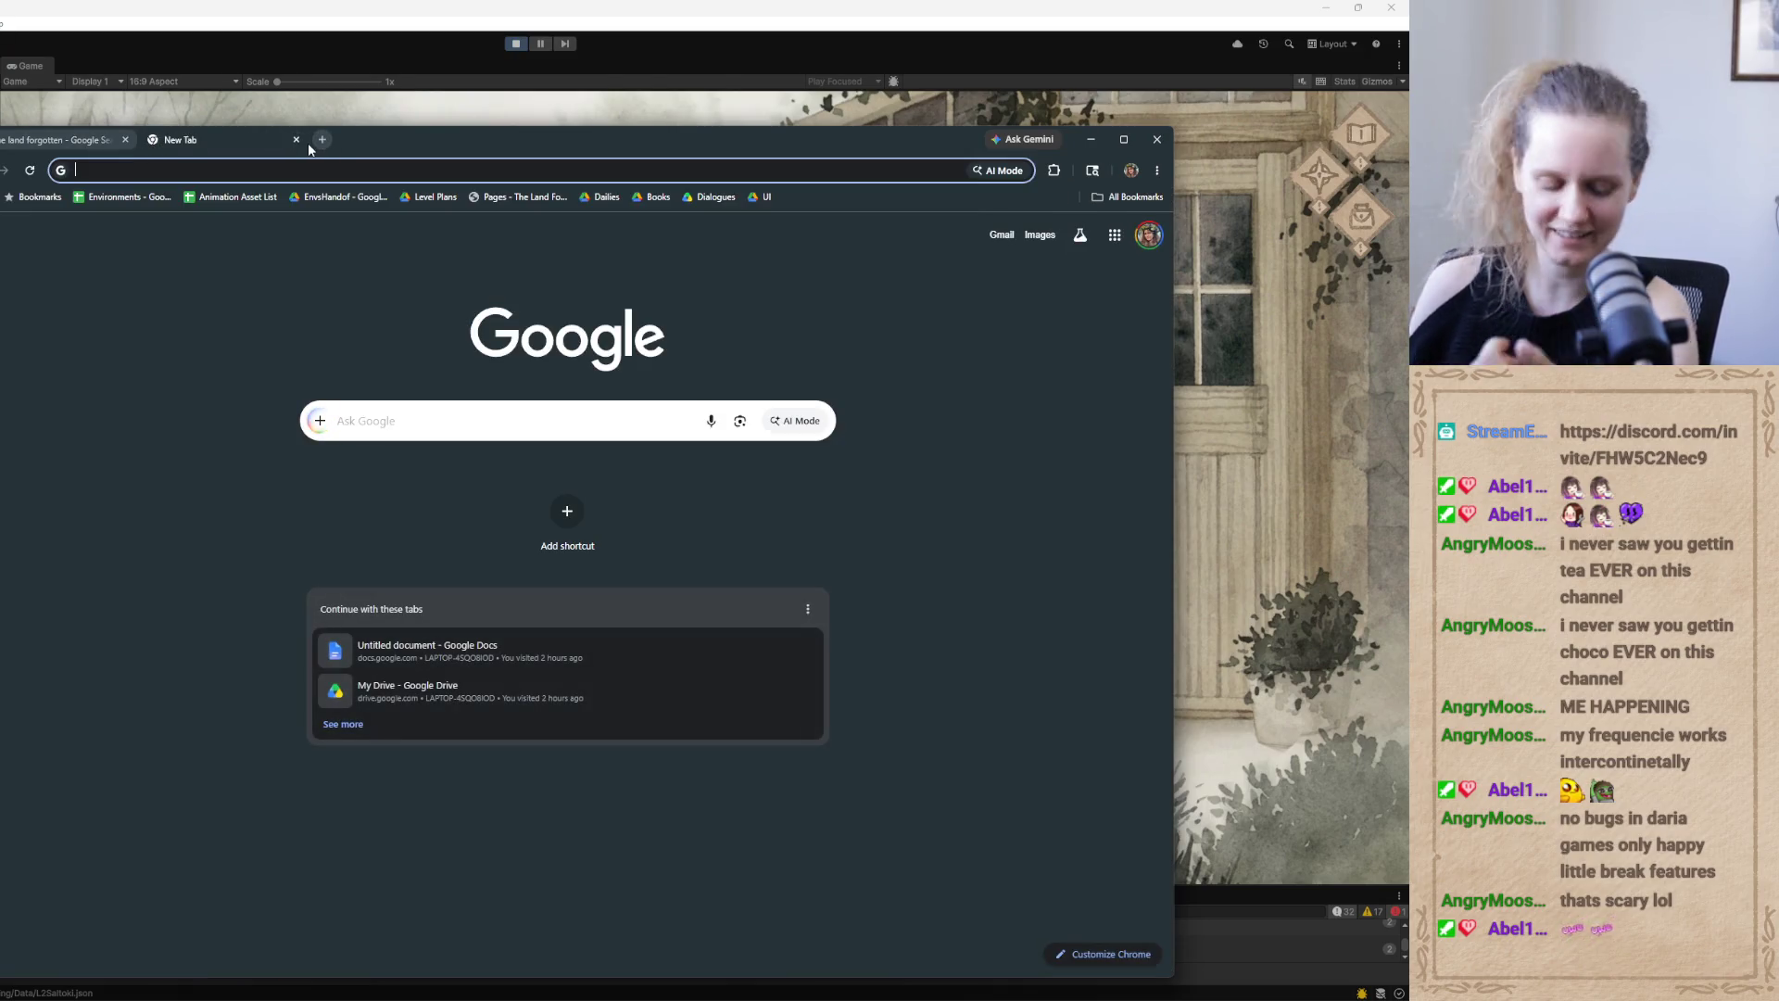
pyautogui.write('chatgpt.com')
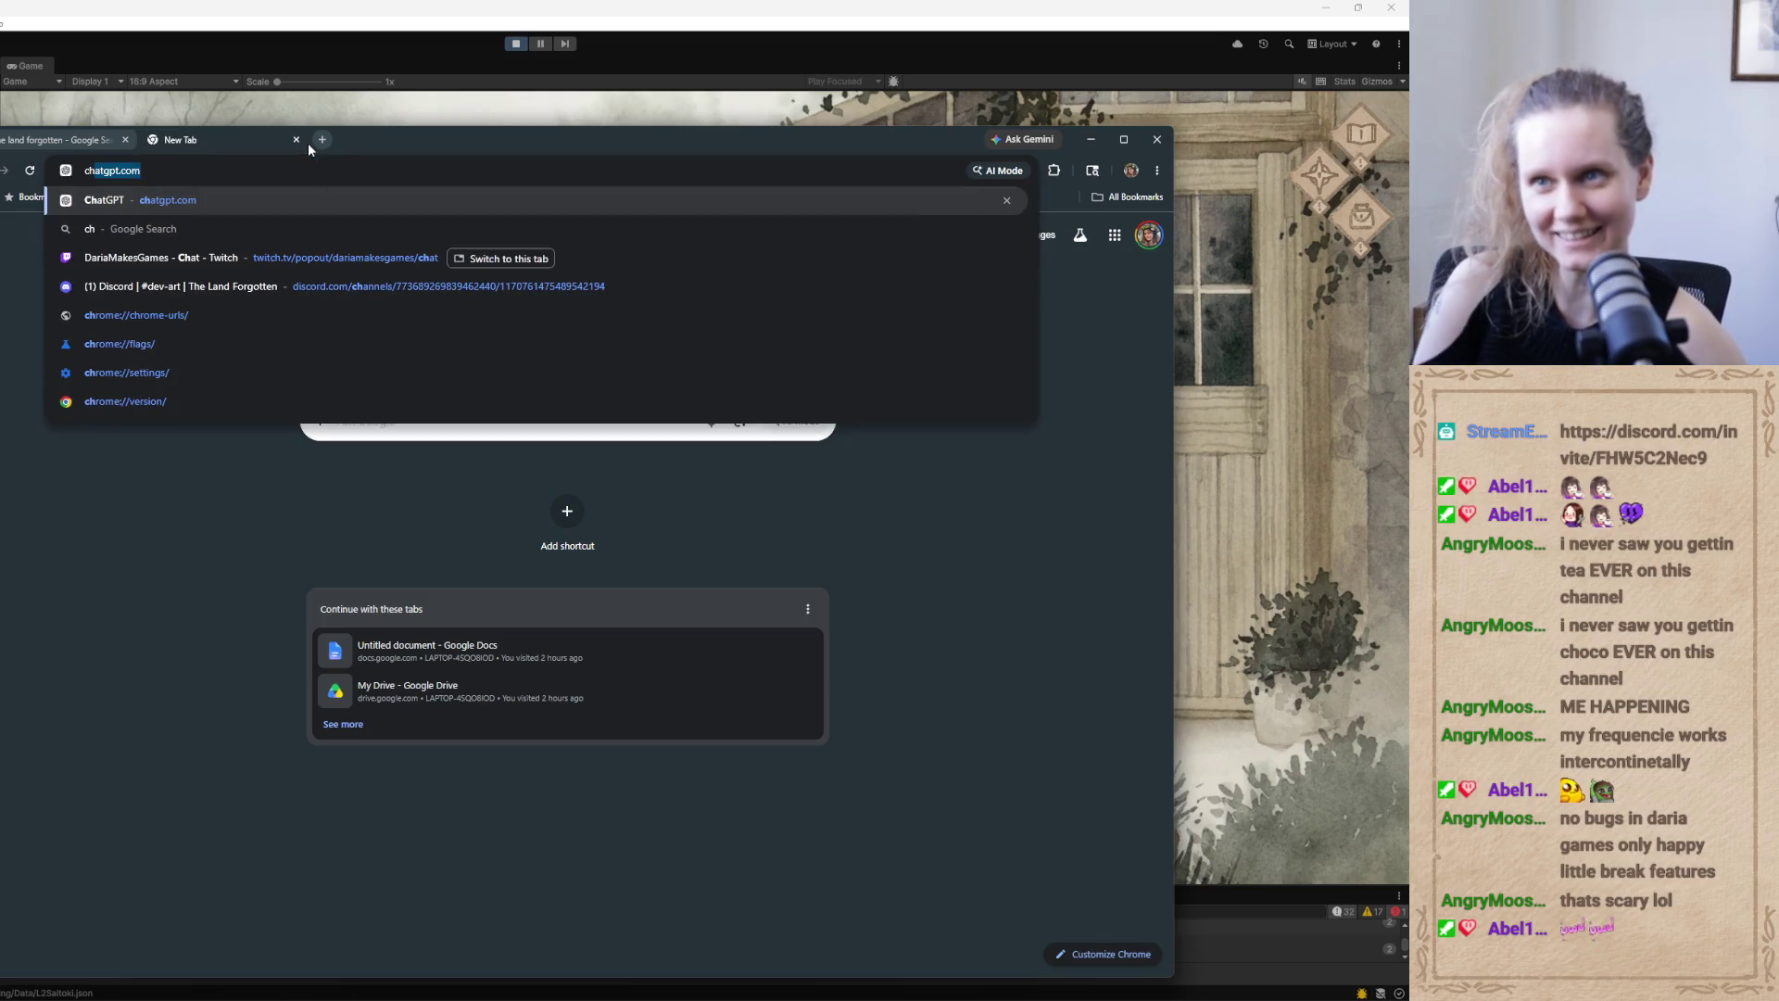
pyautogui.press('Right')
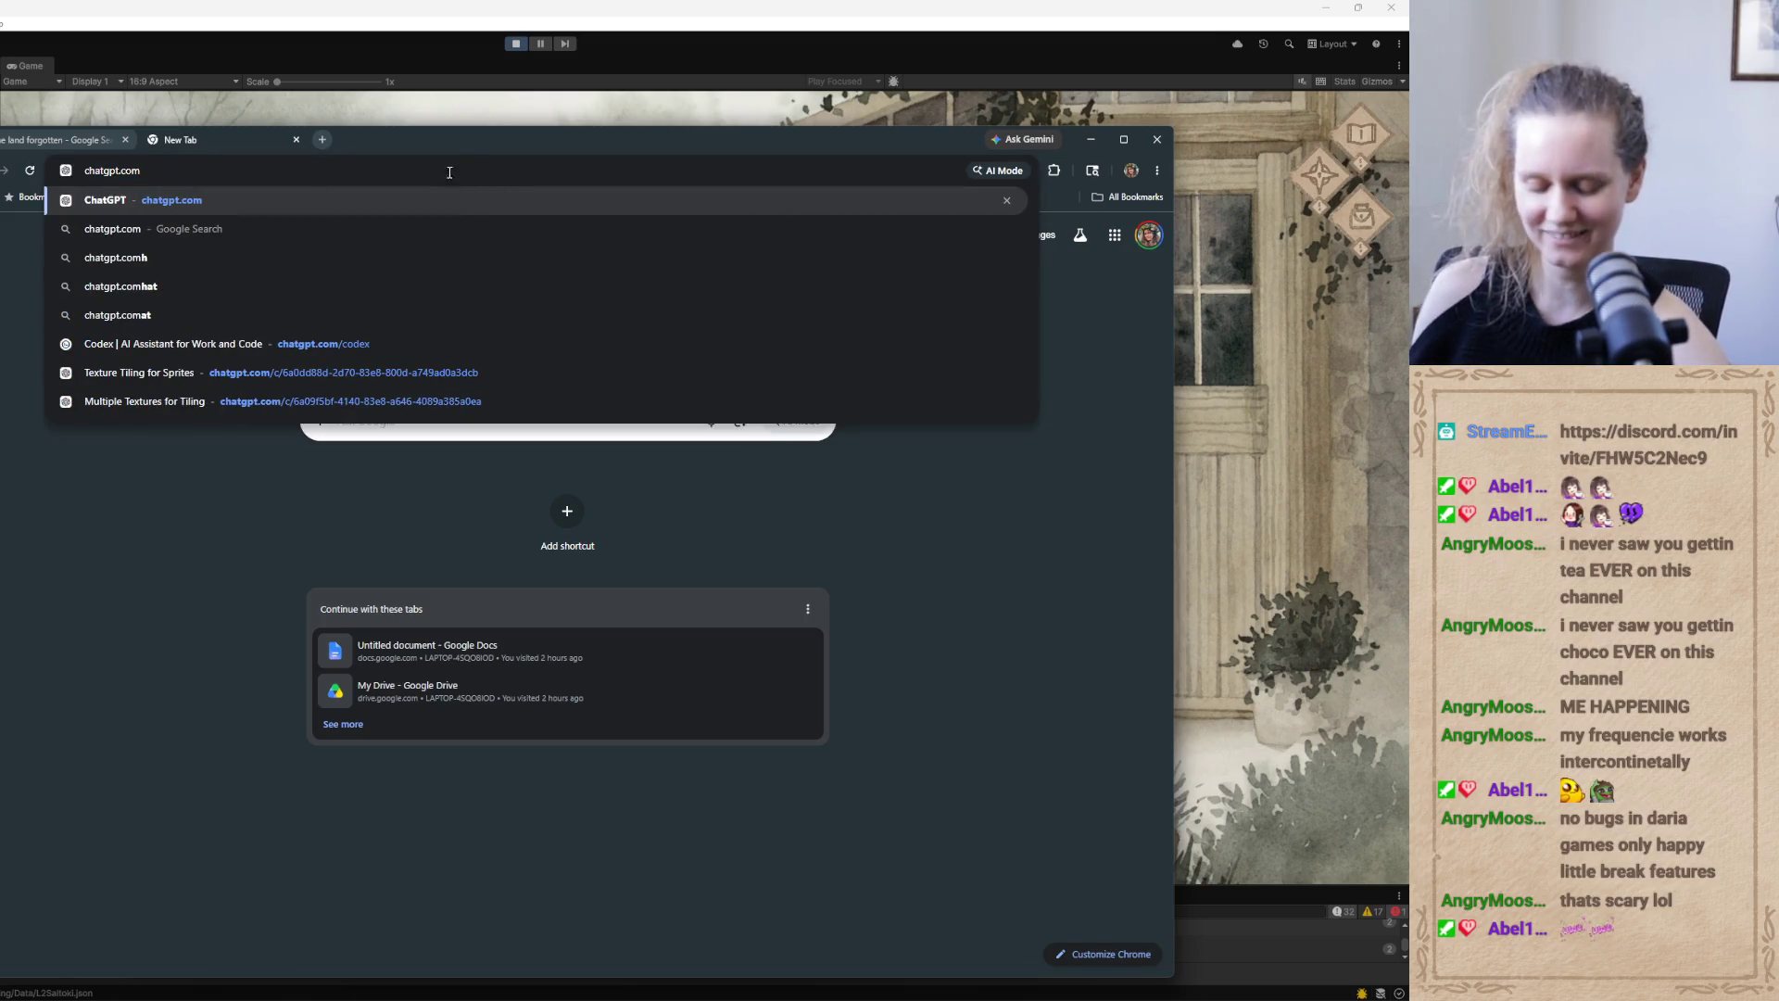
pyautogui.press('super+Down')
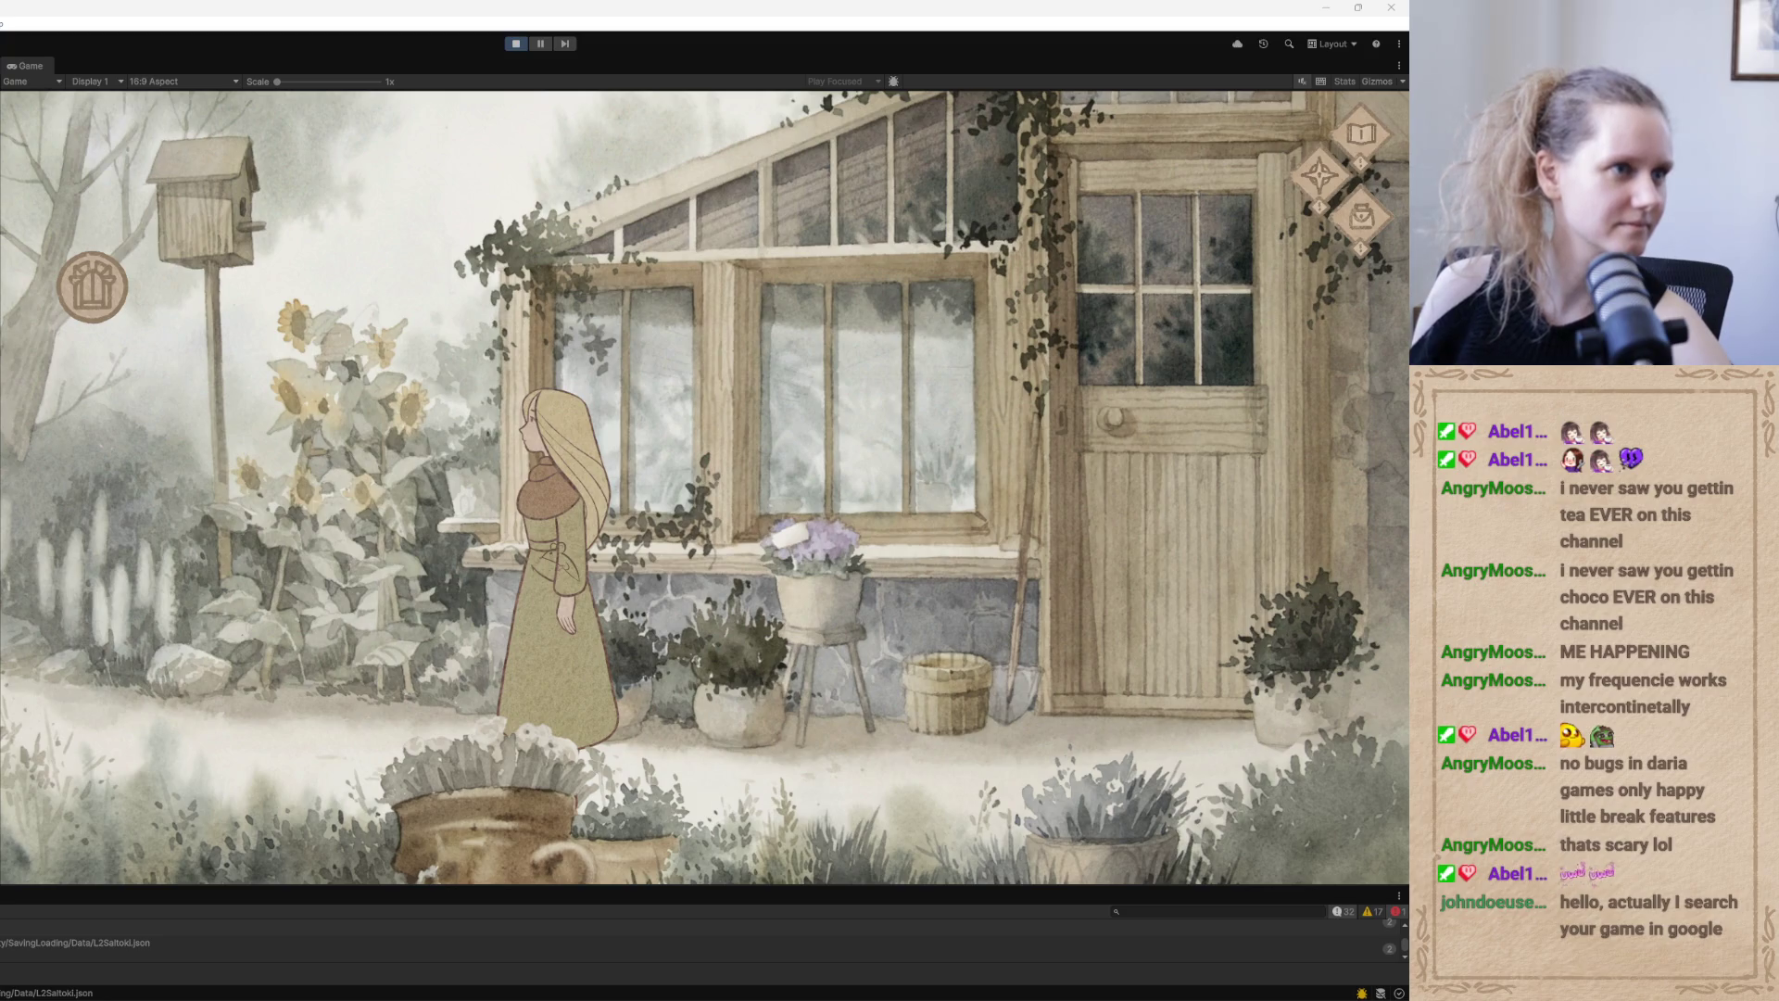
pyautogui.hotkey('alt', 'Tab')
pyautogui.moveTo(718, 291)
pyautogui.mouseDown()
pyautogui.moveTo(719, 103)
pyautogui.moveTo(783, 111)
pyautogui.mouseUp()
# Read ChatGPT's answer to 'What is the land forgotten', highlighting the question and answer opening
pyautogui.scroll(10, 835, 492)
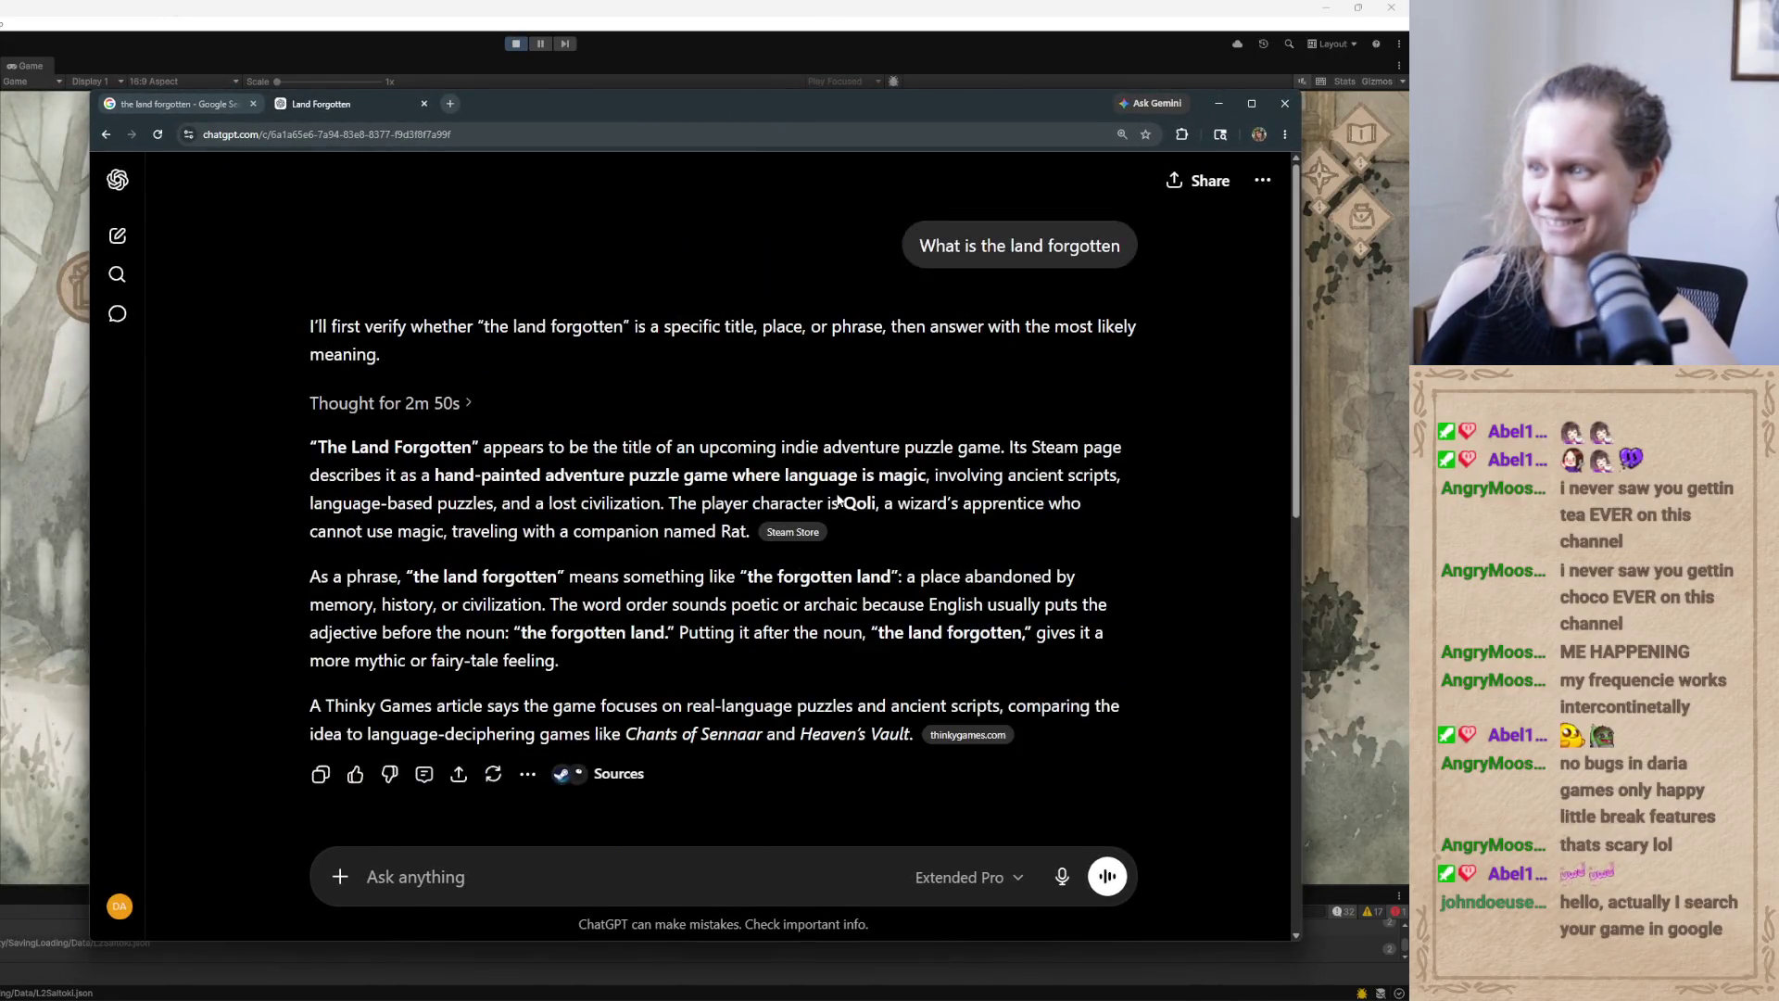
pyautogui.moveTo(918, 246); pyautogui.dragTo(1119, 239)
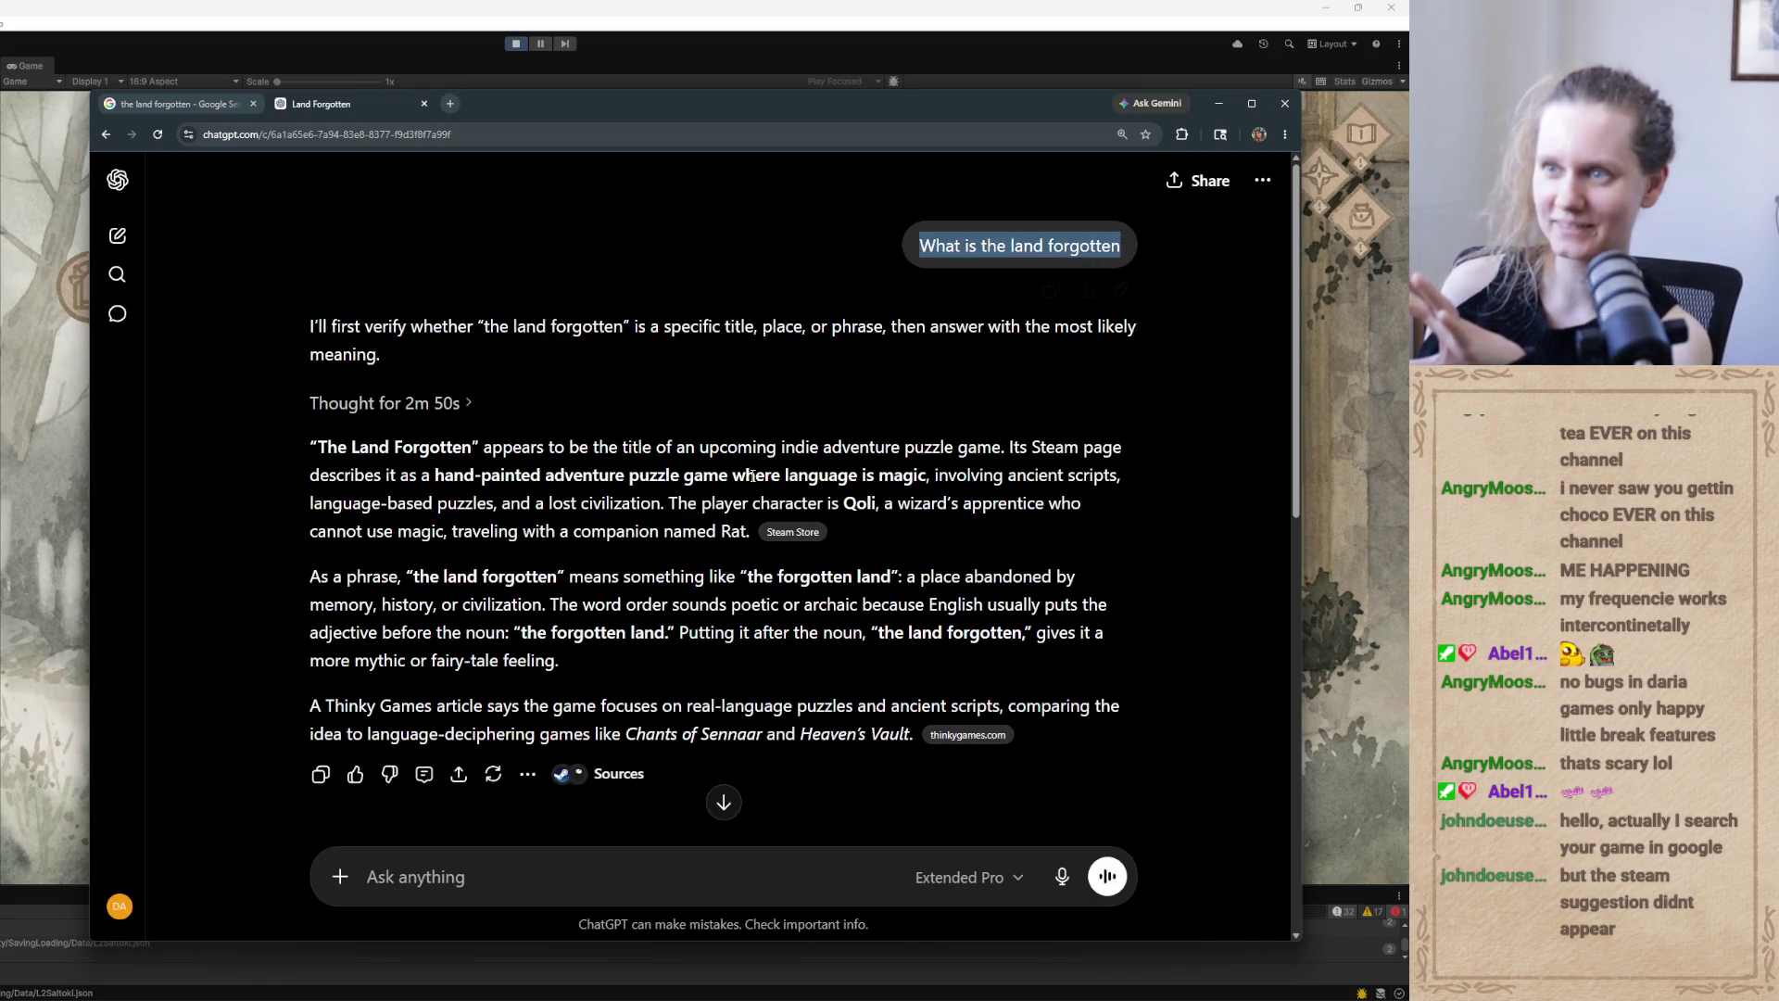
pyautogui.scroll(-2, 752, 476)
pyautogui.moveTo(310, 243)
pyautogui.mouseDown()
pyautogui.moveTo(1004, 244)
pyautogui.moveTo(1119, 505)
pyautogui.mouseUp()
pyautogui.click(909, 437)
pyautogui.scroll(-3, 906, 437)
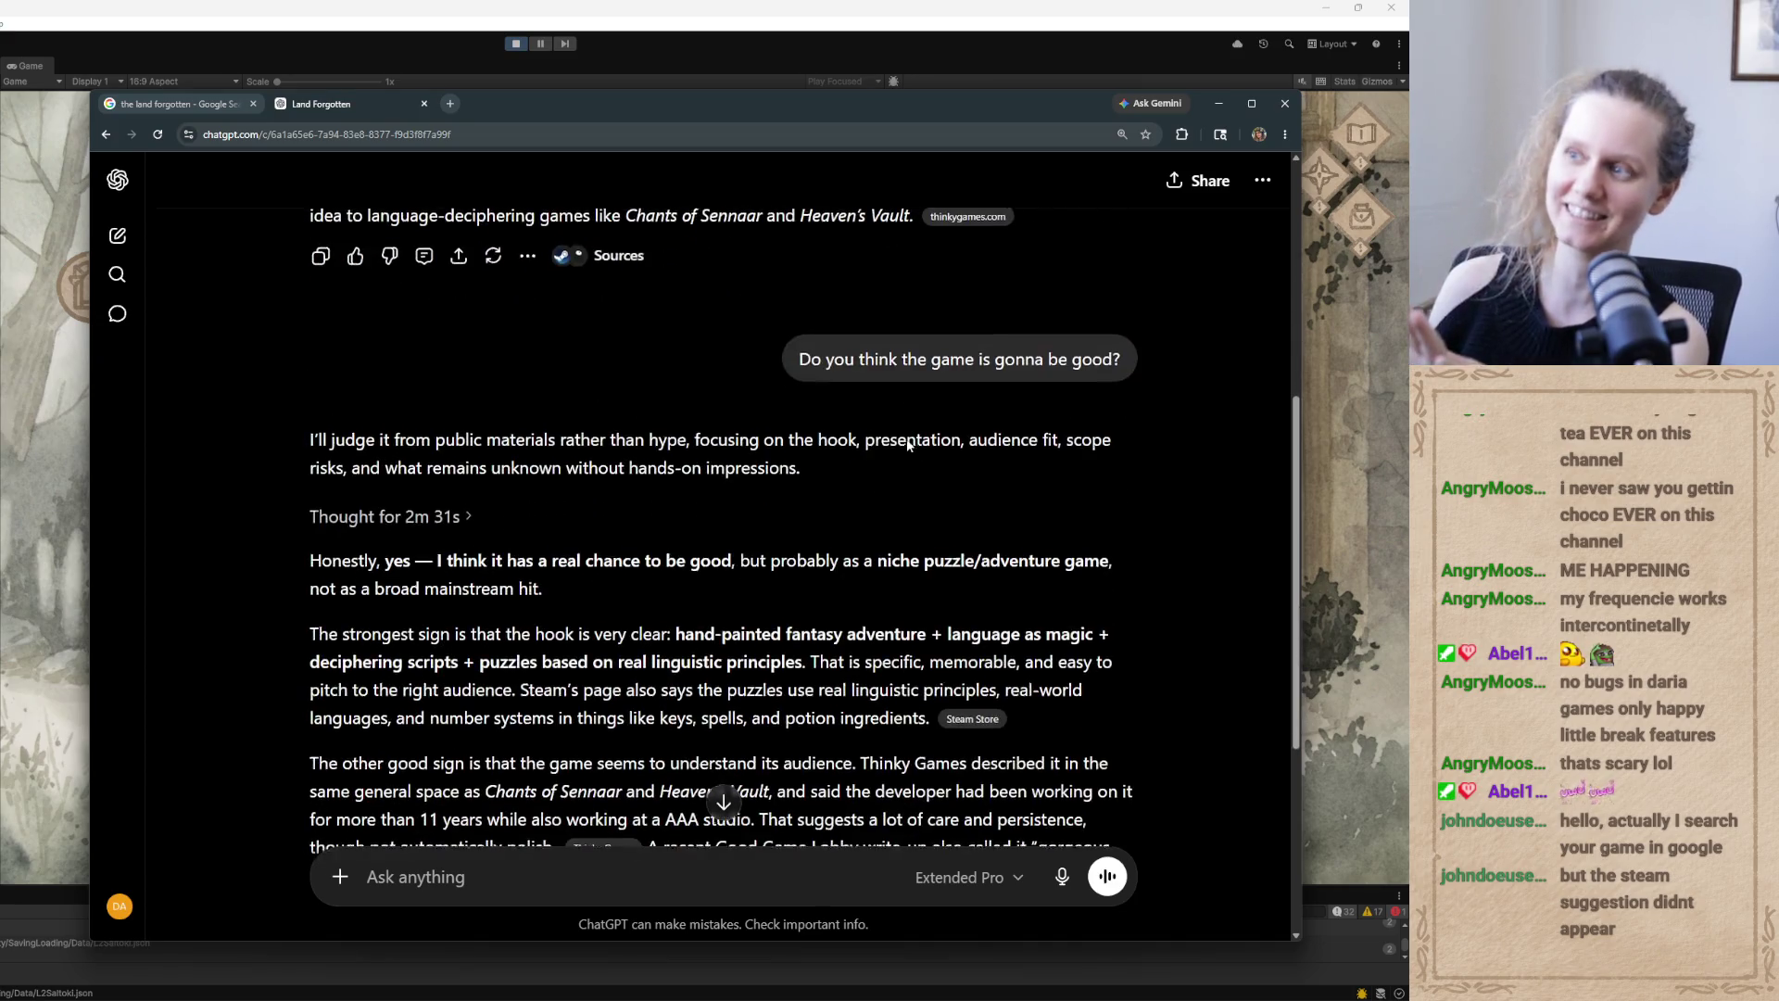
pyautogui.scroll(1, 907, 437)
# Read the 'Honestly, yes' answer, highlighting the developer's years-of-work passage, then close the browser
pyautogui.moveTo(798, 473); pyautogui.dragTo(1103, 484)
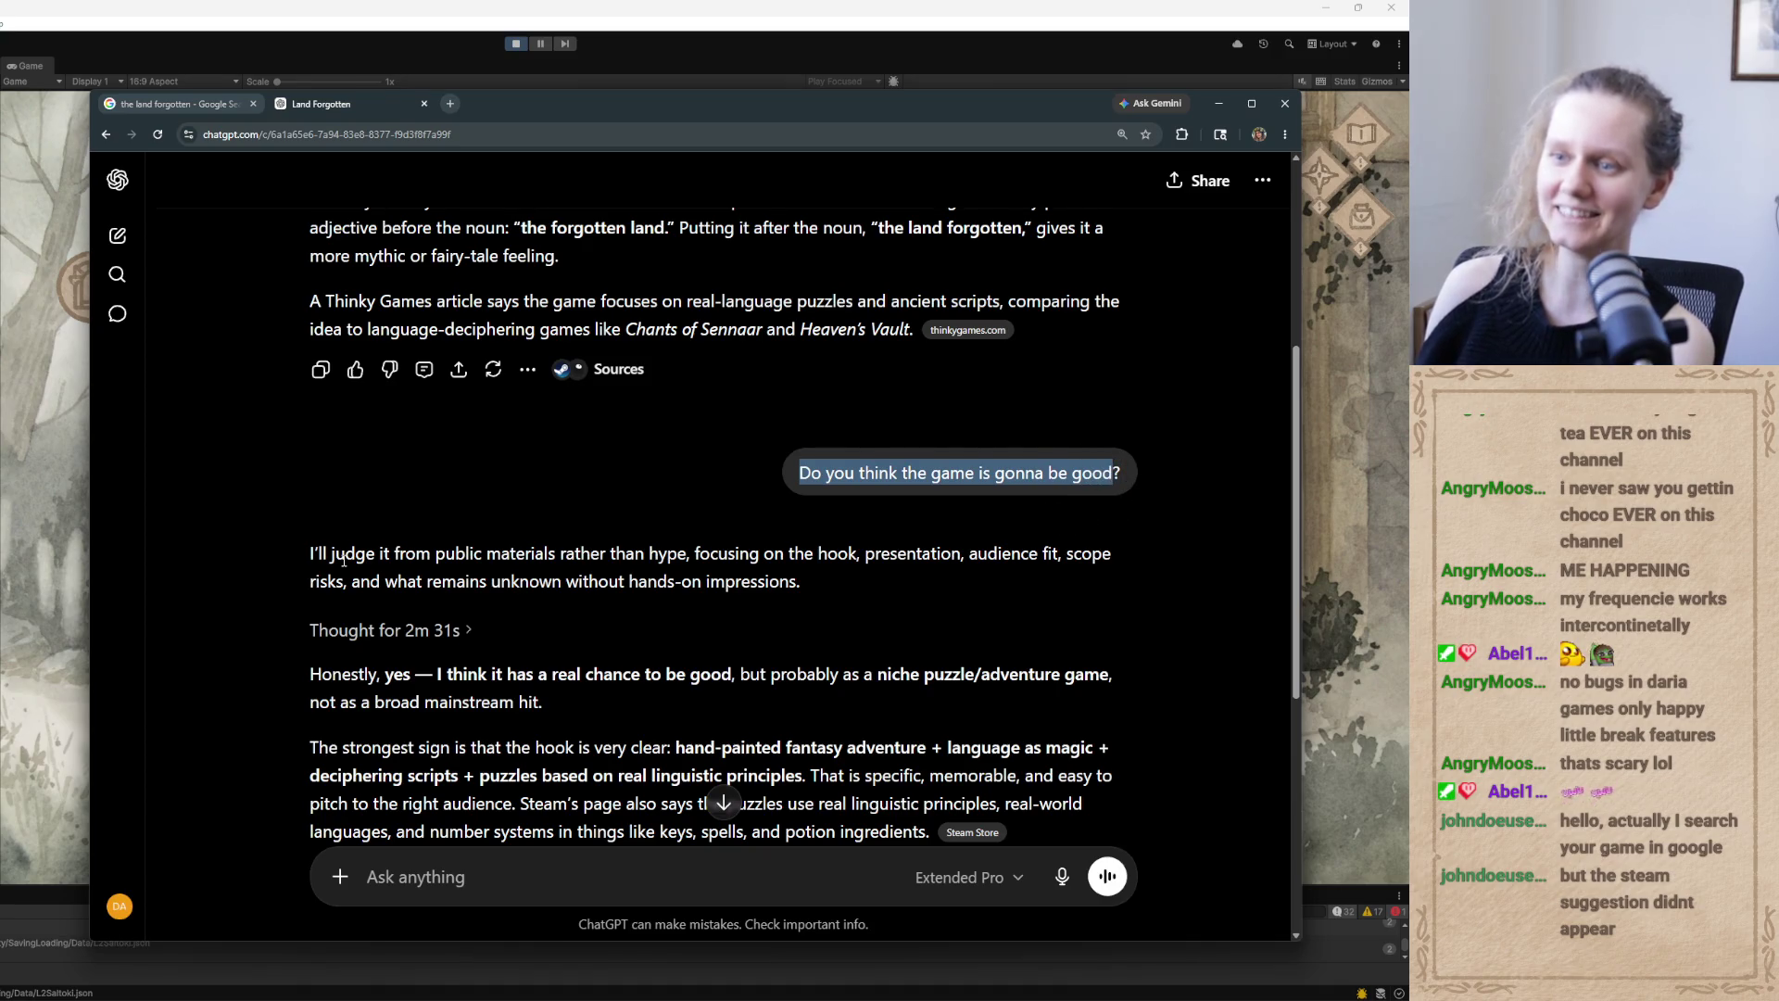
pyautogui.scroll(-2, 343, 561)
pyautogui.moveTo(312, 463); pyautogui.dragTo(411, 461)
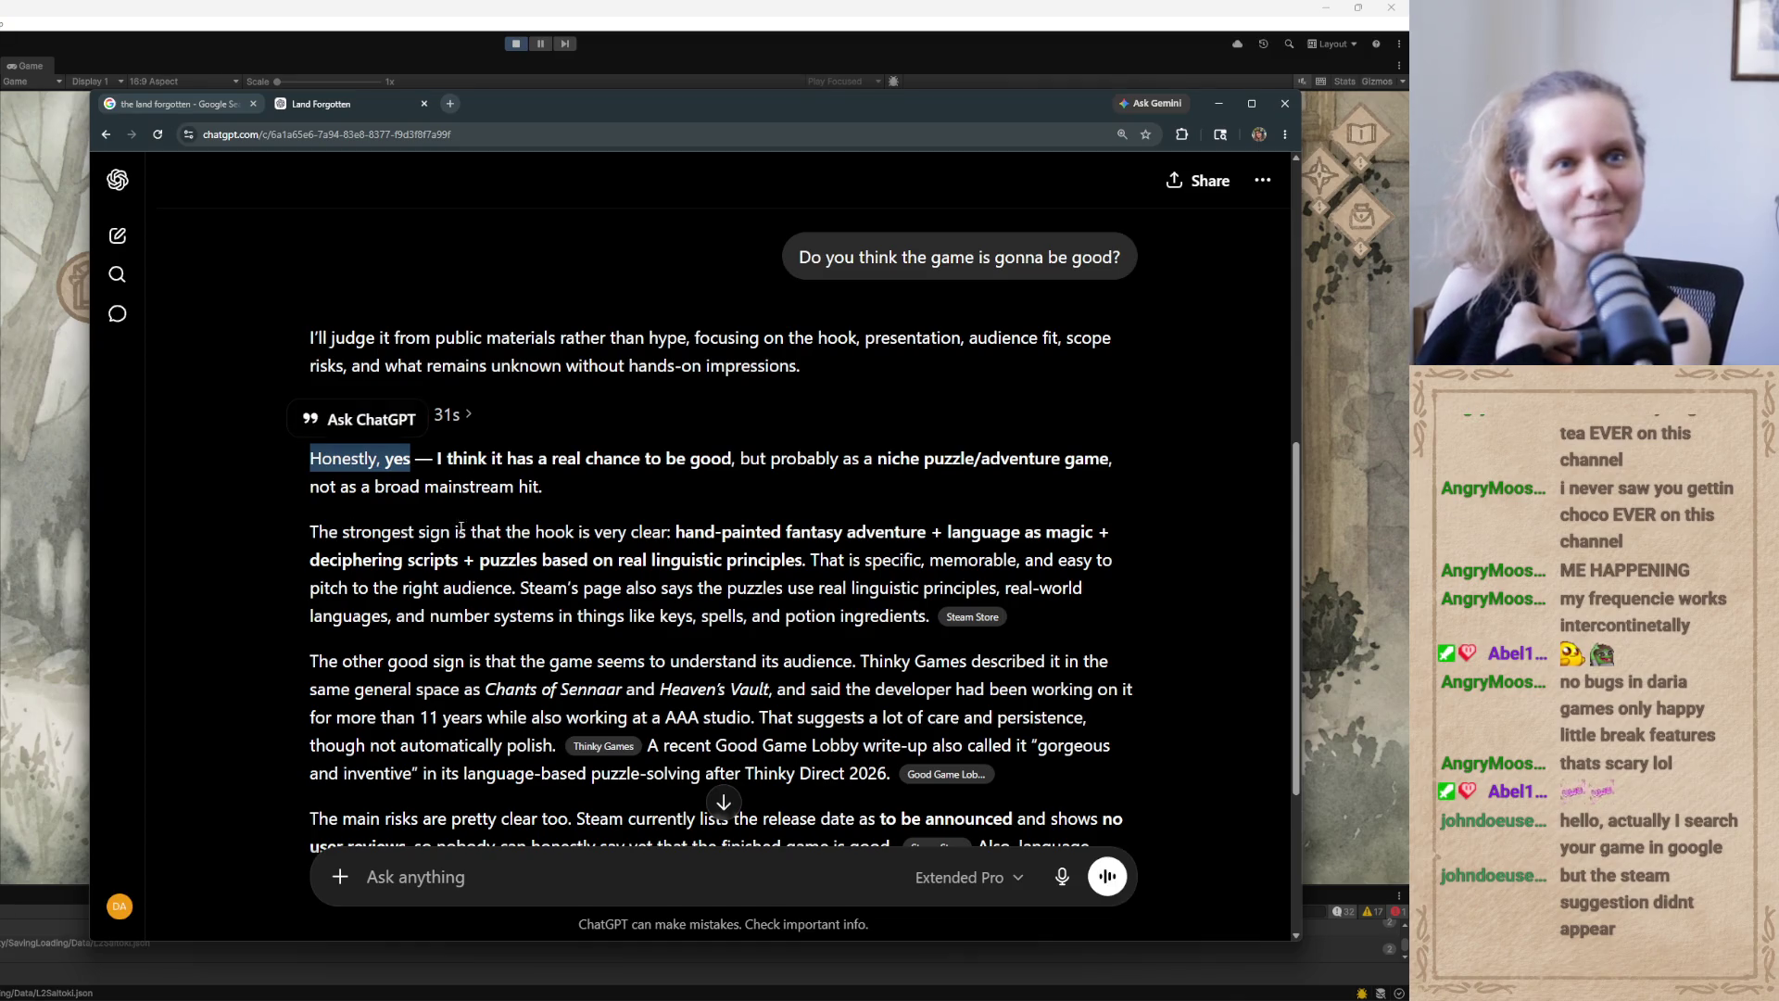
pyautogui.scroll(-3, 459, 659)
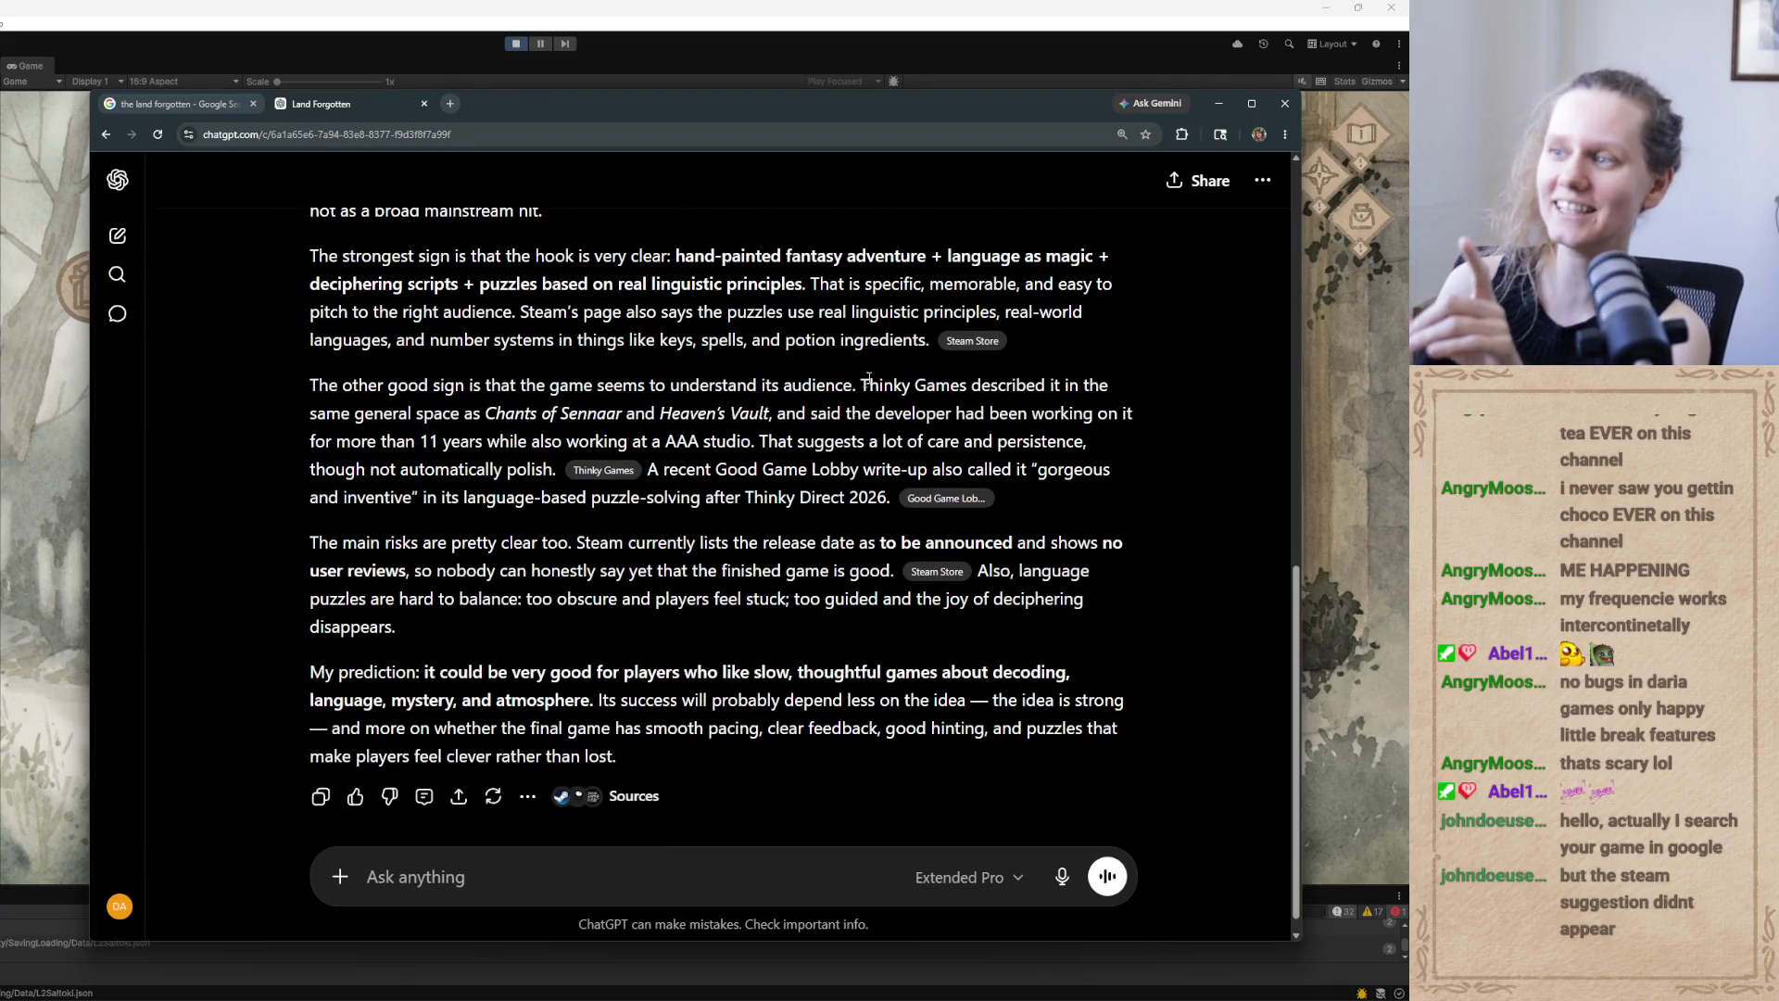
pyautogui.moveTo(848, 413)
pyautogui.mouseDown()
pyautogui.moveTo(982, 413)
pyautogui.moveTo(1006, 436)
pyautogui.moveTo(440, 461)
pyautogui.moveTo(461, 441)
pyautogui.moveTo(704, 442)
pyautogui.mouseUp()
pyautogui.moveTo(742, 442); pyautogui.dragTo(1099, 448)
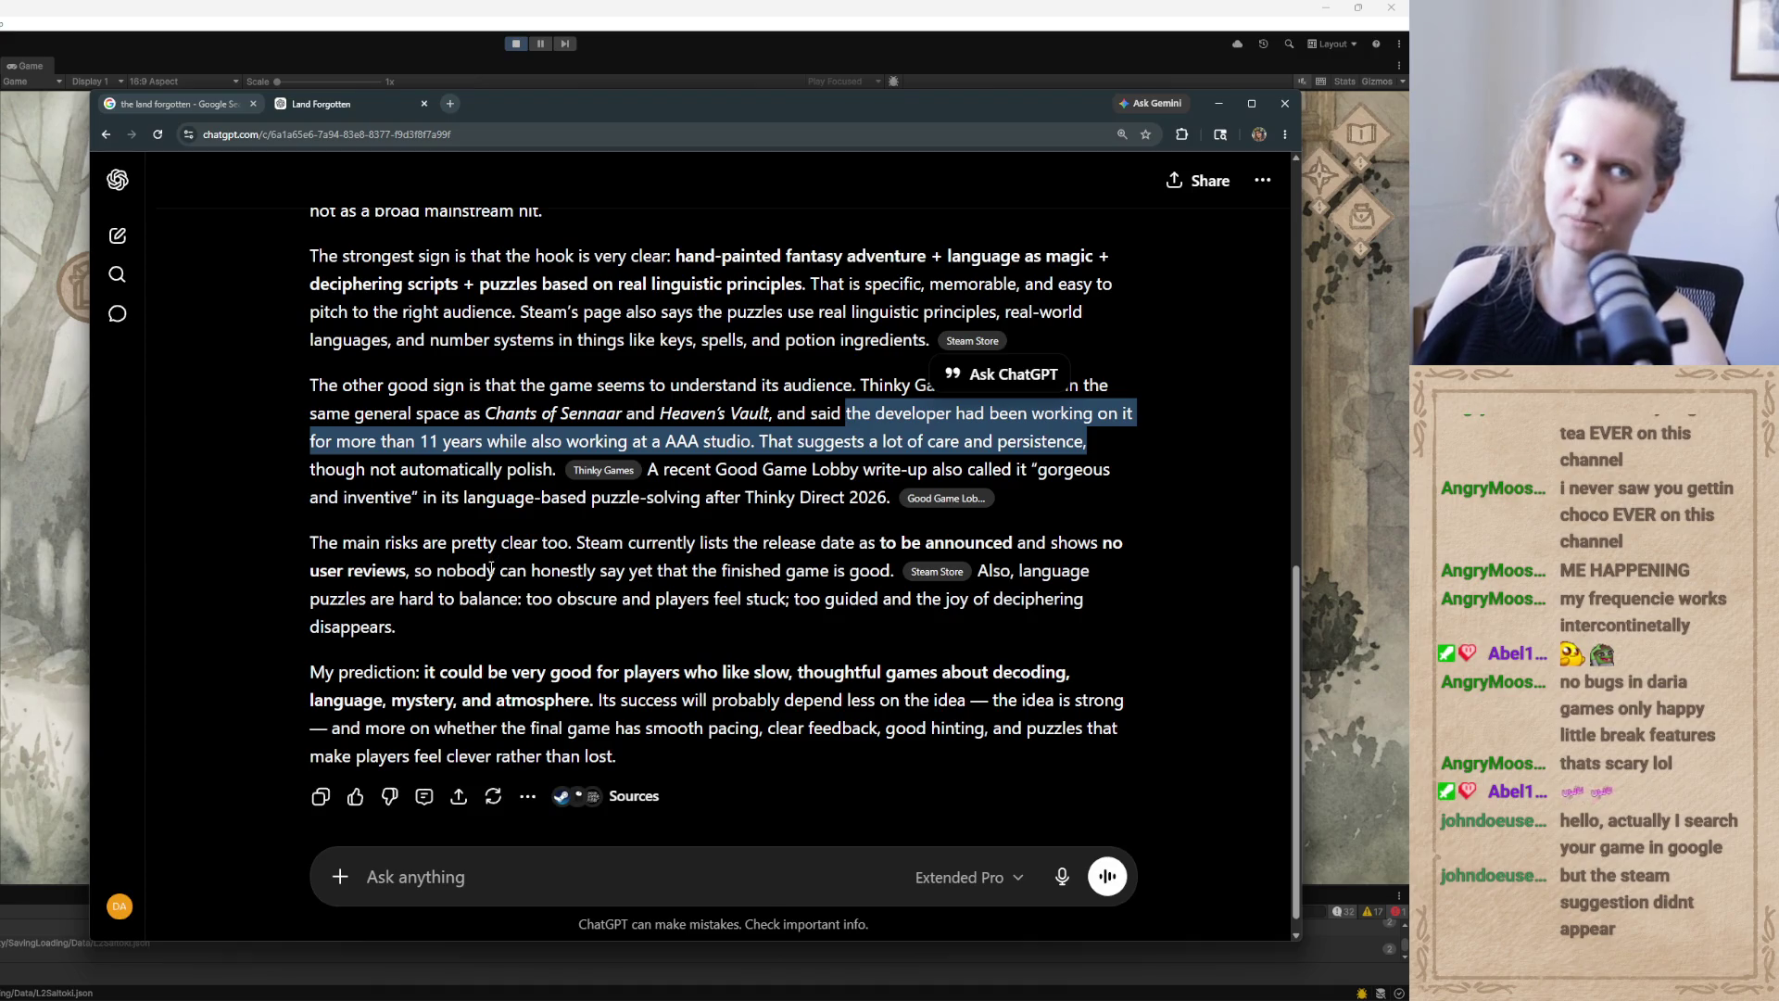
pyautogui.click(887, 411)
pyautogui.moveTo(848, 413); pyautogui.dragTo(1086, 443)
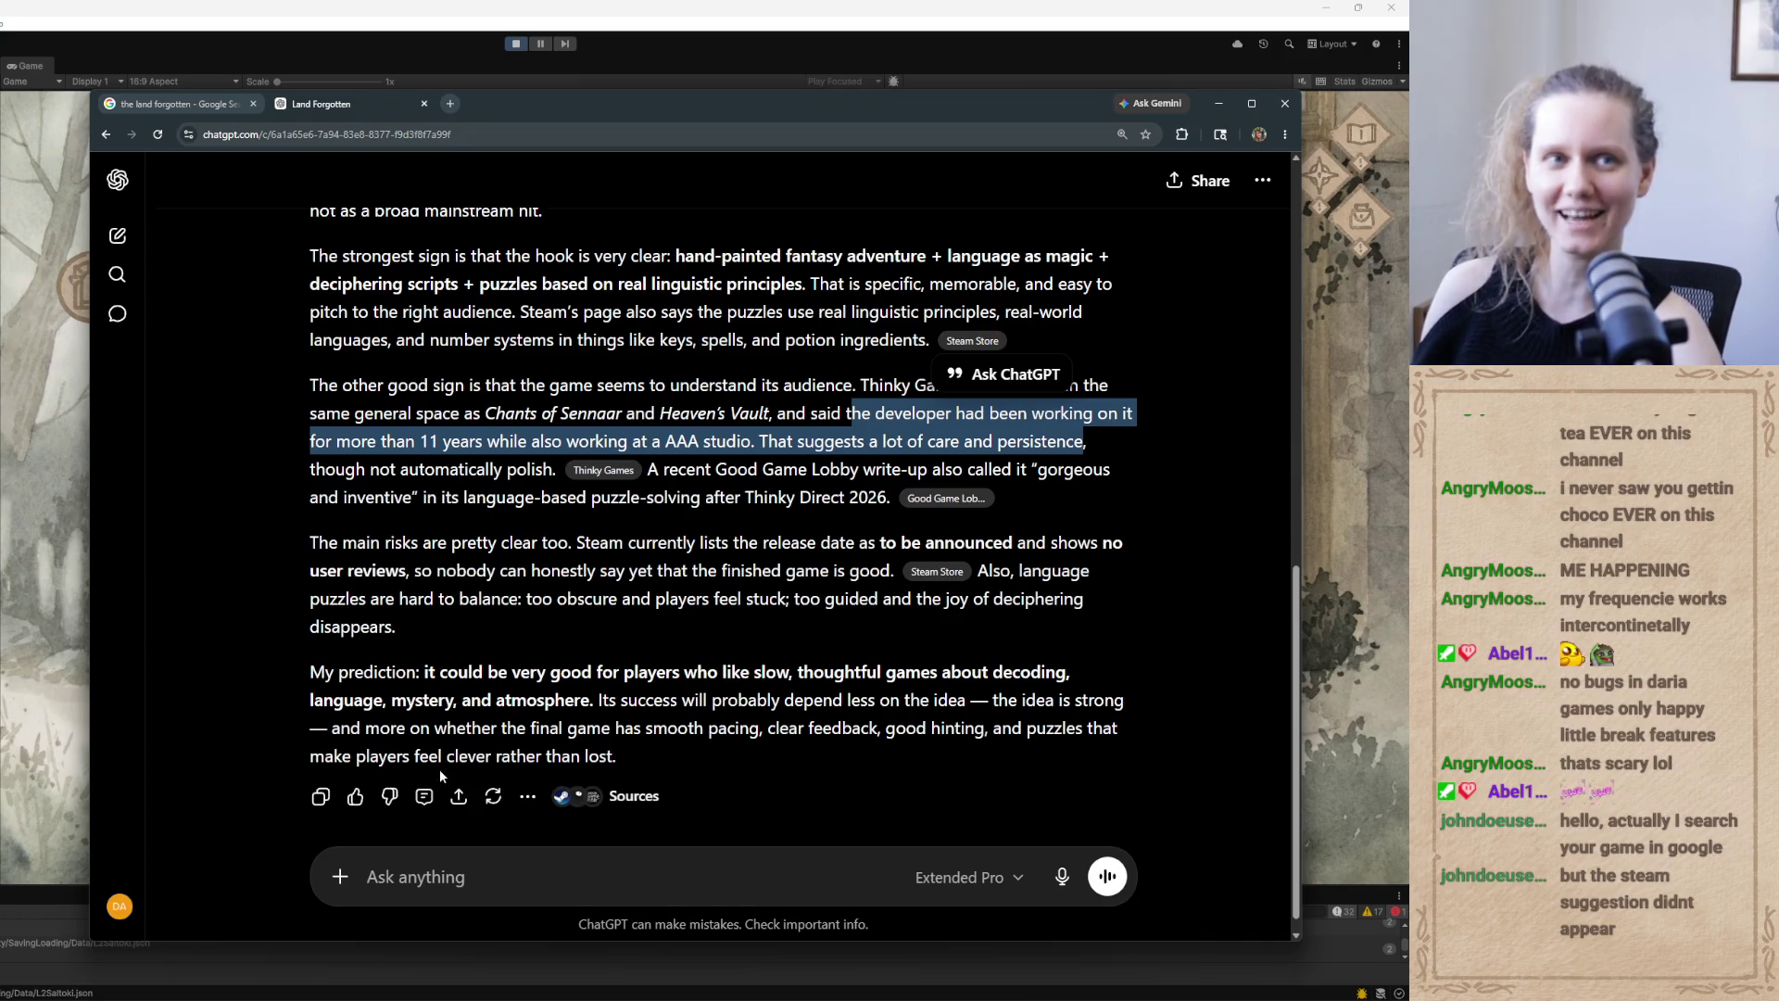
pyautogui.moveTo(851, 414); pyautogui.dragTo(1075, 441)
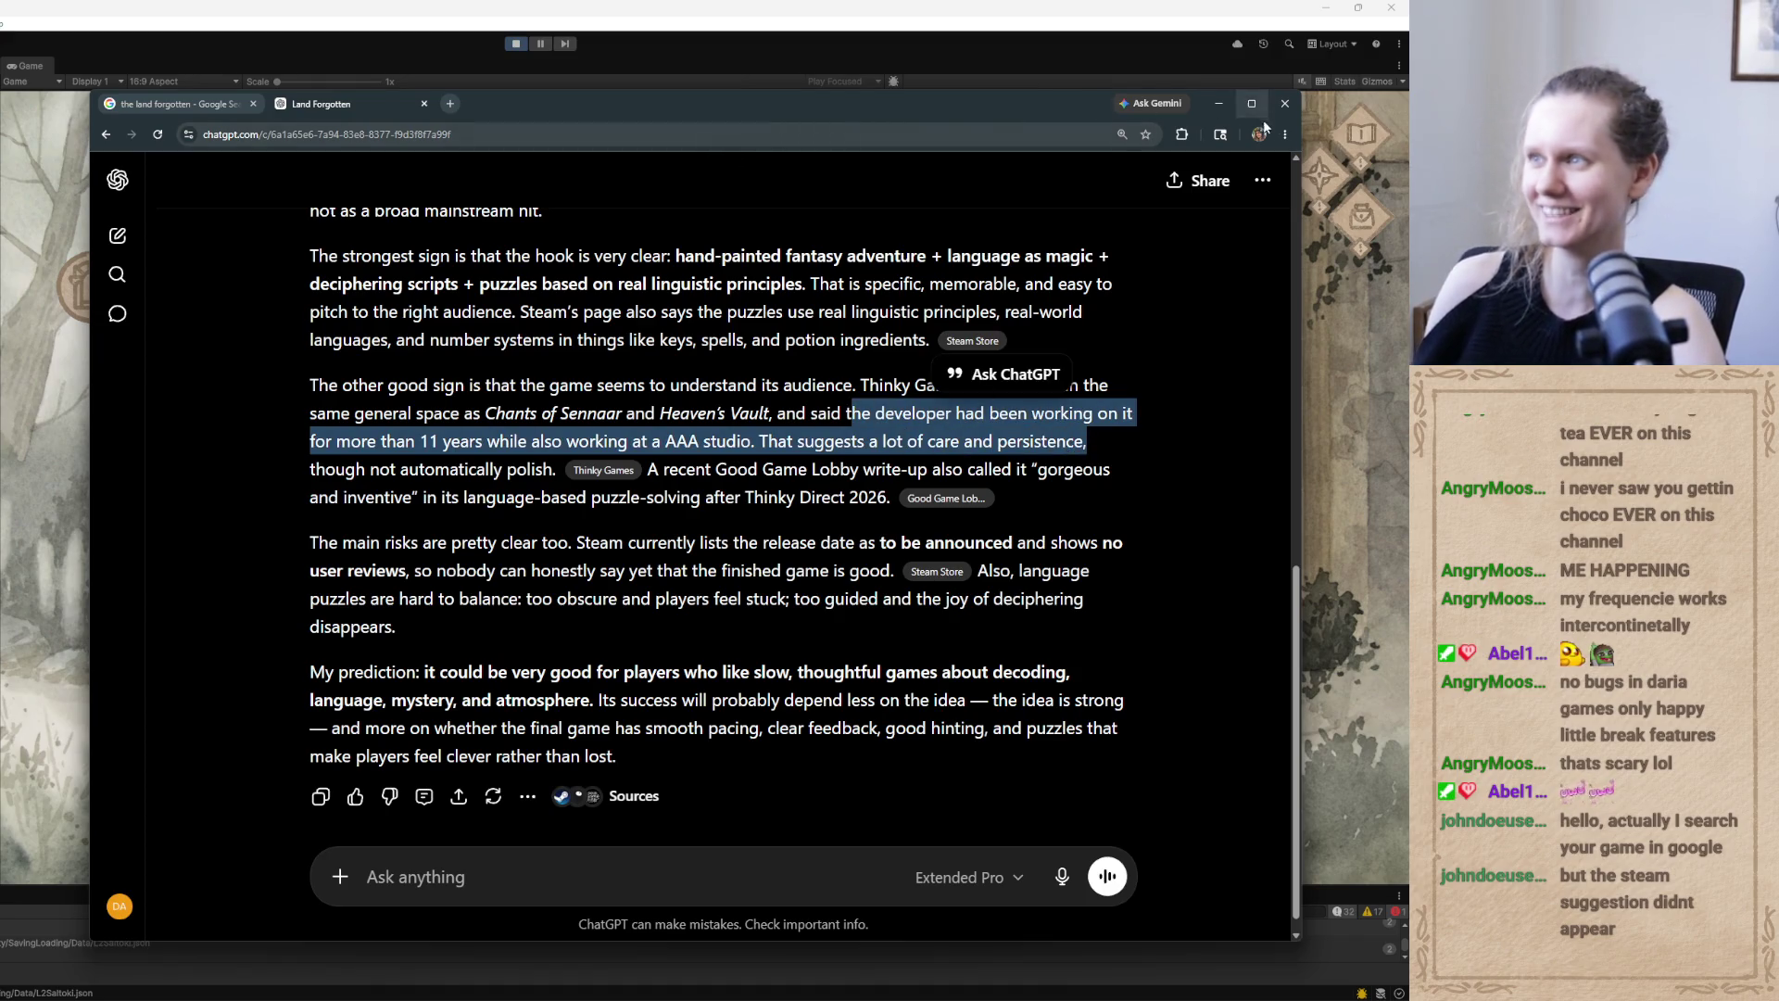
pyautogui.click(1286, 105)
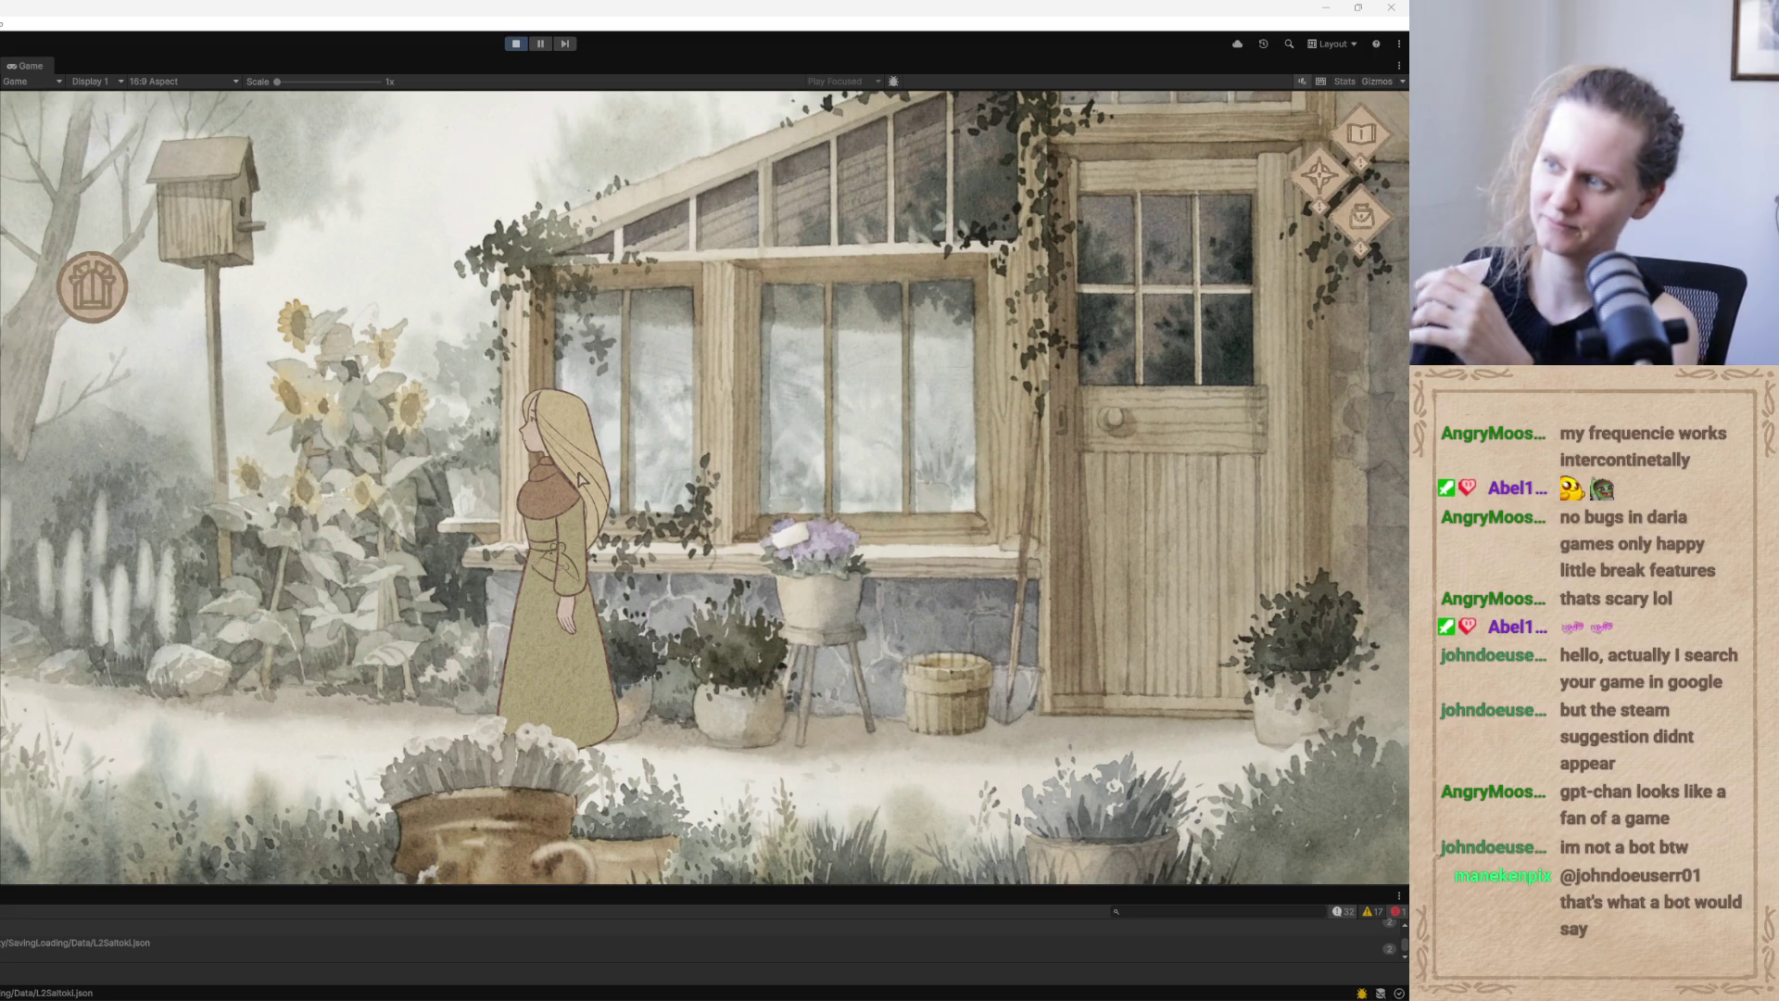
pyautogui.click(1178, 151)
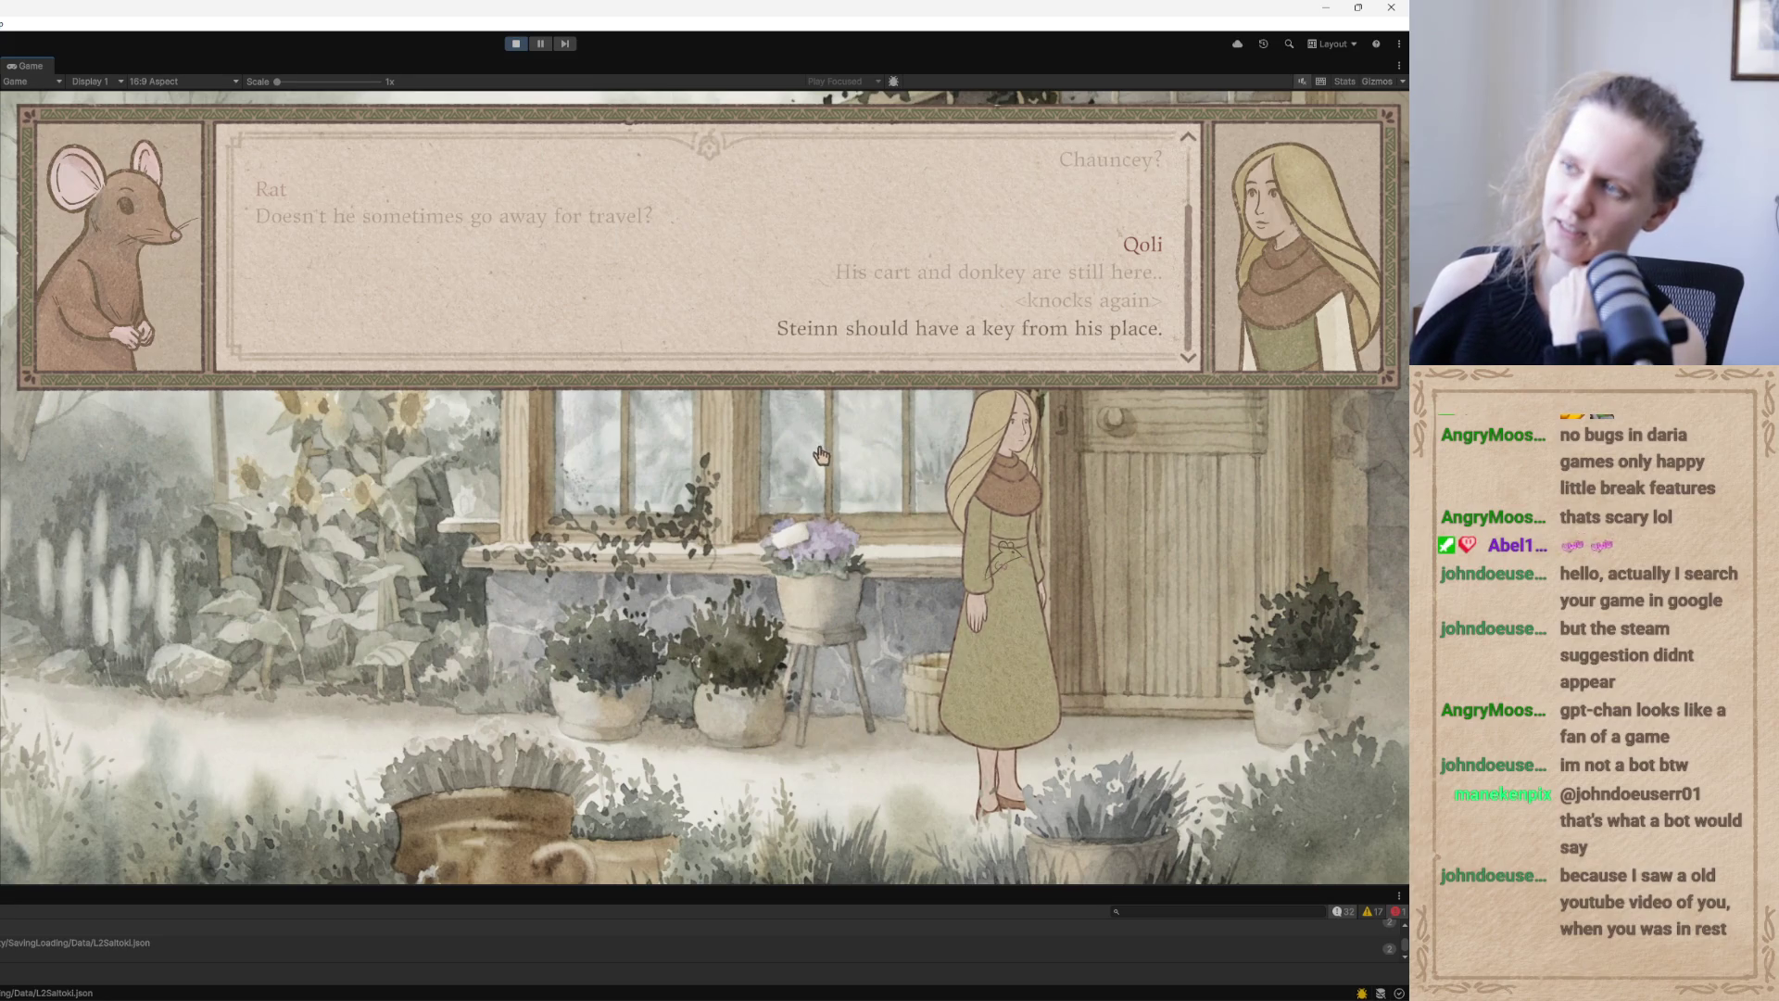
# Finish the dialogue about Steinn's key so the journal updates, then walk the girl left and right
pyautogui.click(826, 451)
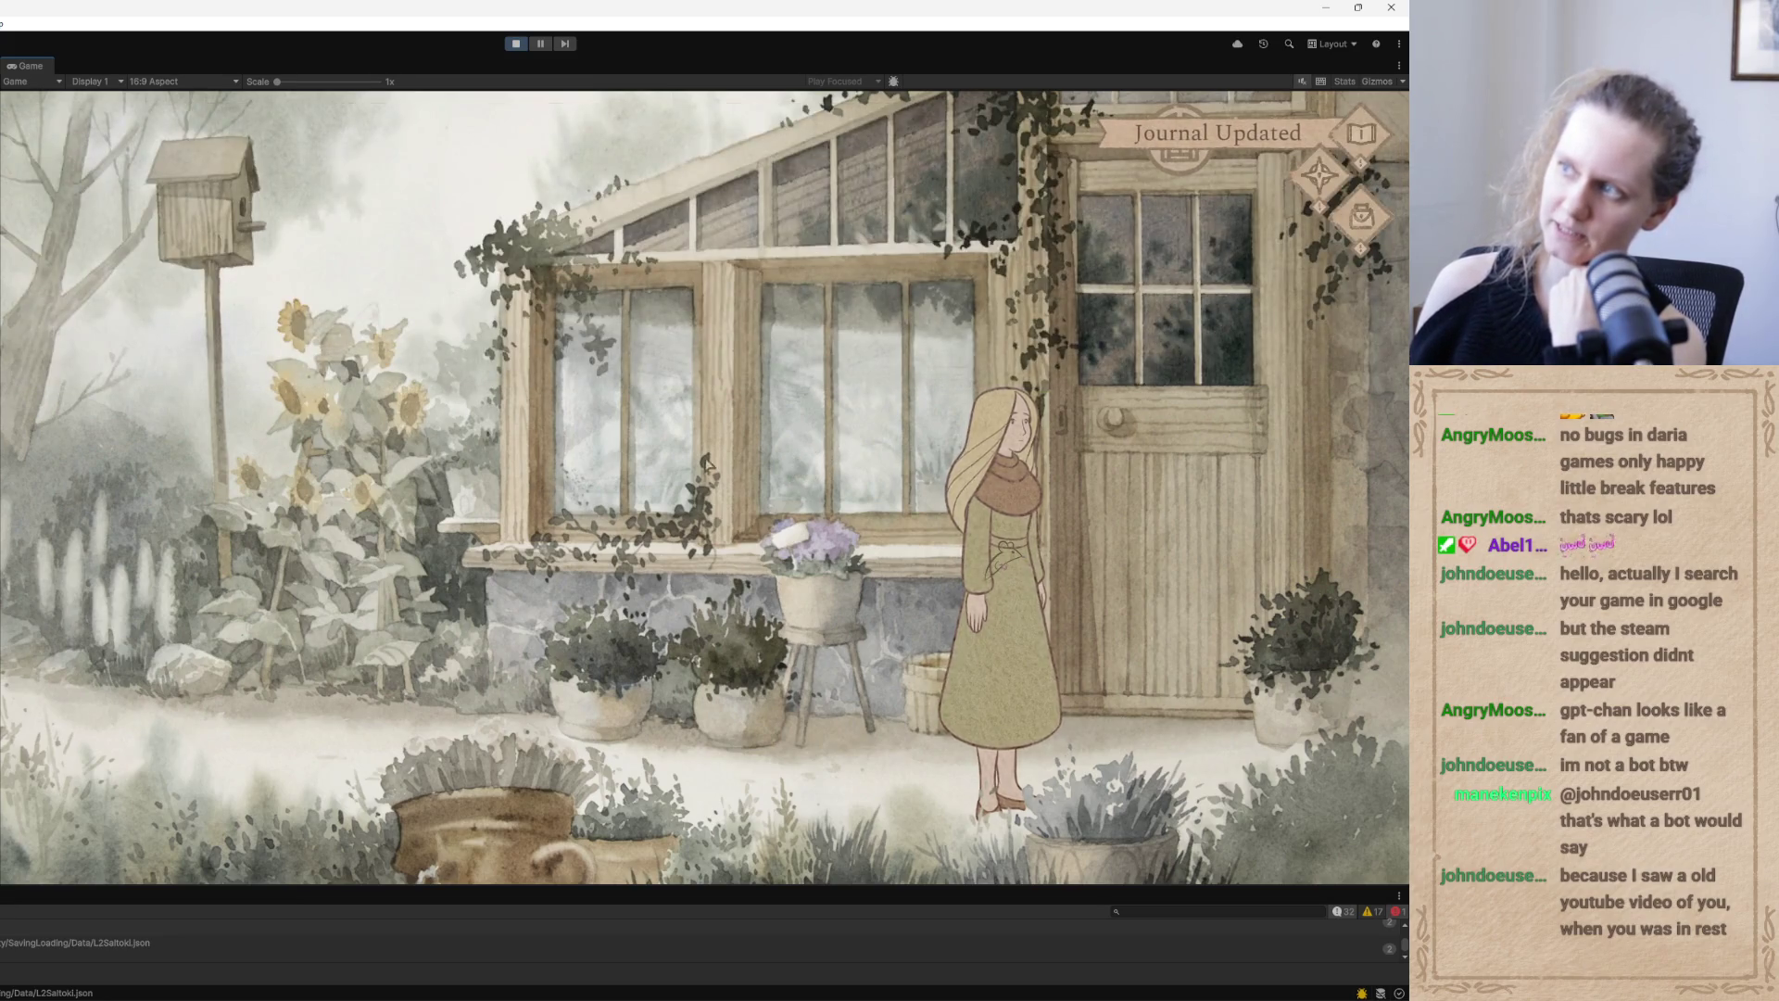
pyautogui.press('a')
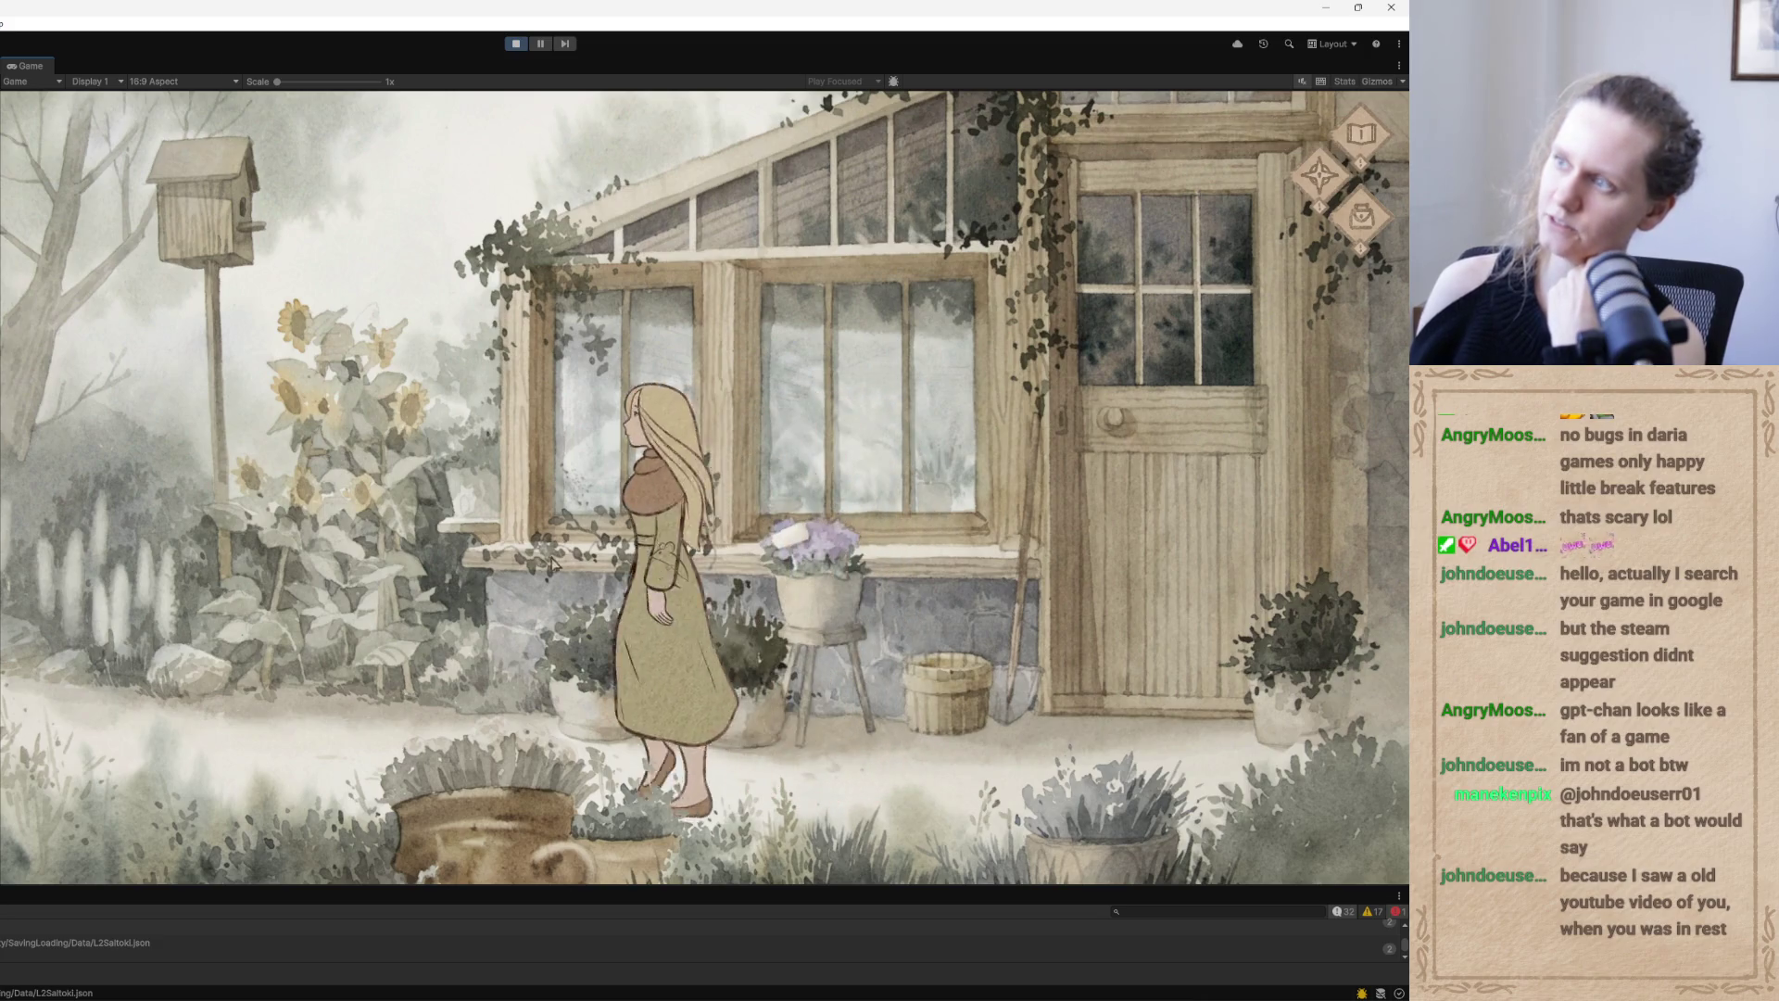
pyautogui.press('d')
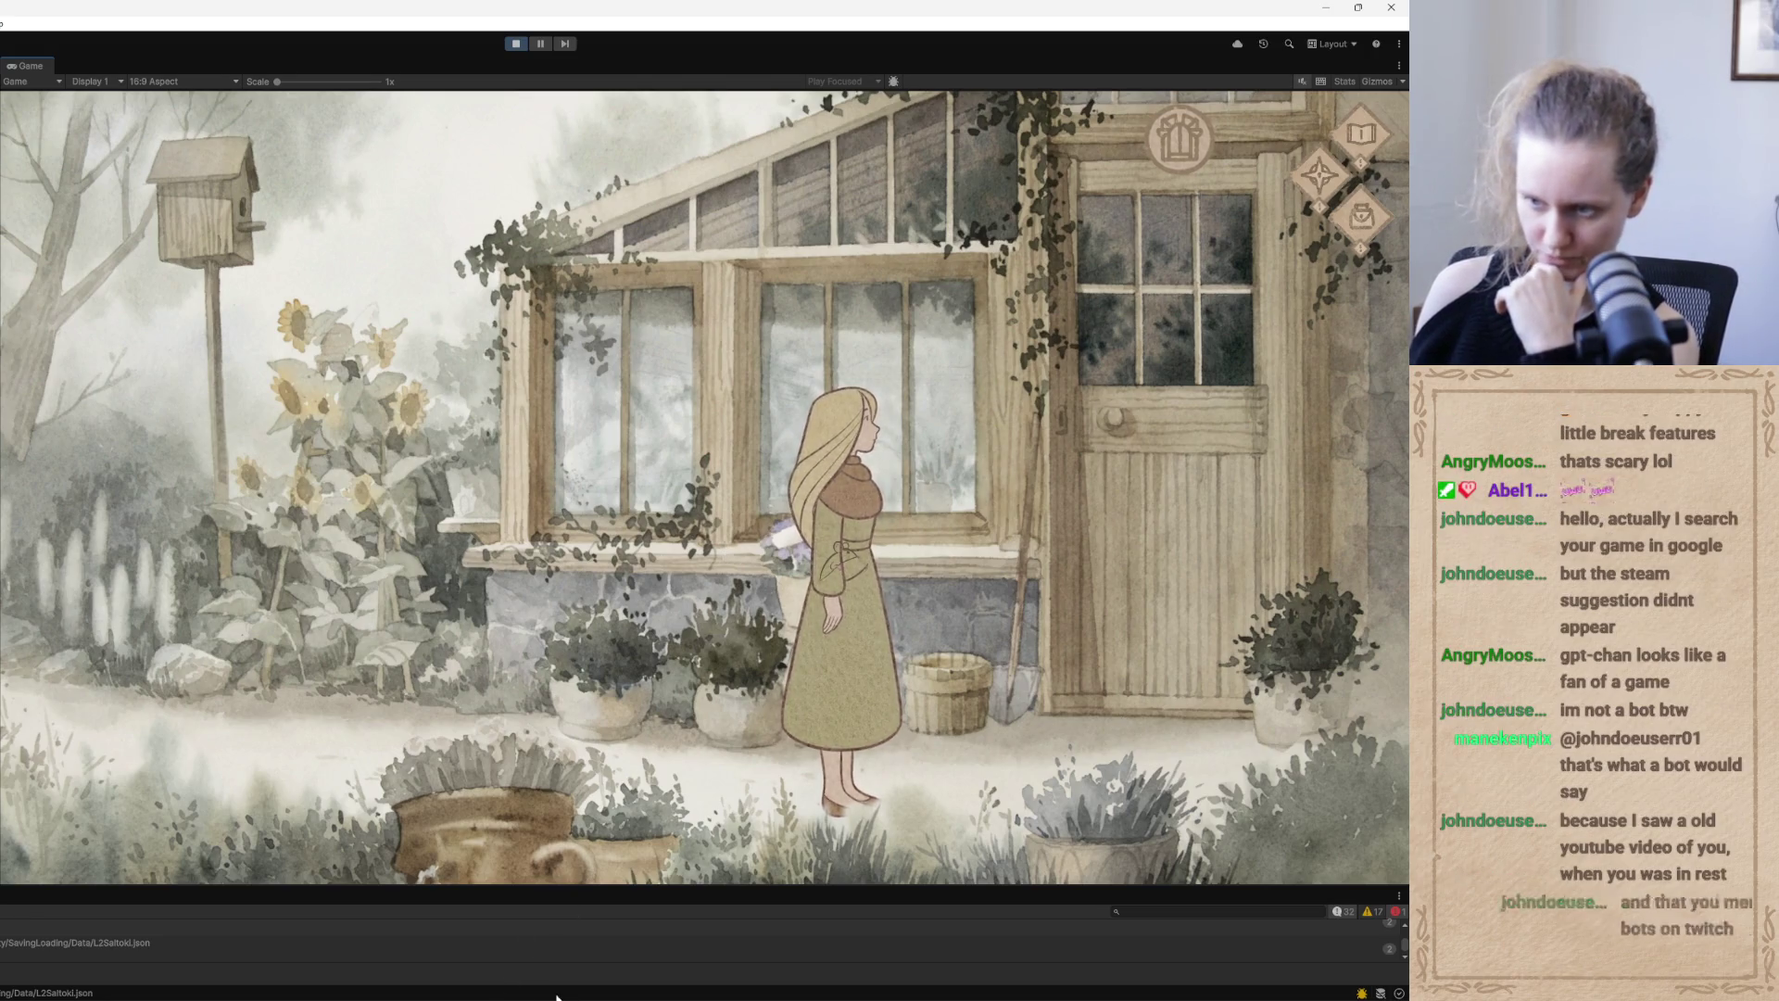
pyautogui.hotkey('alt', 'Tab')
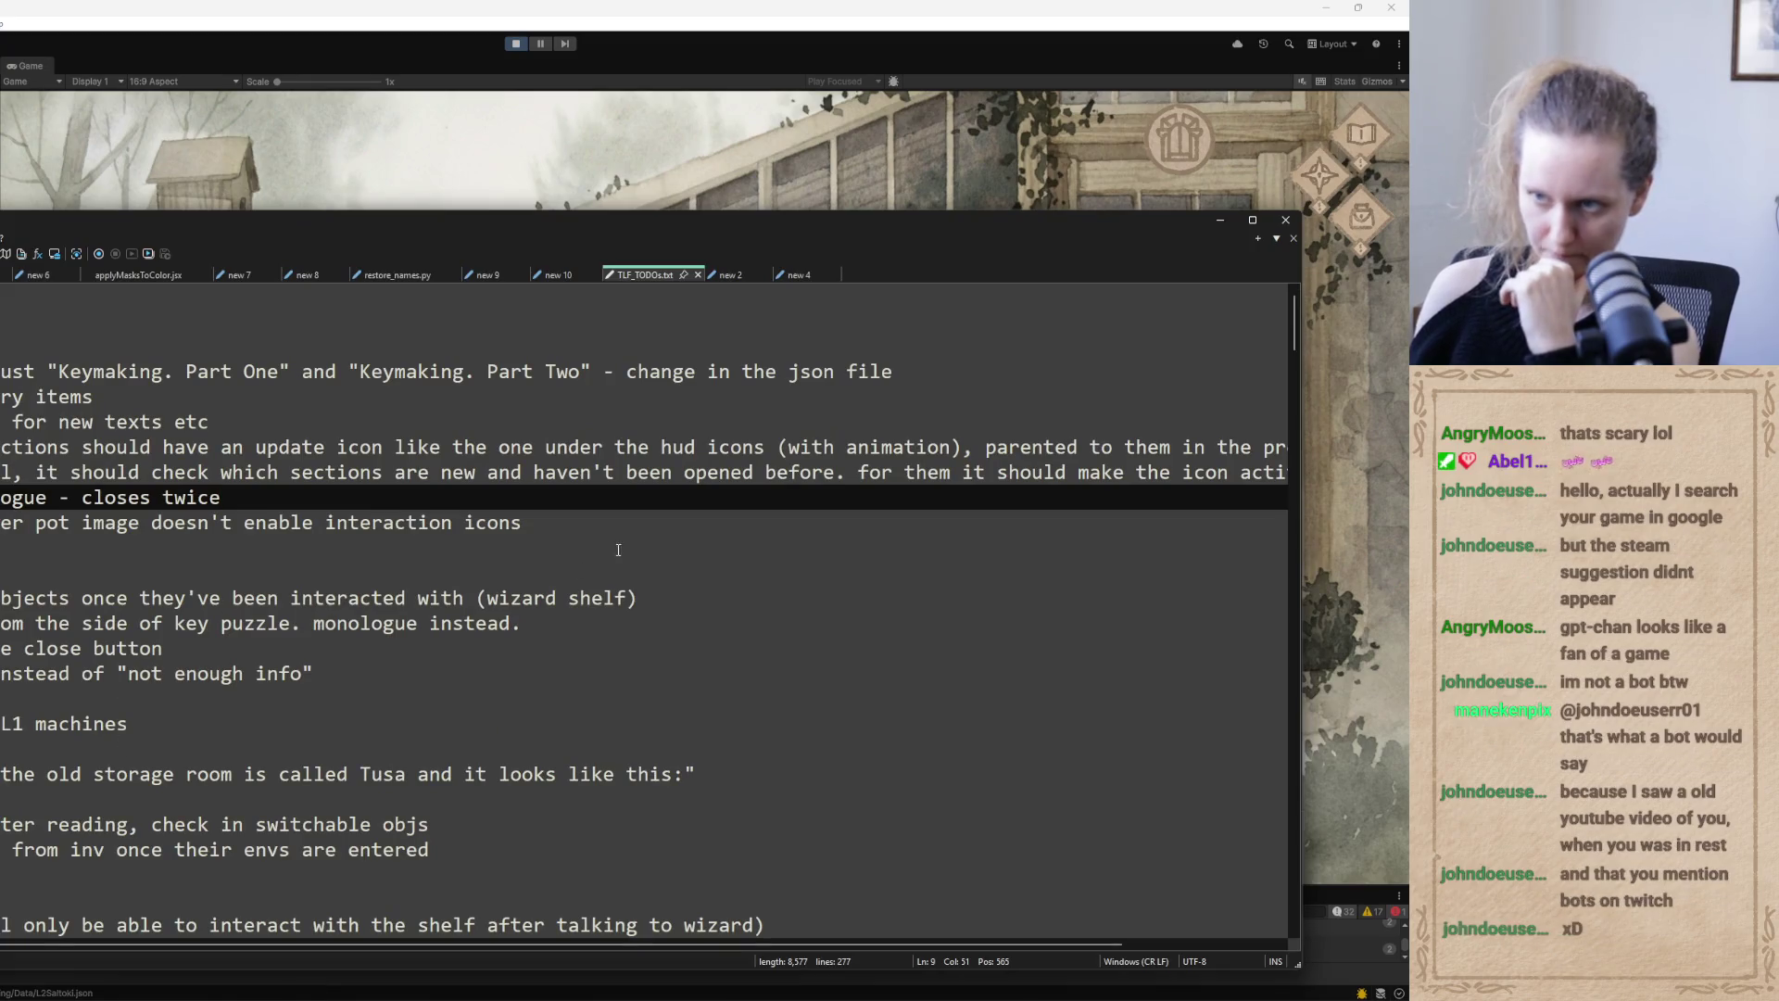
# Add the line 'the cloes from further away' below the flower pot bug, then minimize Notepad++
pyautogui.moveTo(573, 521); pyautogui.dragTo(572, 559)
pyautogui.press('Up')
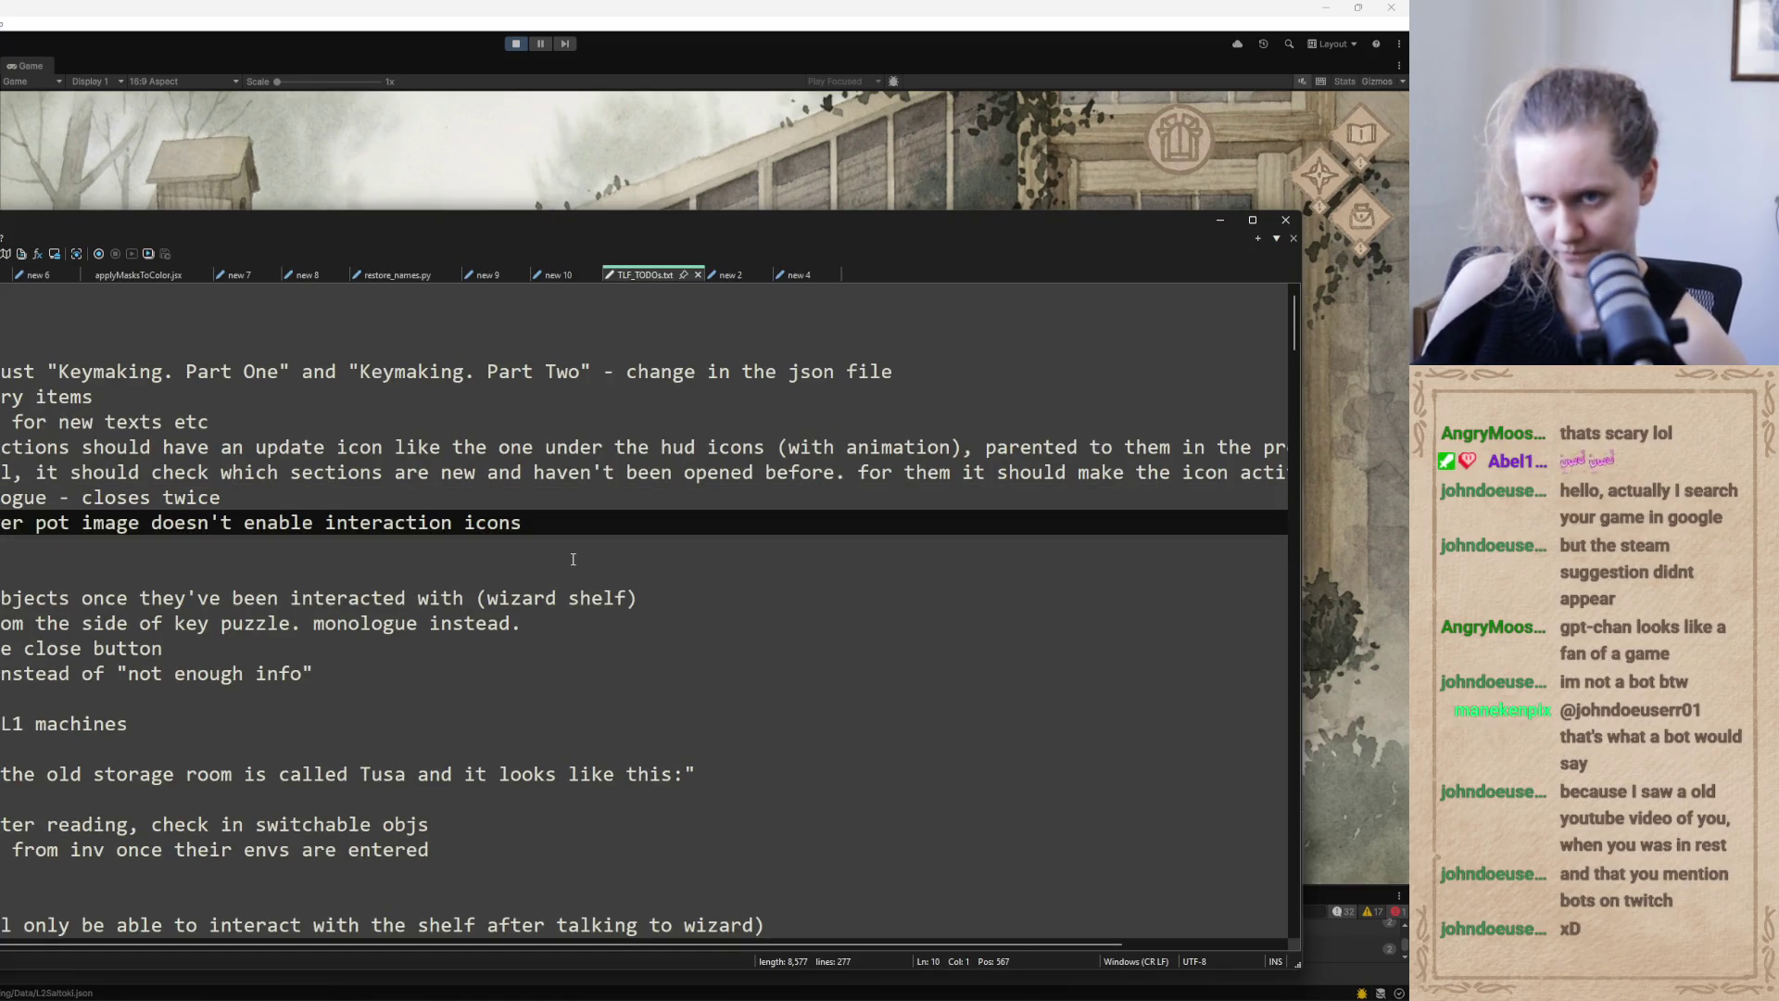
pyautogui.click(559, 526)
pyautogui.press('Return')
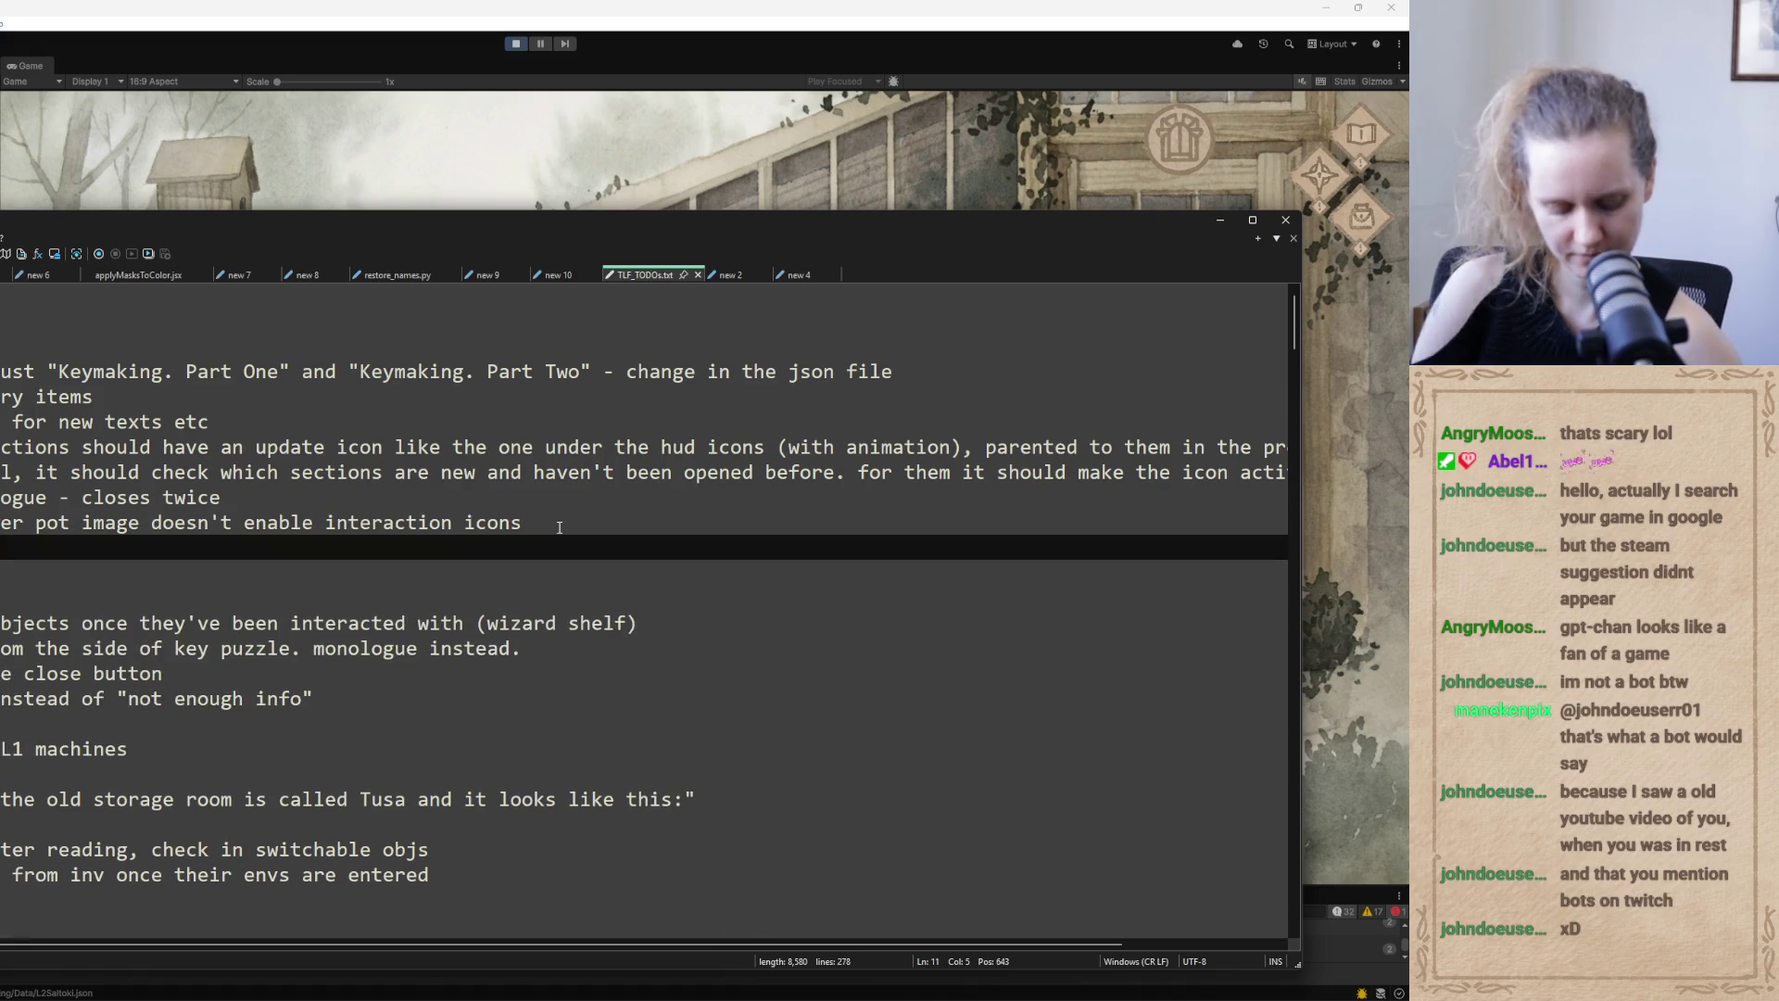
pyautogui.write('the')
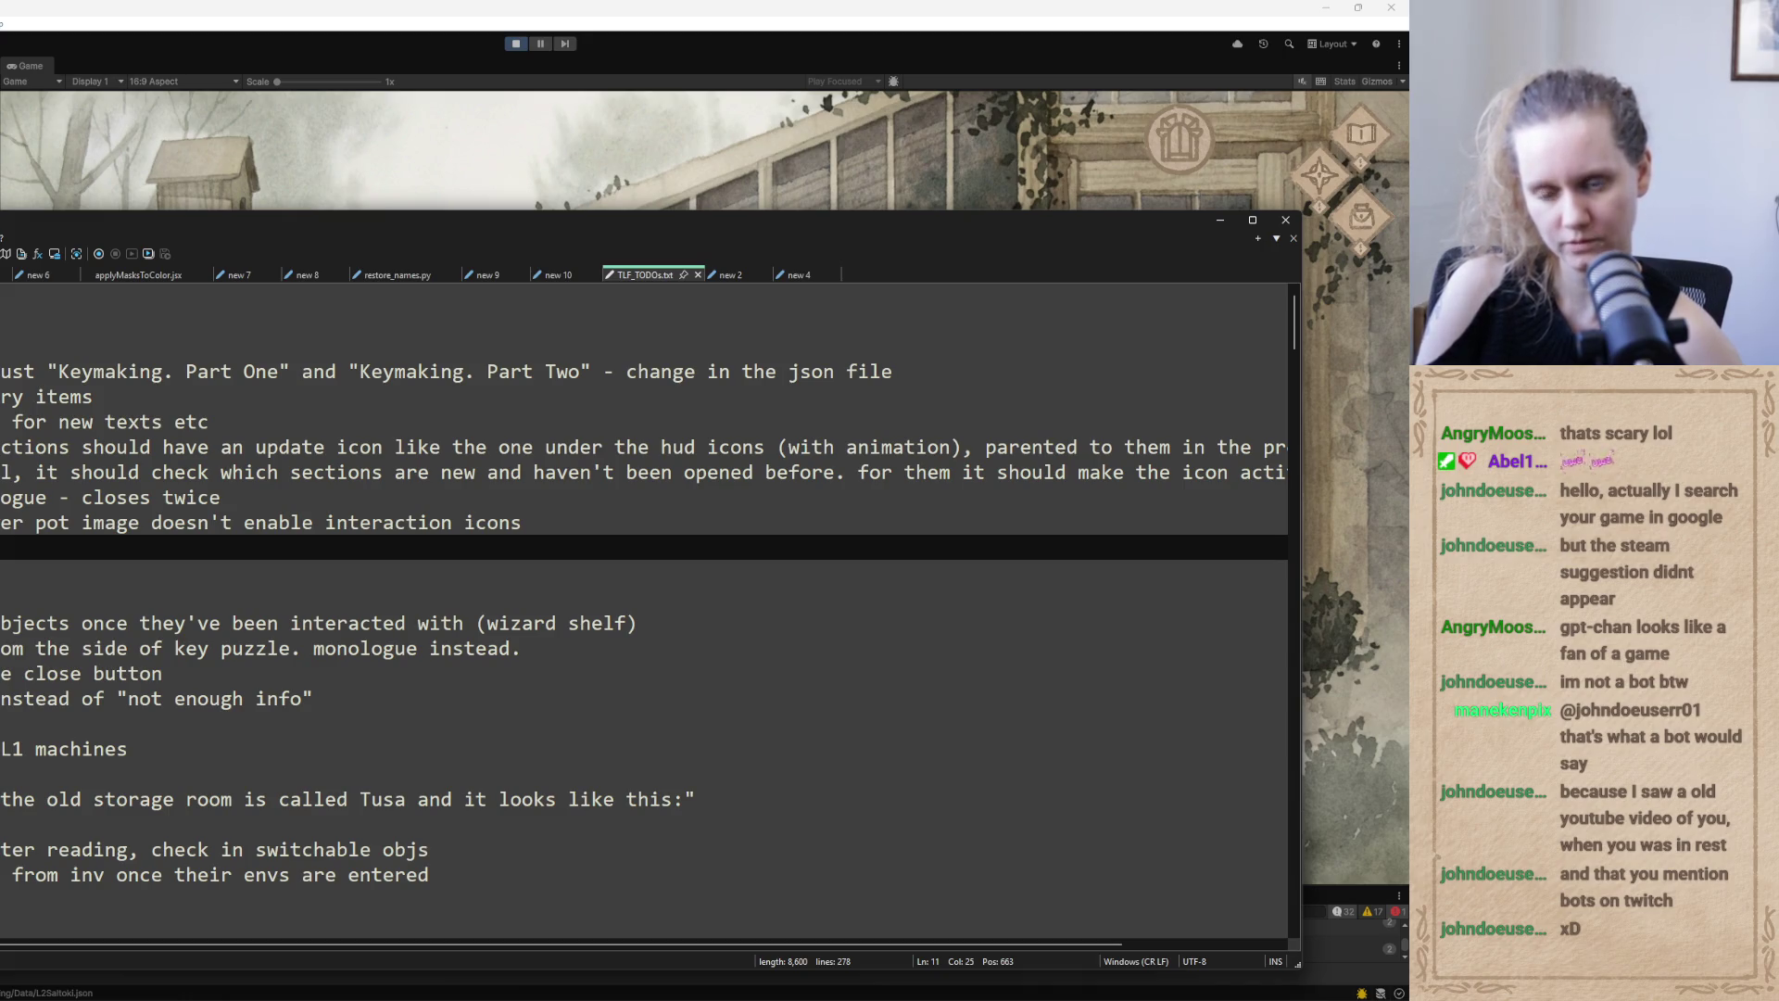
pyautogui.write('clo')
pyautogui.write('es from fu')
pyautogui.write('rther away')
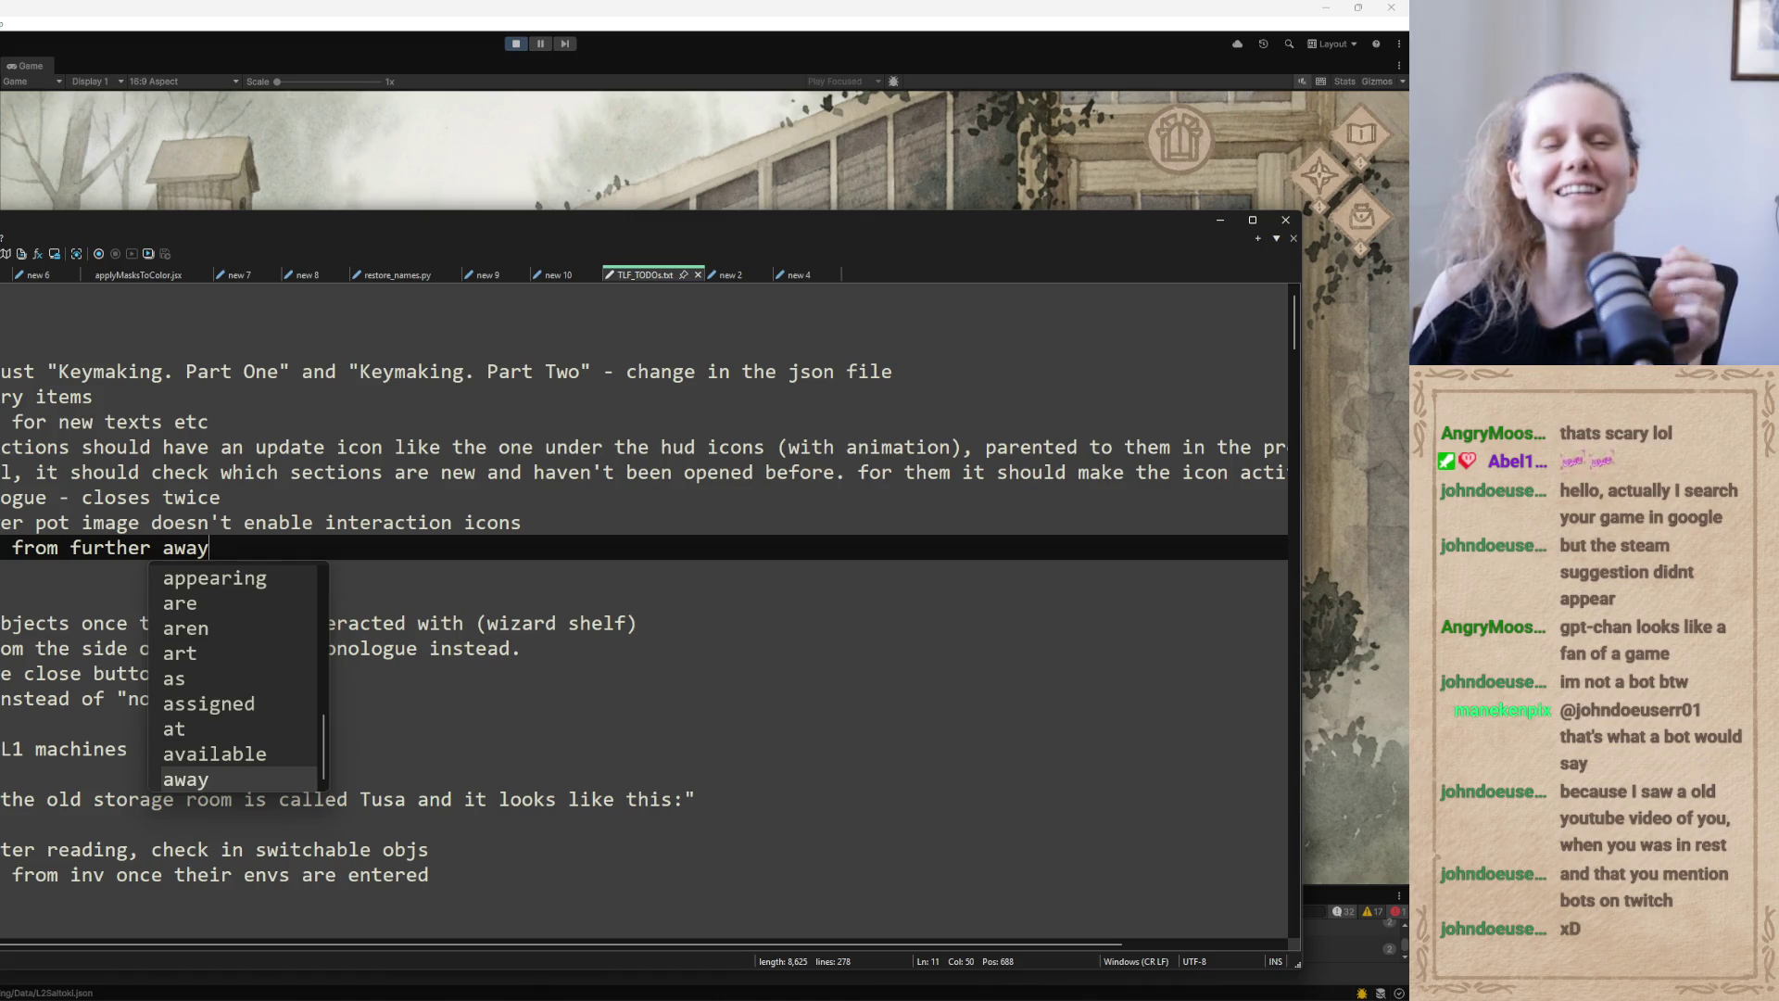
pyautogui.press('Escape')
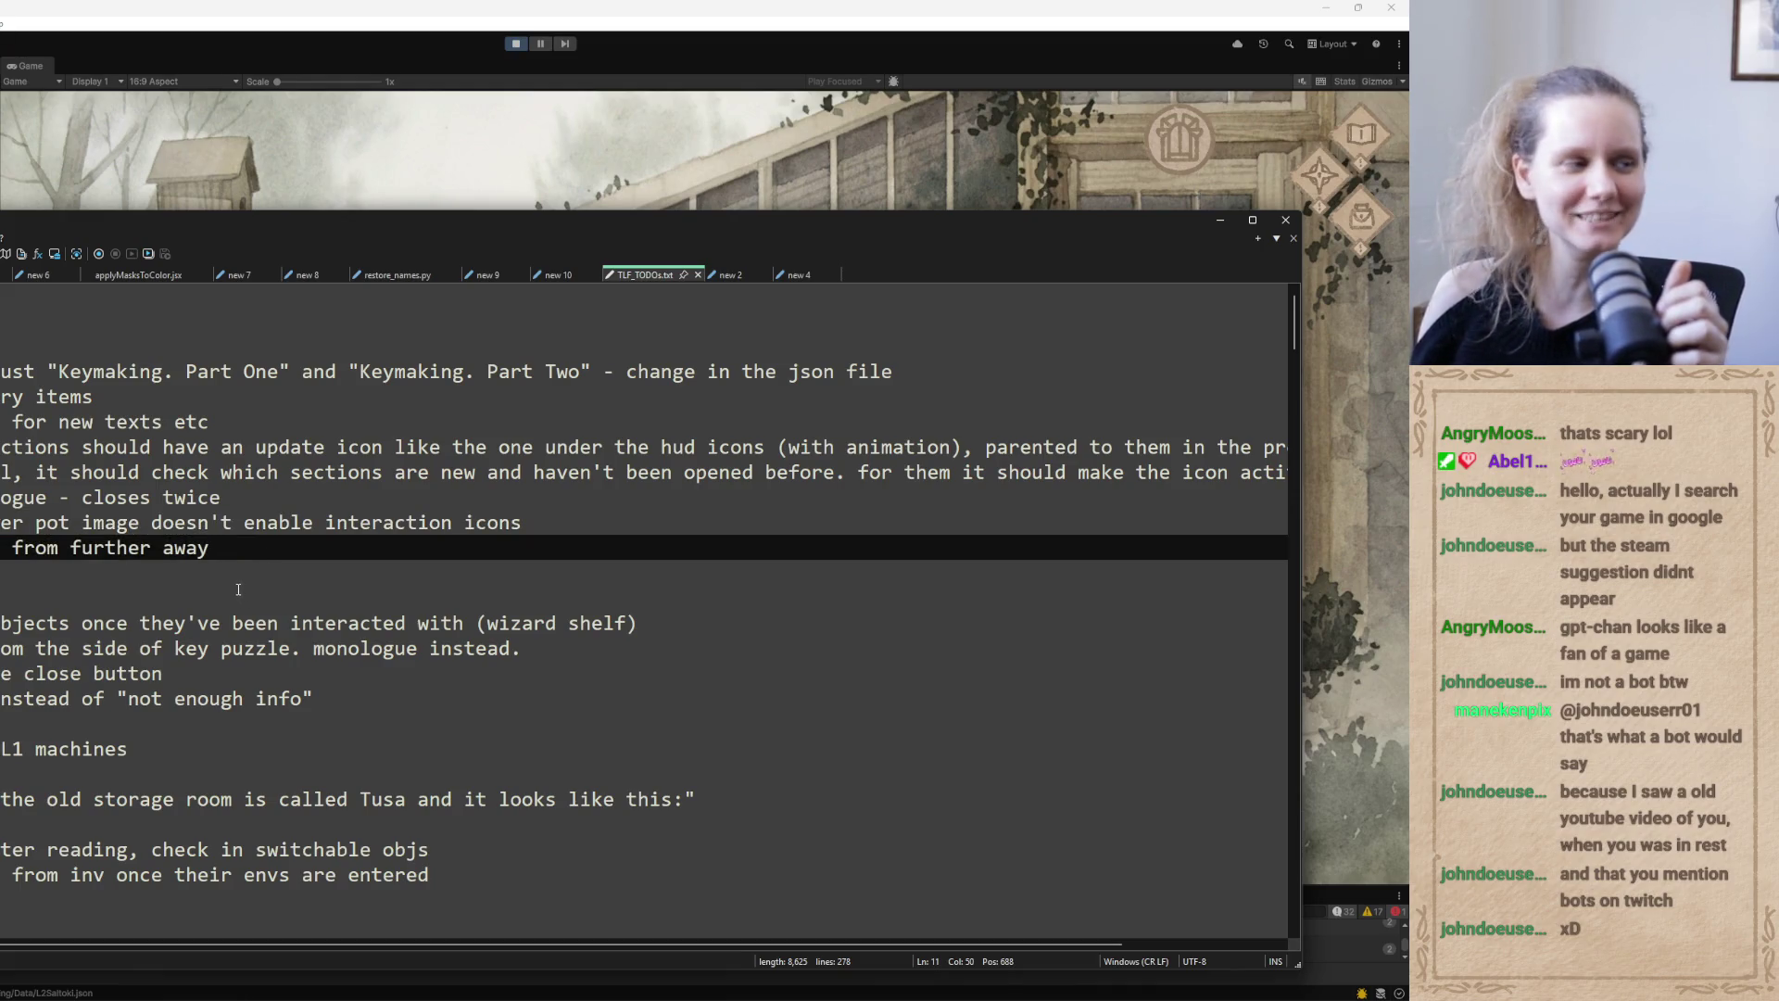
pyautogui.click(1212, 220)
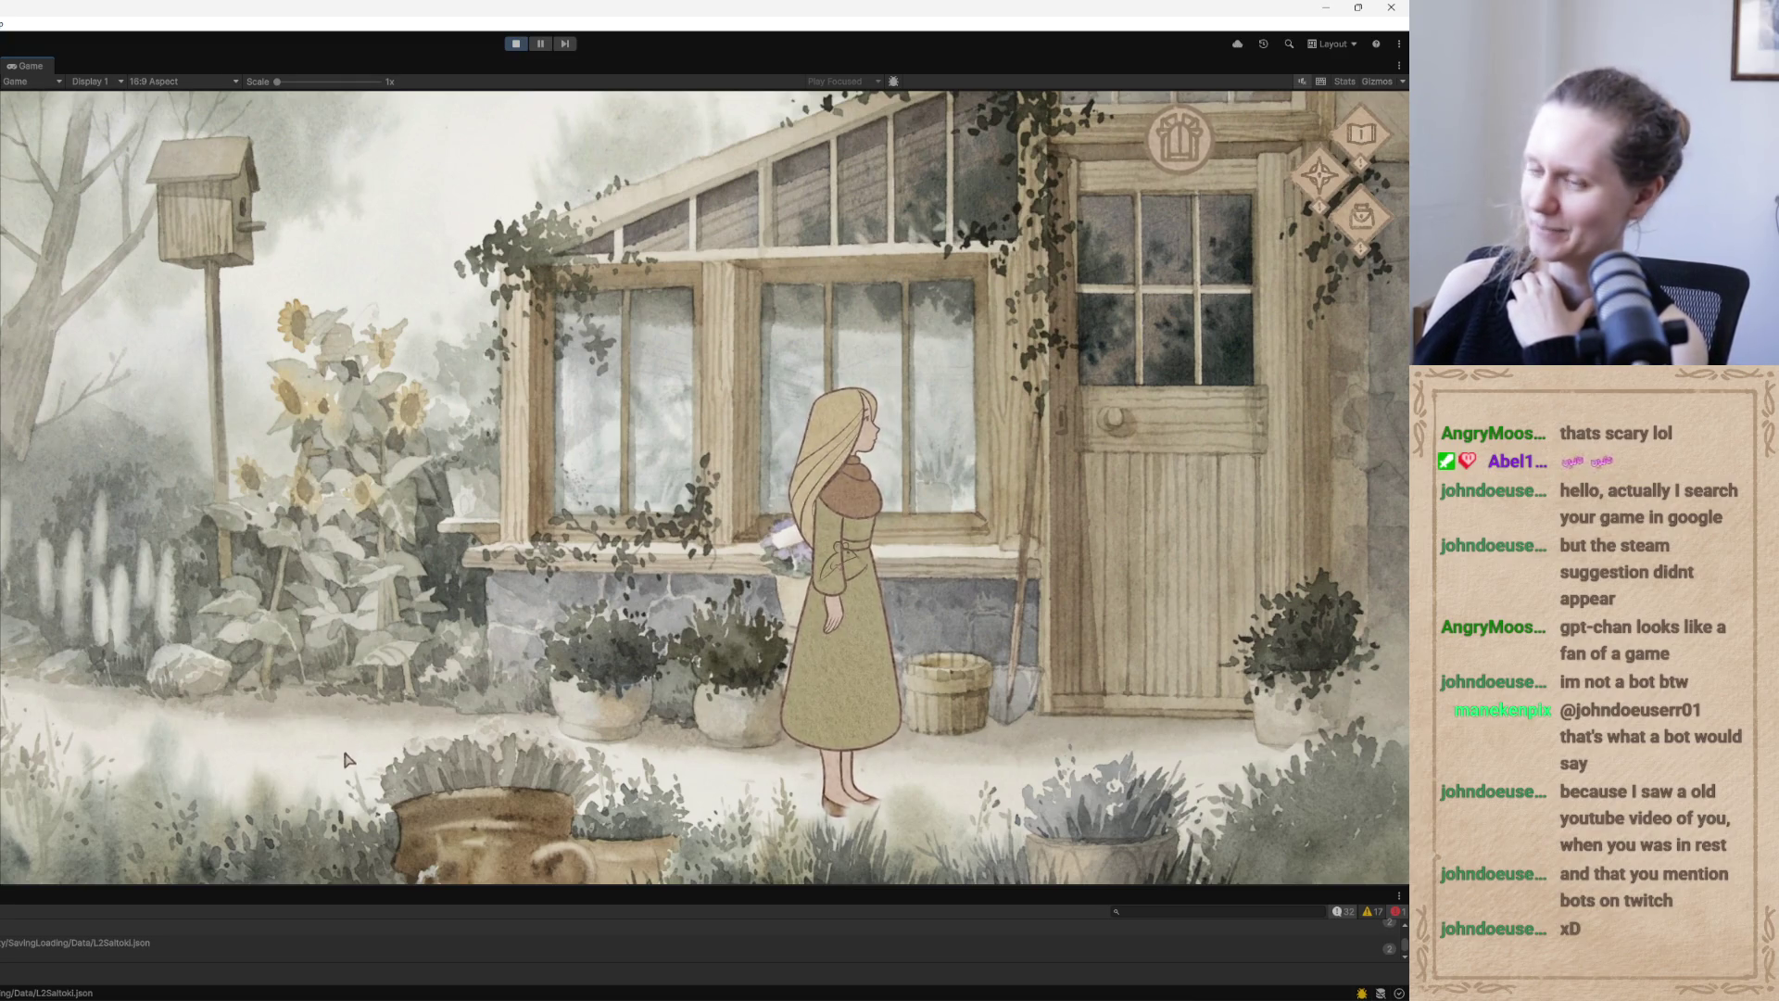
# Walk Qoli left, open the journal with J, and turn to Qoli's Journal page two
pyautogui.click(339, 772)
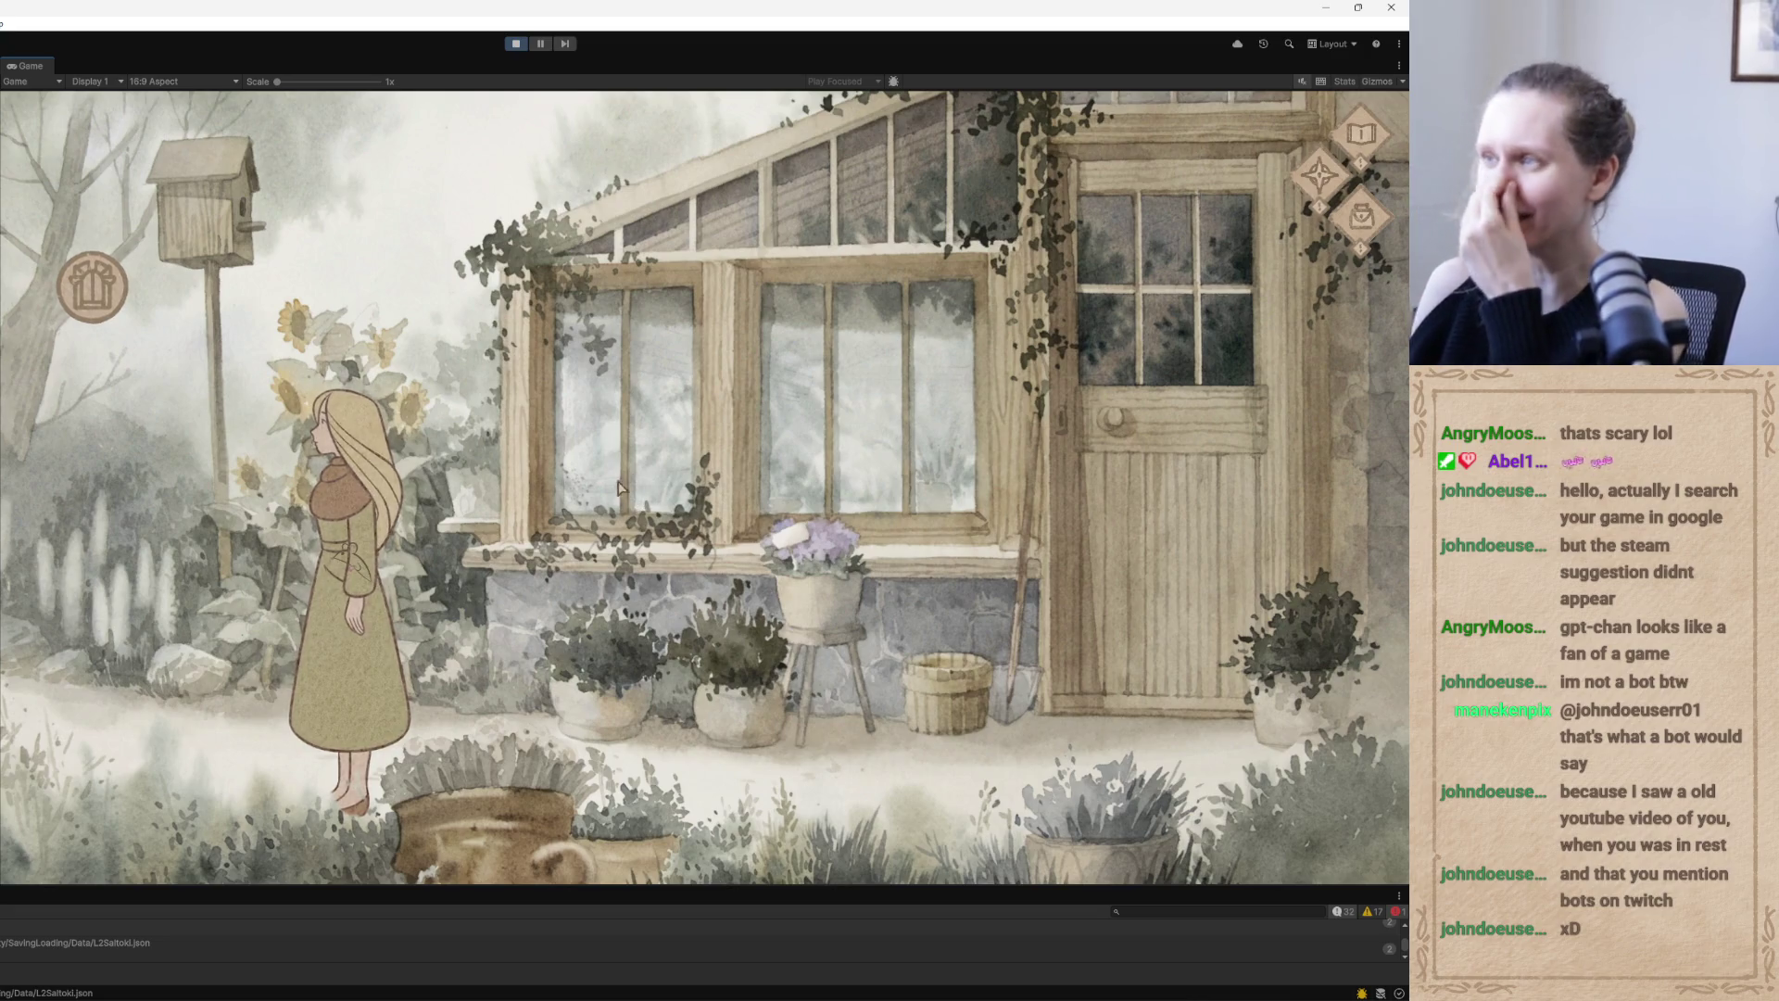
pyautogui.press('j')
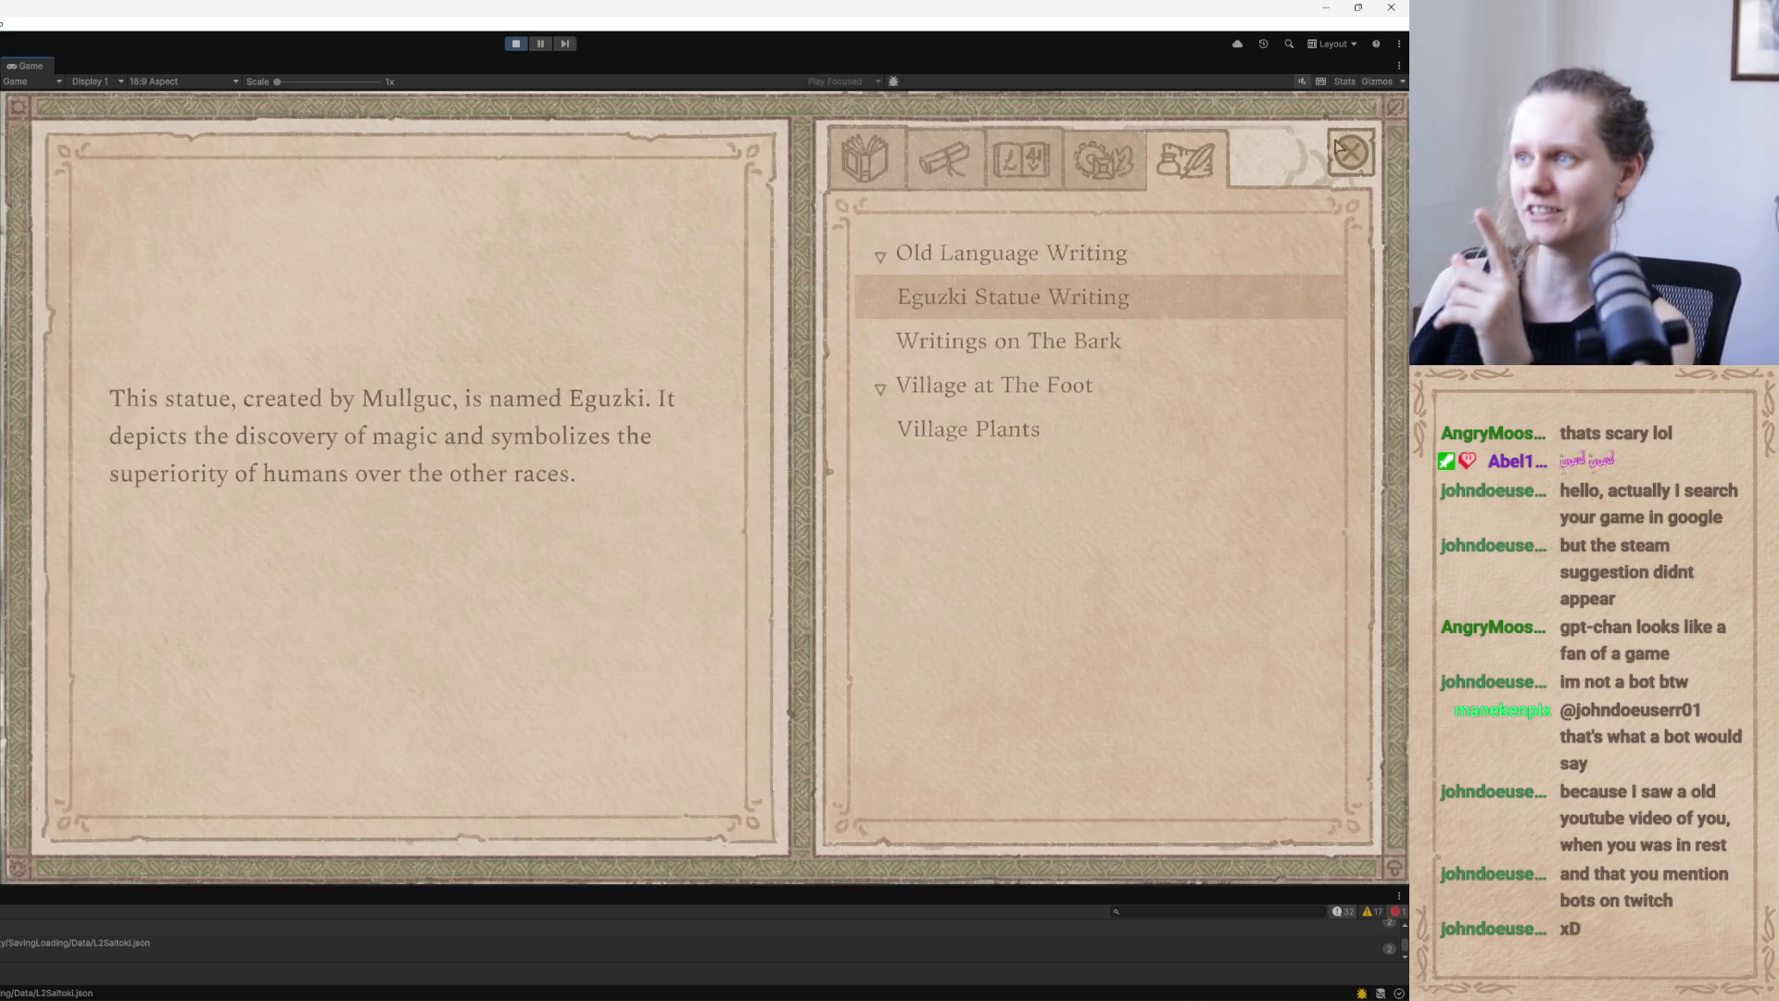
pyautogui.click(925, 350)
pyautogui.click(936, 315)
pyautogui.click(857, 175)
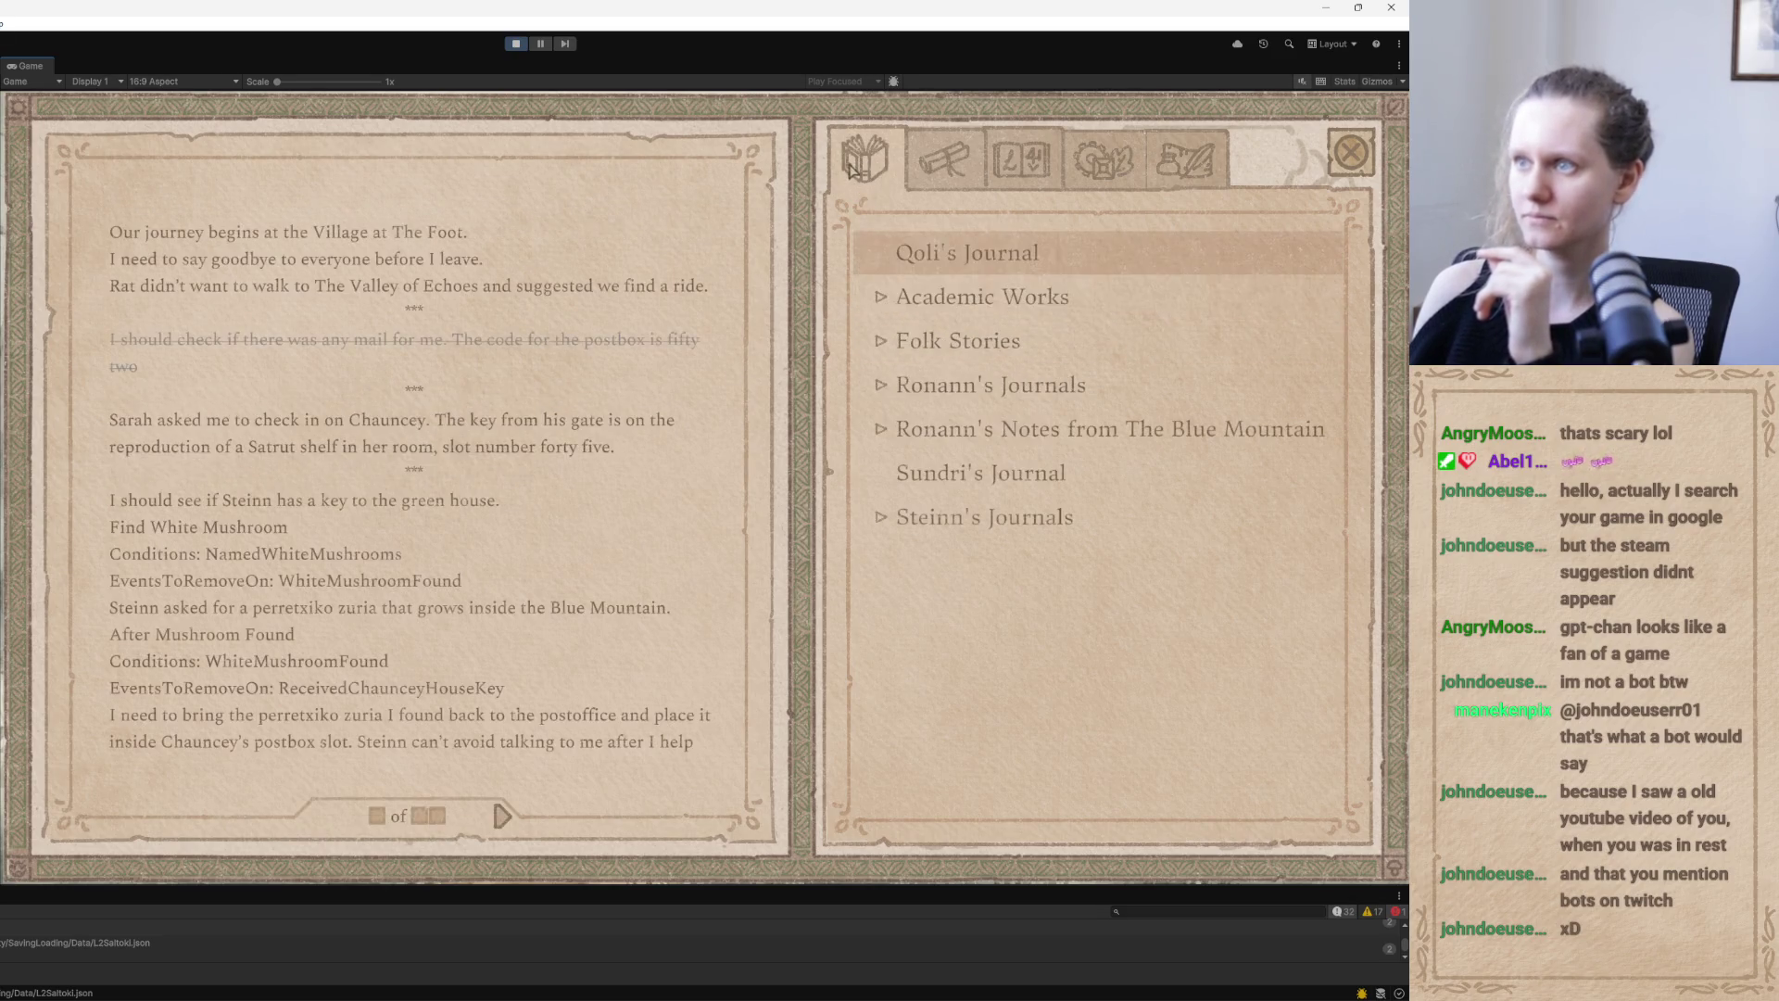
pyautogui.click(502, 816)
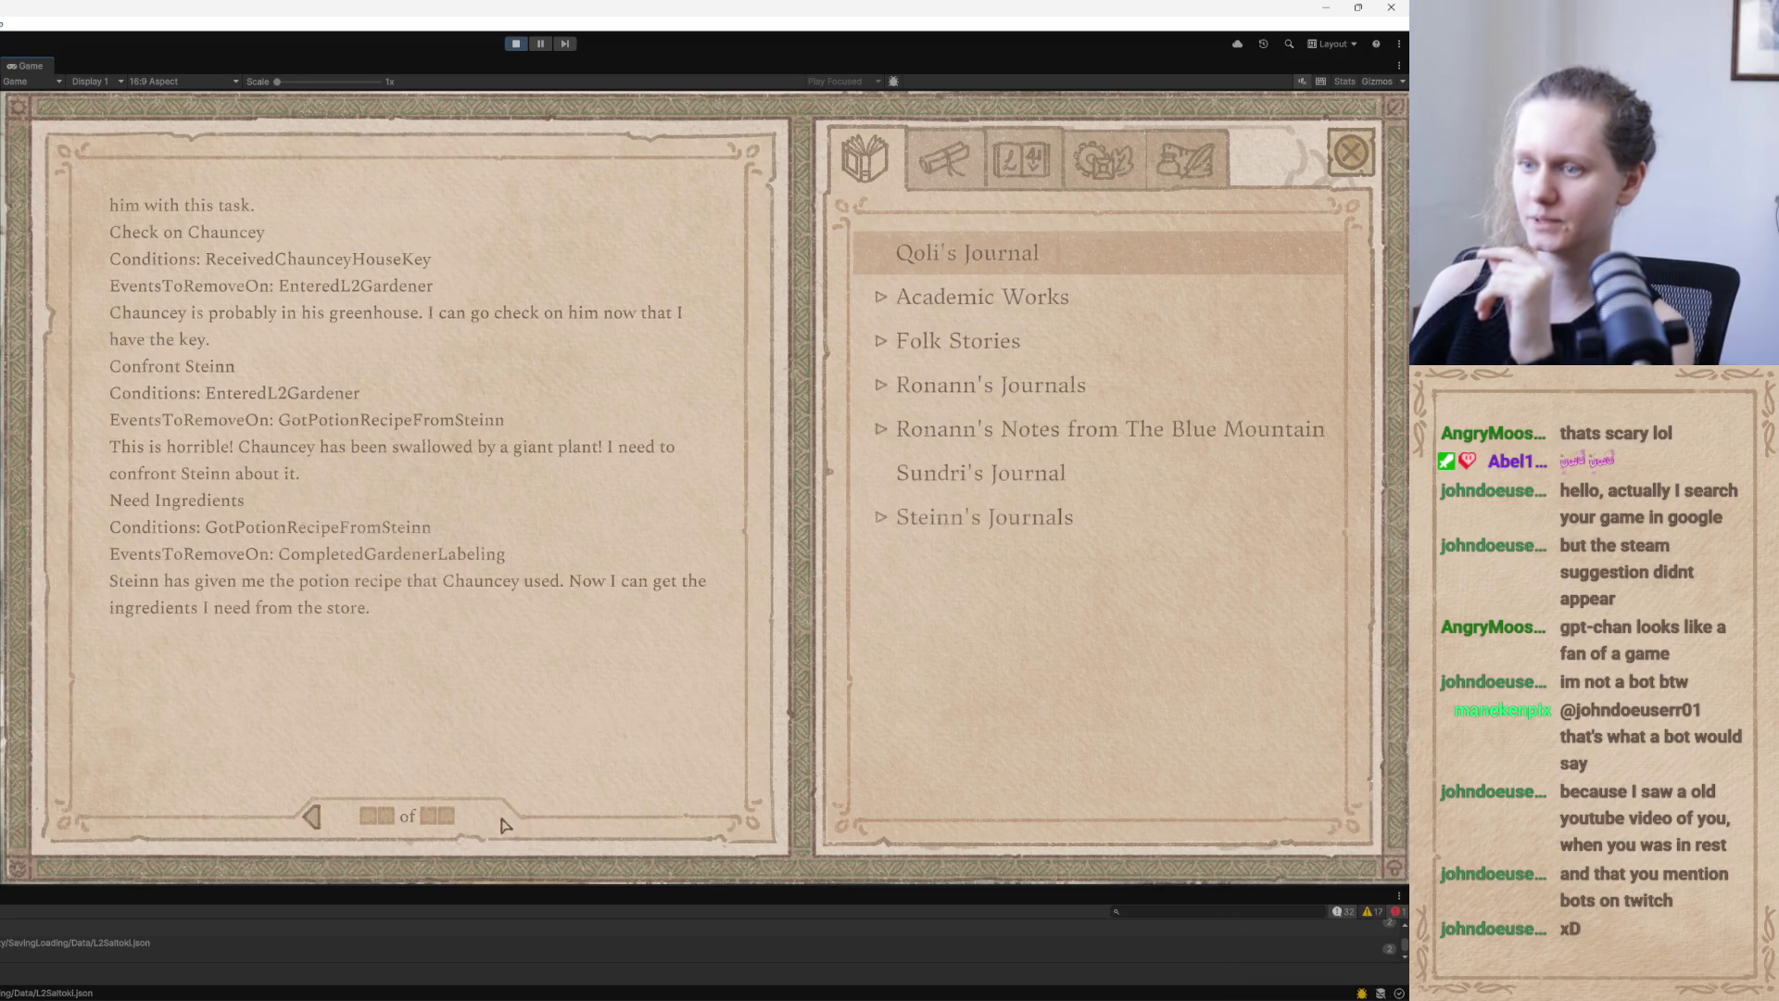
pyautogui.press('super+a')
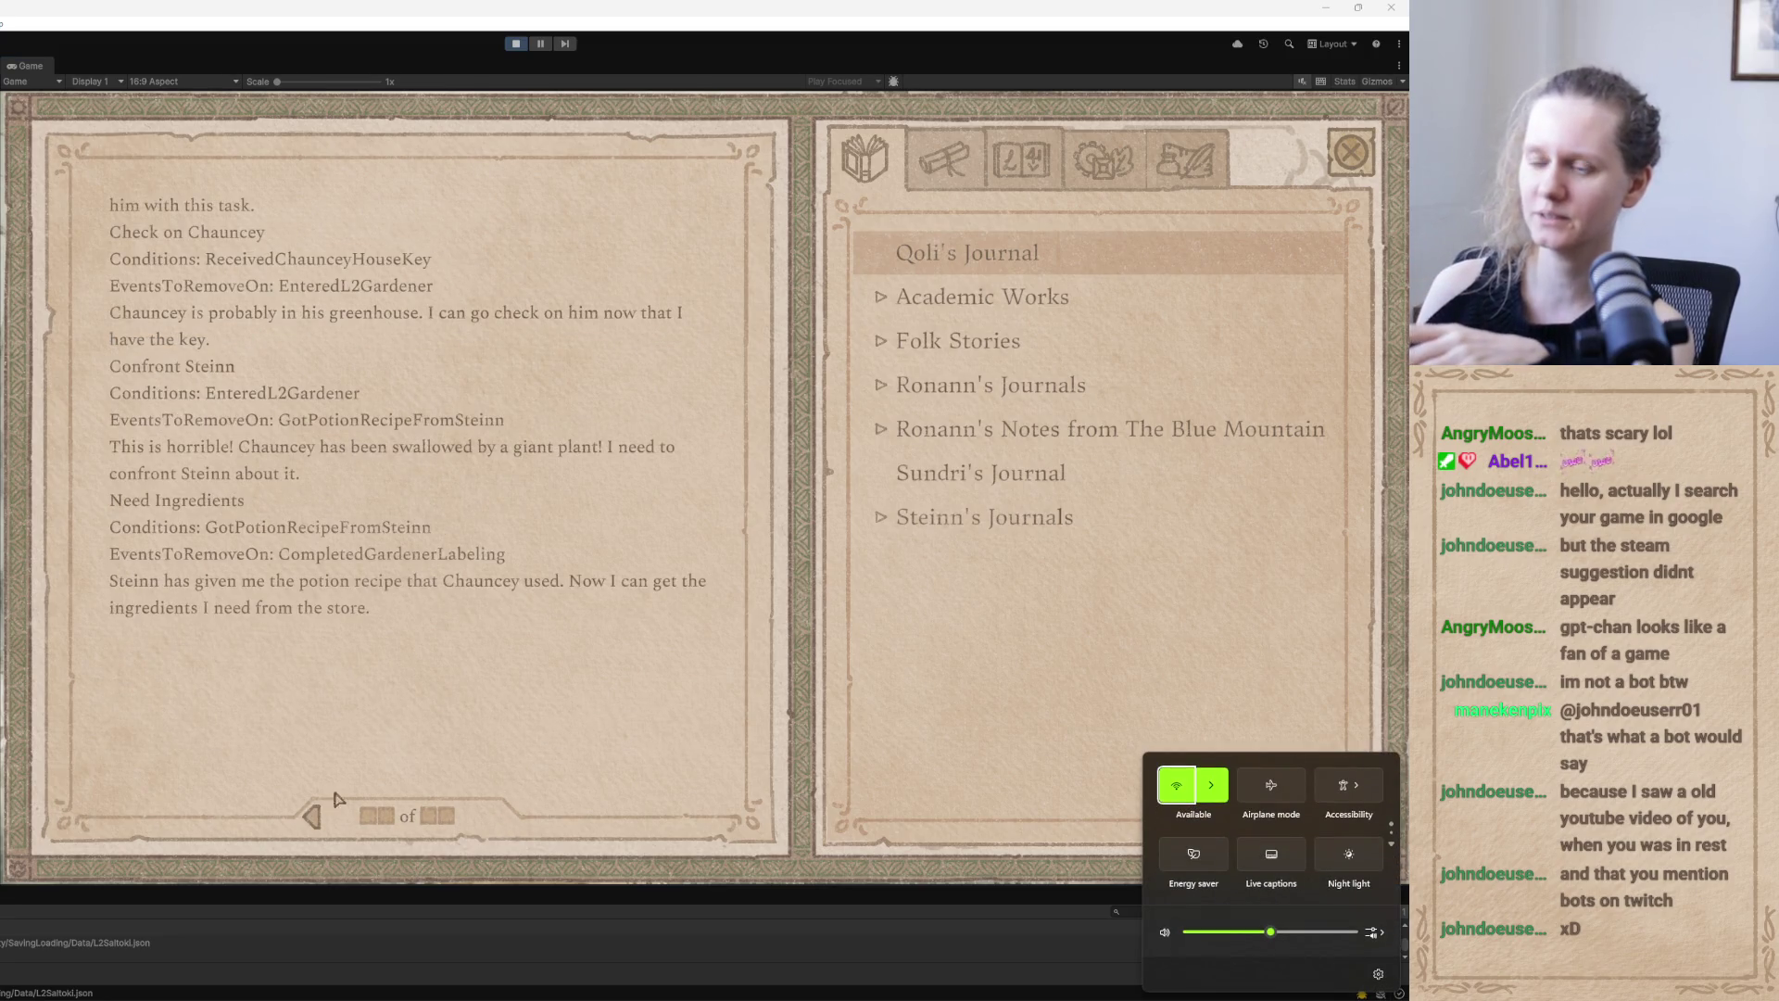
# Add a TODO line below 'from further away' ending 'don't show up correctly in l2'
pyautogui.click(285, 954)
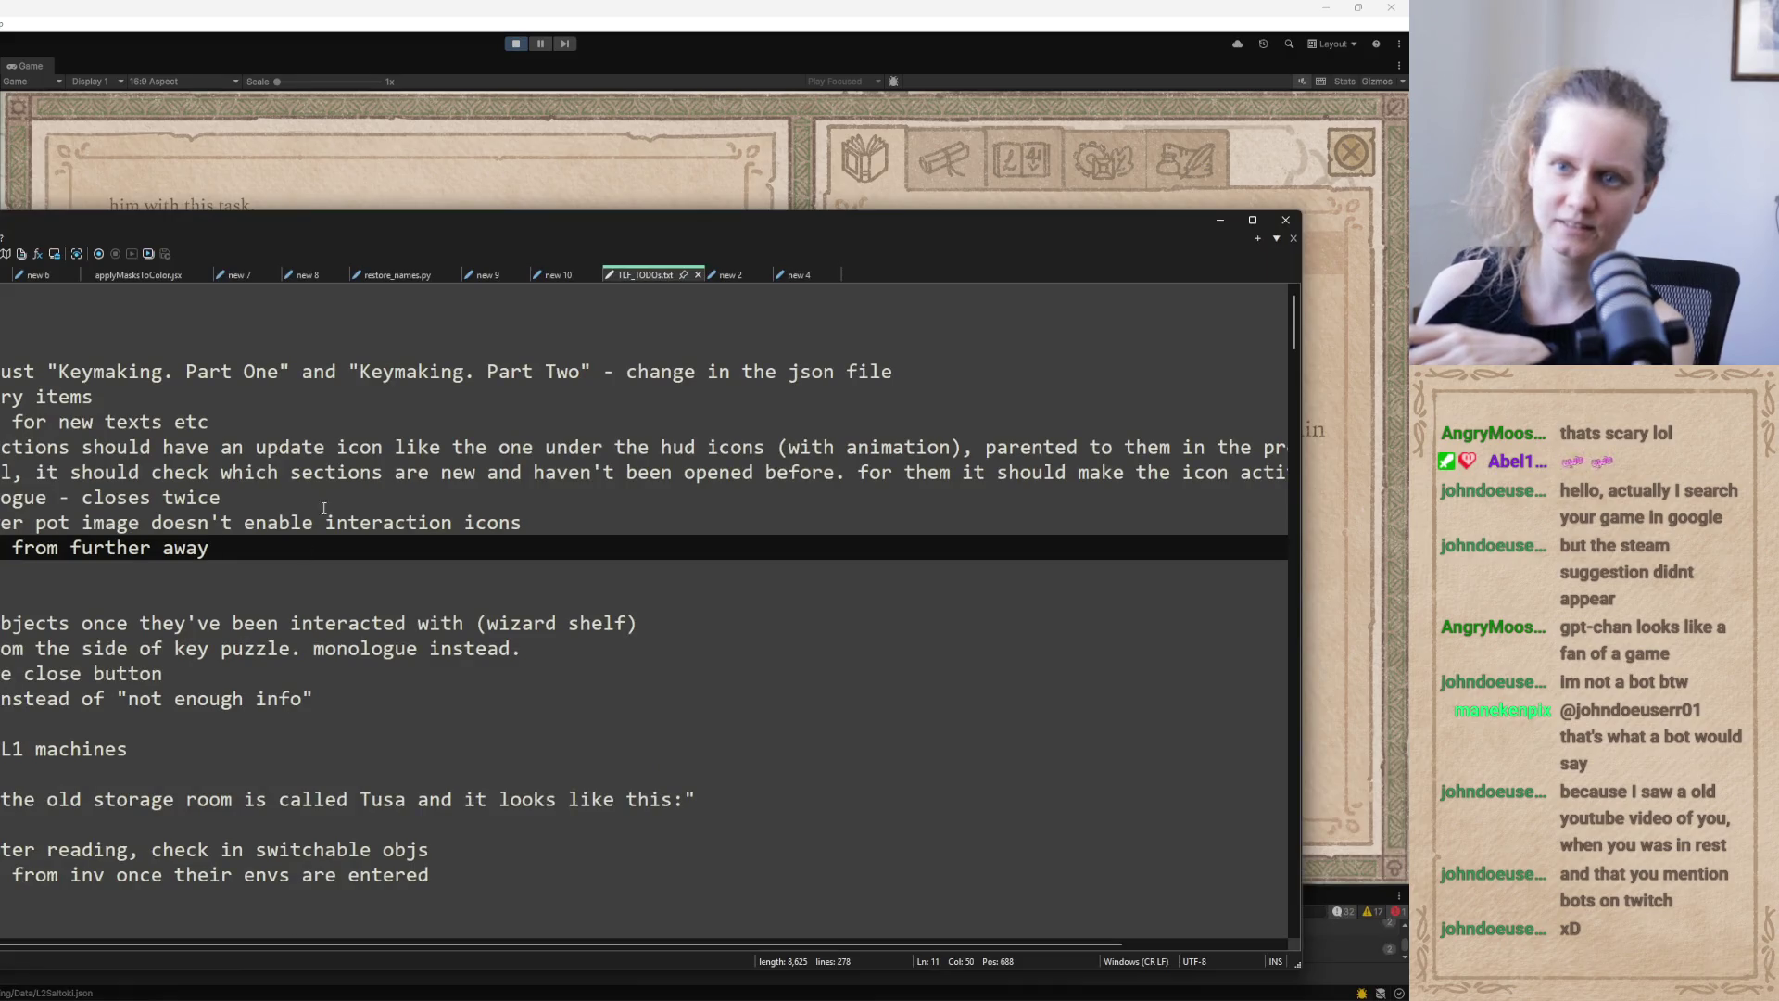
pyautogui.press('Return')
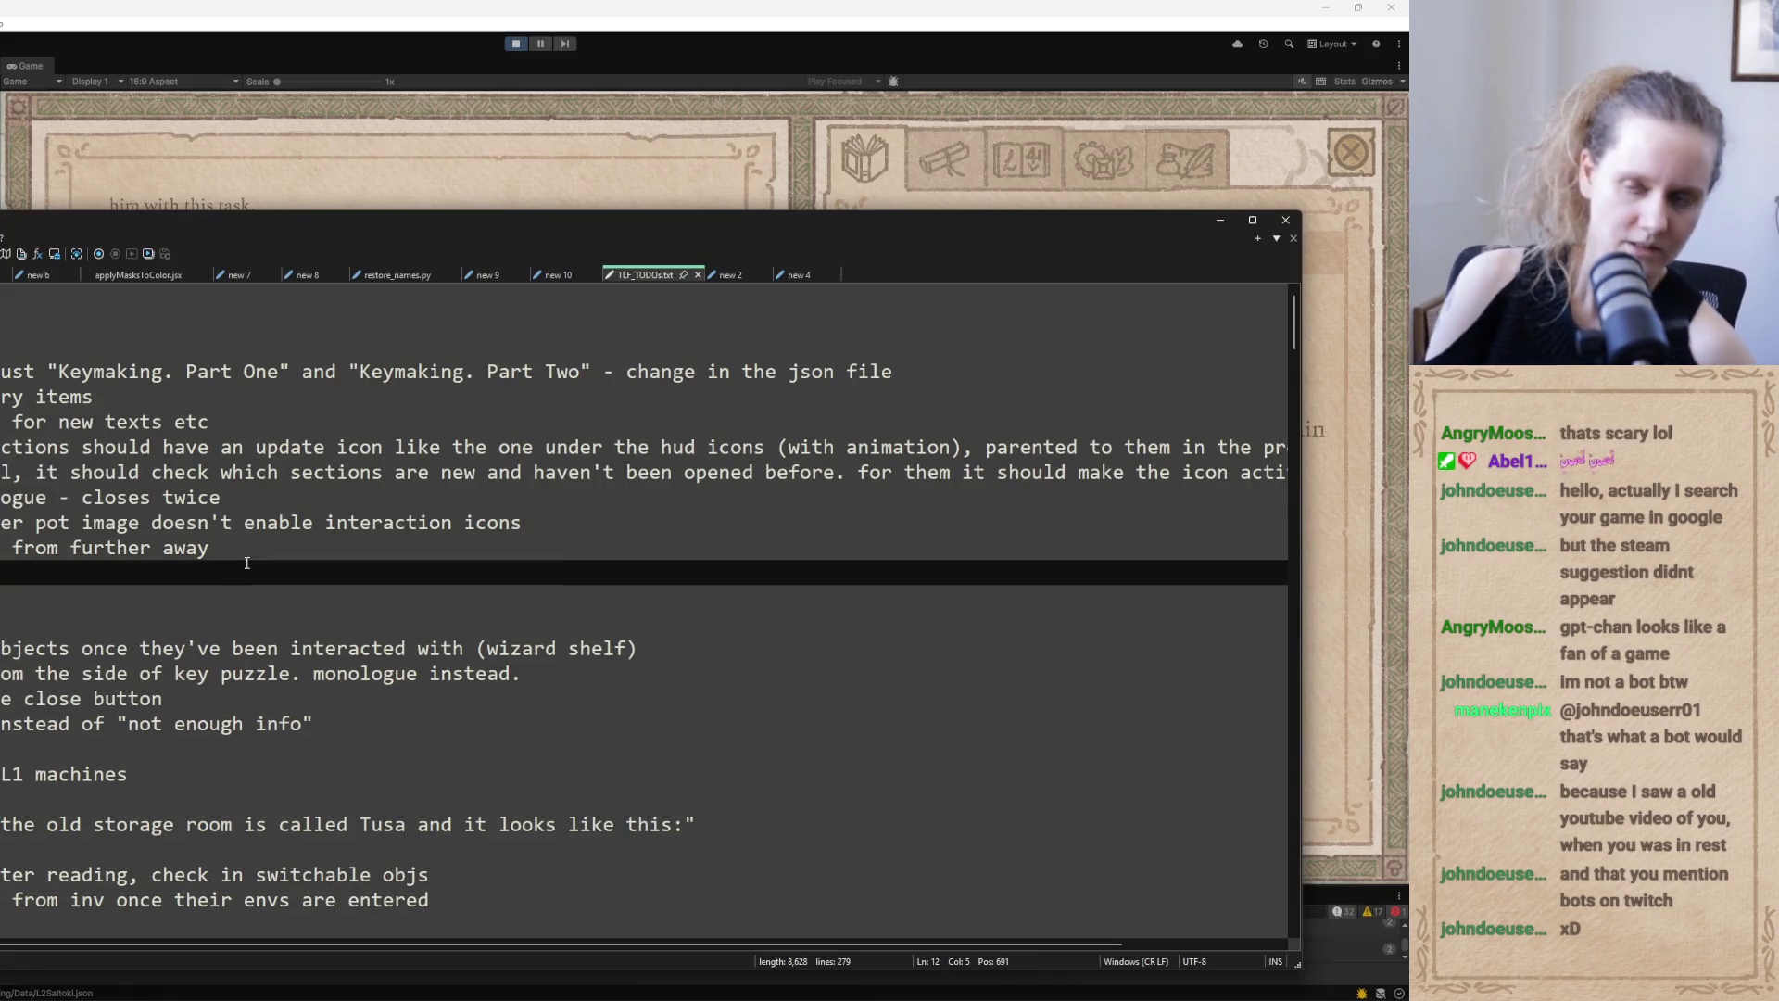
pyautogui.write('the bottl')
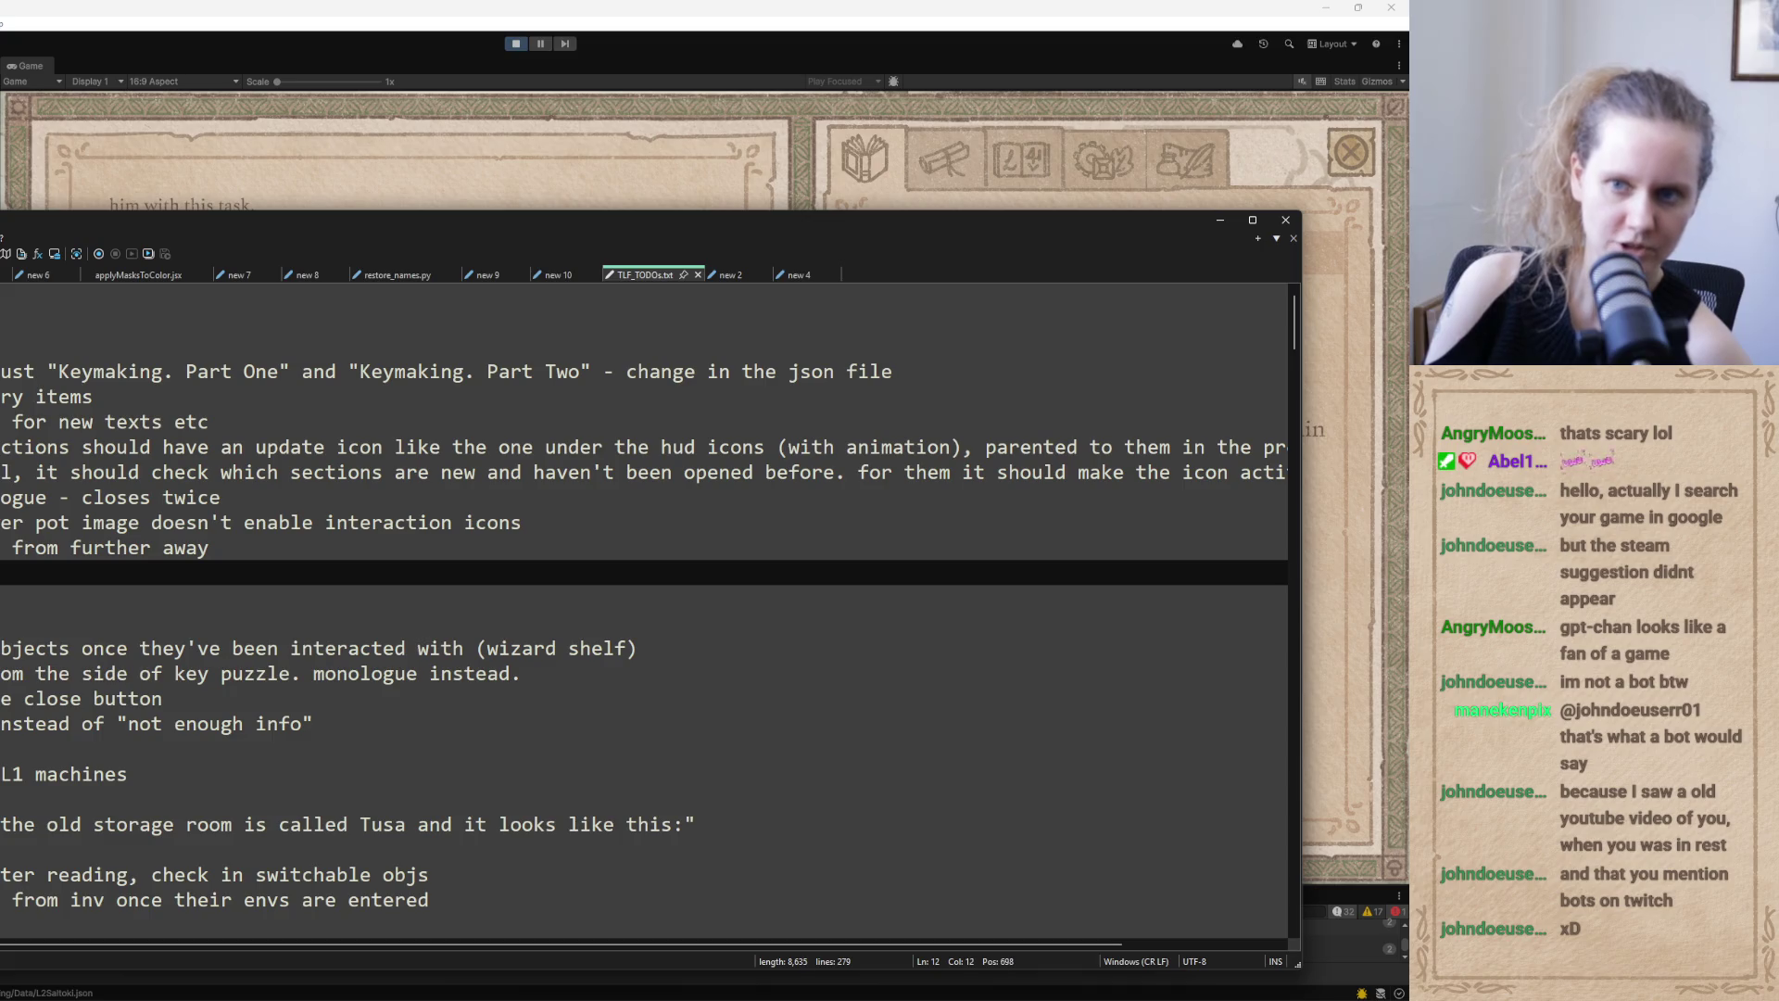
pyautogui.write("e doesn't ")
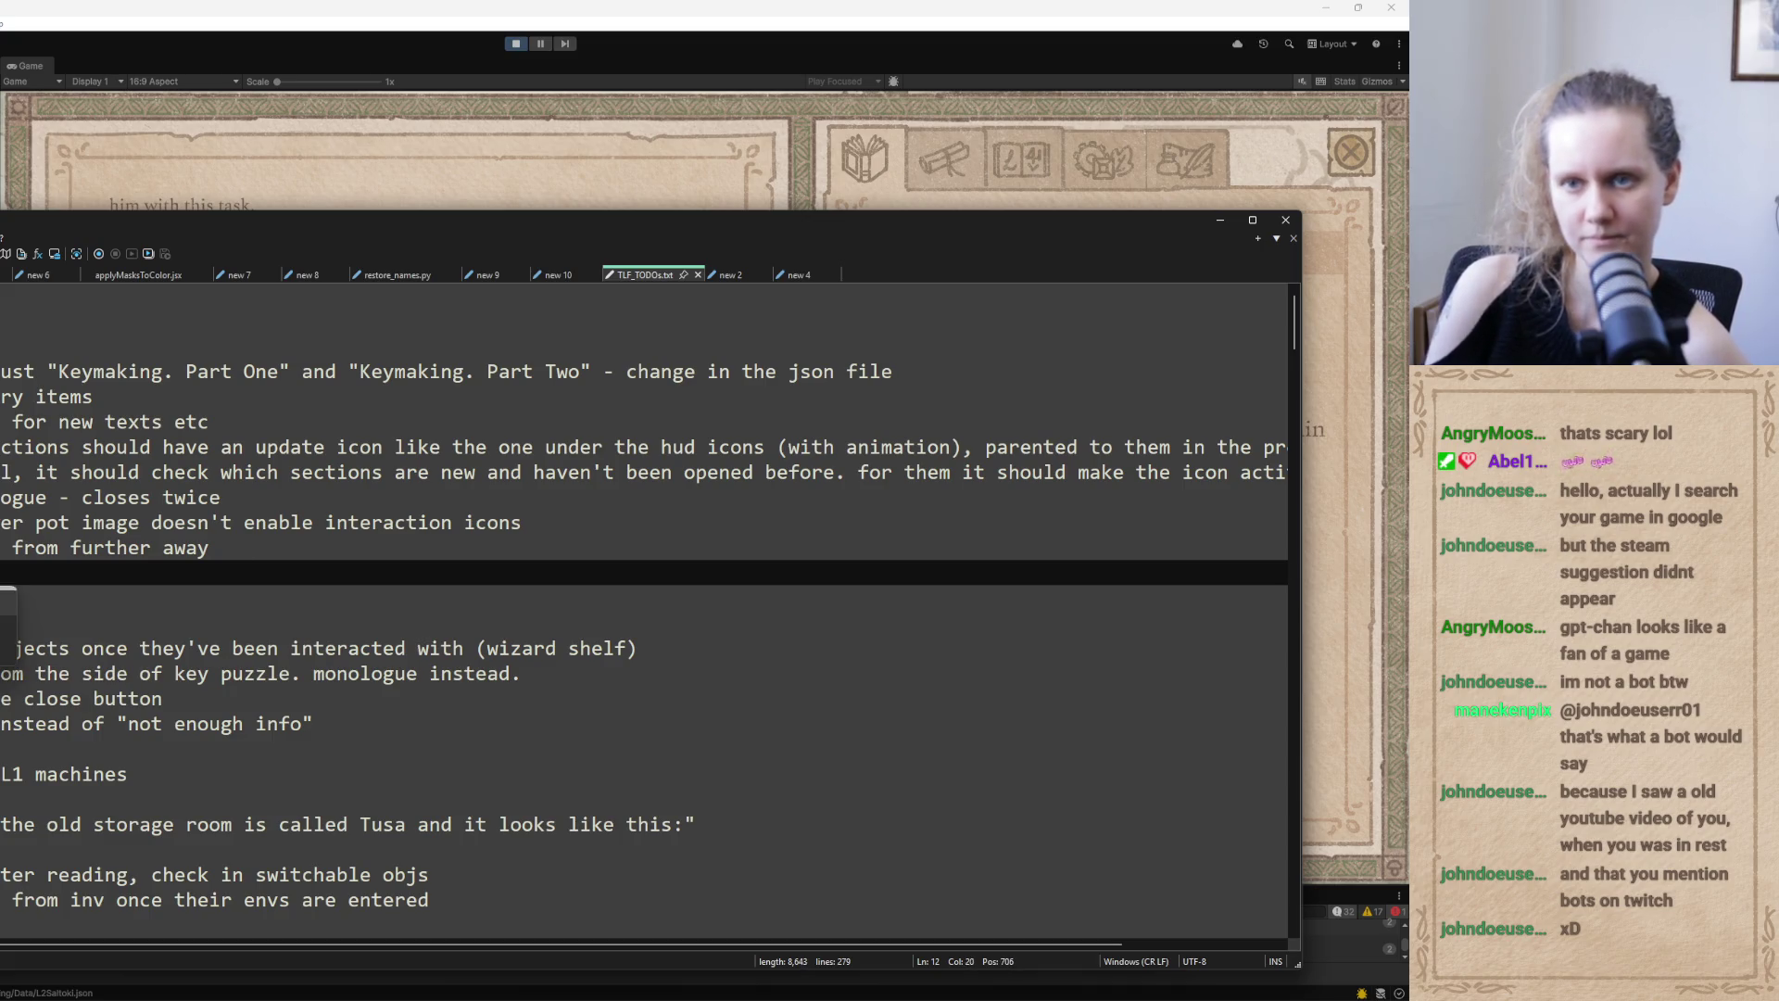
pyautogui.write('disappe')
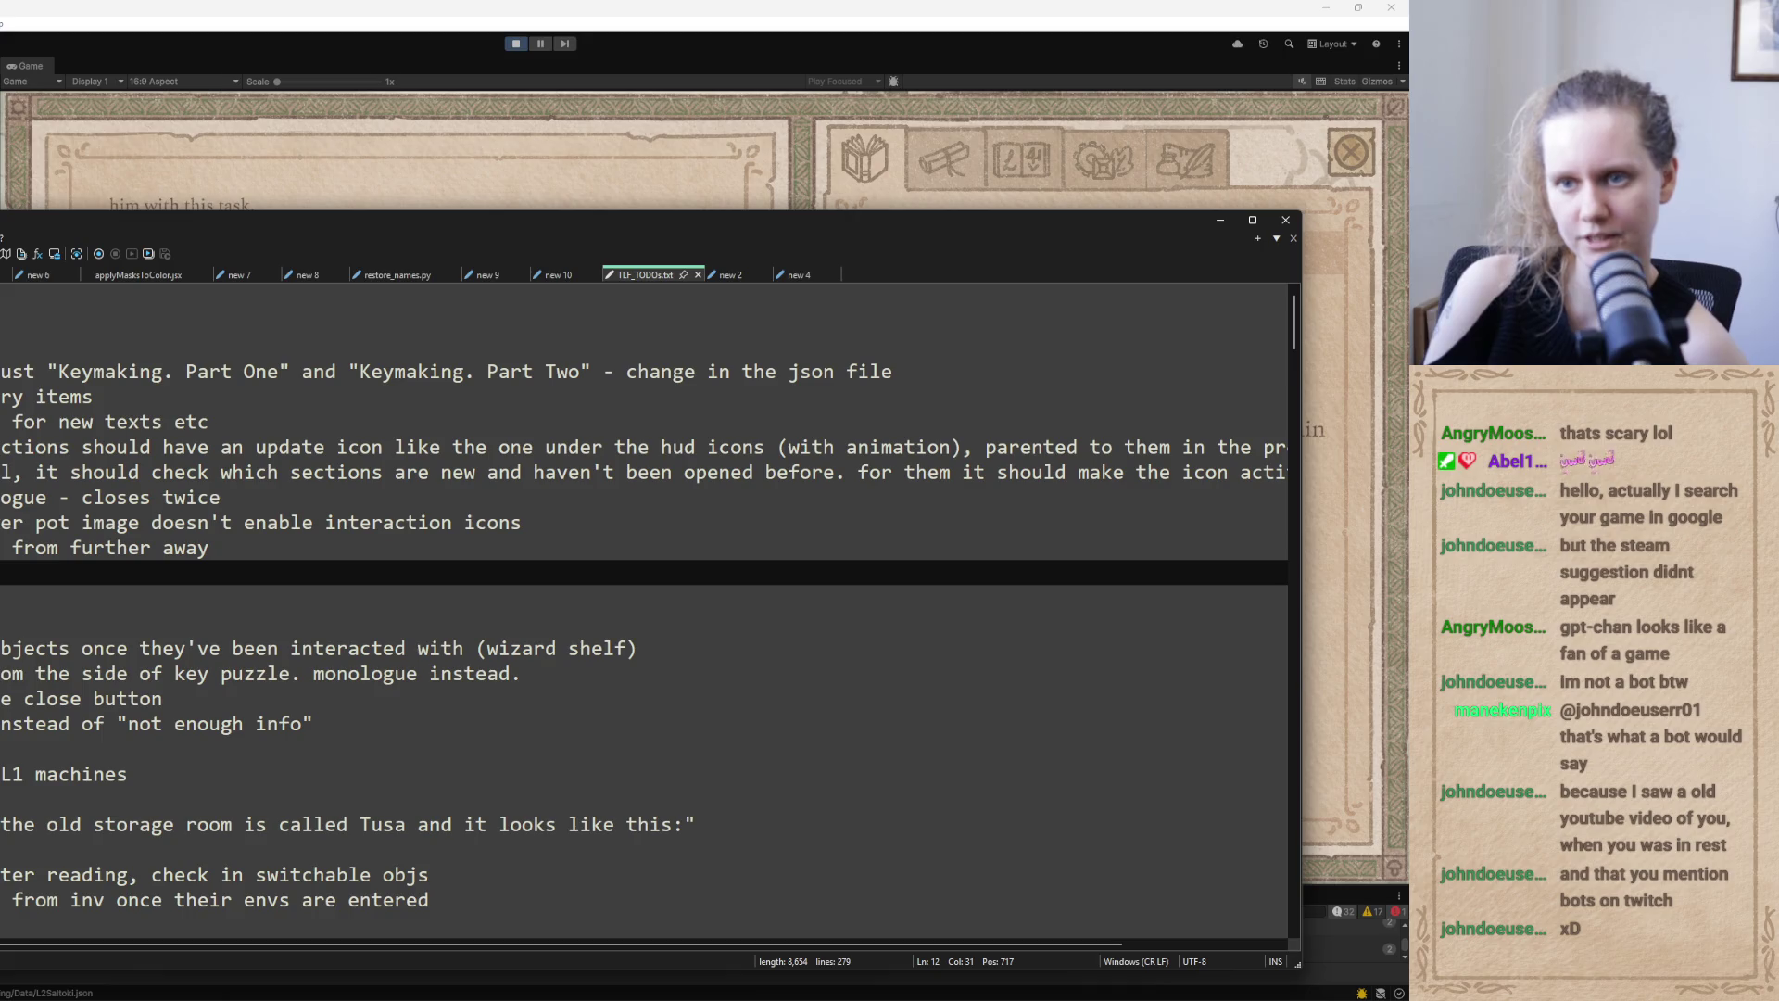
pyautogui.write("mes don't ")
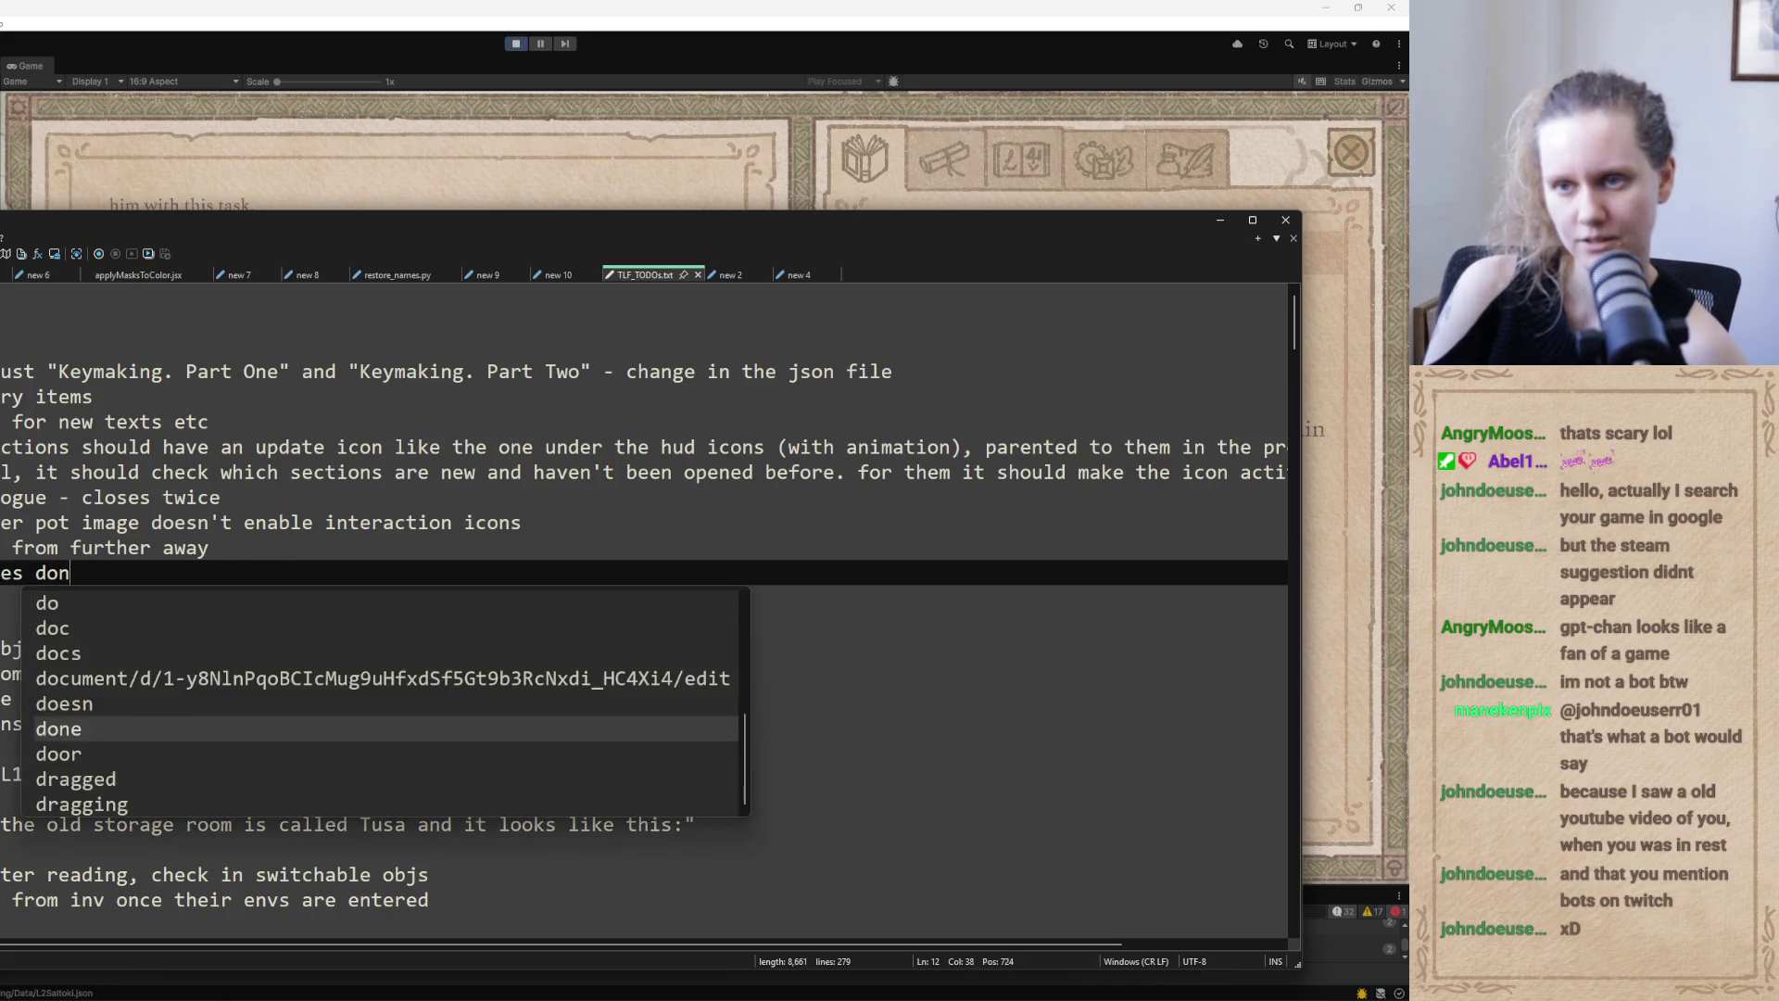
pyautogui.write('show up ')
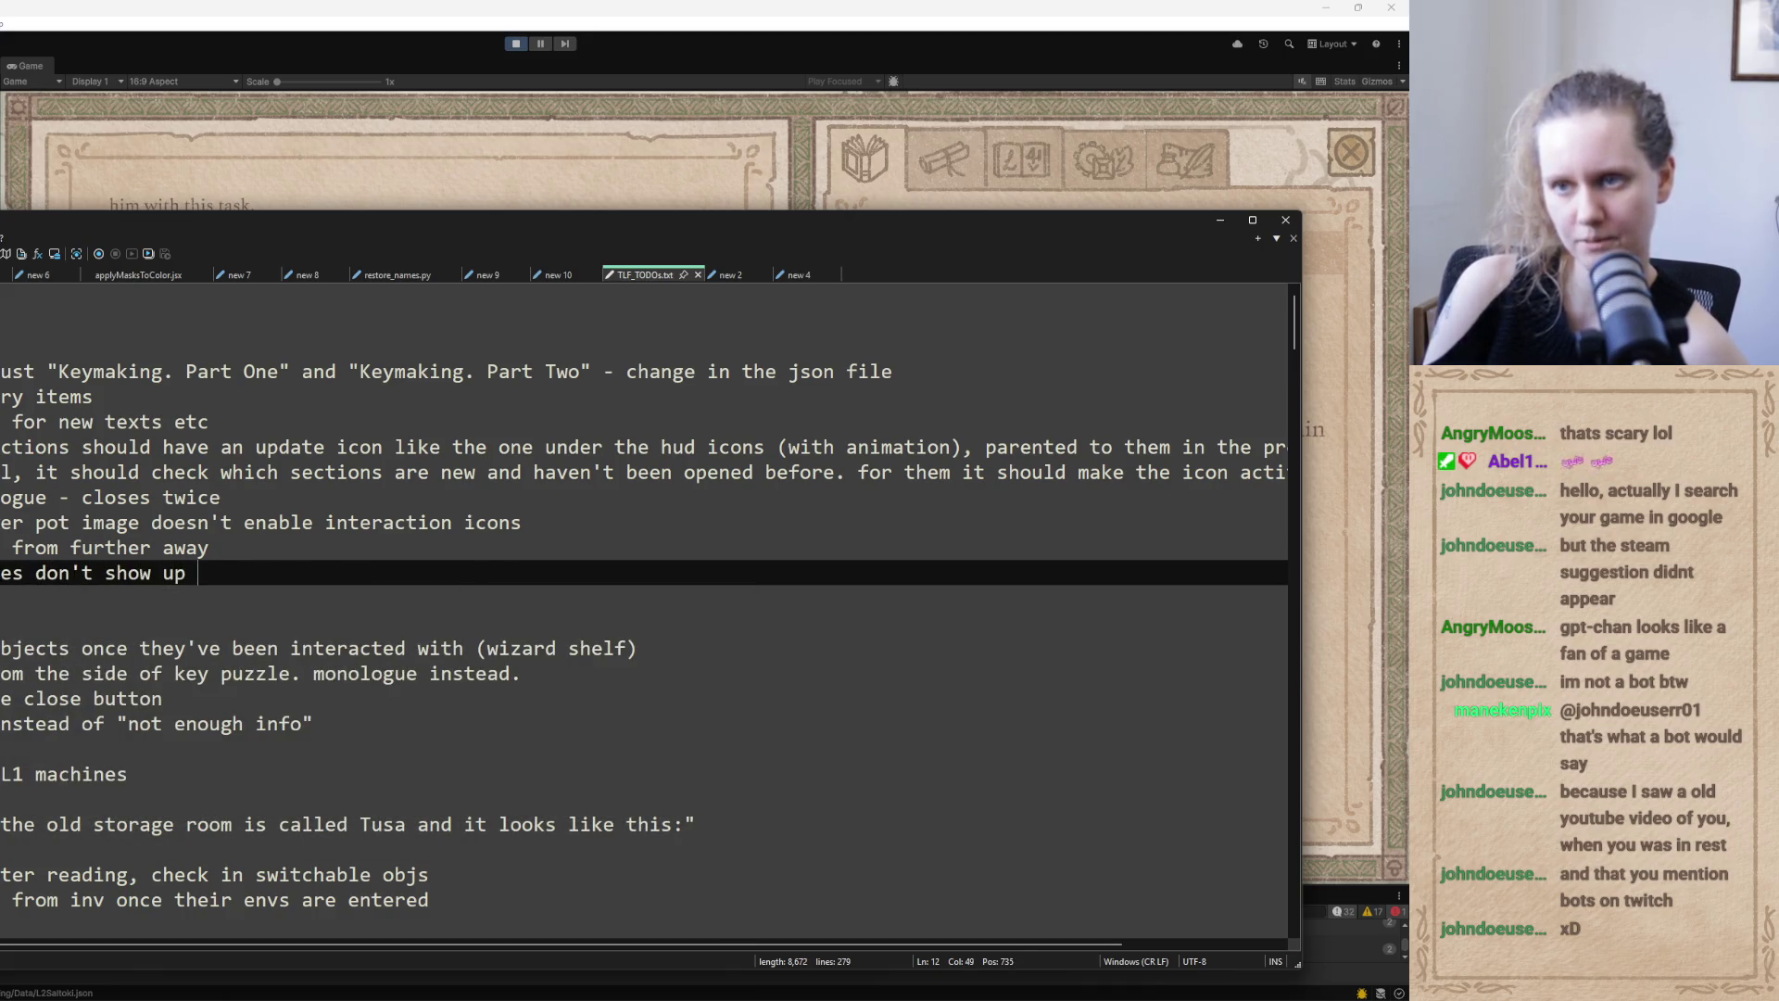
pyautogui.write('correctly in le')
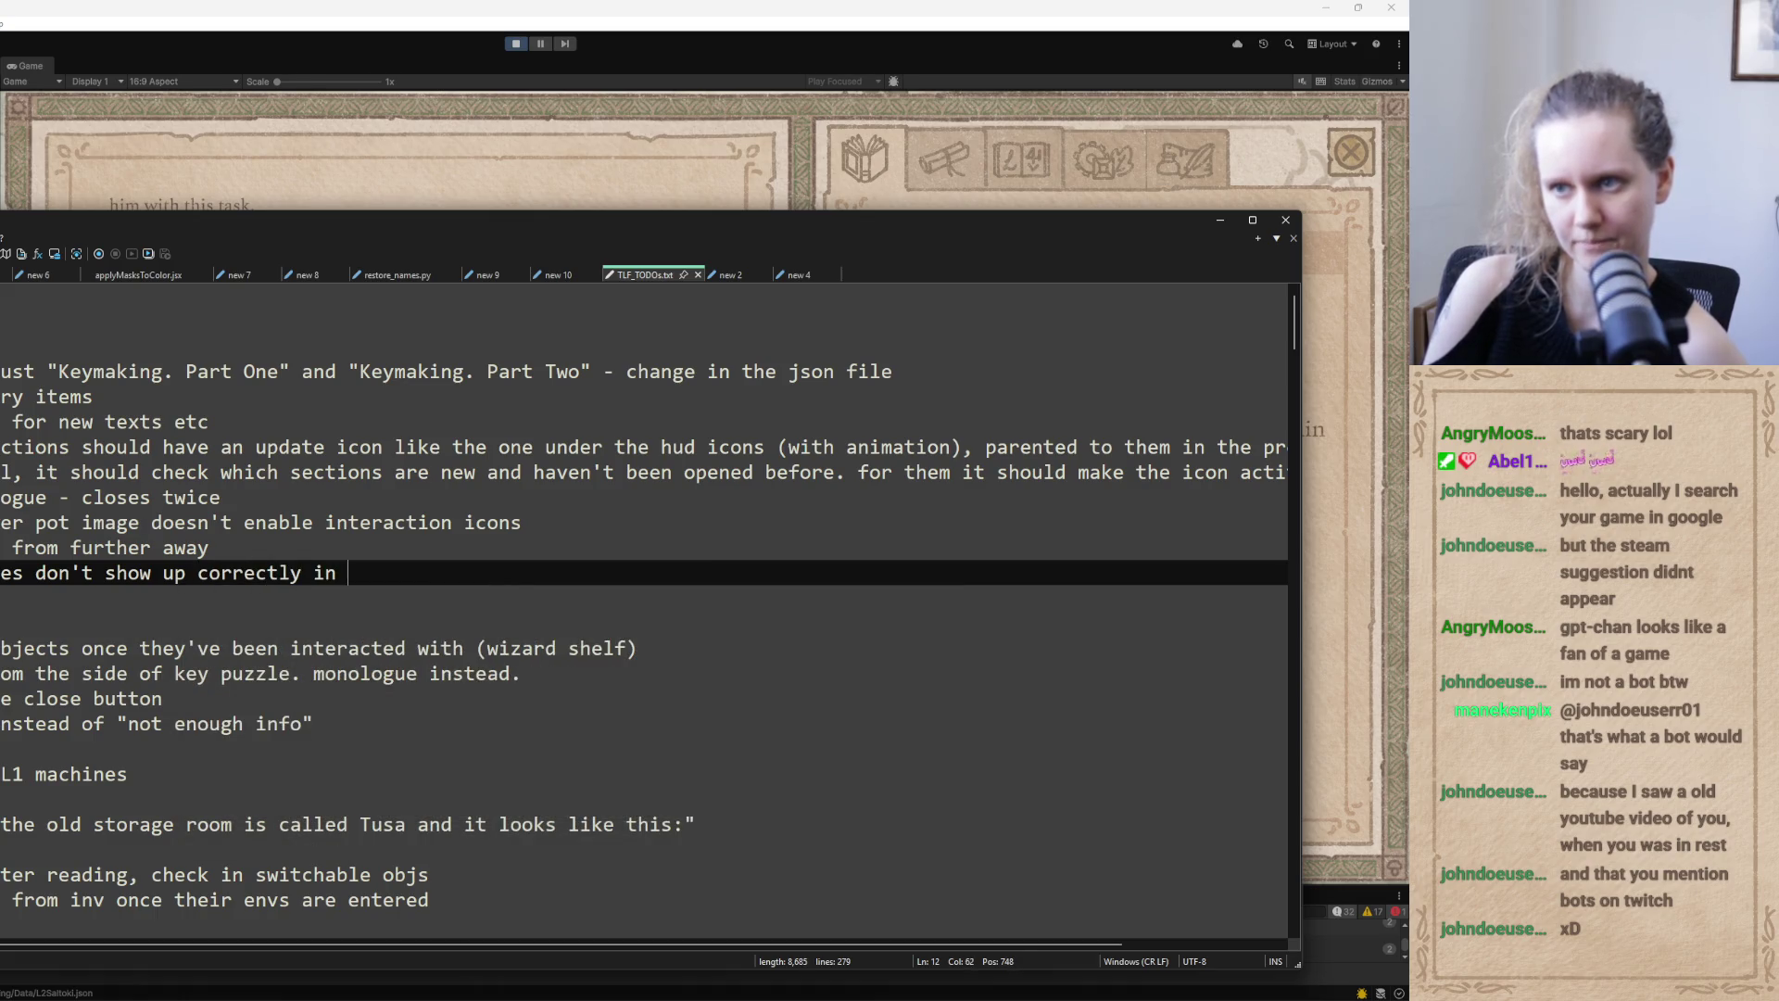
pyautogui.press('BackSpace')
pyautogui.write('2')
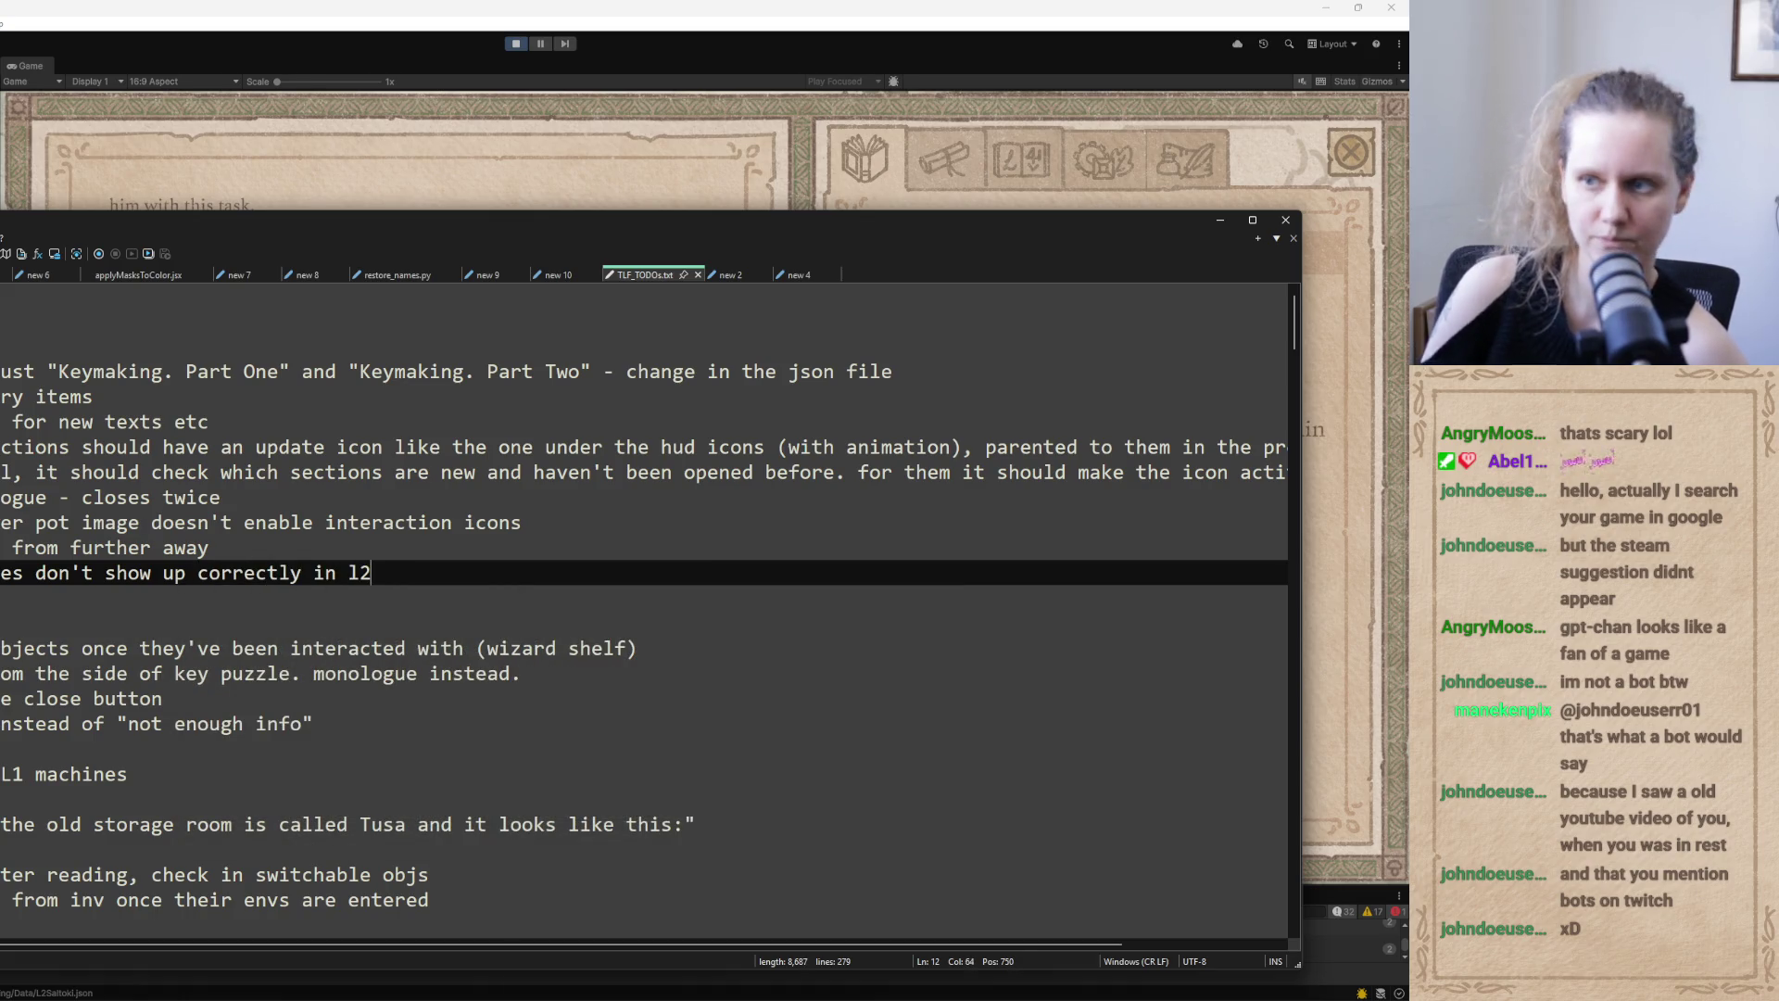
pyautogui.click(1221, 219)
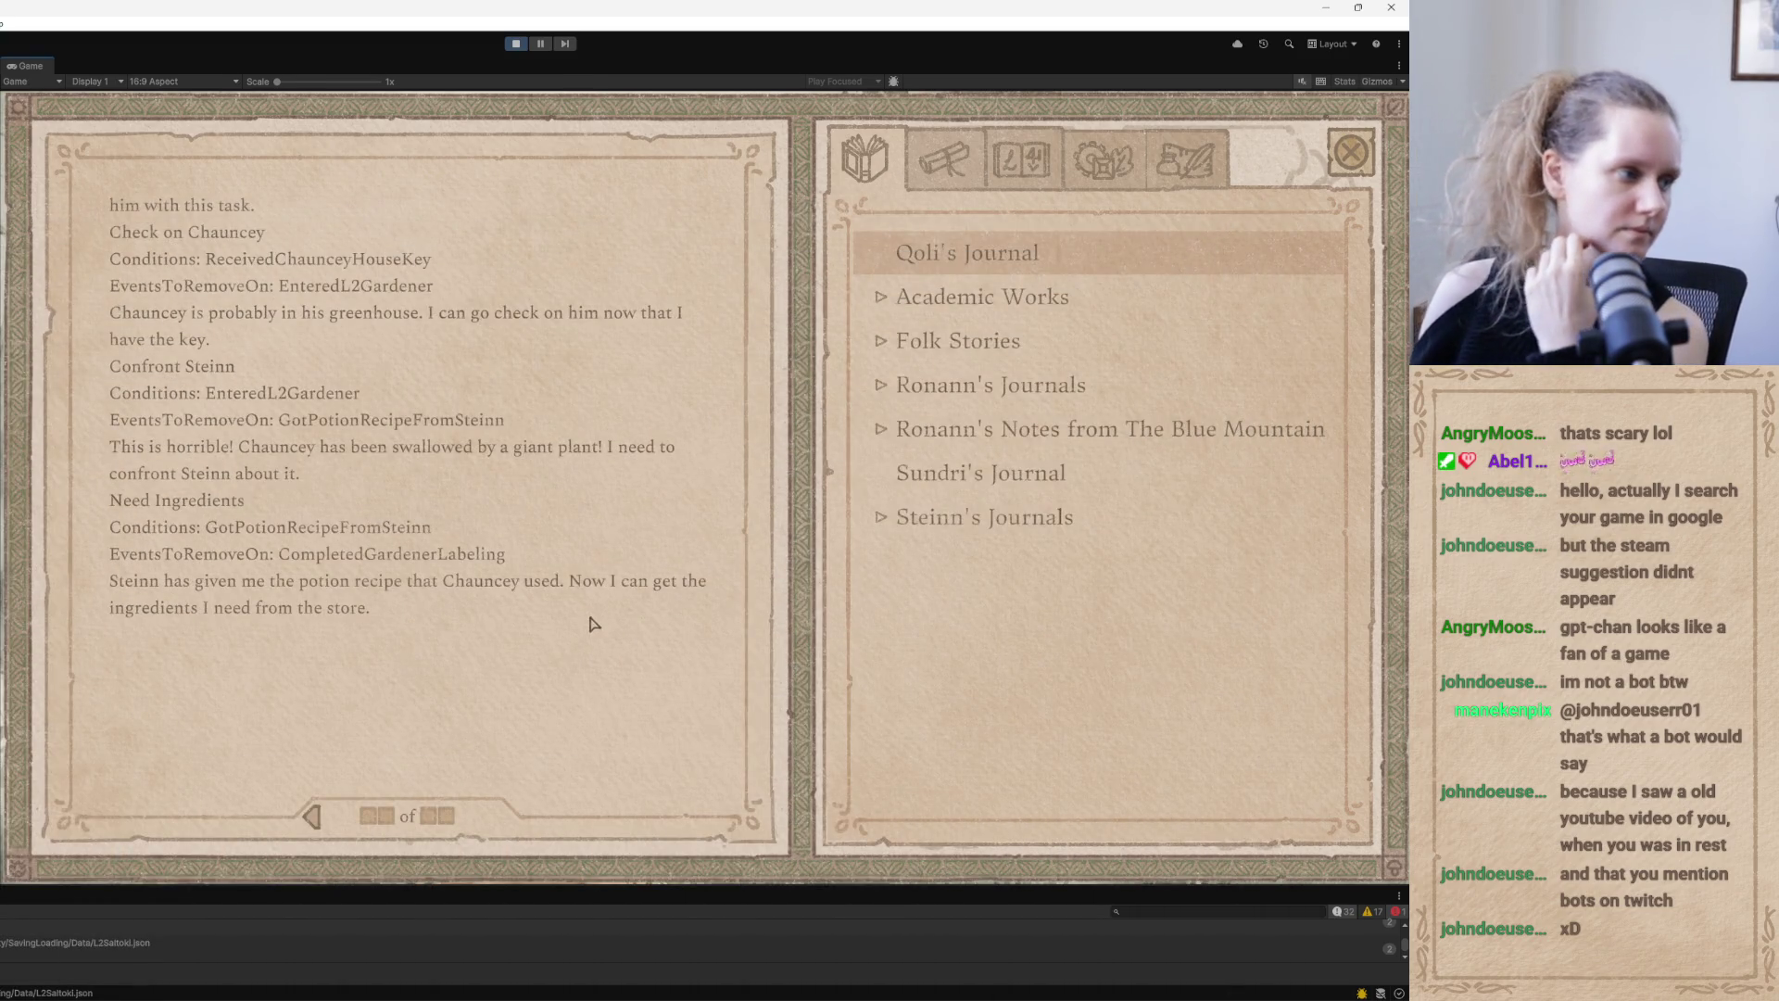
# Flip through the quest notes, close the journal, and travel by village map to the Post Office
pyautogui.click(314, 818)
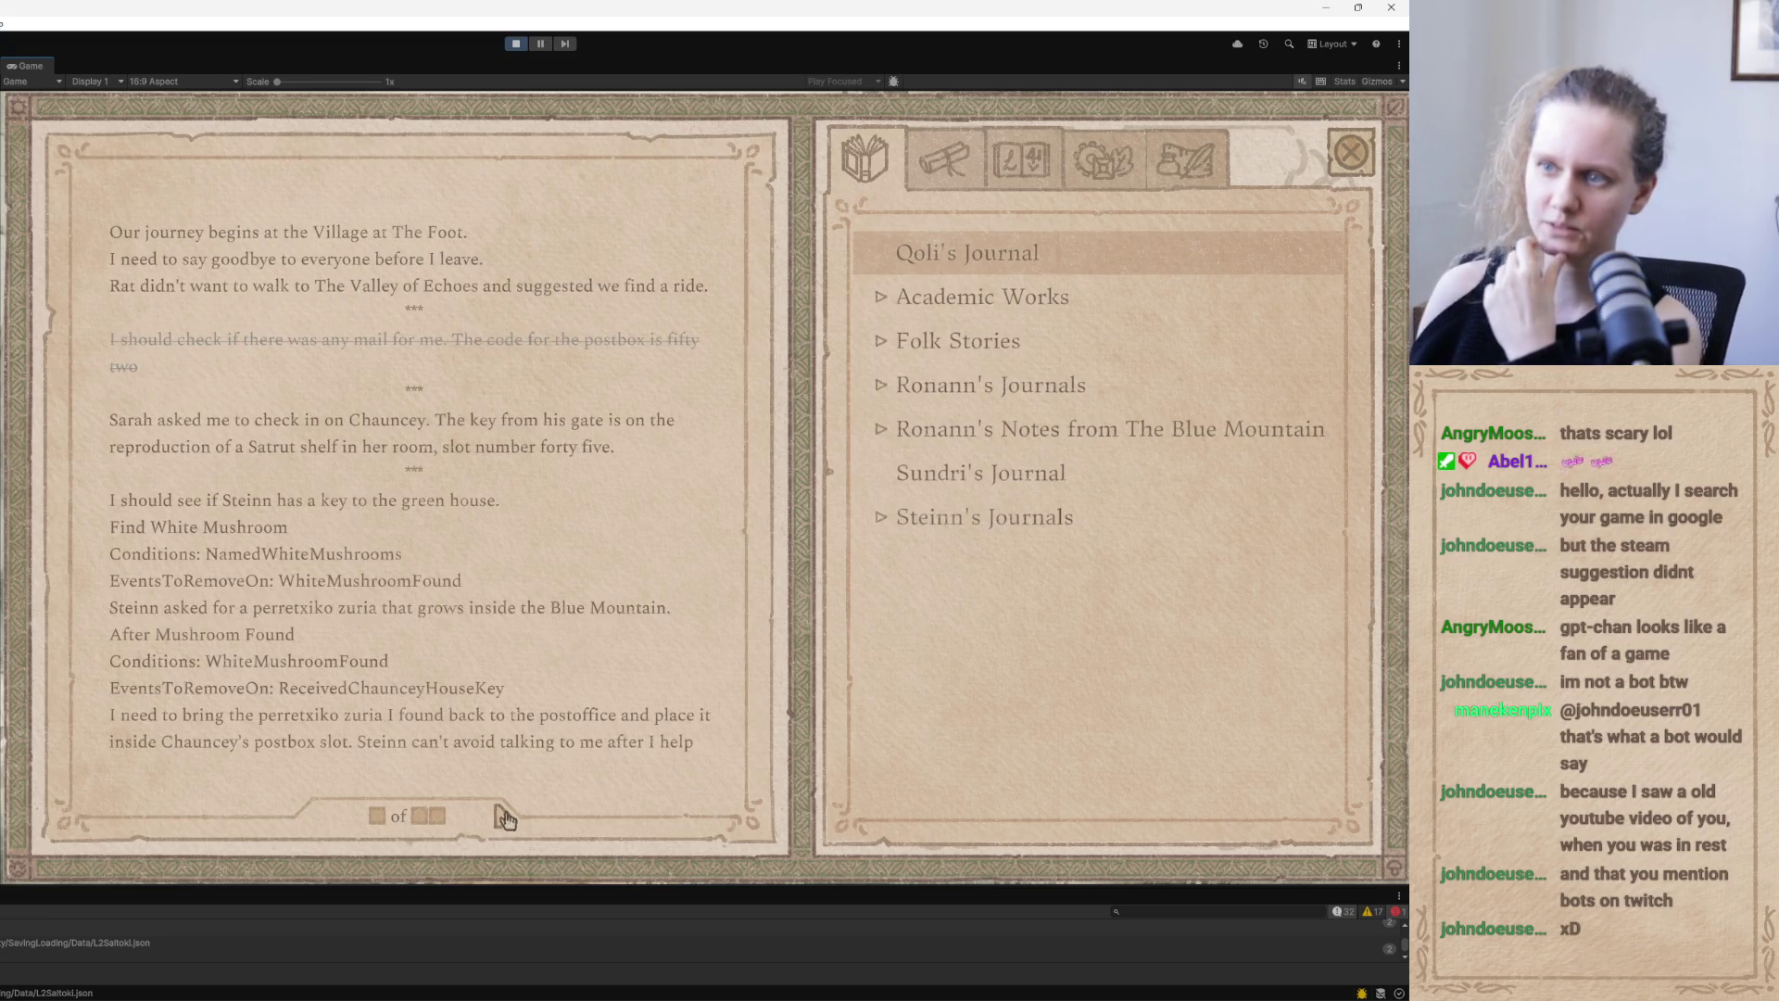
pyautogui.click(505, 820)
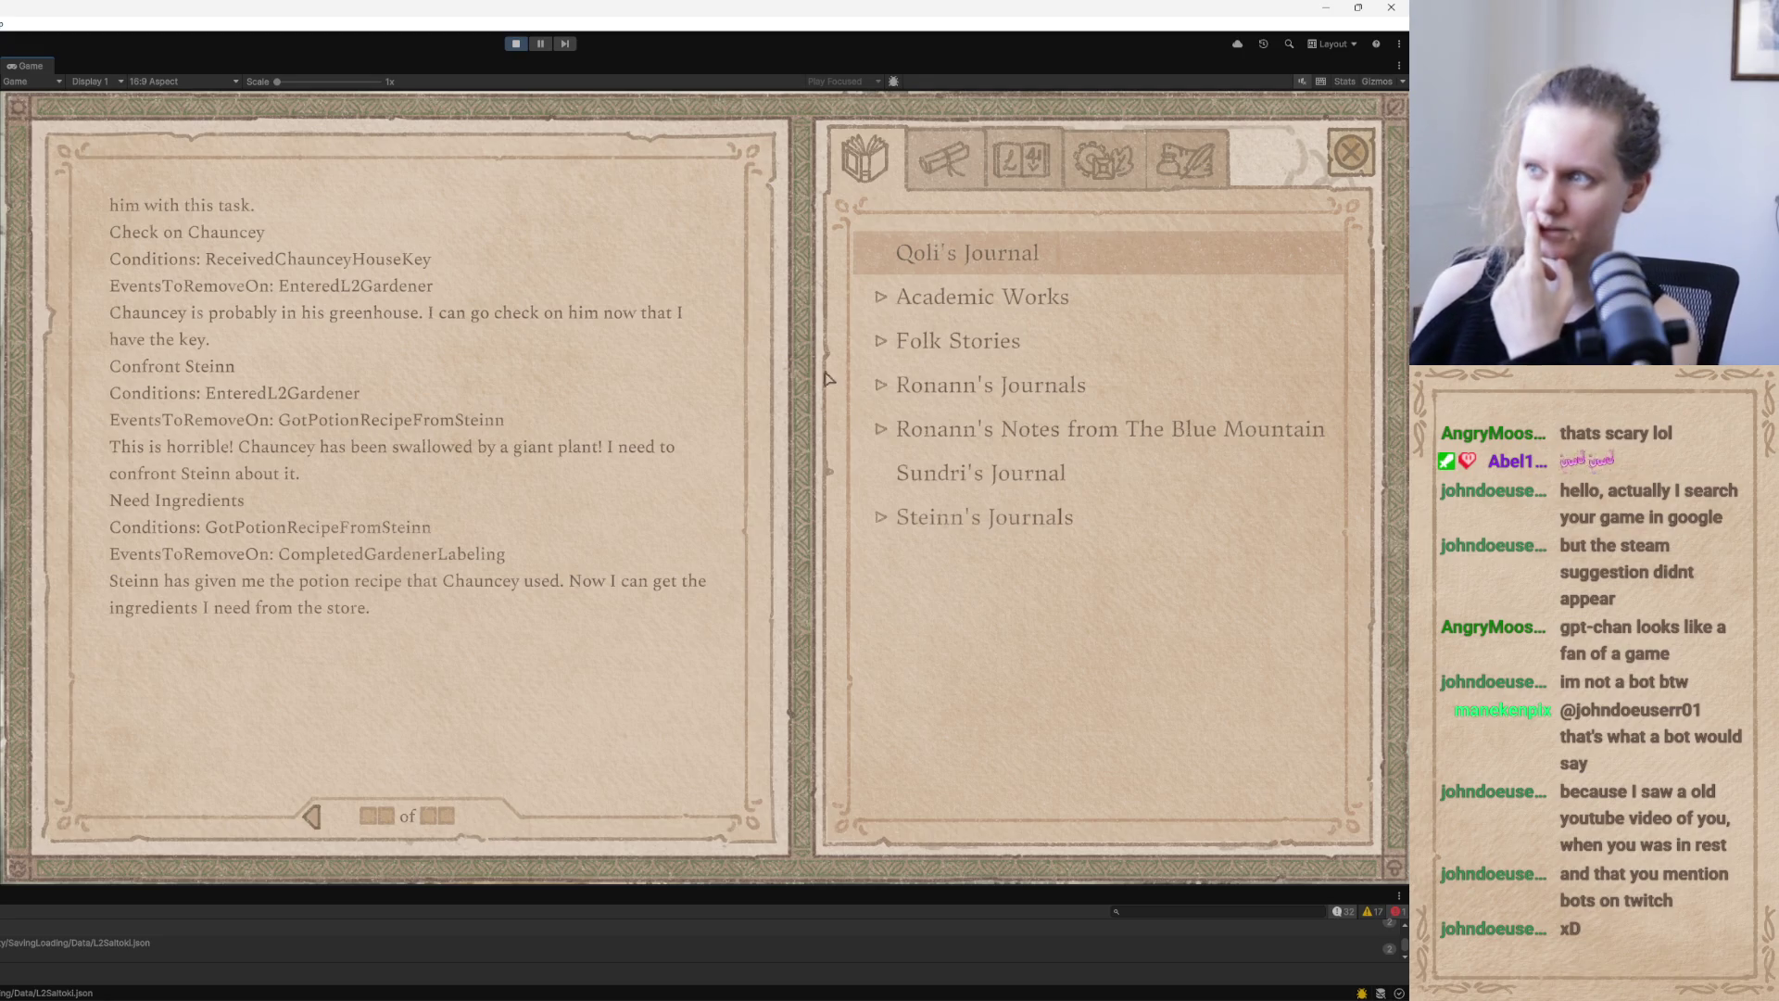
pyautogui.click(1353, 158)
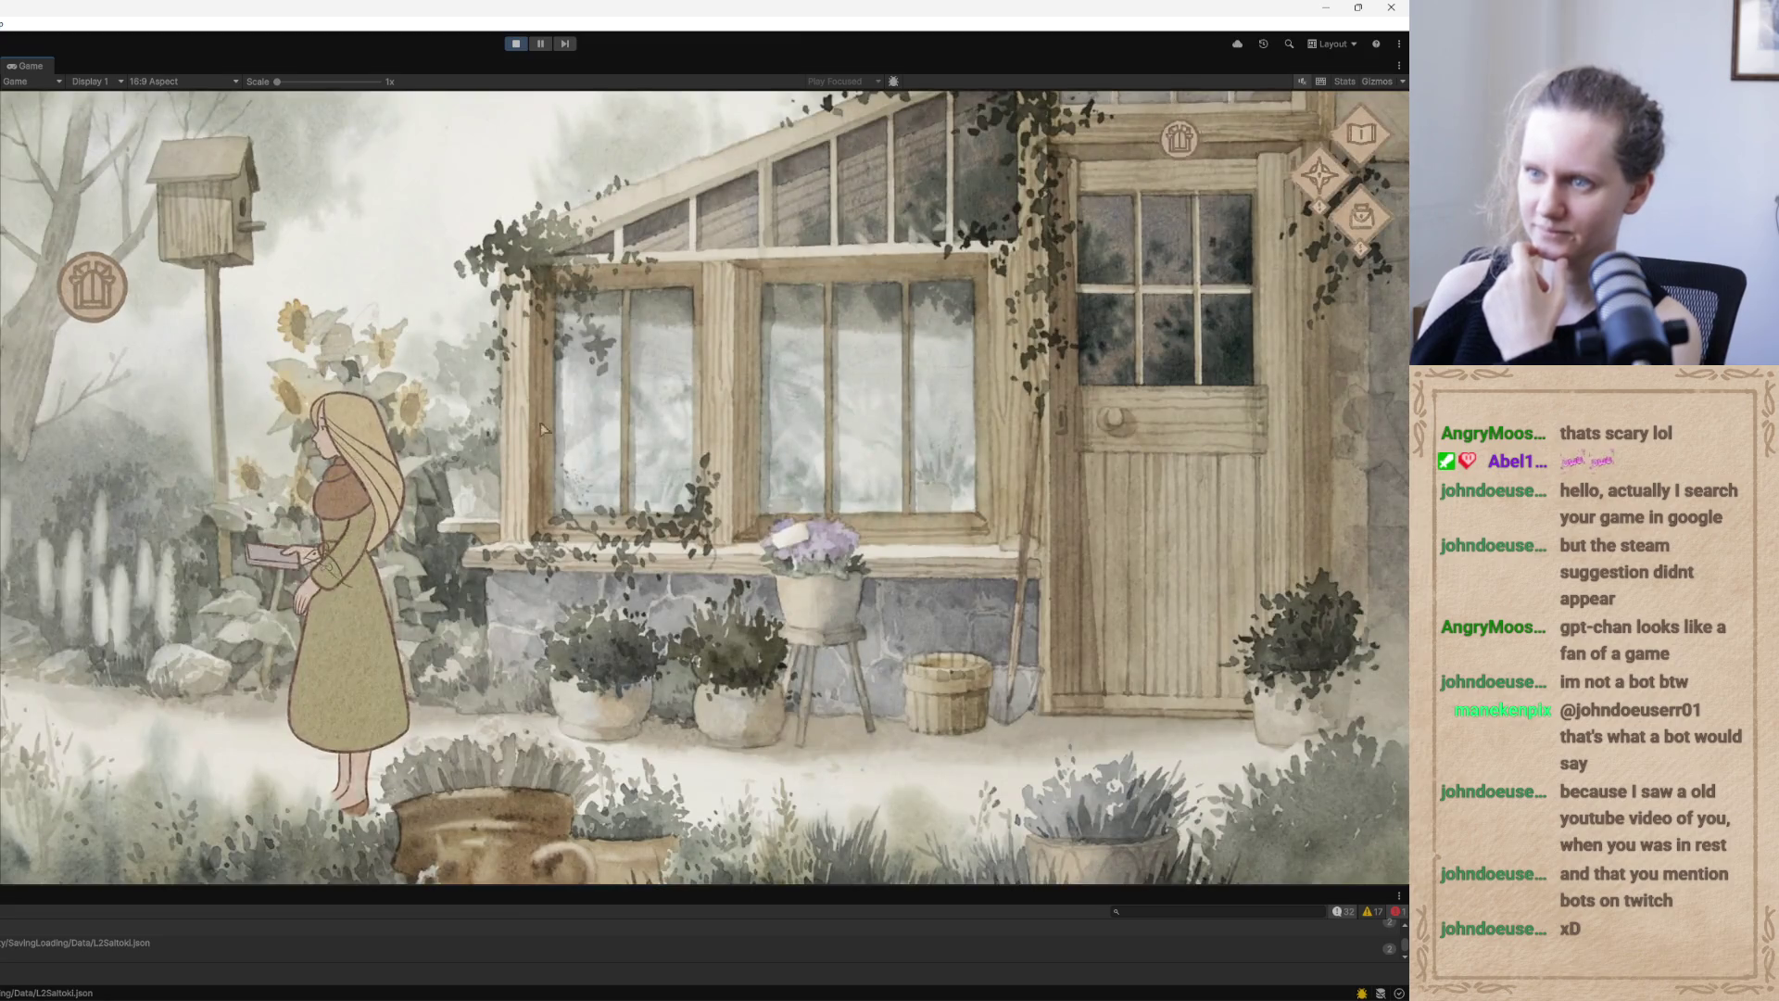
pyautogui.click(1328, 187)
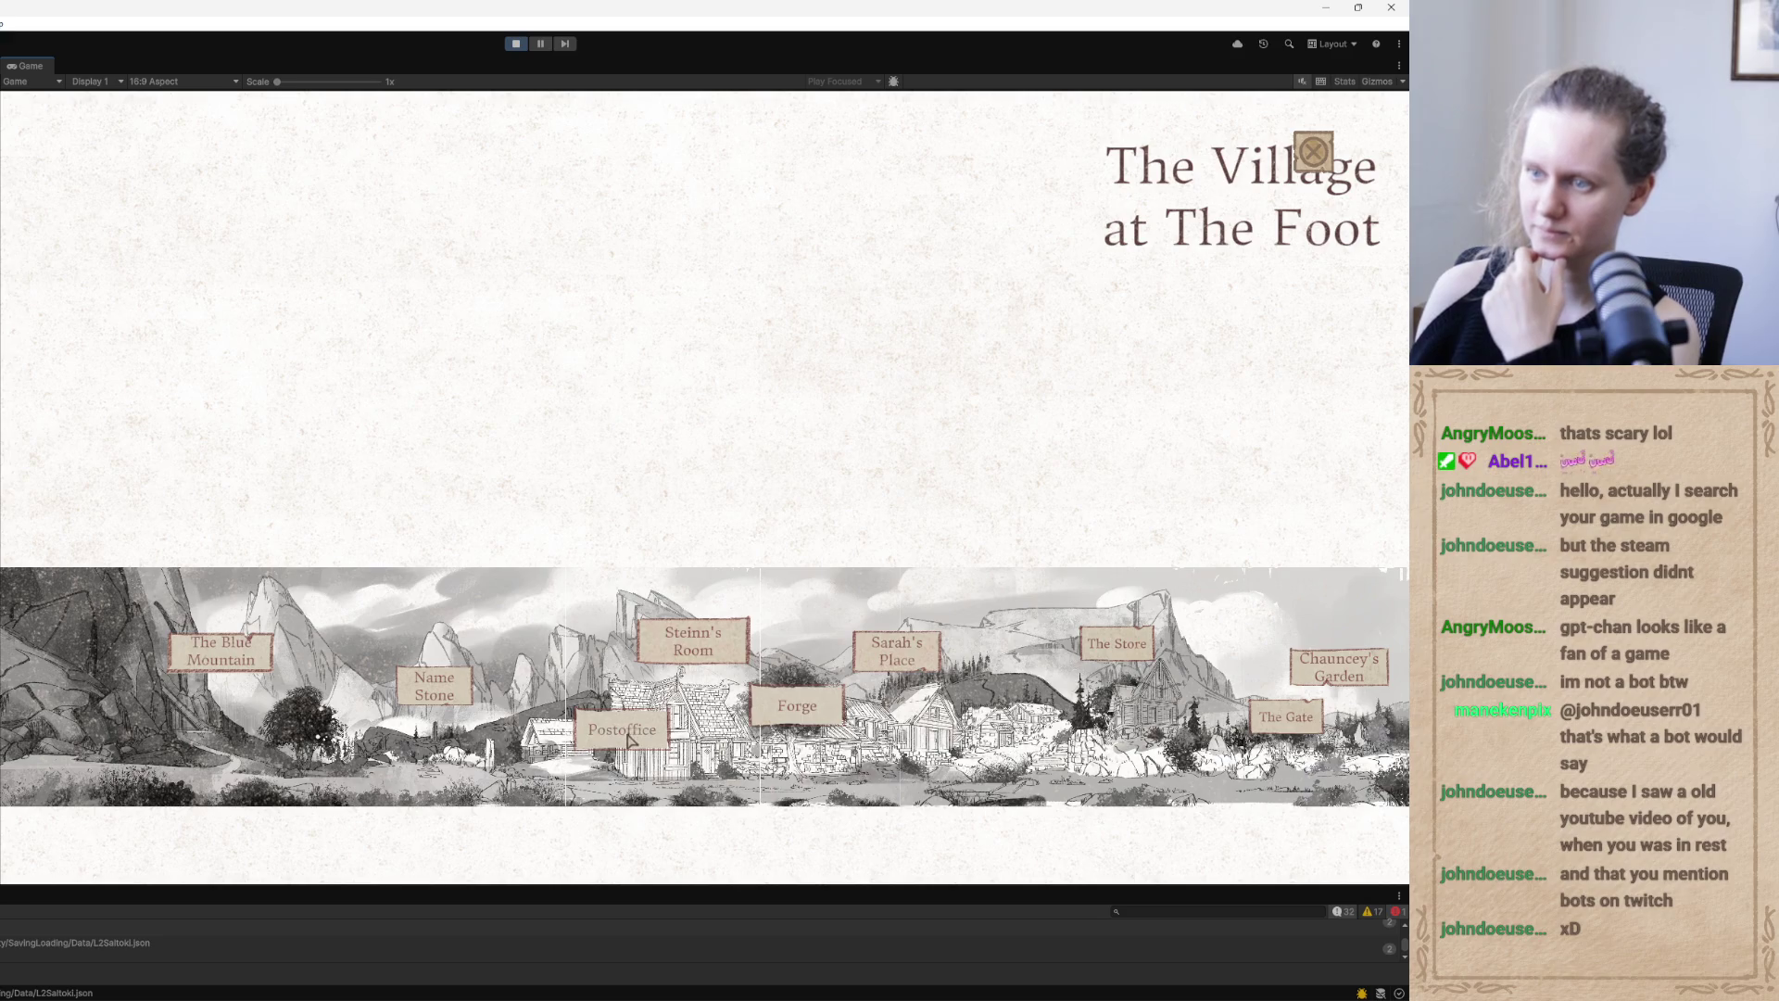
pyautogui.click(626, 734)
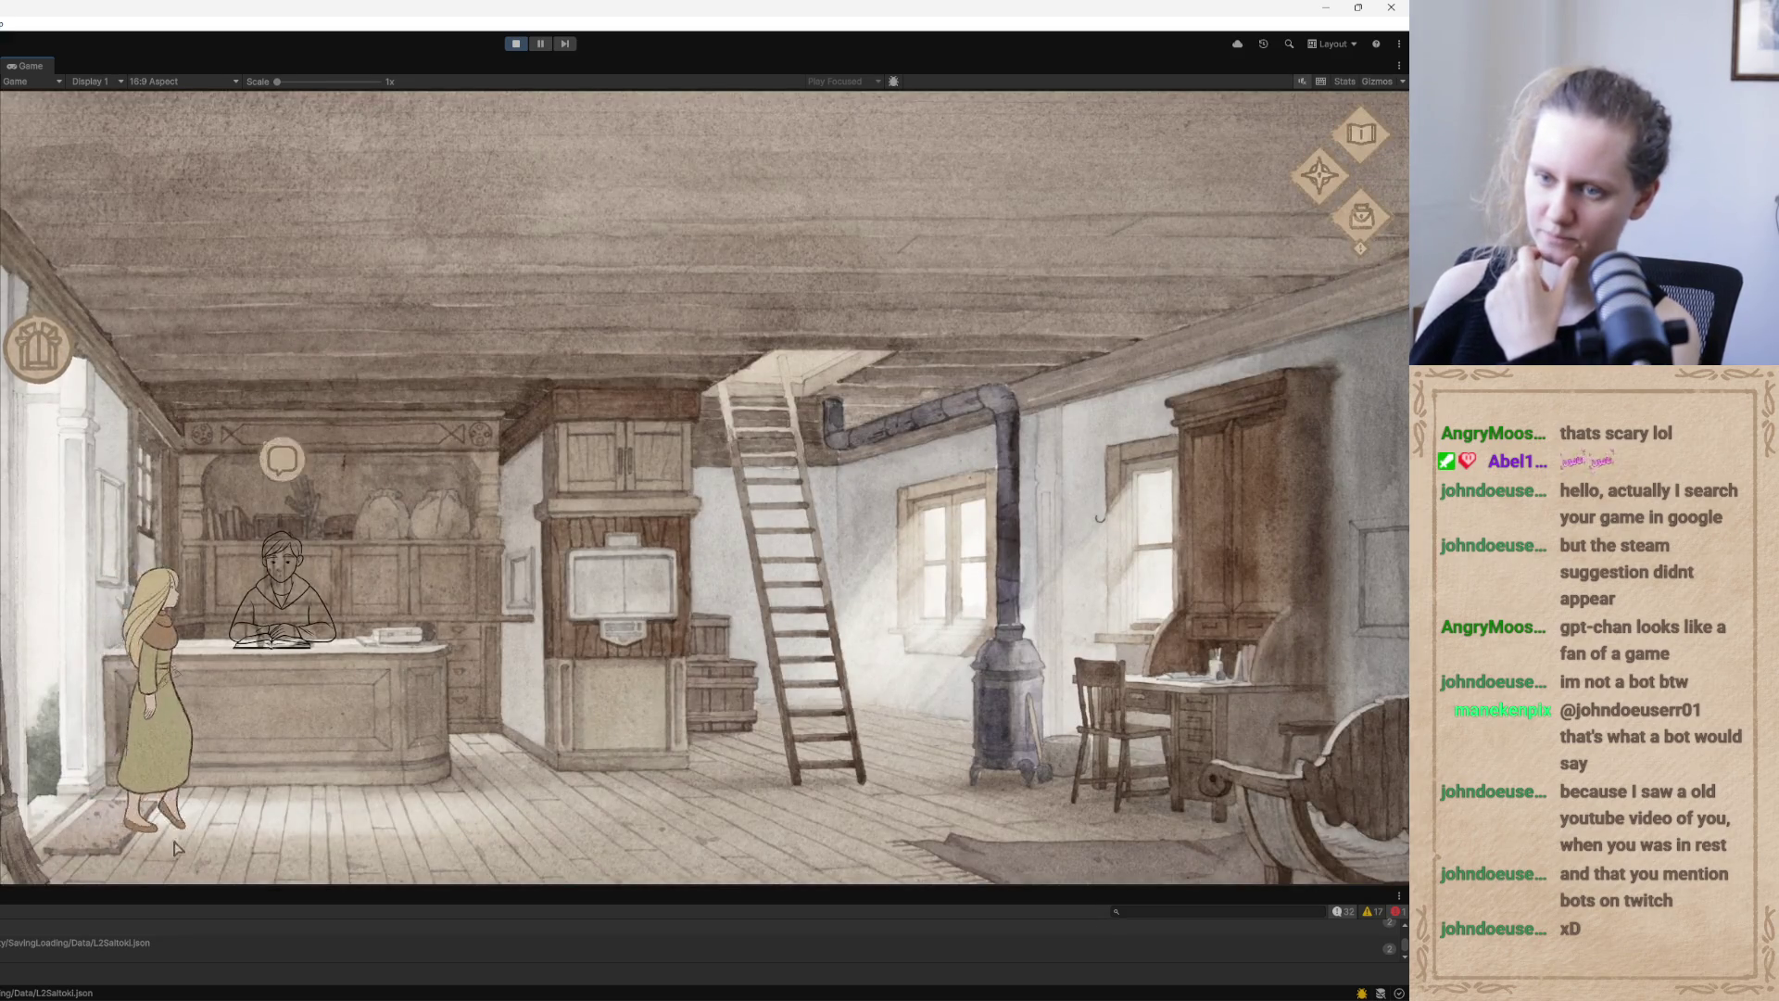
# Walk Qoli to Steinn and talk until asking him about Chauncey
pyautogui.click(281, 459)
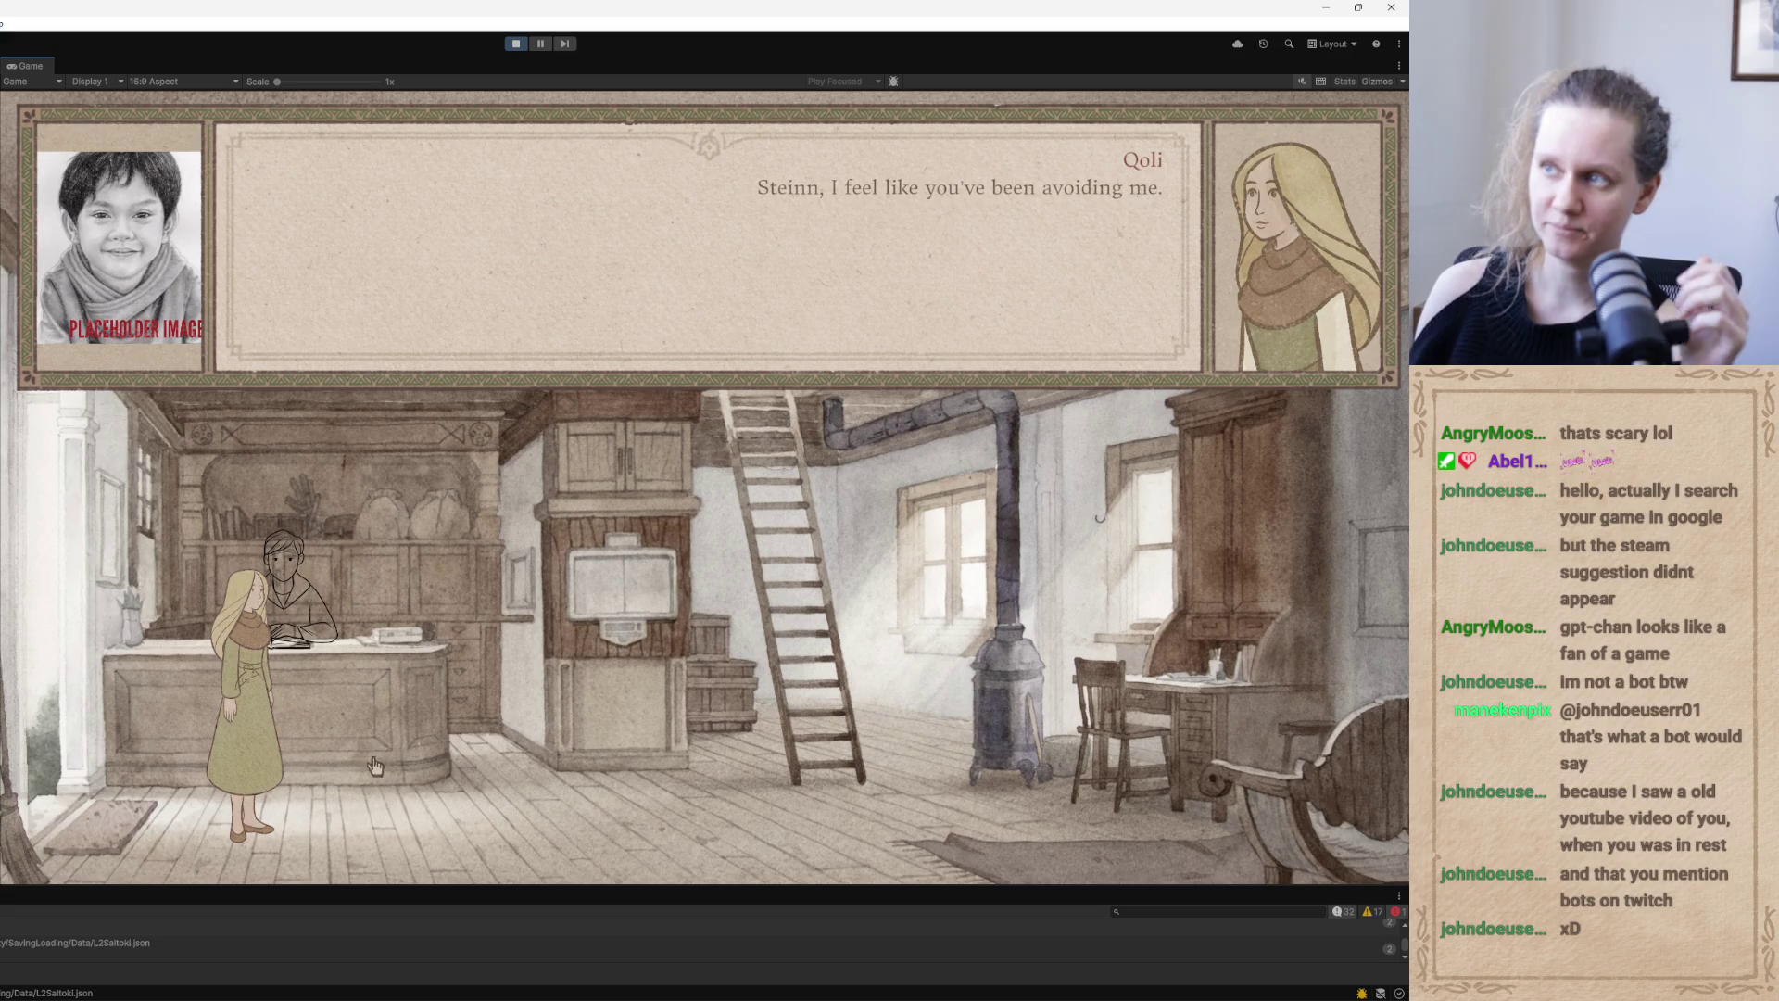
pyautogui.click(382, 686)
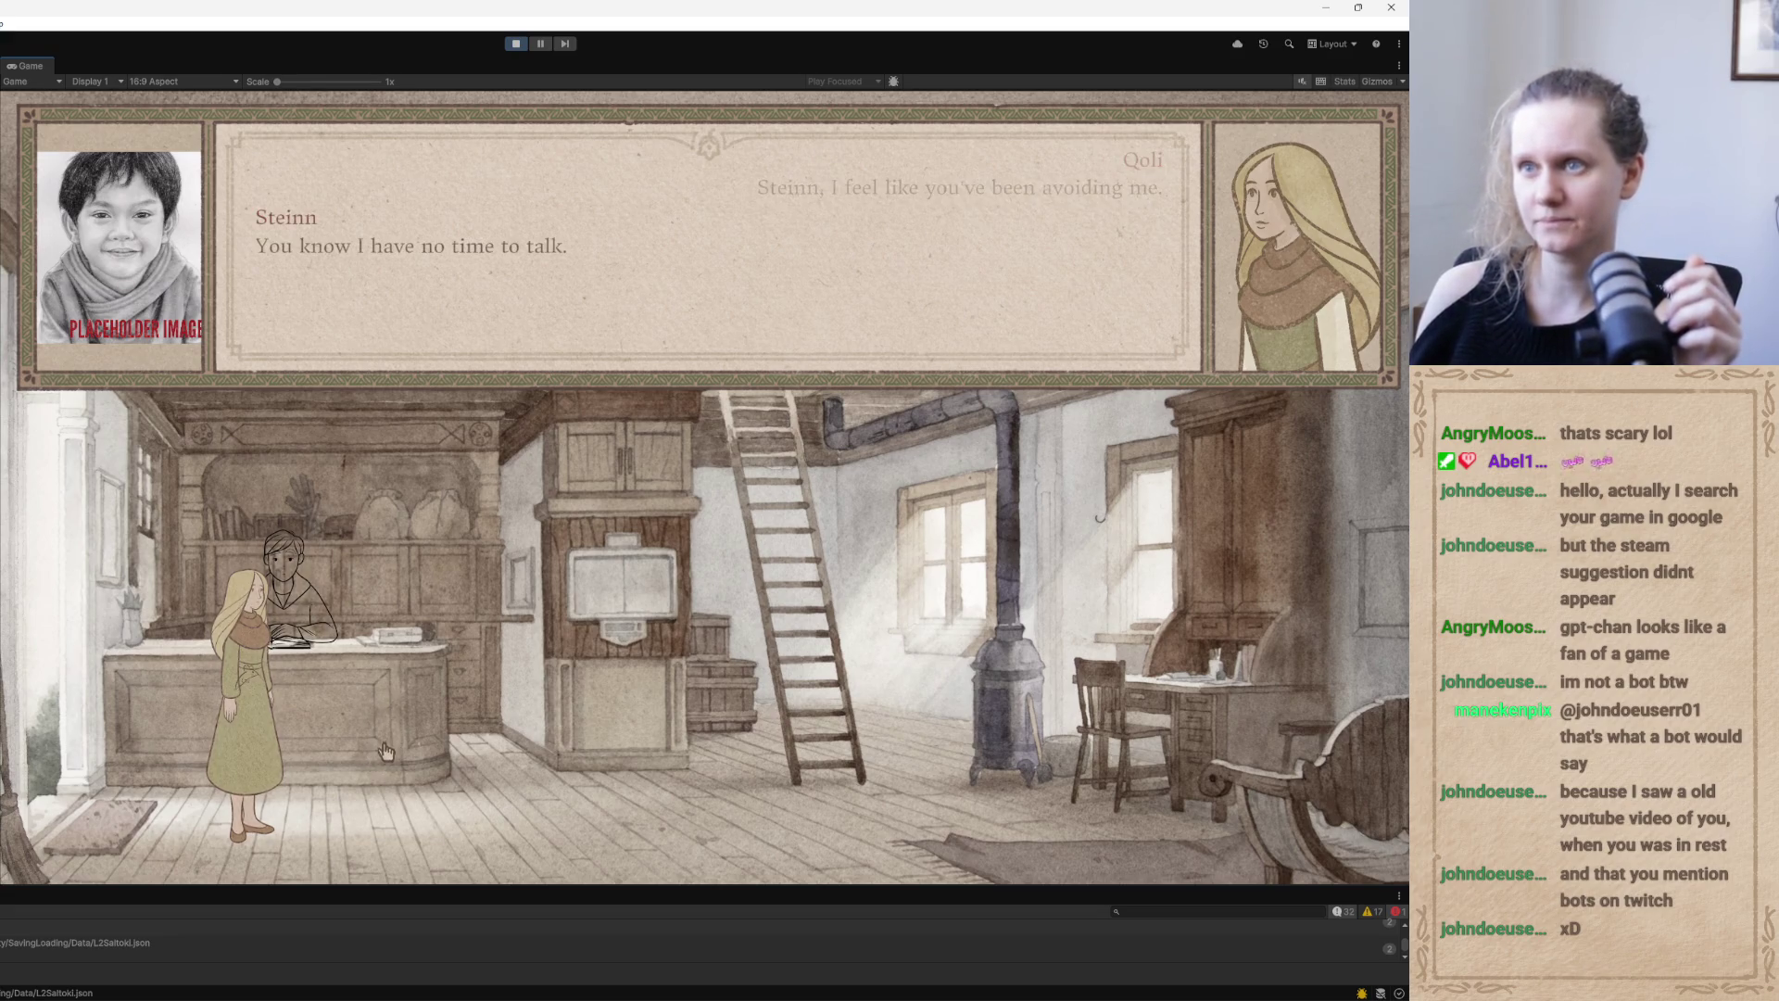
pyautogui.click(357, 715)
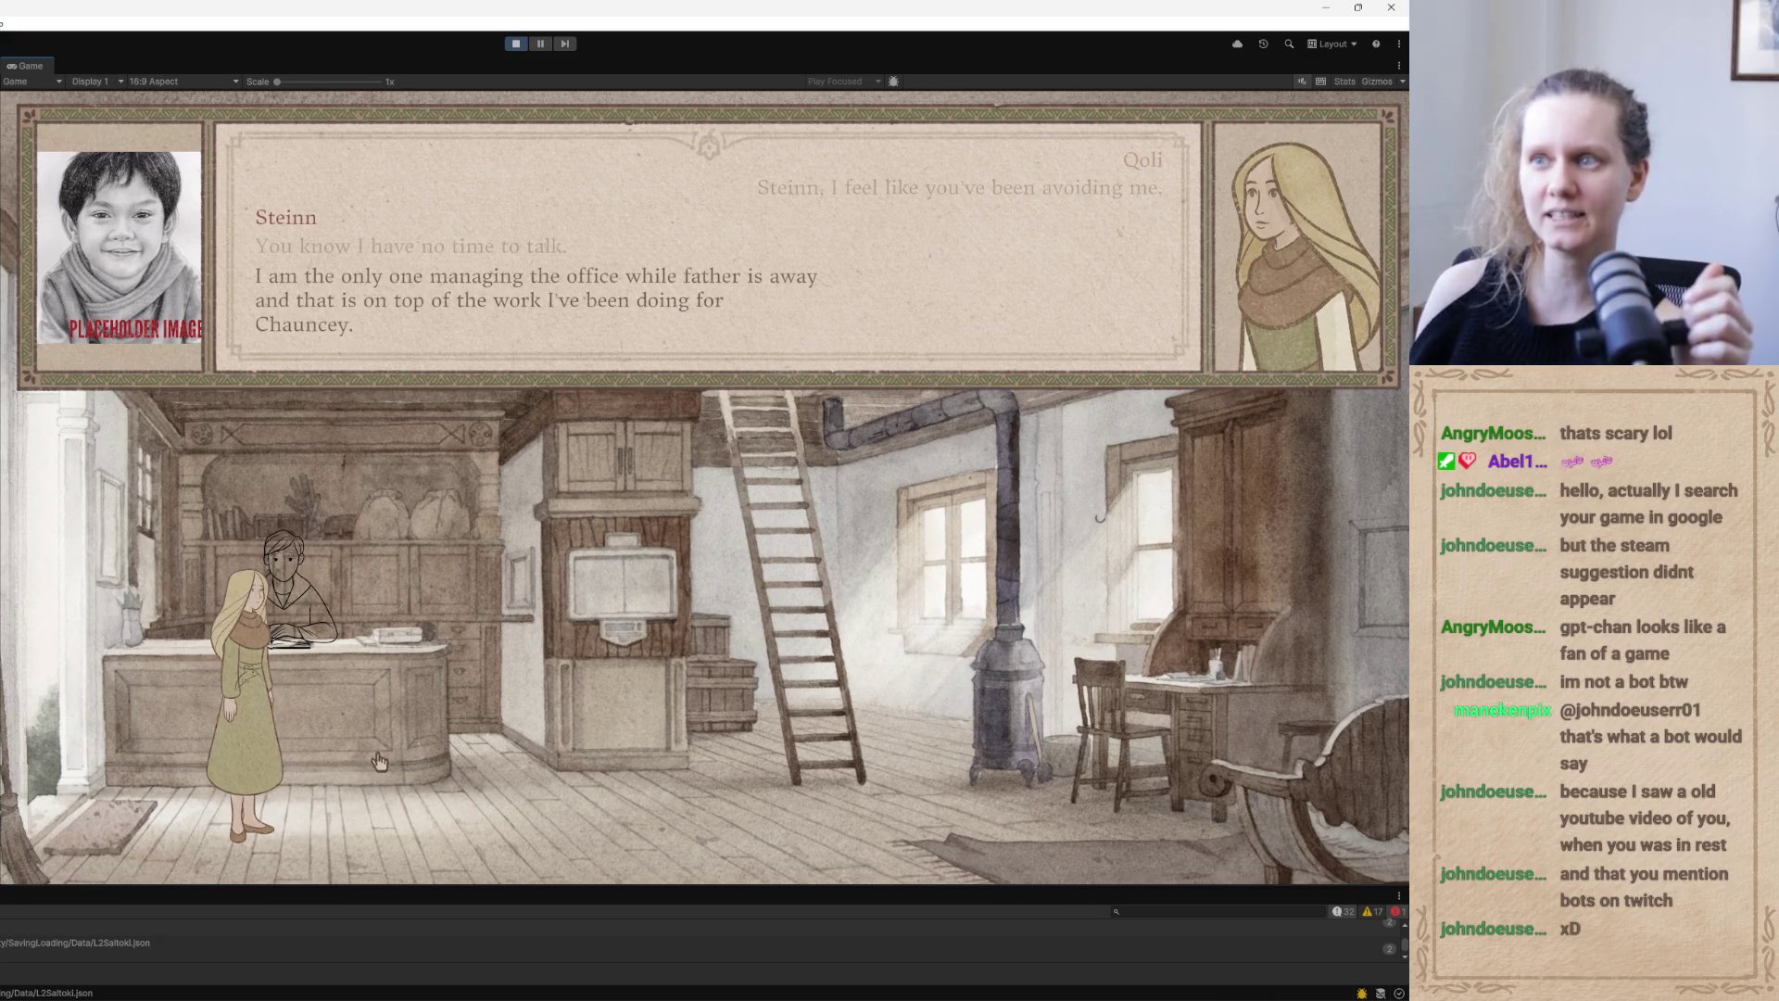
pyautogui.click(381, 767)
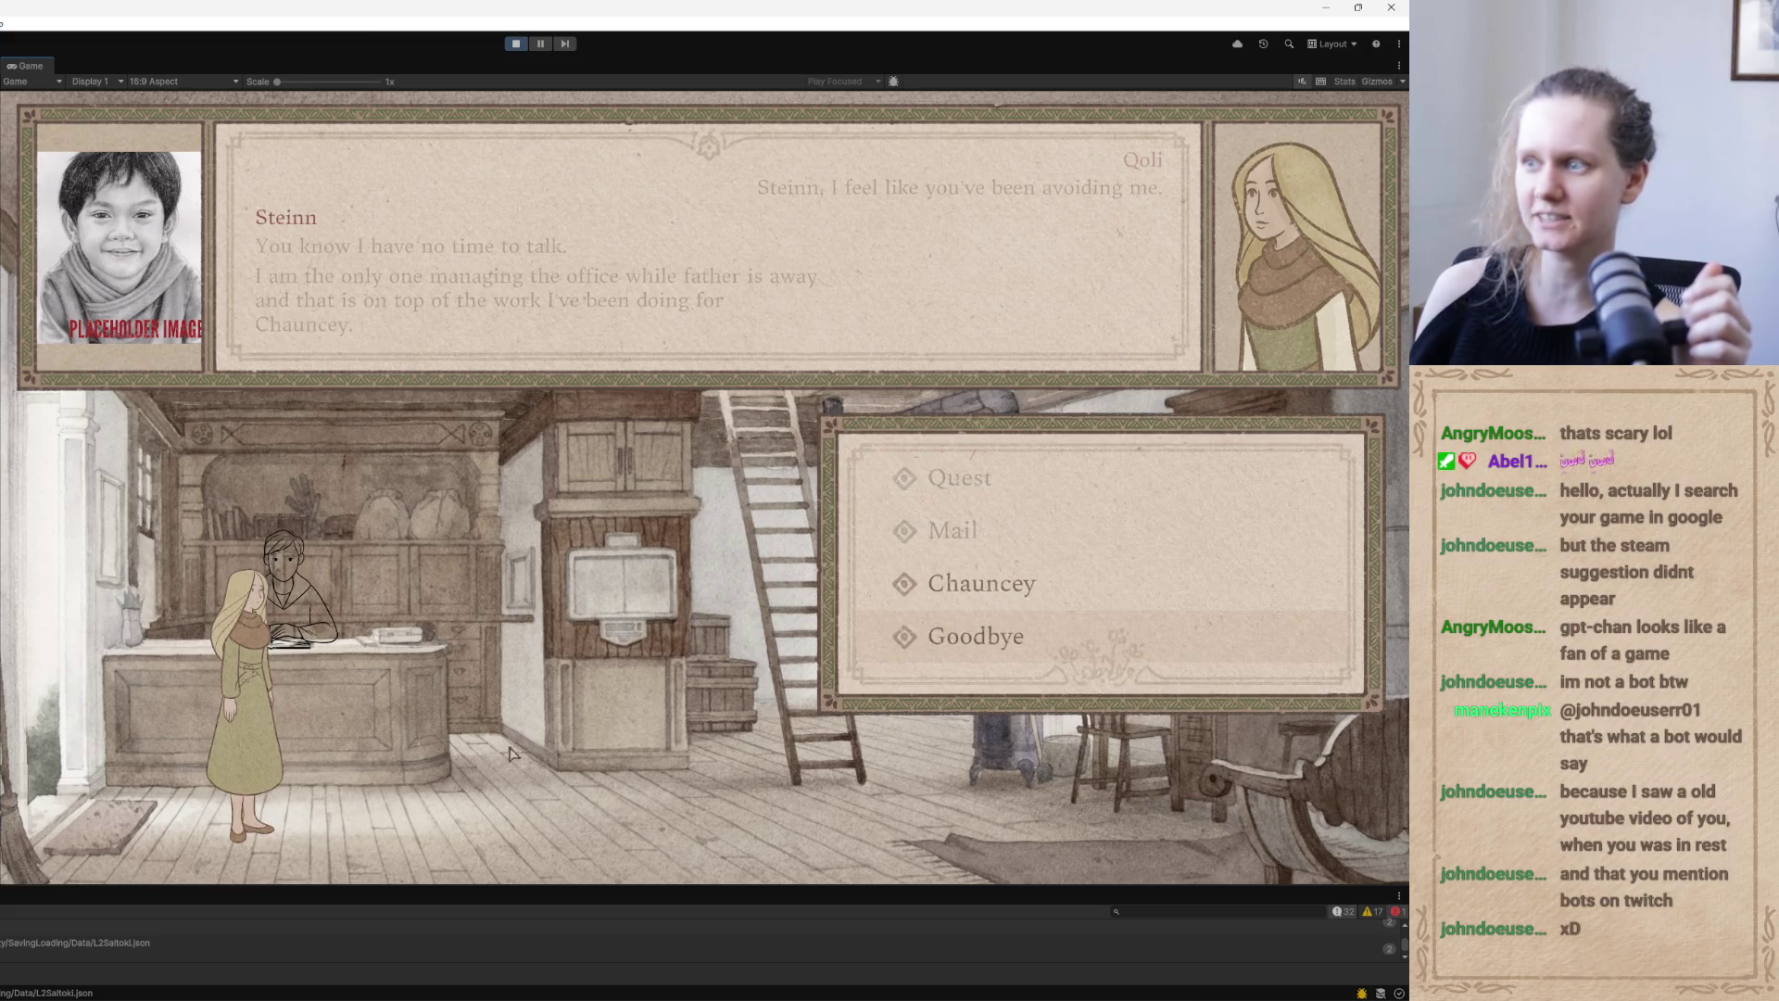
pyautogui.click(1061, 593)
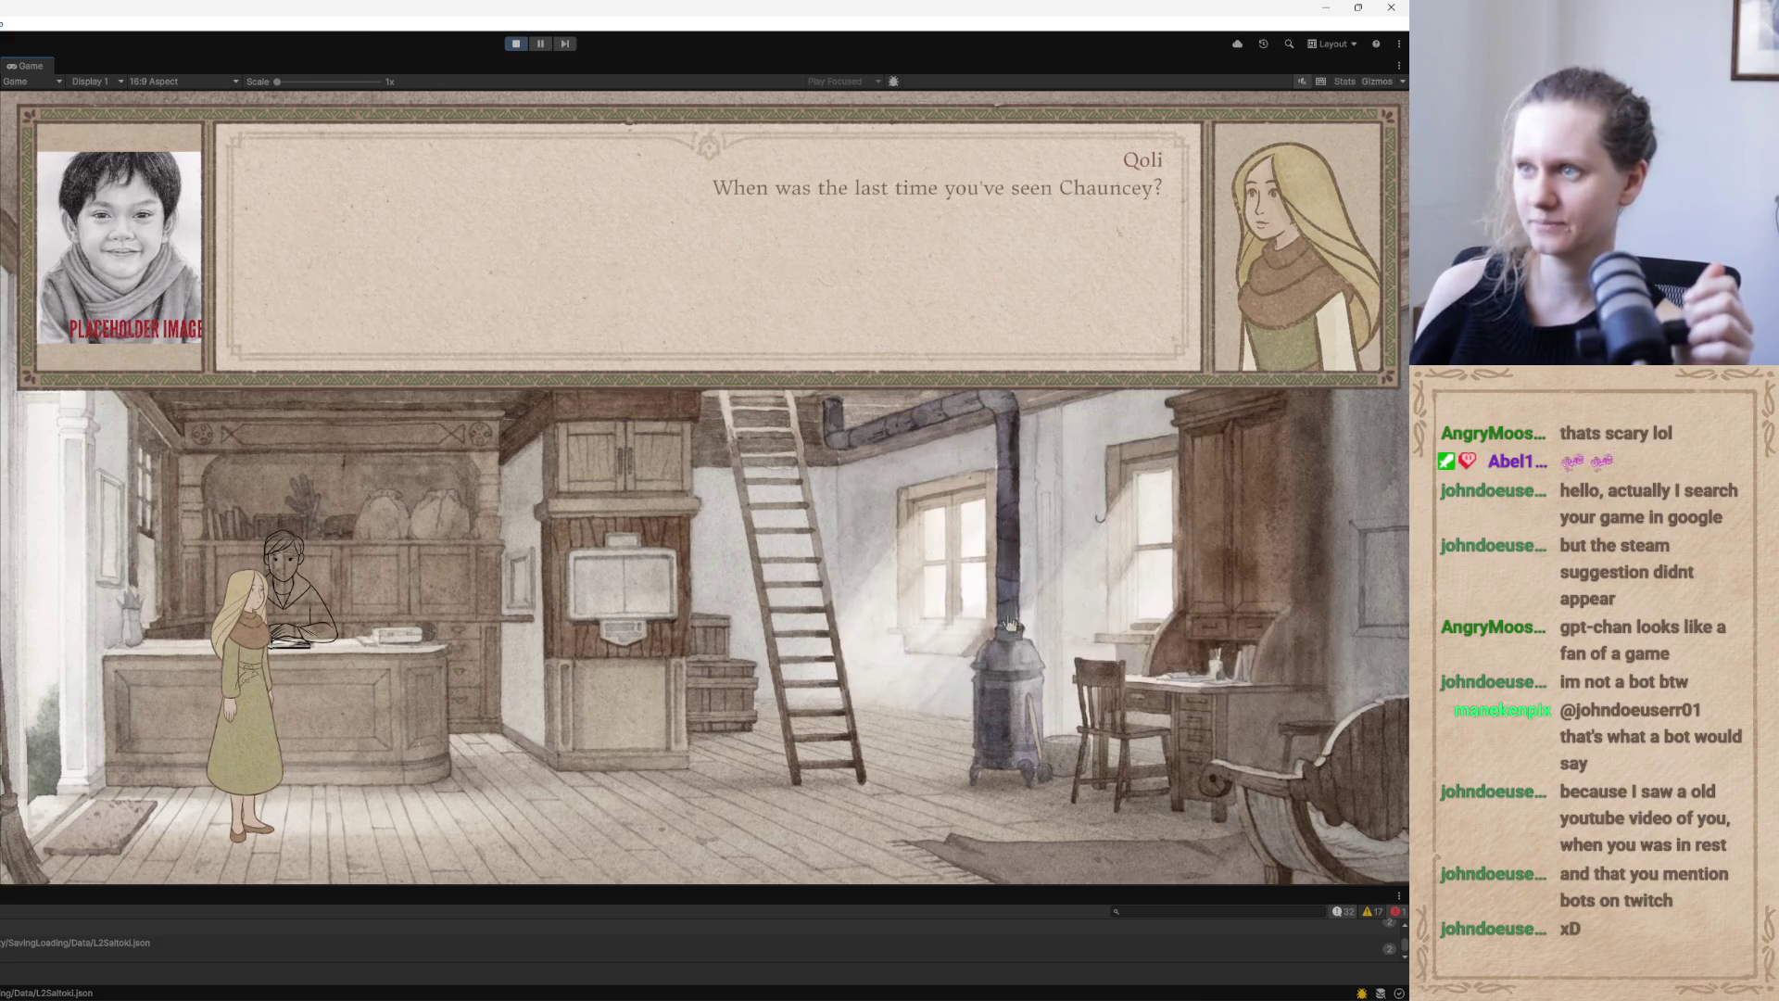
# Click through Steinn's talk about the apprentice and spare key until he refuses to find it
pyautogui.click(439, 707)
pyautogui.click(431, 705)
pyautogui.click(427, 698)
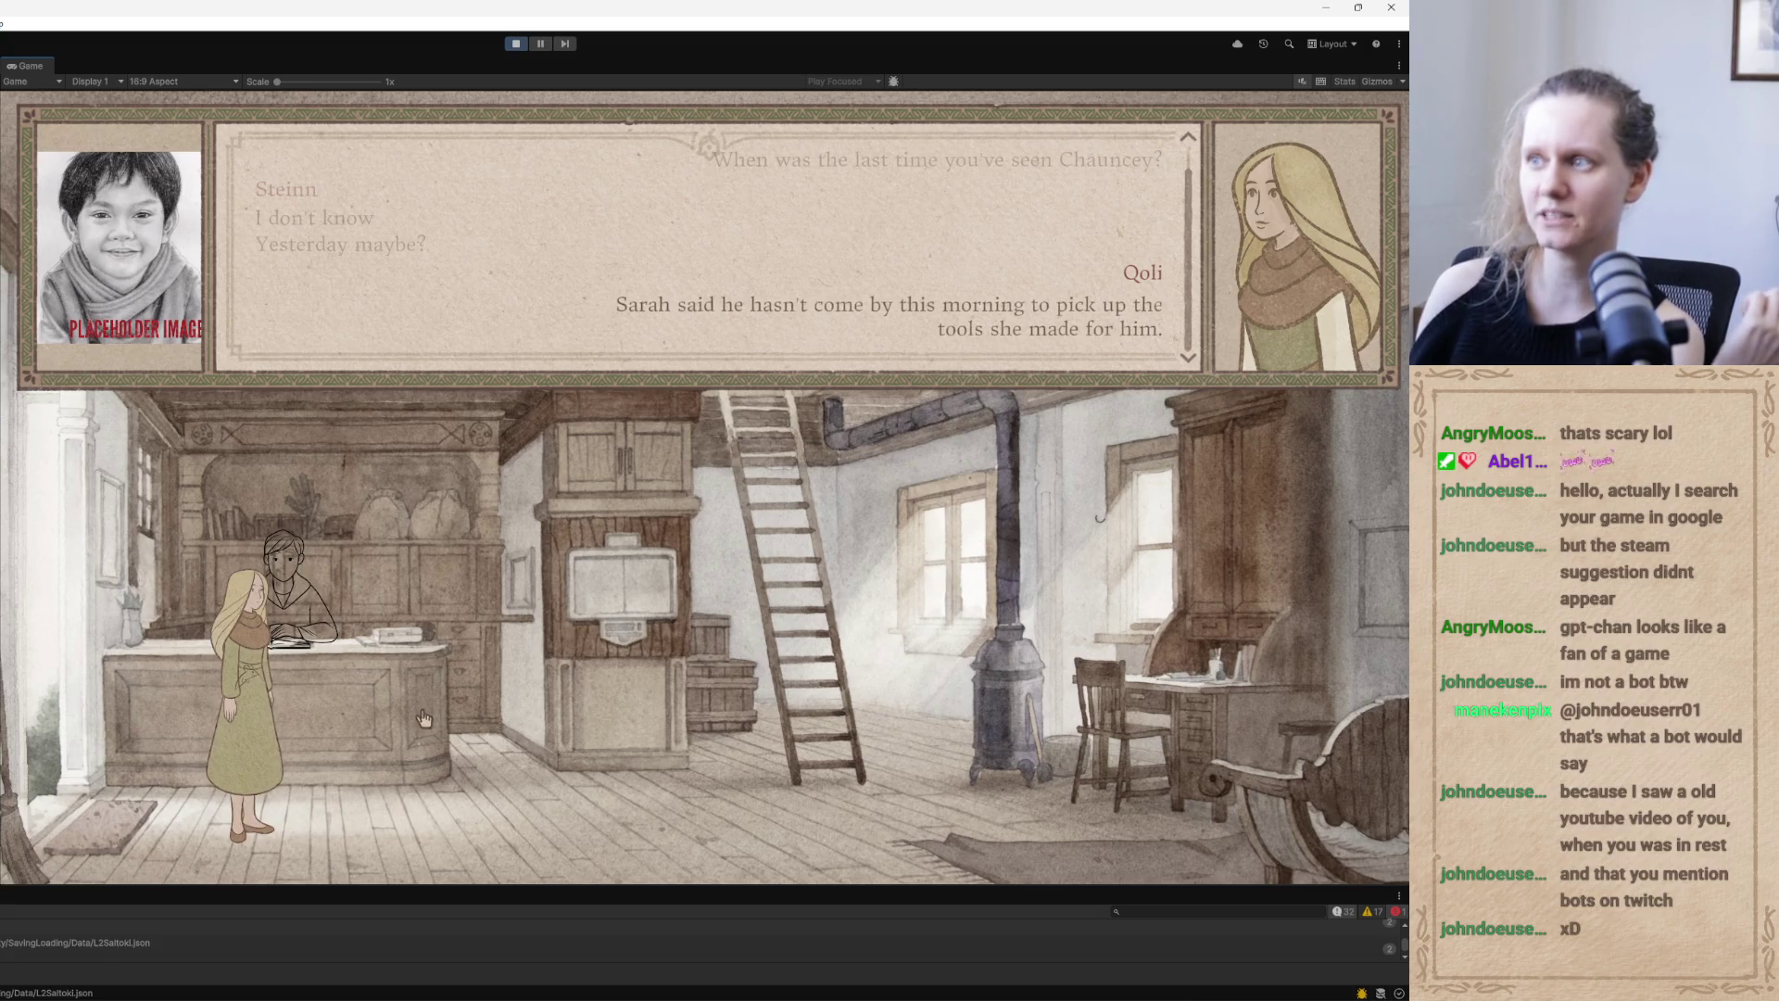
pyautogui.click(433, 711)
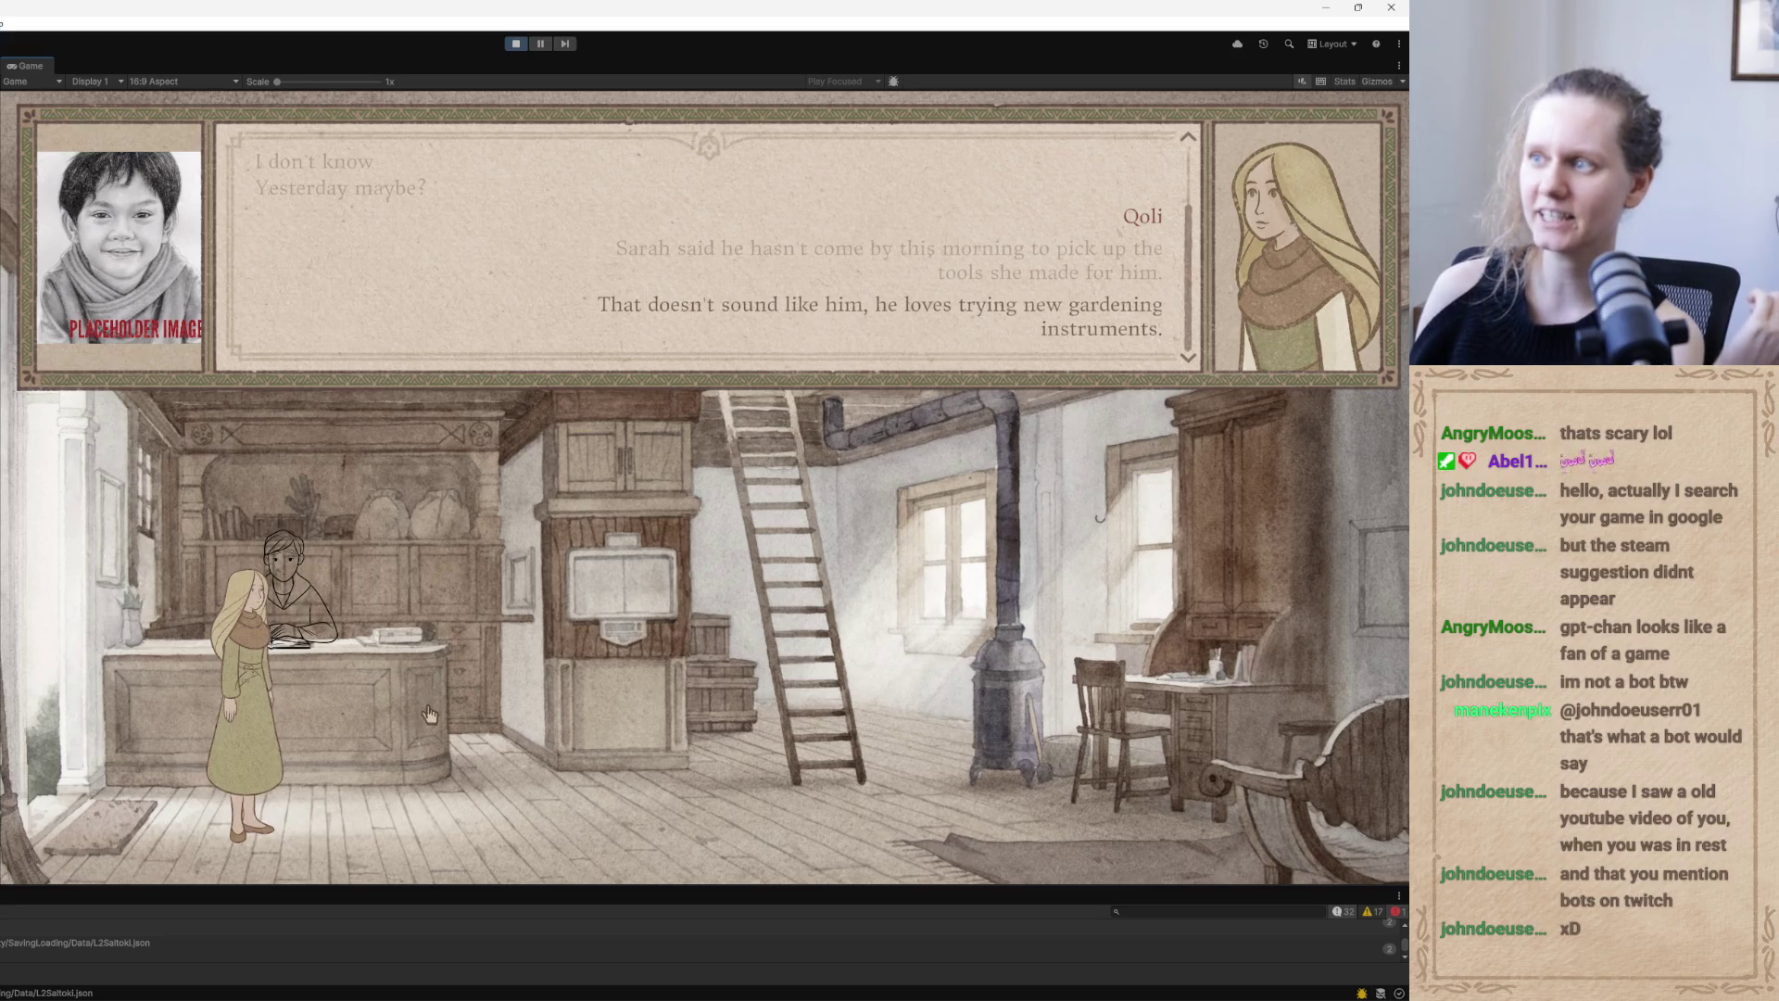
pyautogui.click(419, 720)
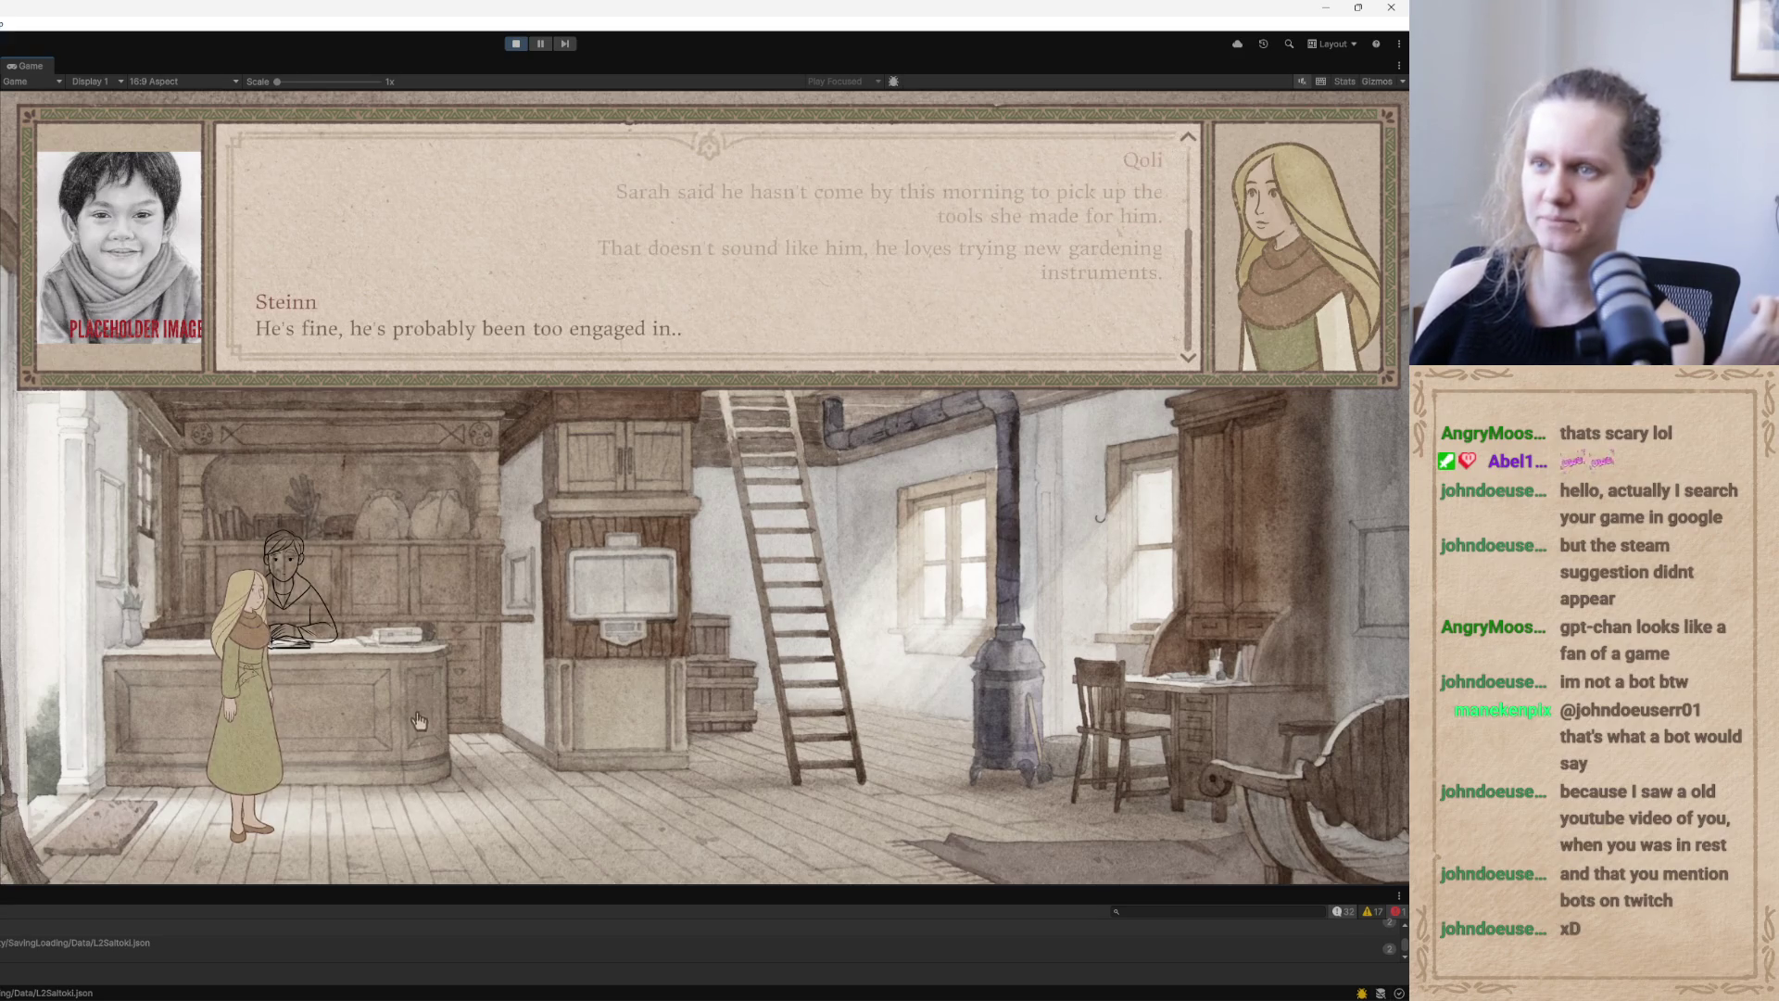
pyautogui.click(426, 737)
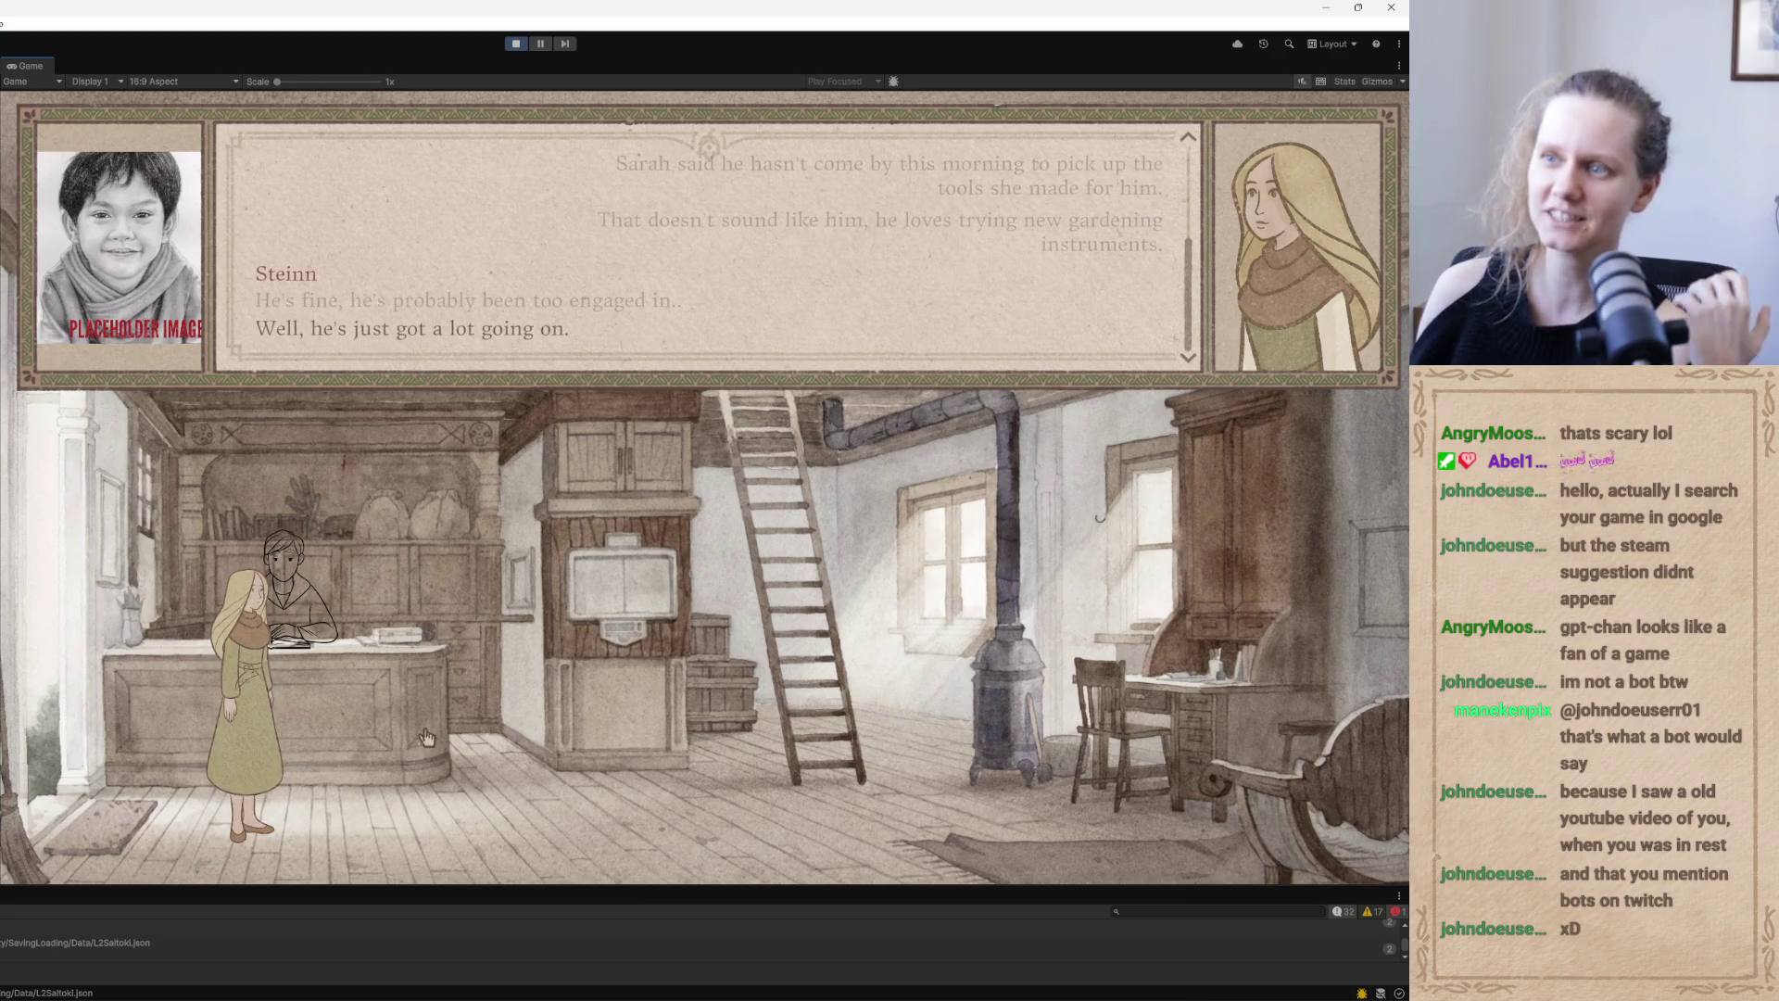
pyautogui.click(424, 733)
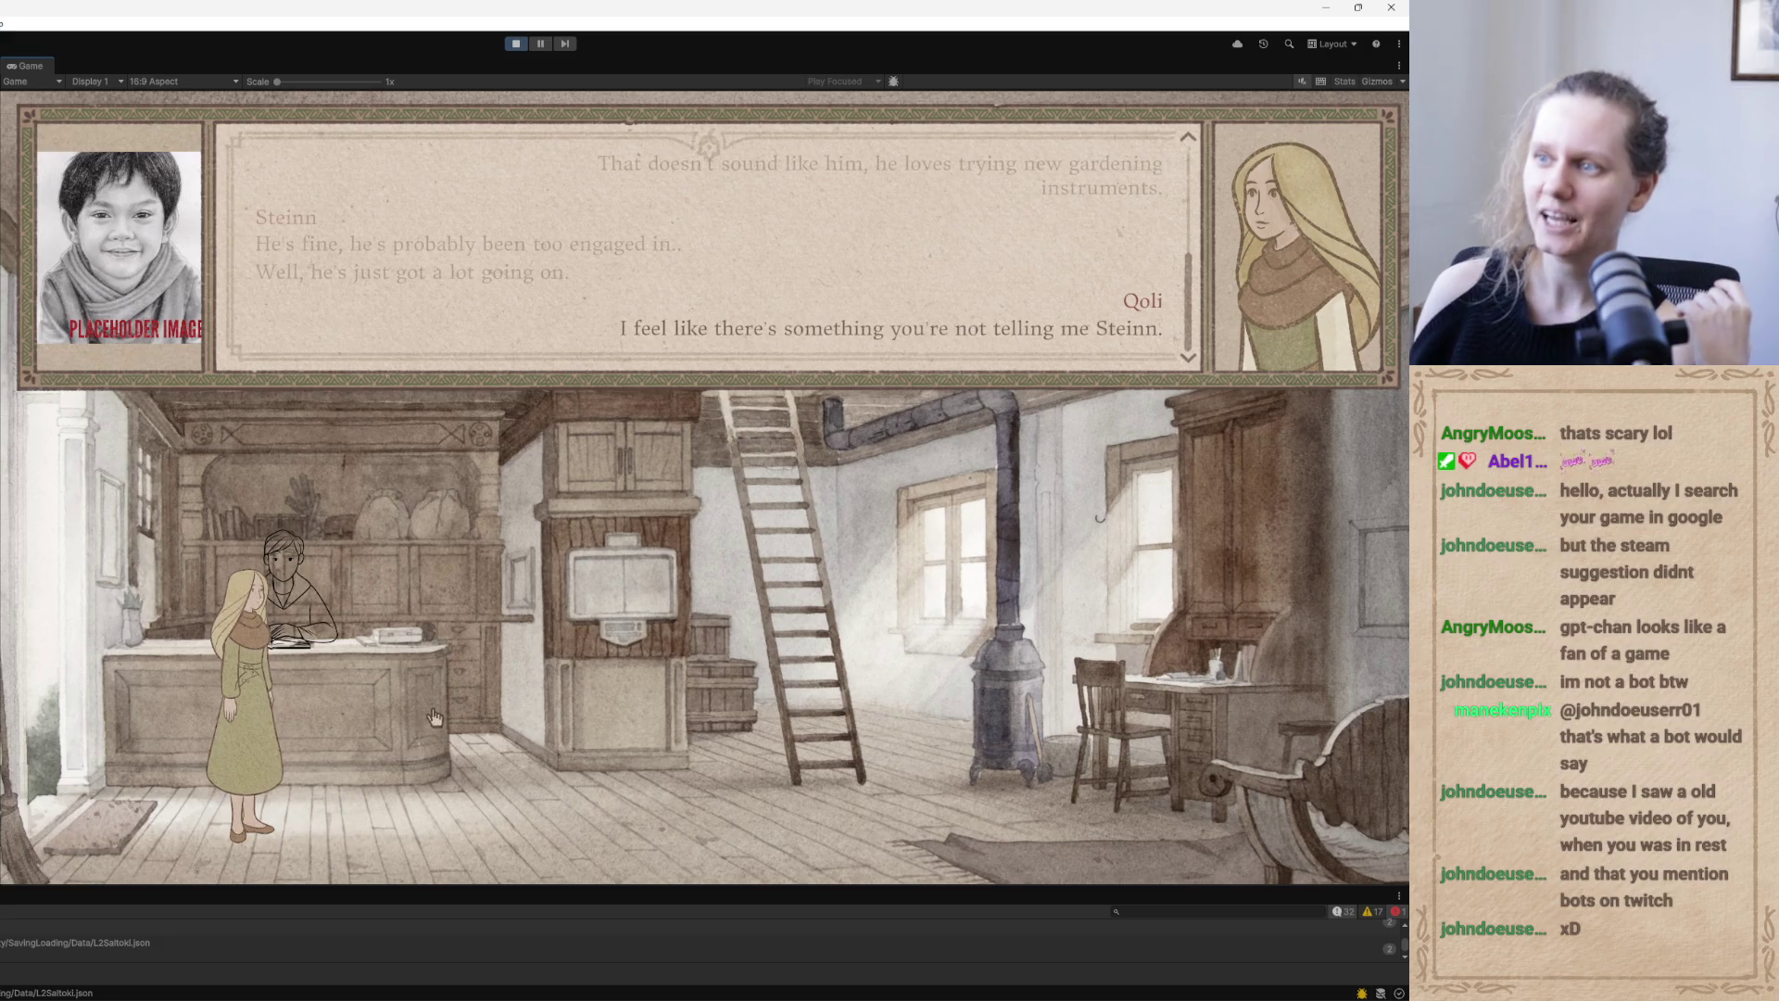
pyautogui.click(428, 714)
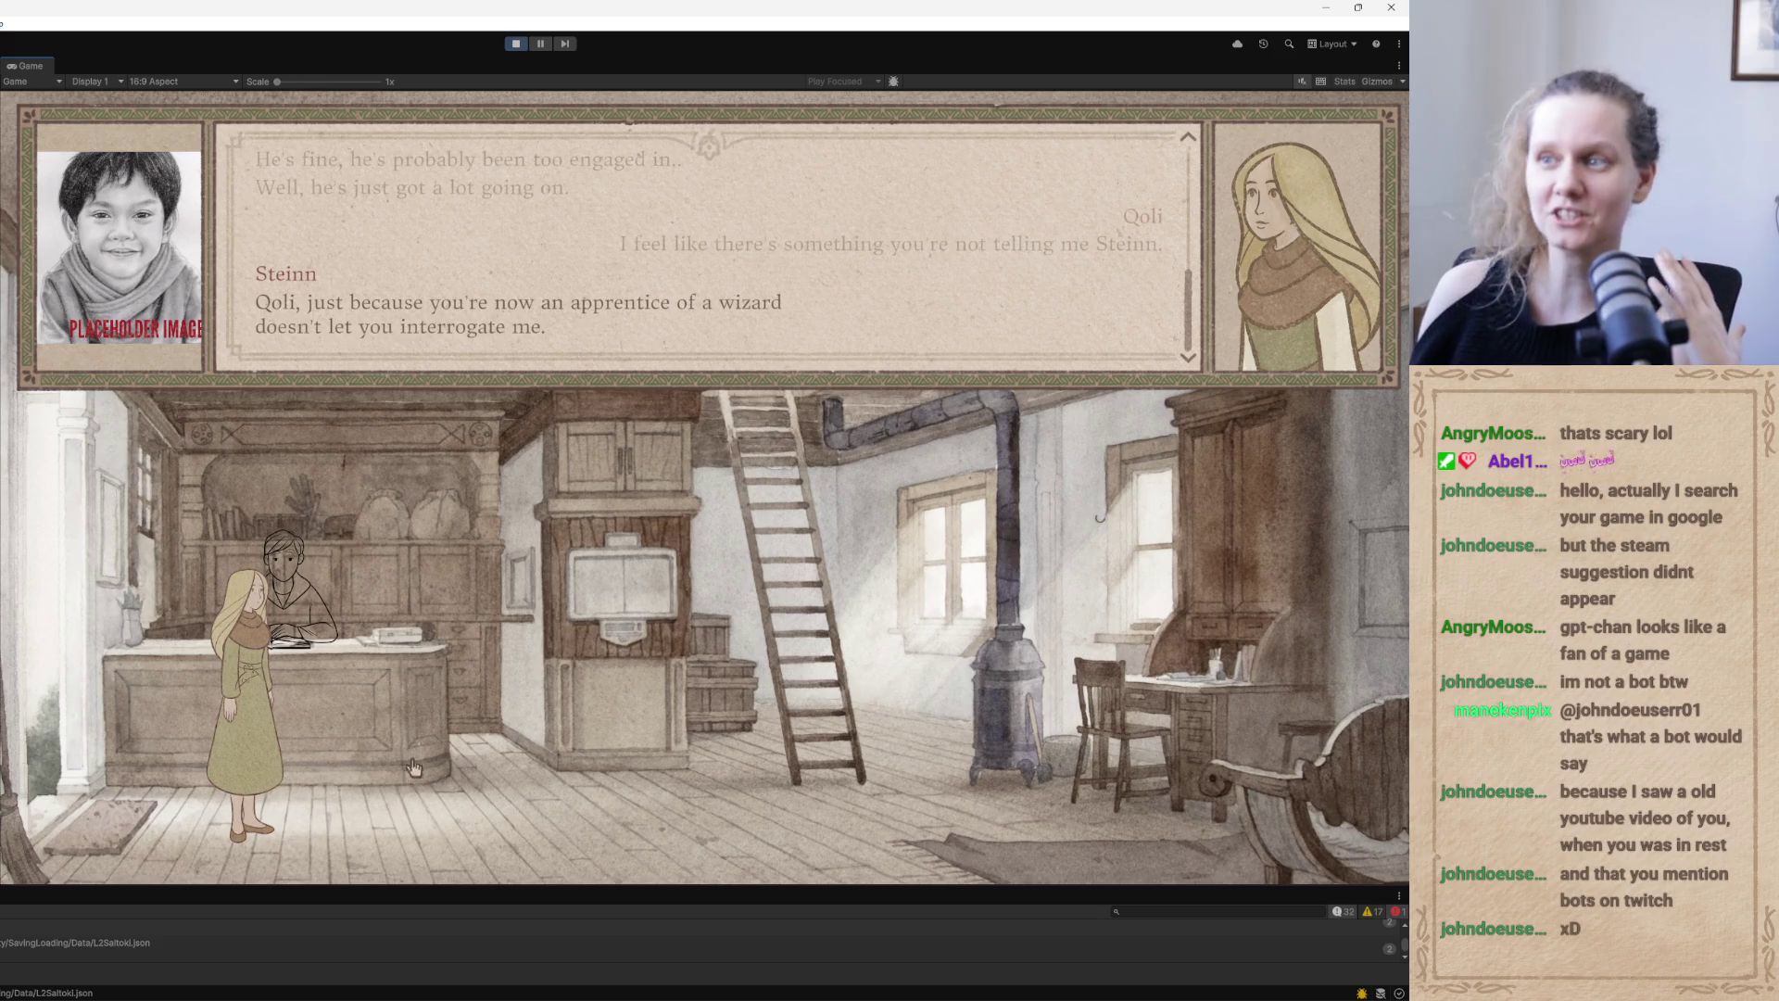
pyautogui.click(478, 653)
pyautogui.click(475, 701)
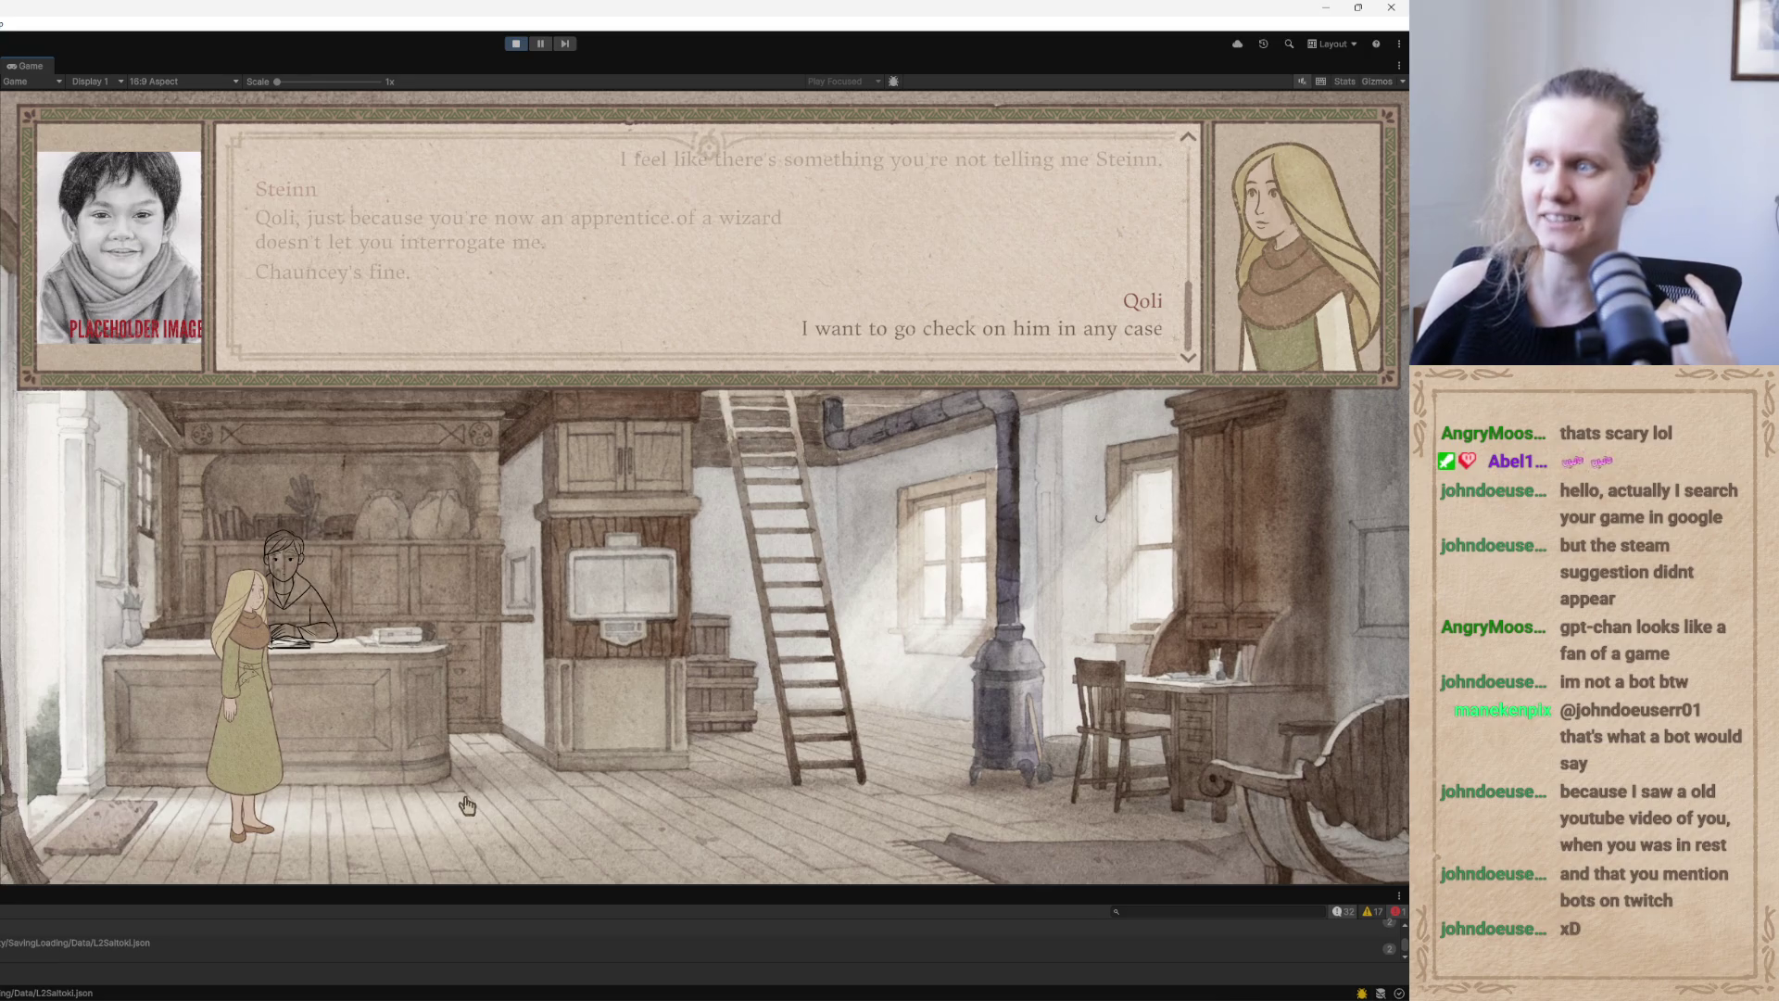
pyautogui.click(505, 653)
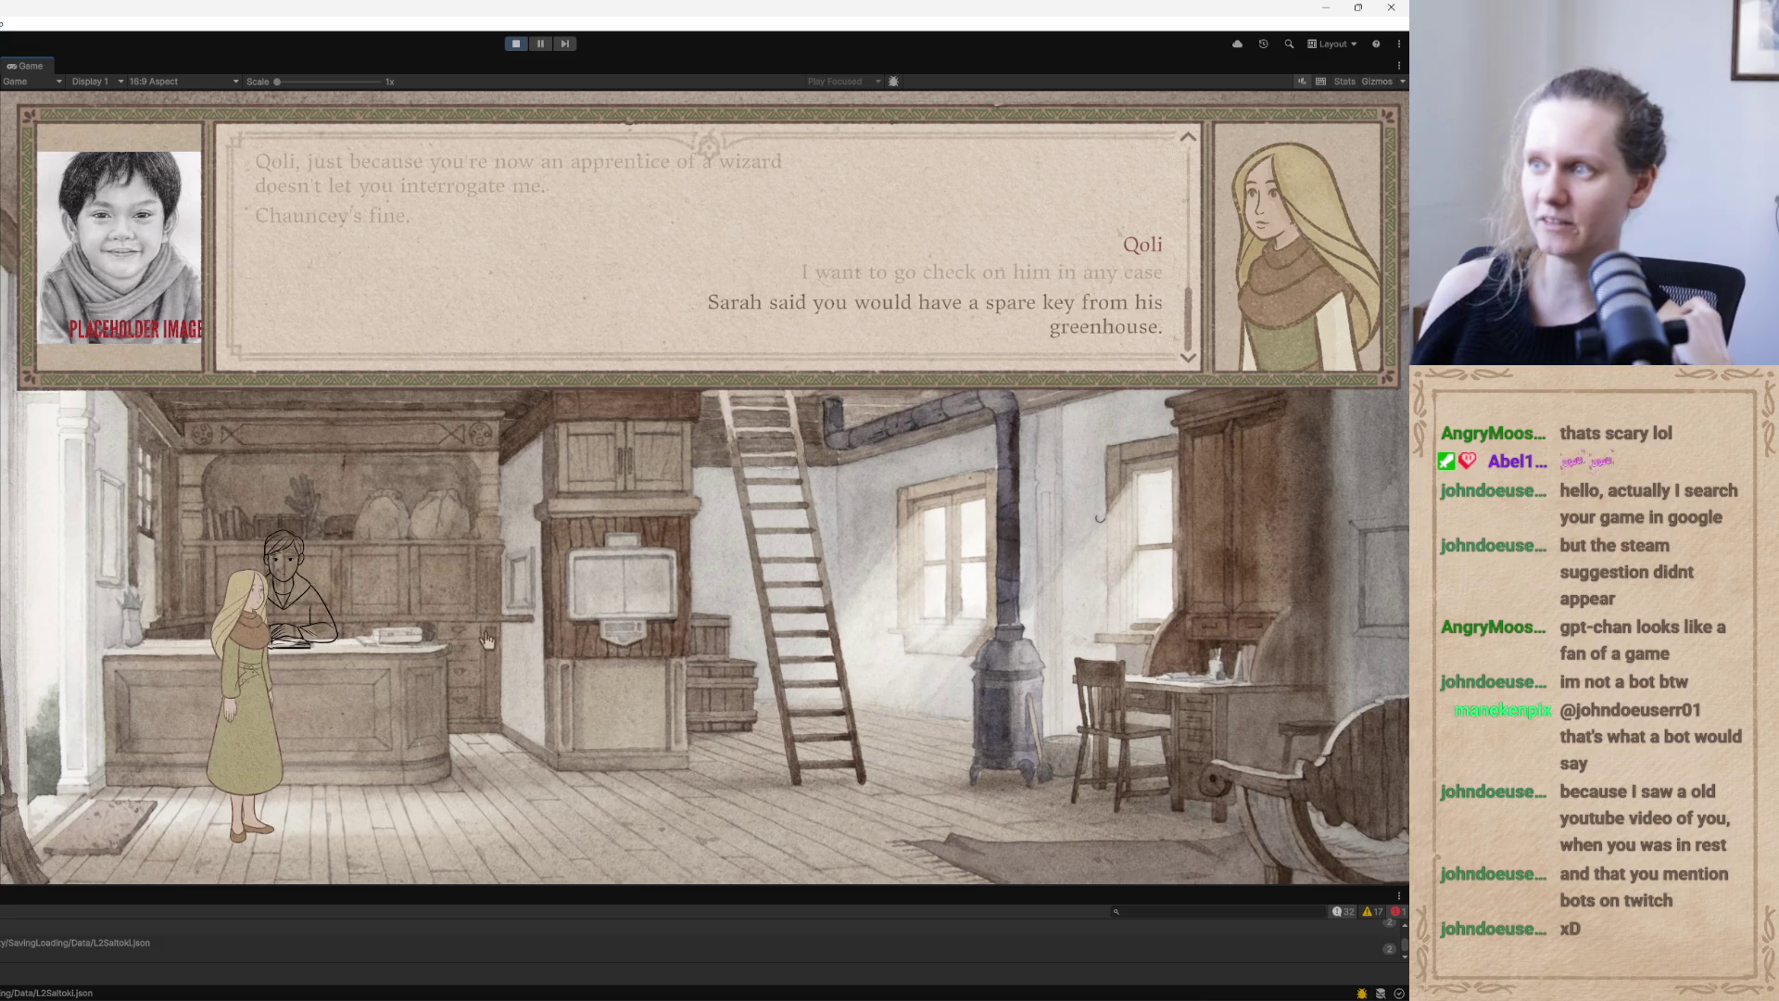
pyautogui.click(473, 636)
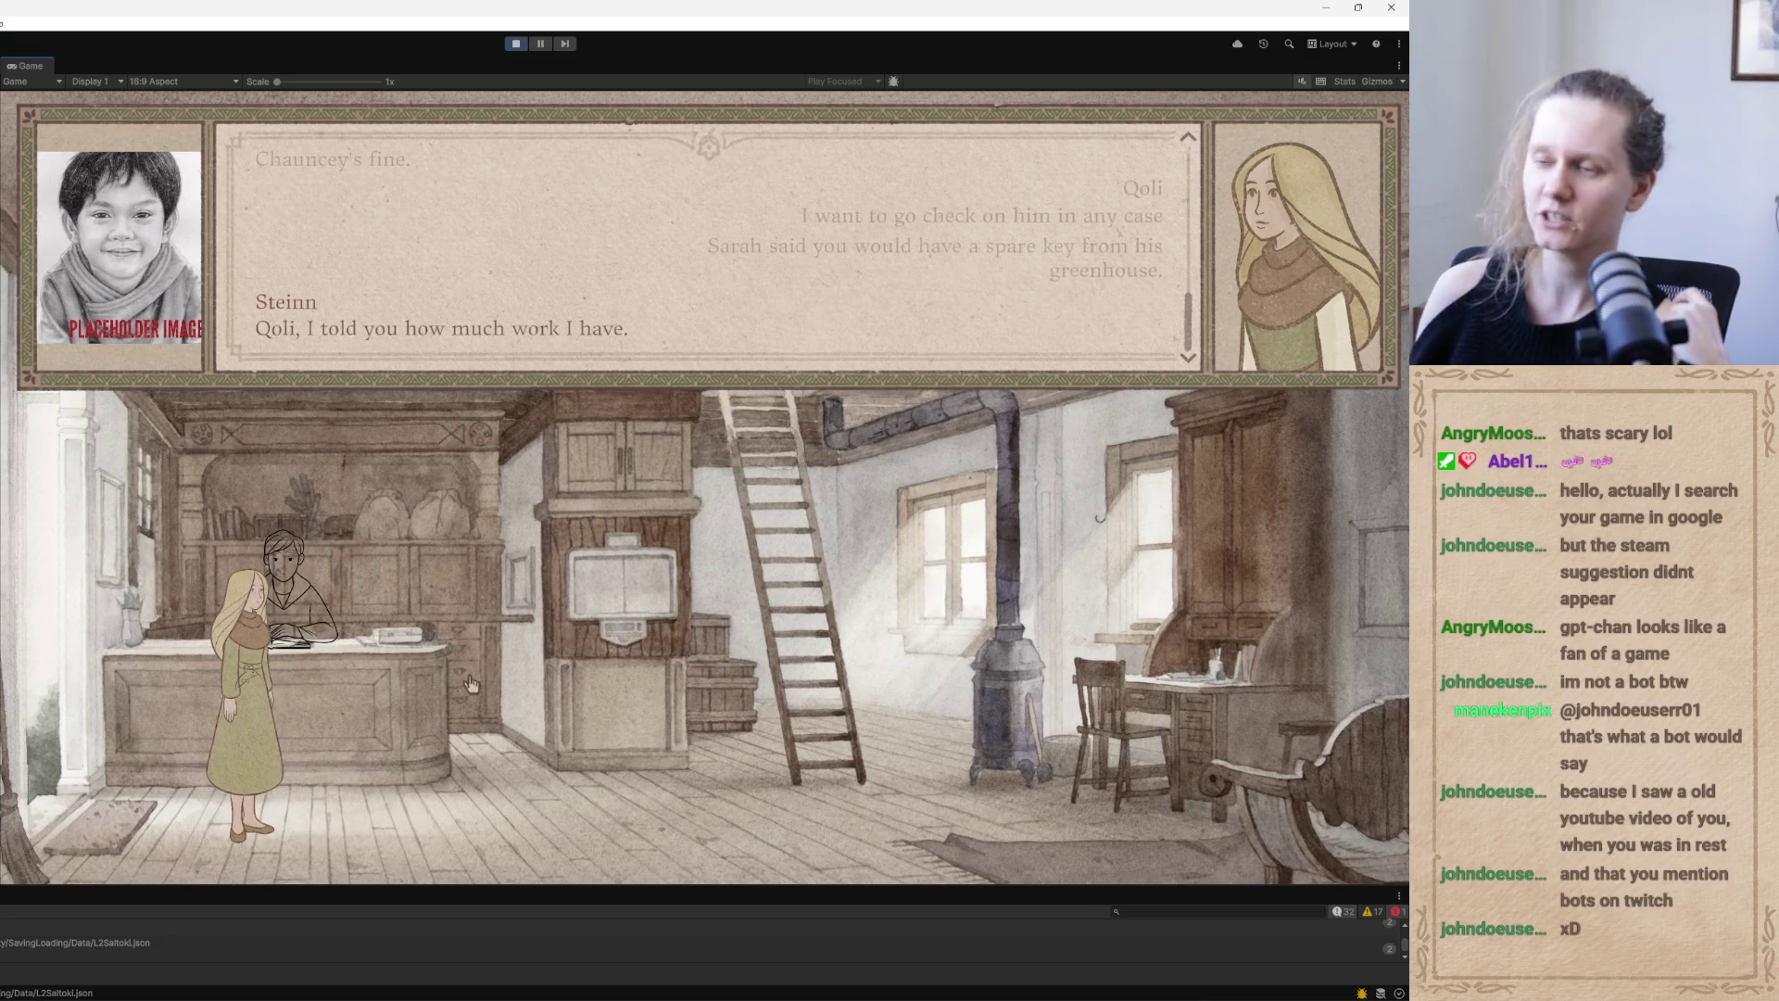
pyautogui.click(466, 669)
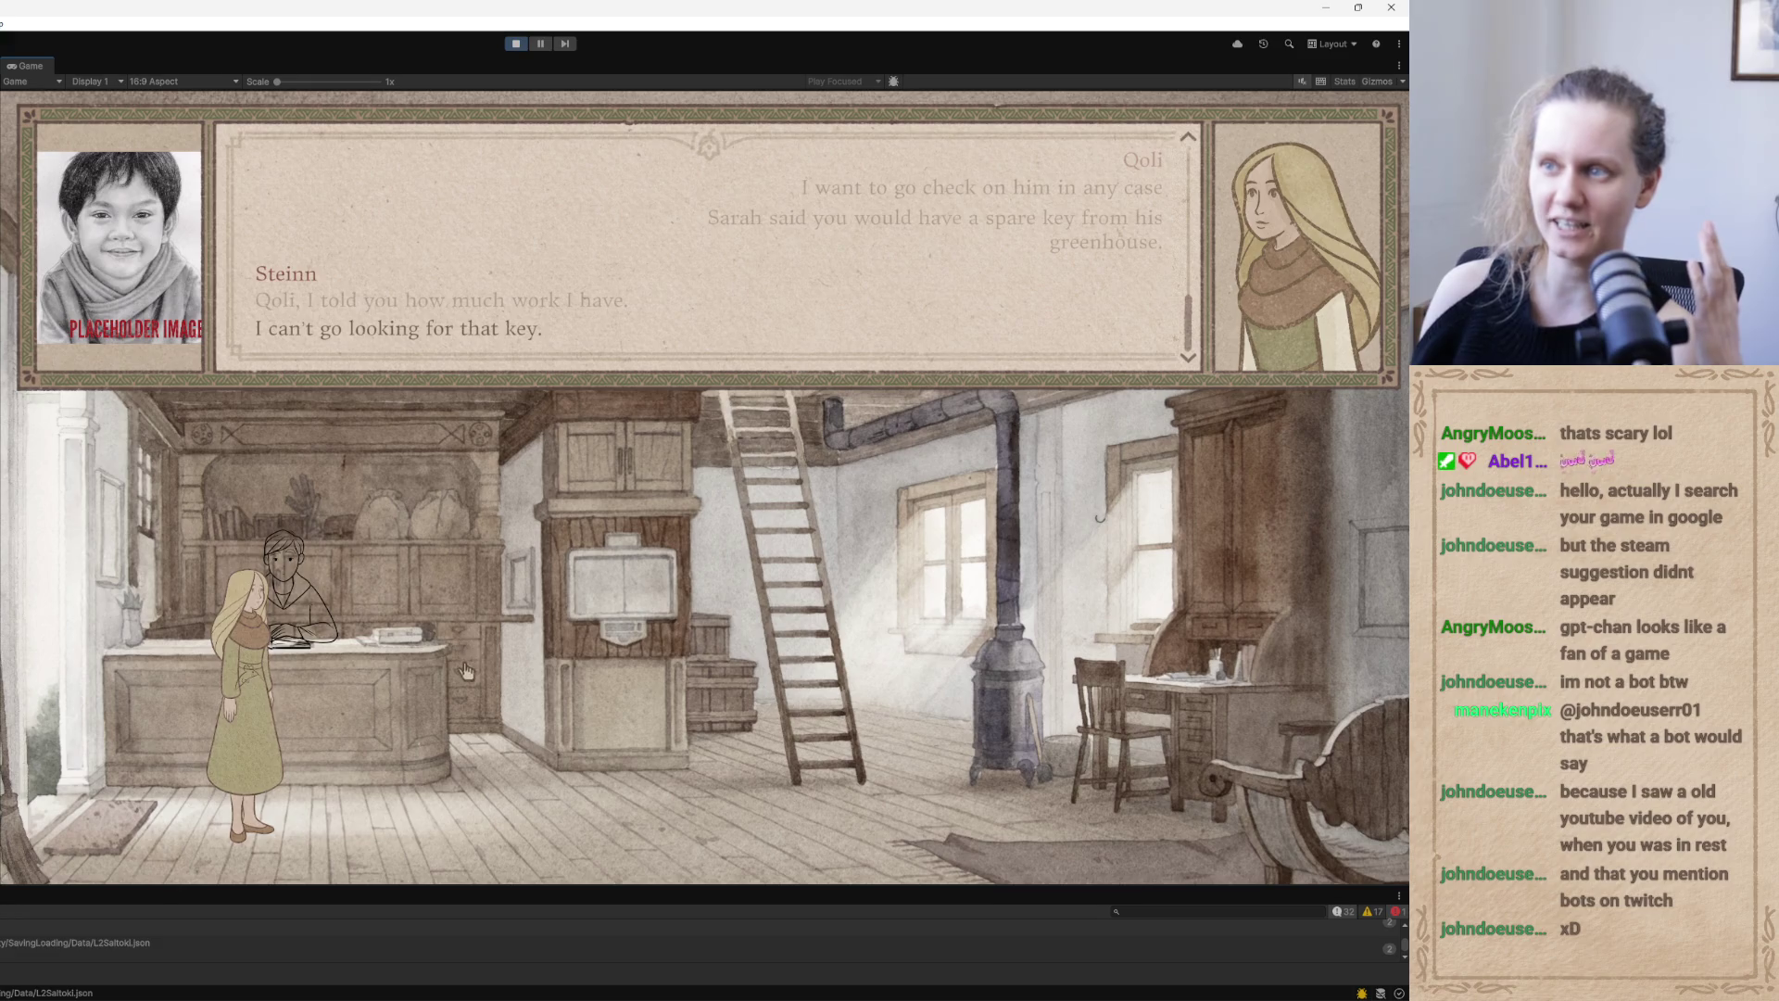
pyautogui.click(471, 656)
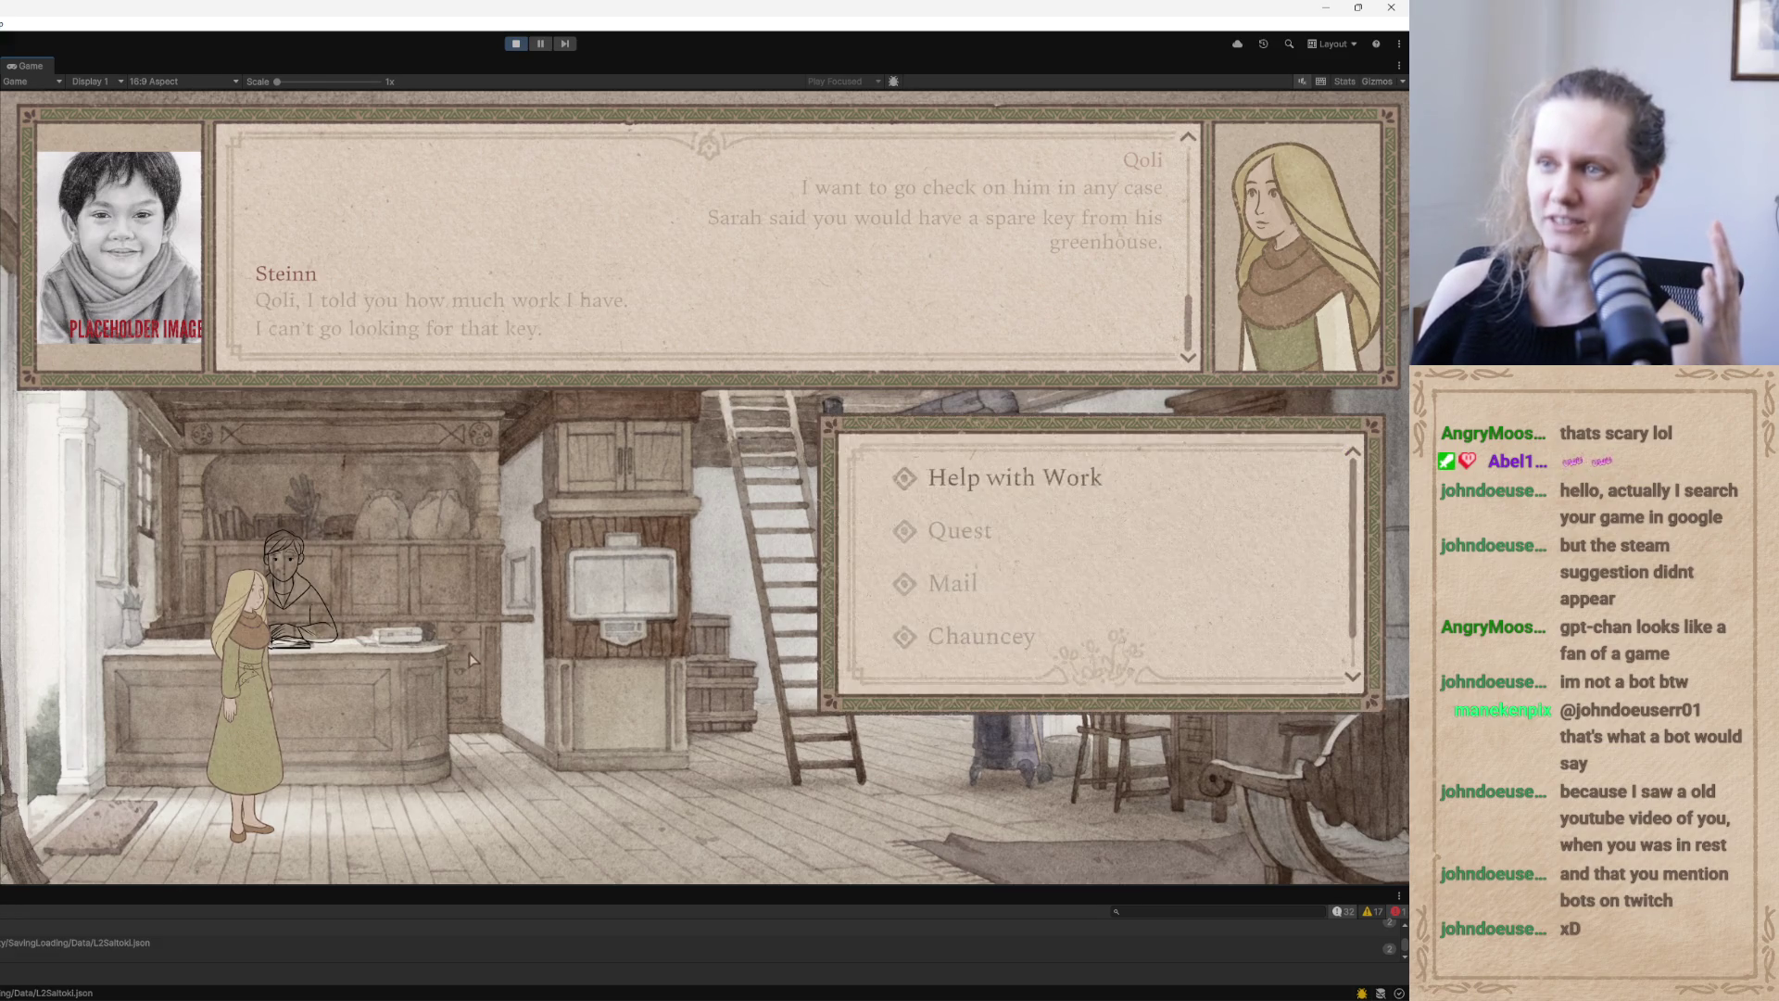
# Choose Help with Work and hear Steinn's peretxiko zuria gathering and delivery instructions
pyautogui.click(1051, 480)
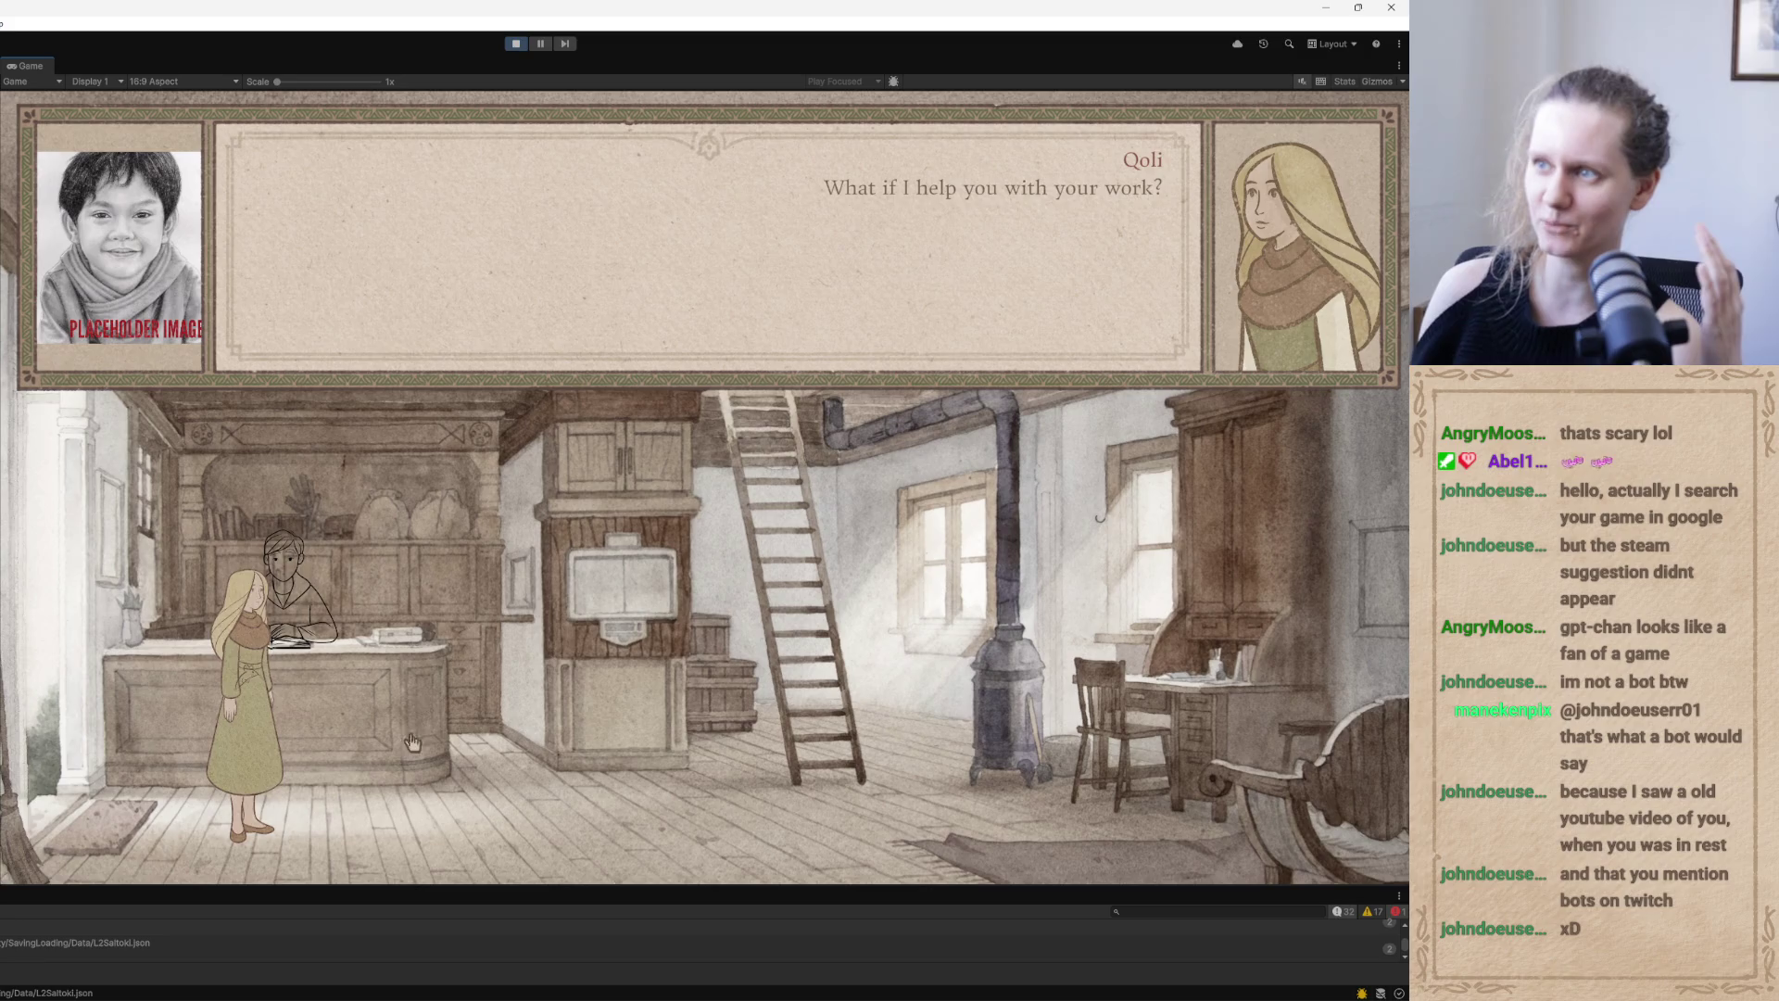
pyautogui.click(429, 673)
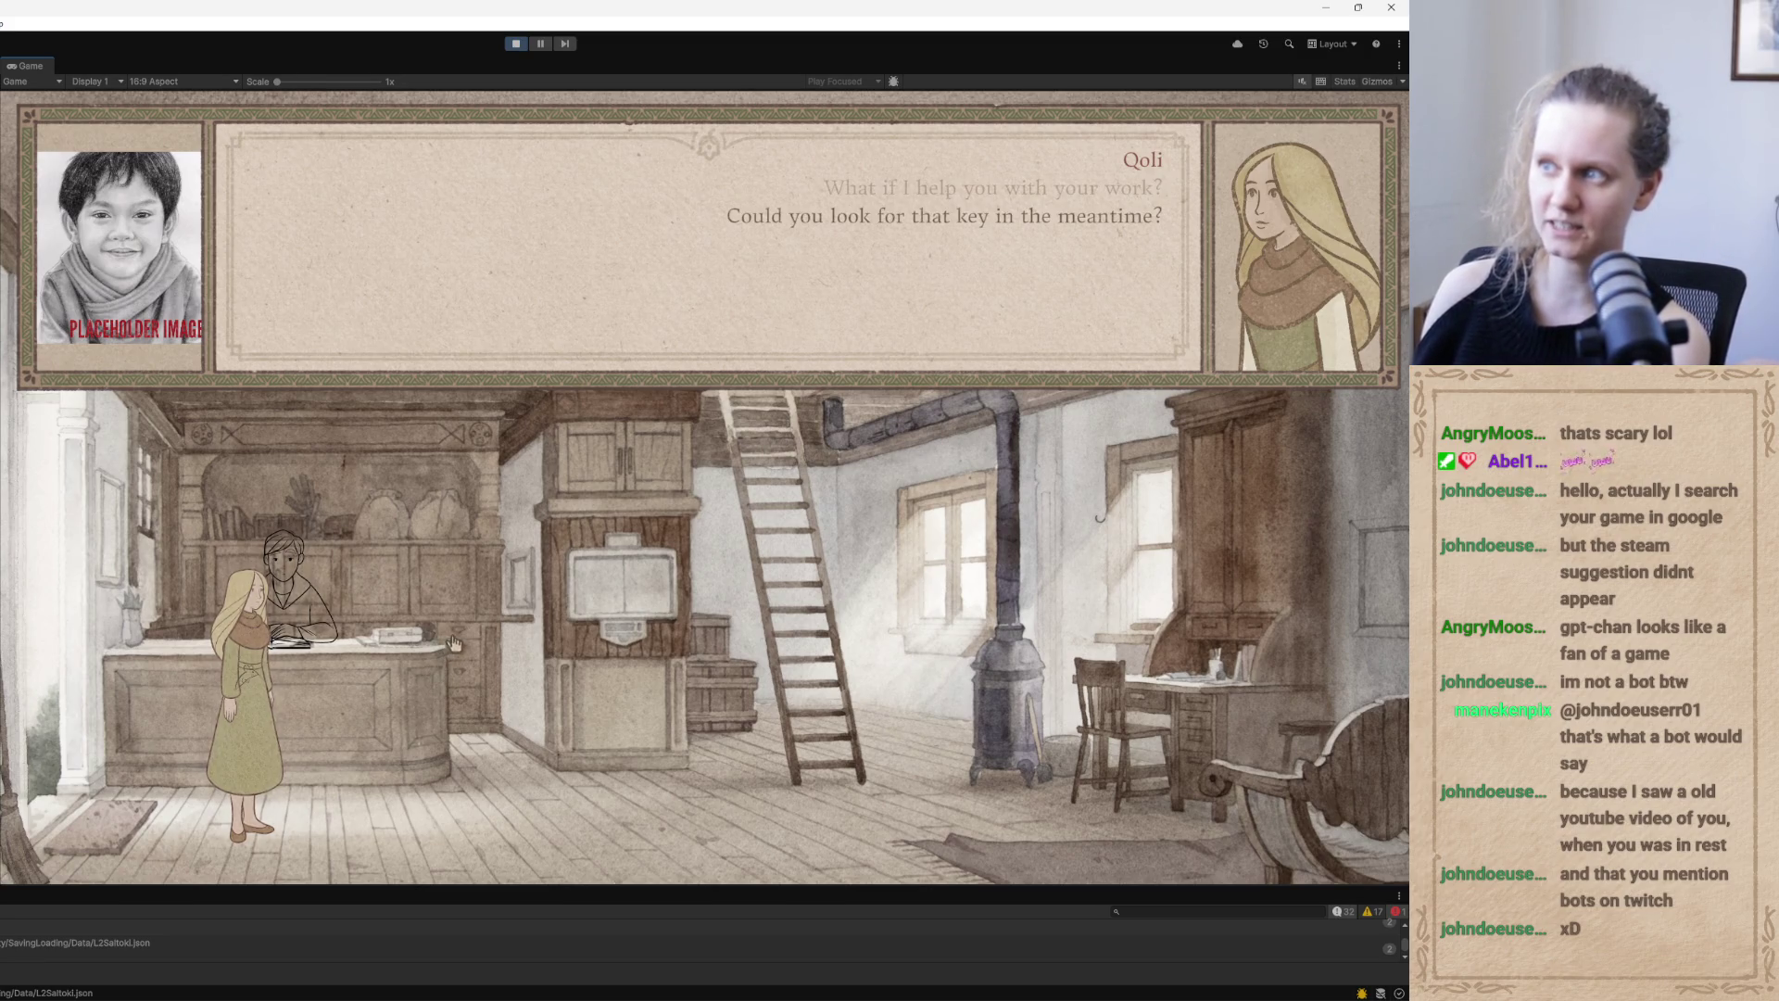
pyautogui.click(444, 657)
pyautogui.click(443, 656)
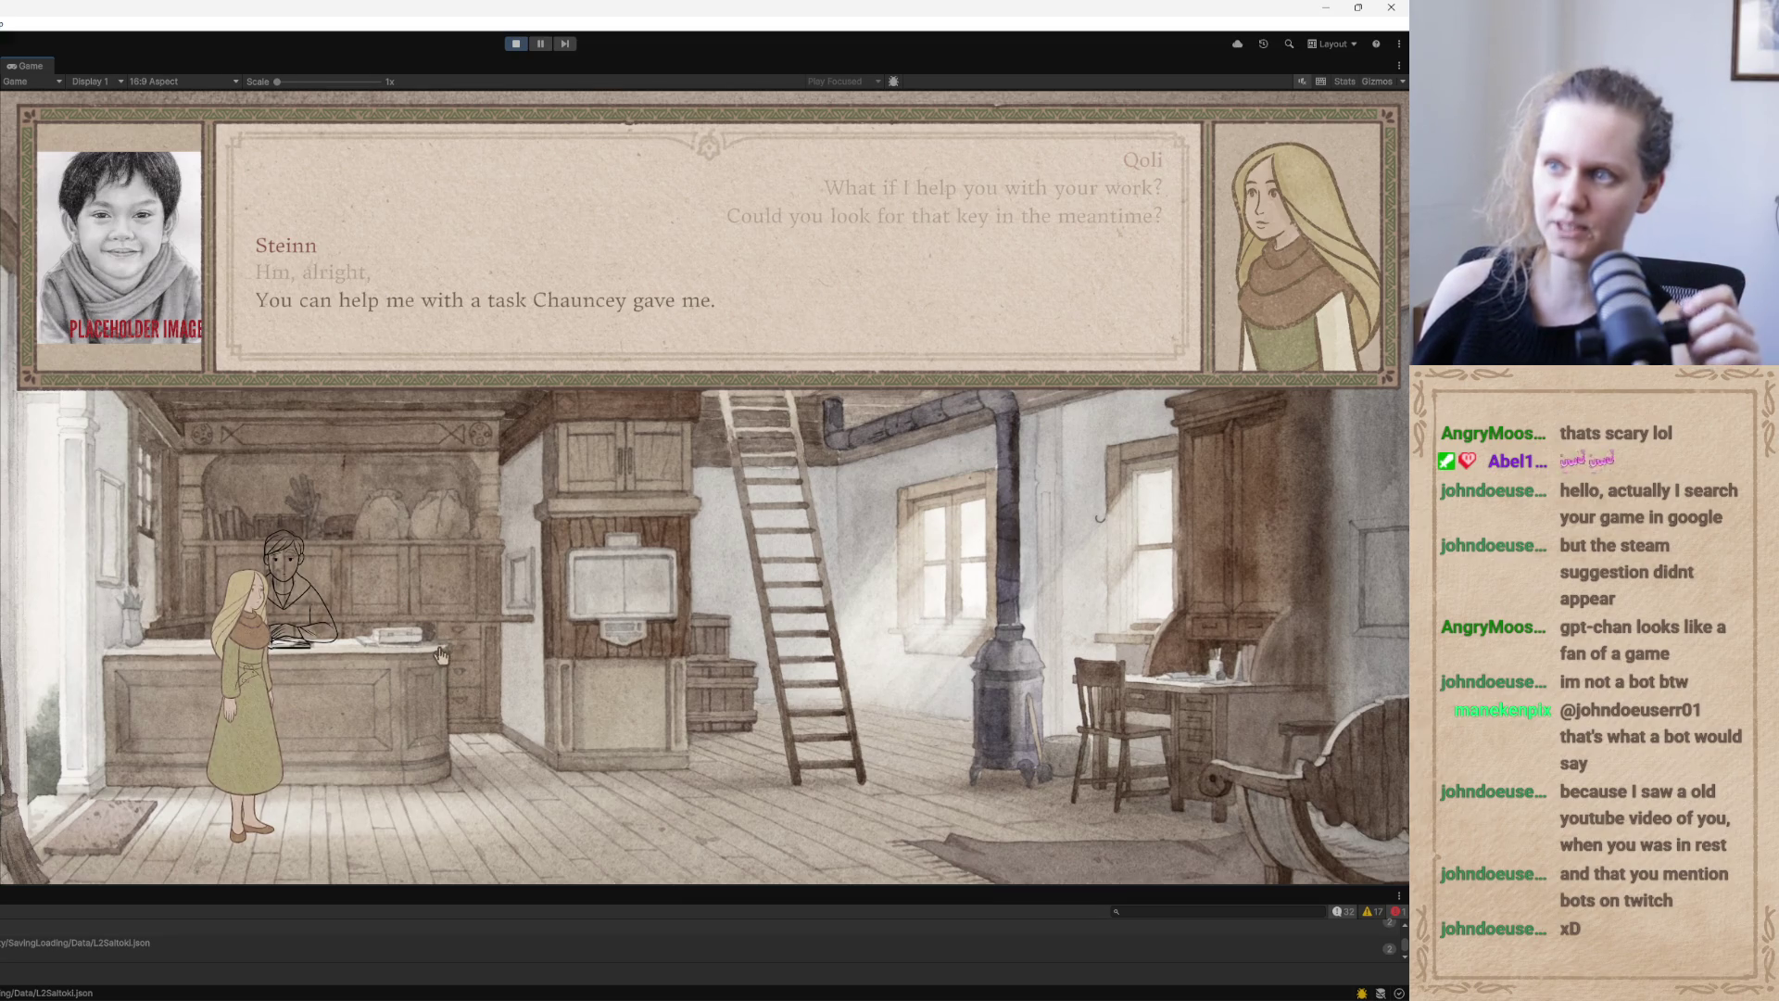
pyautogui.click(439, 656)
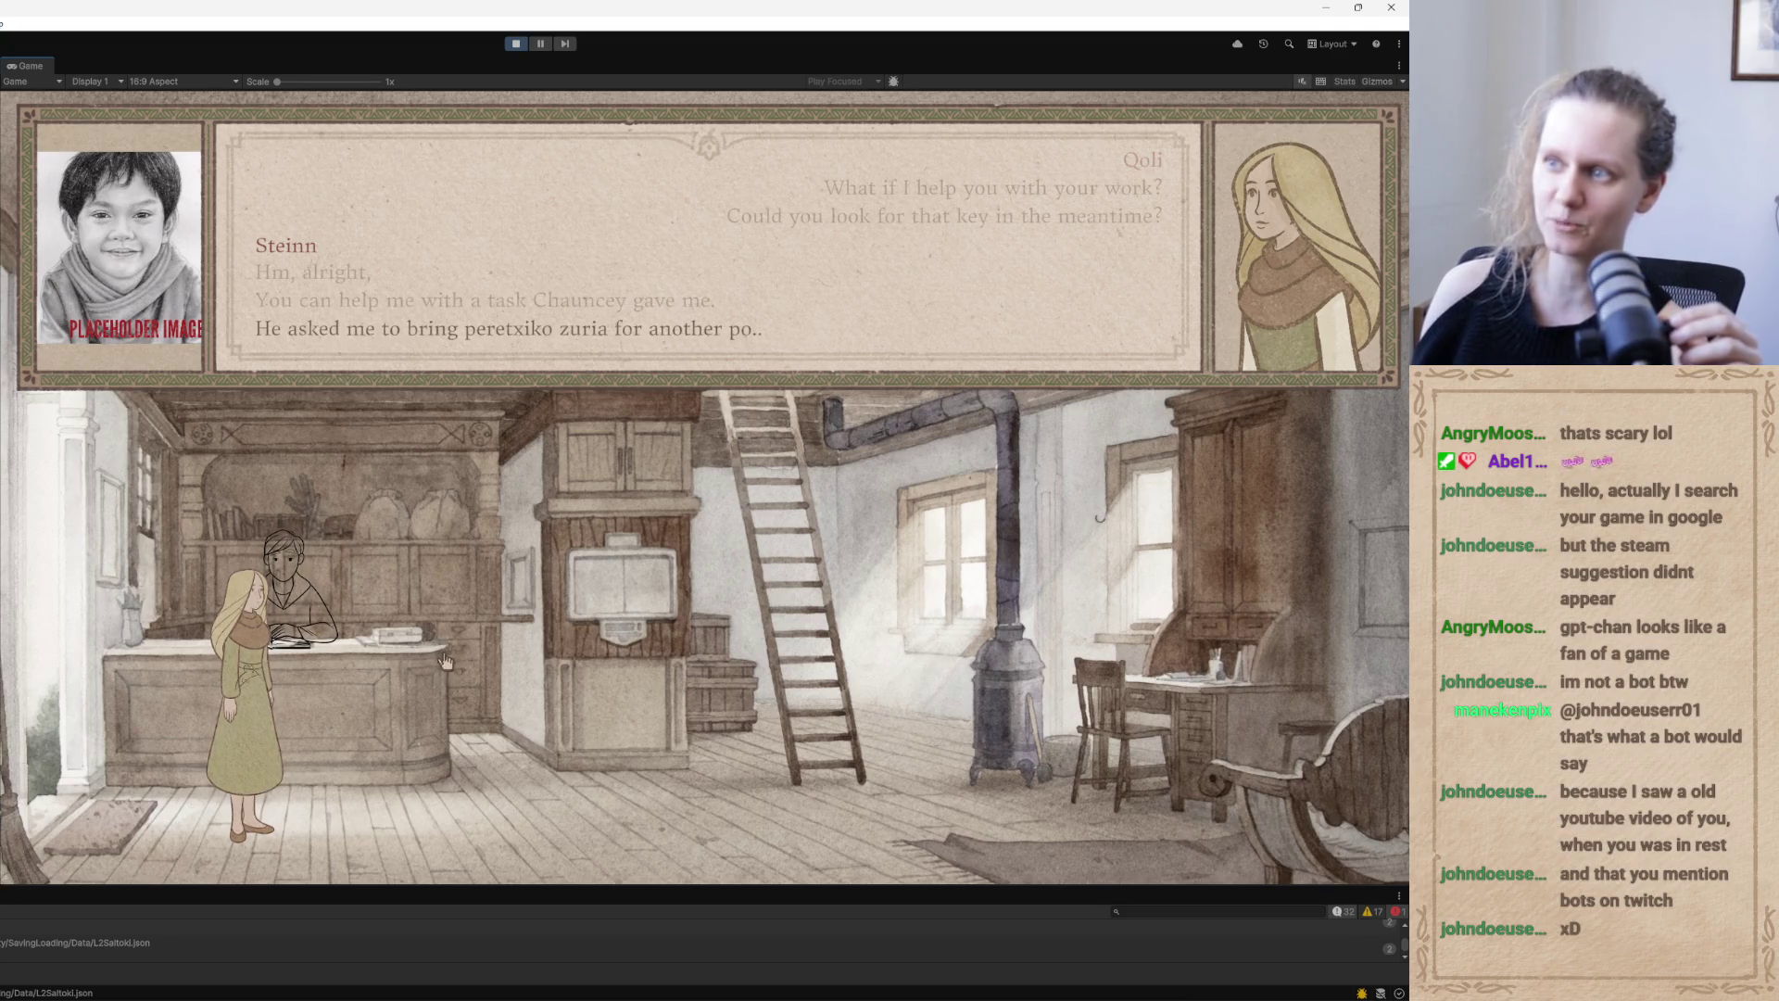
pyautogui.click(446, 659)
pyautogui.click(450, 654)
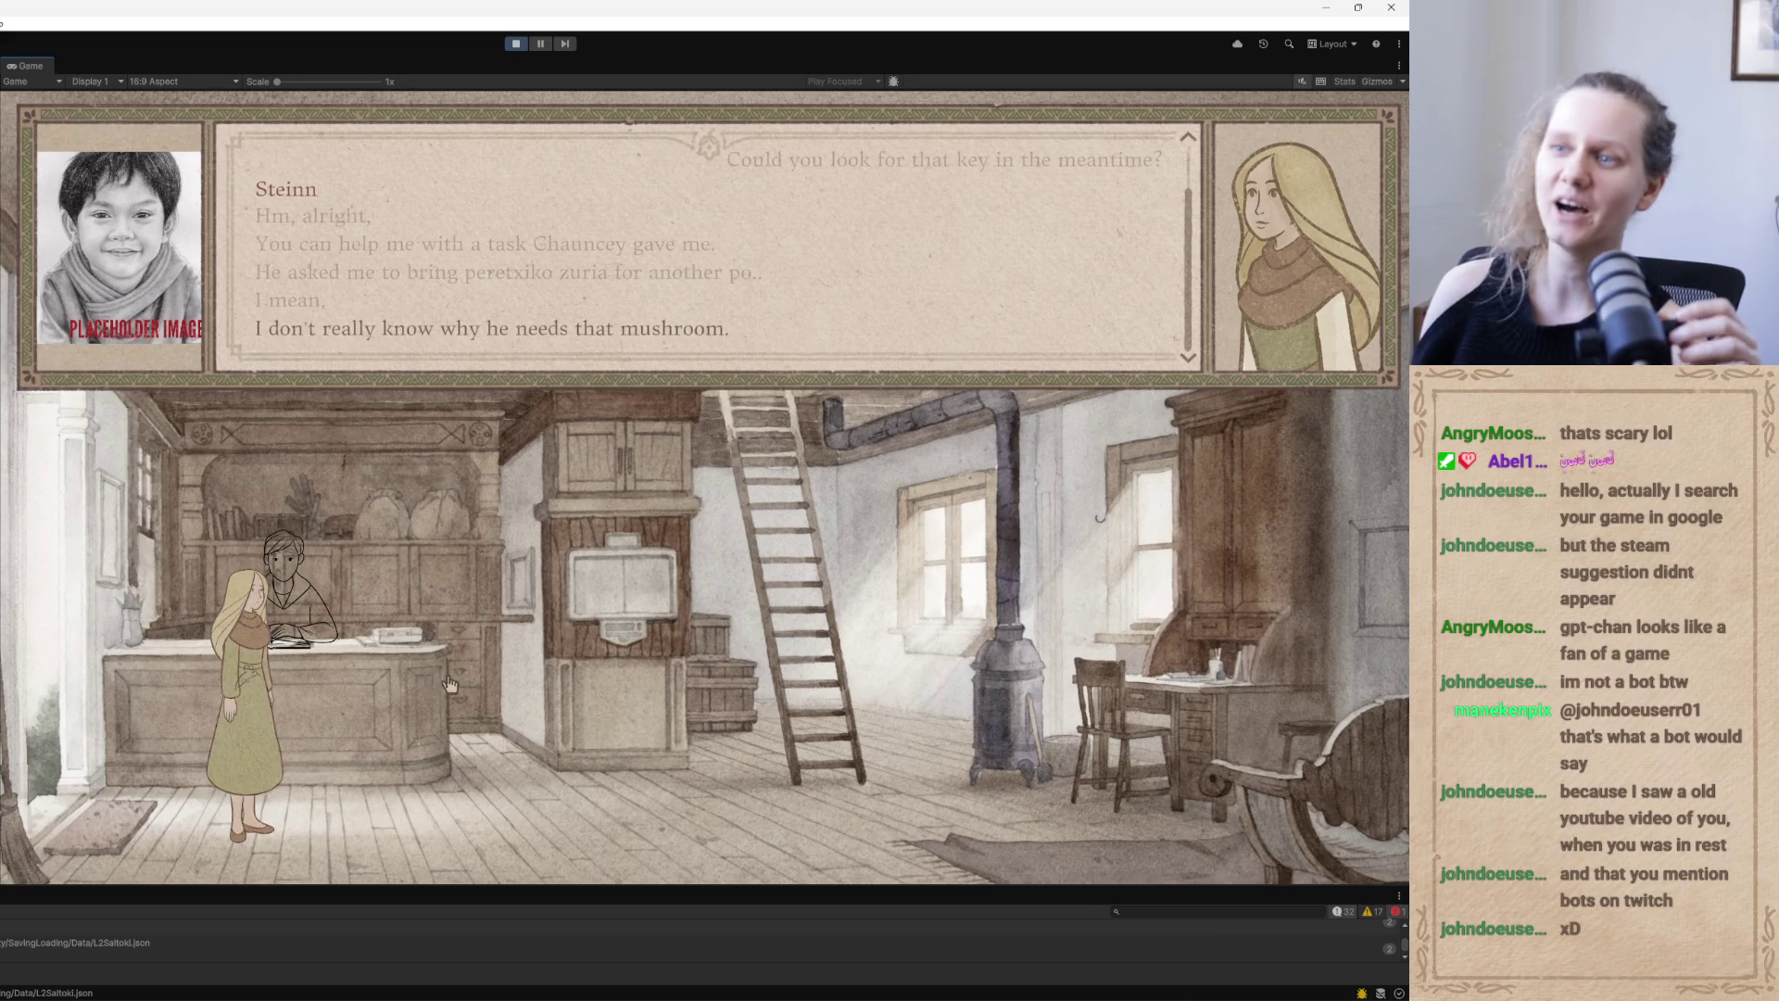
pyautogui.click(458, 654)
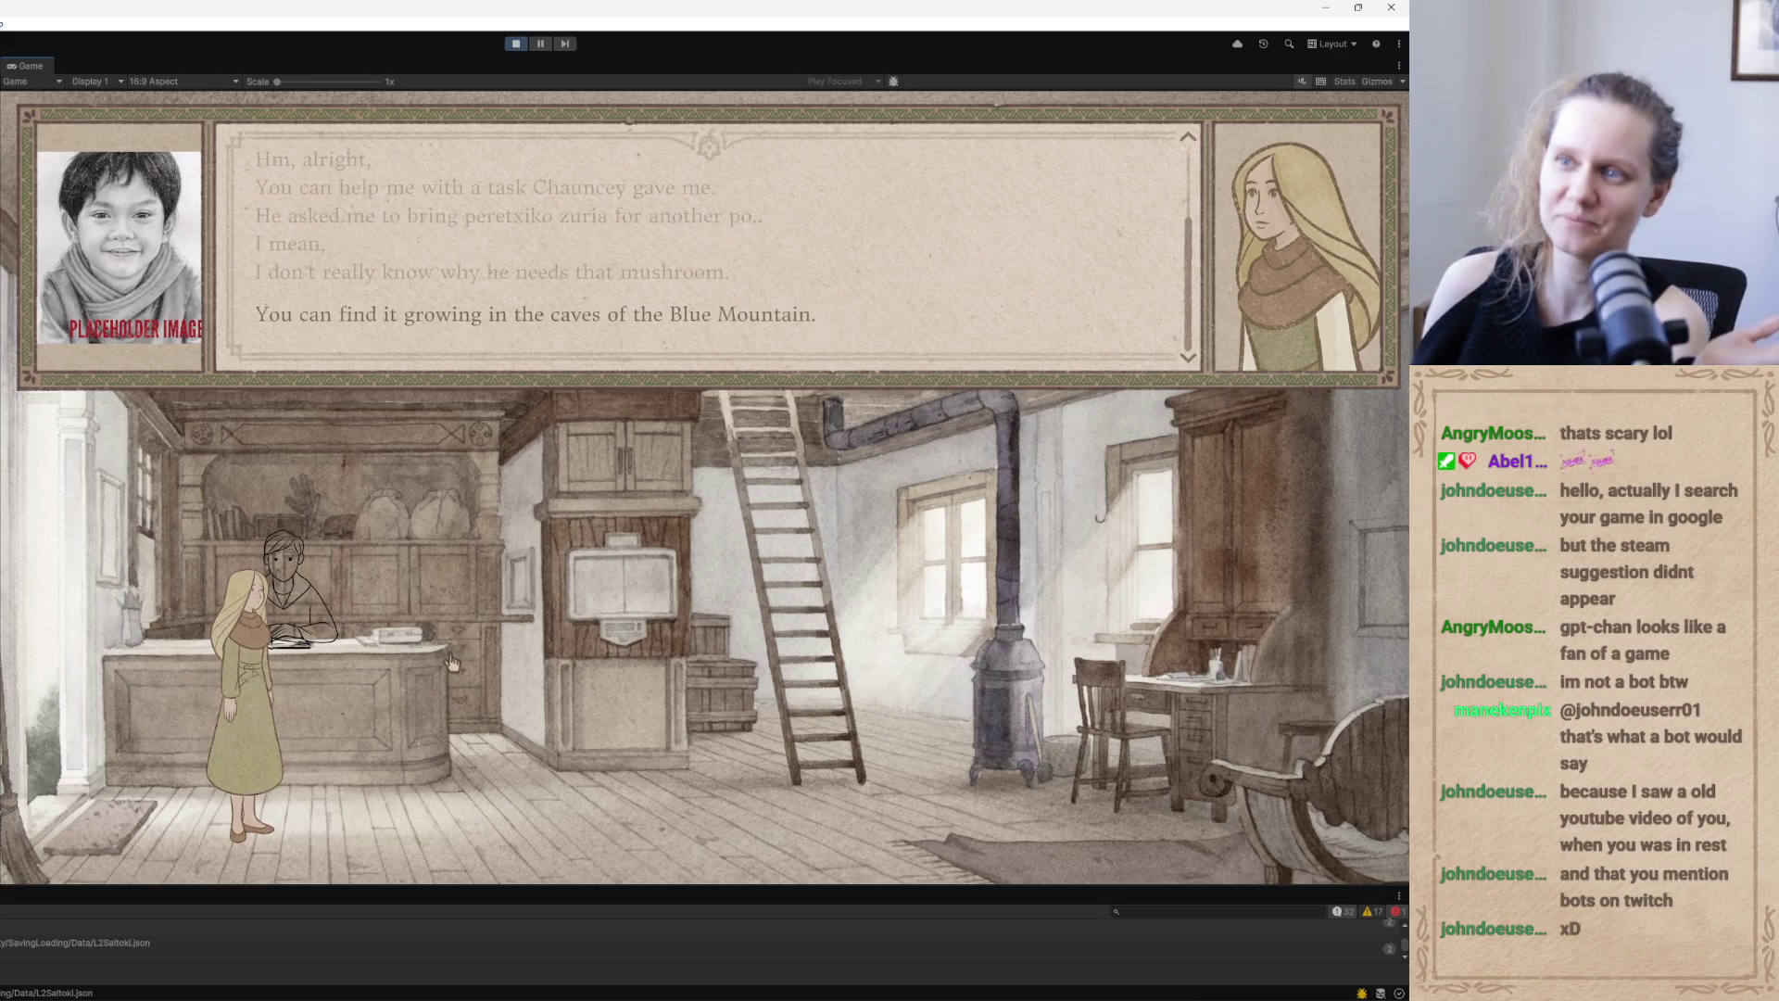
pyautogui.click(442, 676)
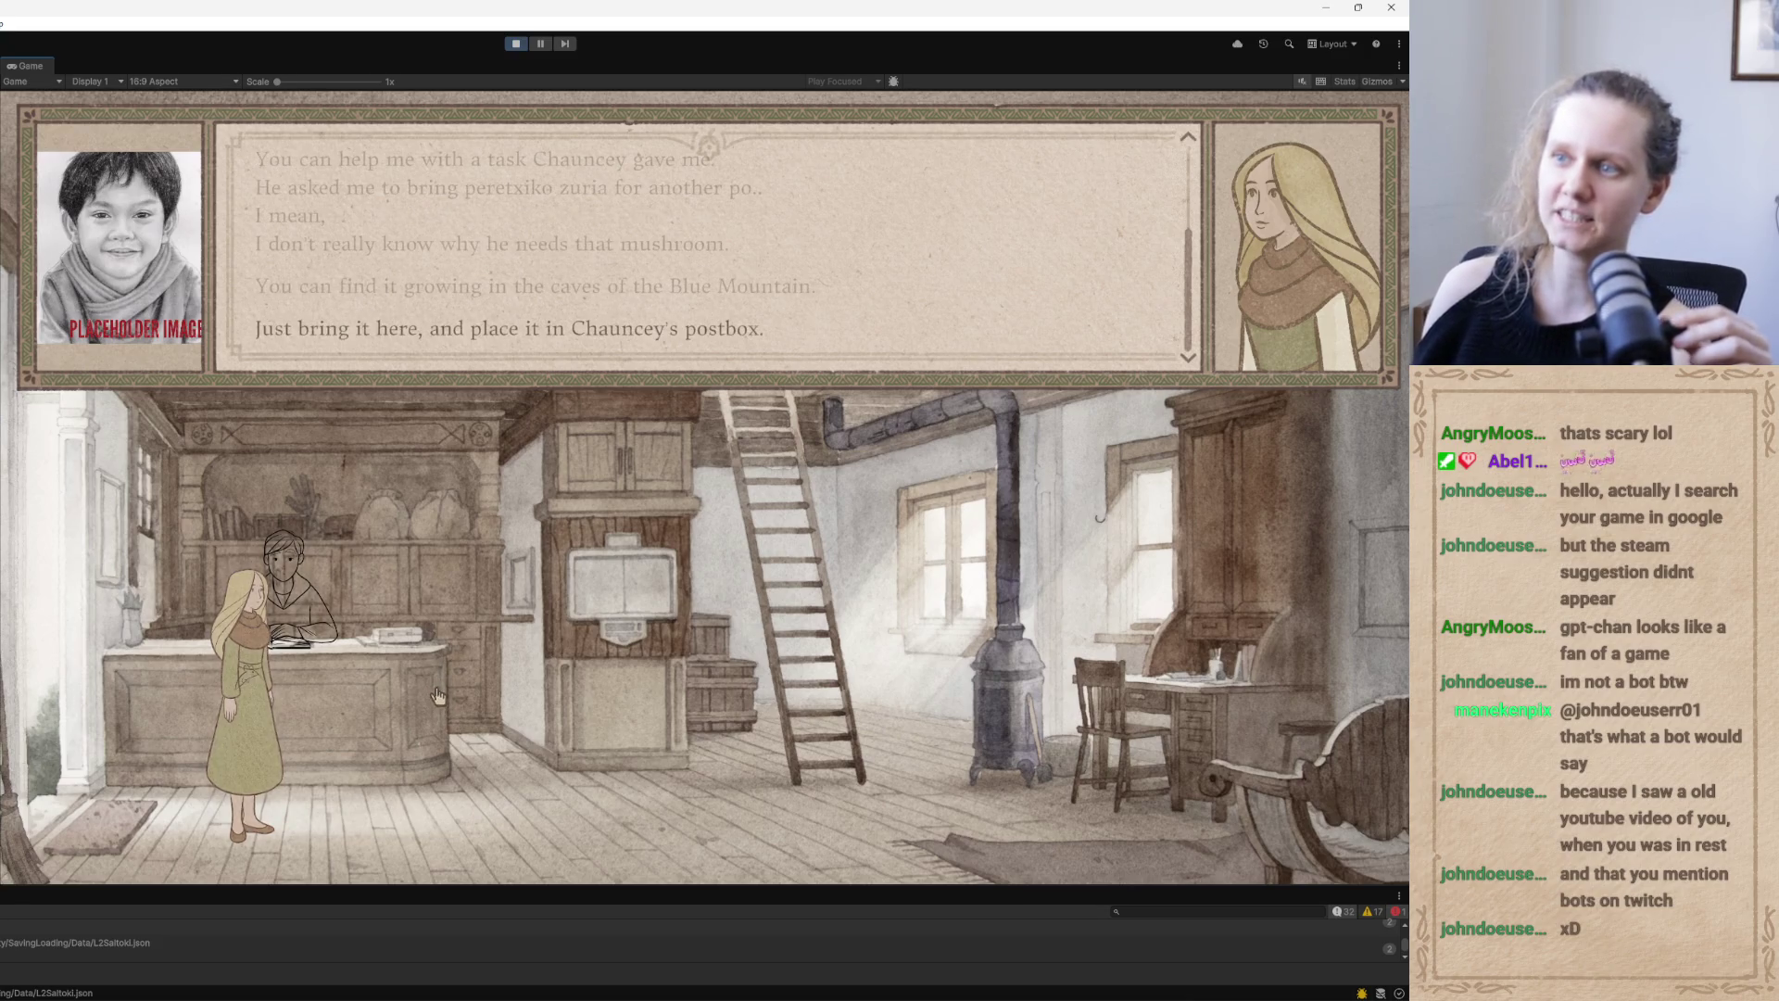
# Check the journal's Perretxiko Zuria entry, then say Goodbye to end the conversation
pyautogui.click(419, 586)
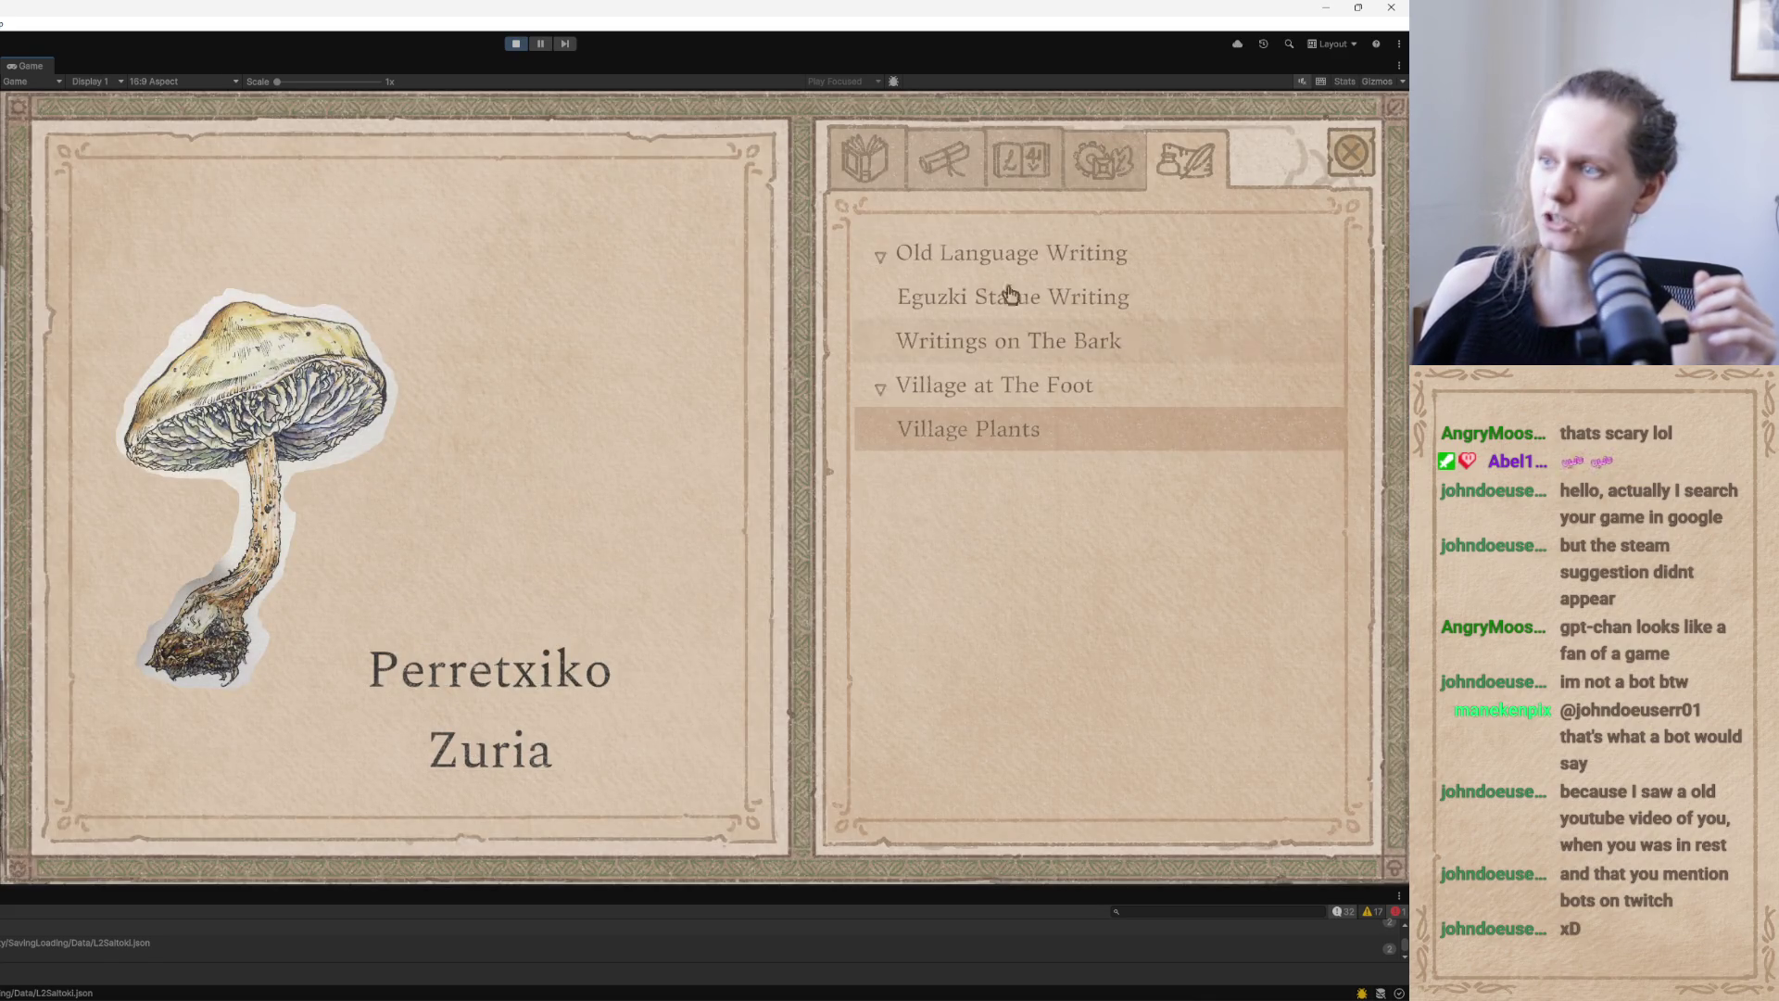
pyautogui.click(1344, 155)
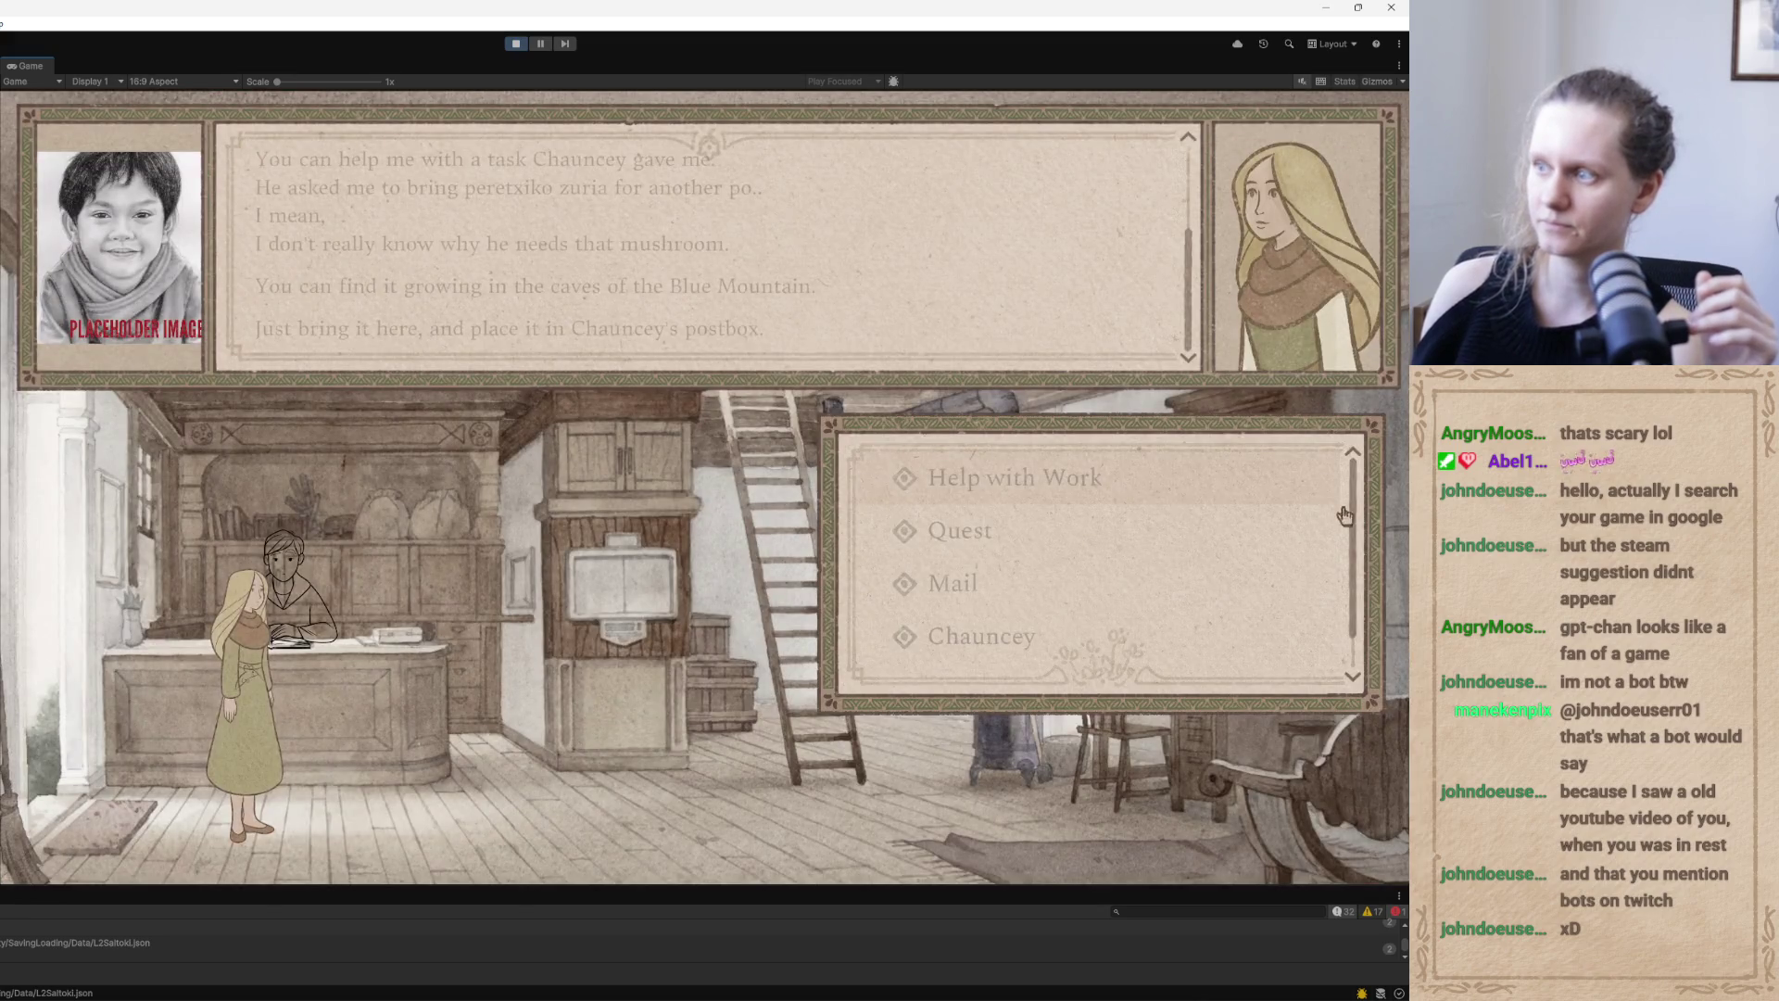
pyautogui.scroll(-2, 1068, 669)
pyautogui.click(1068, 669)
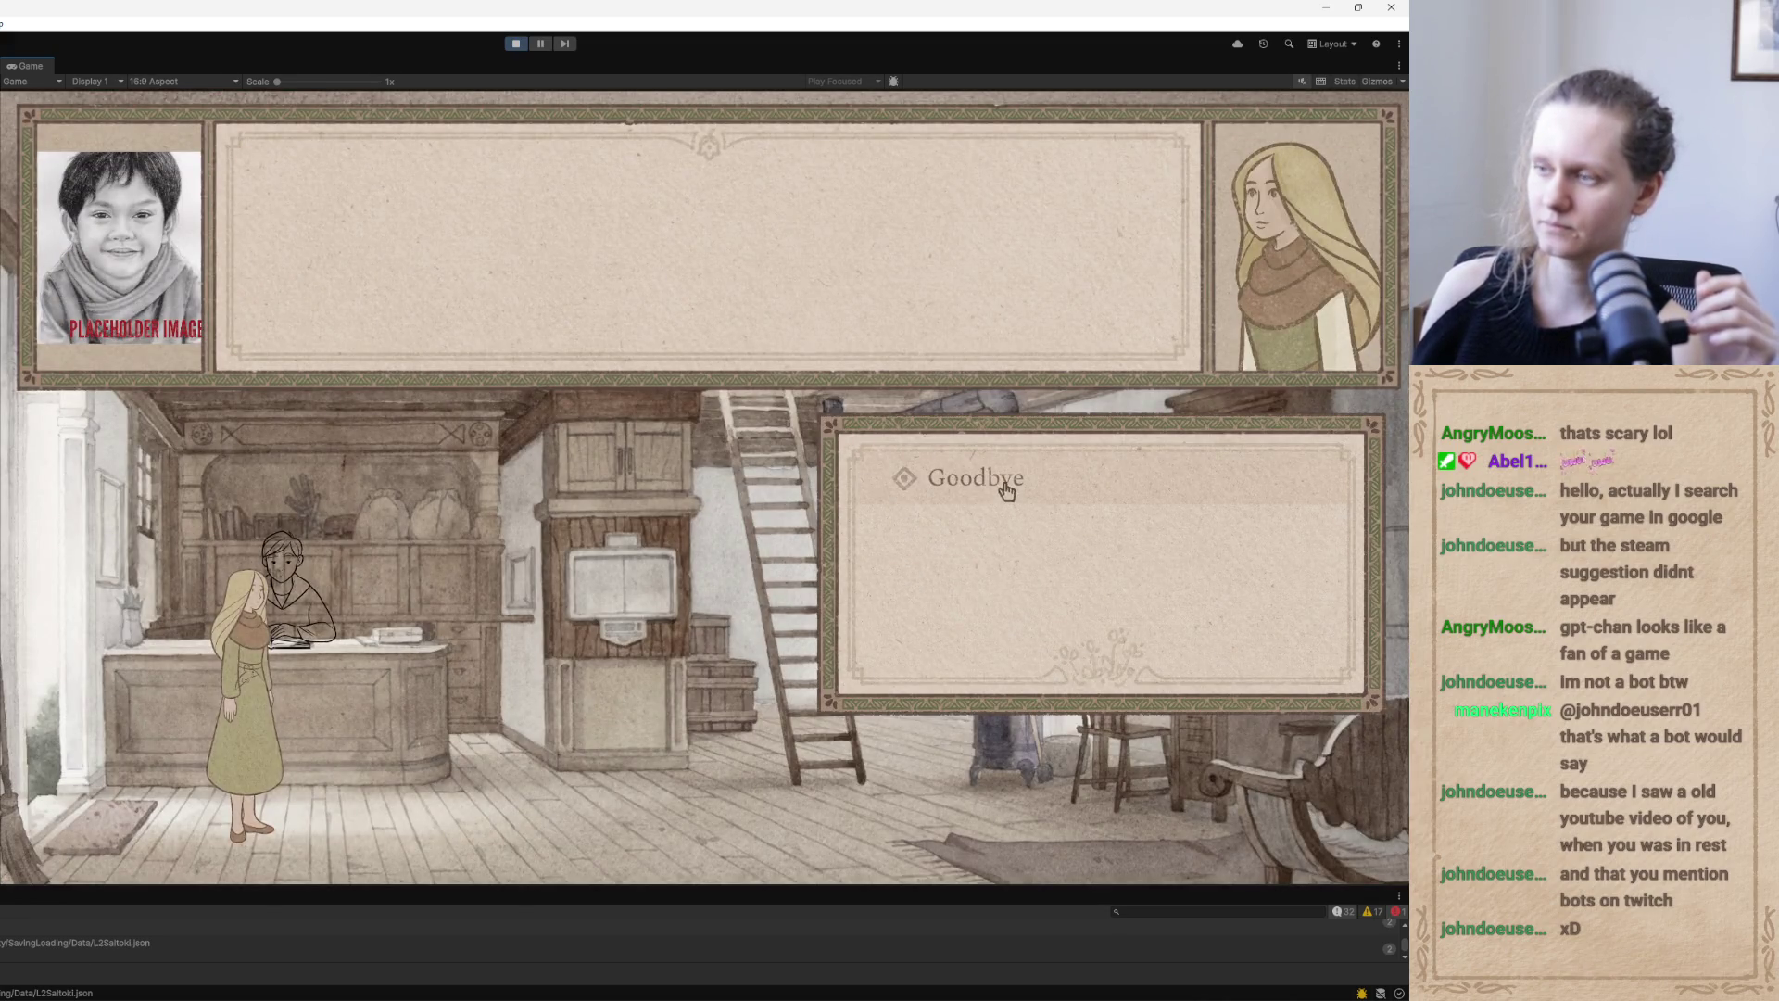
pyautogui.click(959, 491)
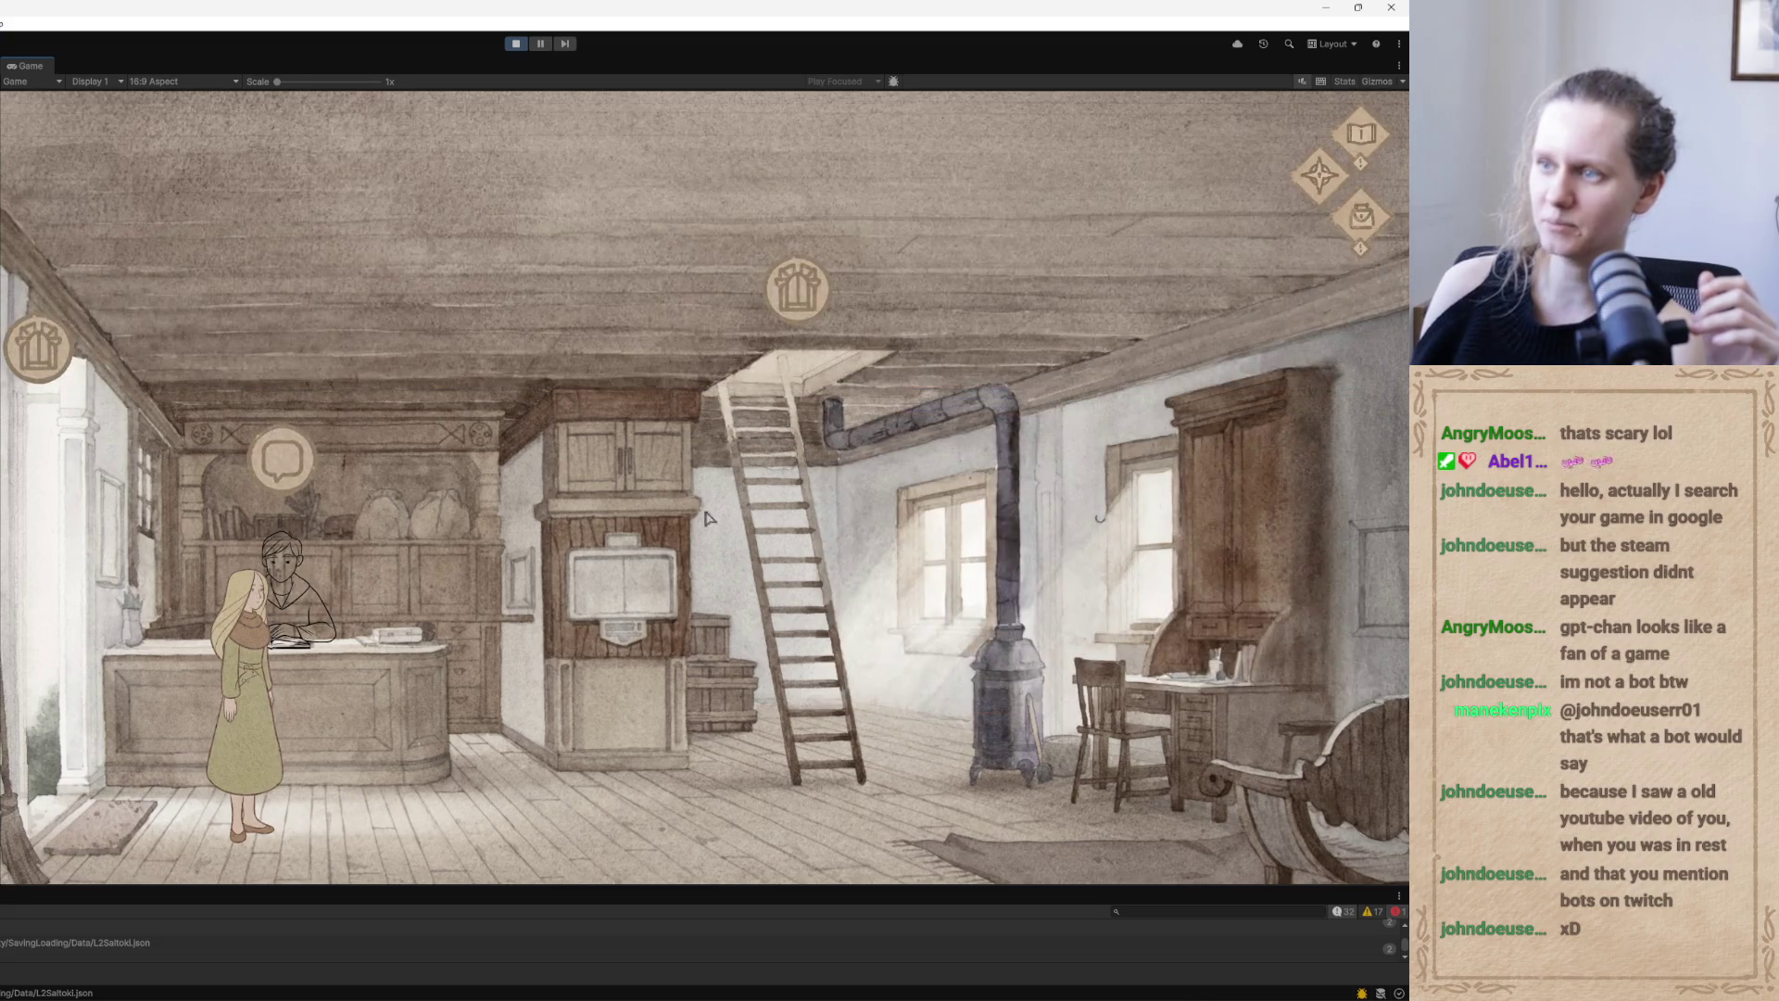
# Note in TLF_TODOs.txt that exit shows twice when the journal is opened during dialogue
pyautogui.hotkey('alt', 'Tab')
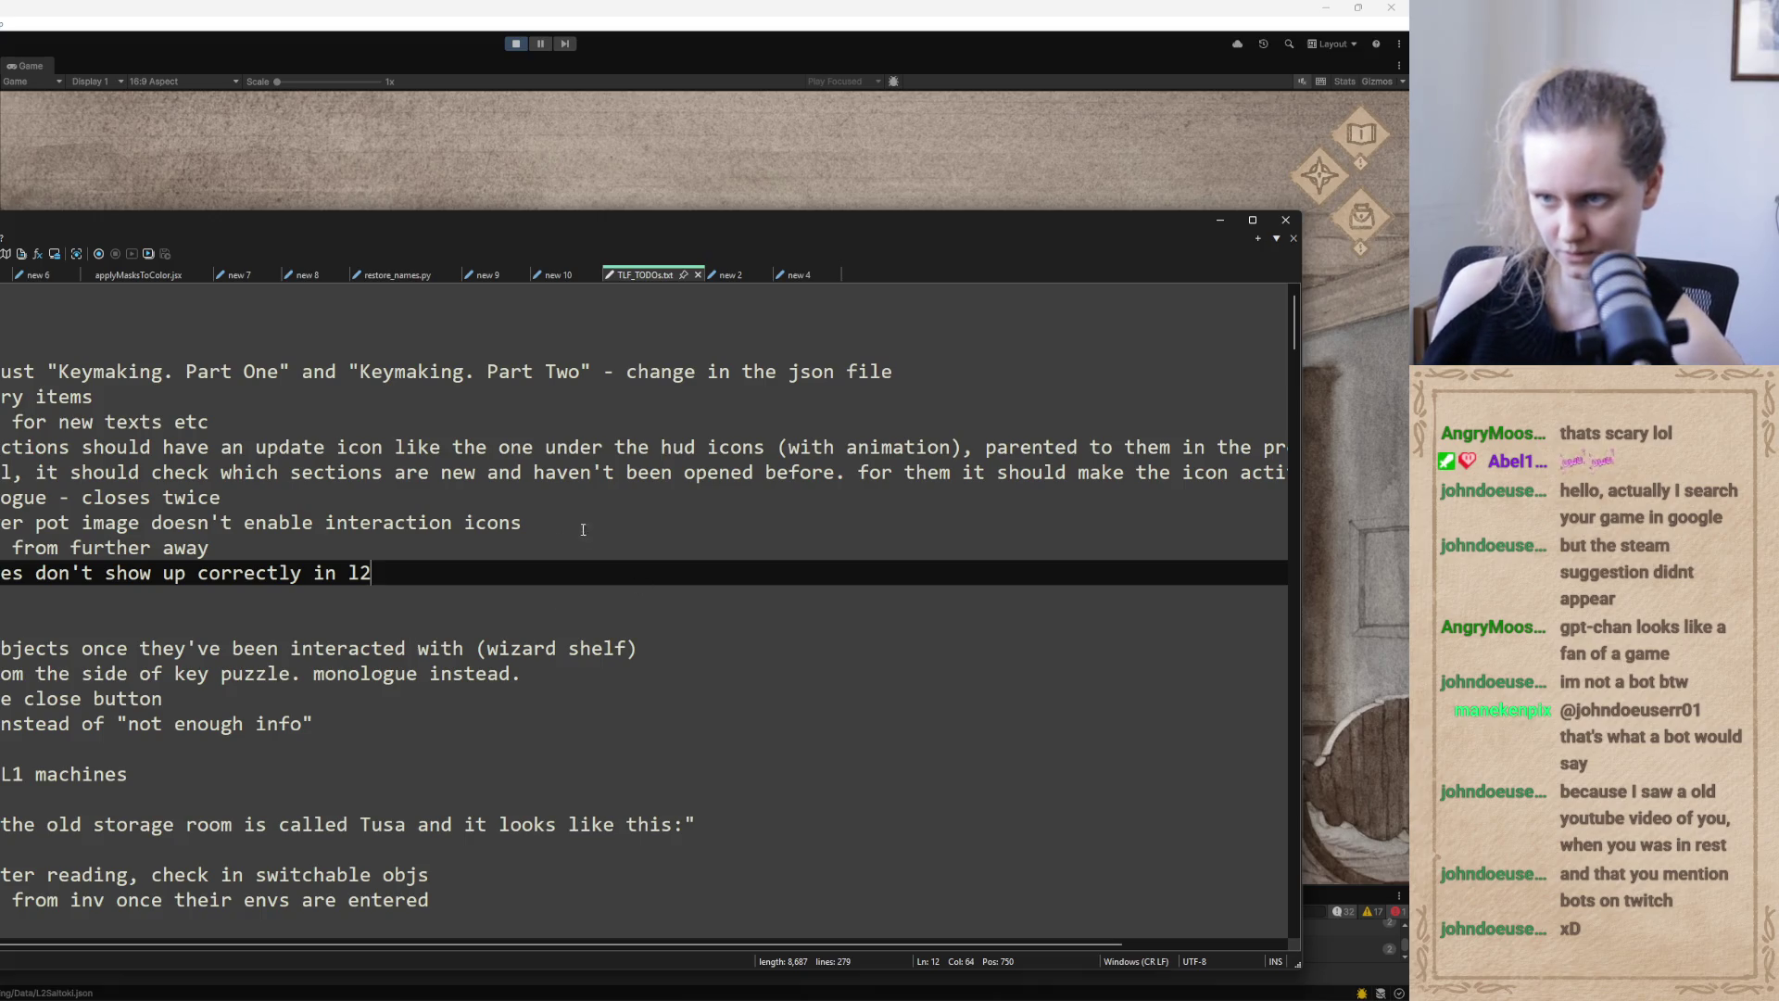
pyautogui.press('Return')
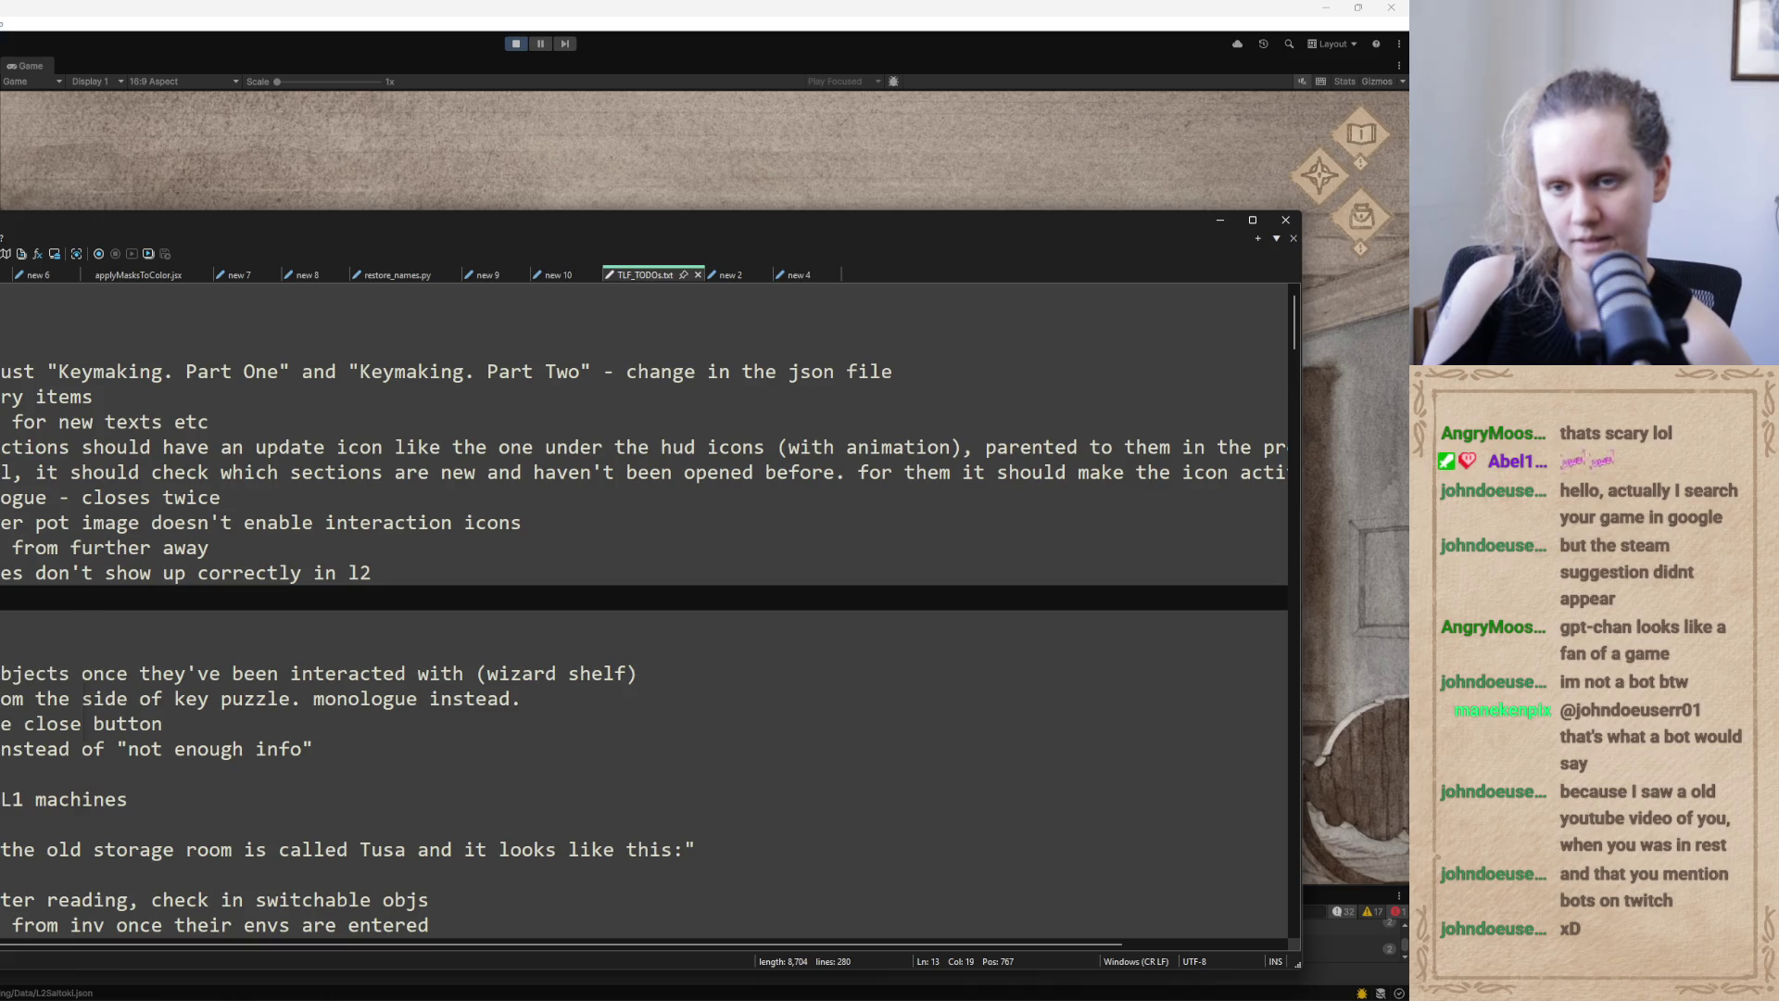
pyautogui.write('dialogue ')
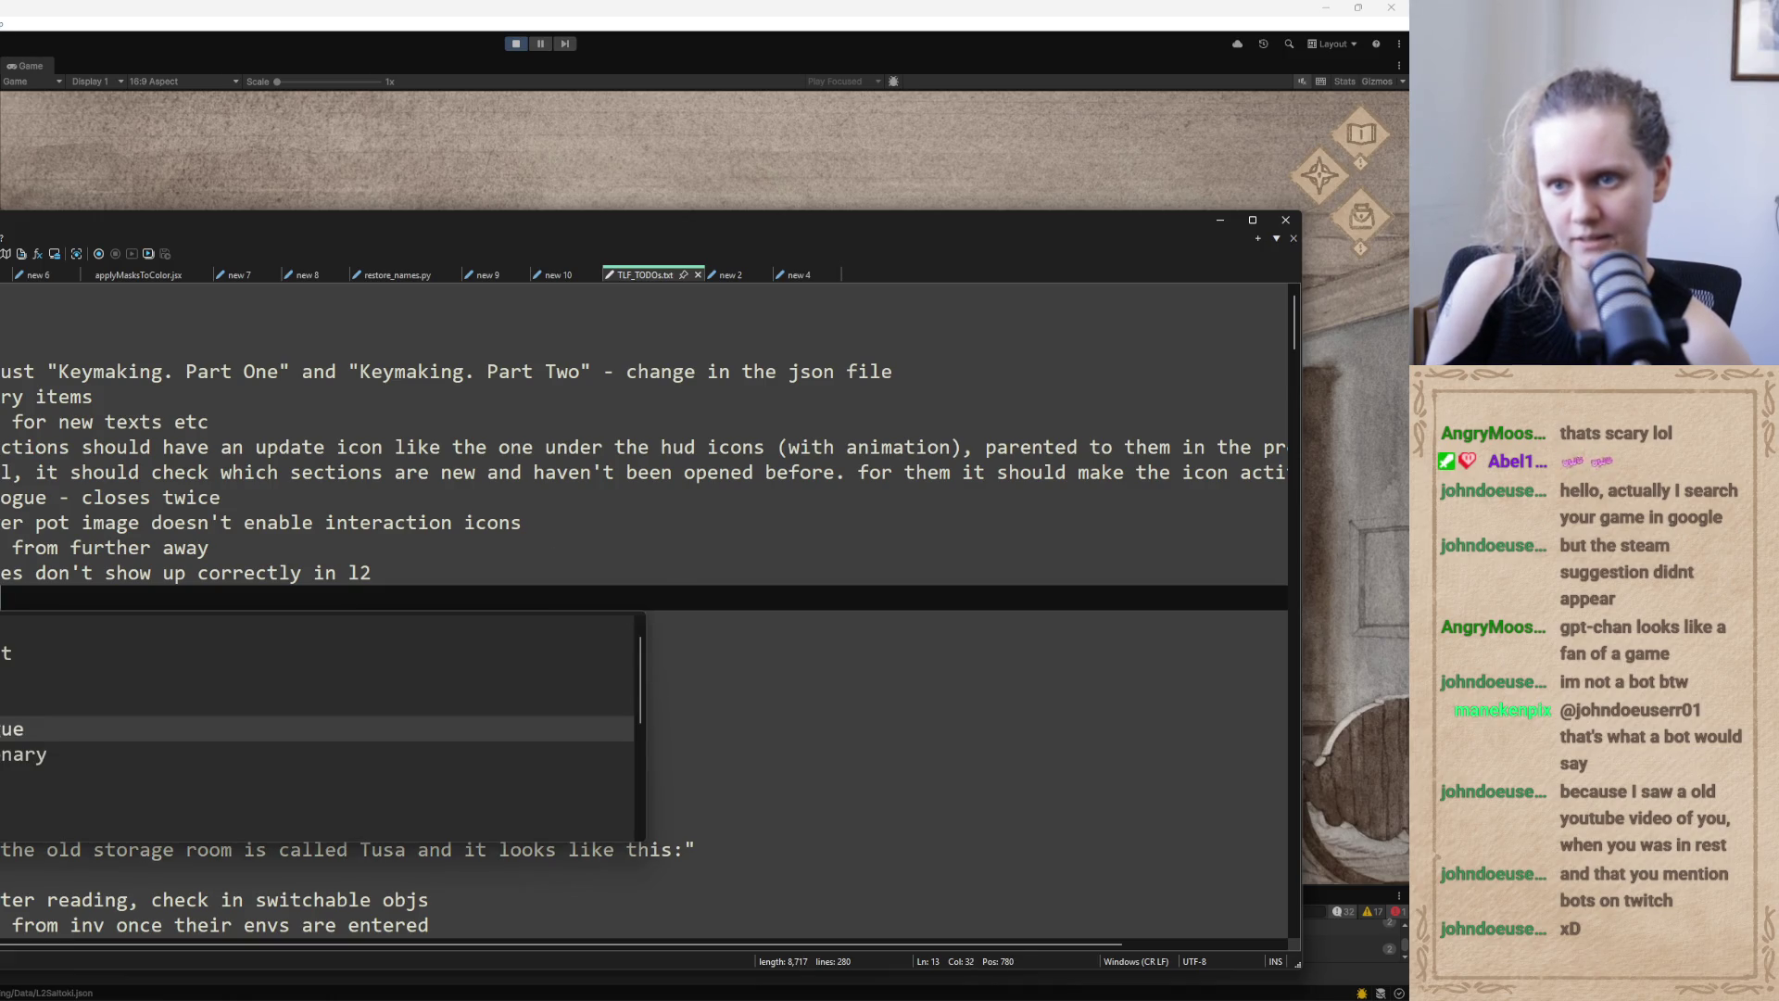
pyautogui.write('show exit t')
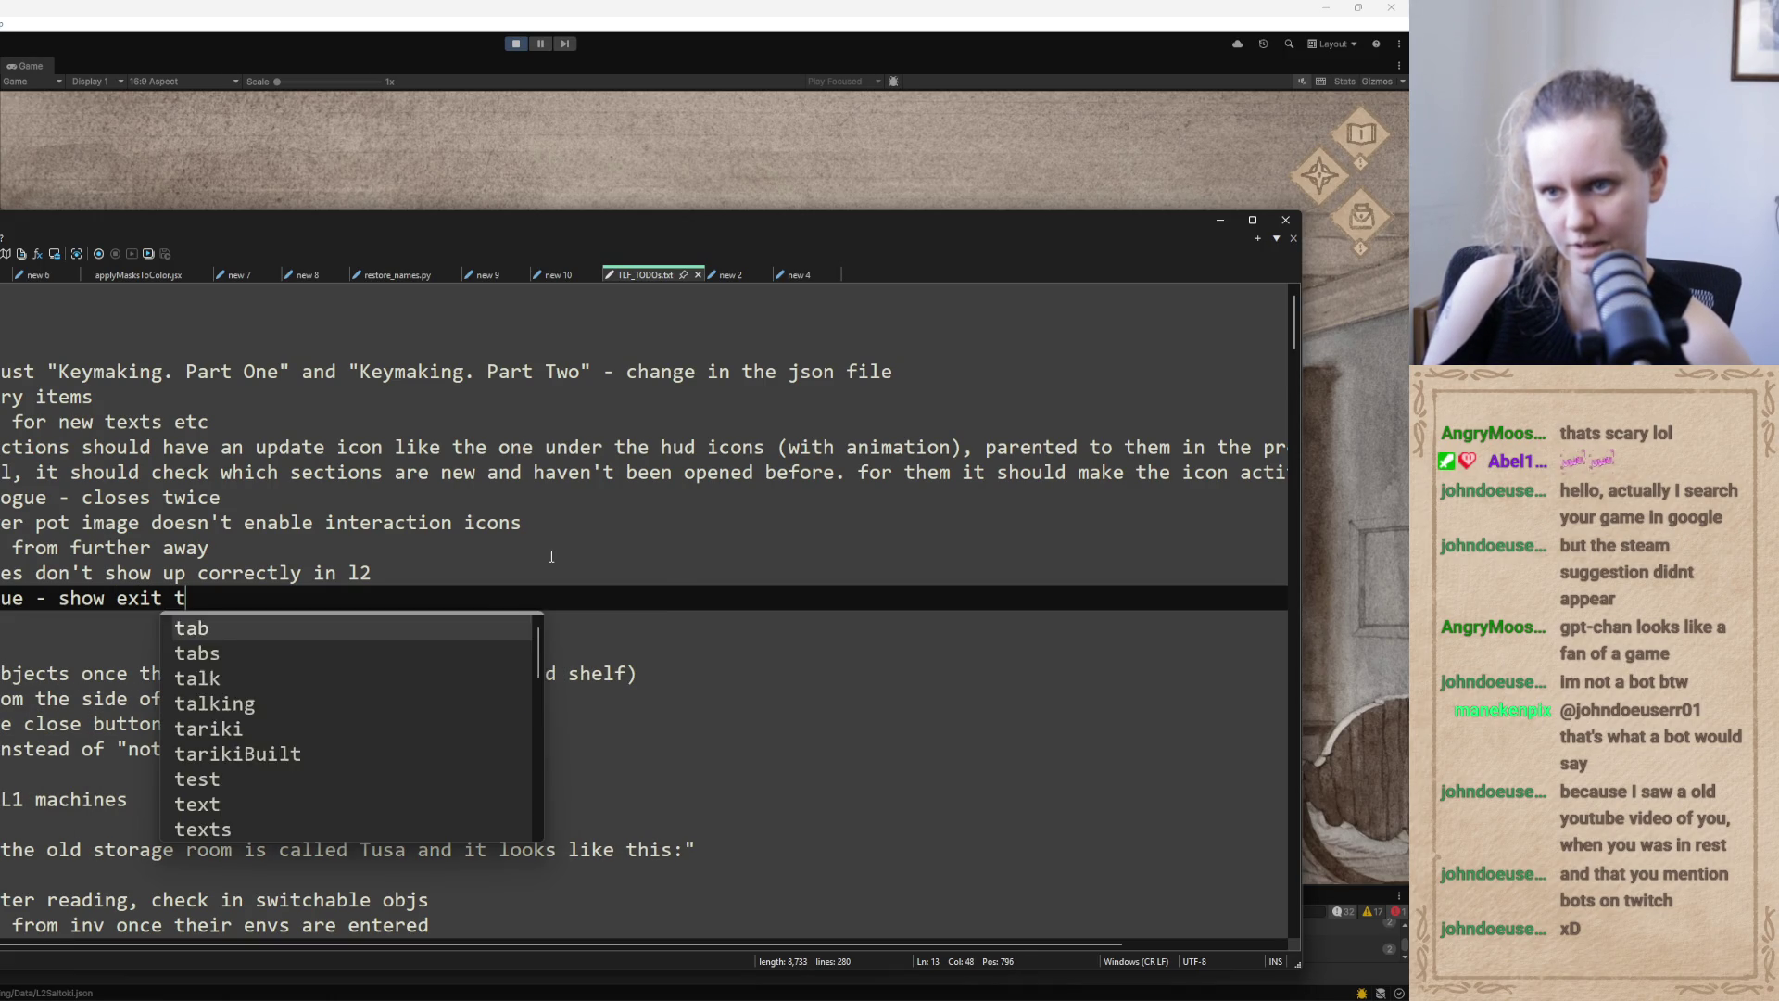
pyautogui.write('wice. but ')
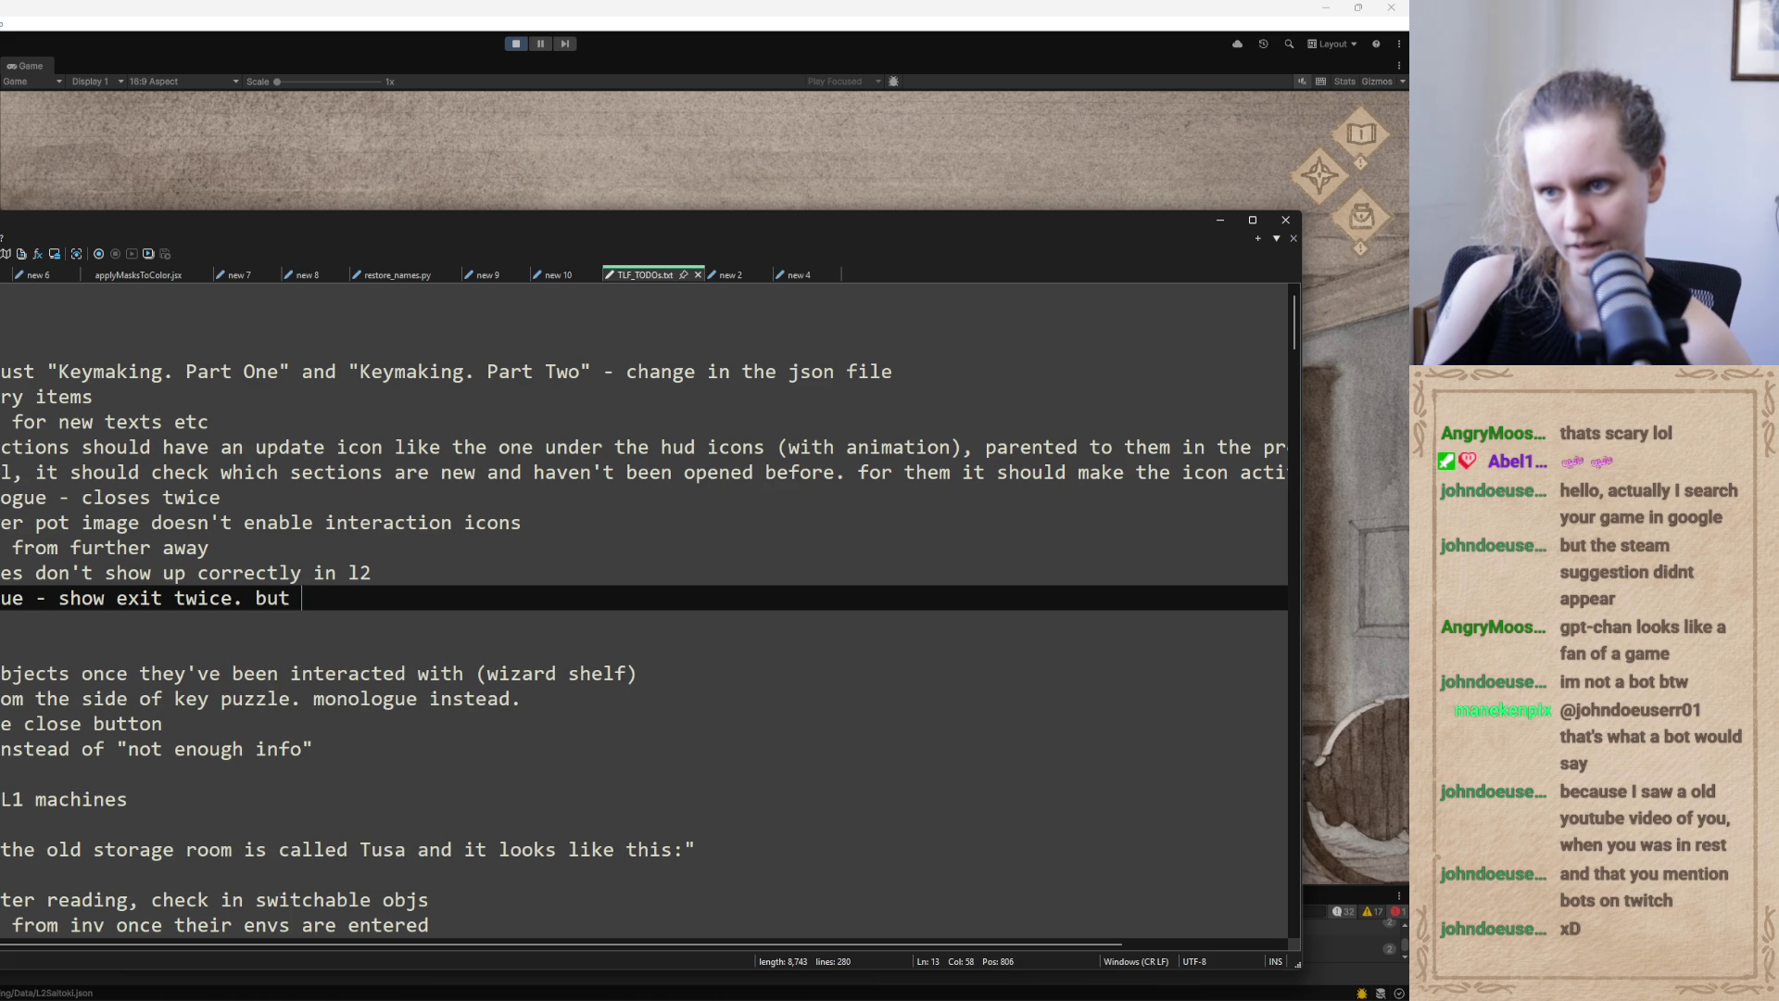
pyautogui.press('BackSpace')
pyautogui.press('BackSpace')
pyautogui.write('g happens when ')
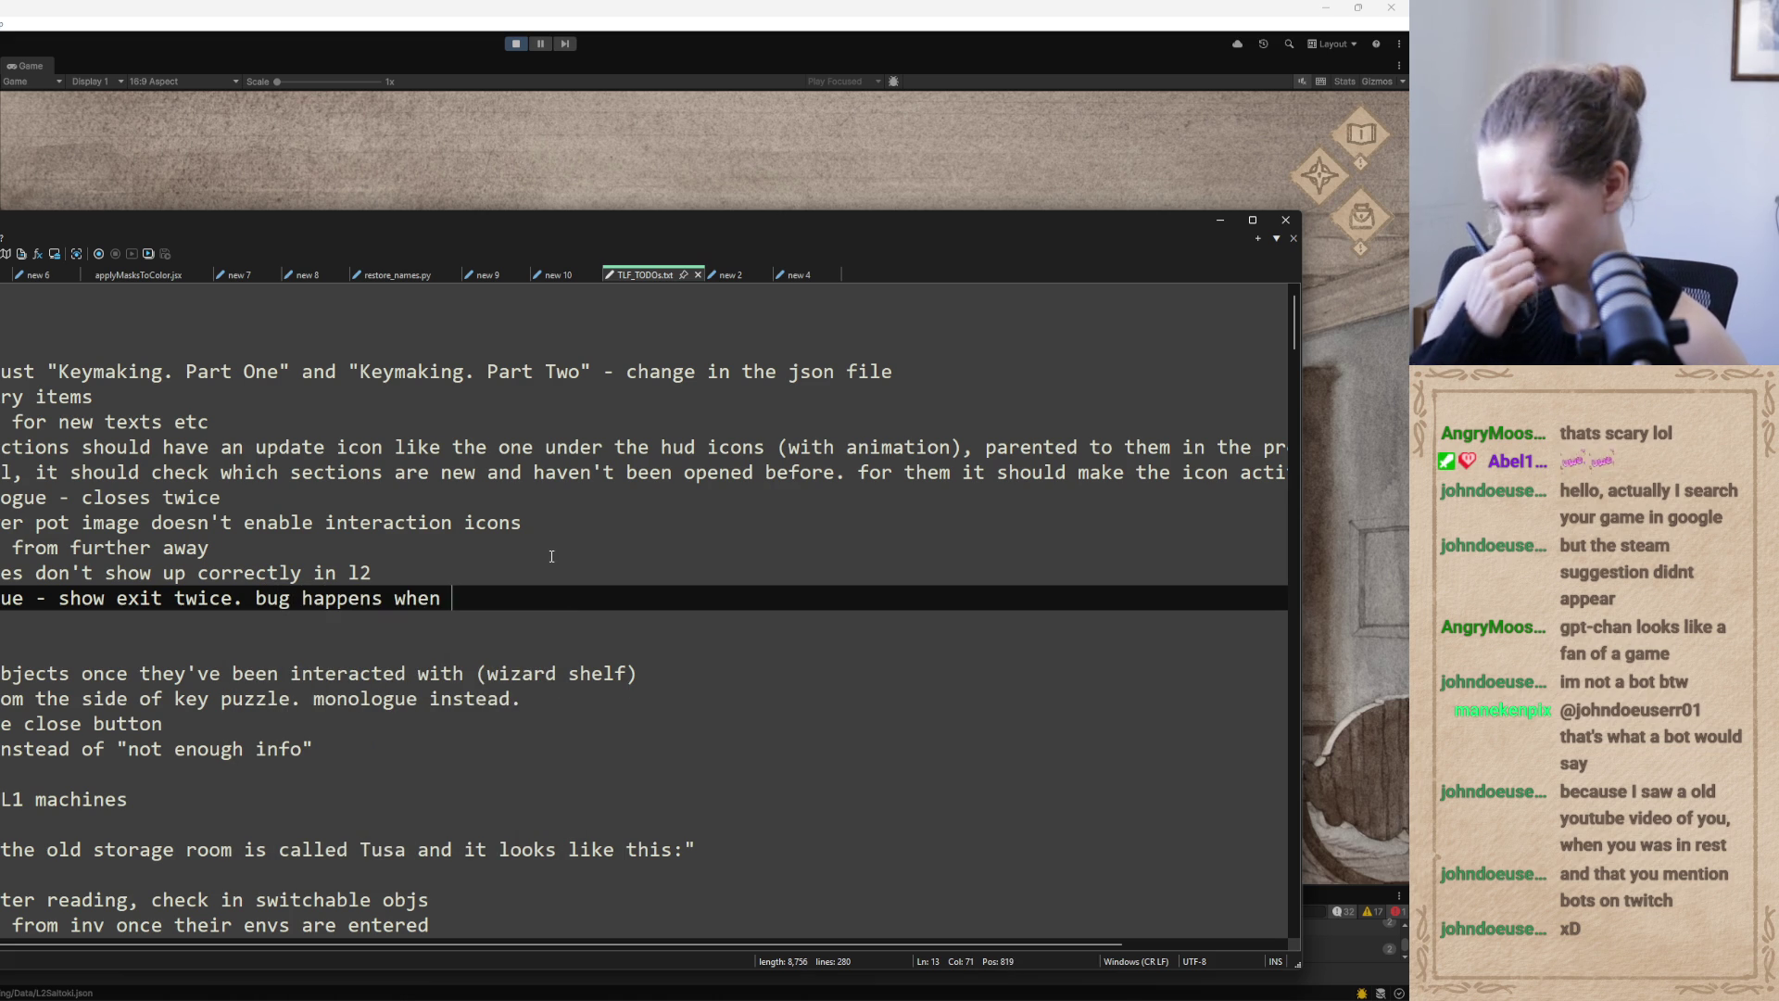
pyautogui.write('journal is')
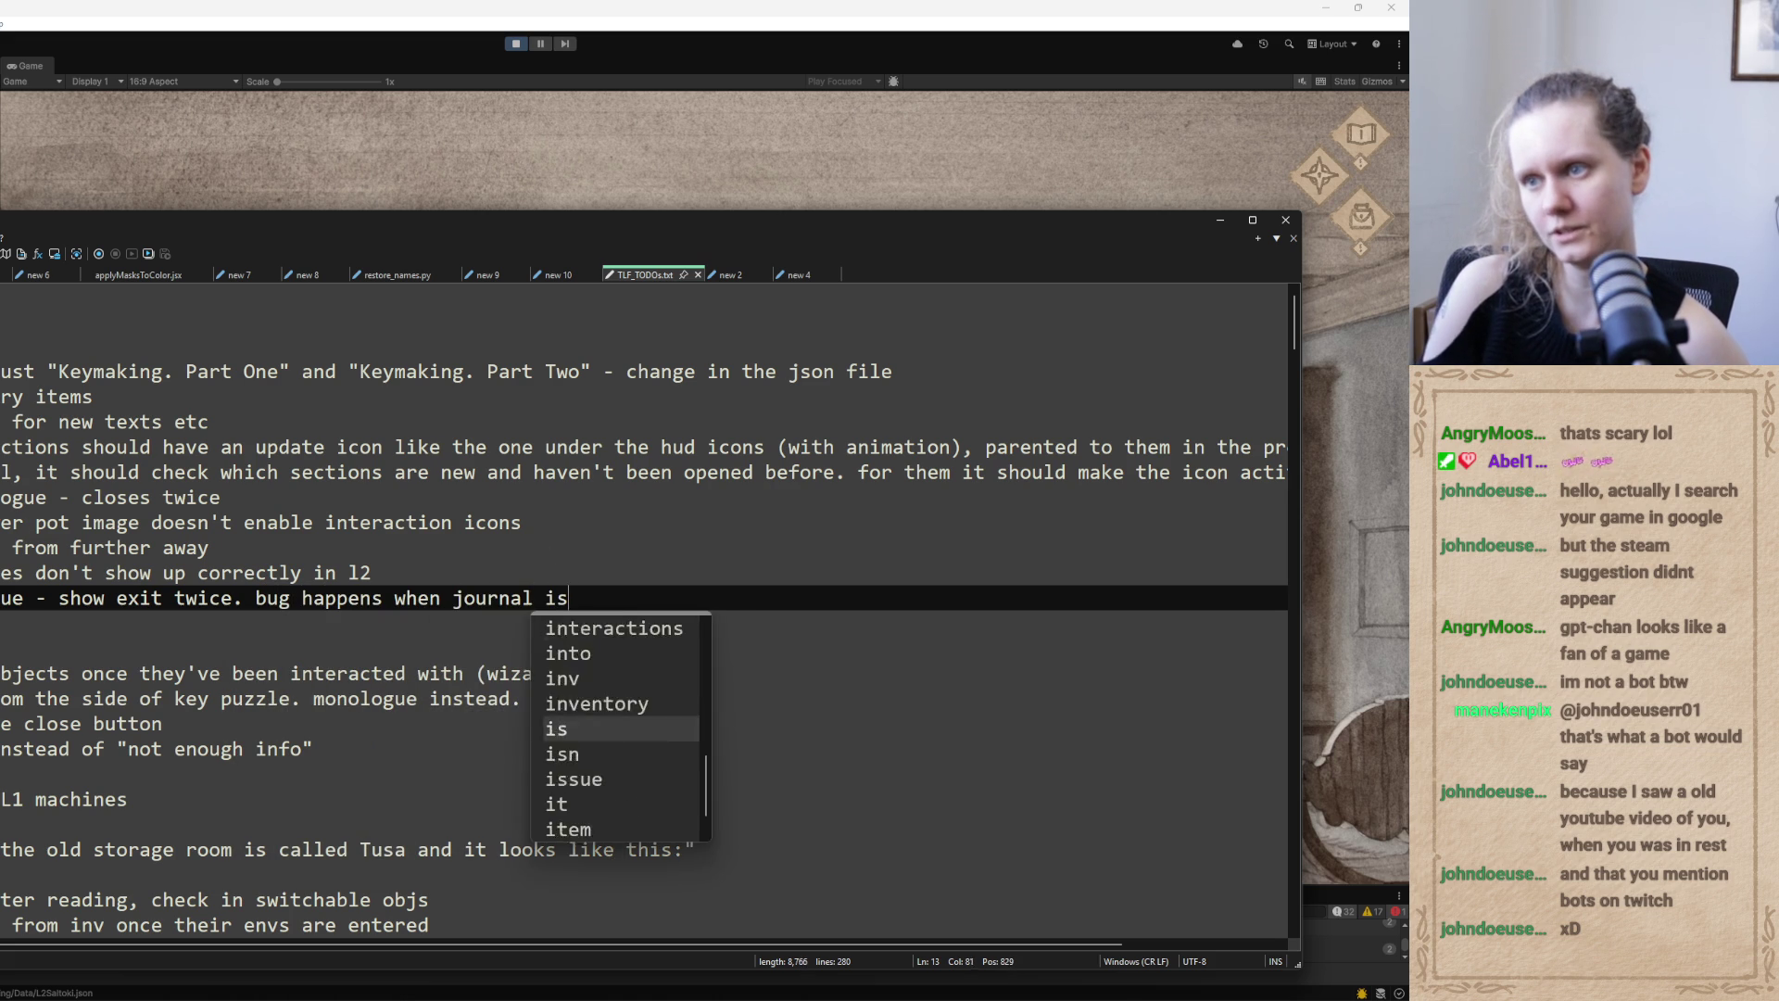
pyautogui.write(' opened during the dialogue')
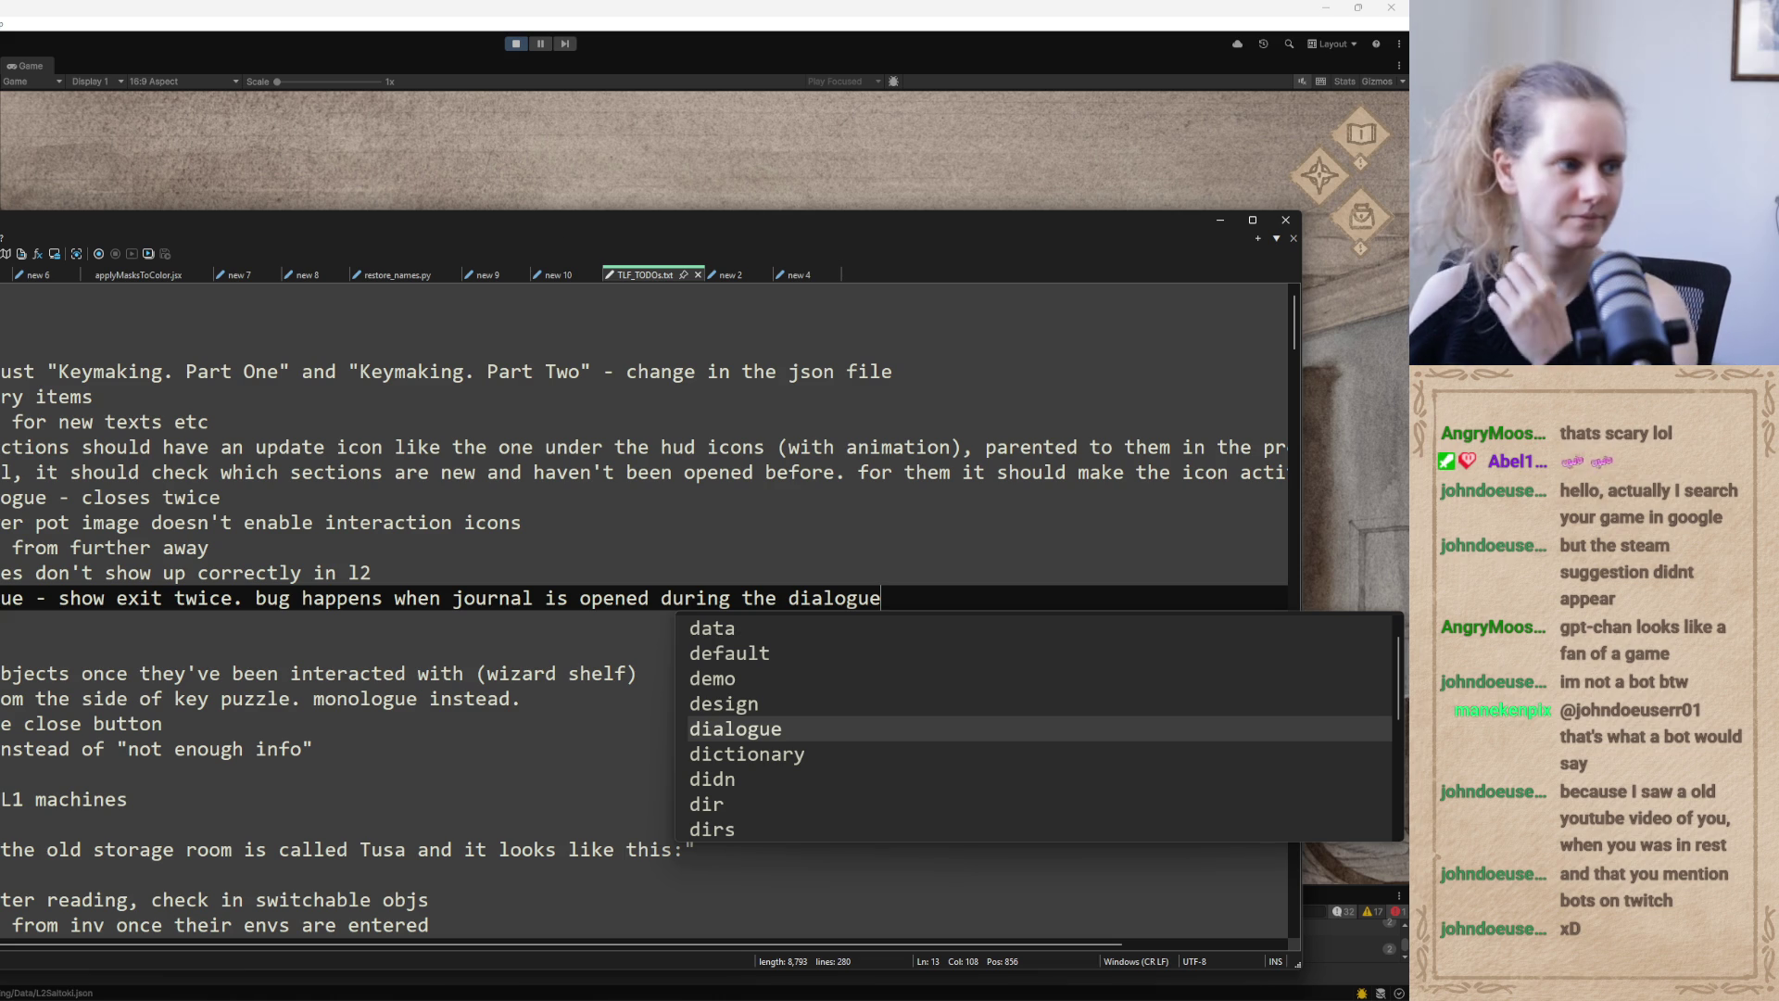
pyautogui.click(1222, 223)
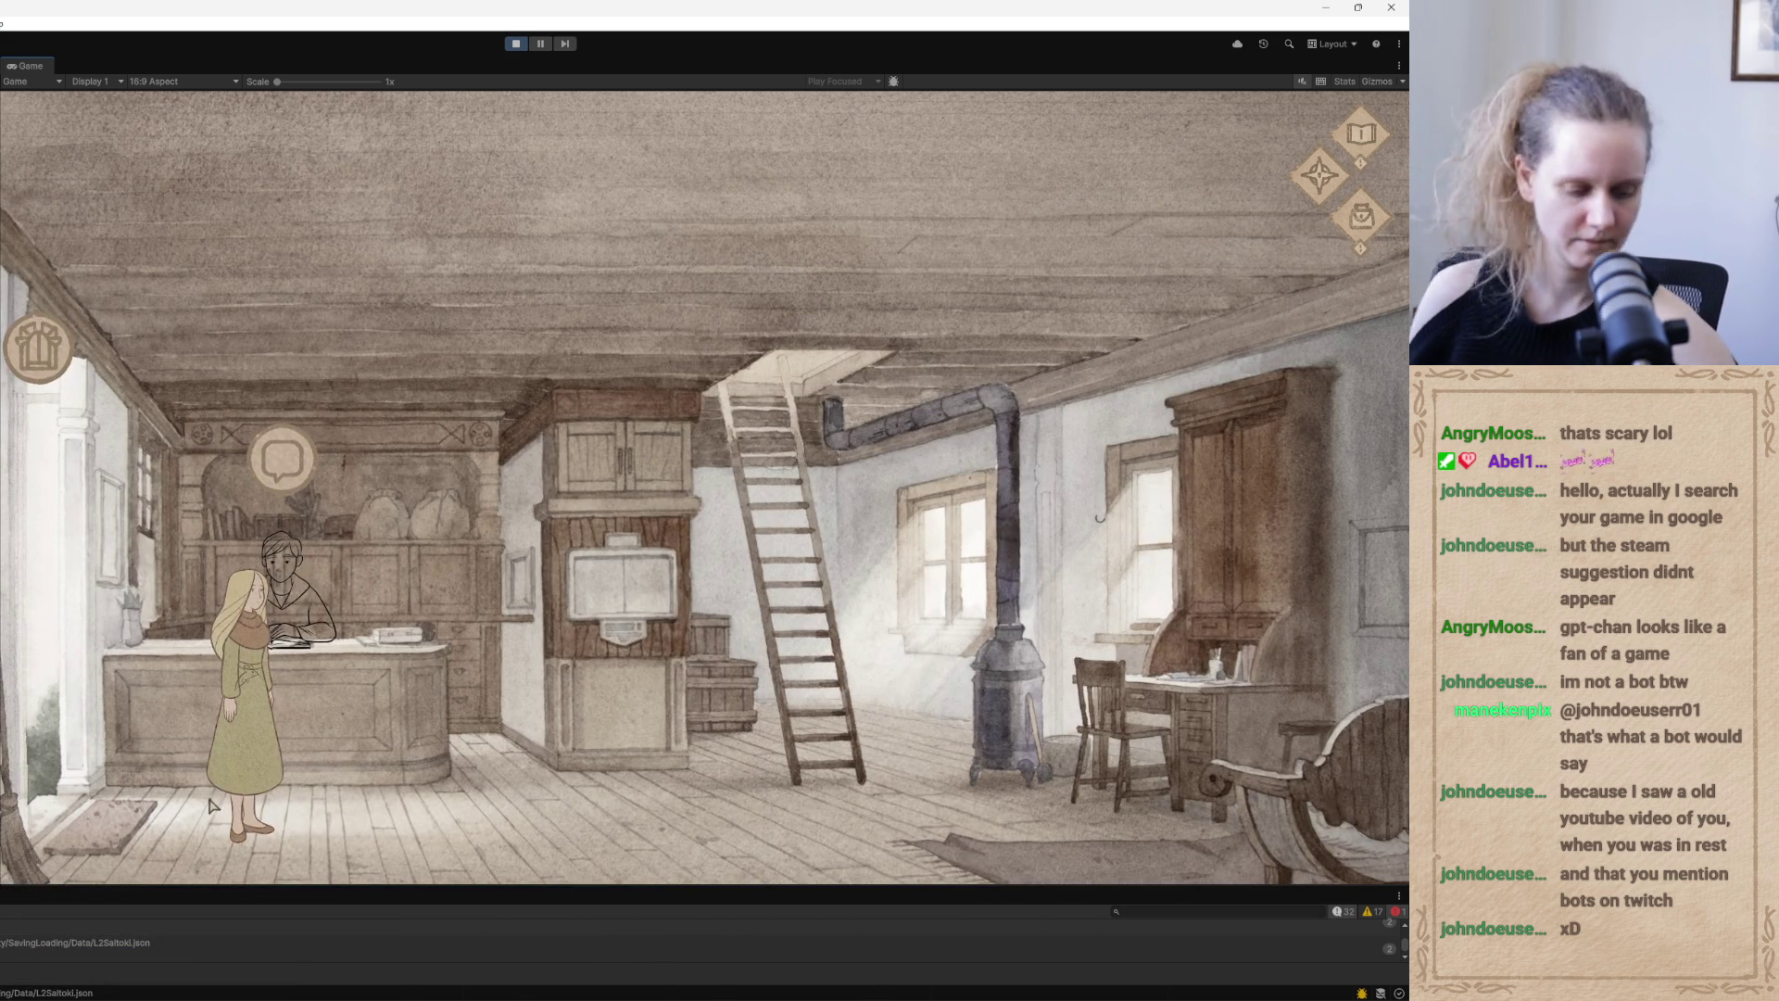
# Save the game as L2SteinnTask from the pause menu and resume playing
pyautogui.press('Escape')
pyautogui.click(684, 433)
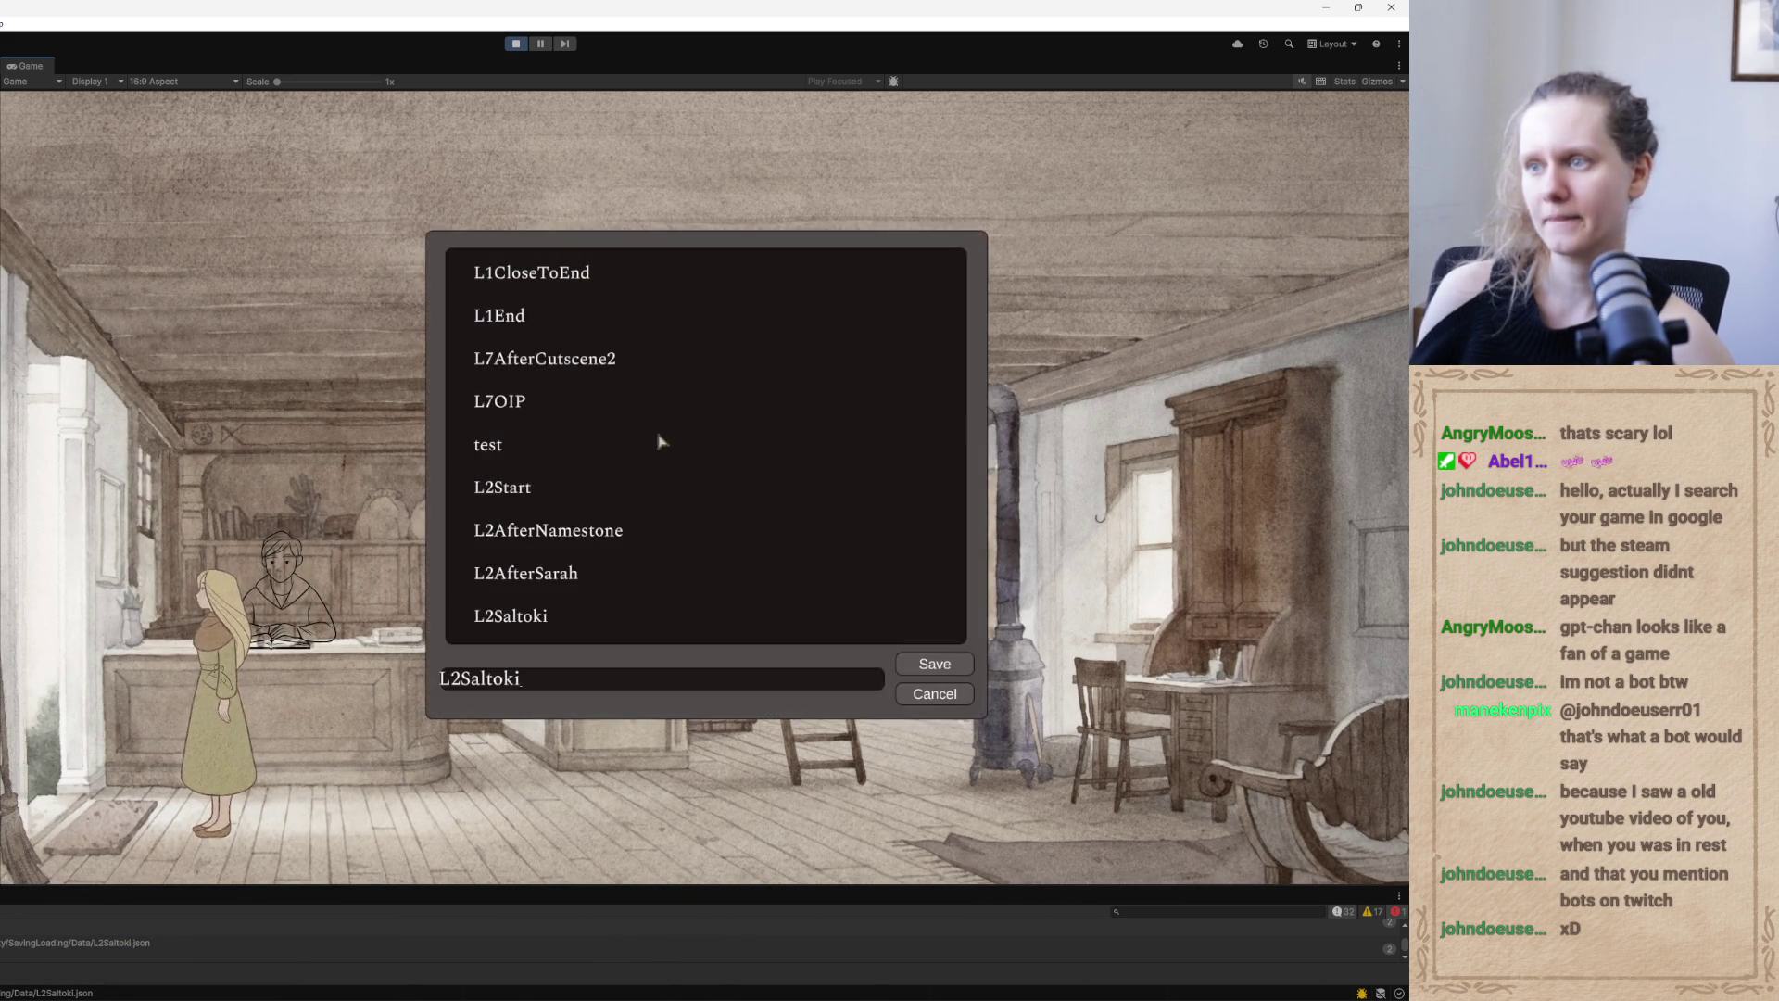
pyautogui.click(519, 686)
pyautogui.moveTo(515, 683); pyautogui.dragTo(533, 695)
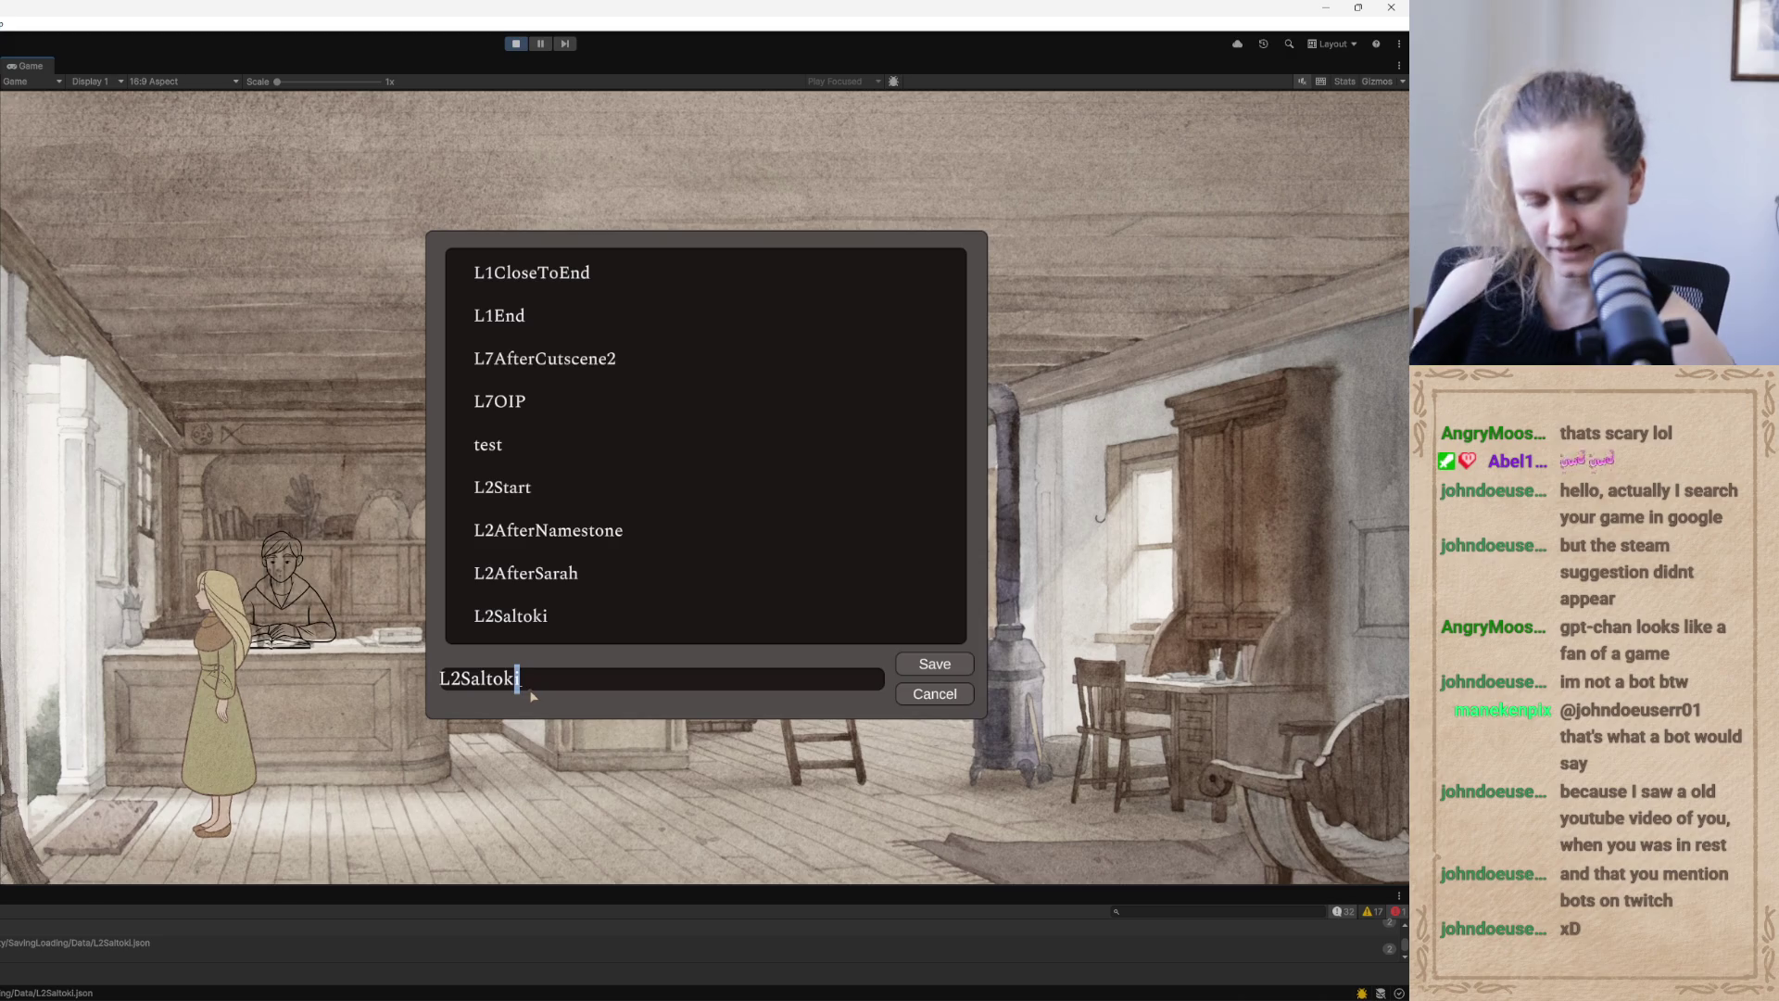
pyautogui.press('BackSpace')
pyautogui.press('BackSpace')
pyautogui.press('BackSpace')
pyautogui.write('teinnTask')
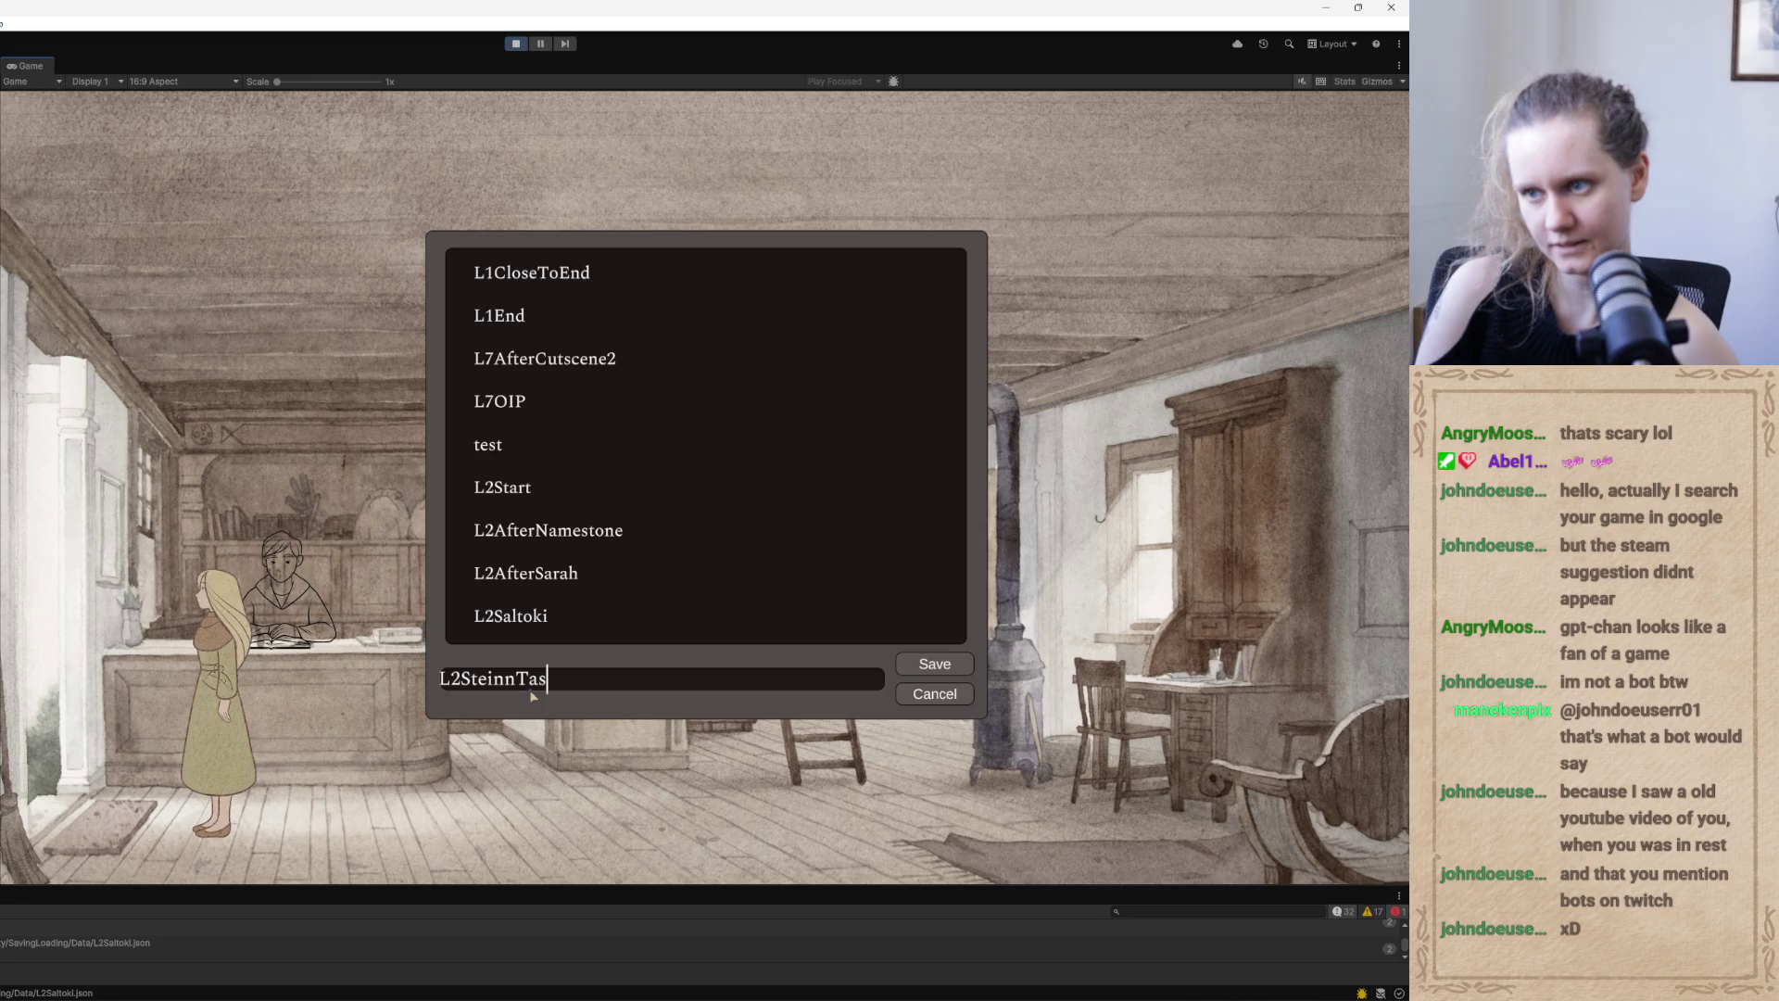
pyautogui.click(931, 665)
pyautogui.click(672, 345)
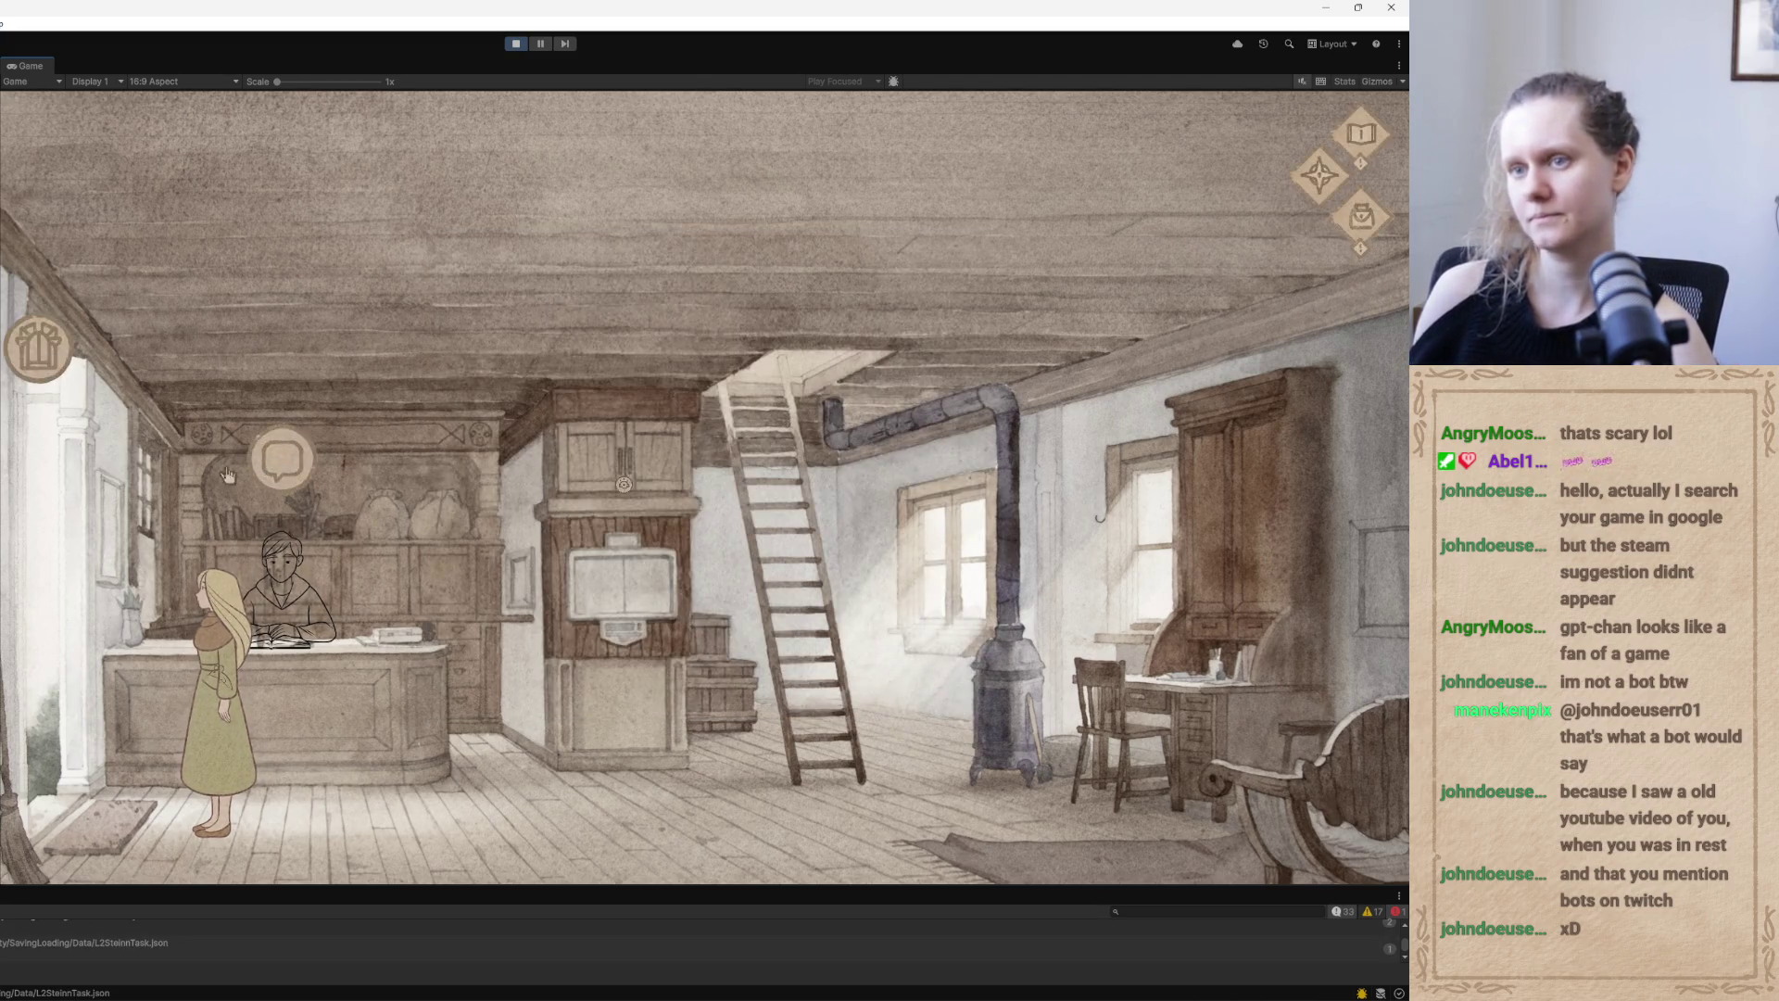
# Leave the Post Office and travel by village map to The Blue Mountain
pyautogui.click(37, 347)
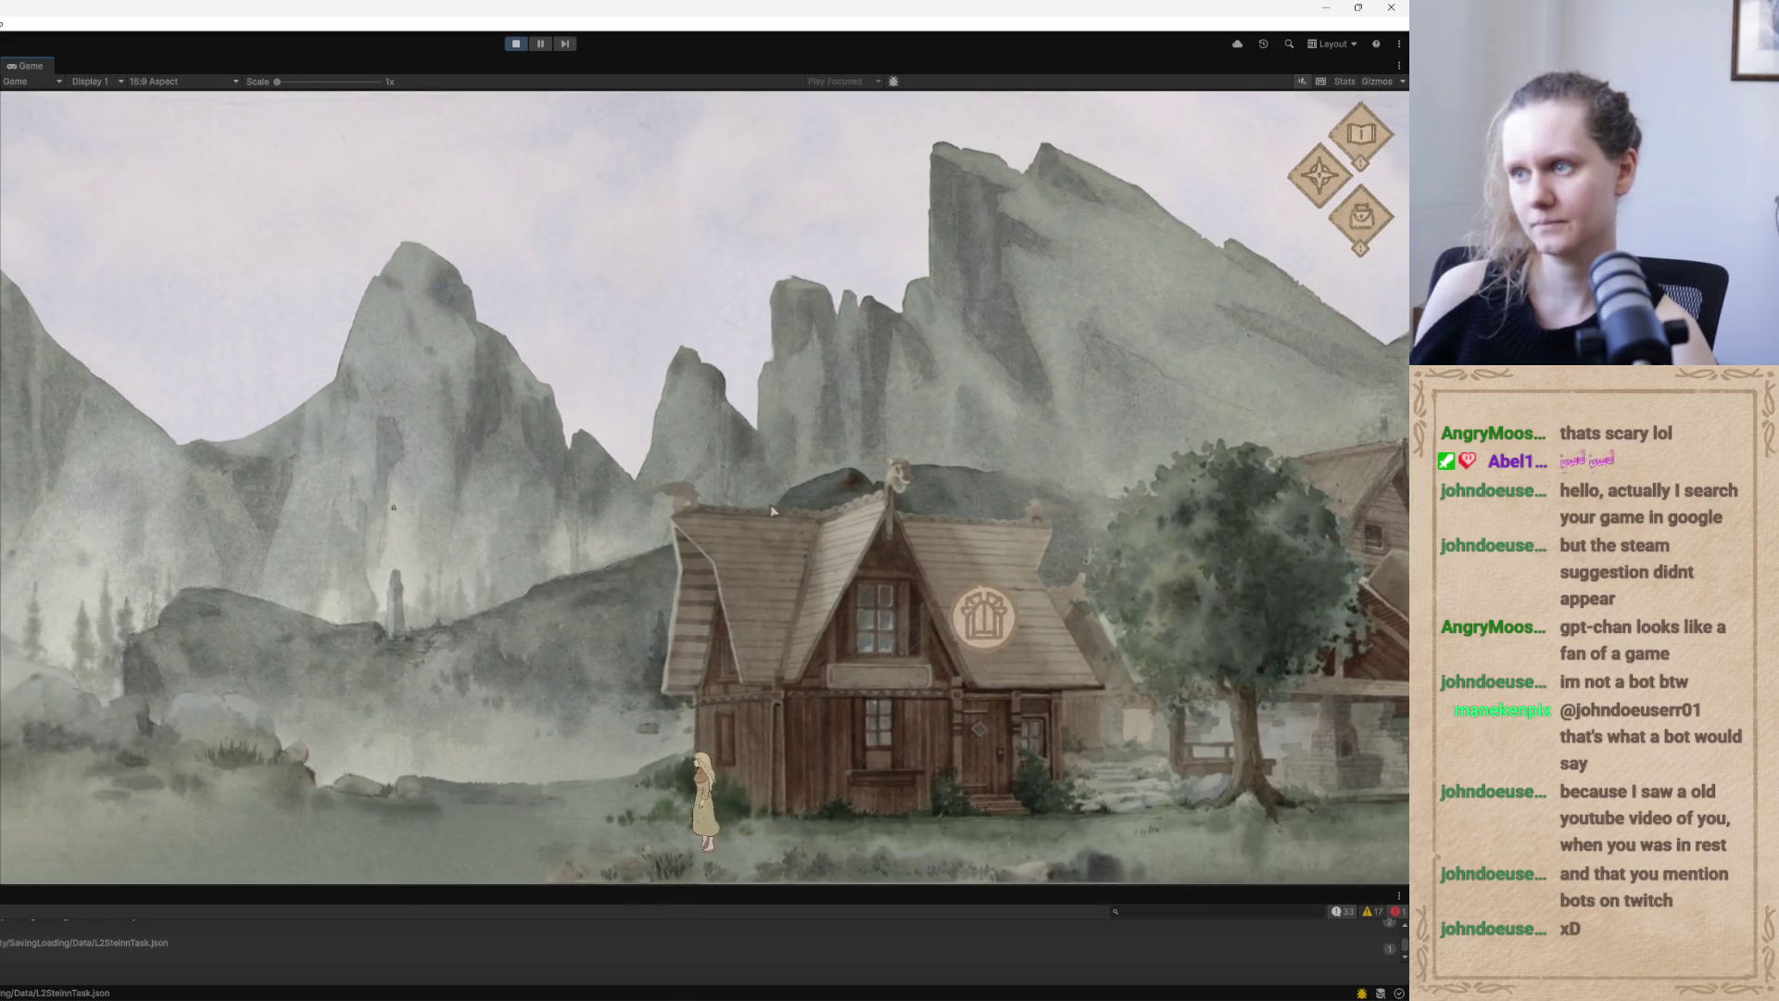
pyautogui.click(1314, 178)
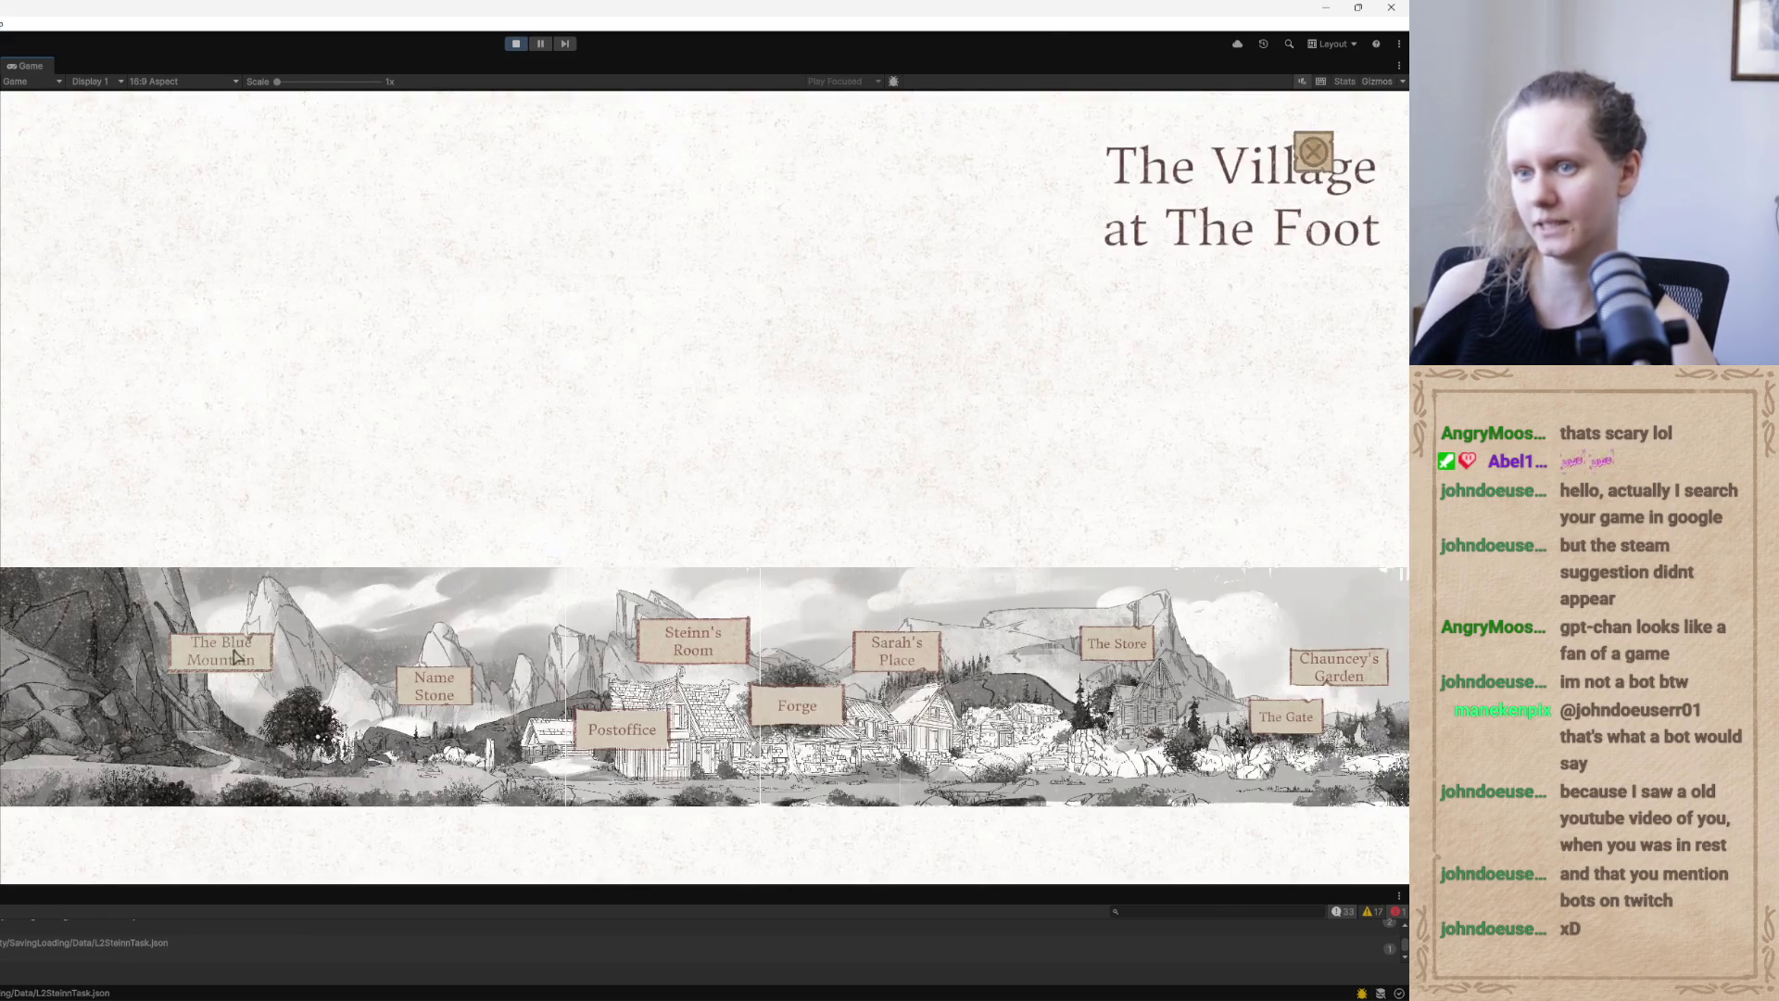
pyautogui.click(236, 648)
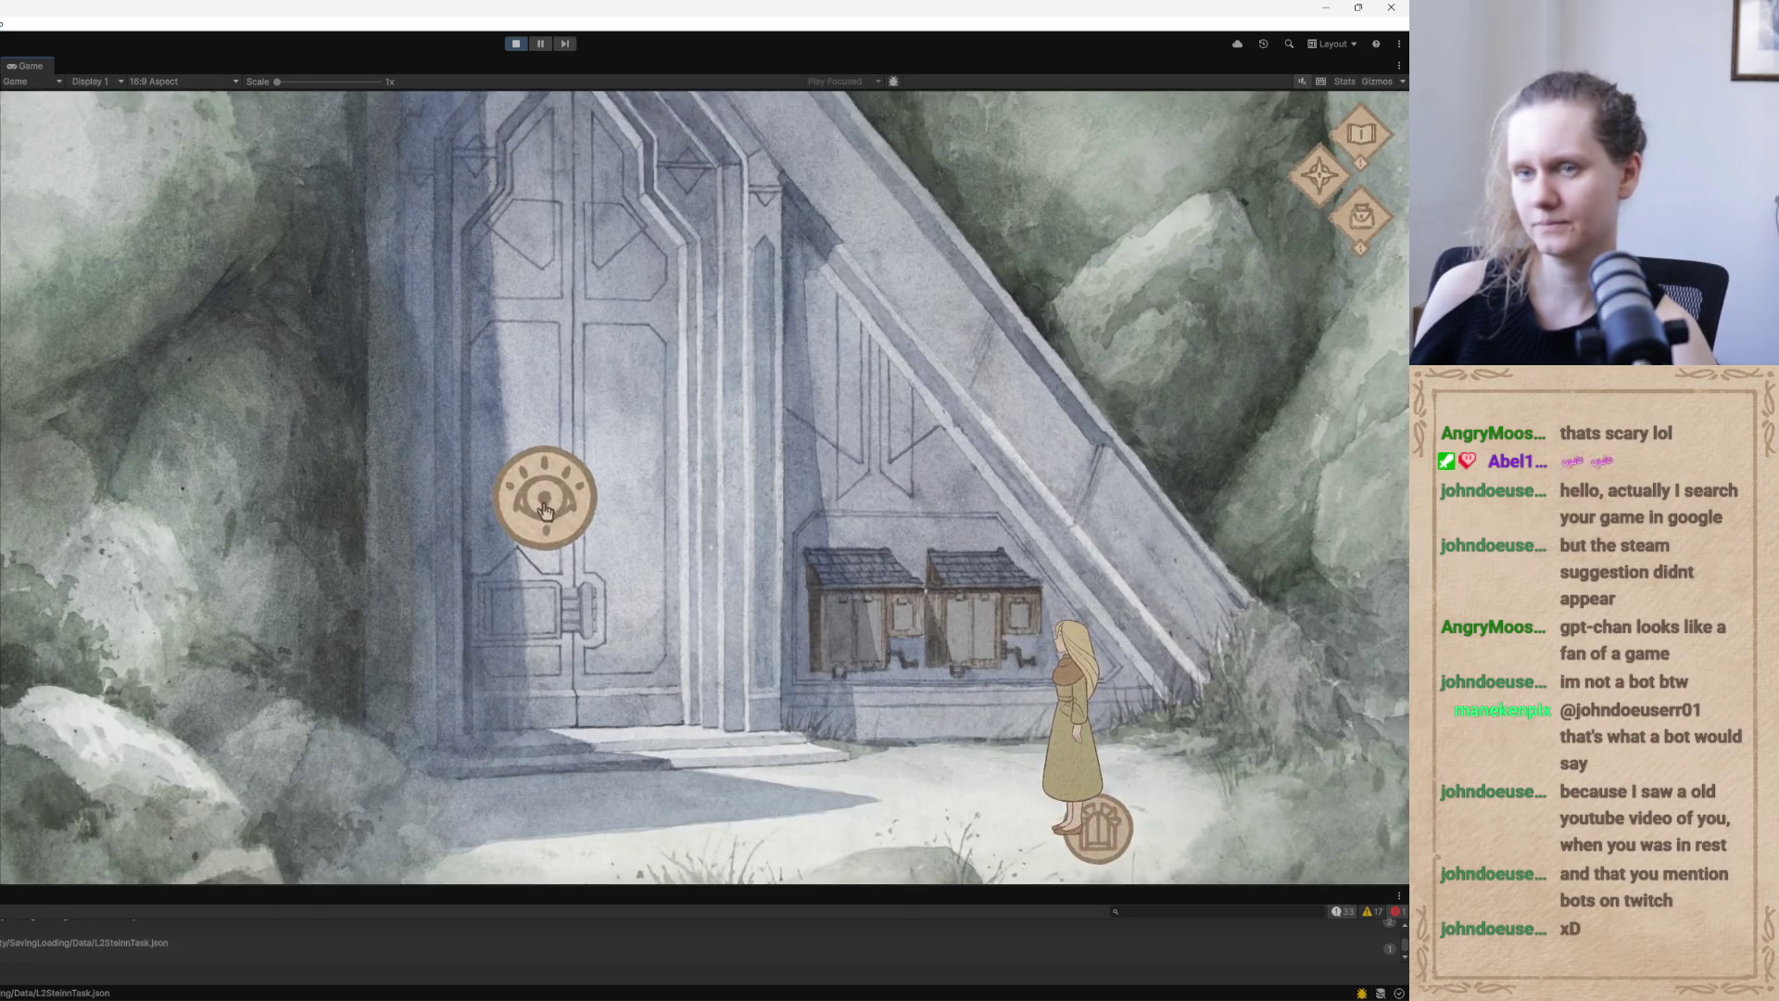
# Inspect the mountain door and read its stone dialogue to reach the gem puzzle
pyautogui.click(540, 519)
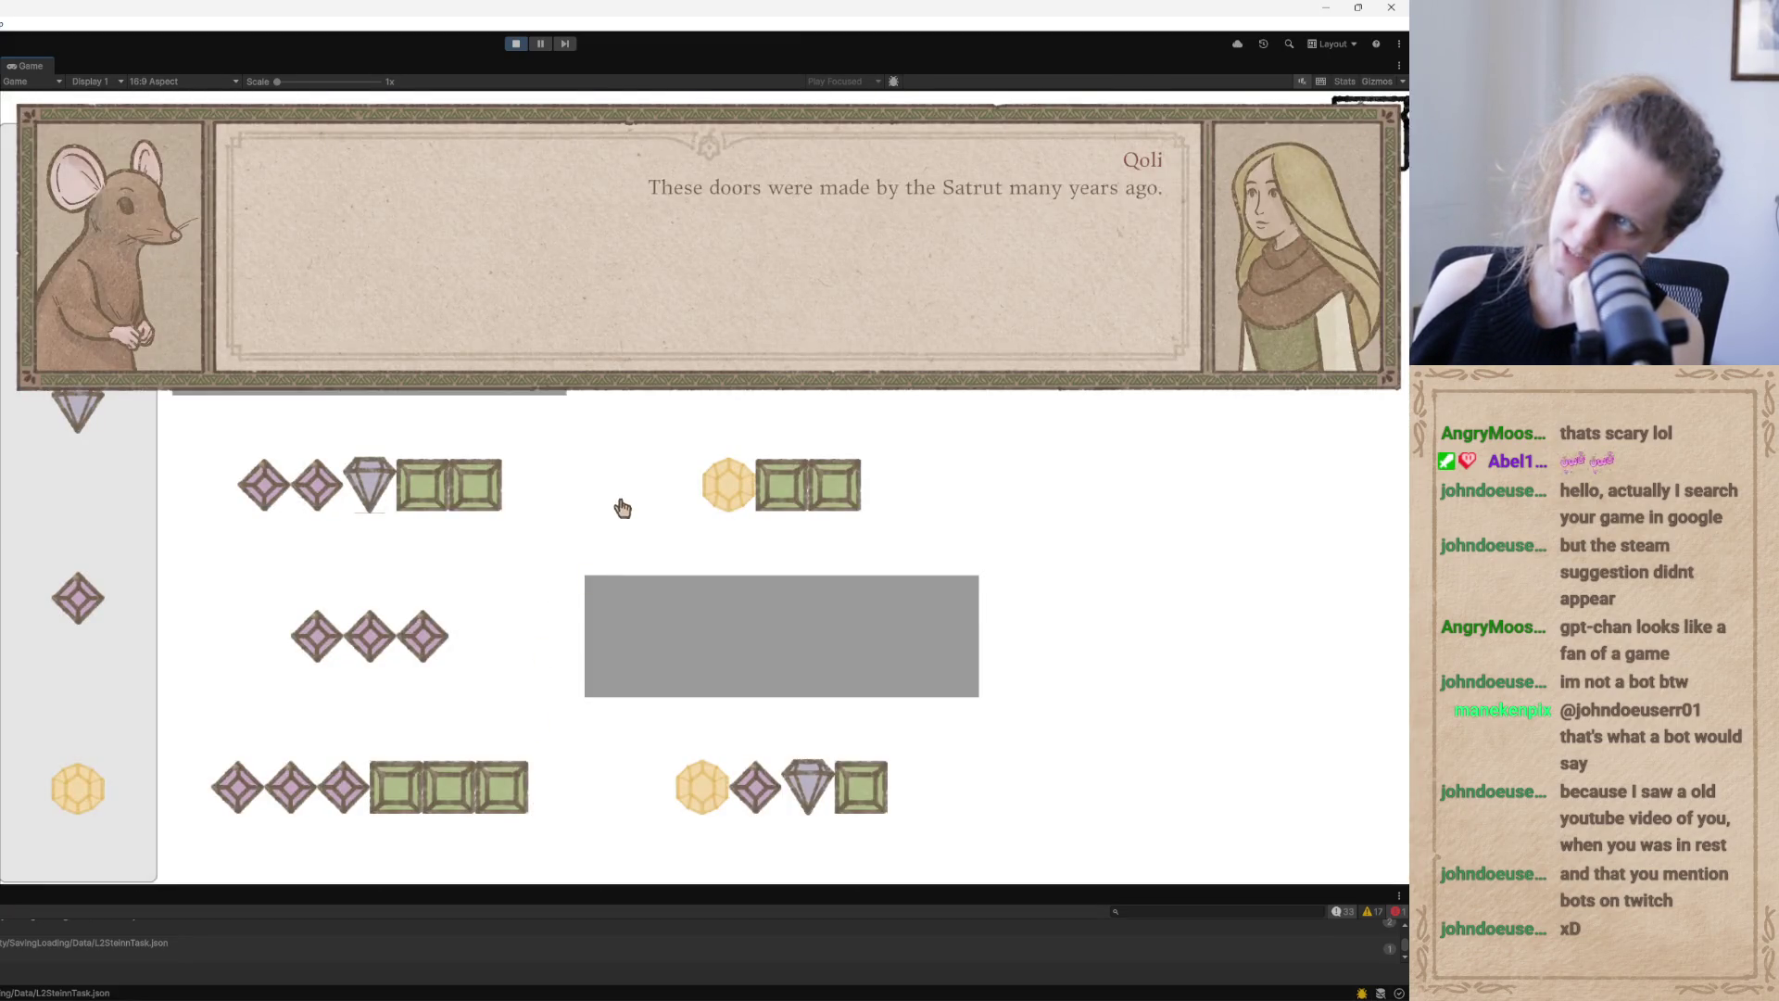
pyautogui.click(623, 508)
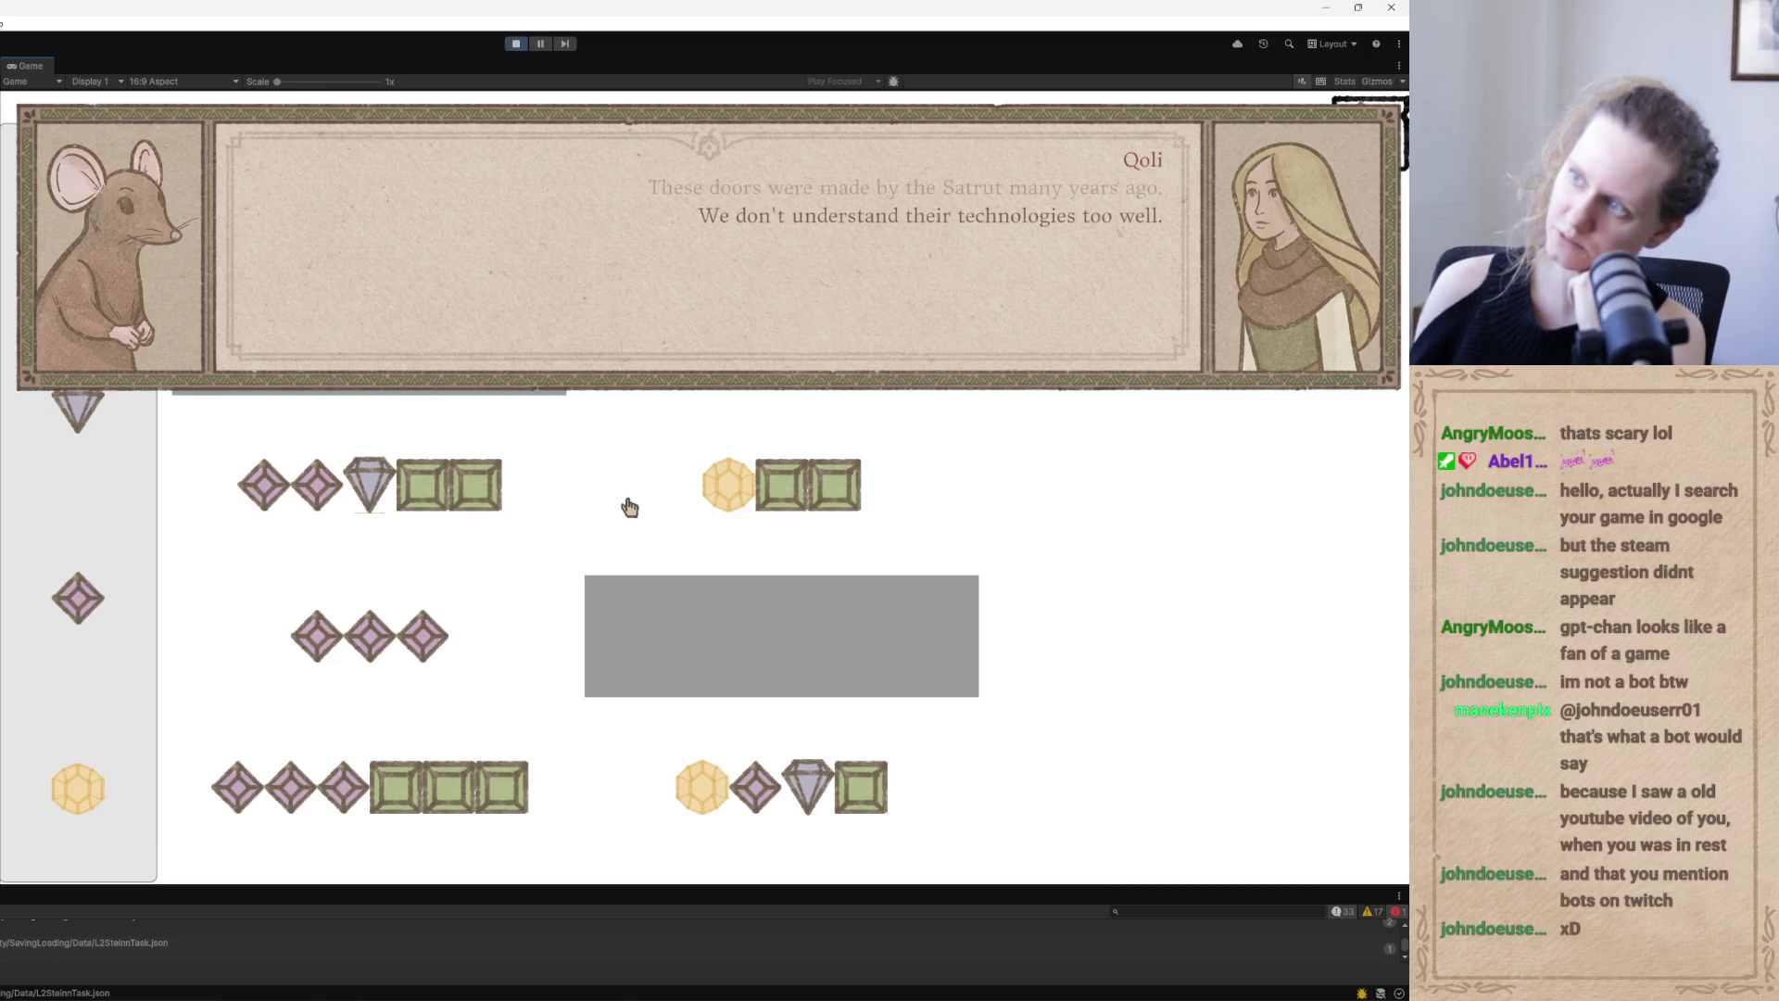
pyautogui.click(626, 509)
pyautogui.click(615, 512)
pyautogui.click(617, 514)
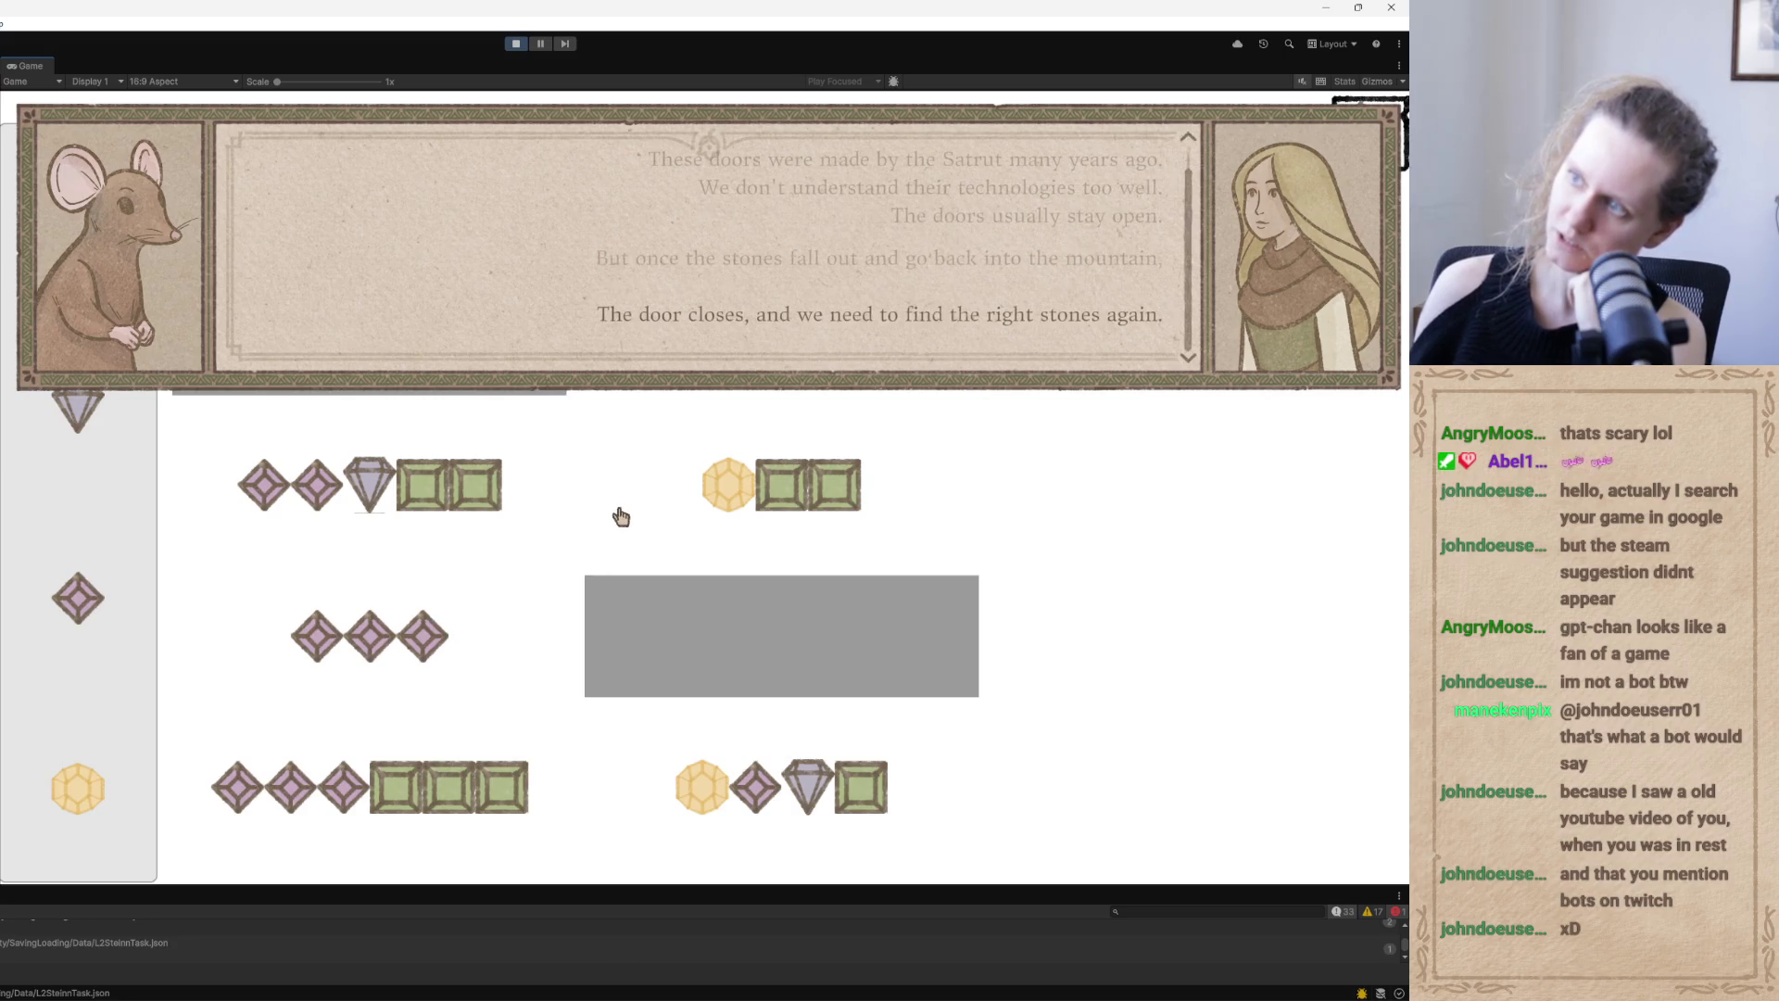
pyautogui.click(624, 517)
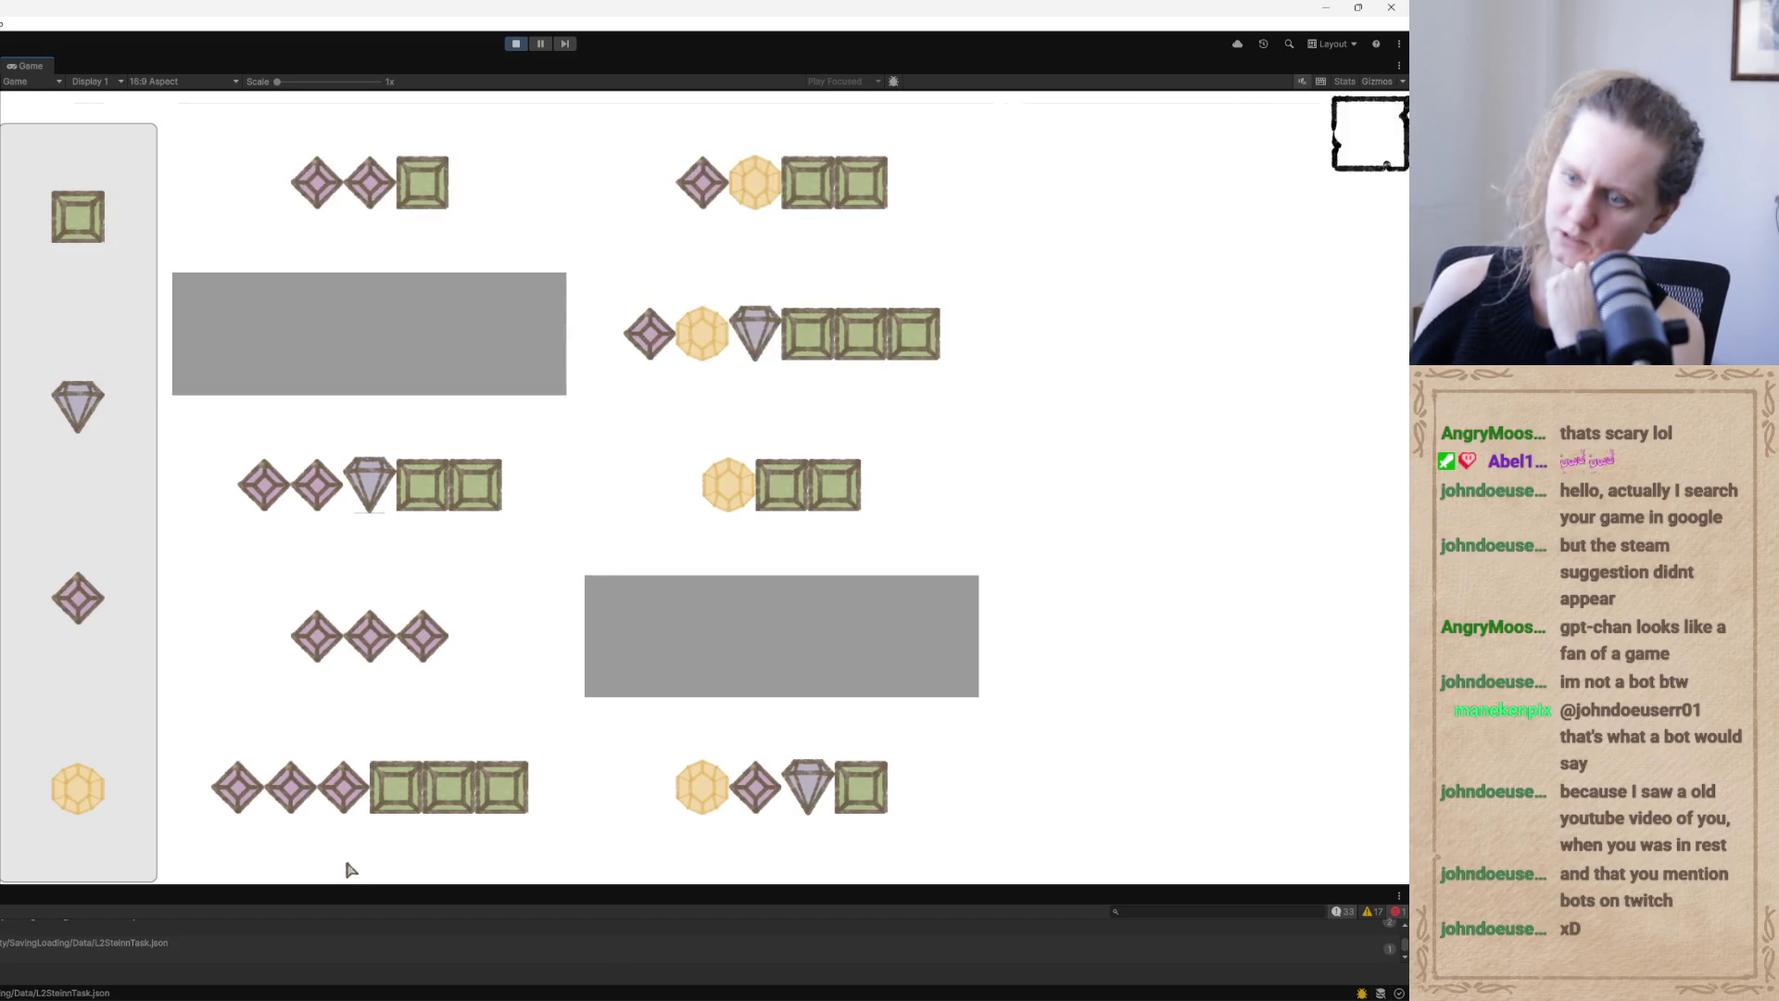
pyautogui.hotkey('alt', 'Tab')
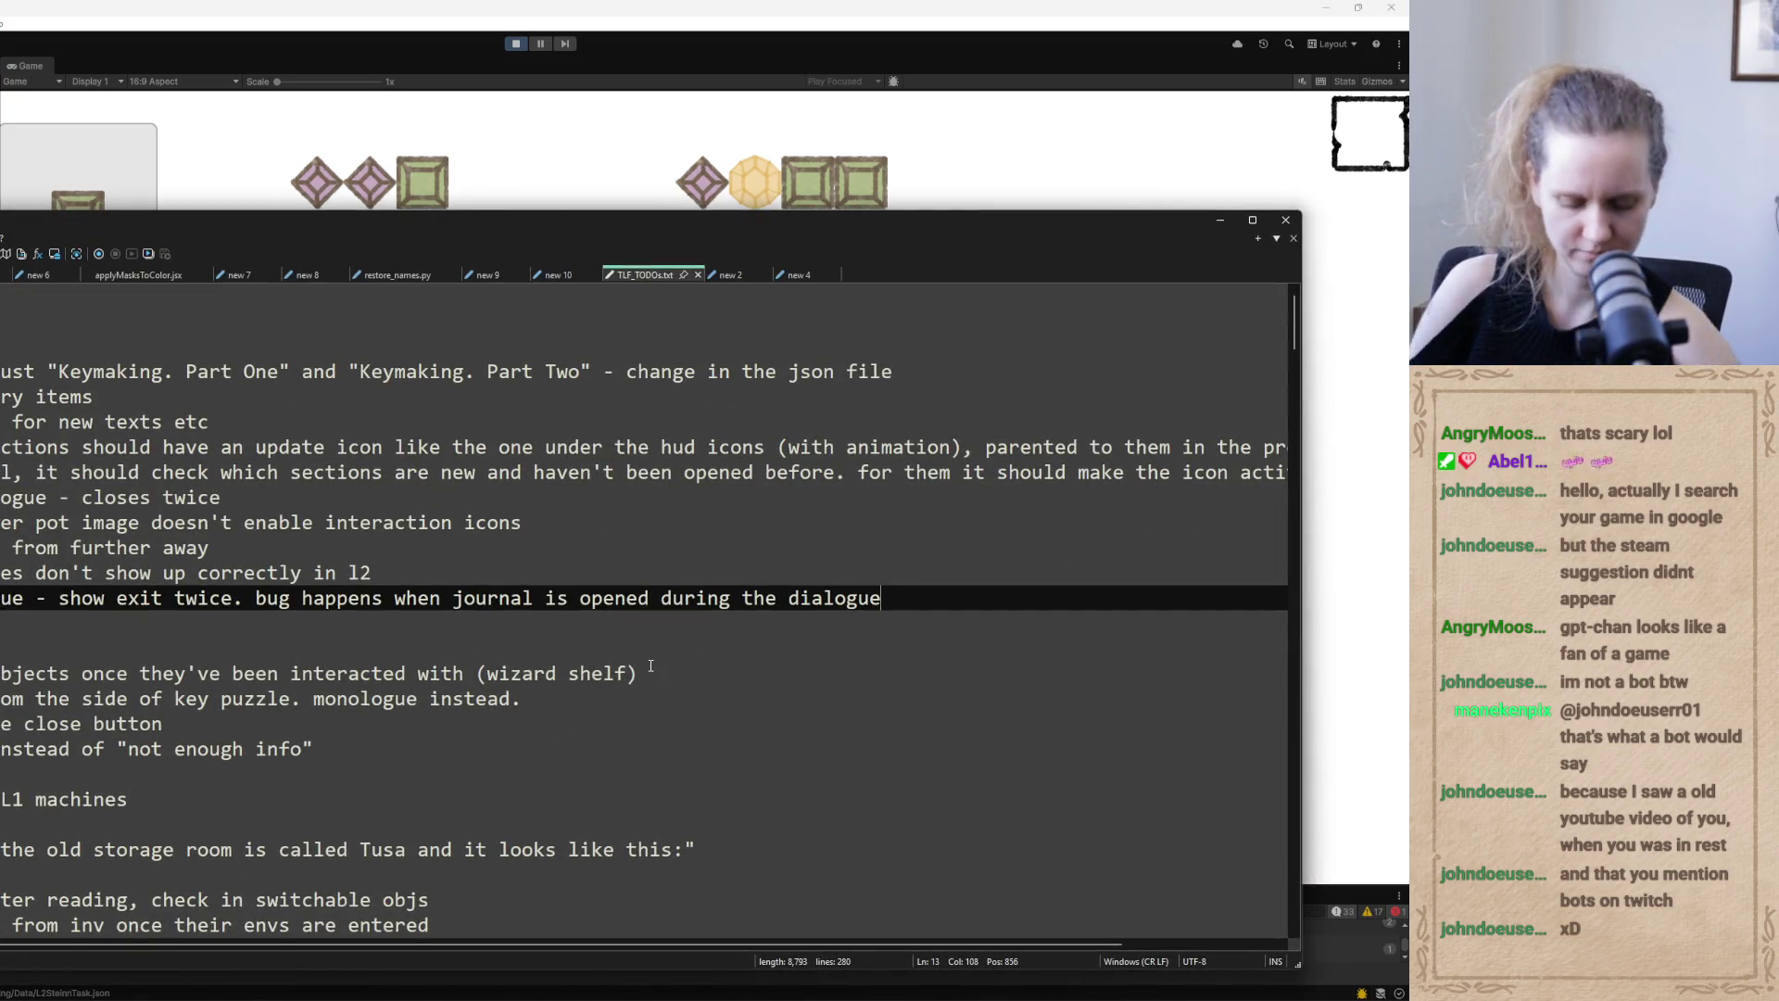
# Write 'journal dialogue on rndoor when all the elements have been found', then test two pink diamonds
pyautogui.press('Return')
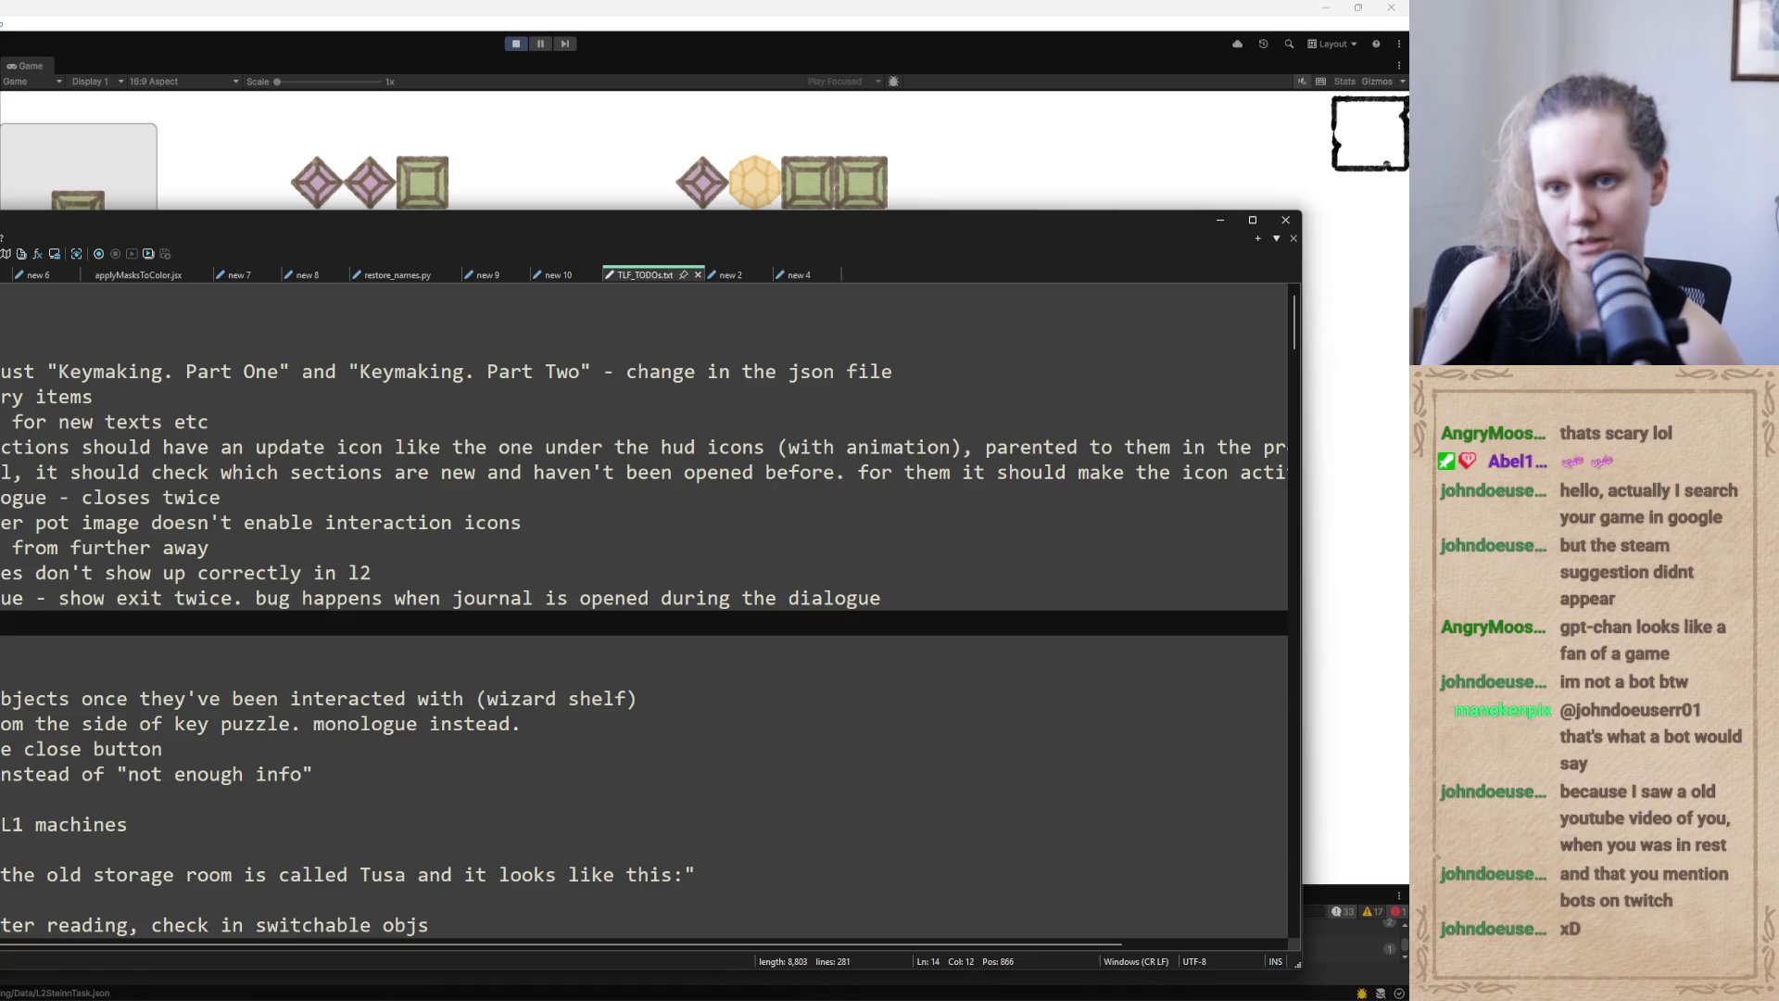
pyautogui.write('journal ')
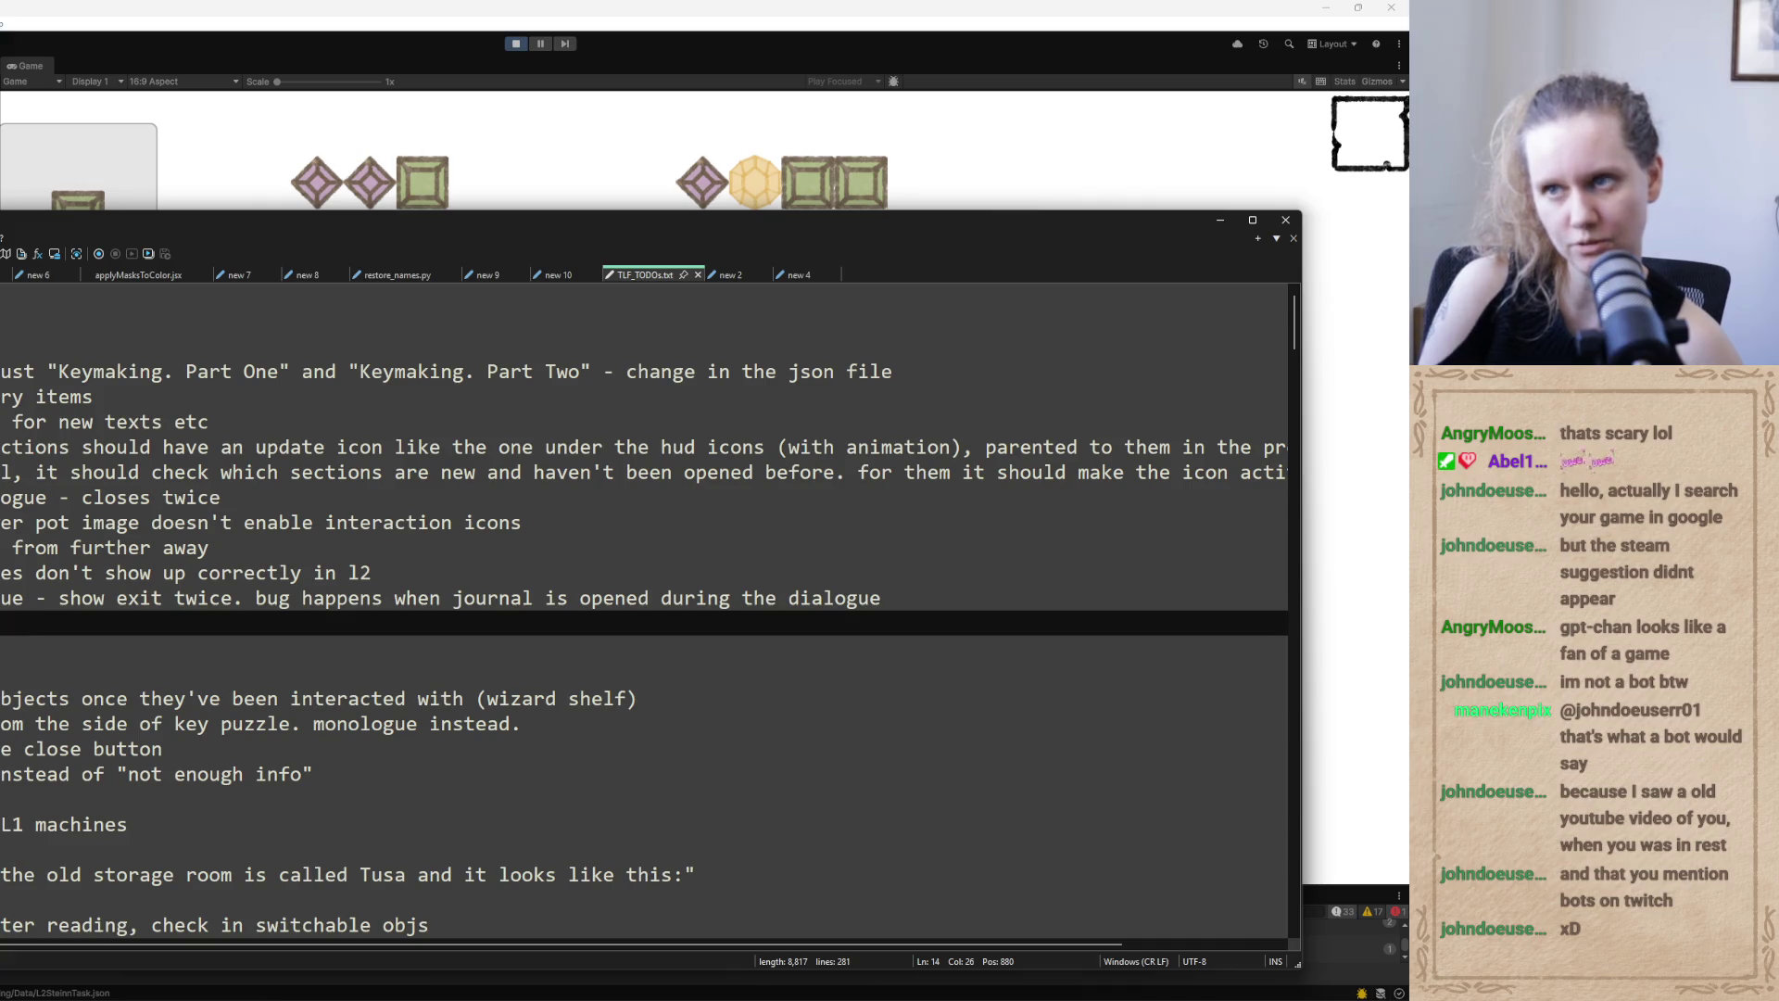
pyautogui.write('dialogue on rndoor when all the ')
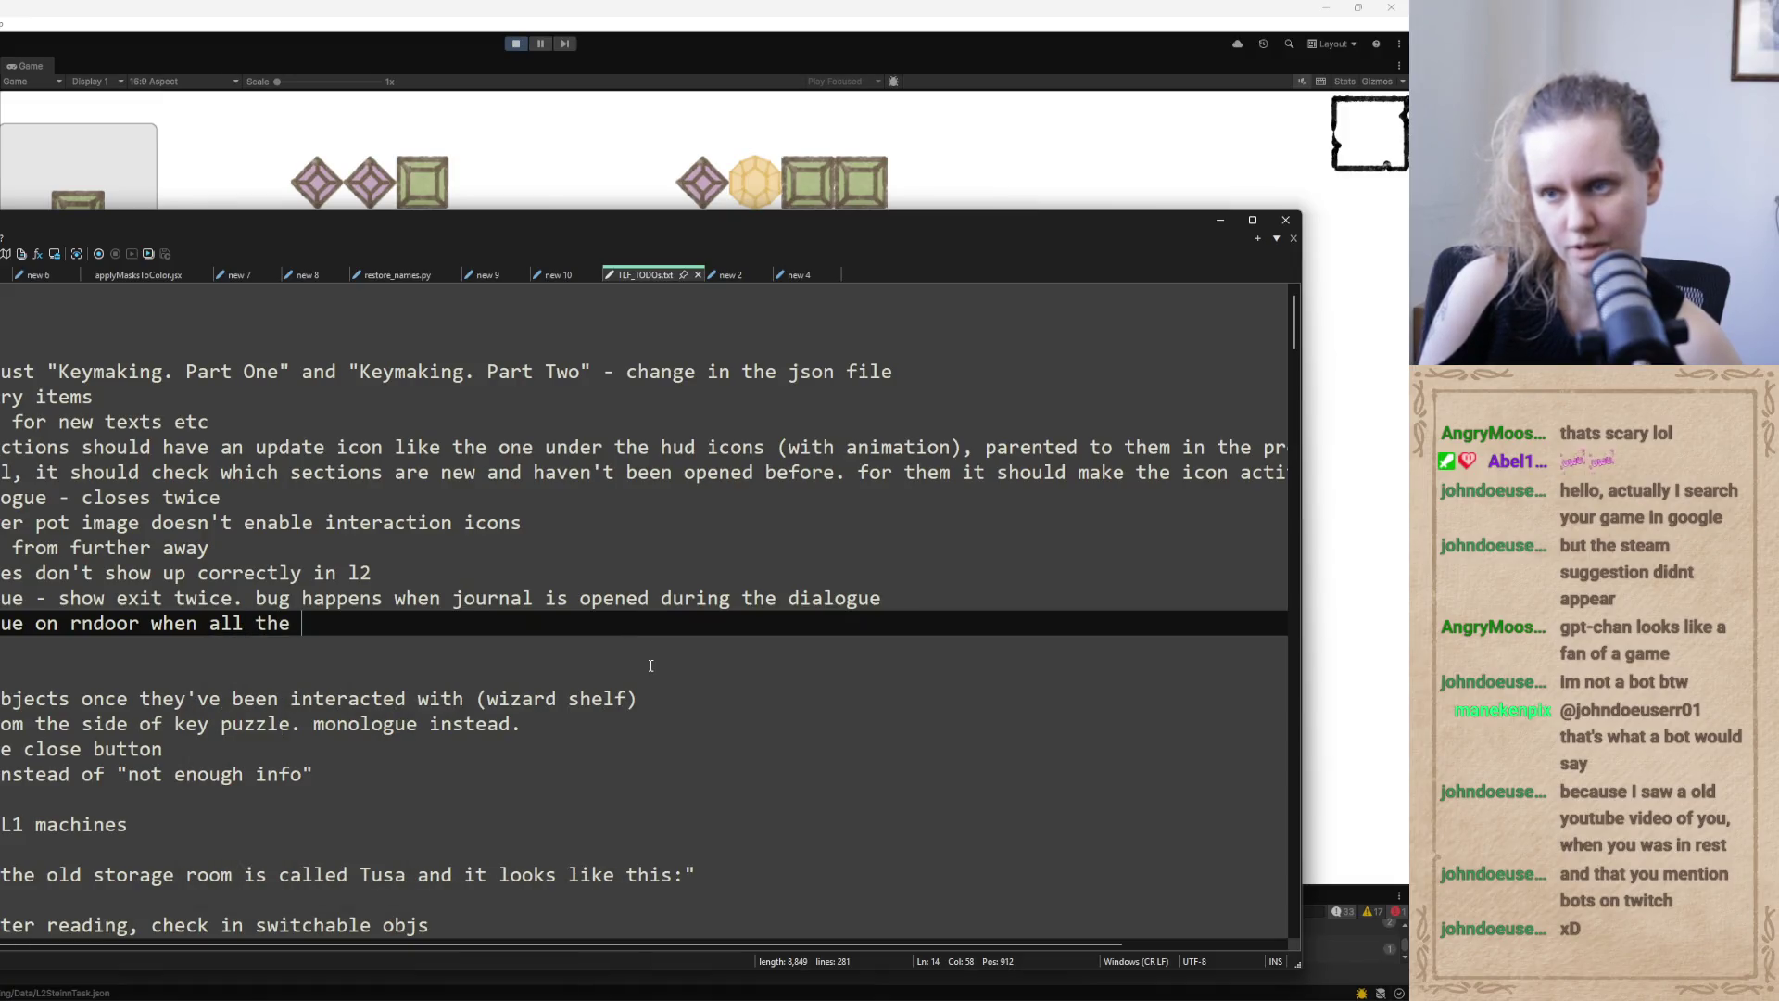
pyautogui.write('elements have been found')
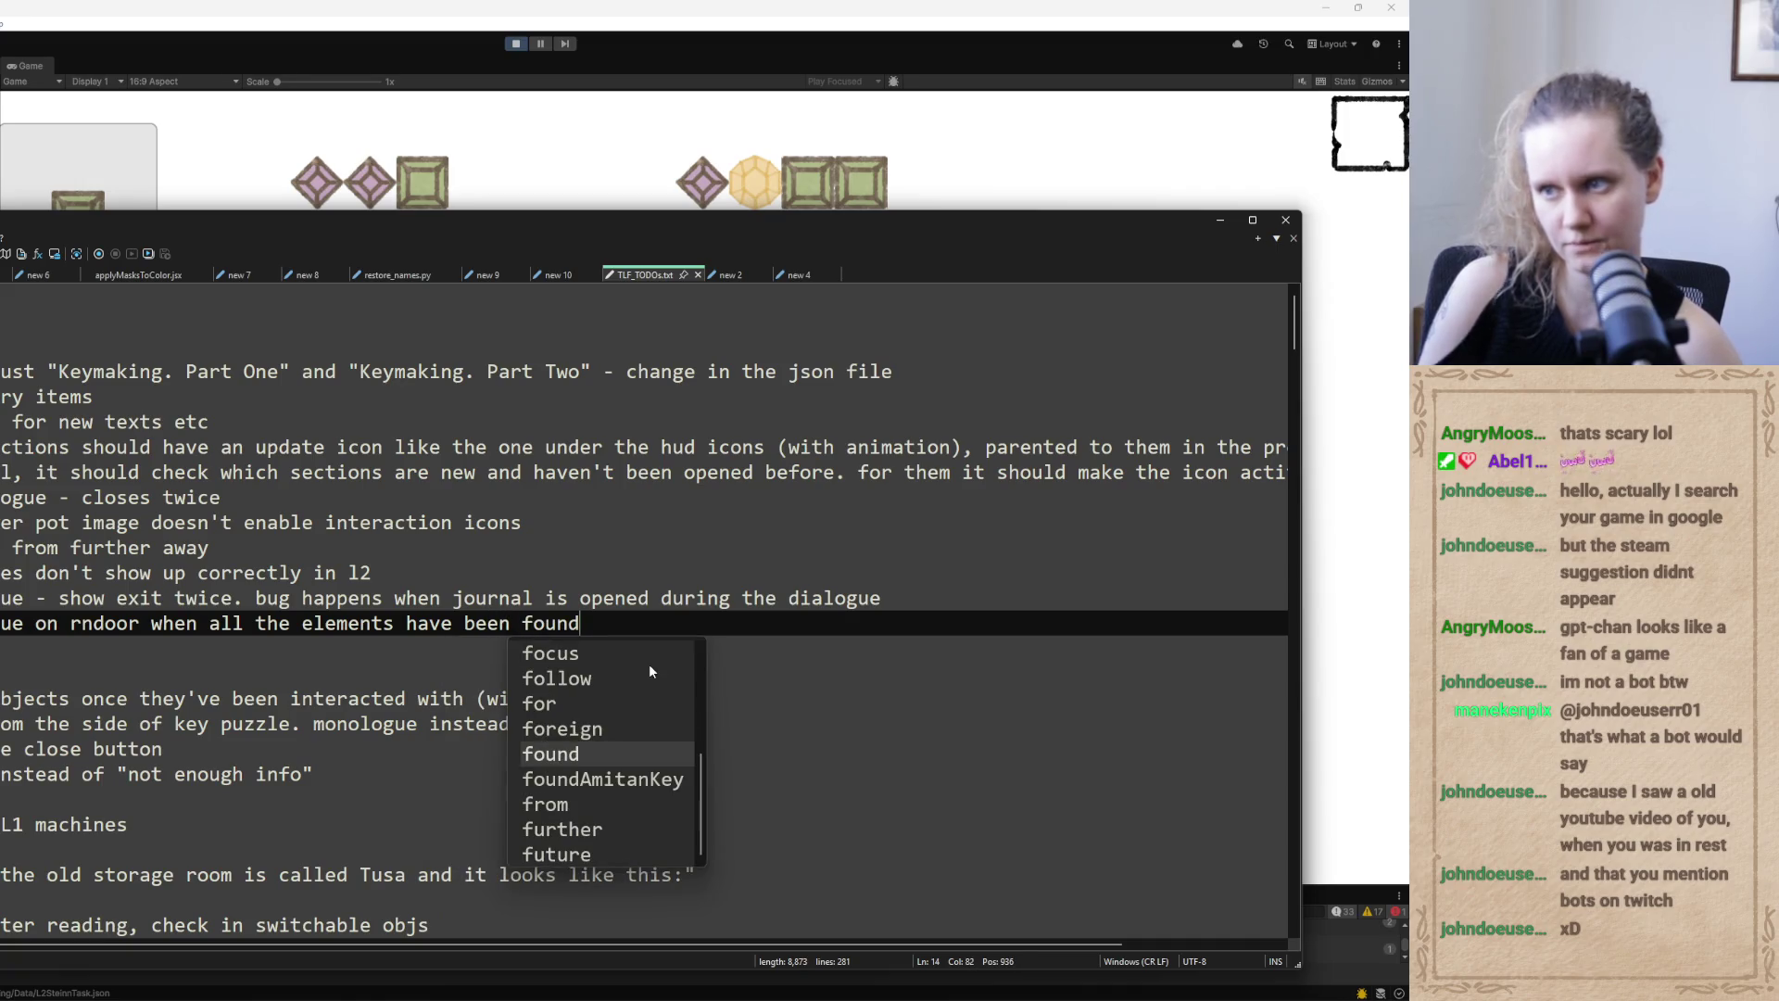
pyautogui.click(806, 195)
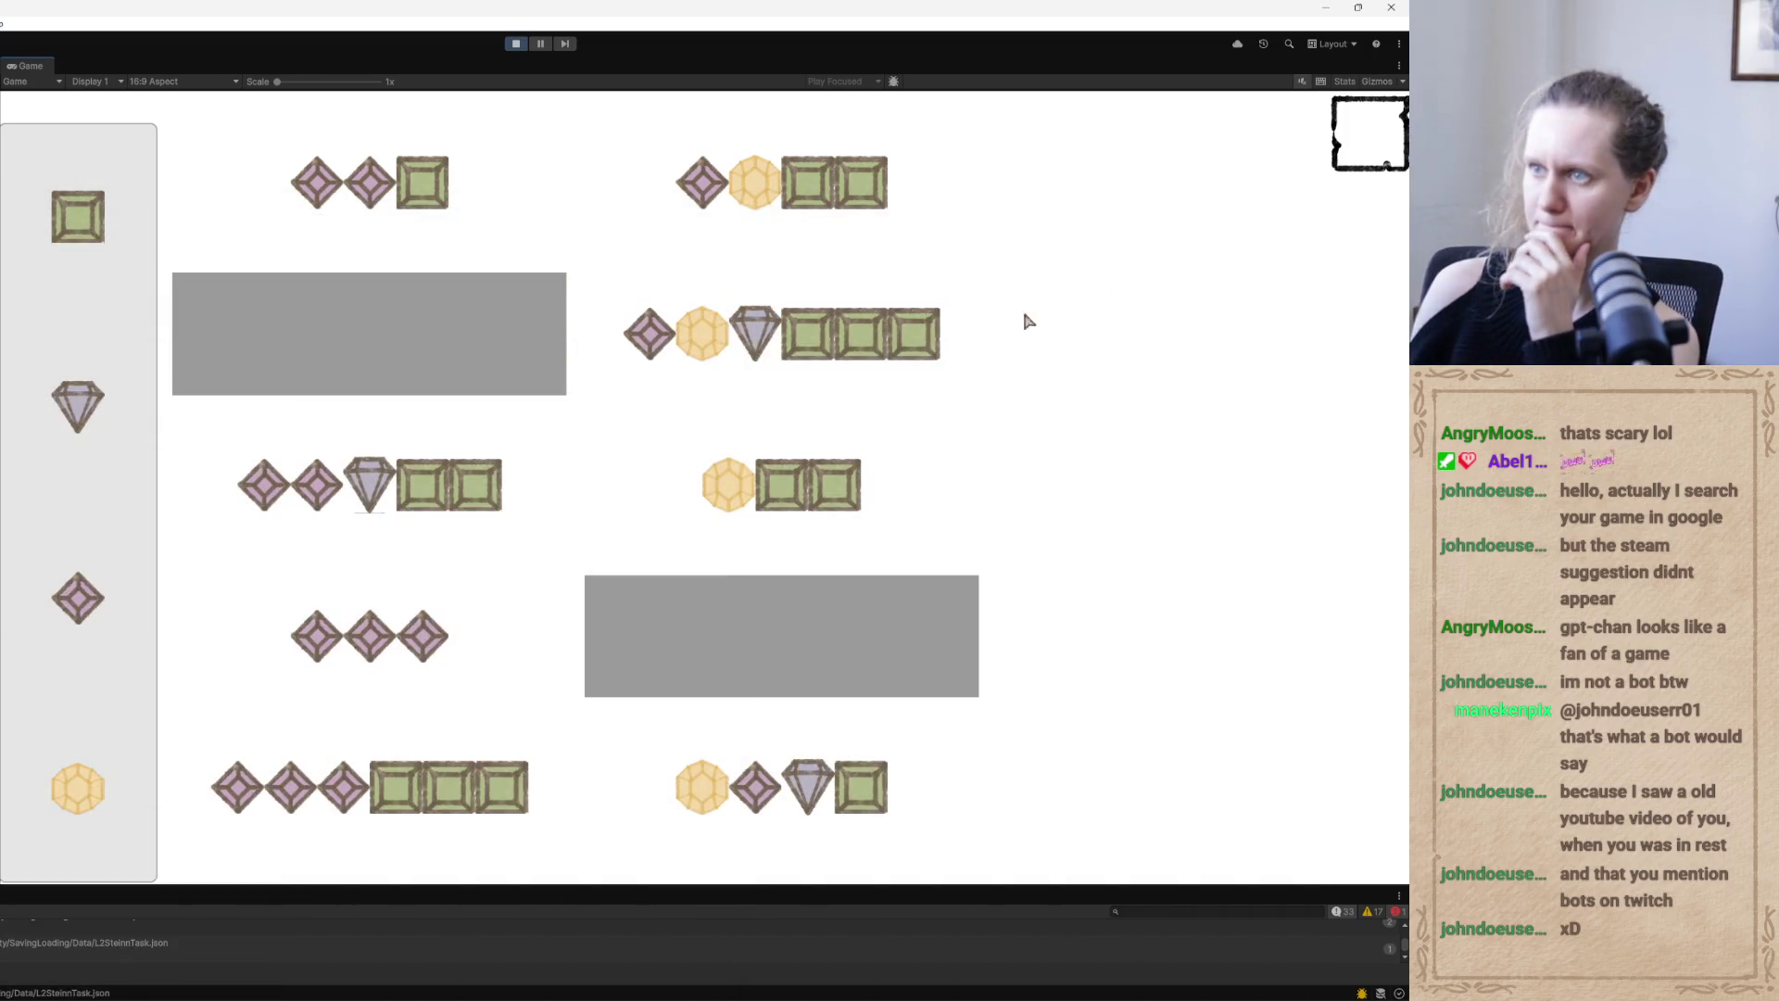
pyautogui.click(91, 579)
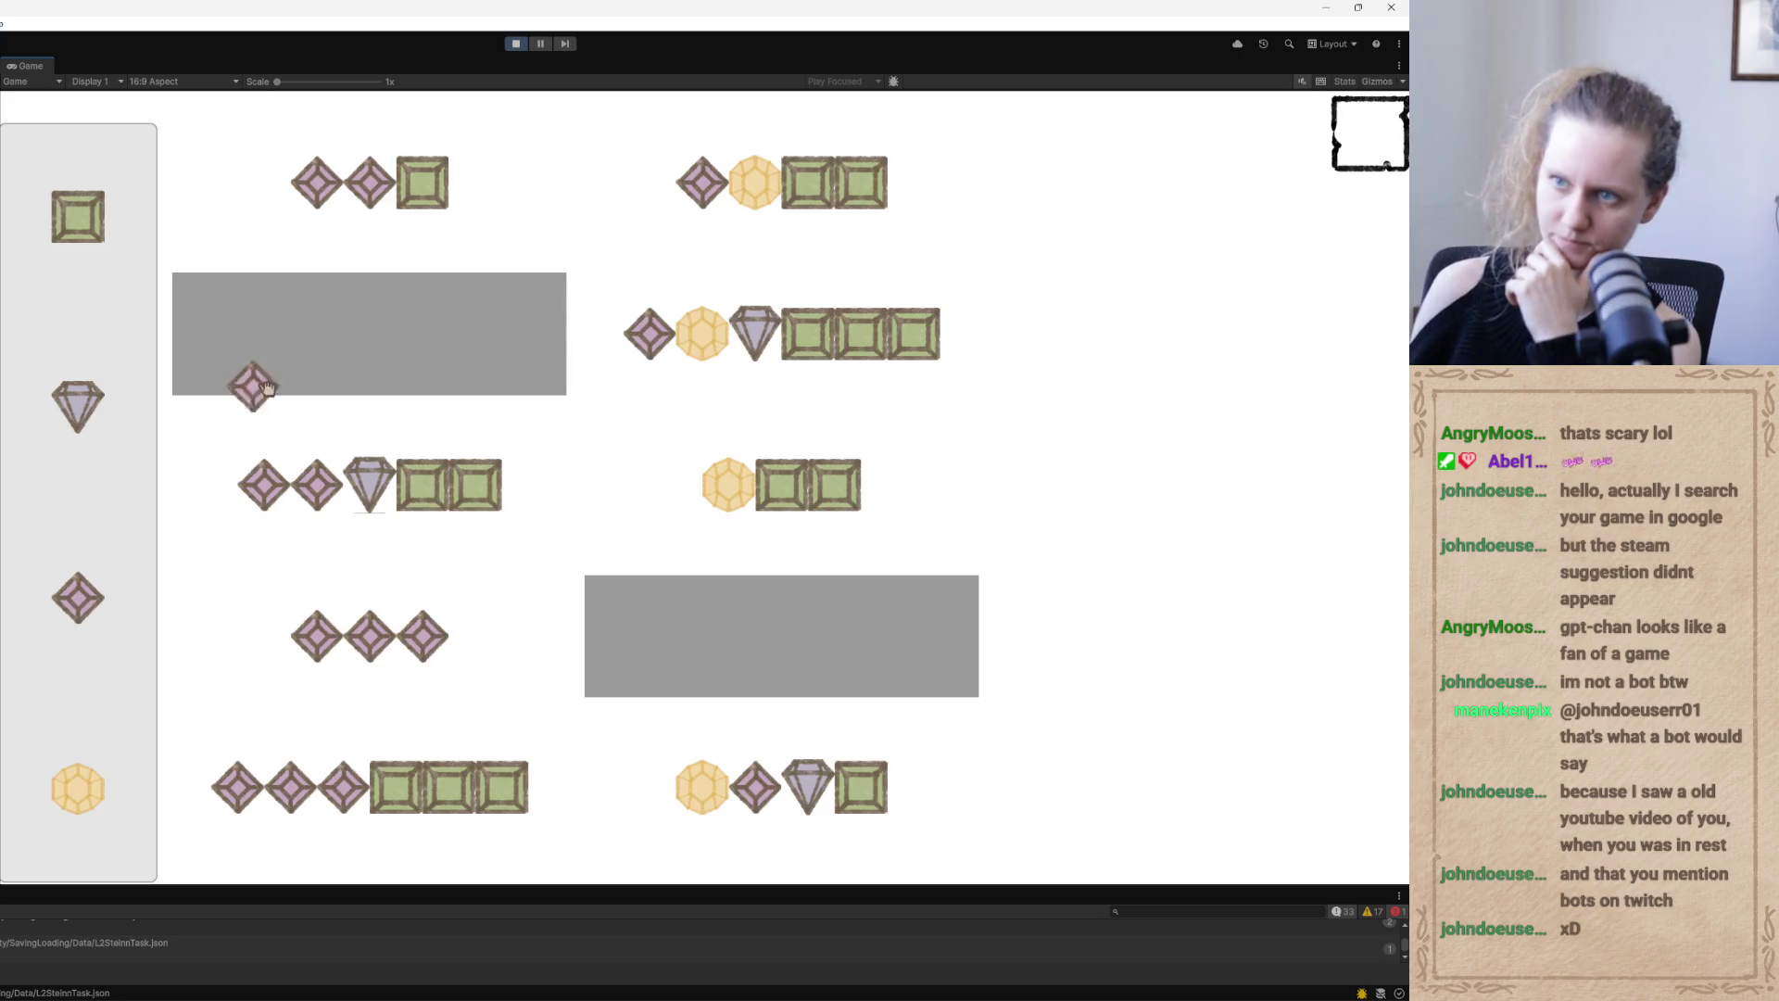
pyautogui.click(74, 598)
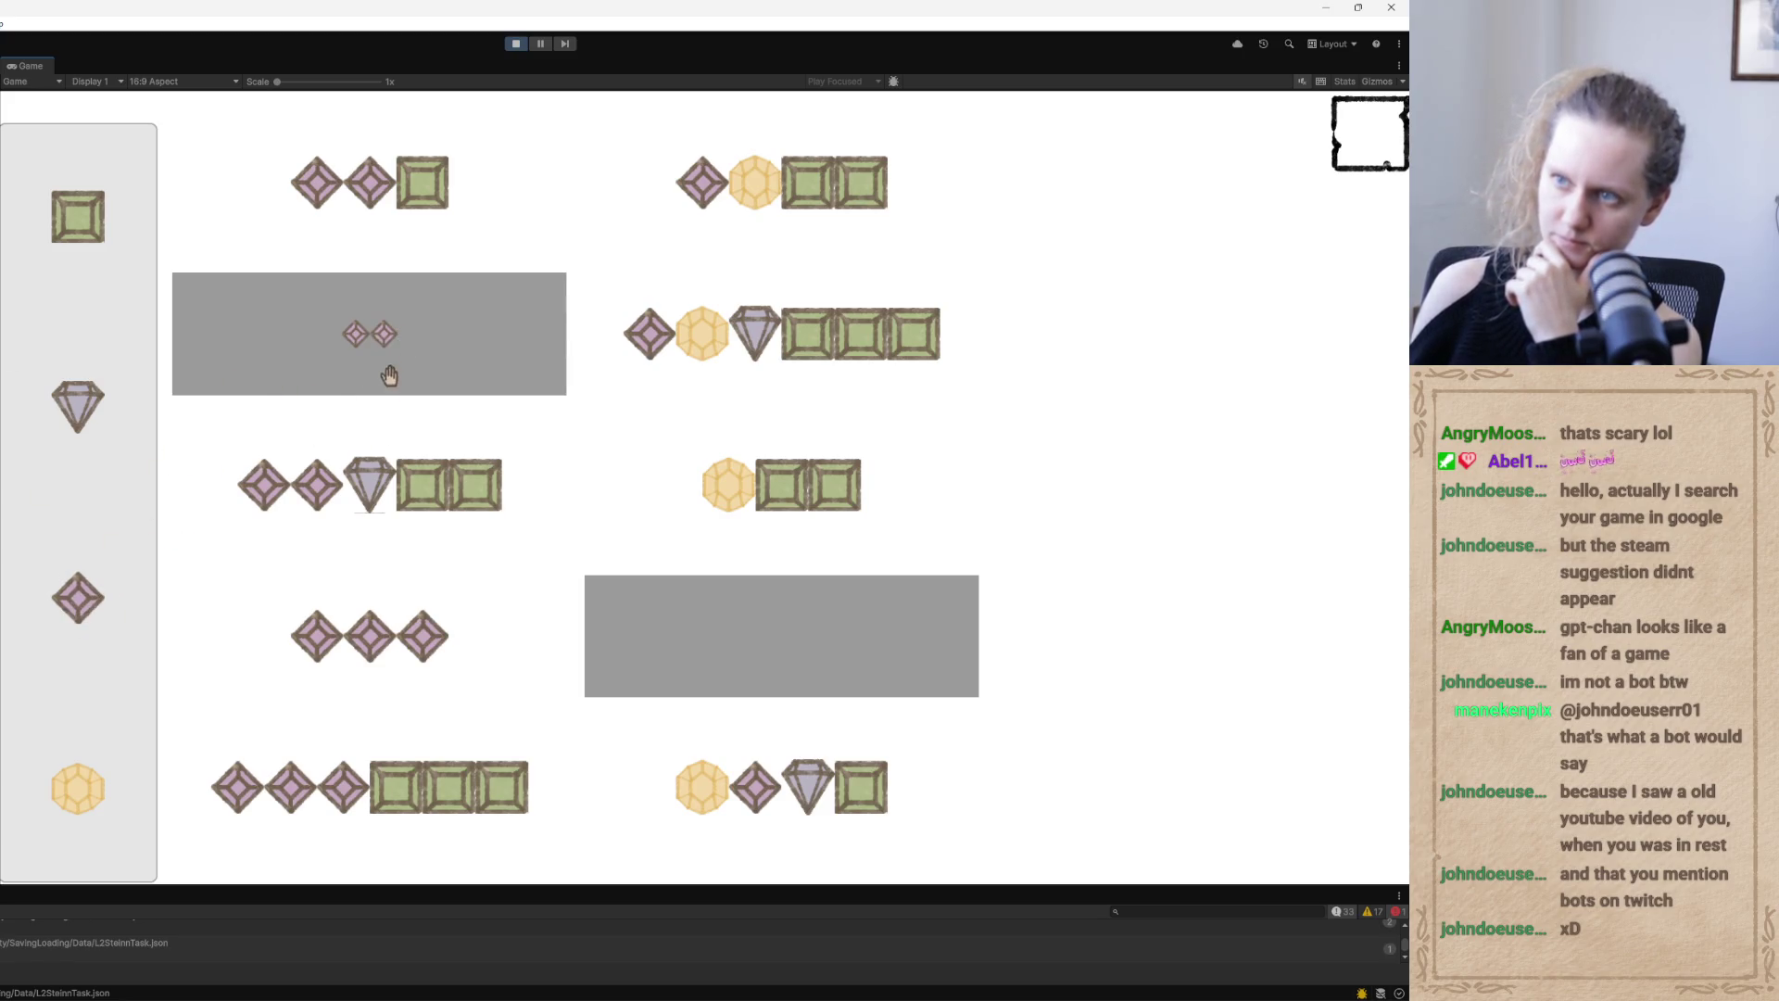
# Append '(bug: shows dialogue anyway)' to the rndoor TODO note
pyautogui.hotkey('alt', 'Tab')
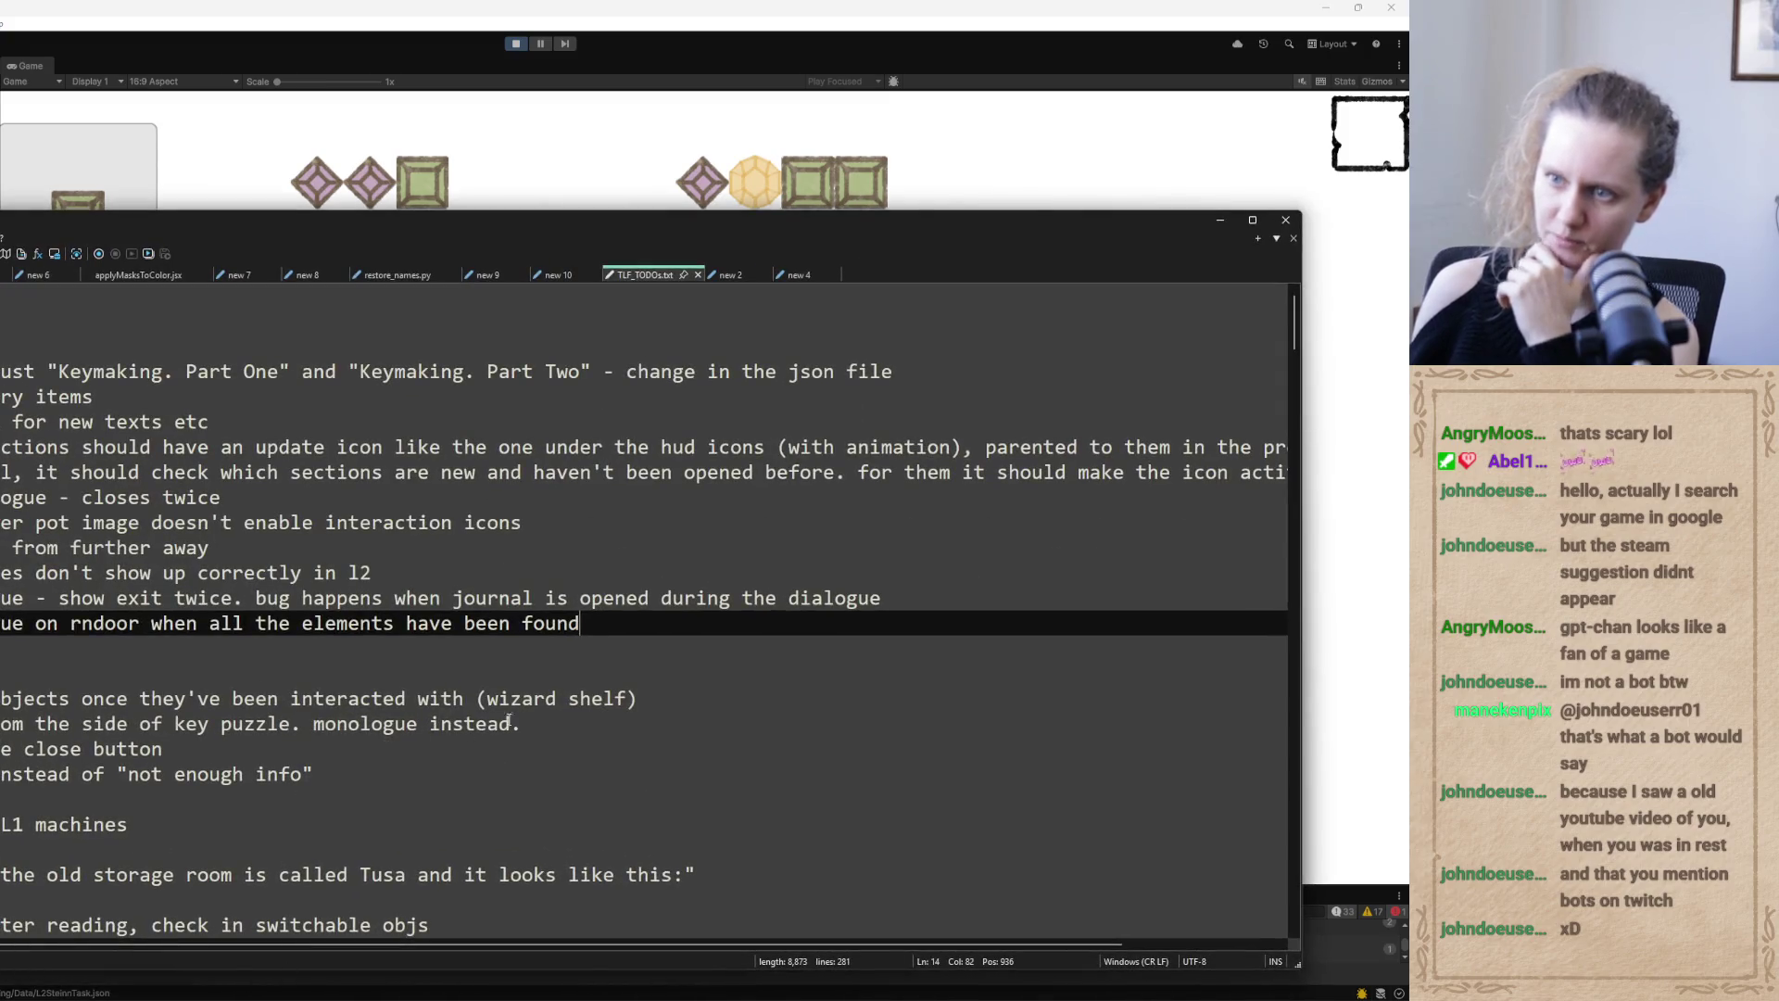
pyautogui.write('bug')
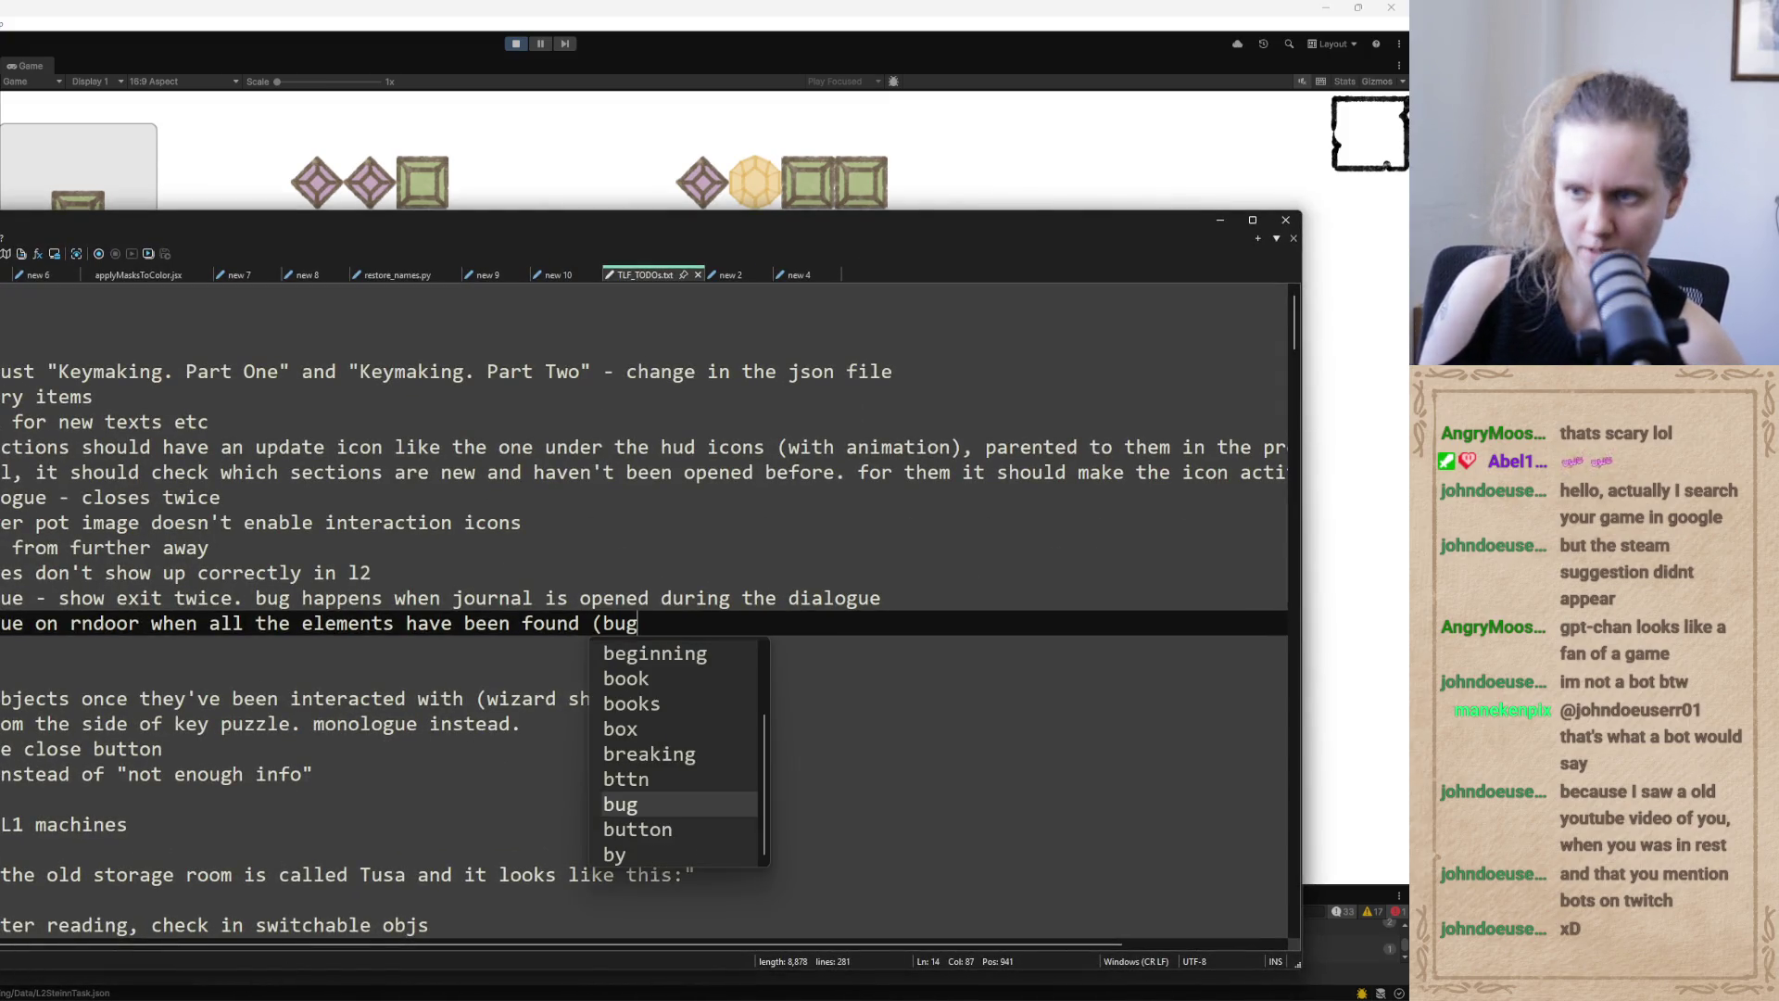
pyautogui.write(': shows d')
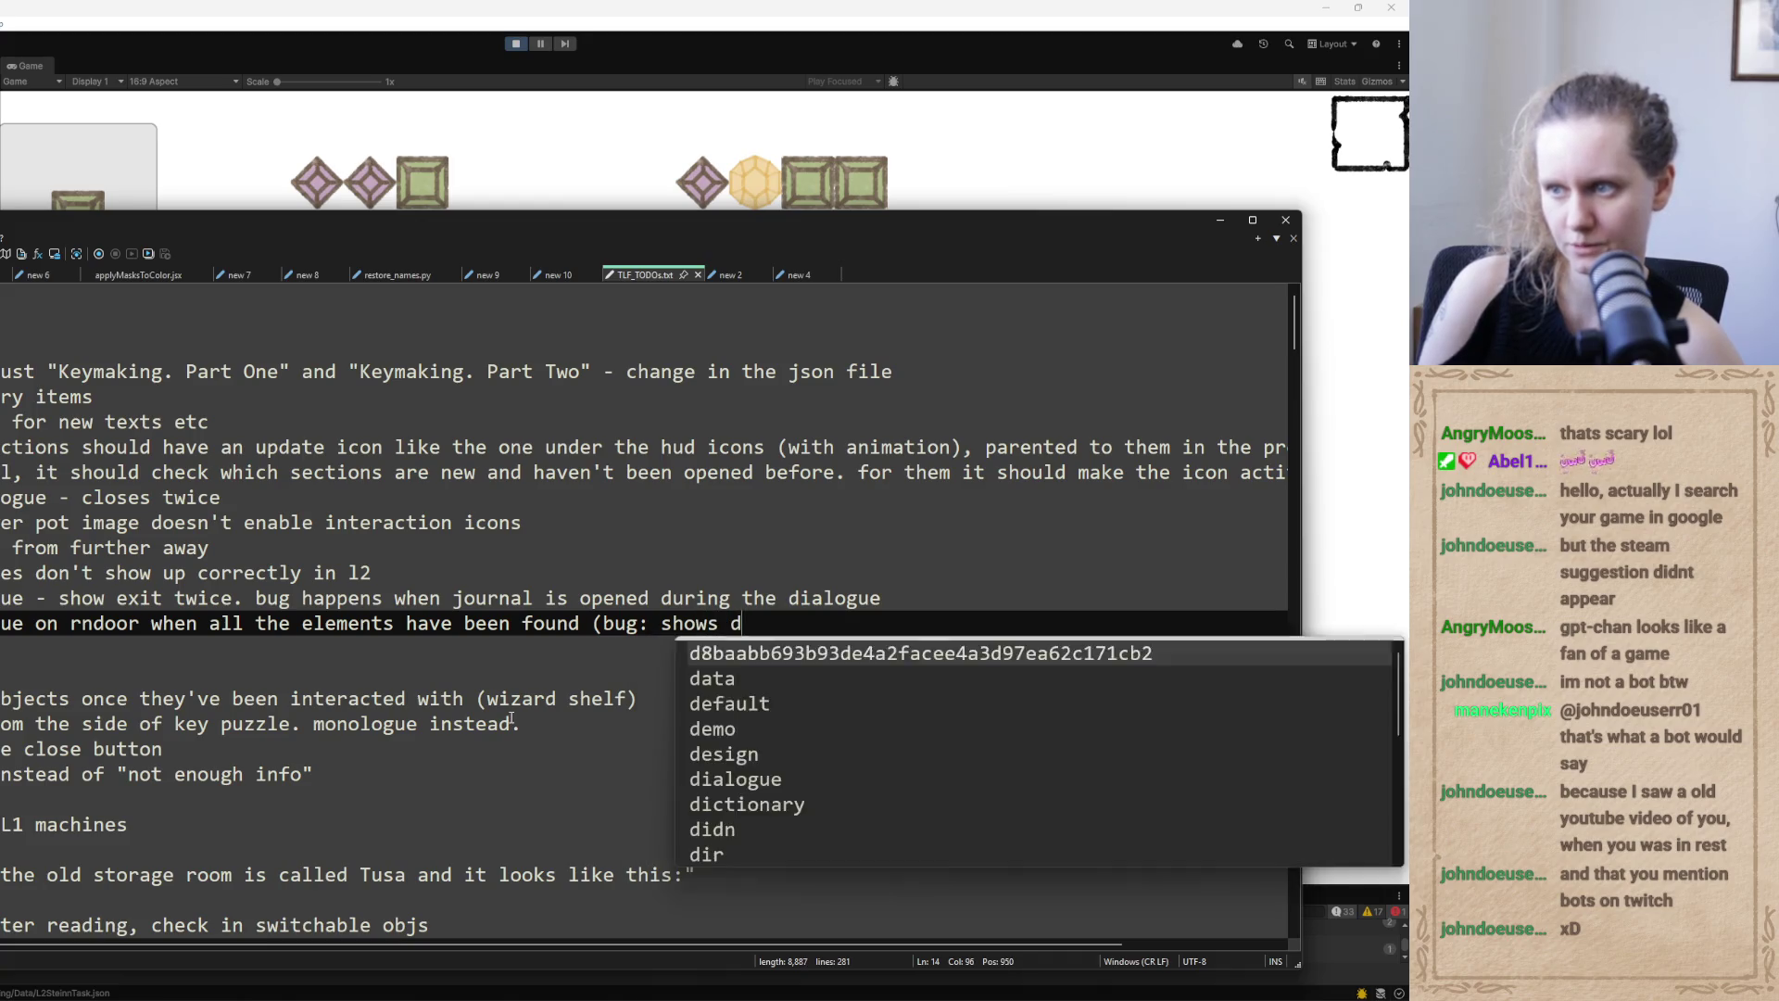
pyautogui.write('ialogue anyway)')
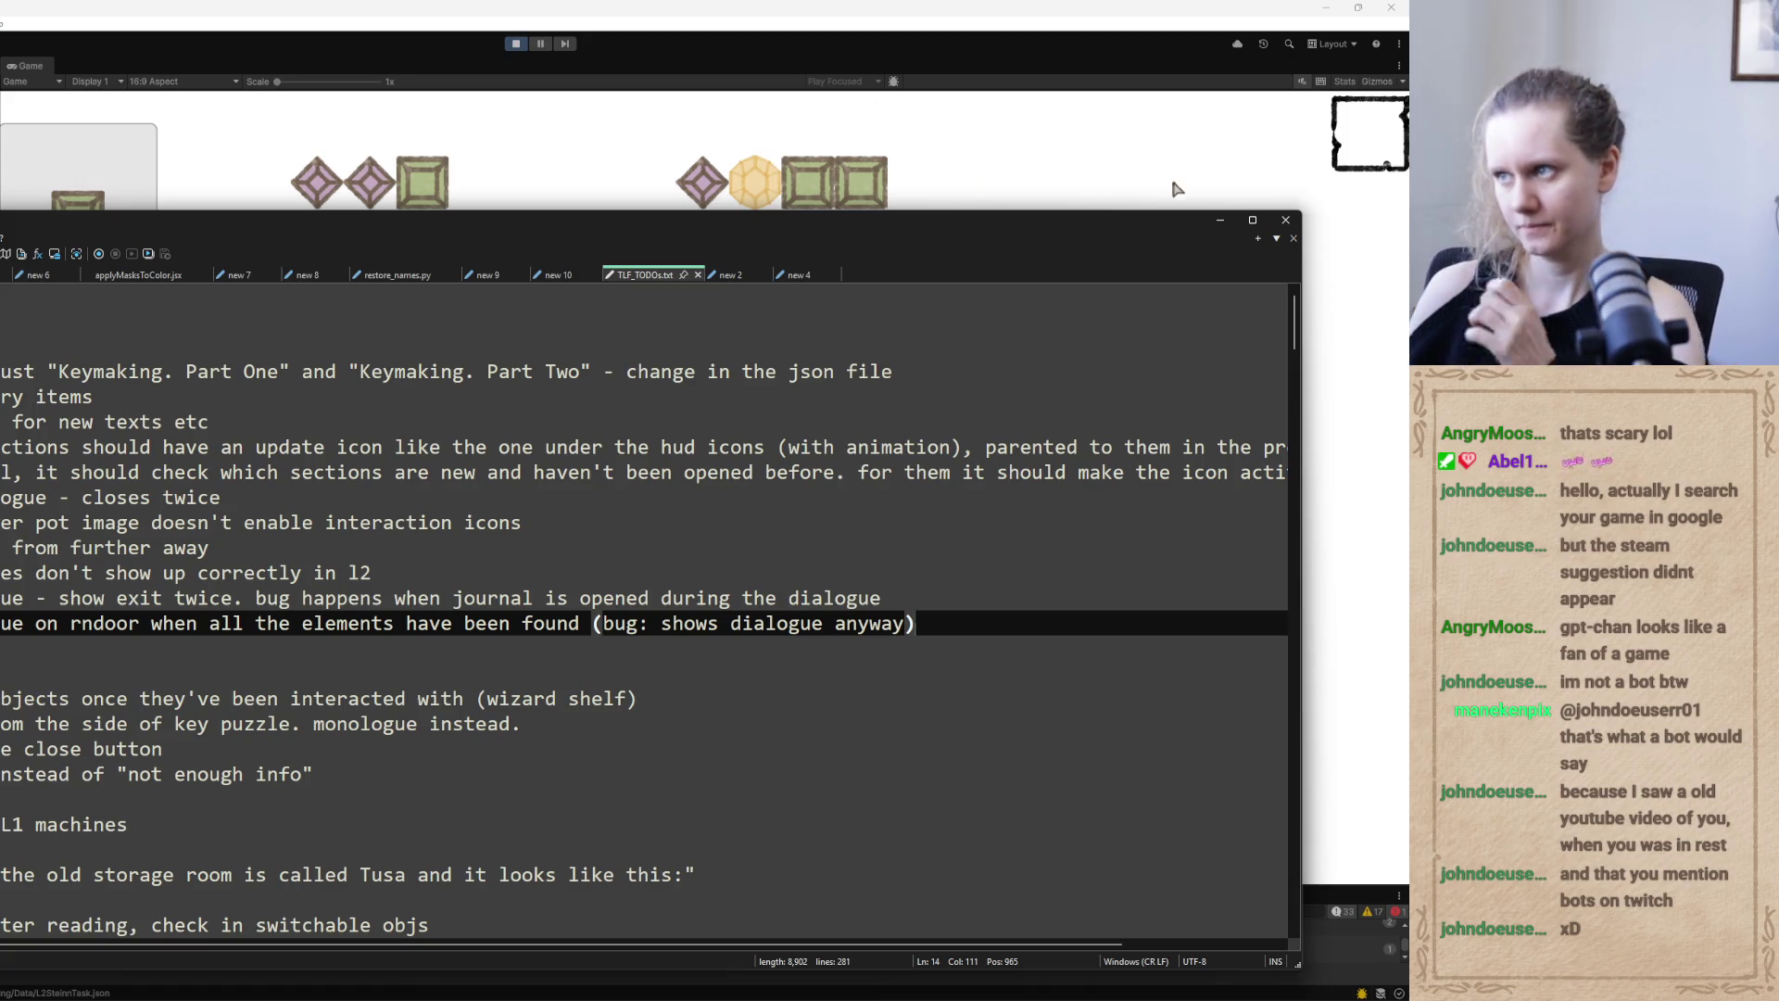
pyautogui.click(1220, 220)
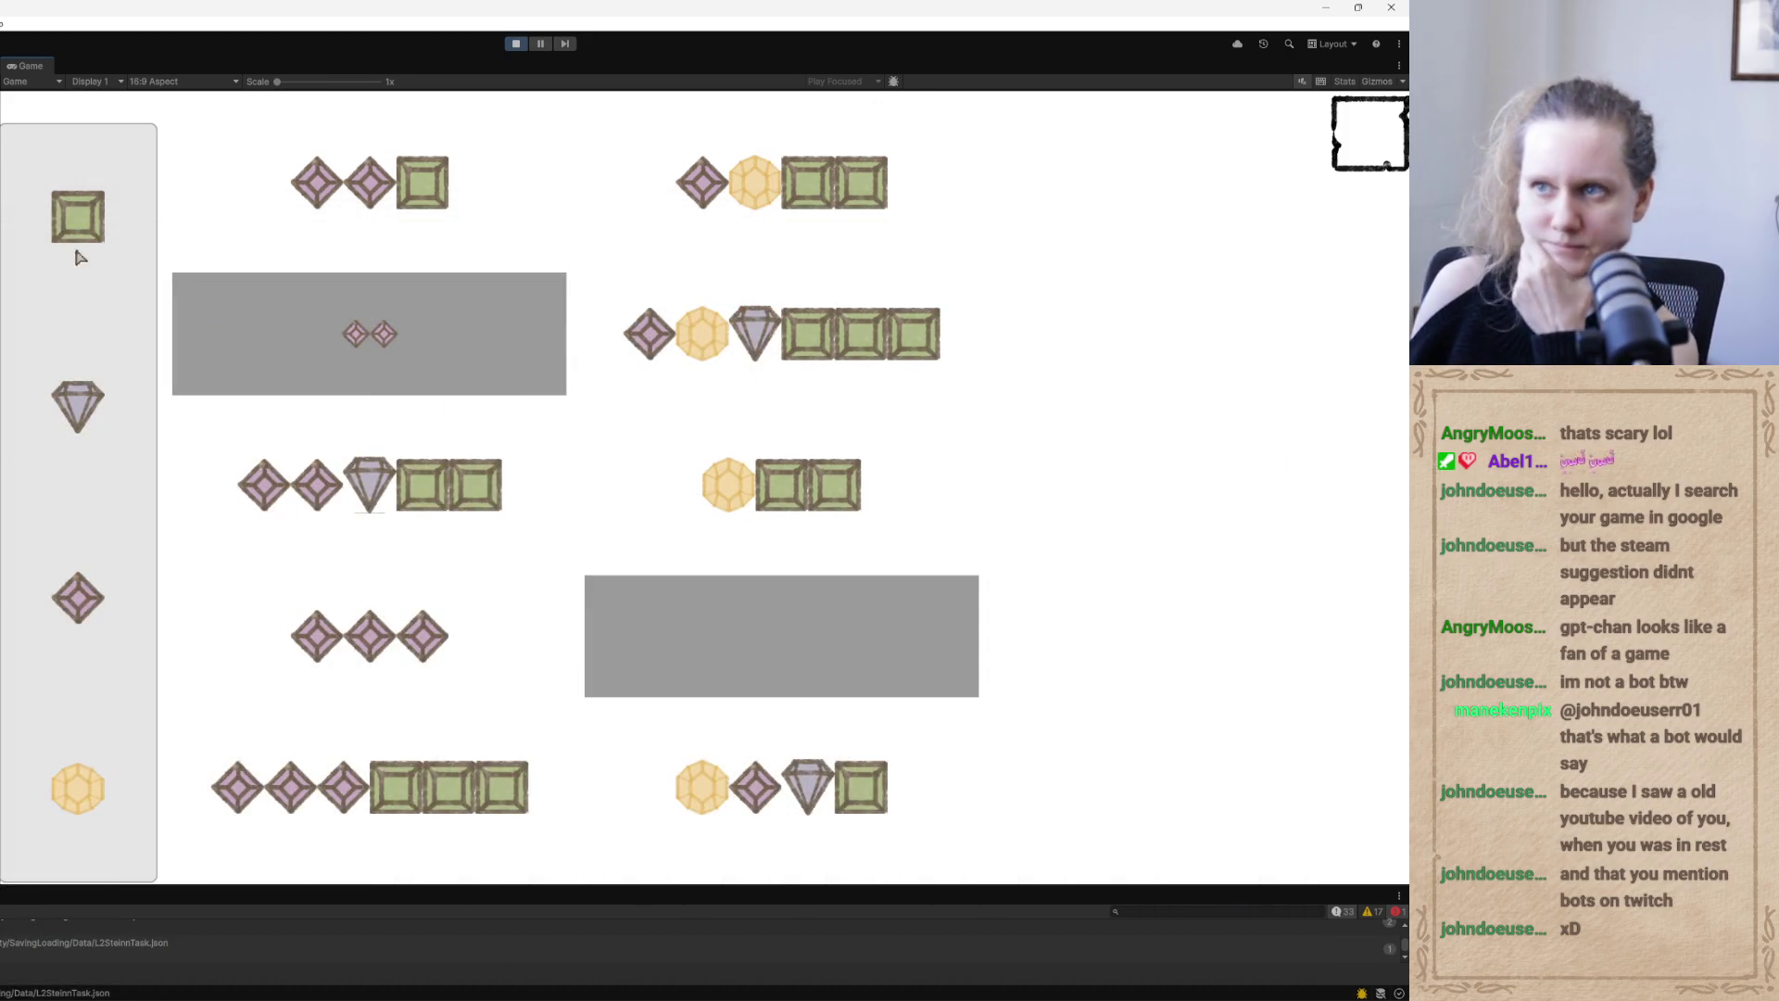
# Drag green square, purple gem, yellow hexagon and pink diamond into the grey box
pyautogui.moveTo(79, 215); pyautogui.dragTo(371, 331)
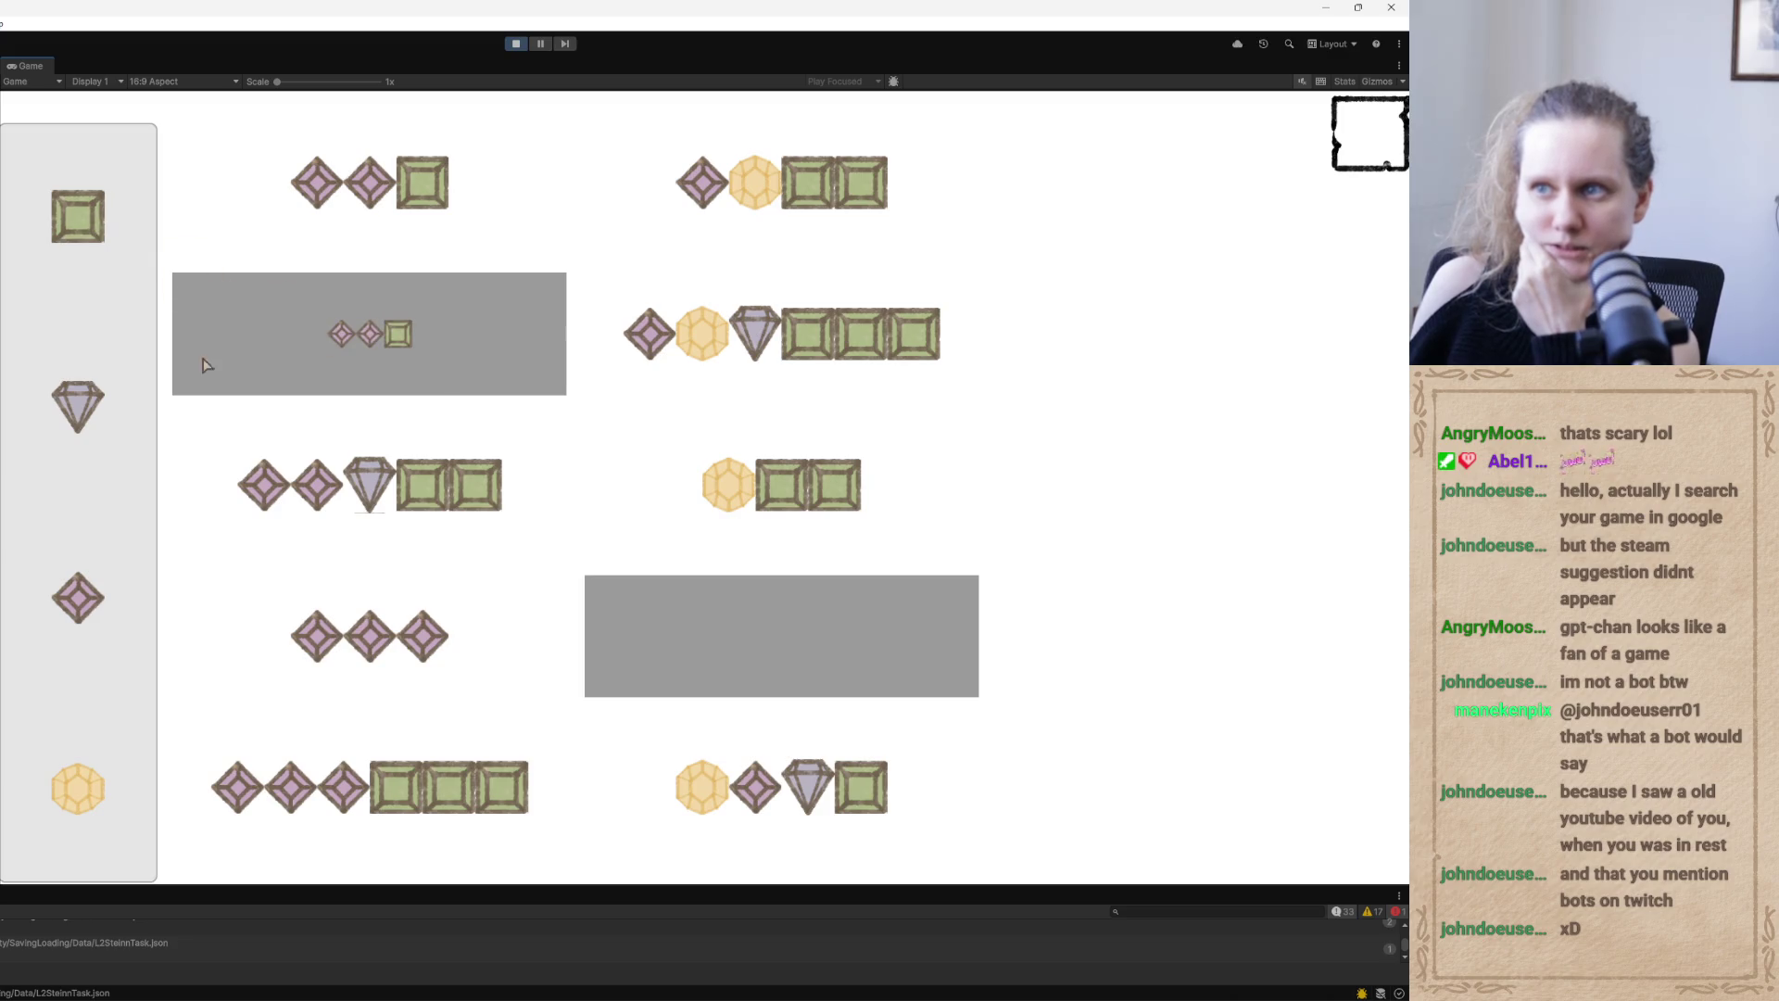
pyautogui.moveTo(77, 408)
pyautogui.mouseDown()
pyautogui.moveTo(427, 384)
pyautogui.moveTo(175, 410)
pyautogui.moveTo(431, 346)
pyautogui.mouseUp()
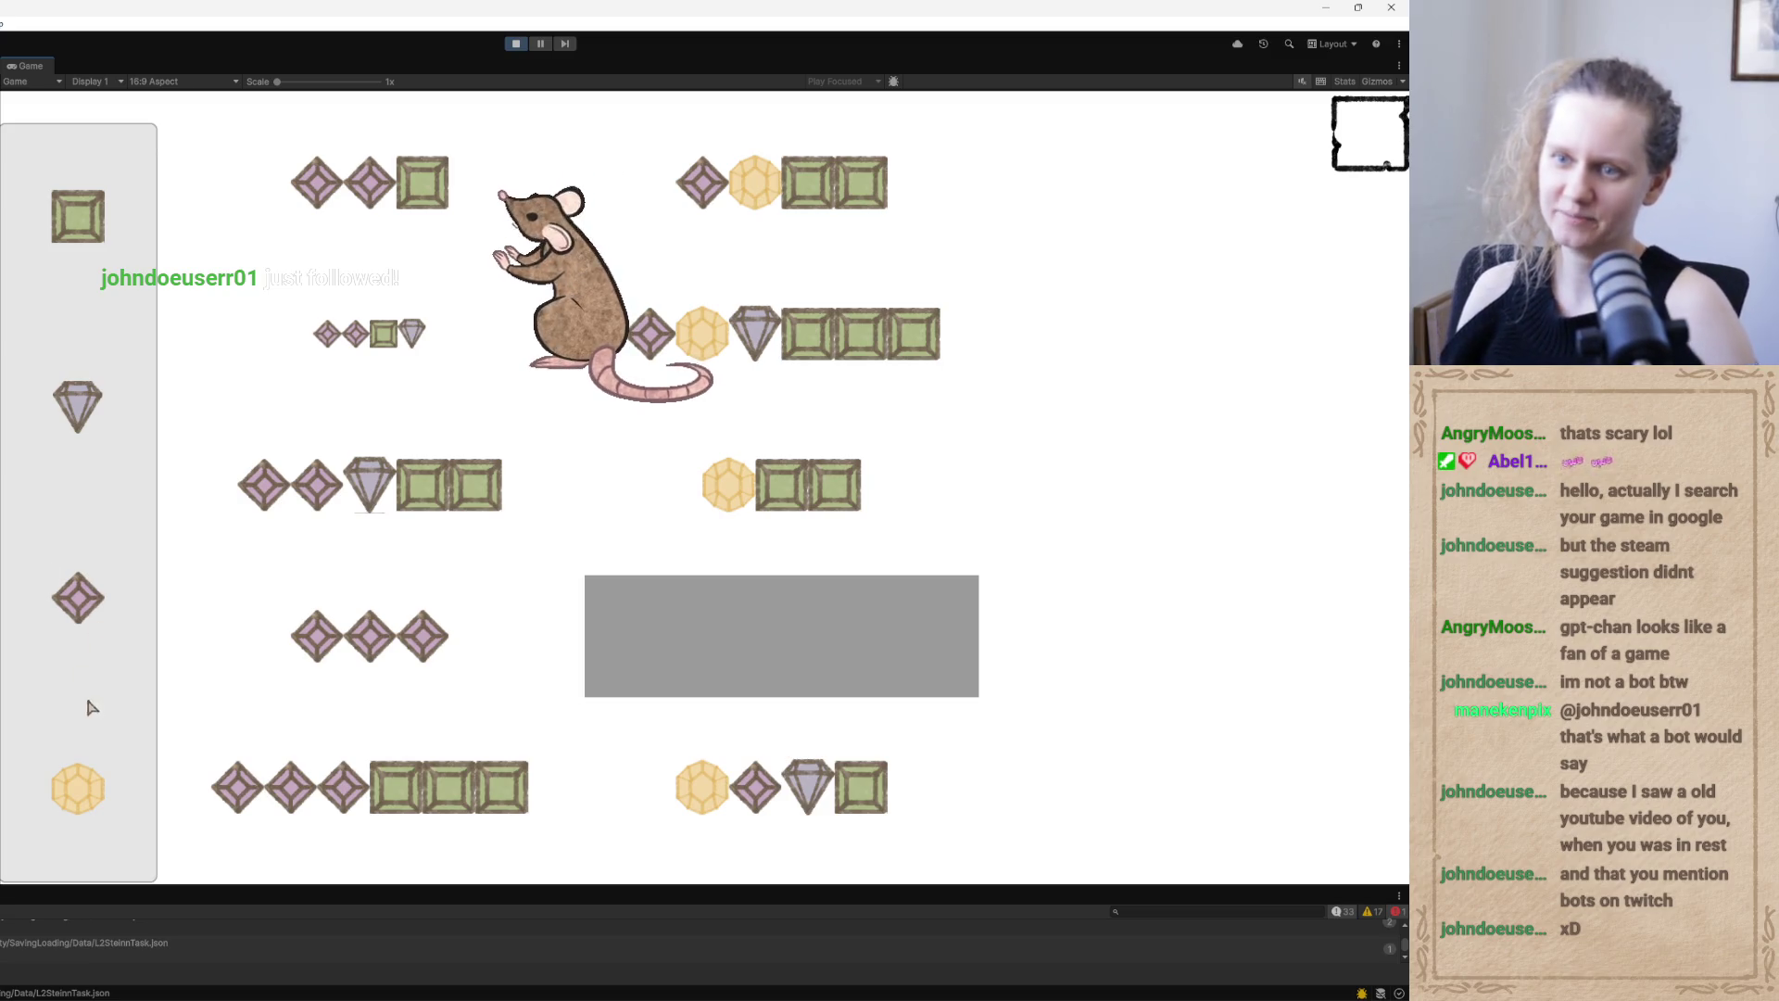
pyautogui.moveTo(78, 789)
pyautogui.mouseDown()
pyautogui.moveTo(341, 719)
pyautogui.moveTo(521, 609)
pyautogui.mouseUp()
pyautogui.moveTo(77, 598); pyautogui.dragTo(849, 636)
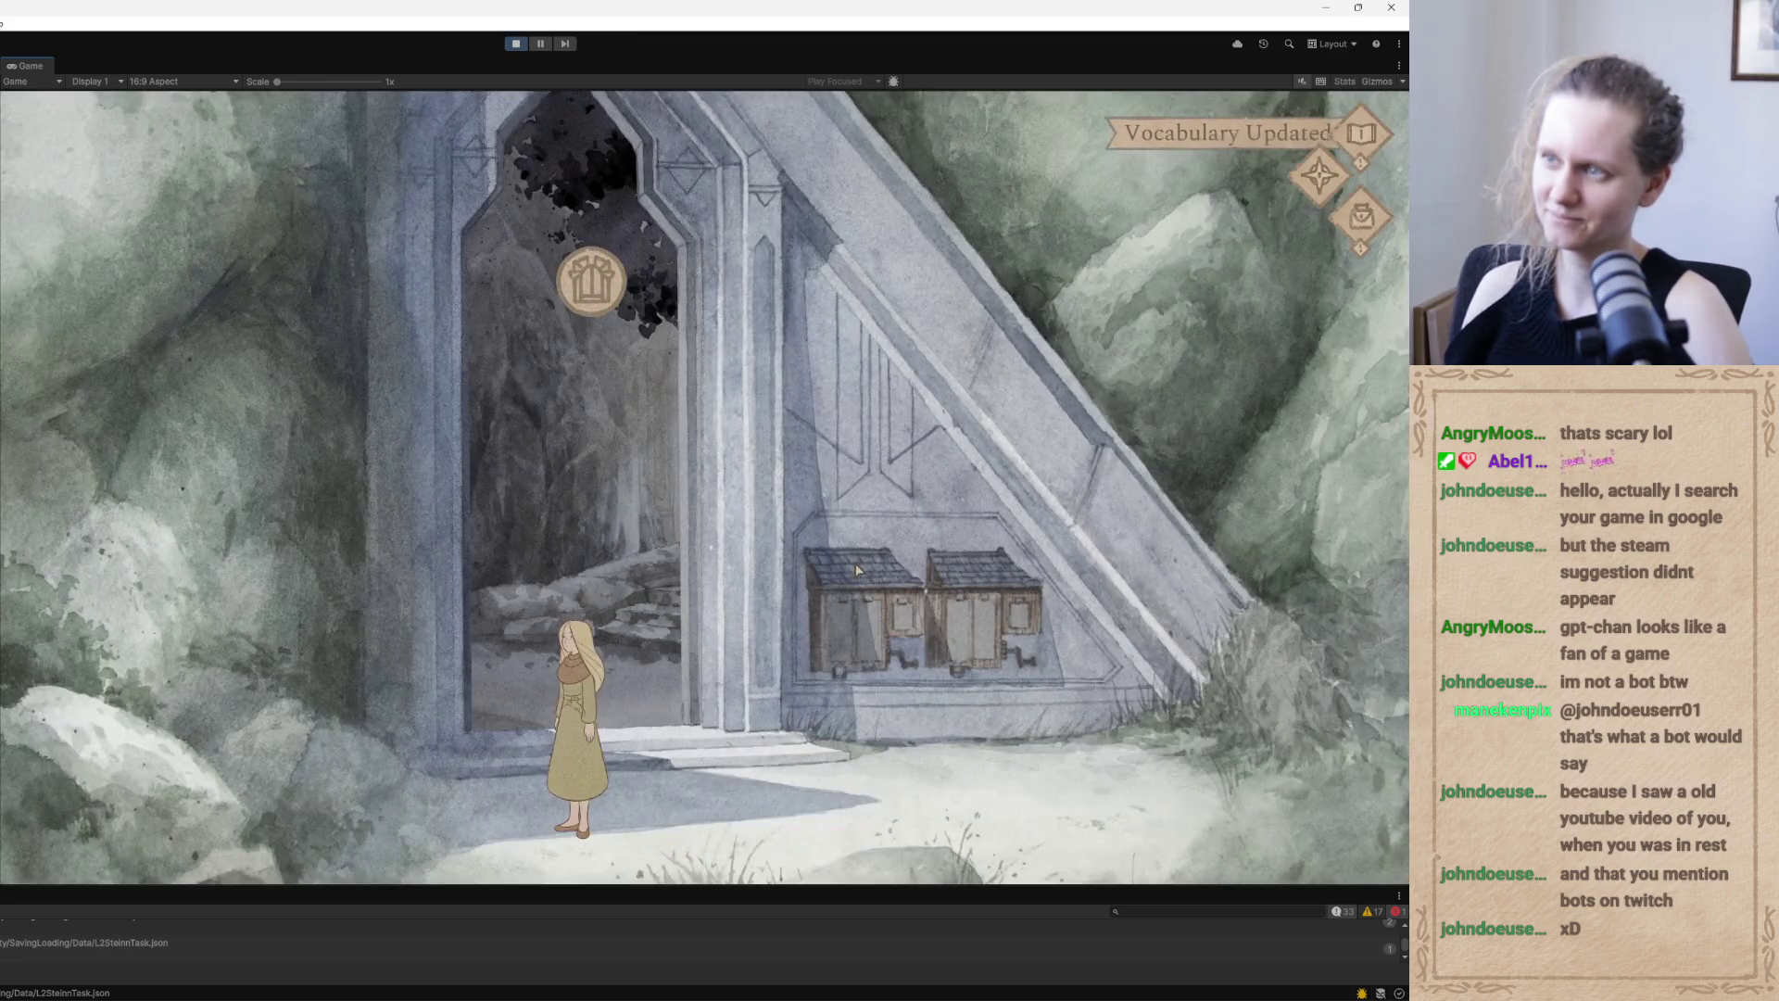
# Go through the opened door, play the tree's dialogue, and walk Qoli left across the clearing
pyautogui.click(591, 280)
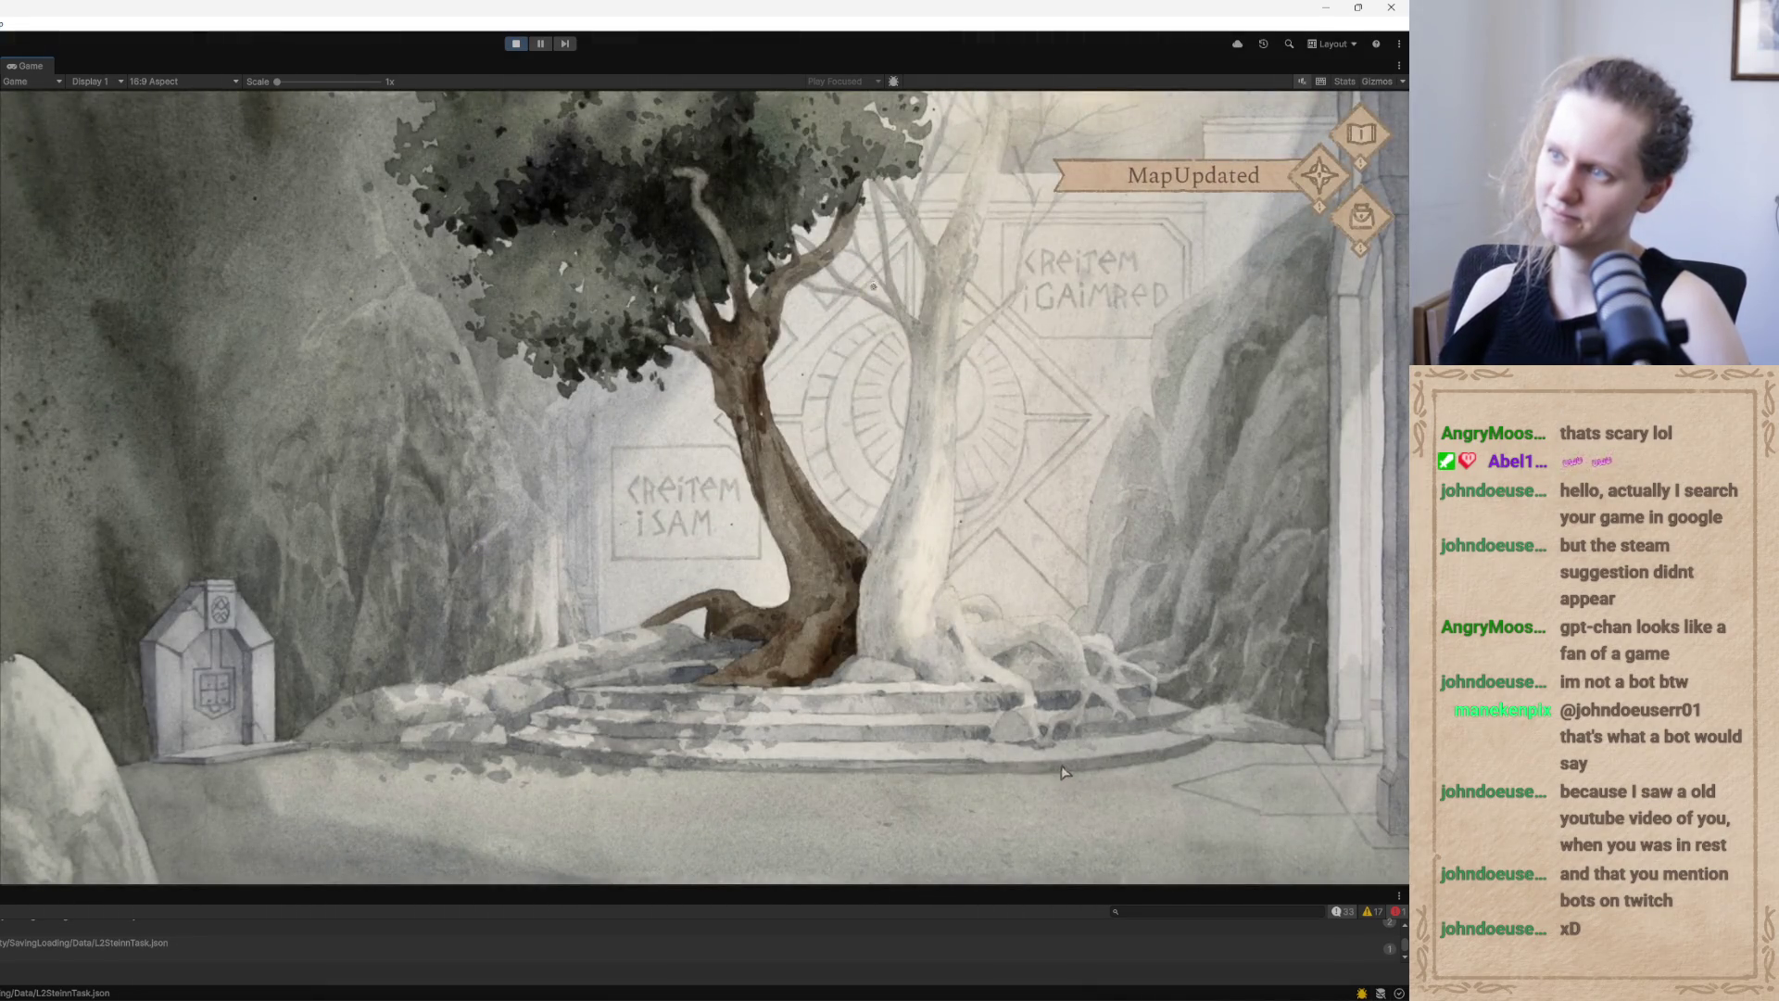
pyautogui.moveTo(884, 322)
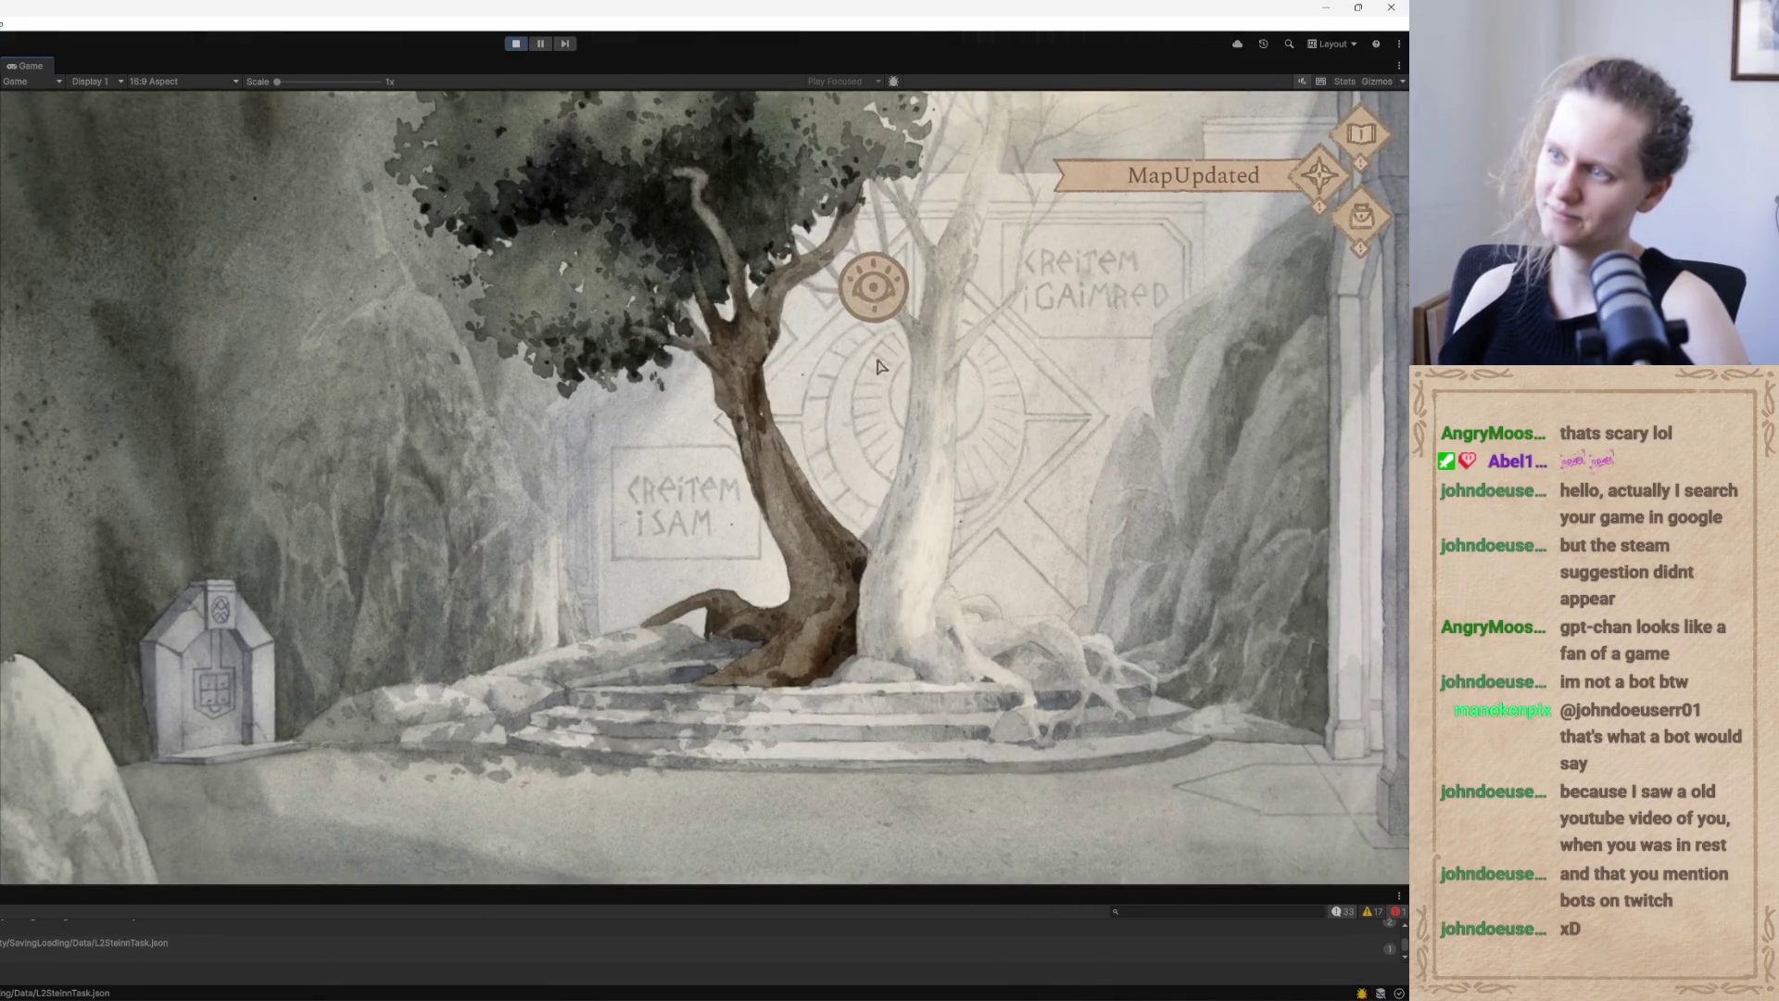
pyautogui.click(885, 323)
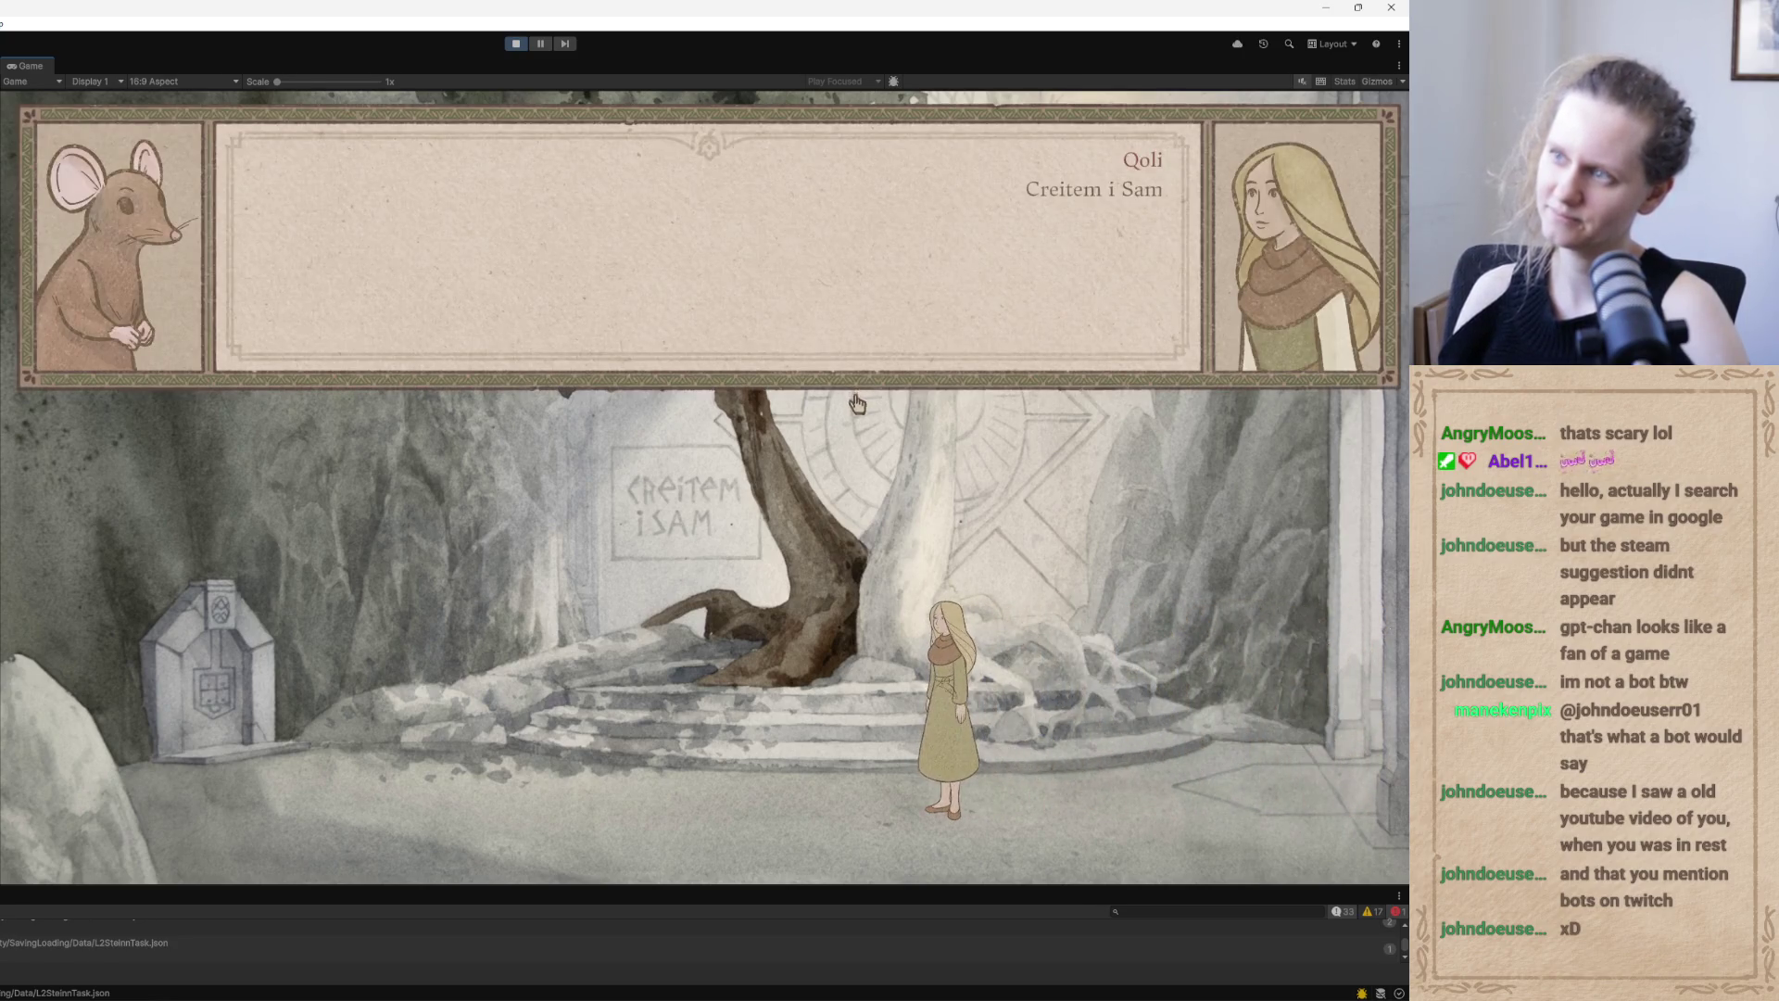
pyautogui.click(862, 465)
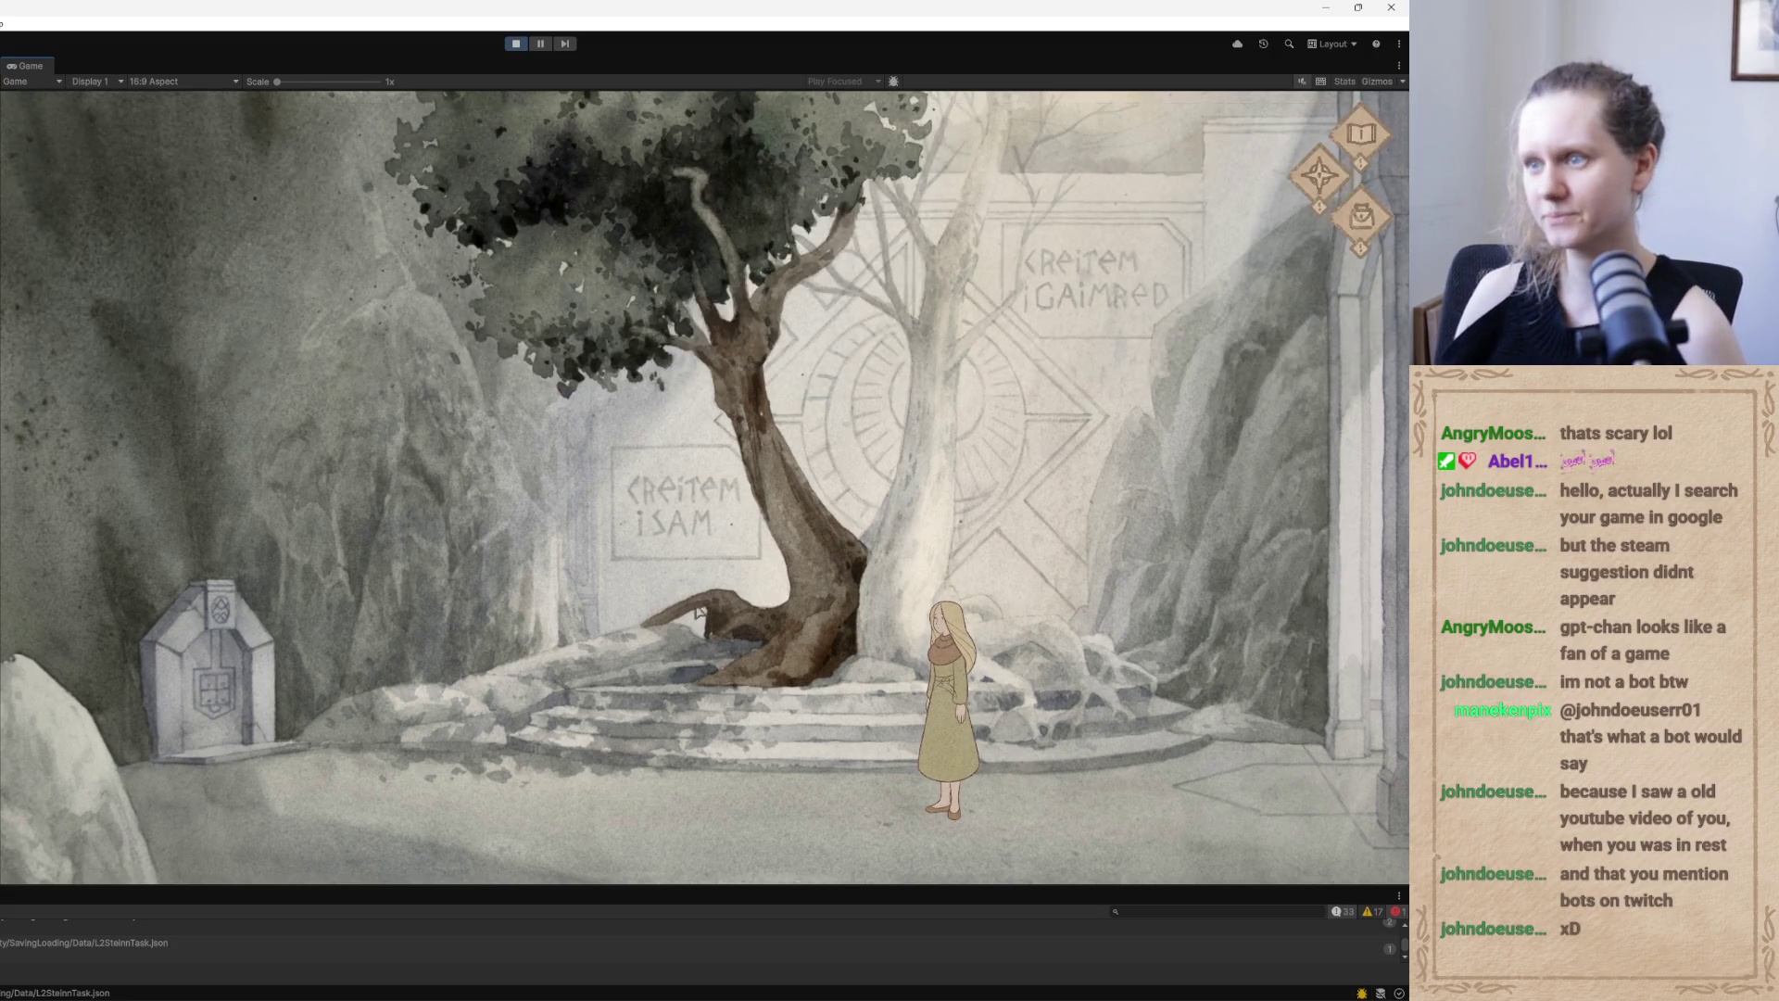
pyautogui.click(588, 806)
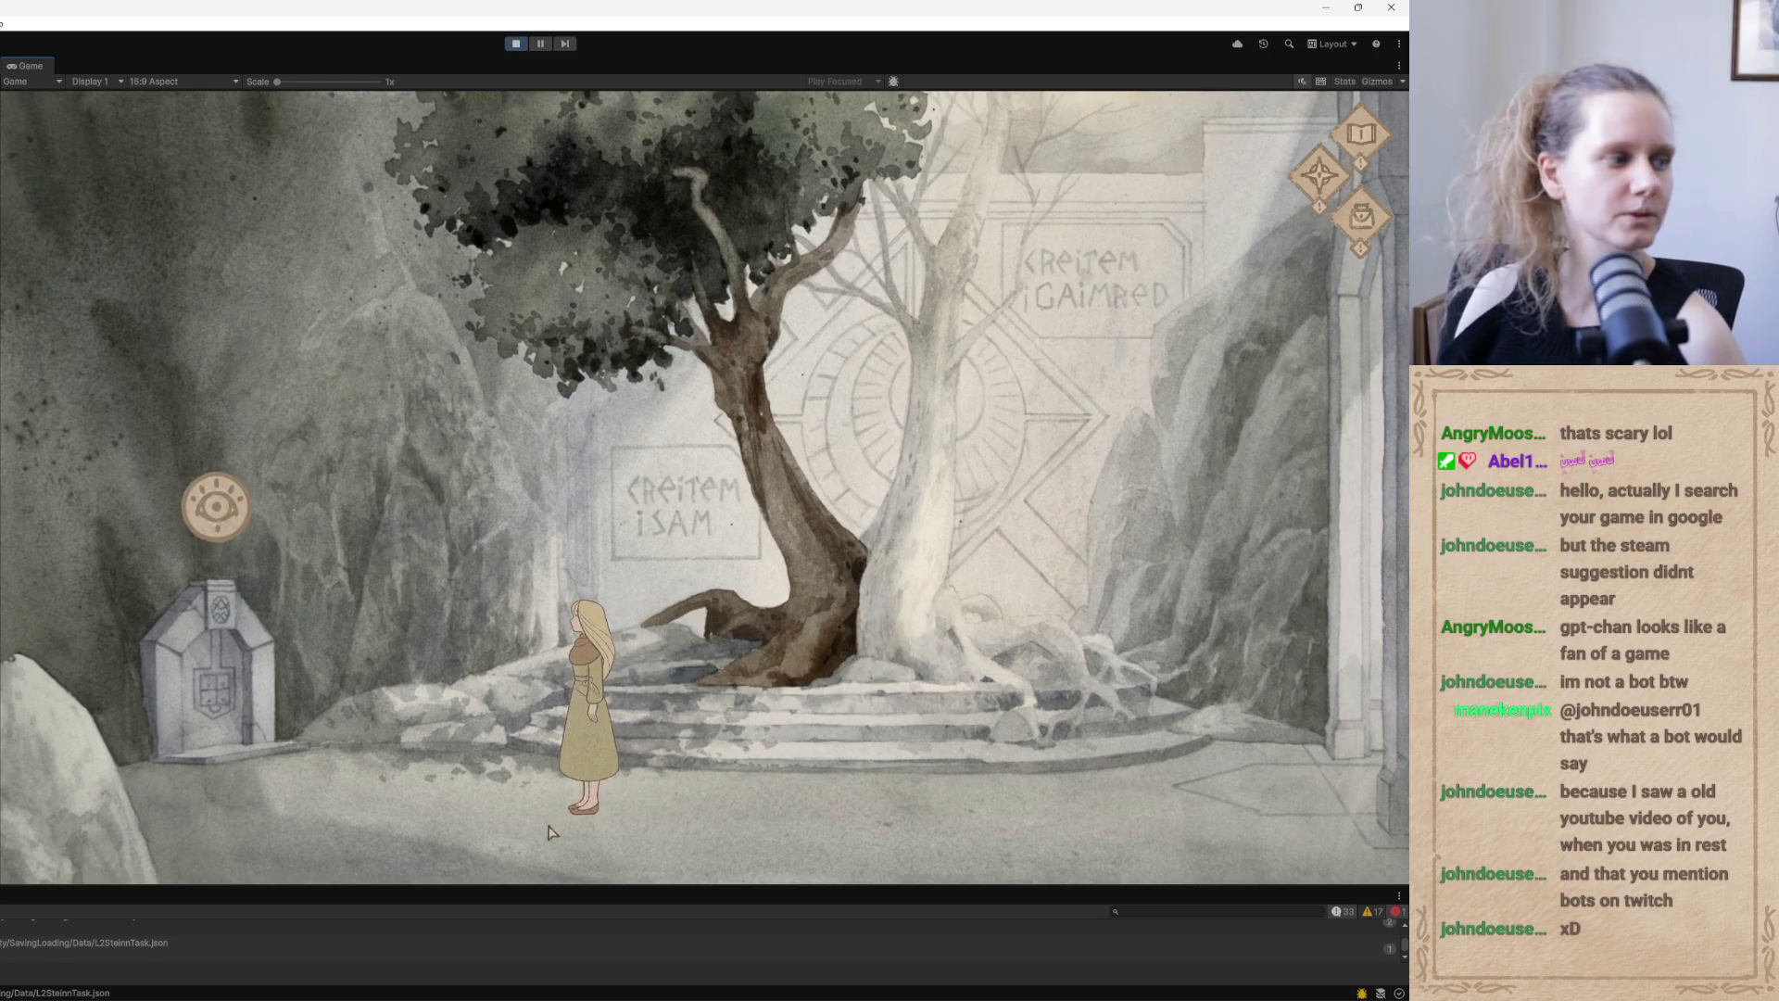
# Open the gravestone's symbol puzzle and press the flower and sun tiles once each
pyautogui.click(219, 524)
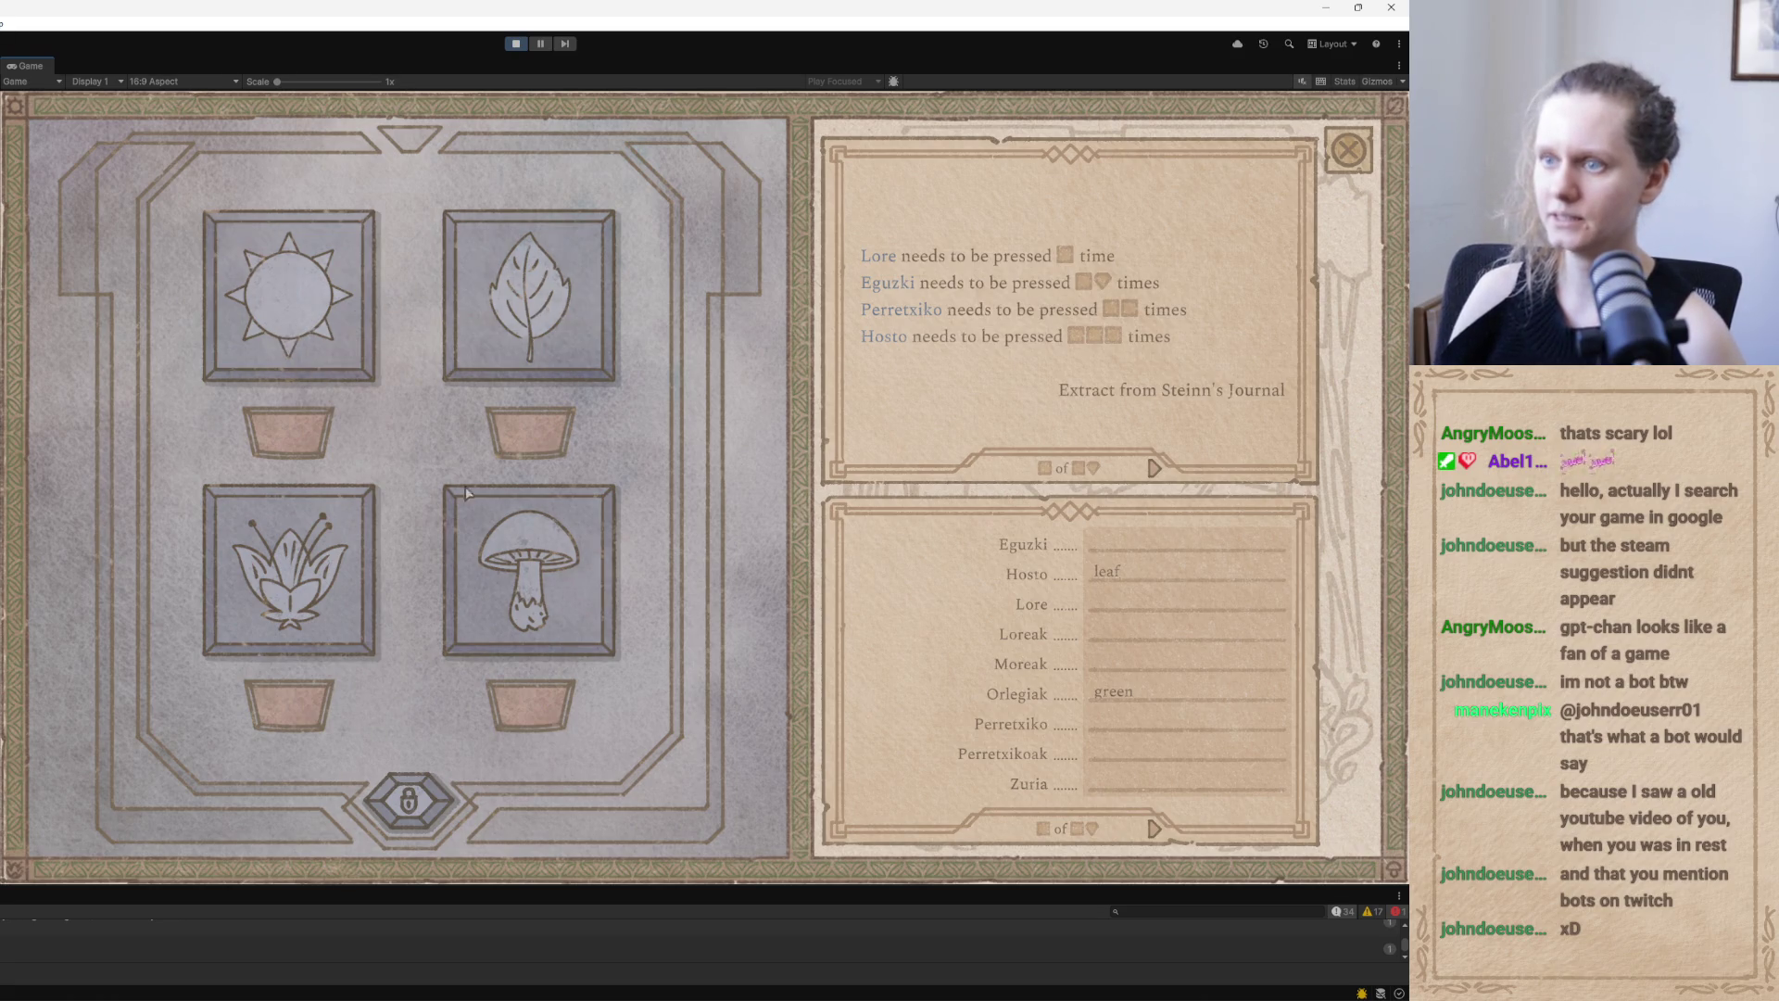
pyautogui.click(315, 563)
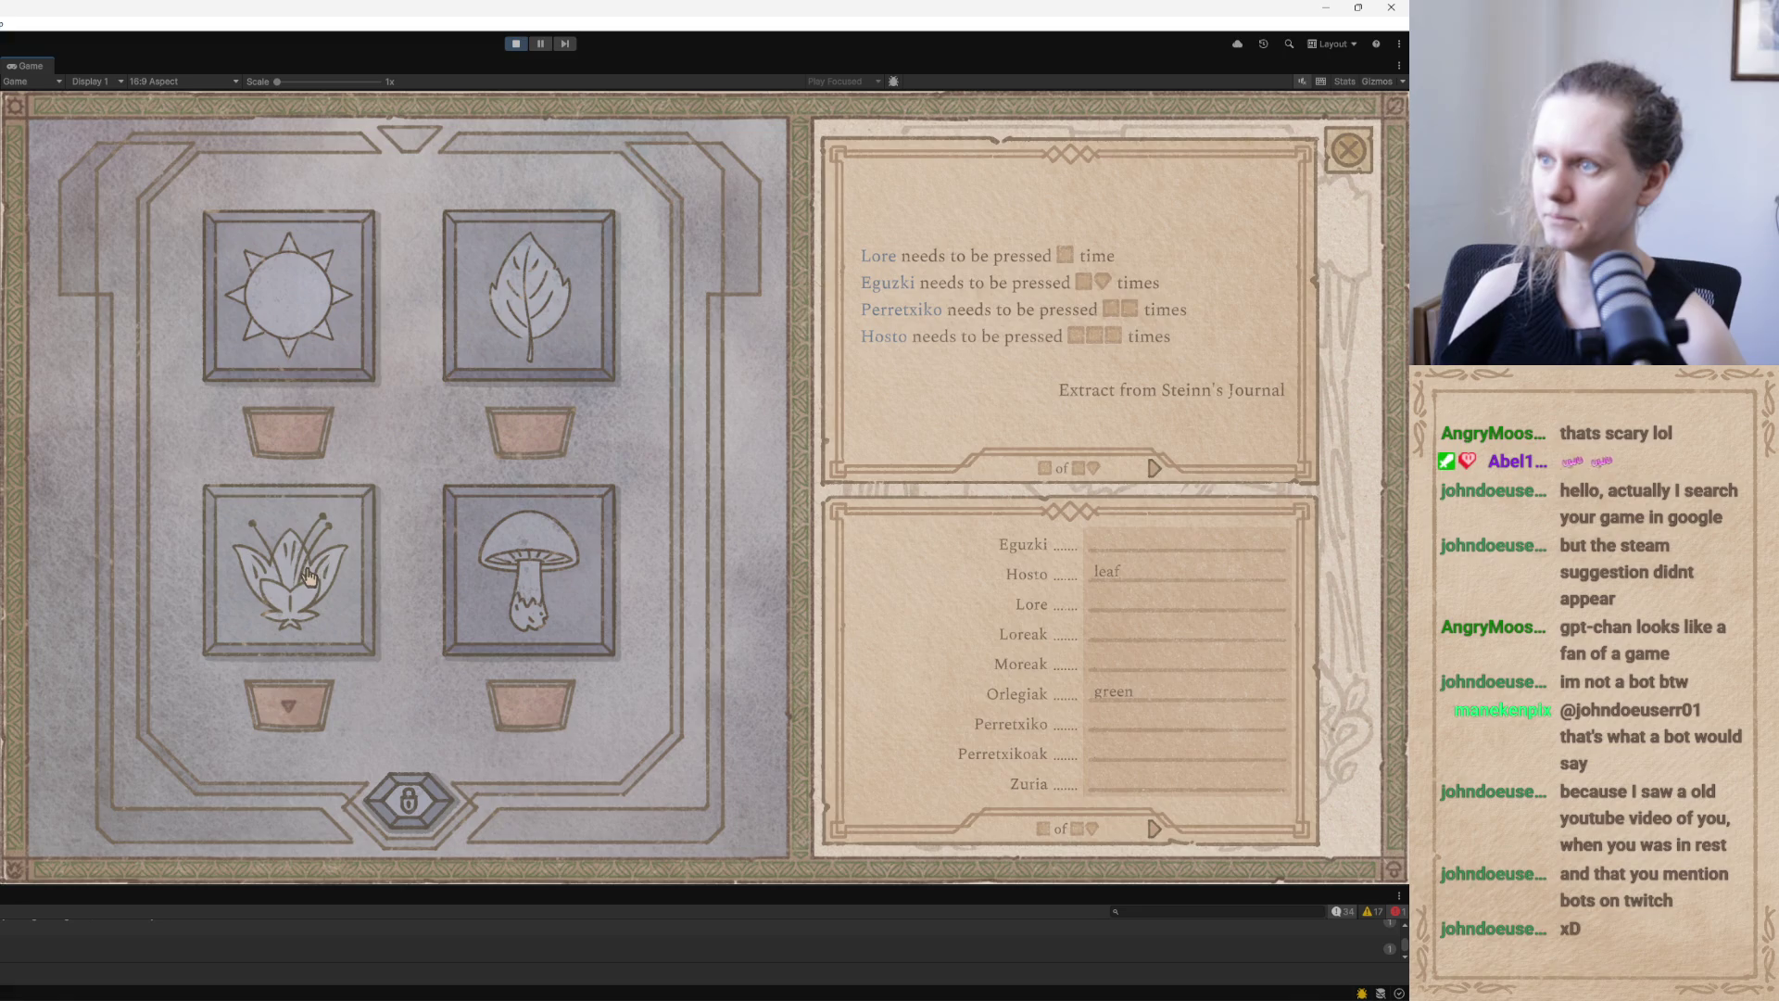
pyautogui.click(322, 304)
pyautogui.click(321, 301)
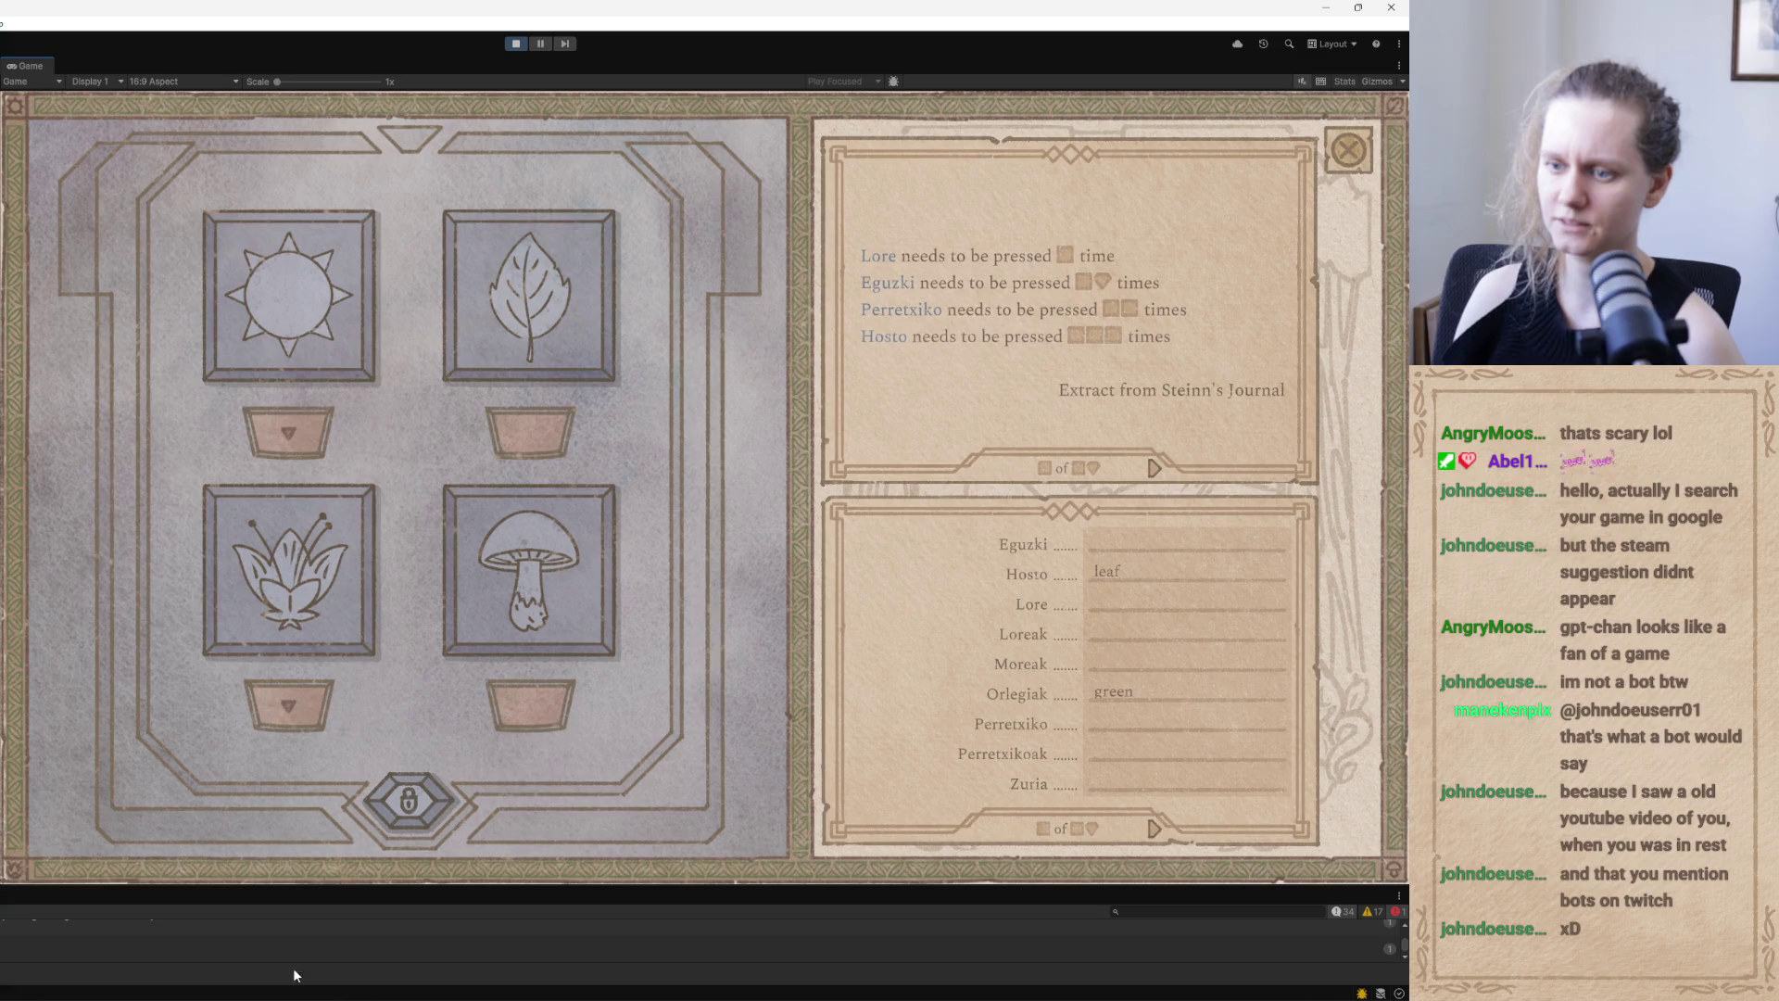
pyautogui.hotkey('alt', 'Tab')
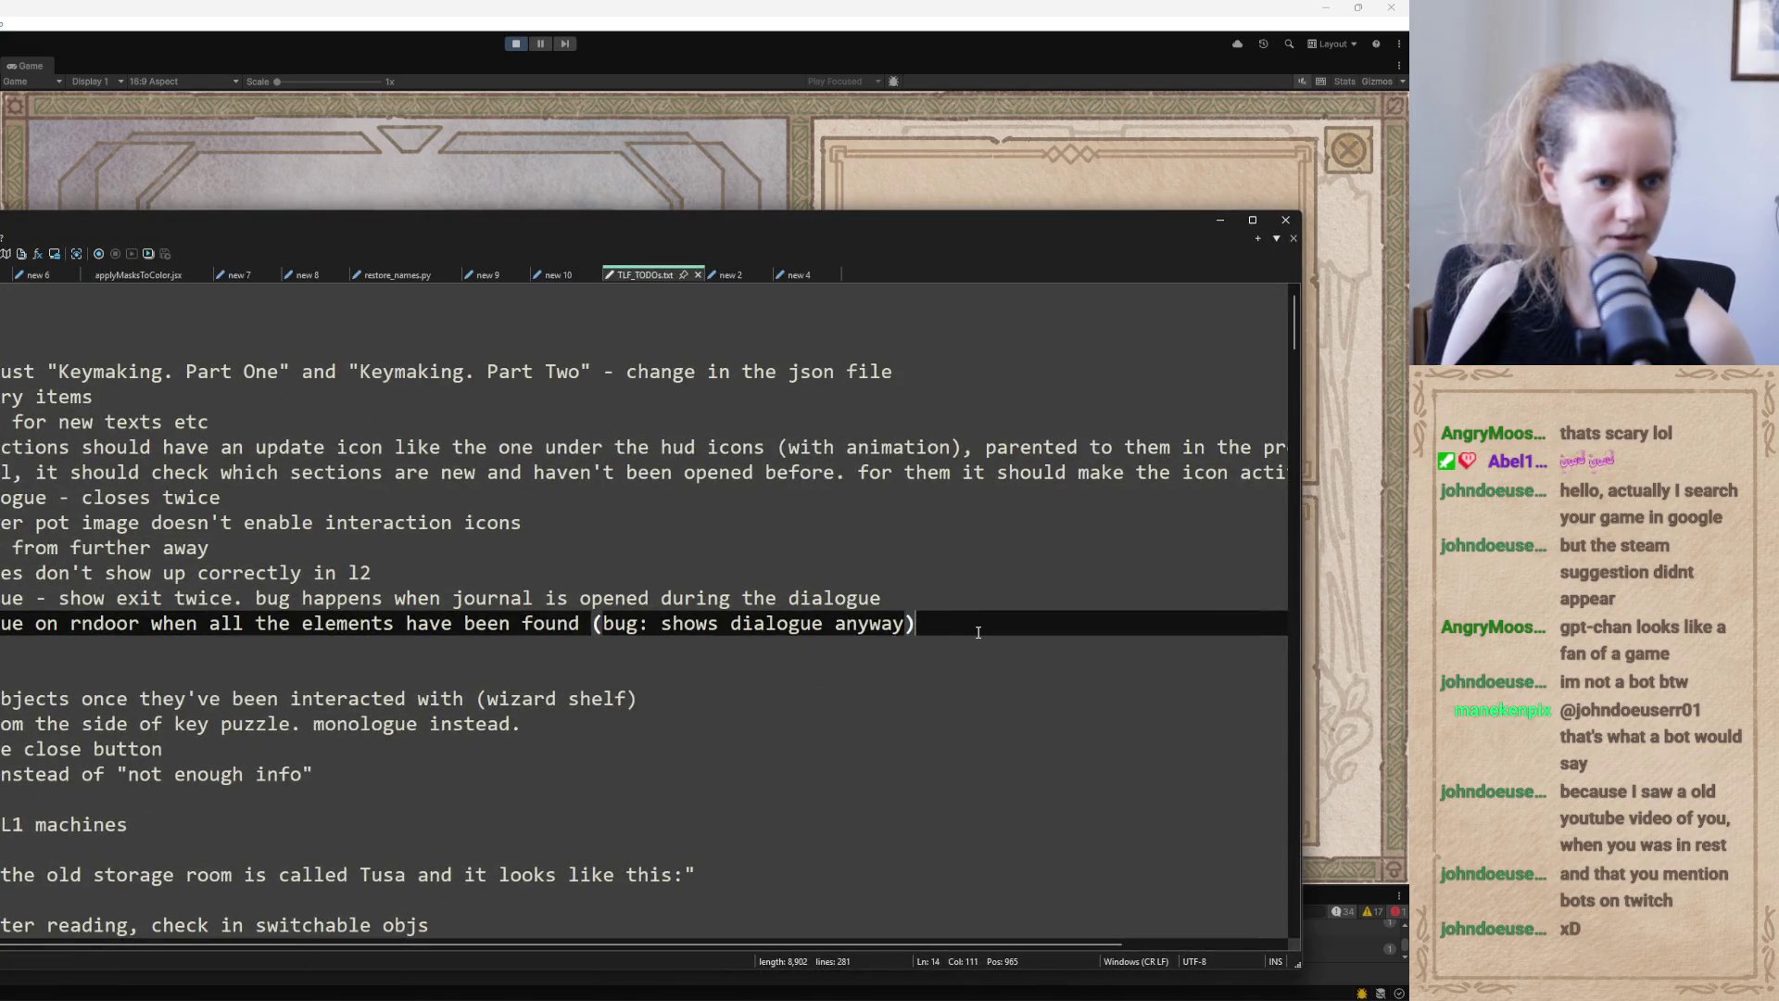
# Log a TODO line below the rndoor entry noting the icons' numbers move too fast
pyautogui.press('Return')
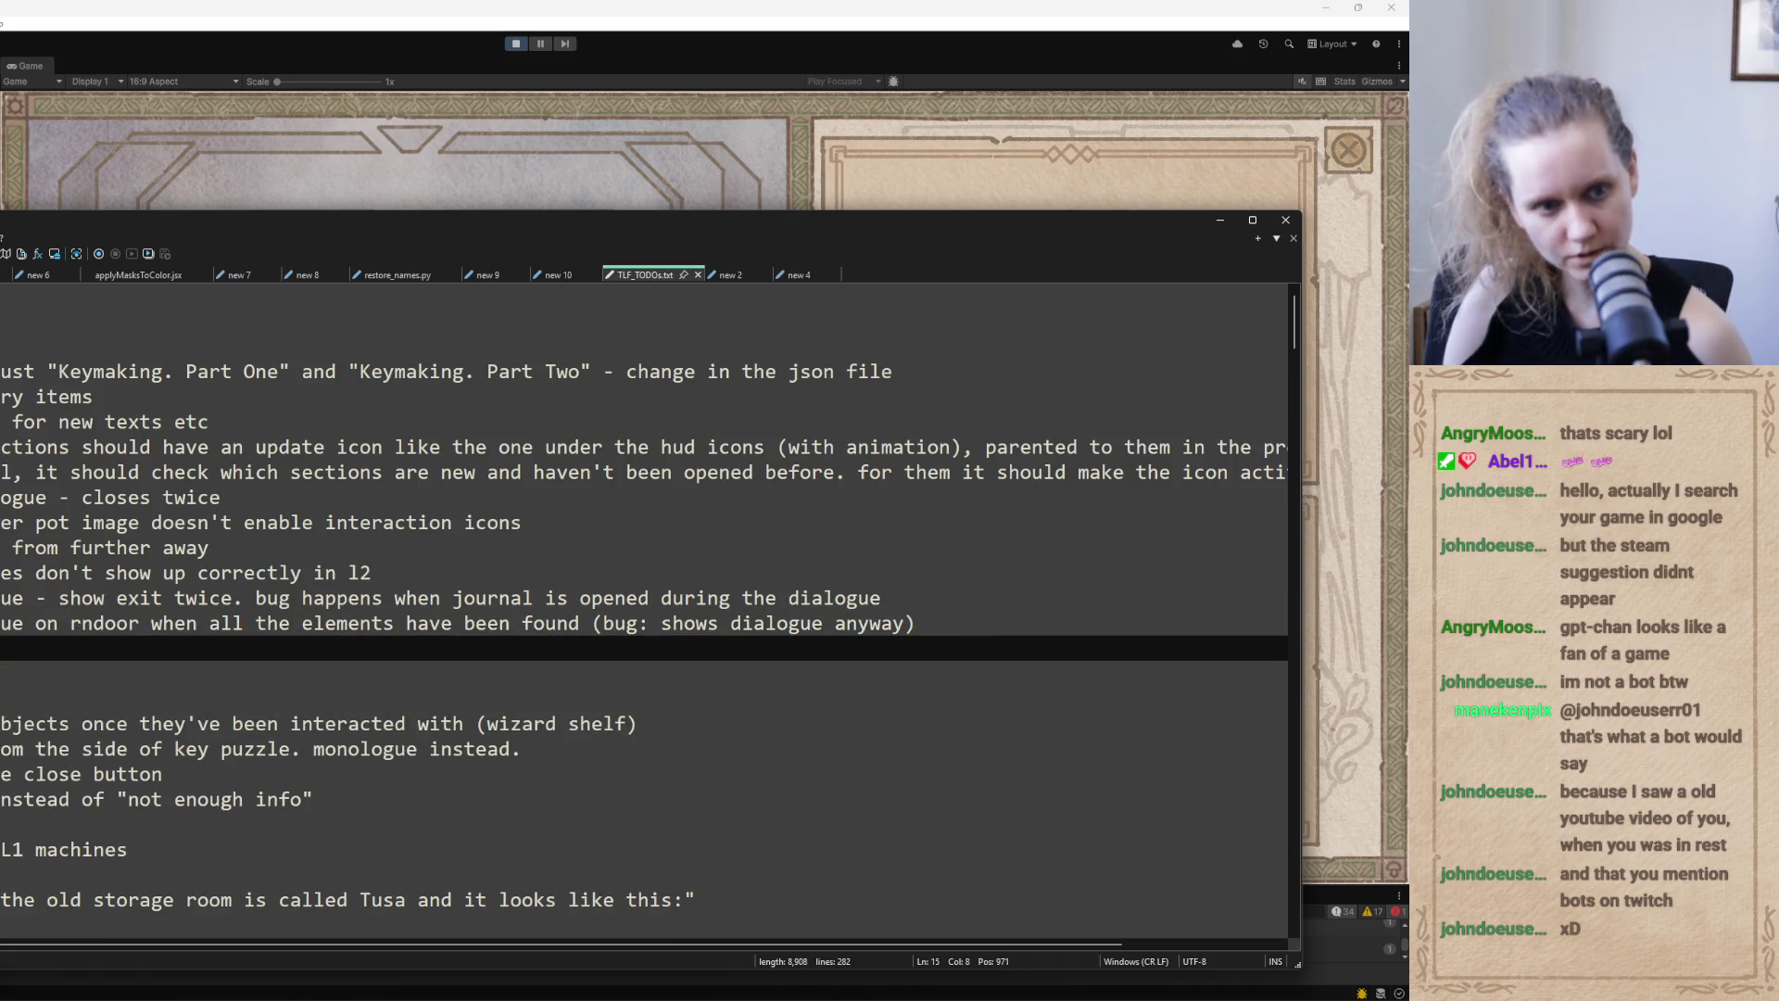
pyautogui.write('-')
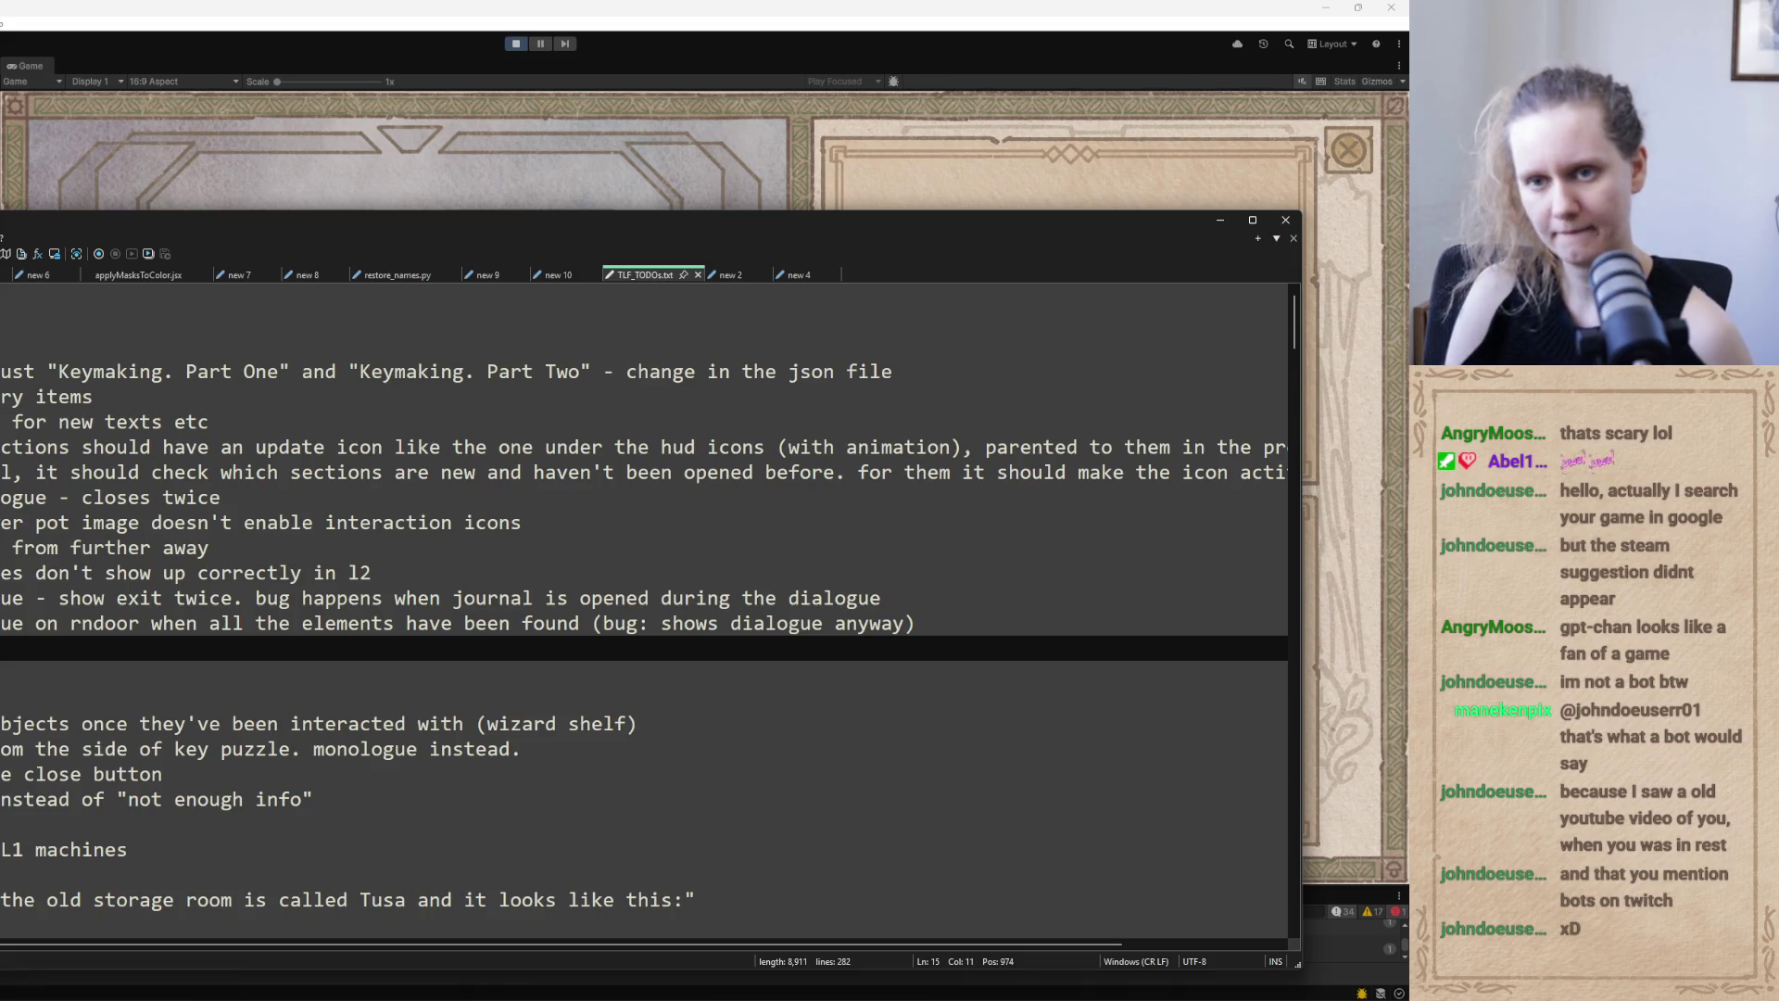
pyautogui.write('theicons')
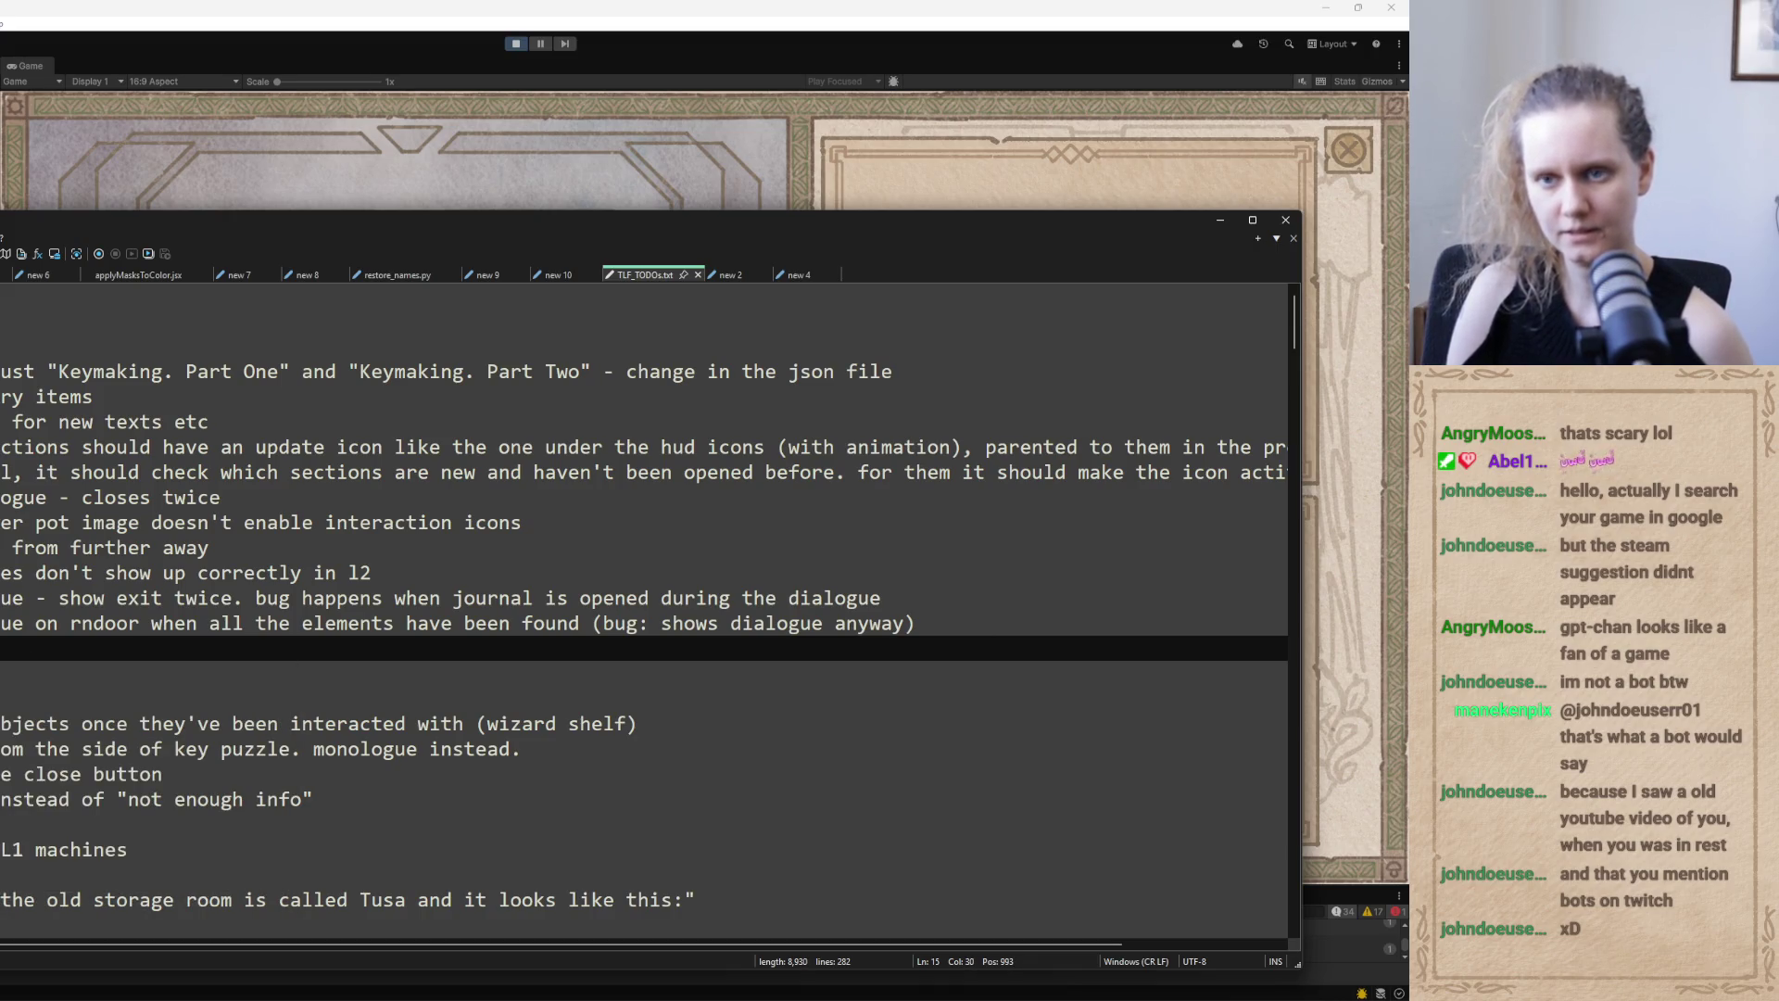
pyautogui.write('n')
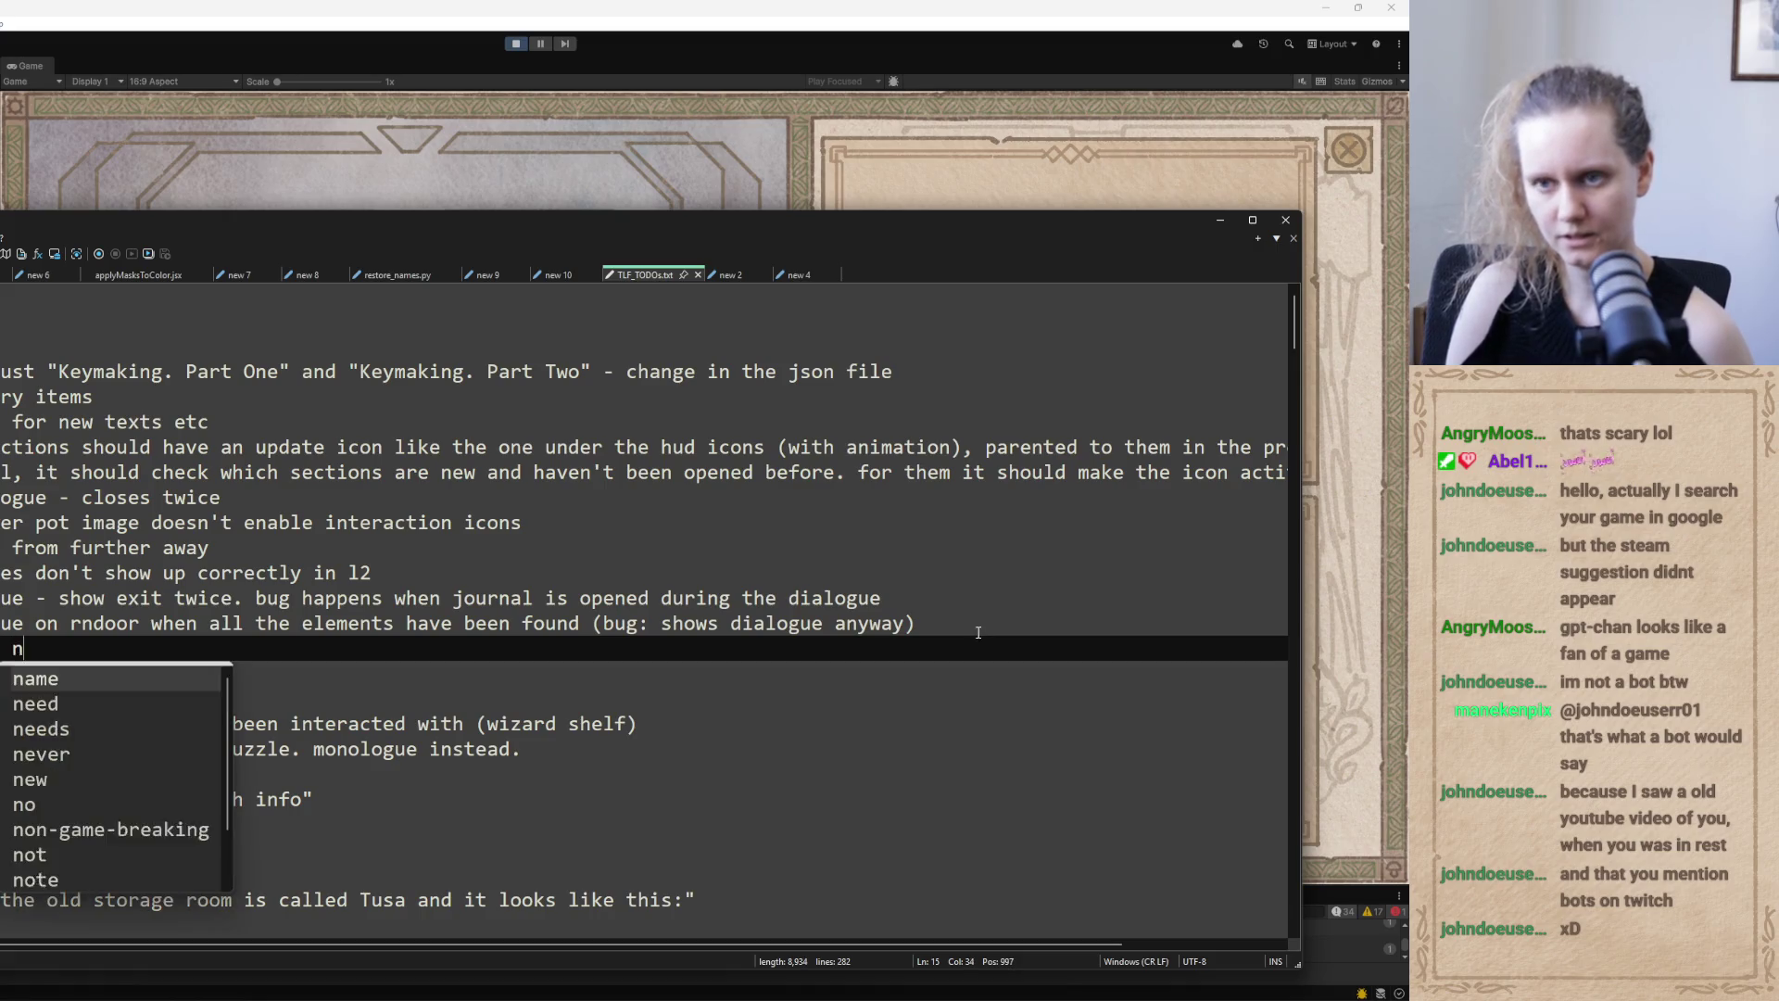
pyautogui.write('umbers move')
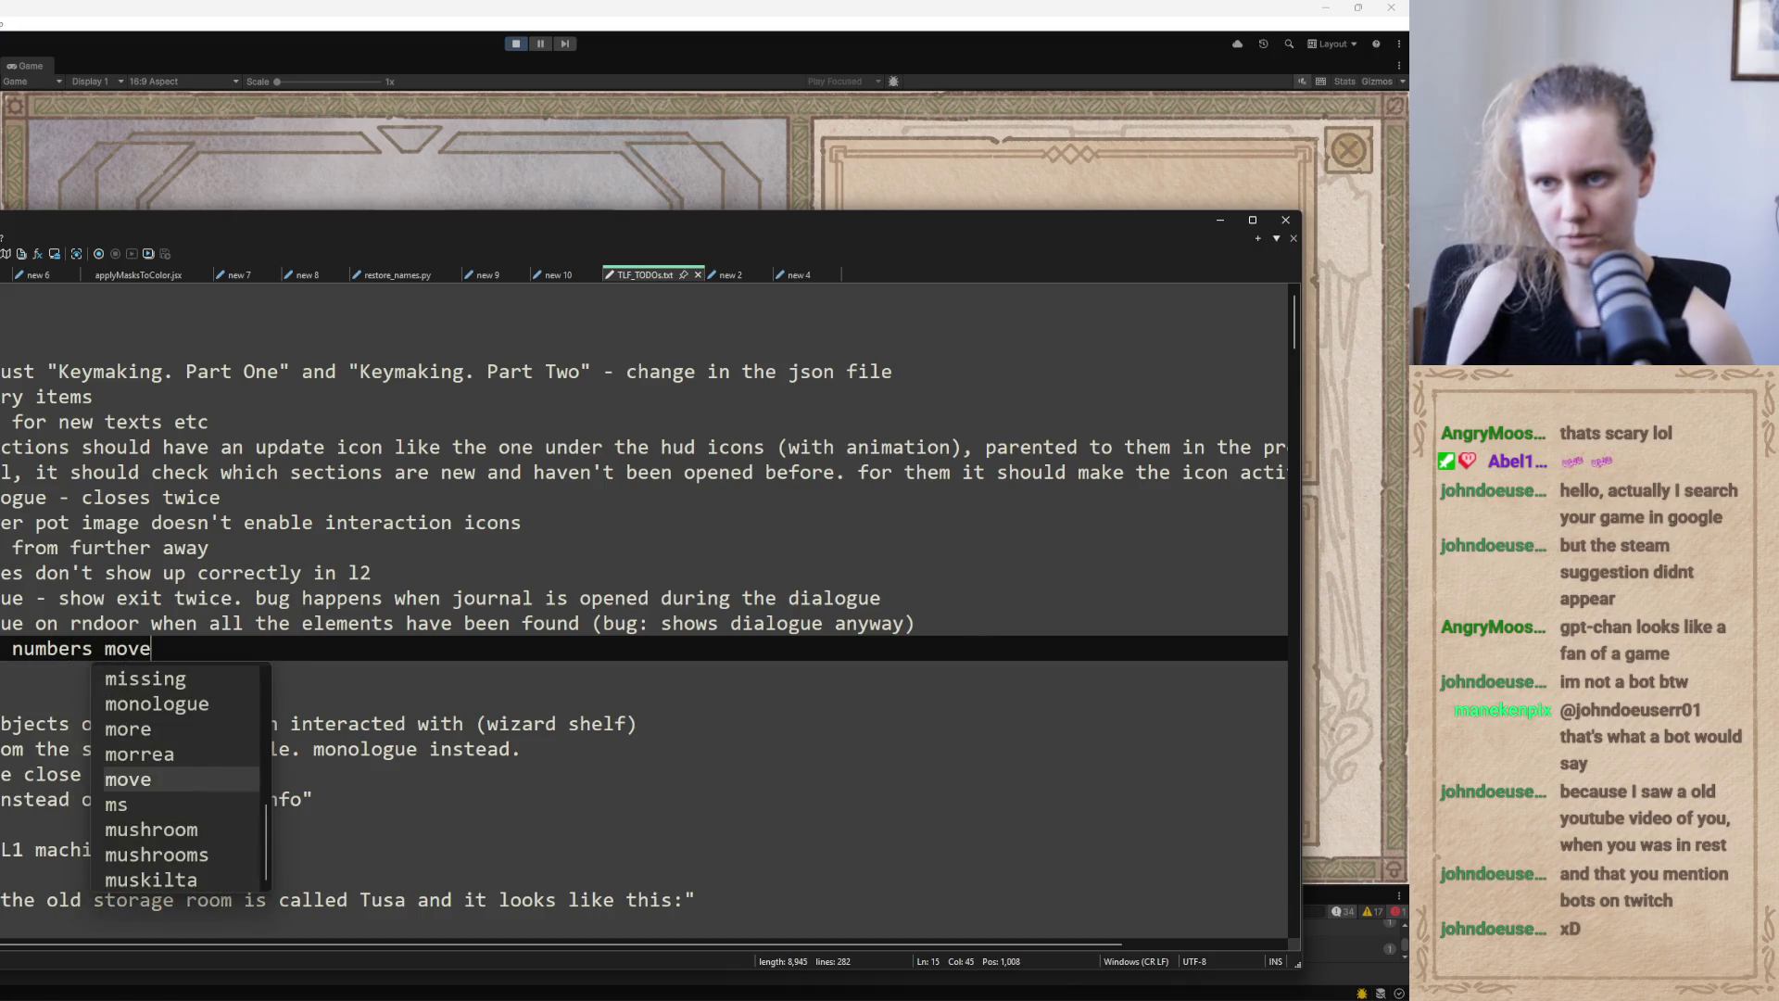
pyautogui.write(' too fast')
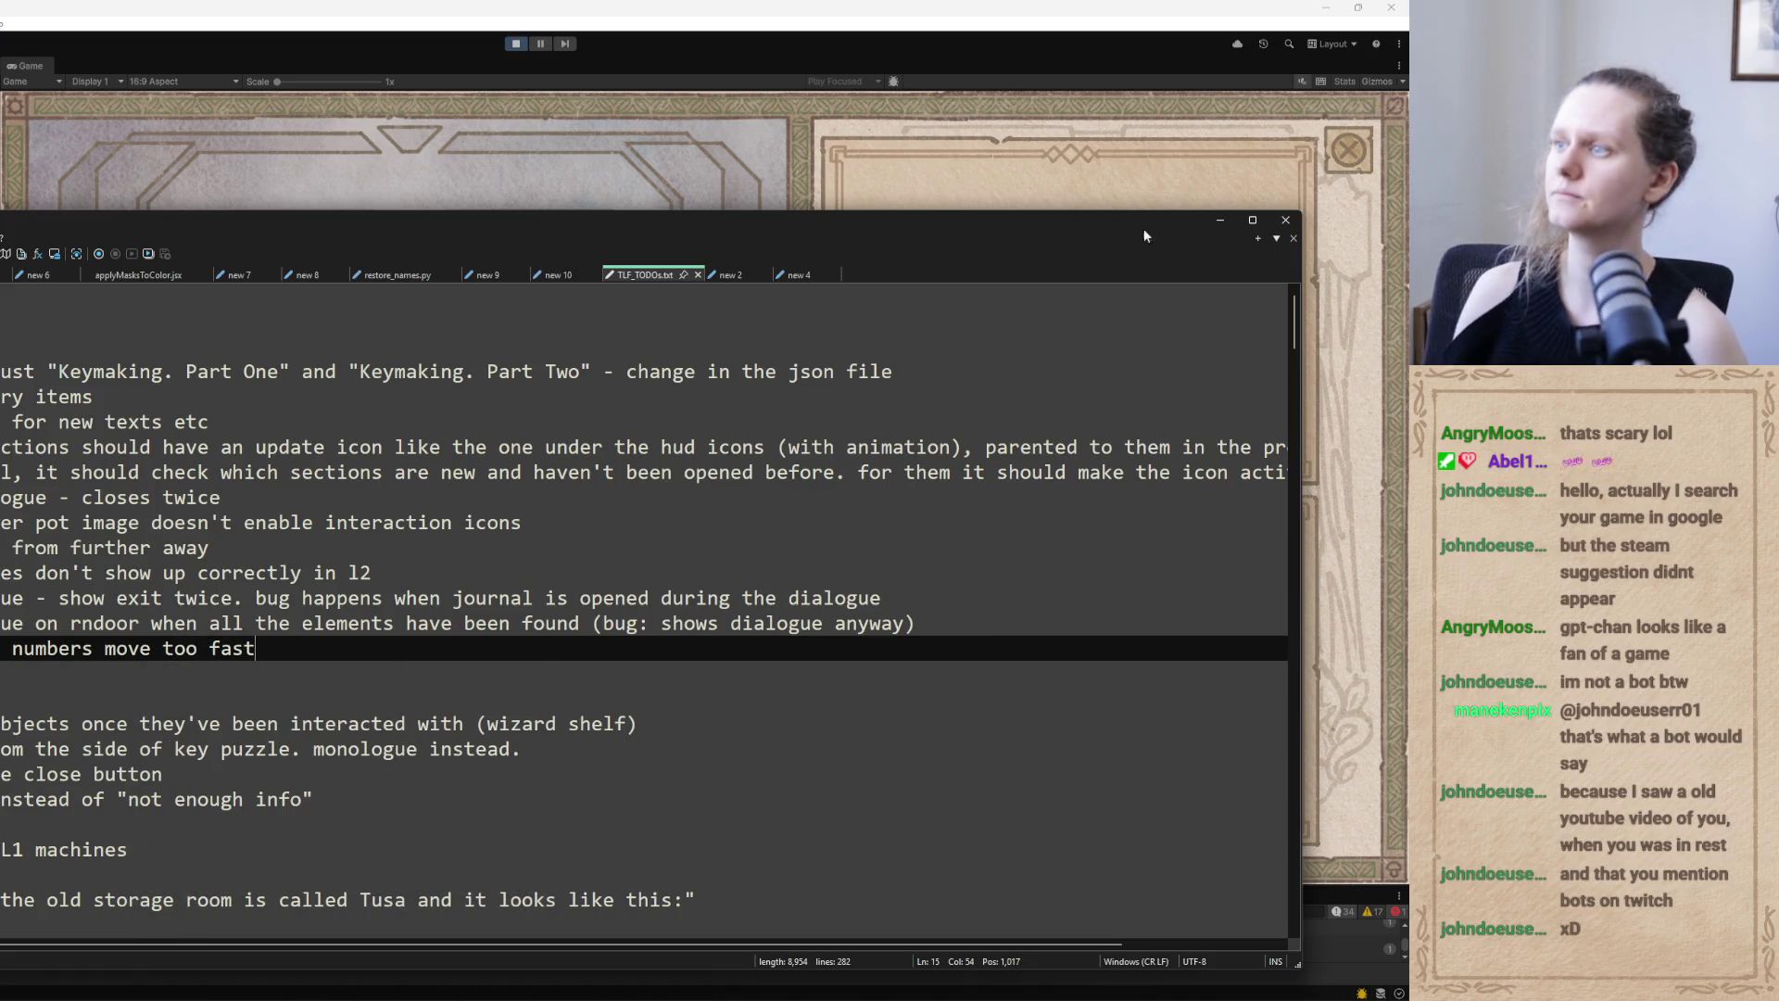
pyautogui.click(1221, 219)
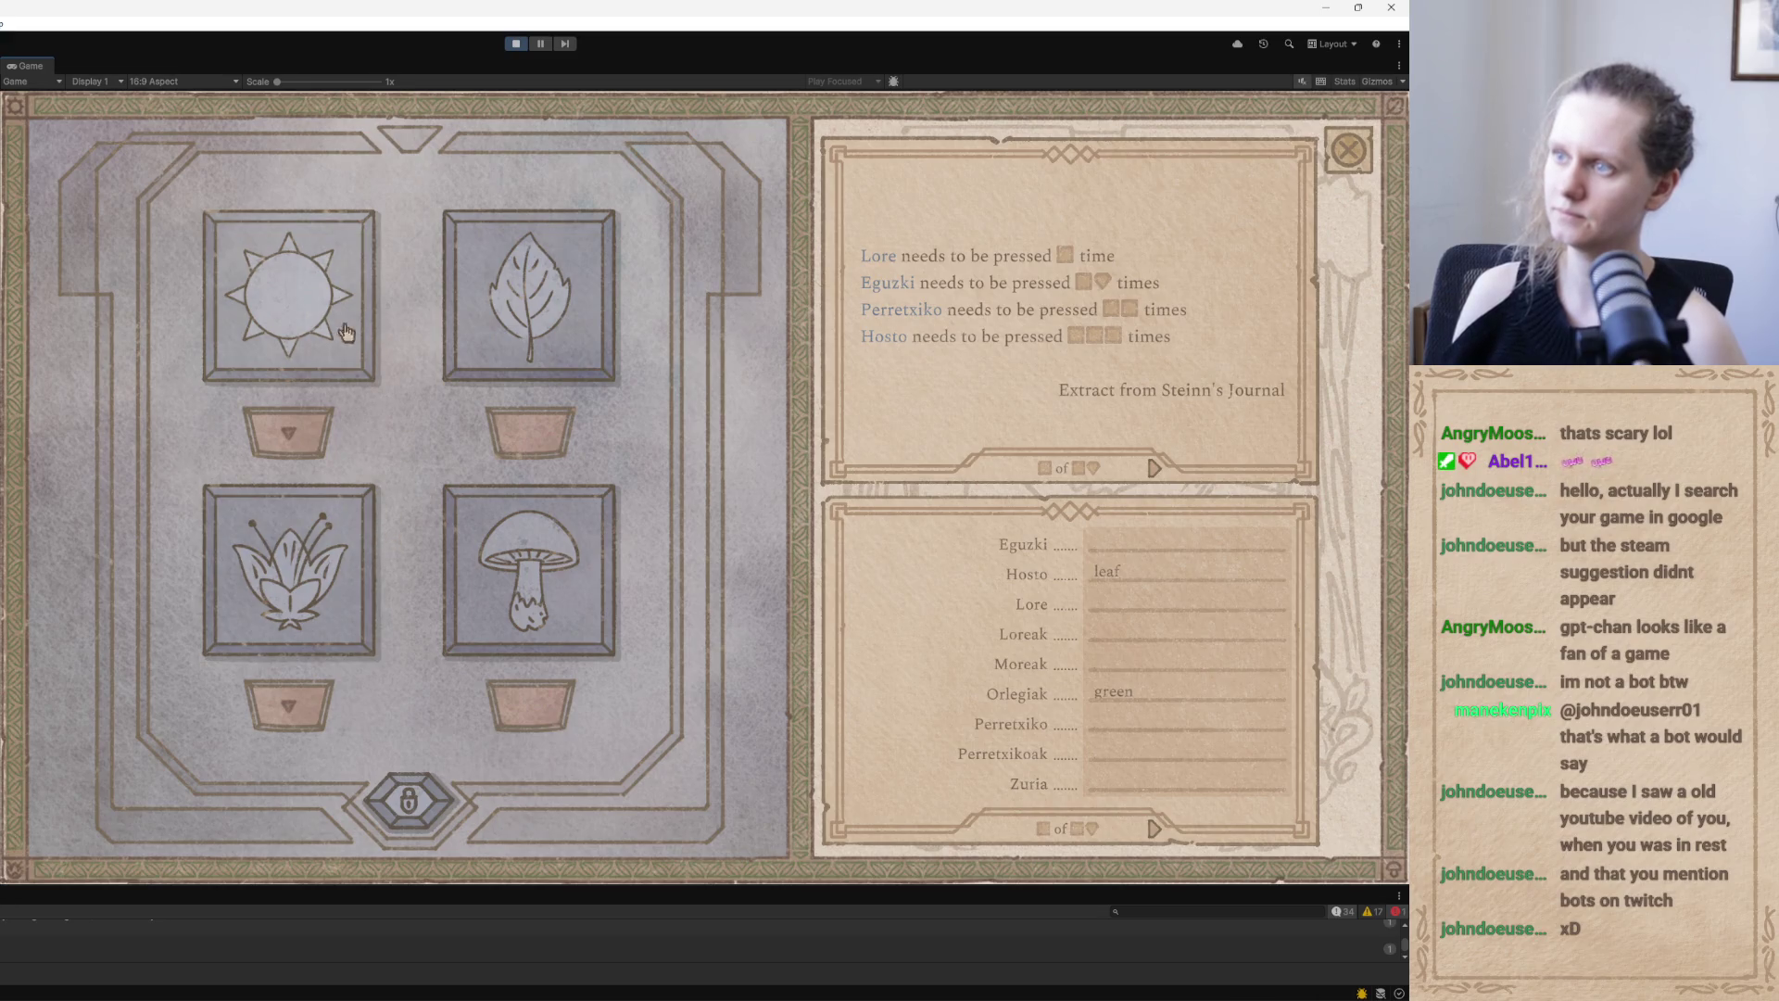
# Press the sun tile three more times and the mushroom tile twice
pyautogui.click(300, 308)
pyautogui.click(299, 307)
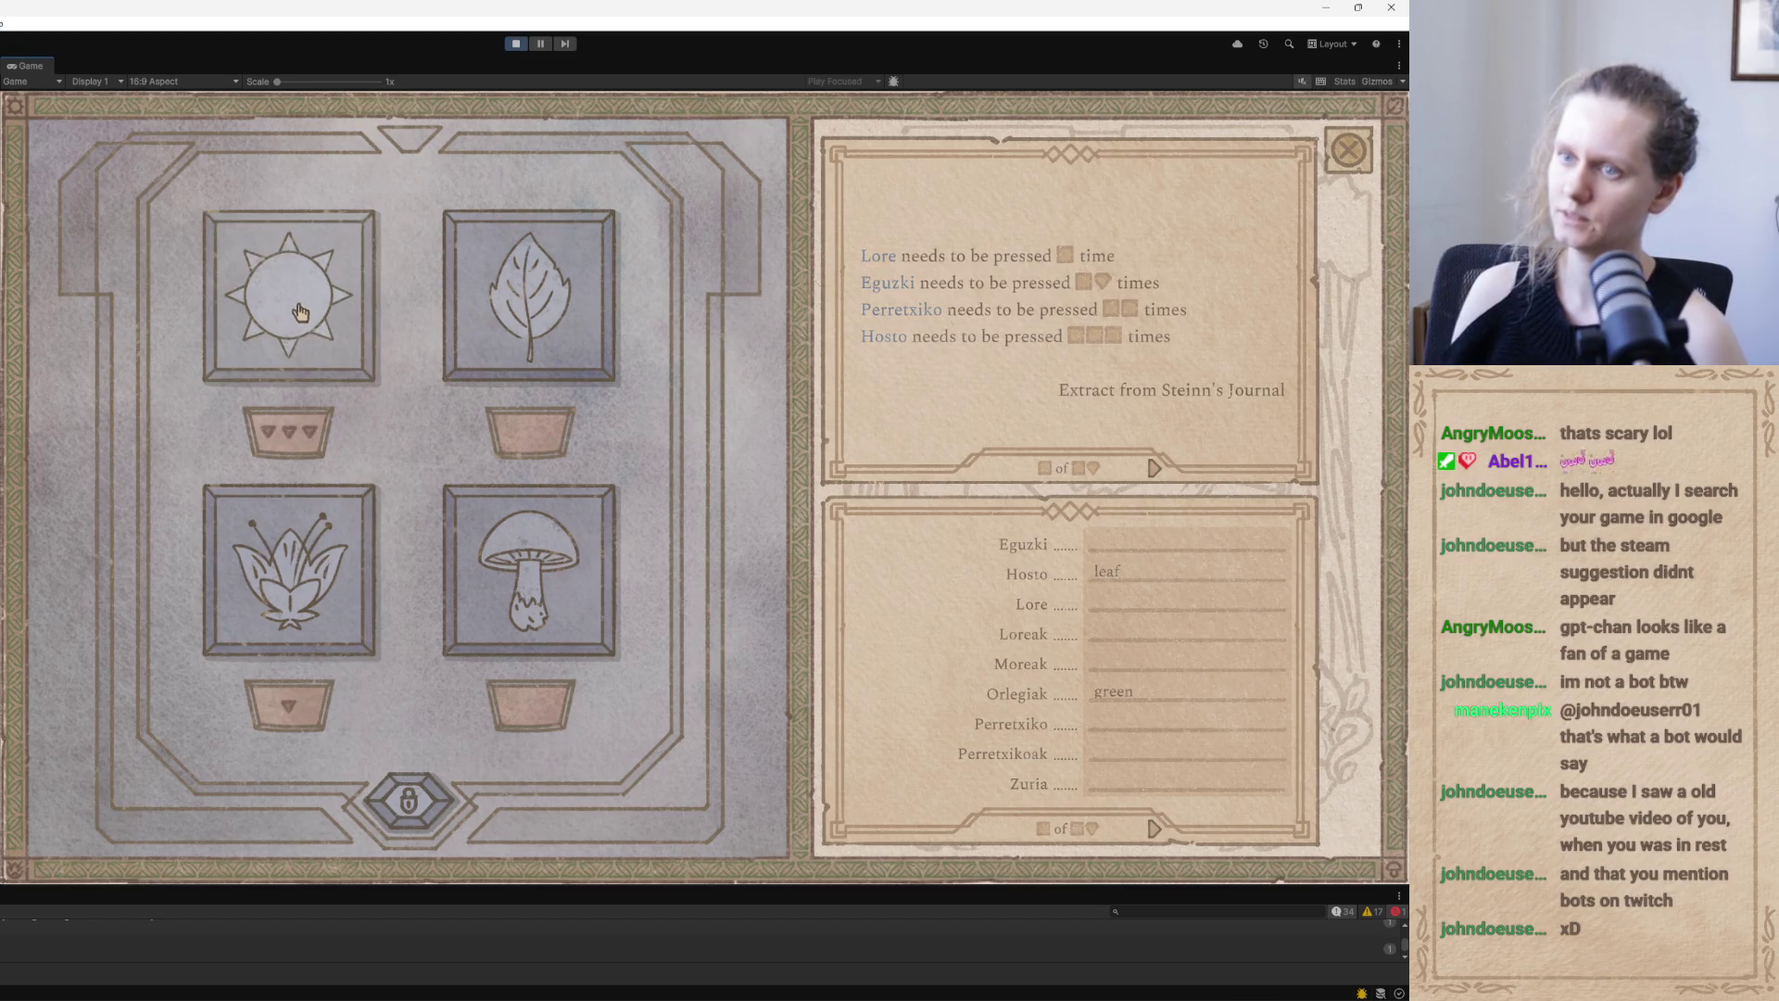
pyautogui.click(296, 309)
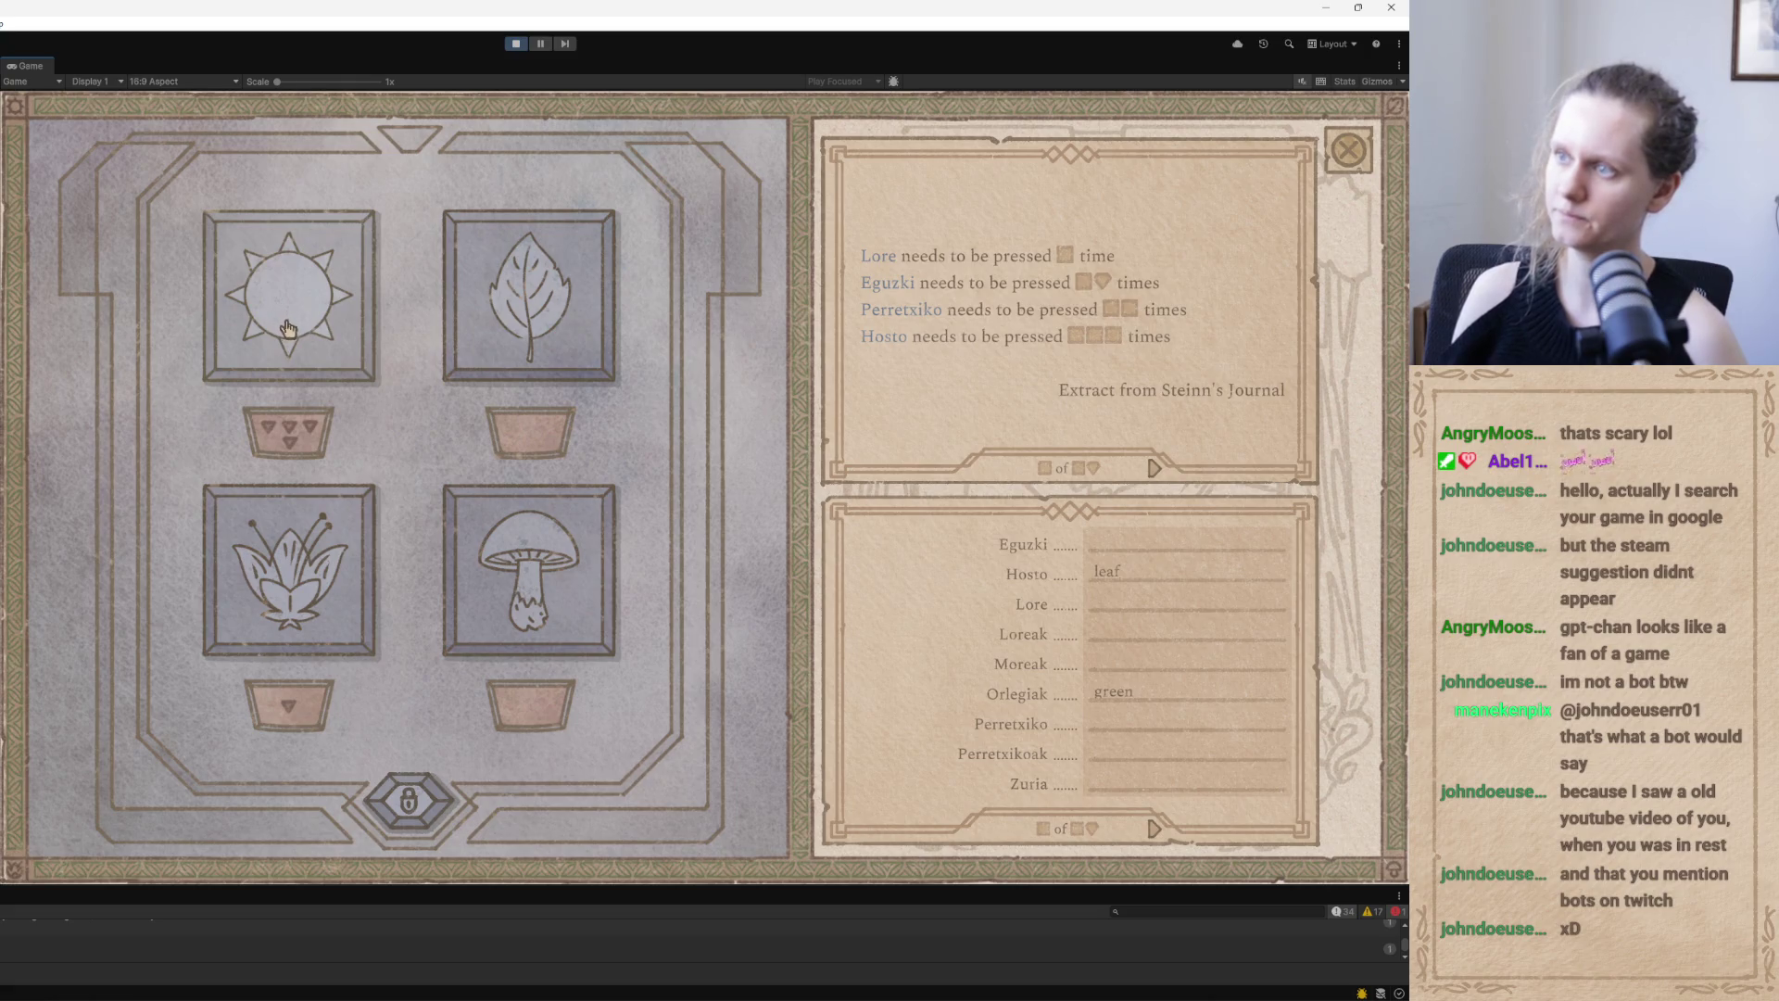
pyautogui.doubleClick(515, 576)
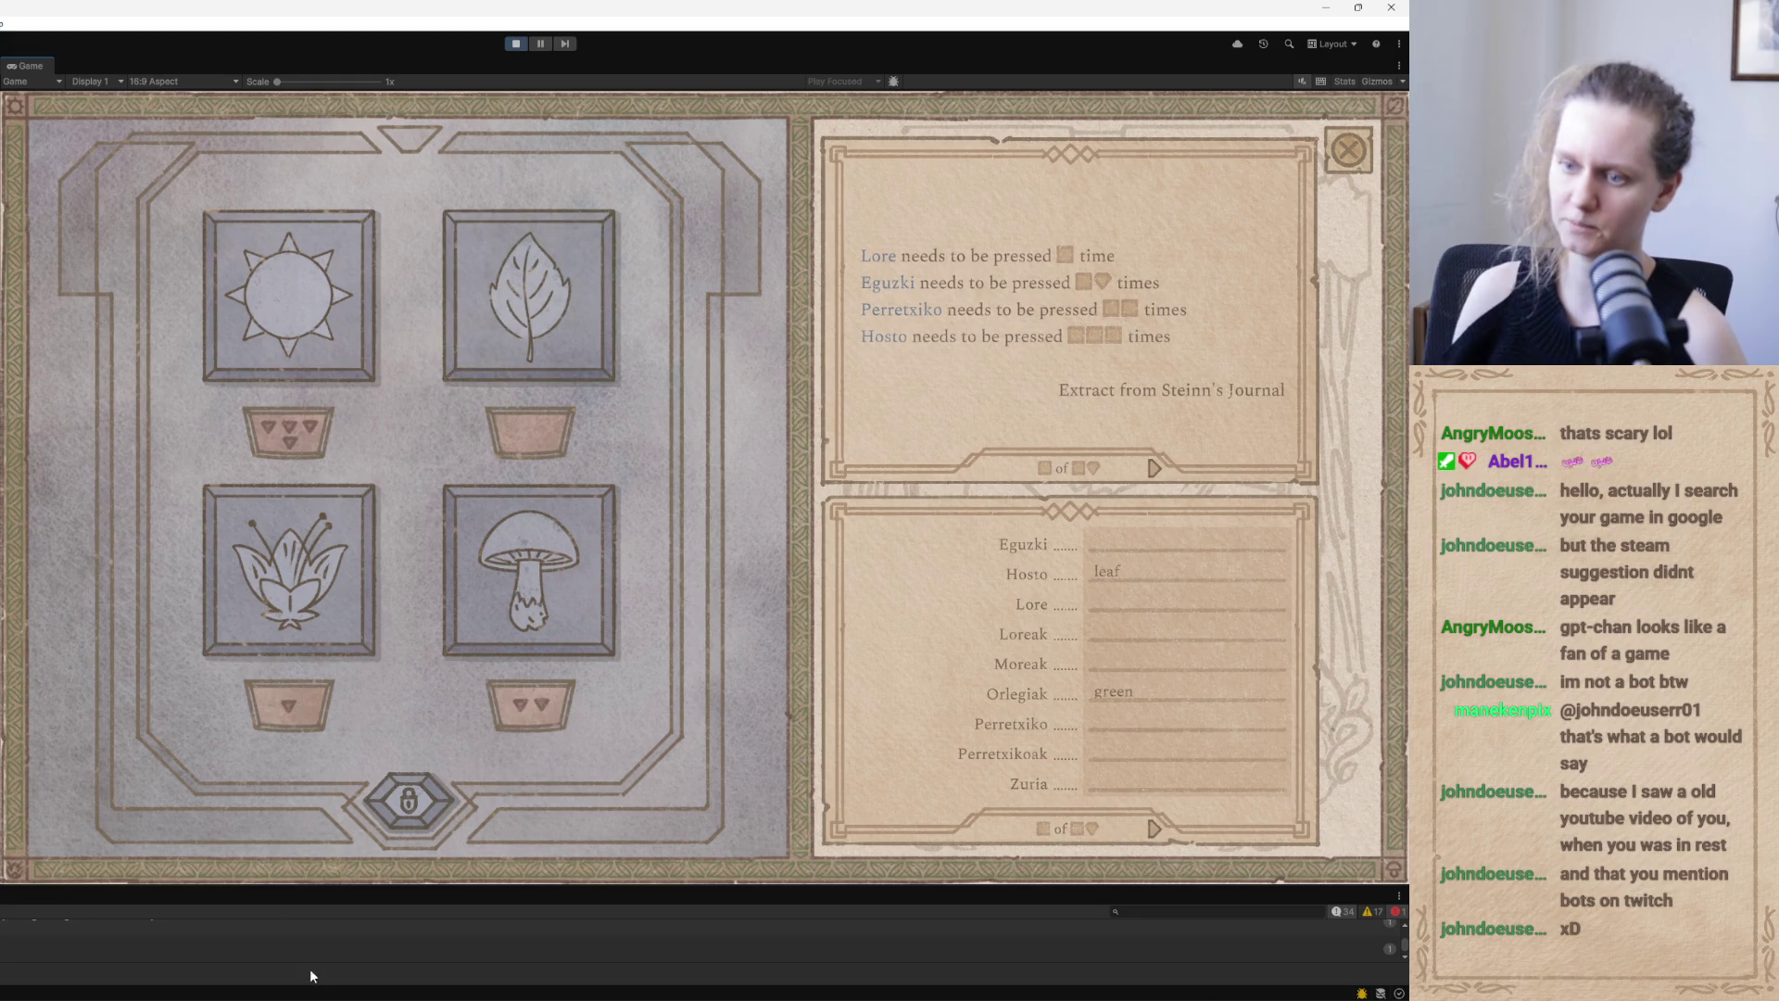
pyautogui.hotkey('alt', 'Tab')
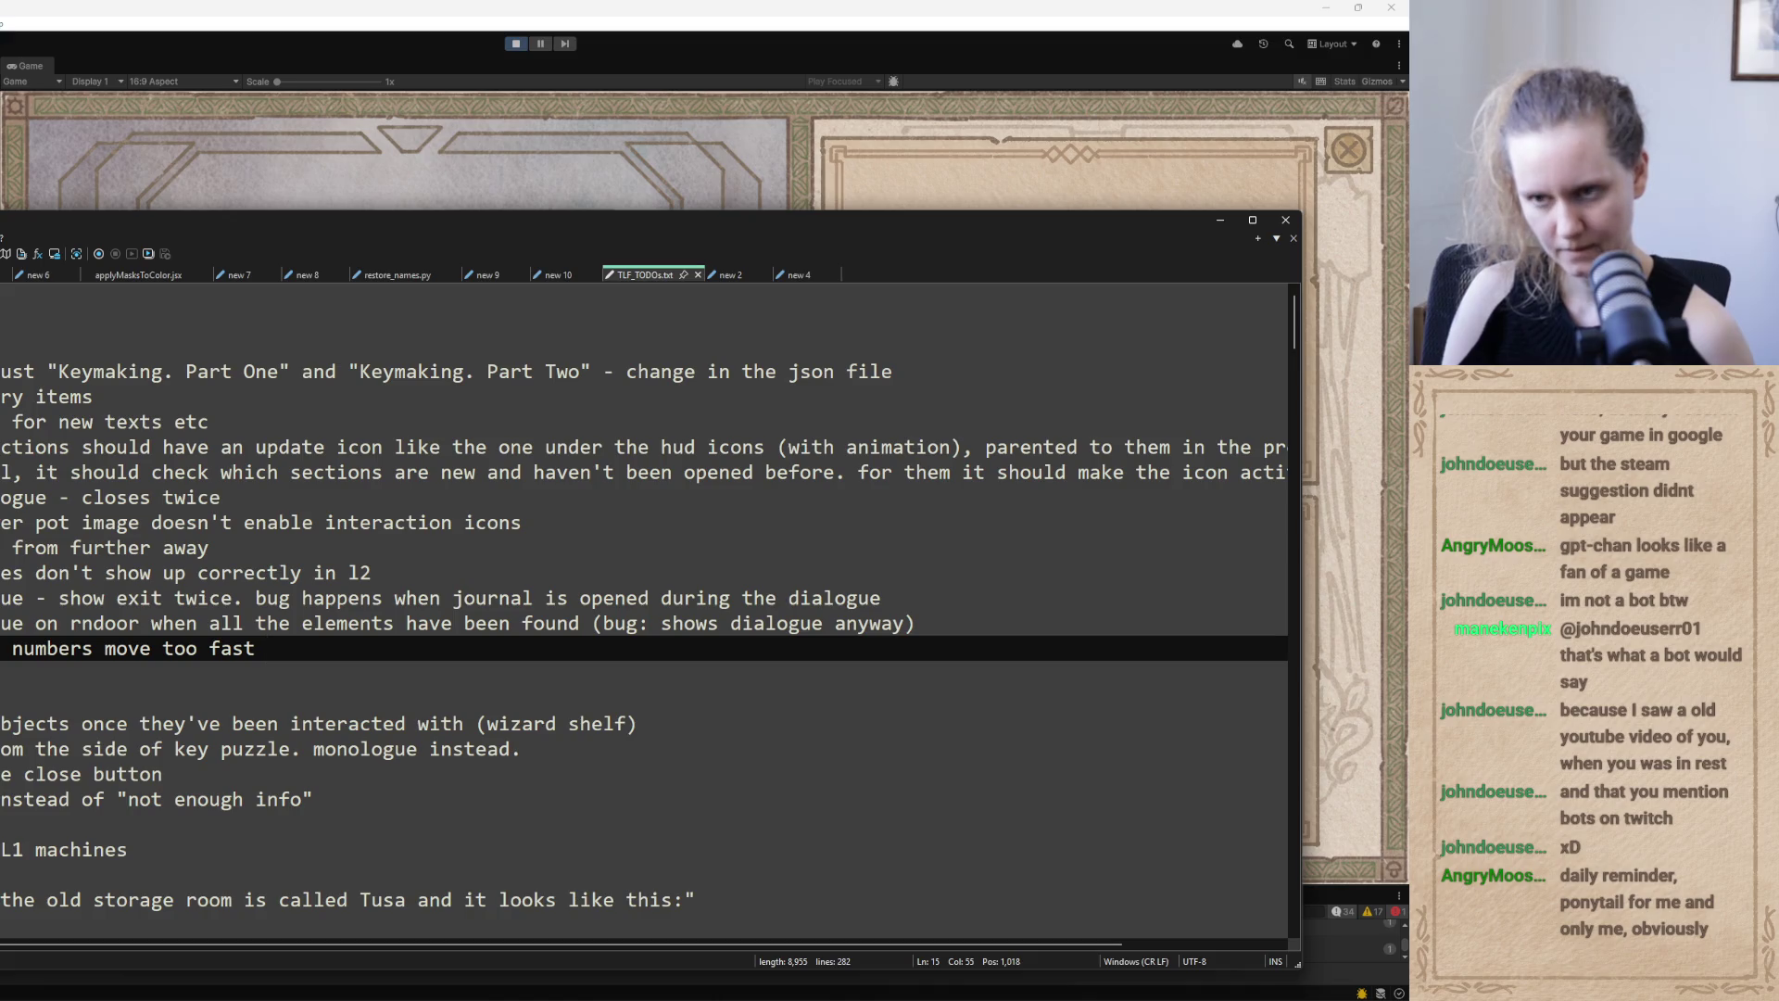
# Add a TODO line under the too-fast note saying the dialog game's elements are tilted
pyautogui.press('Return')
pyautogui.write('the dialog')
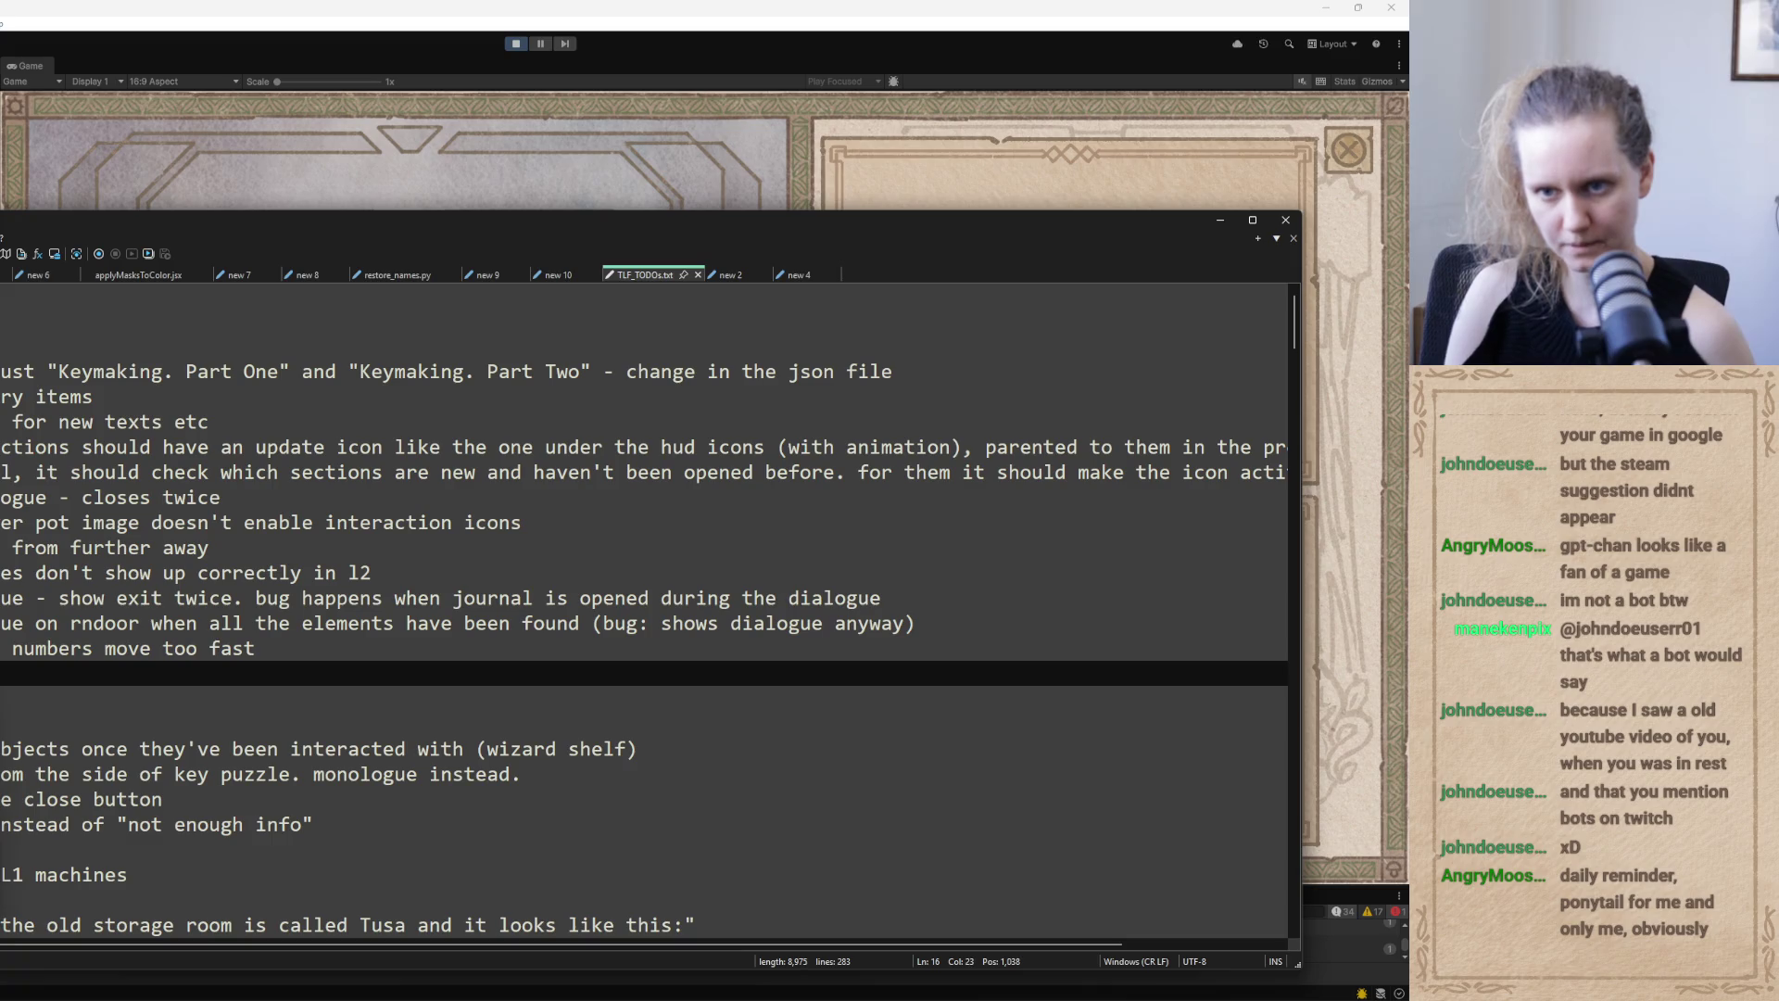
pyautogui.write('game')
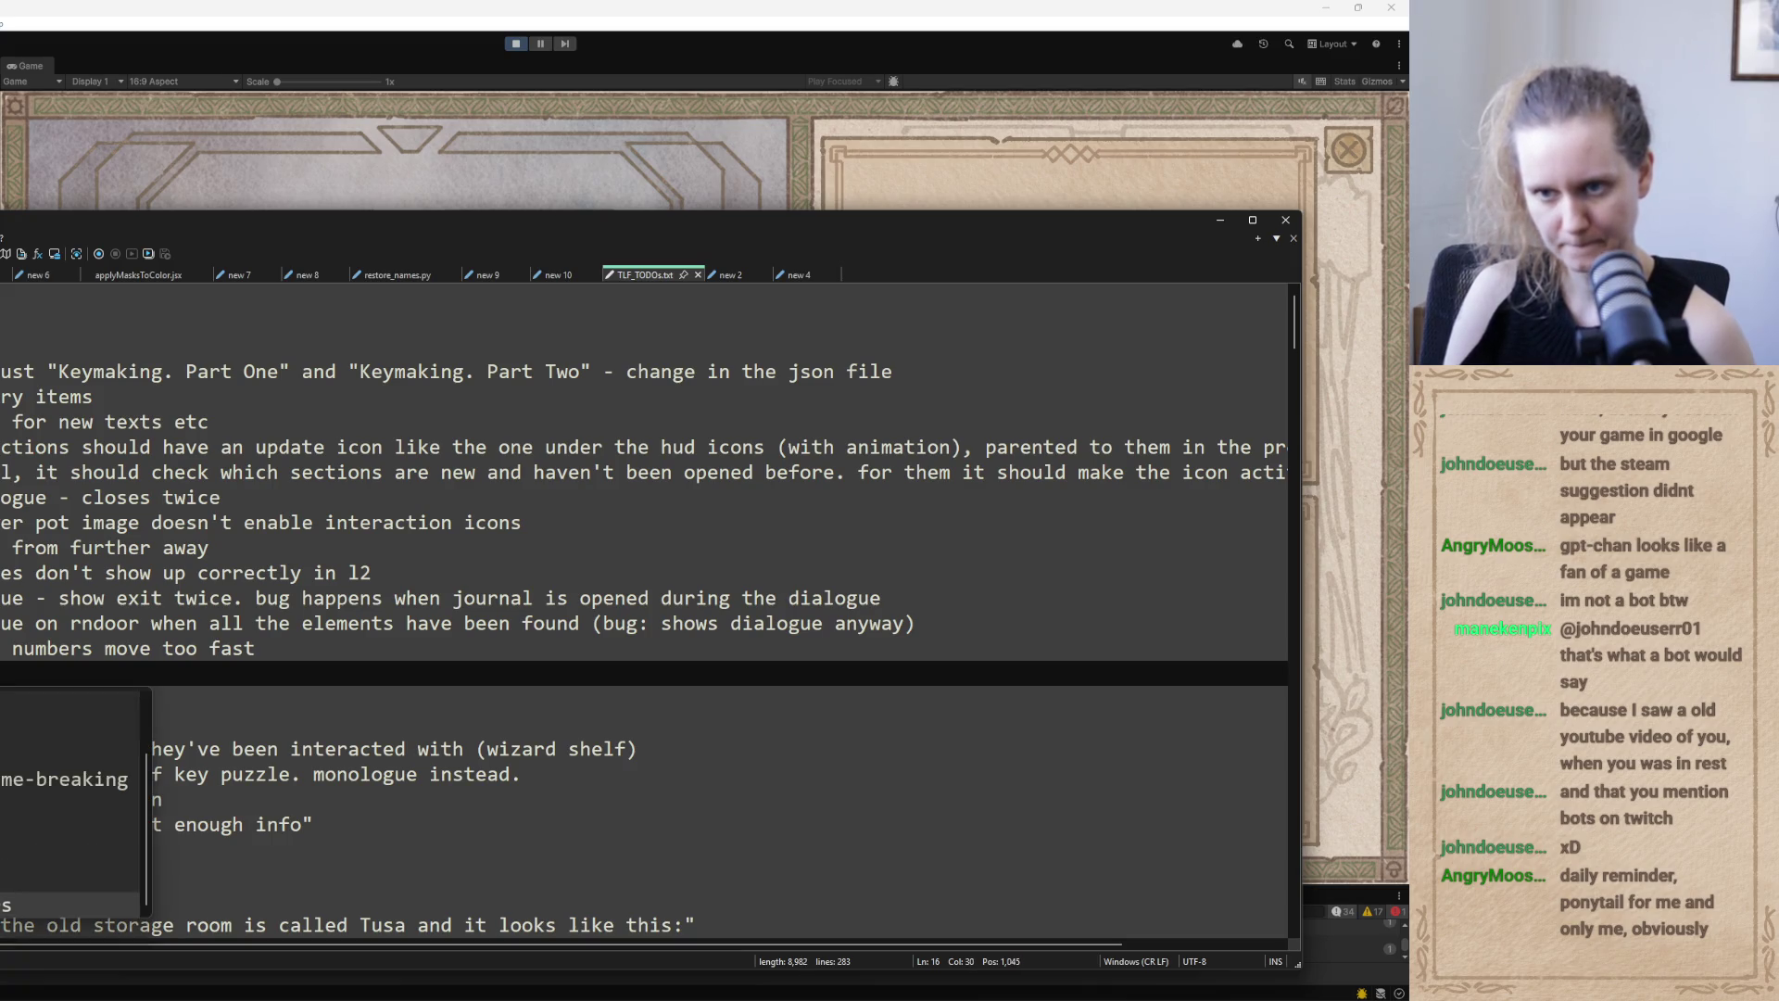
pyautogui.write(' are tilted')
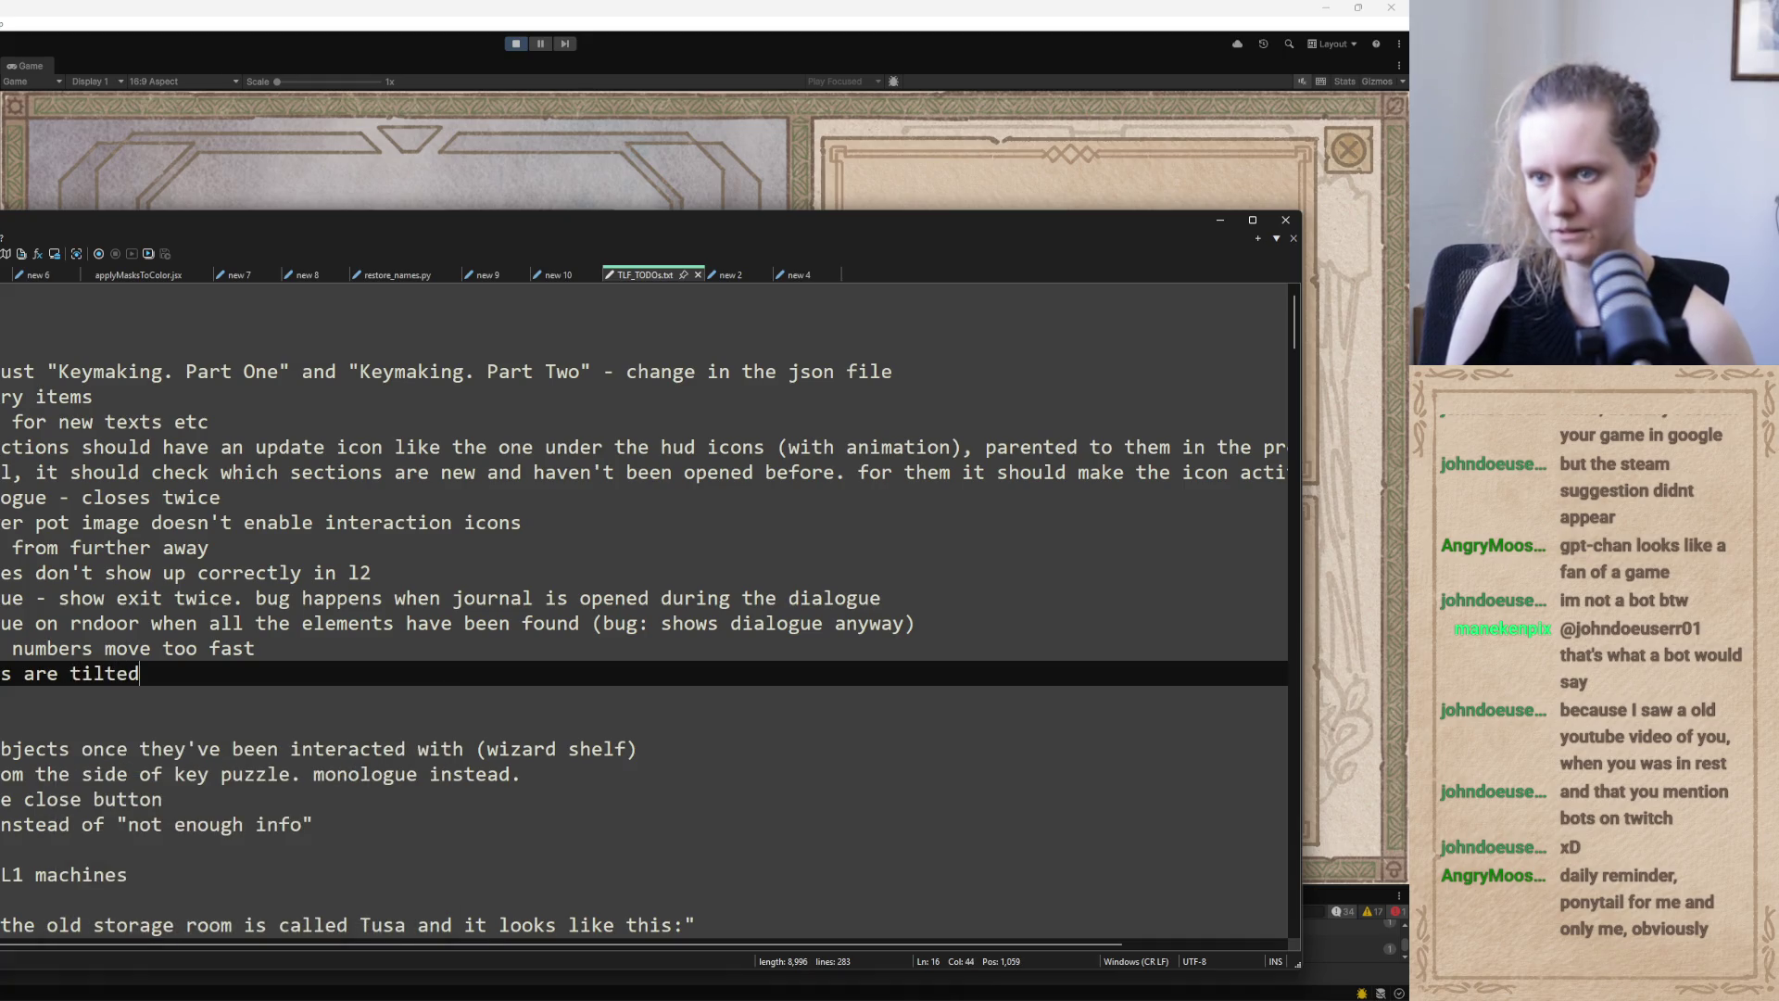
pyautogui.click(1220, 221)
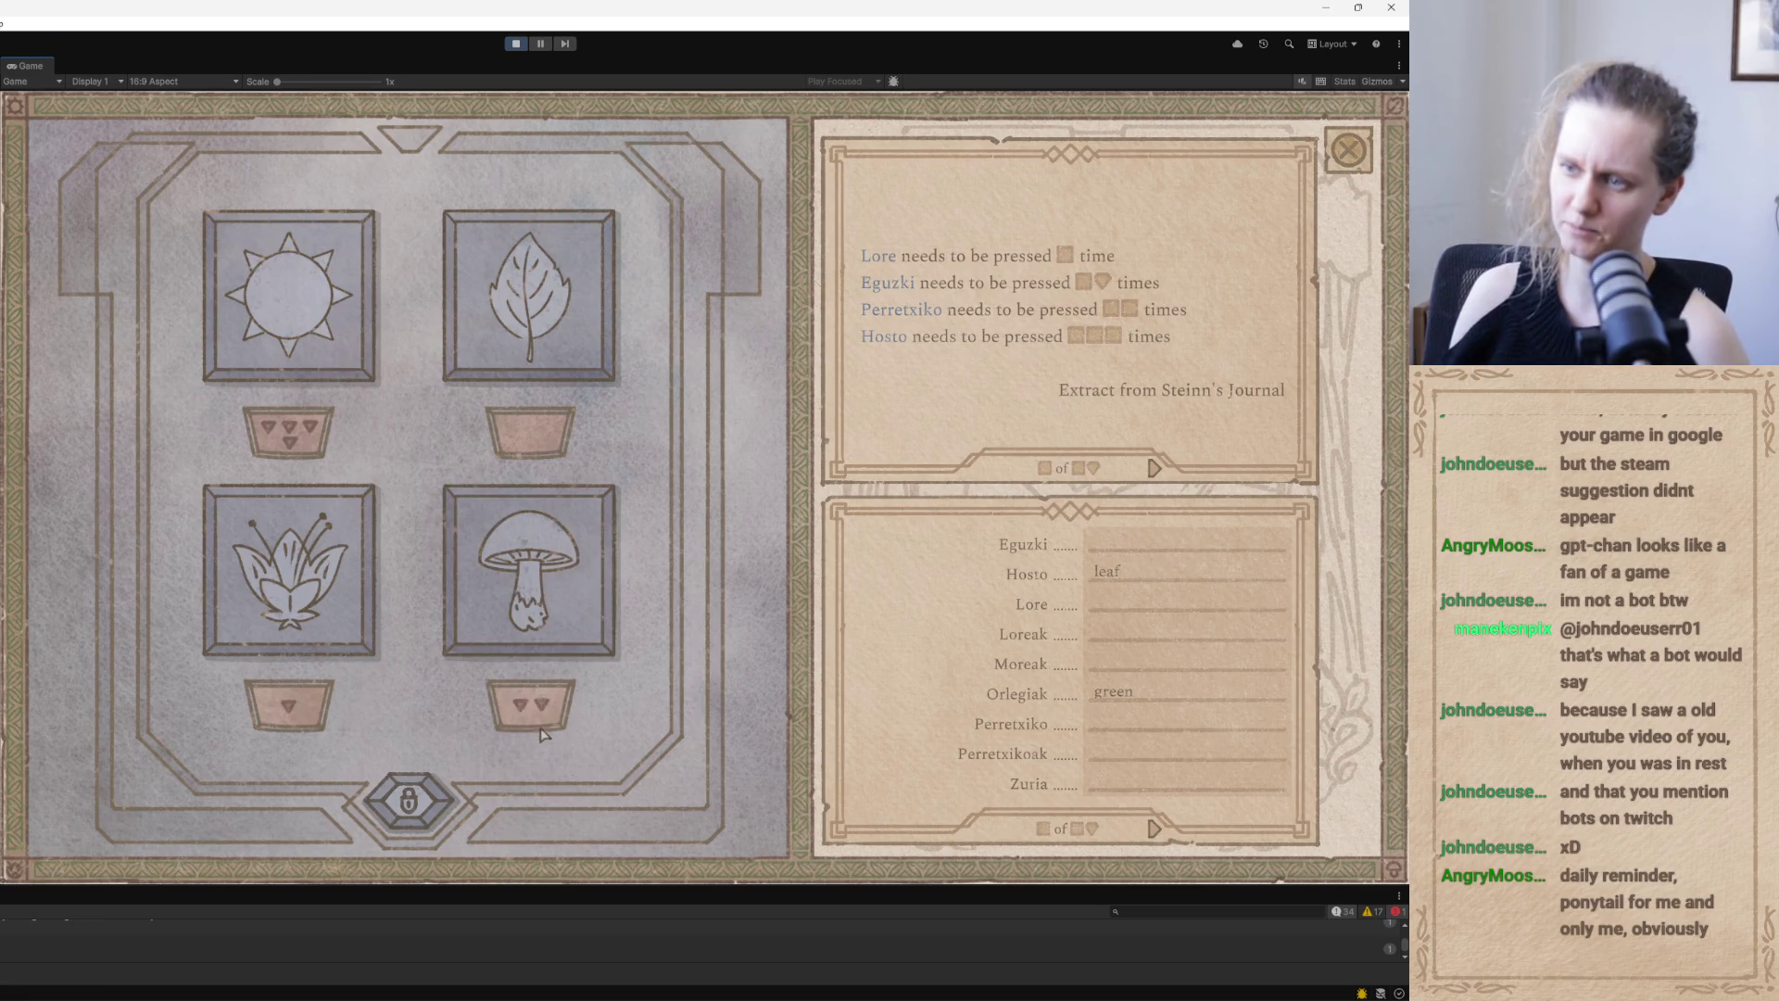
# Press the leaf tile three times to solve the puzzle, unlocking Eguzki, Hosto and Lore
pyautogui.click(513, 704)
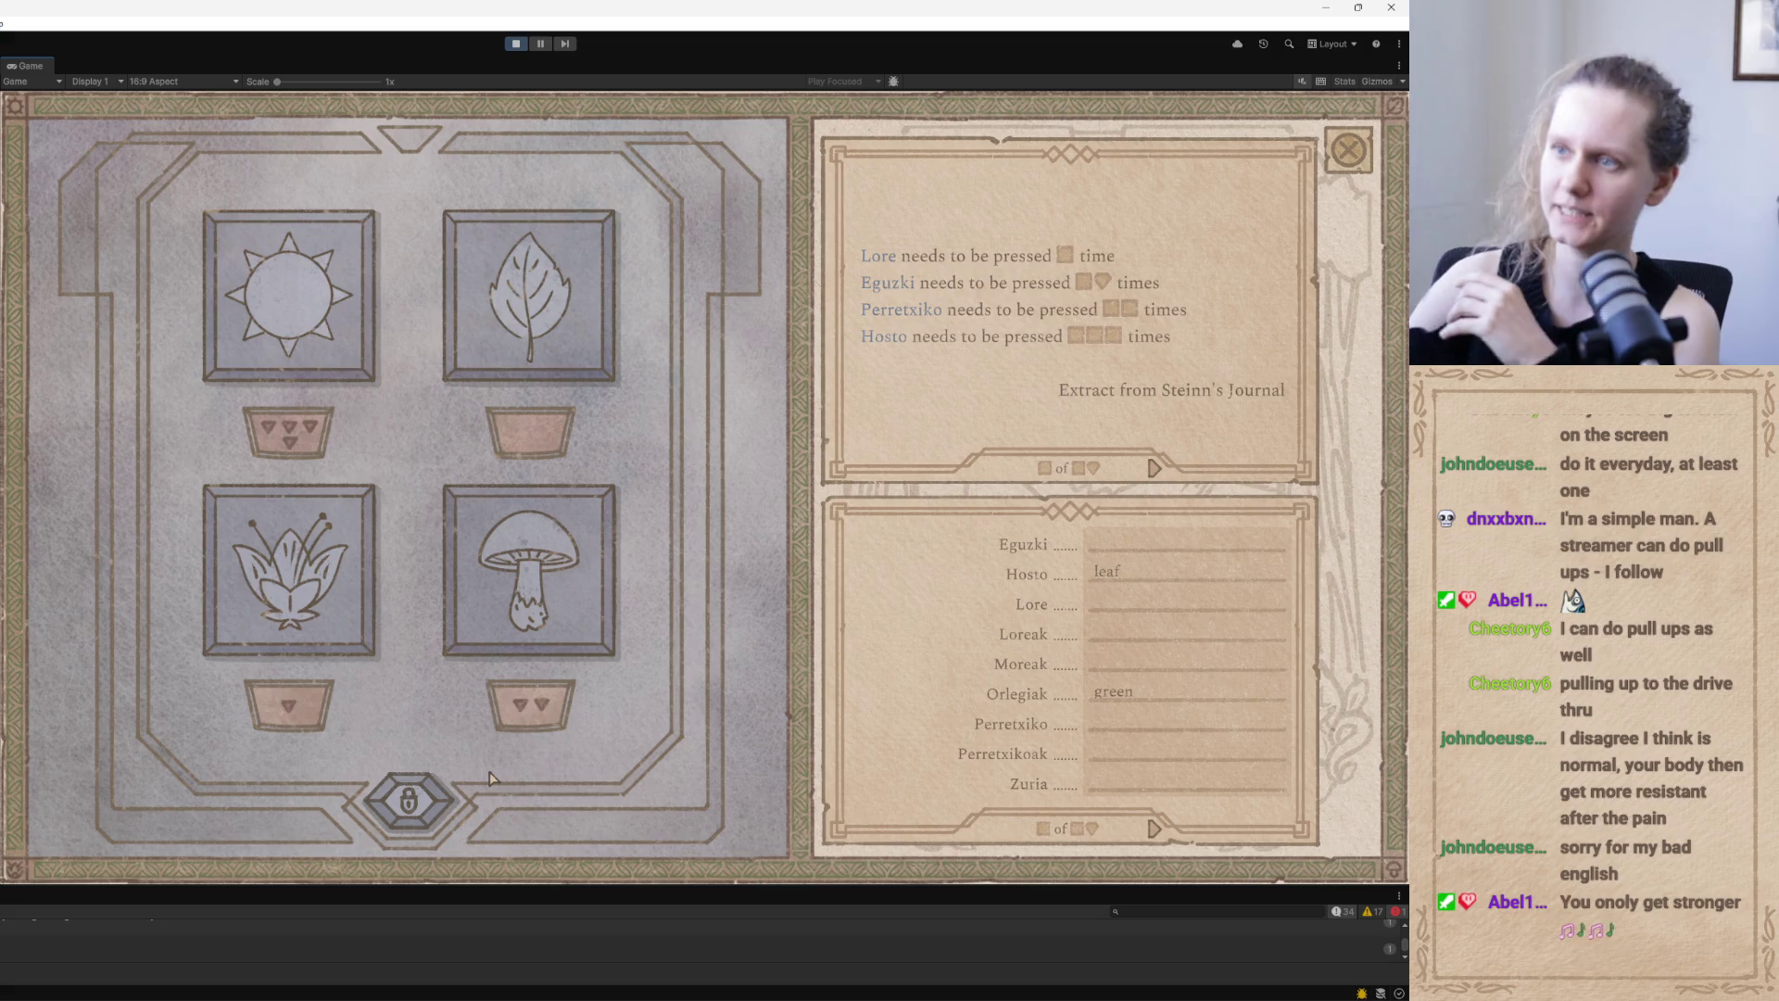
pyautogui.click(525, 315)
pyautogui.click(525, 315)
pyautogui.click(524, 315)
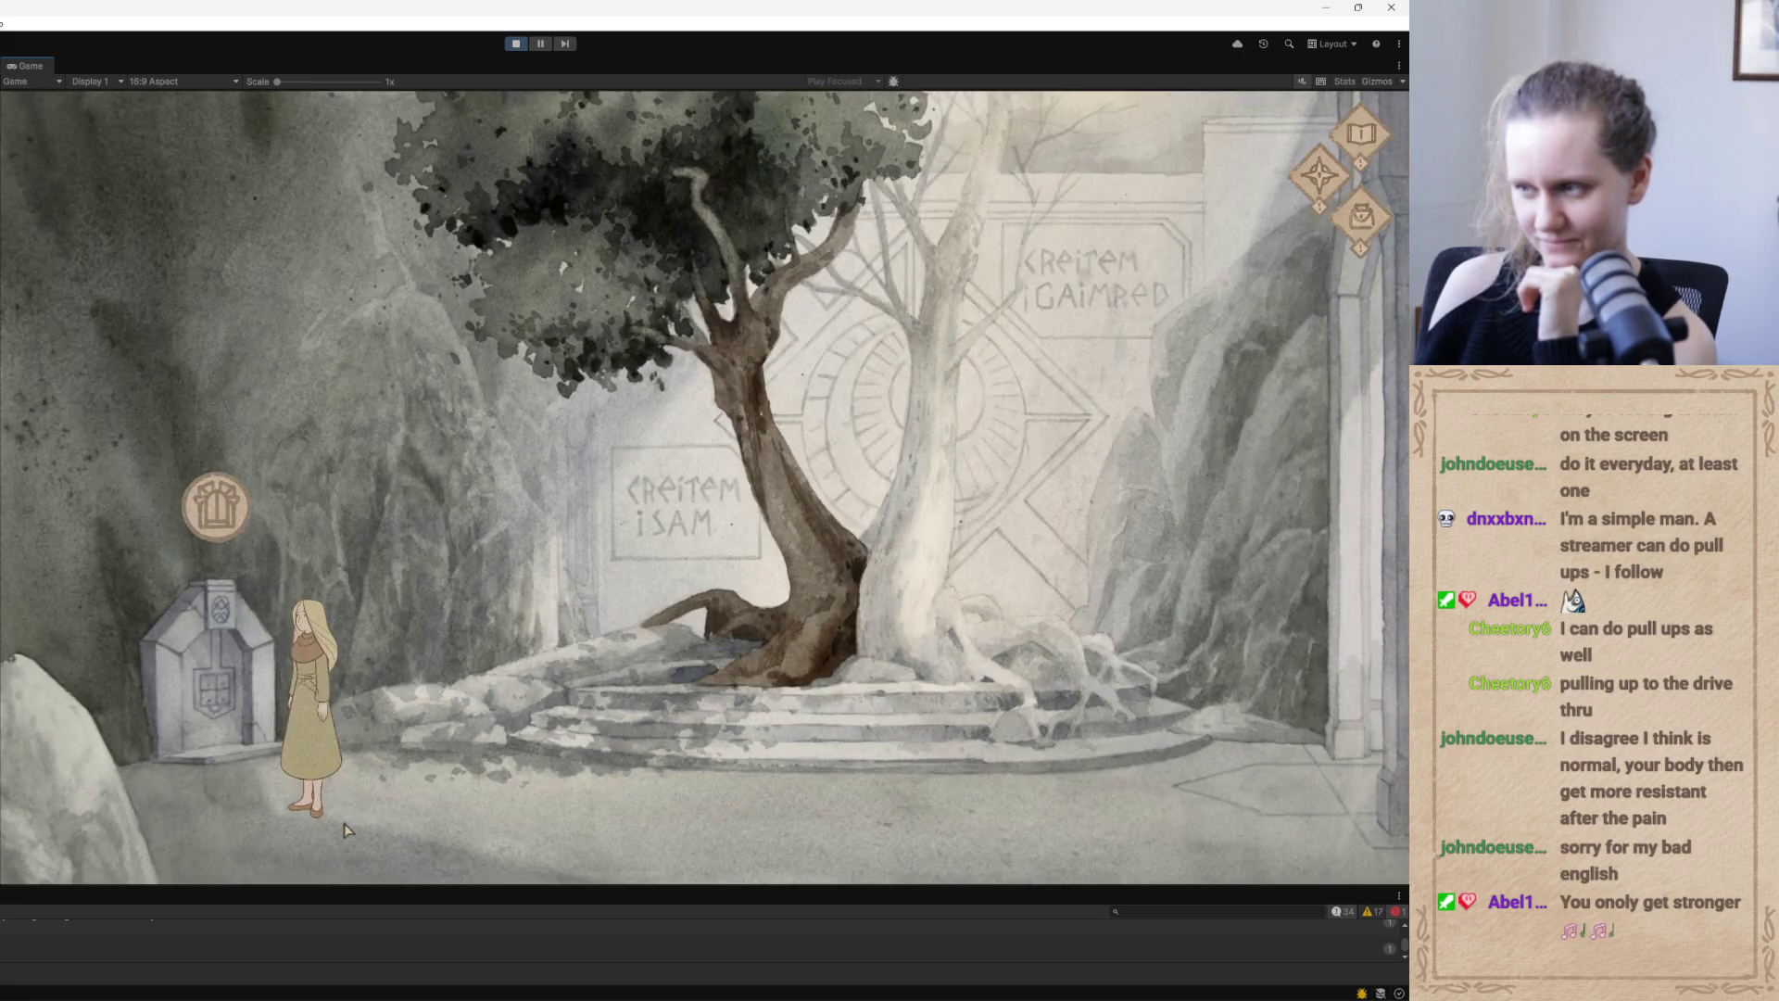
# Walk the character through the door into the mine, then bring TLF_TODOs.txt forward
pyautogui.click(228, 506)
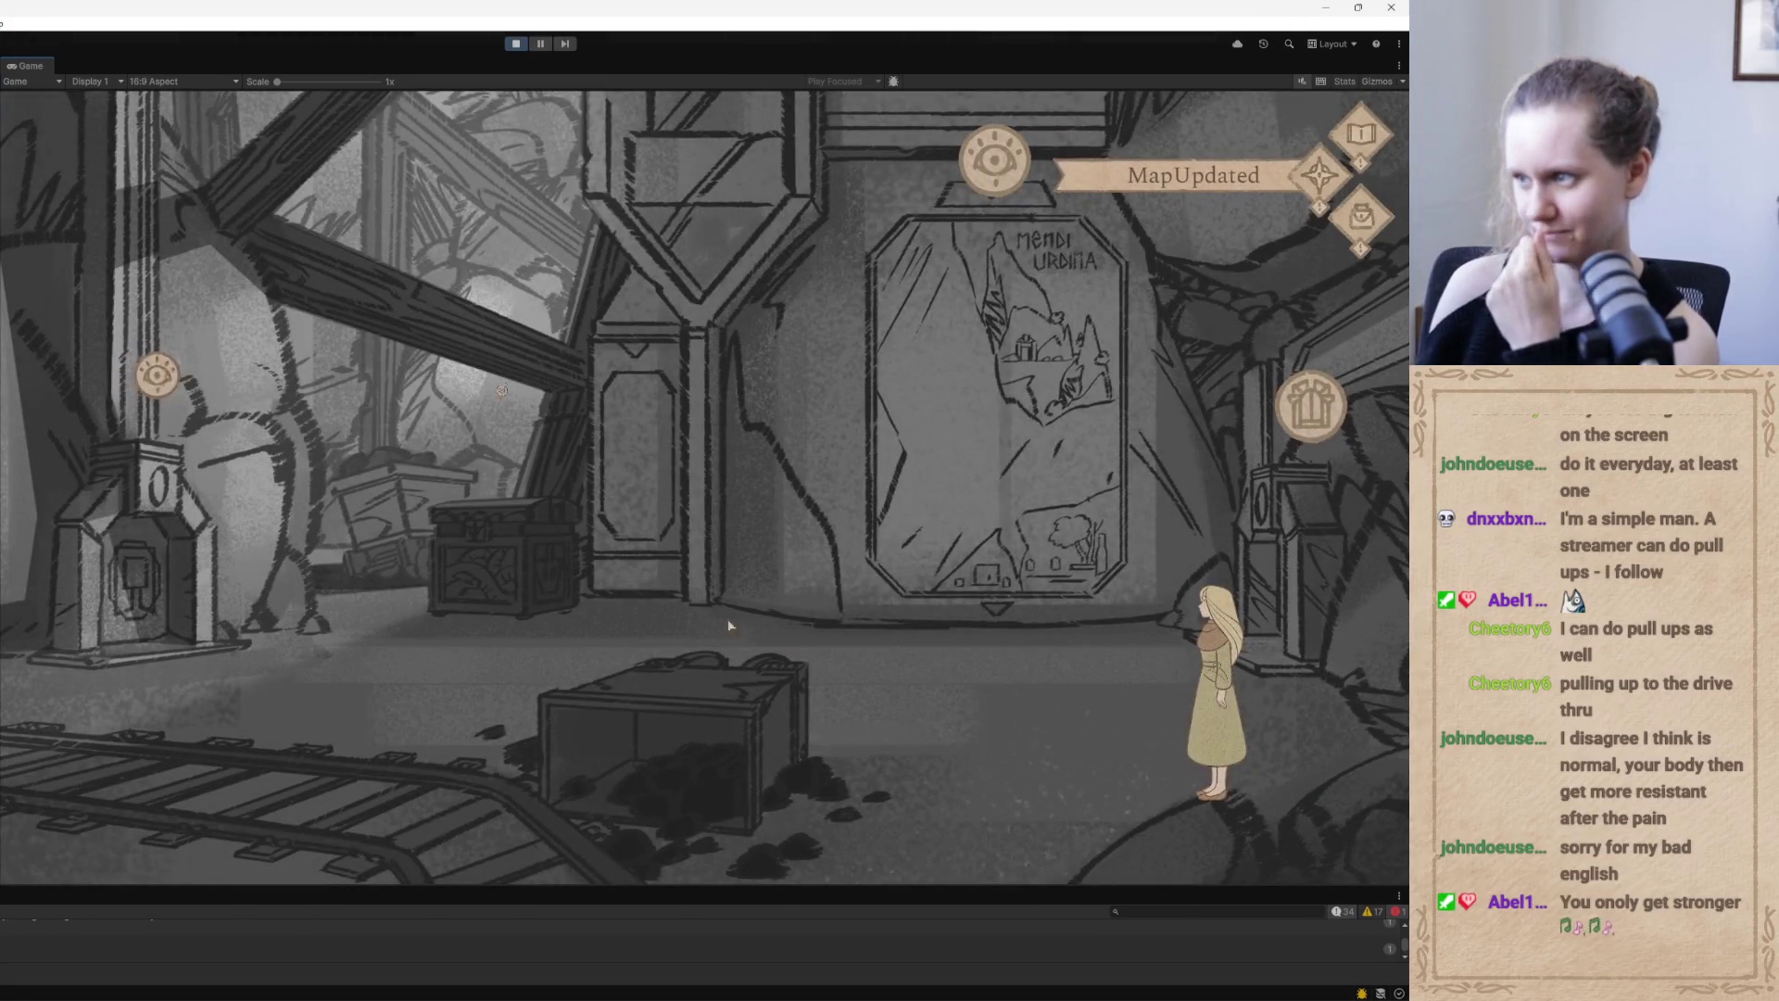
pyautogui.click(1121, 713)
pyautogui.click(991, 745)
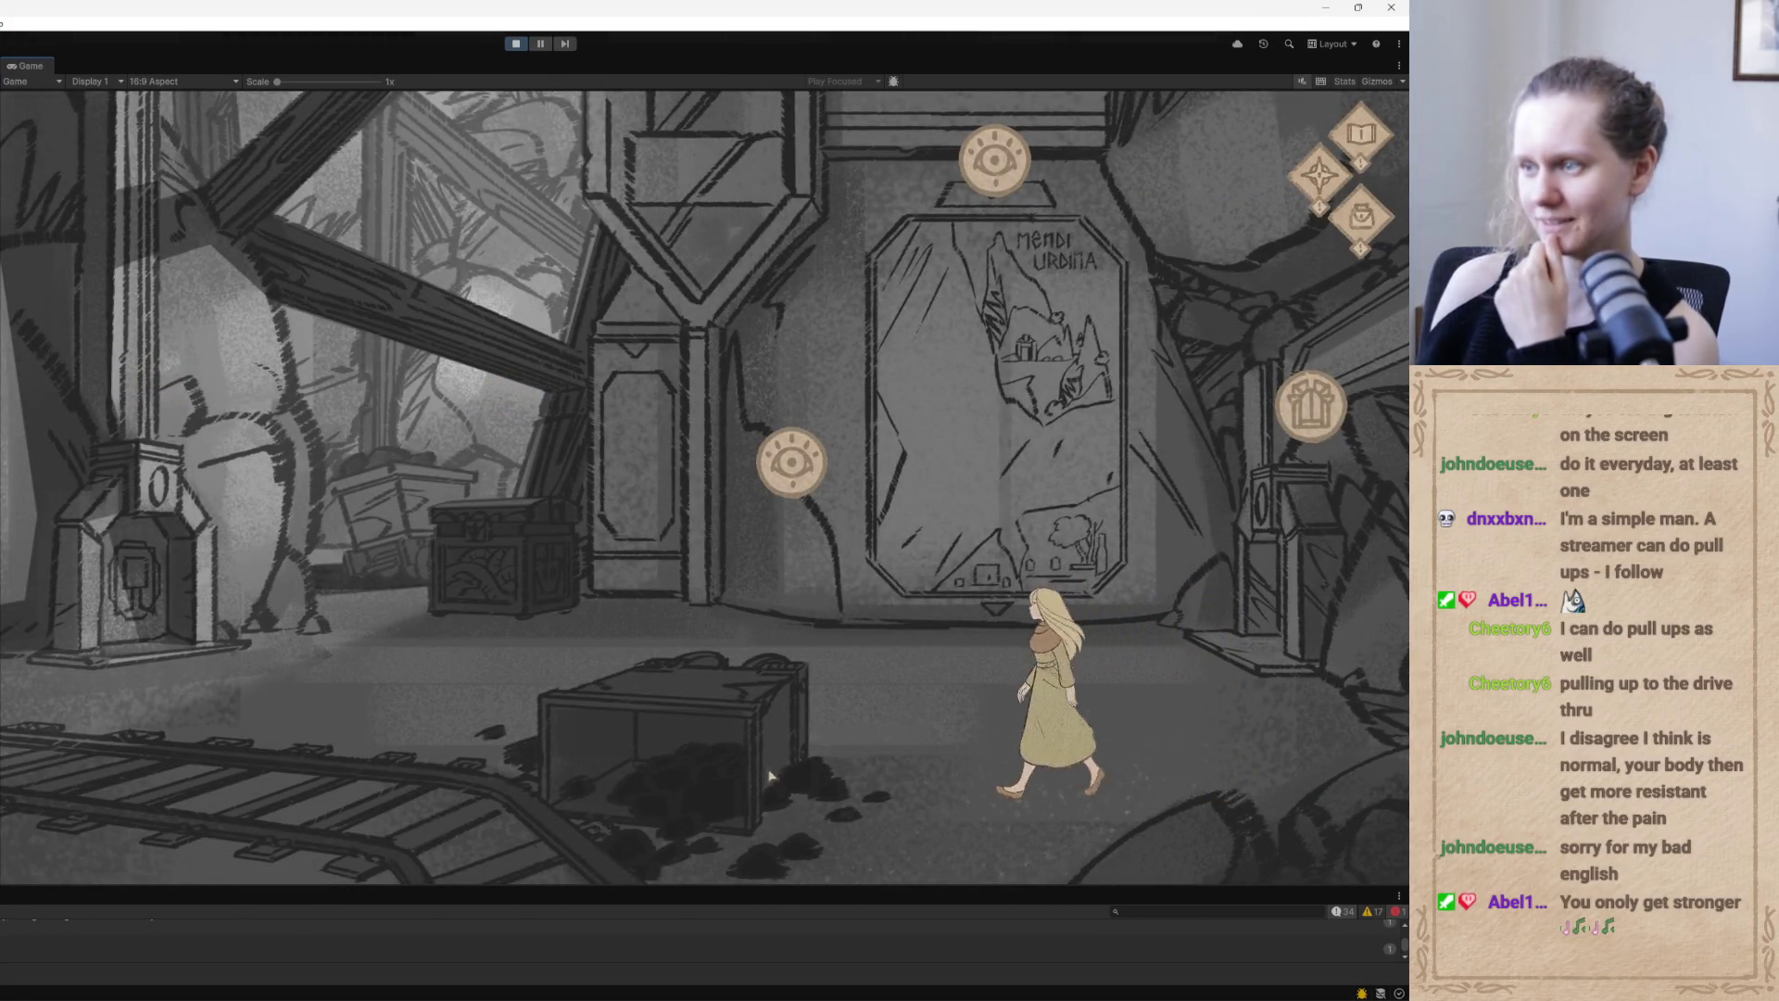
pyautogui.click(1042, 760)
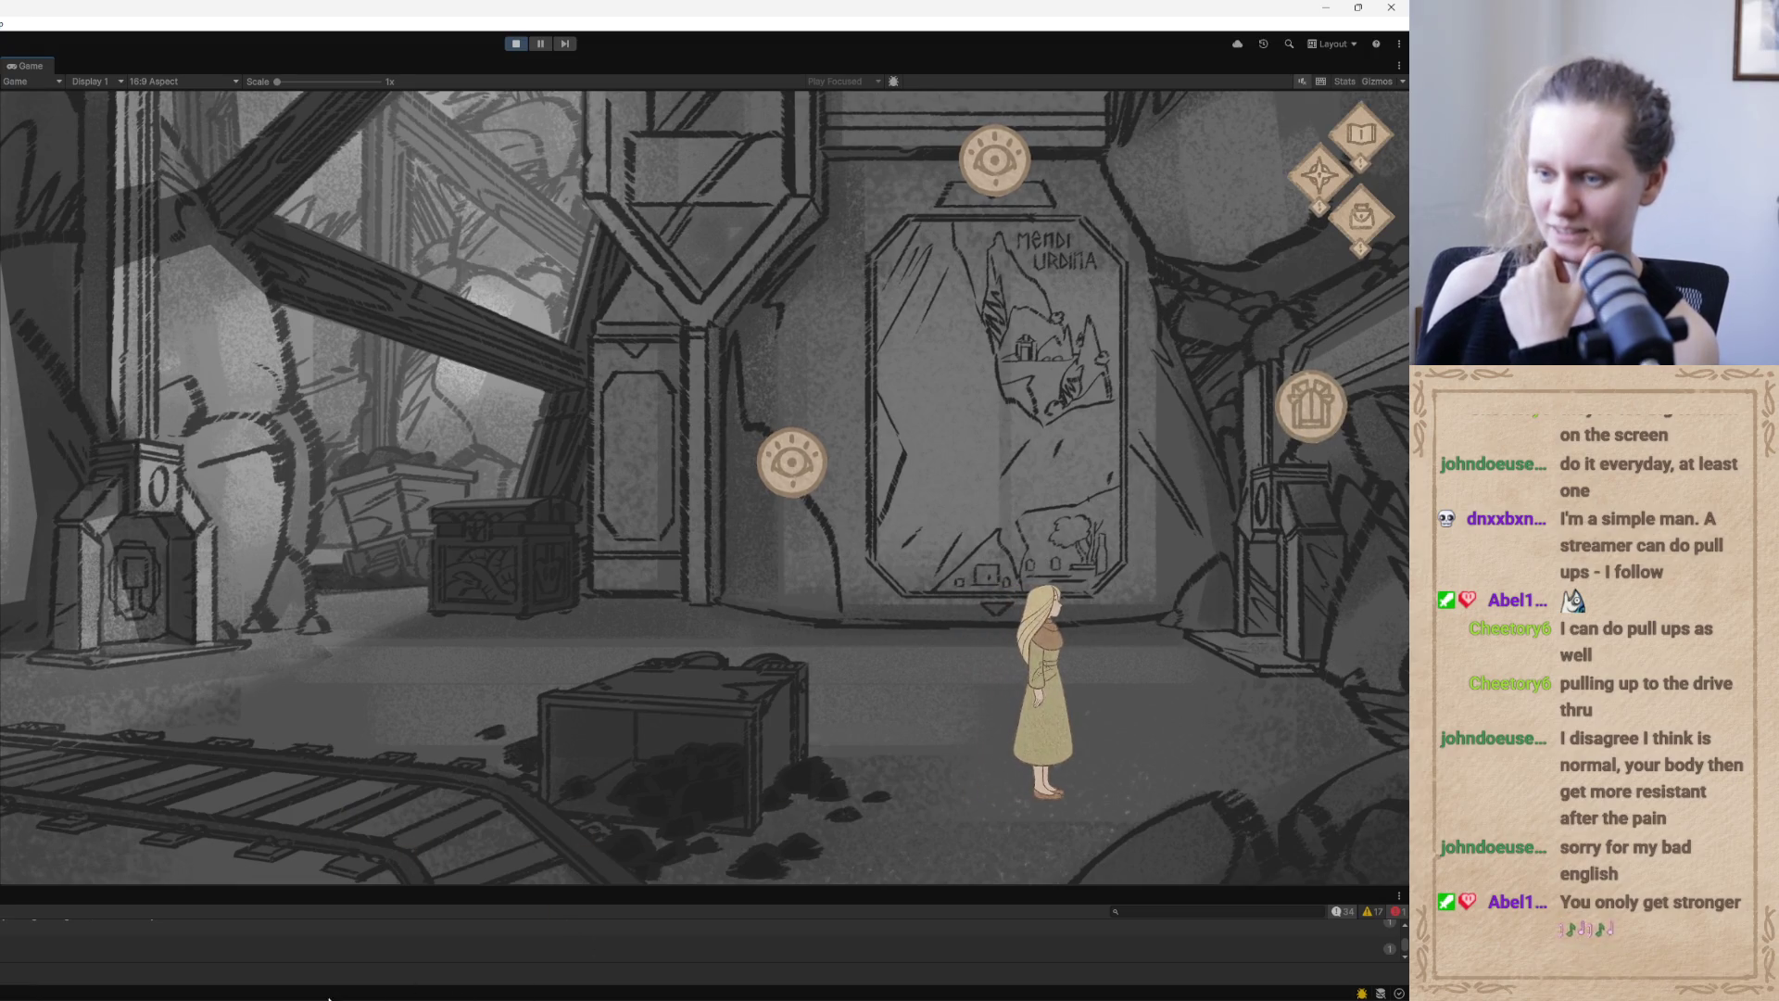
pyautogui.moveTo(284, 987)
pyautogui.click(320, 931)
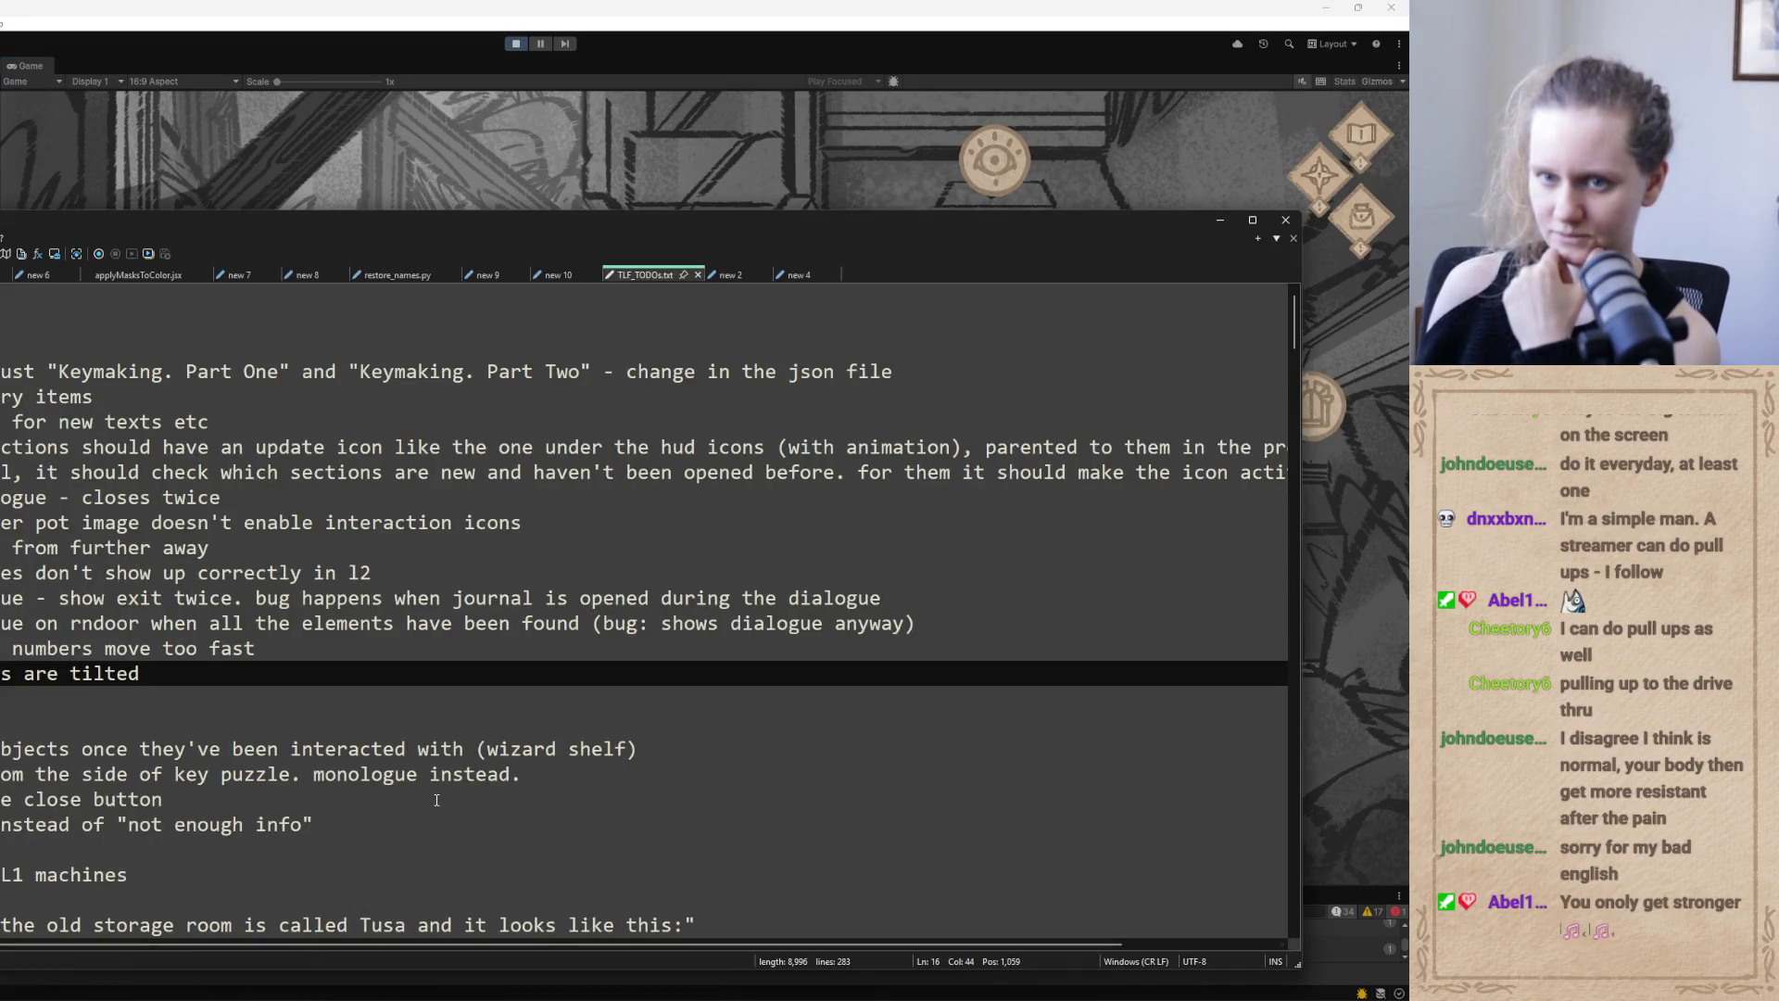
# Add a TODO line about the path in L2_IMMap_Env, accepting the autocompleted name
pyautogui.press('Return')
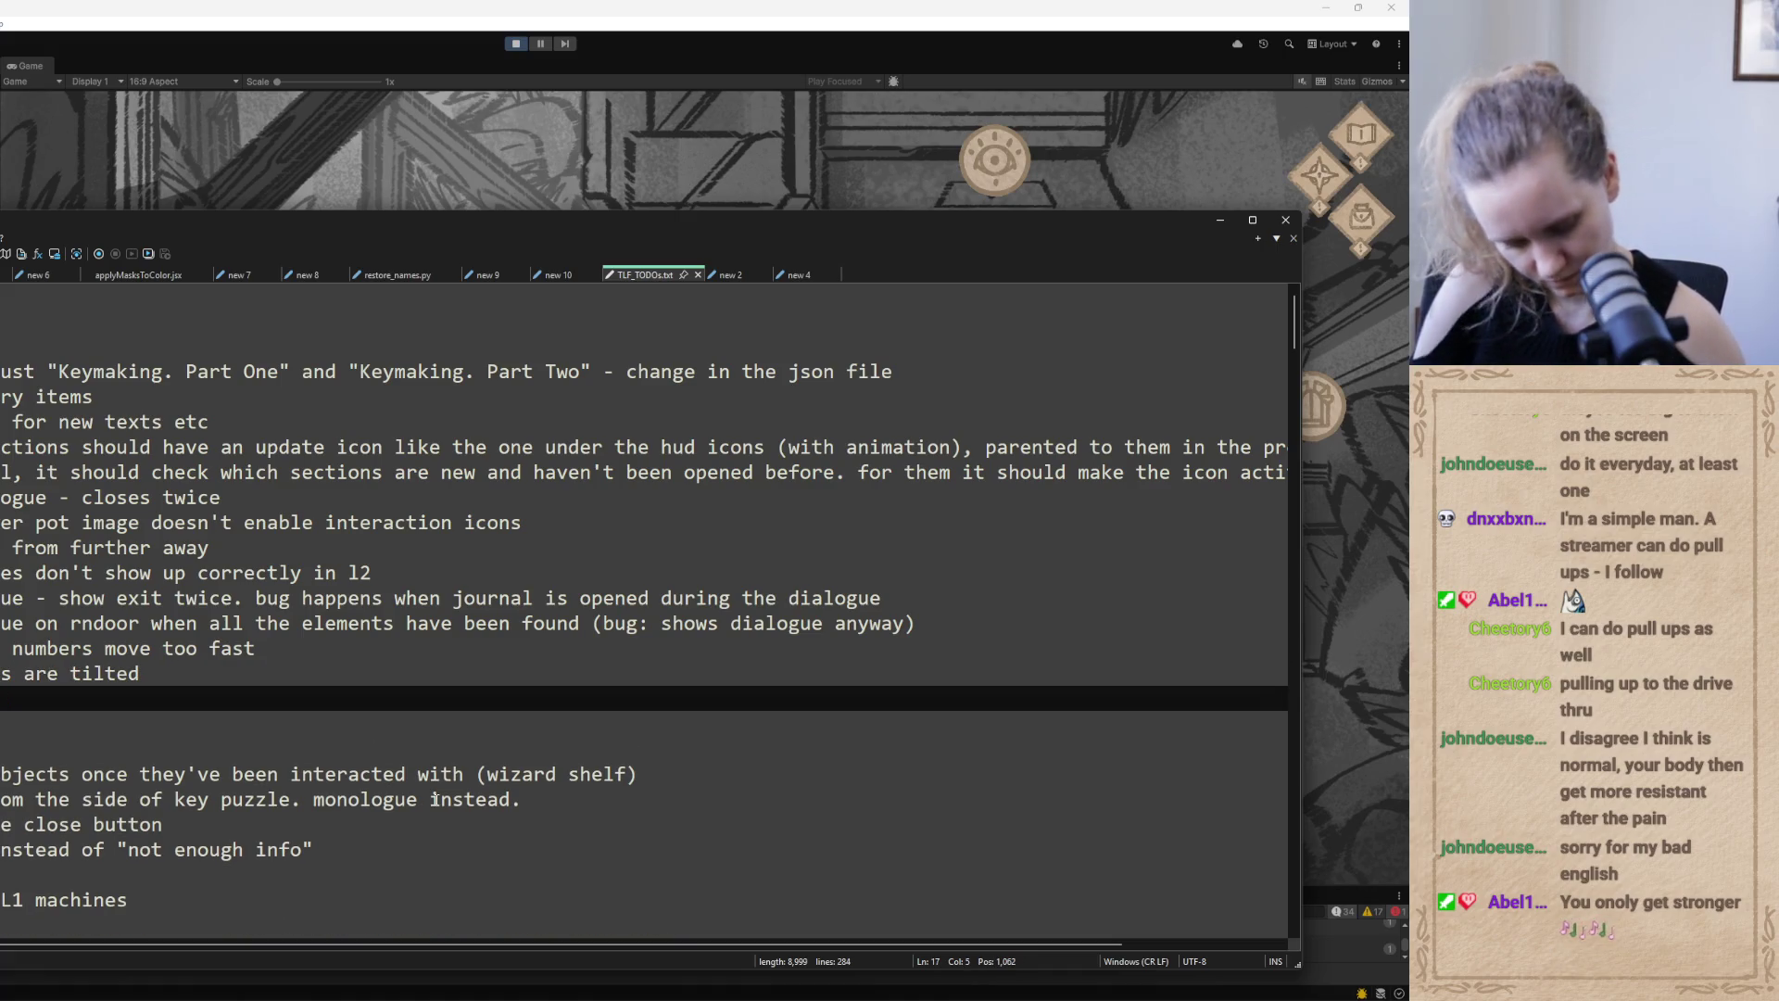
pyautogui.write('the')
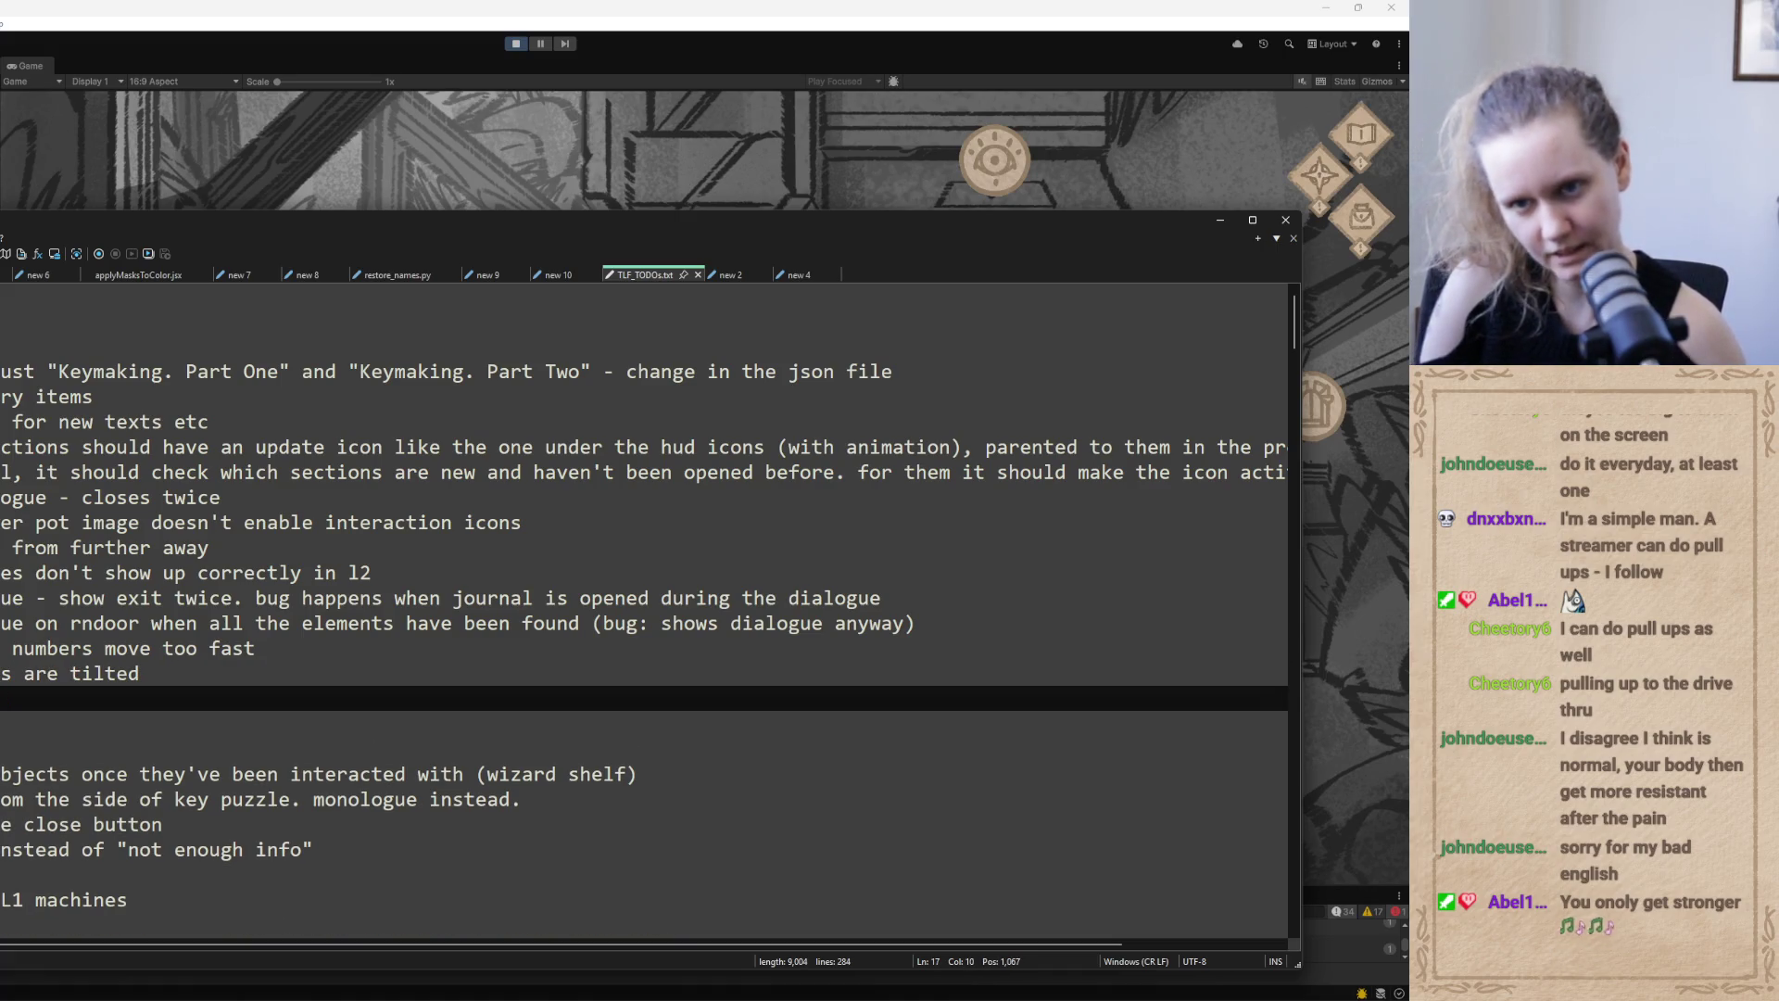
pyautogui.press('BackSpace')
pyautogui.write('e something')
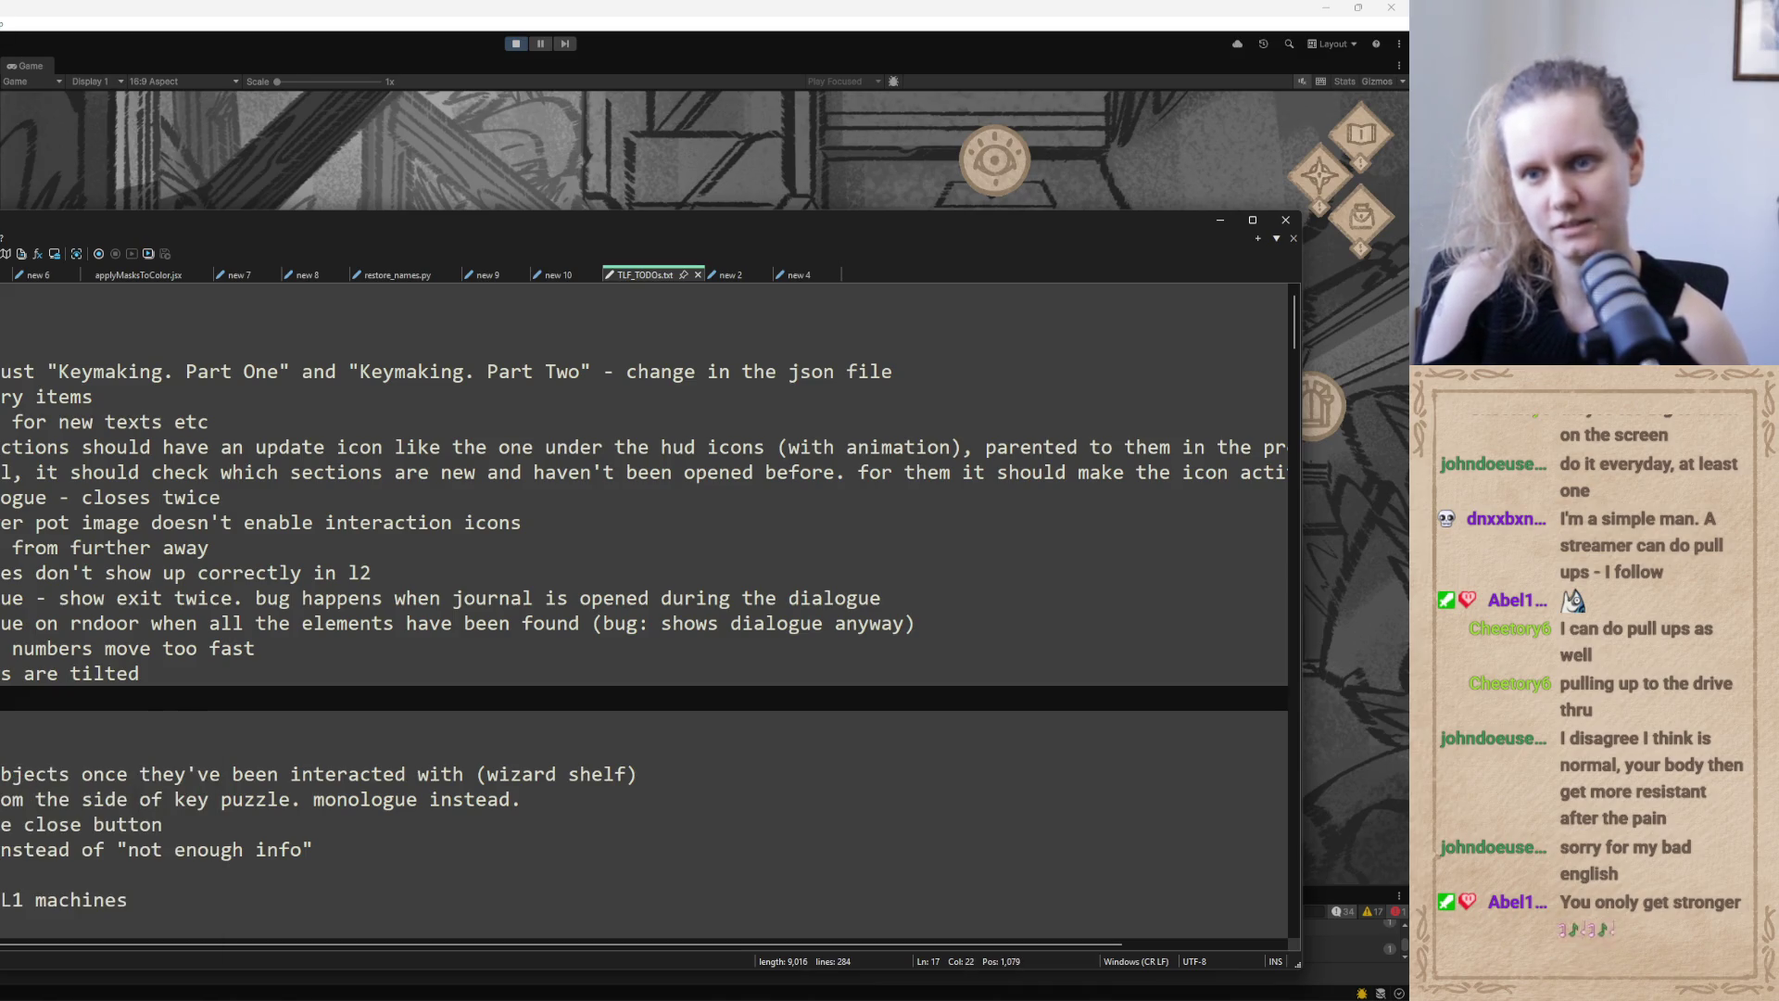
pyautogui.write('the')
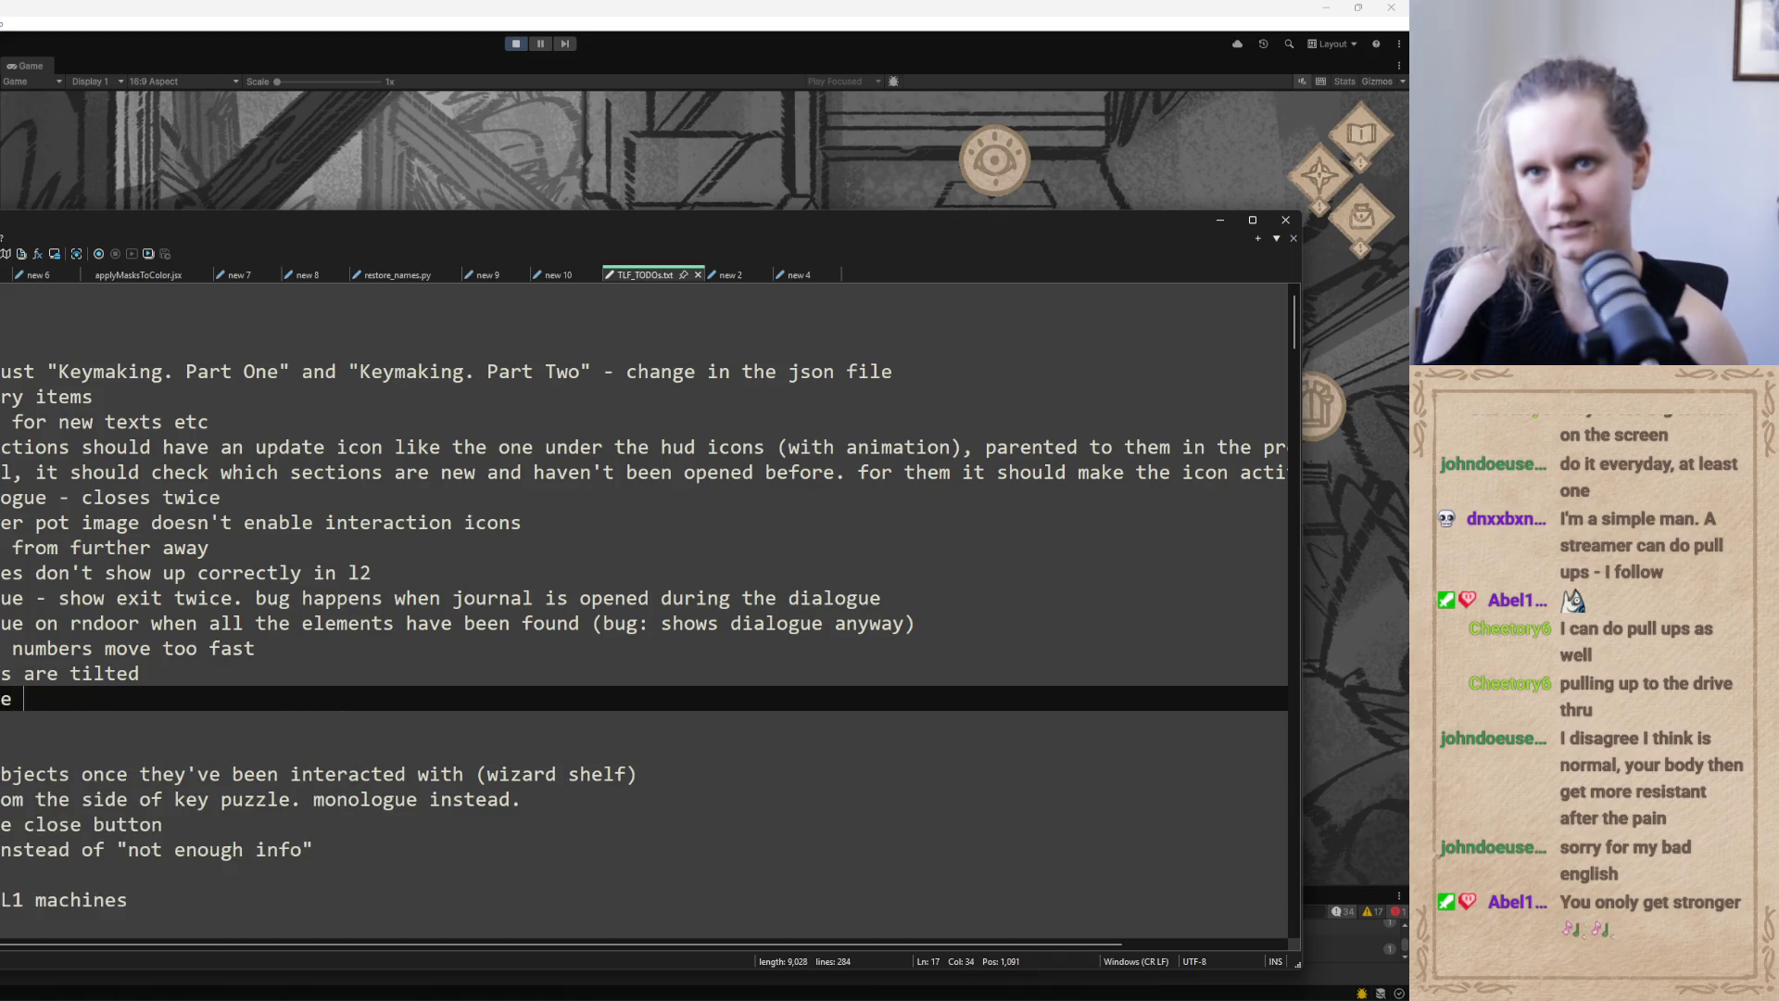
pyautogui.hotkey('alt', 'Tab')
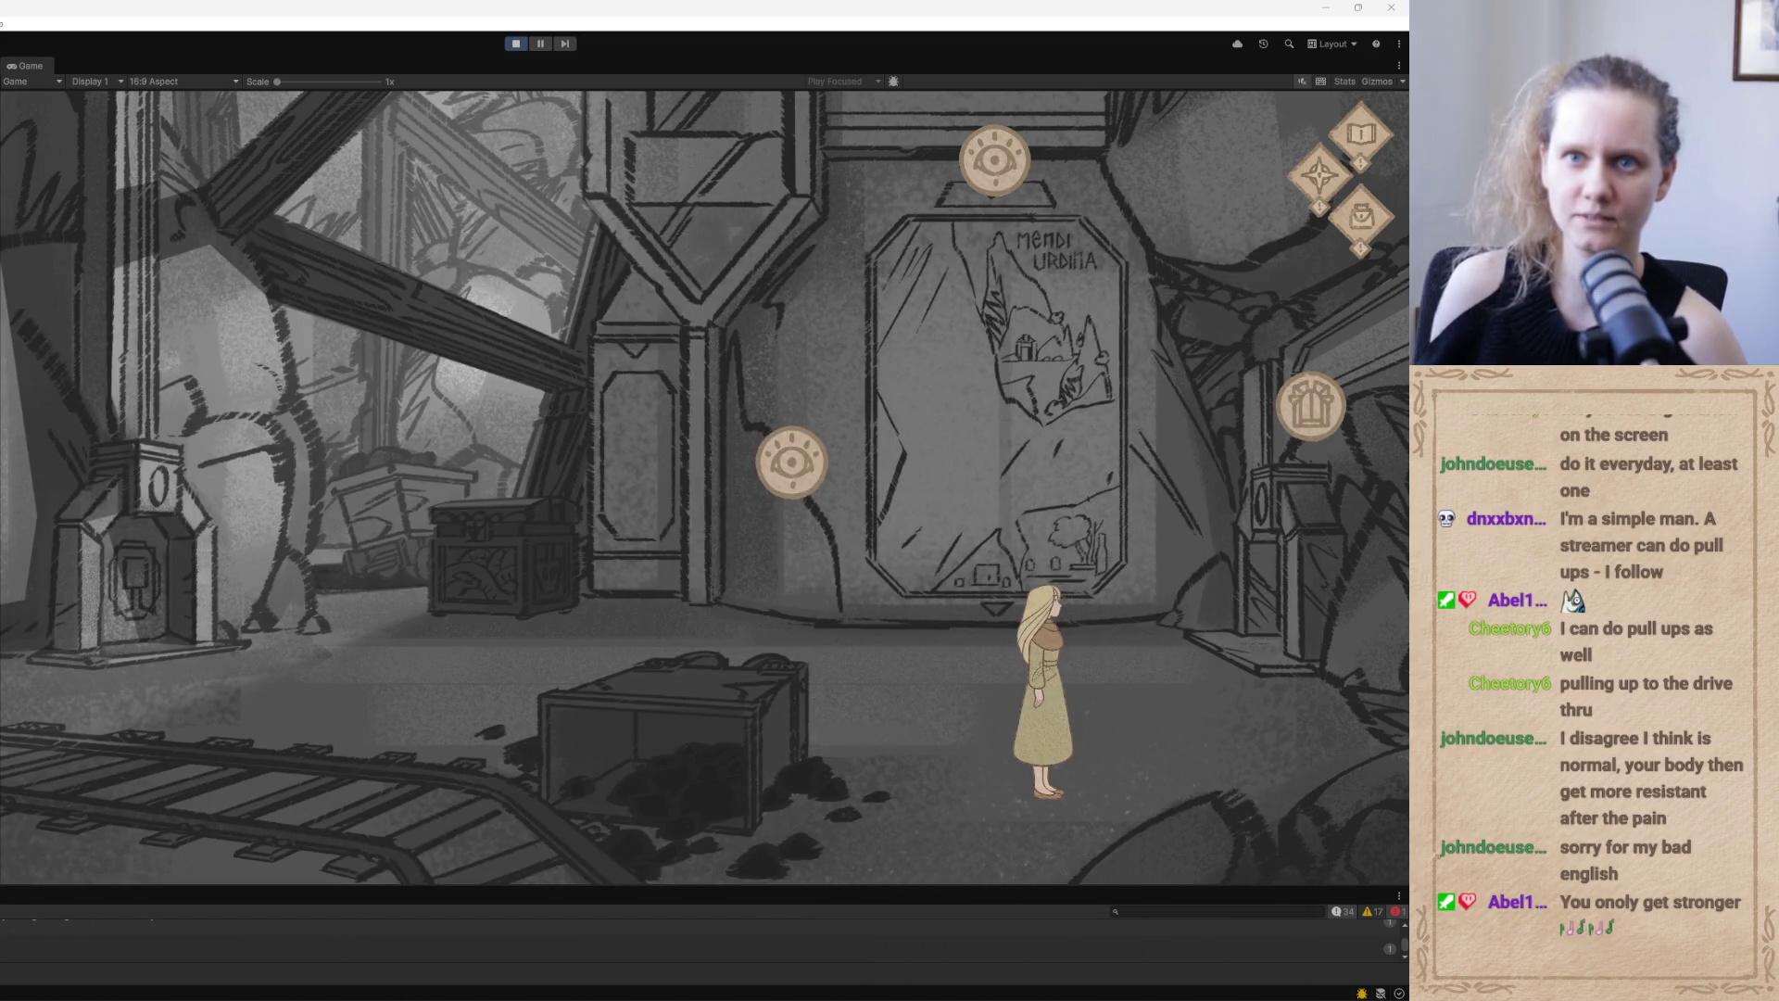
pyautogui.hotkey('shift', 'space')
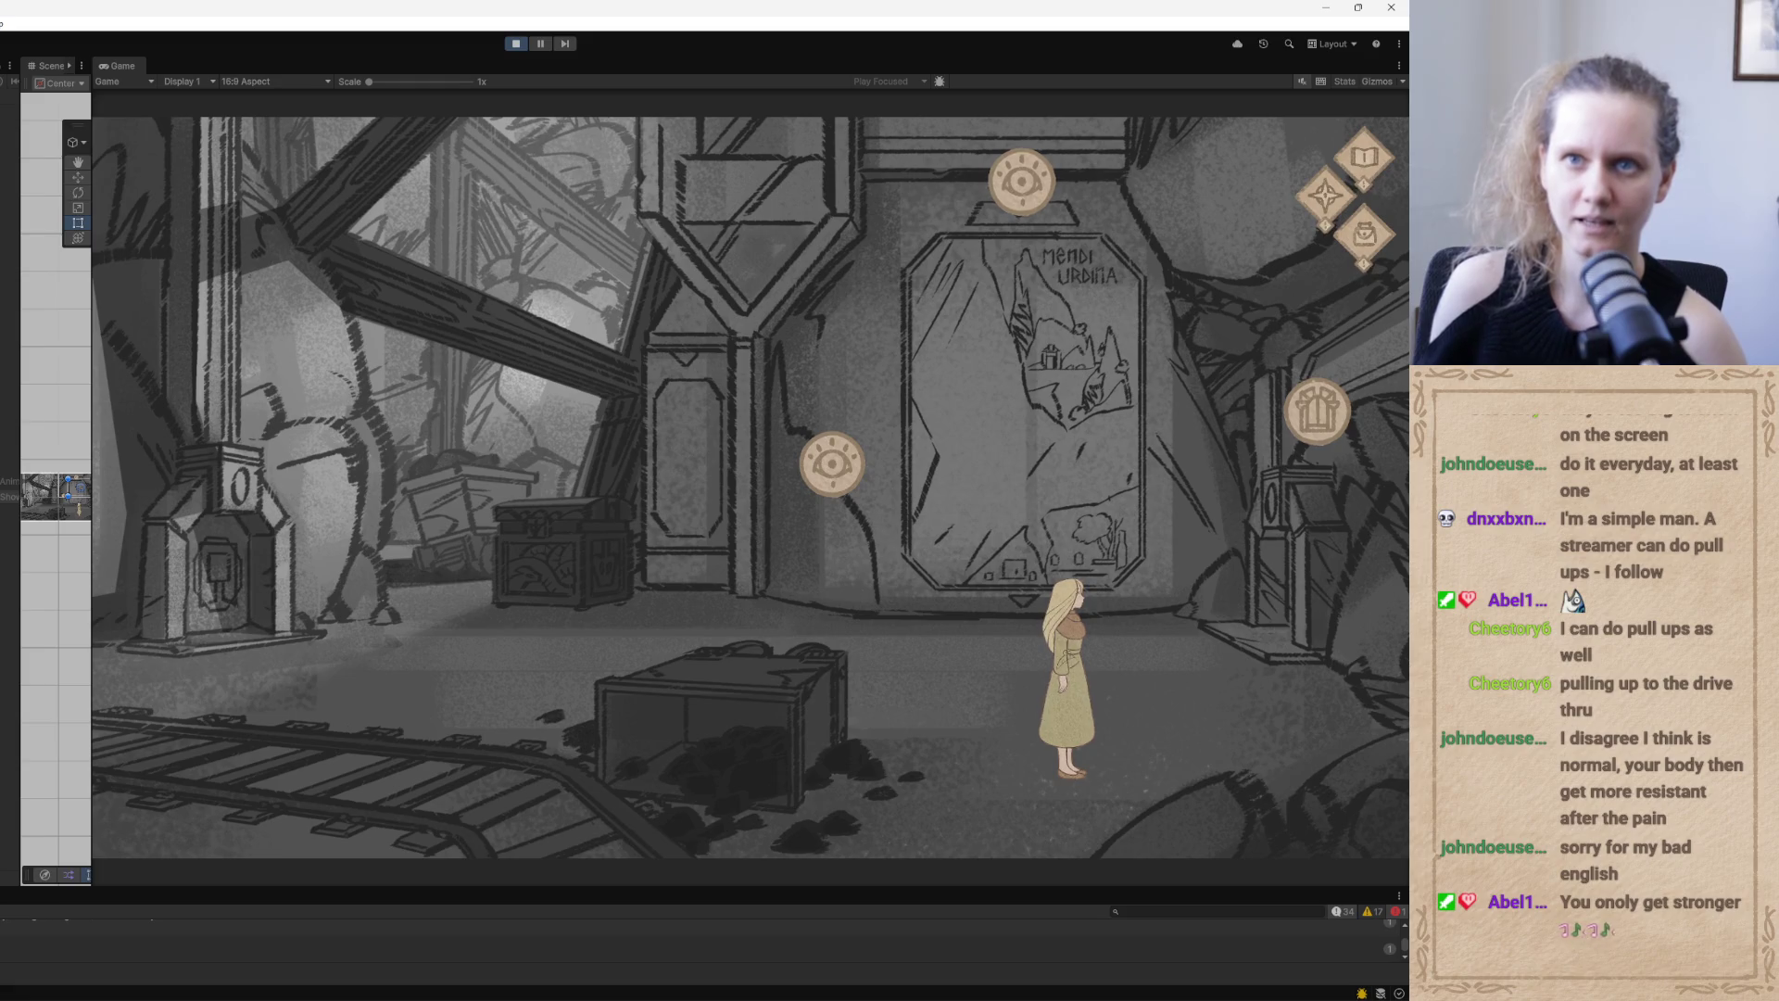
pyautogui.hotkey('alt', 'Tab')
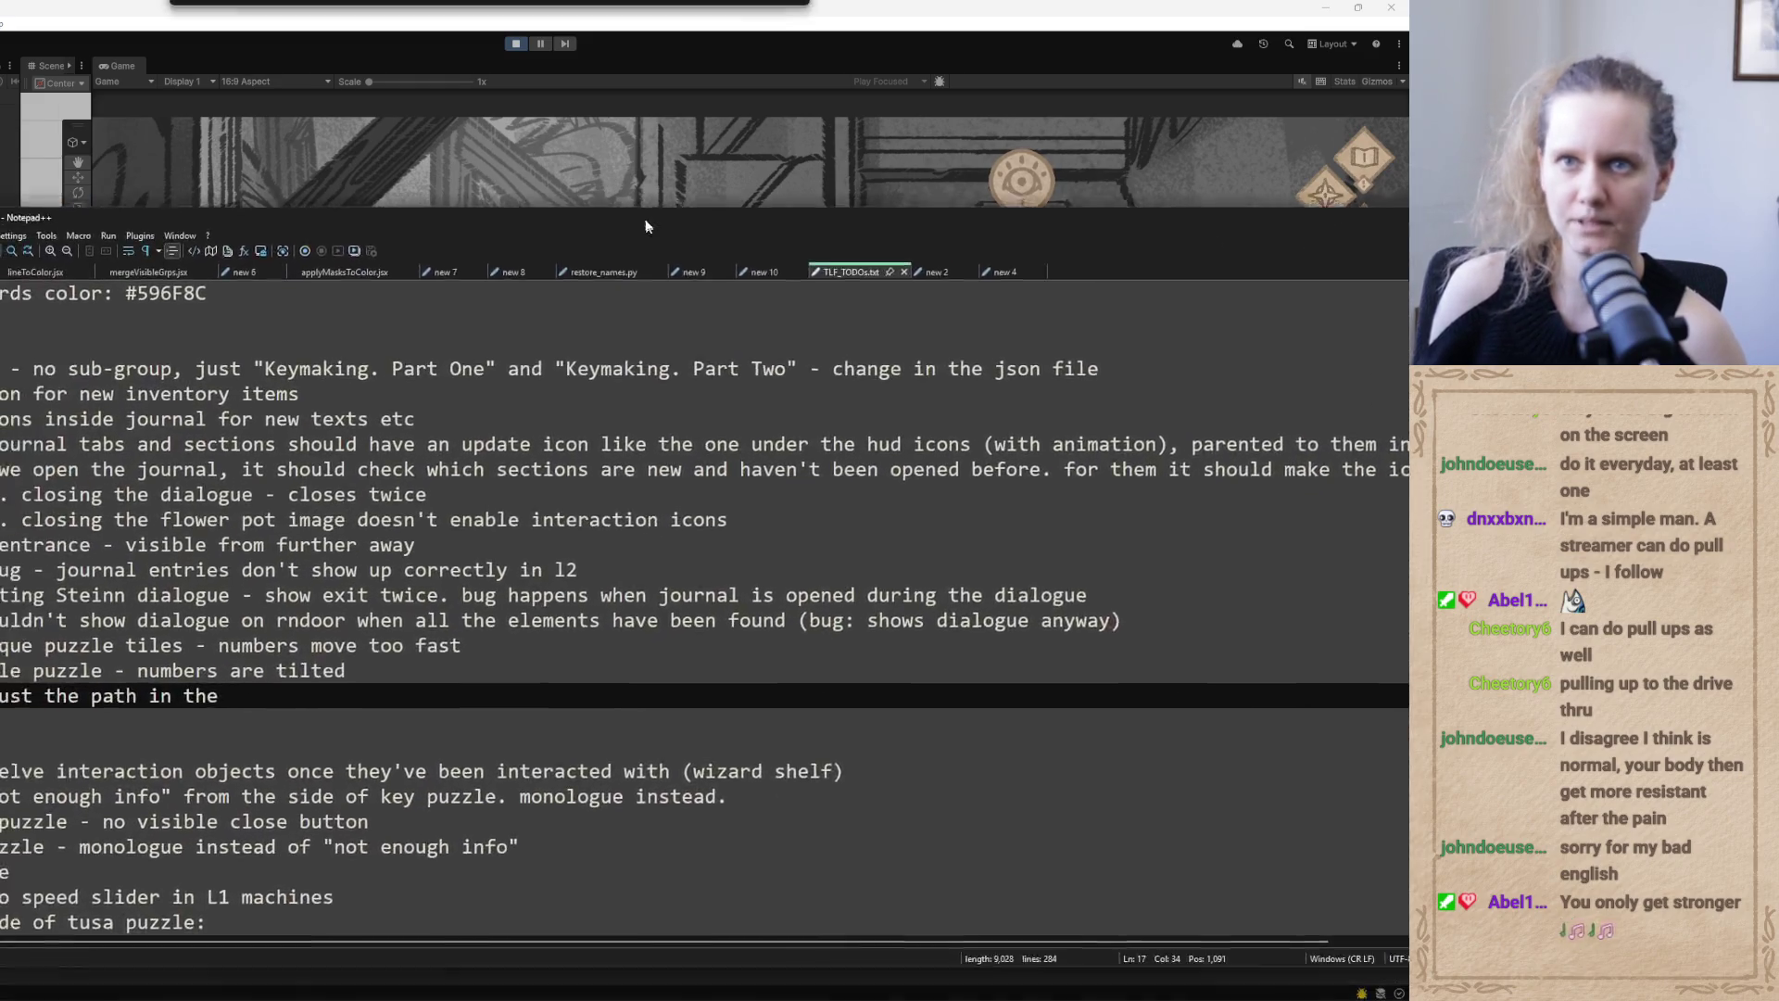
pyautogui.write('L')
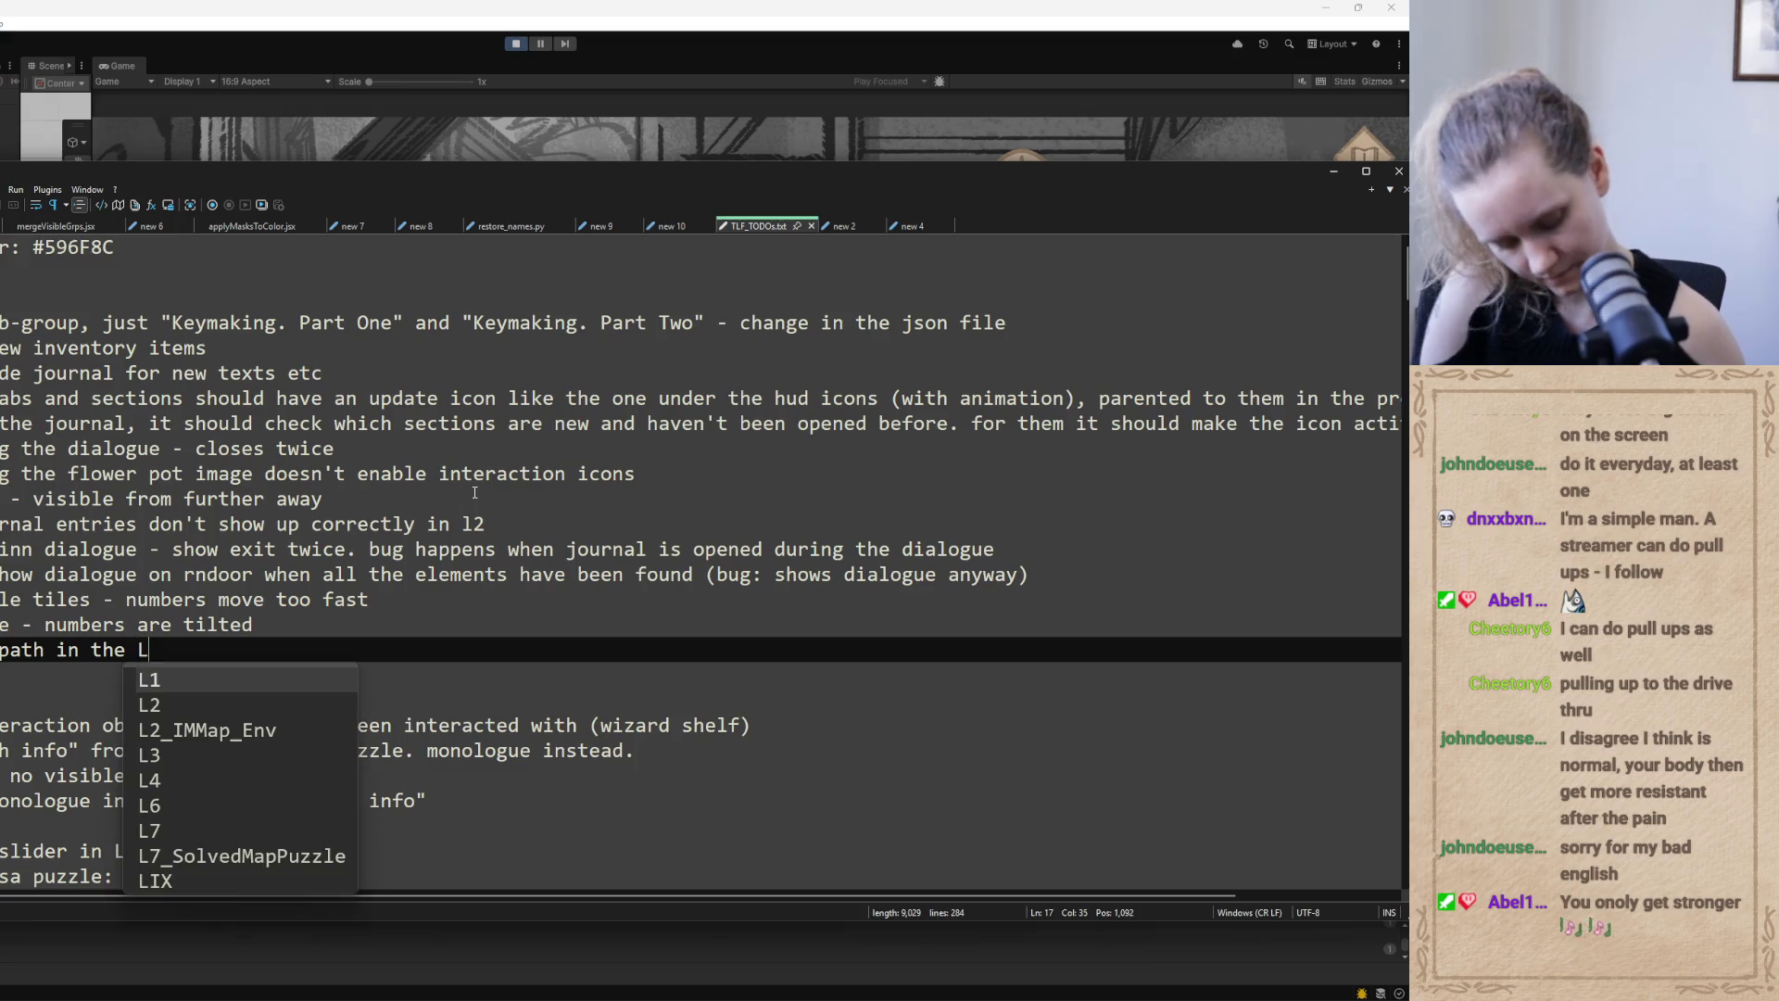
pyautogui.press('Escape')
pyautogui.write('2_')
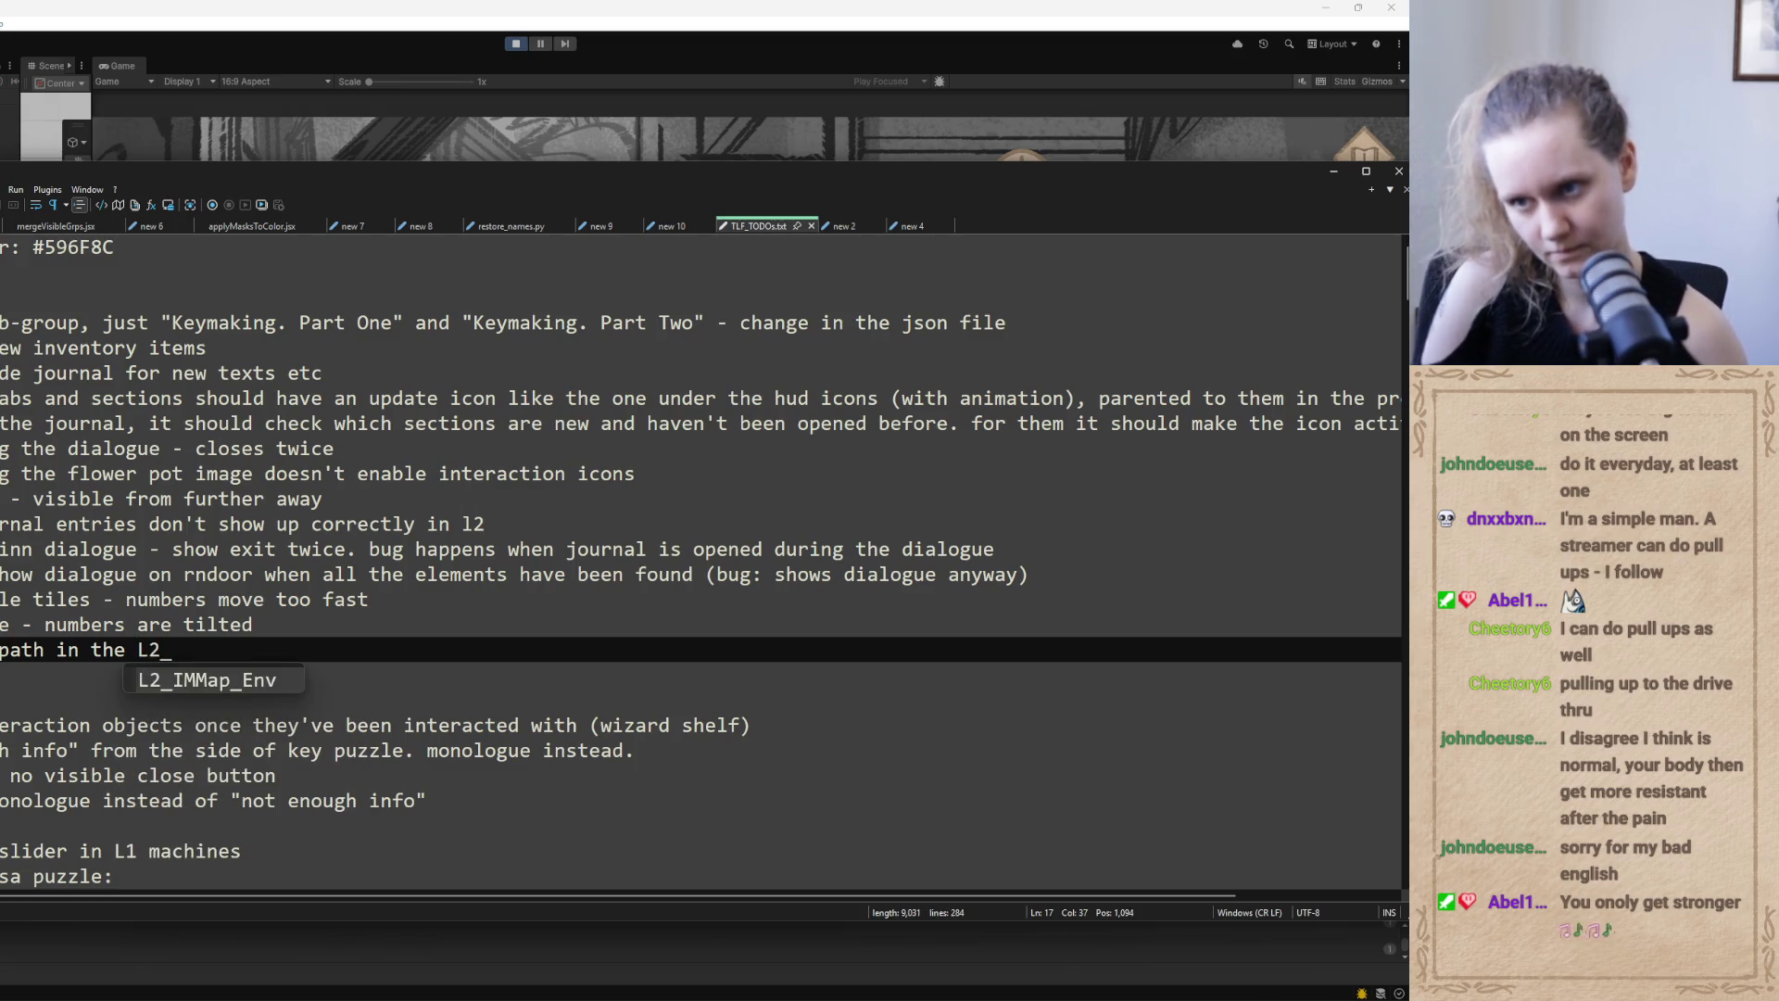
pyautogui.press('Return')
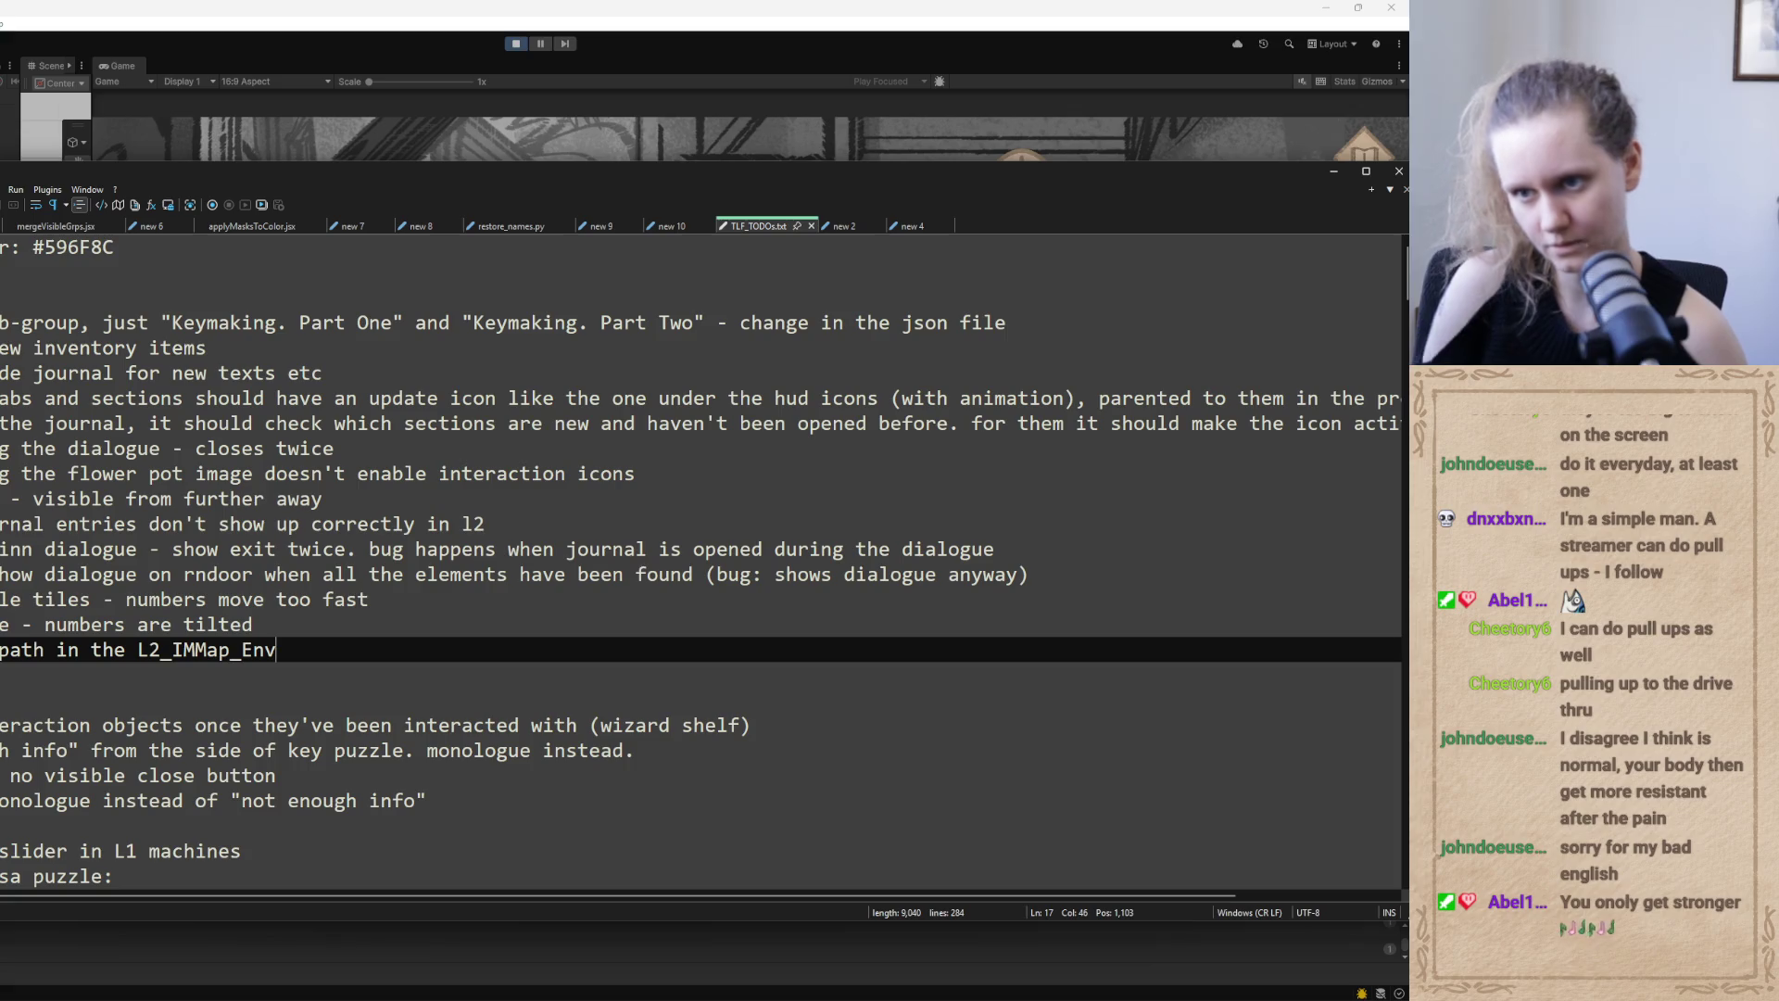
pyautogui.press('super+Down')
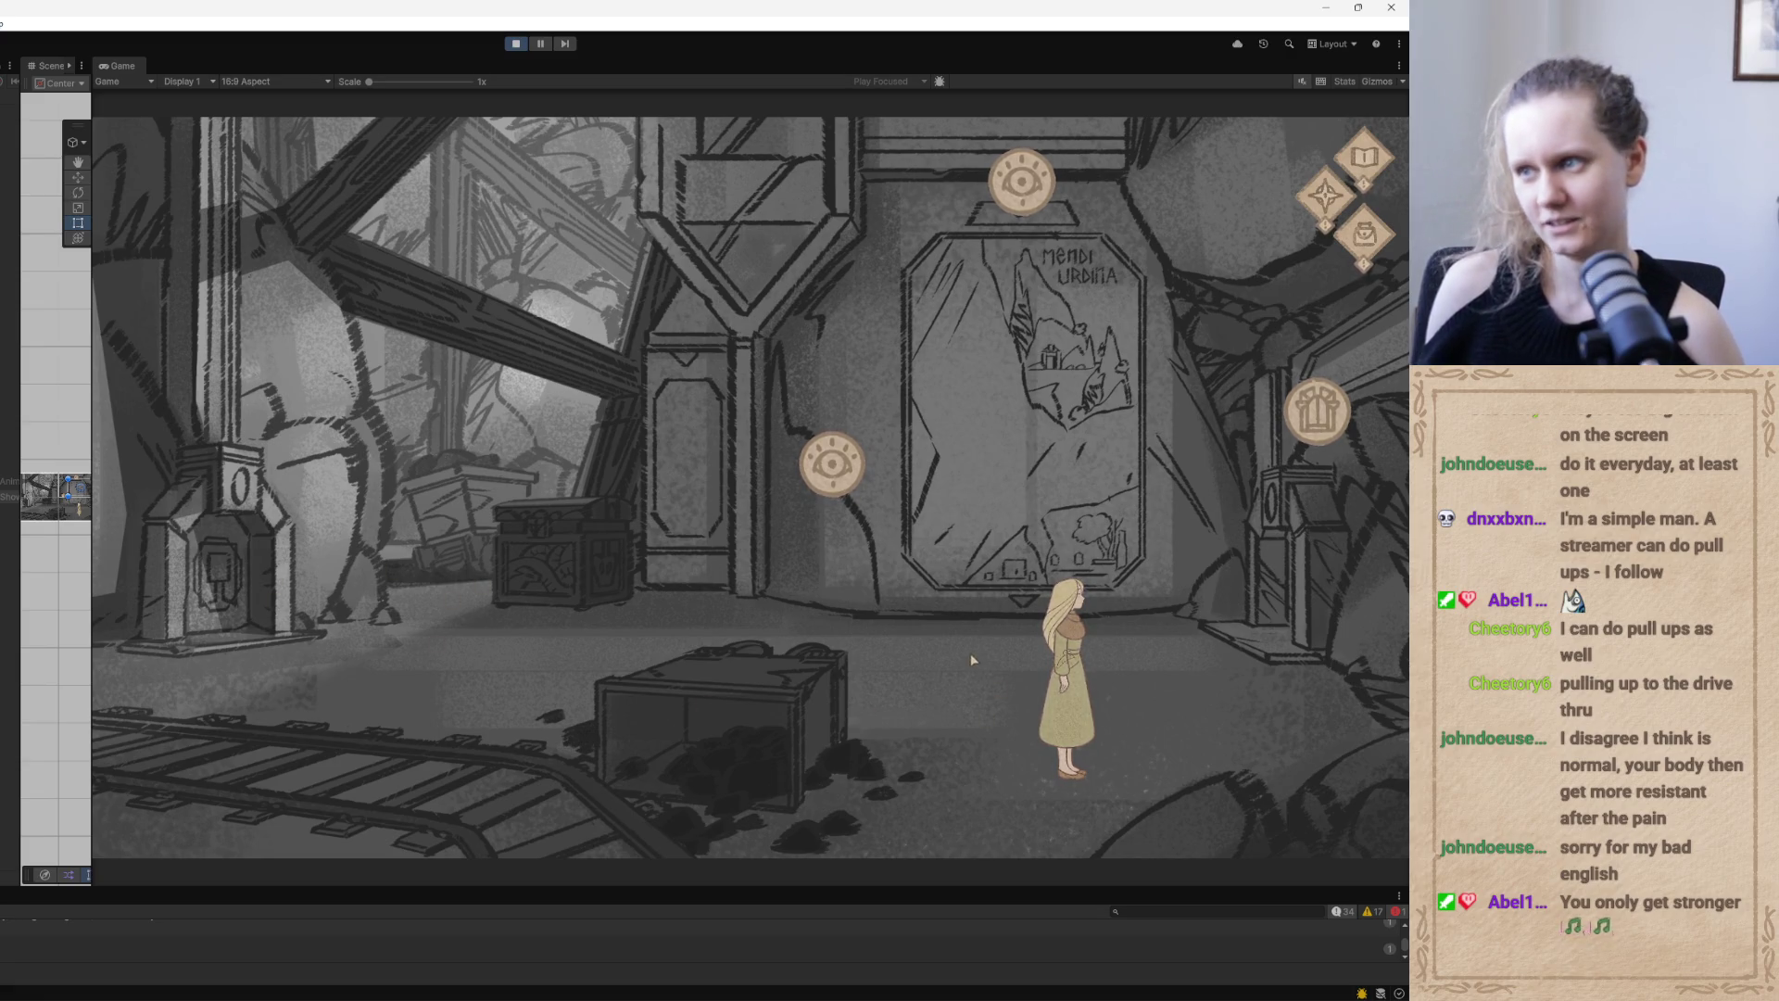
# View the mine map, then open Steinn's Journal Two to its symbol press-count page
pyautogui.click(941, 584)
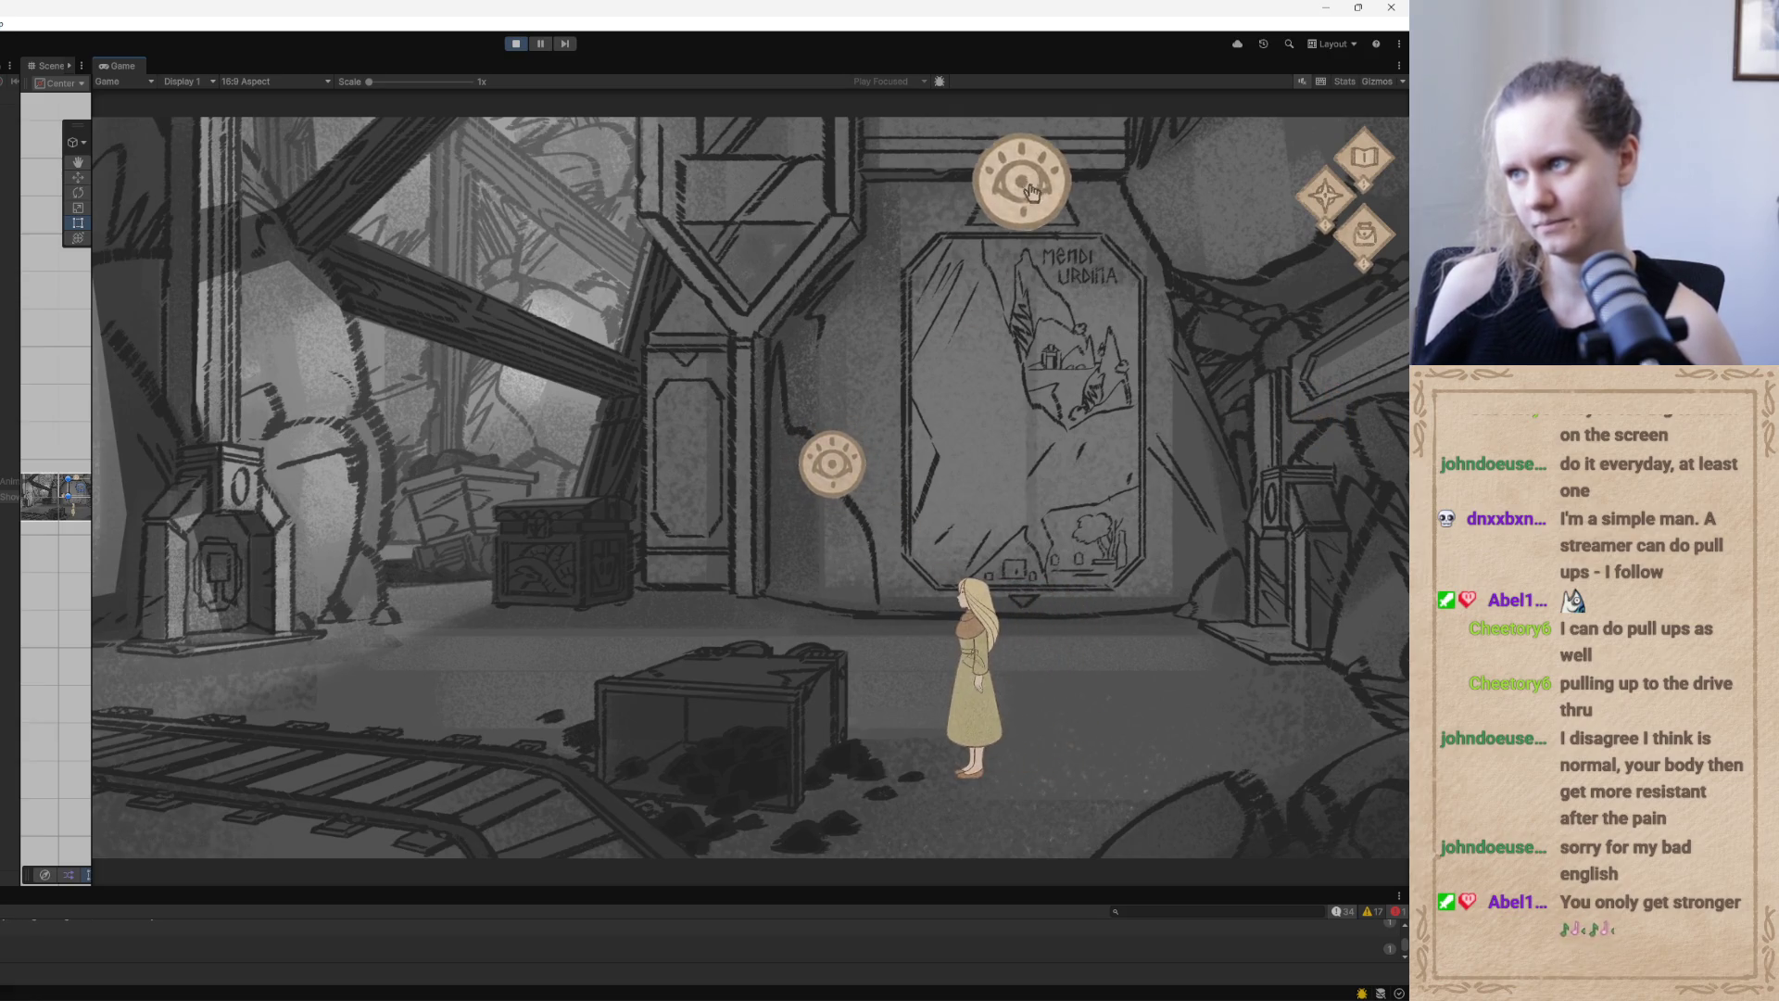
pyautogui.click(1013, 194)
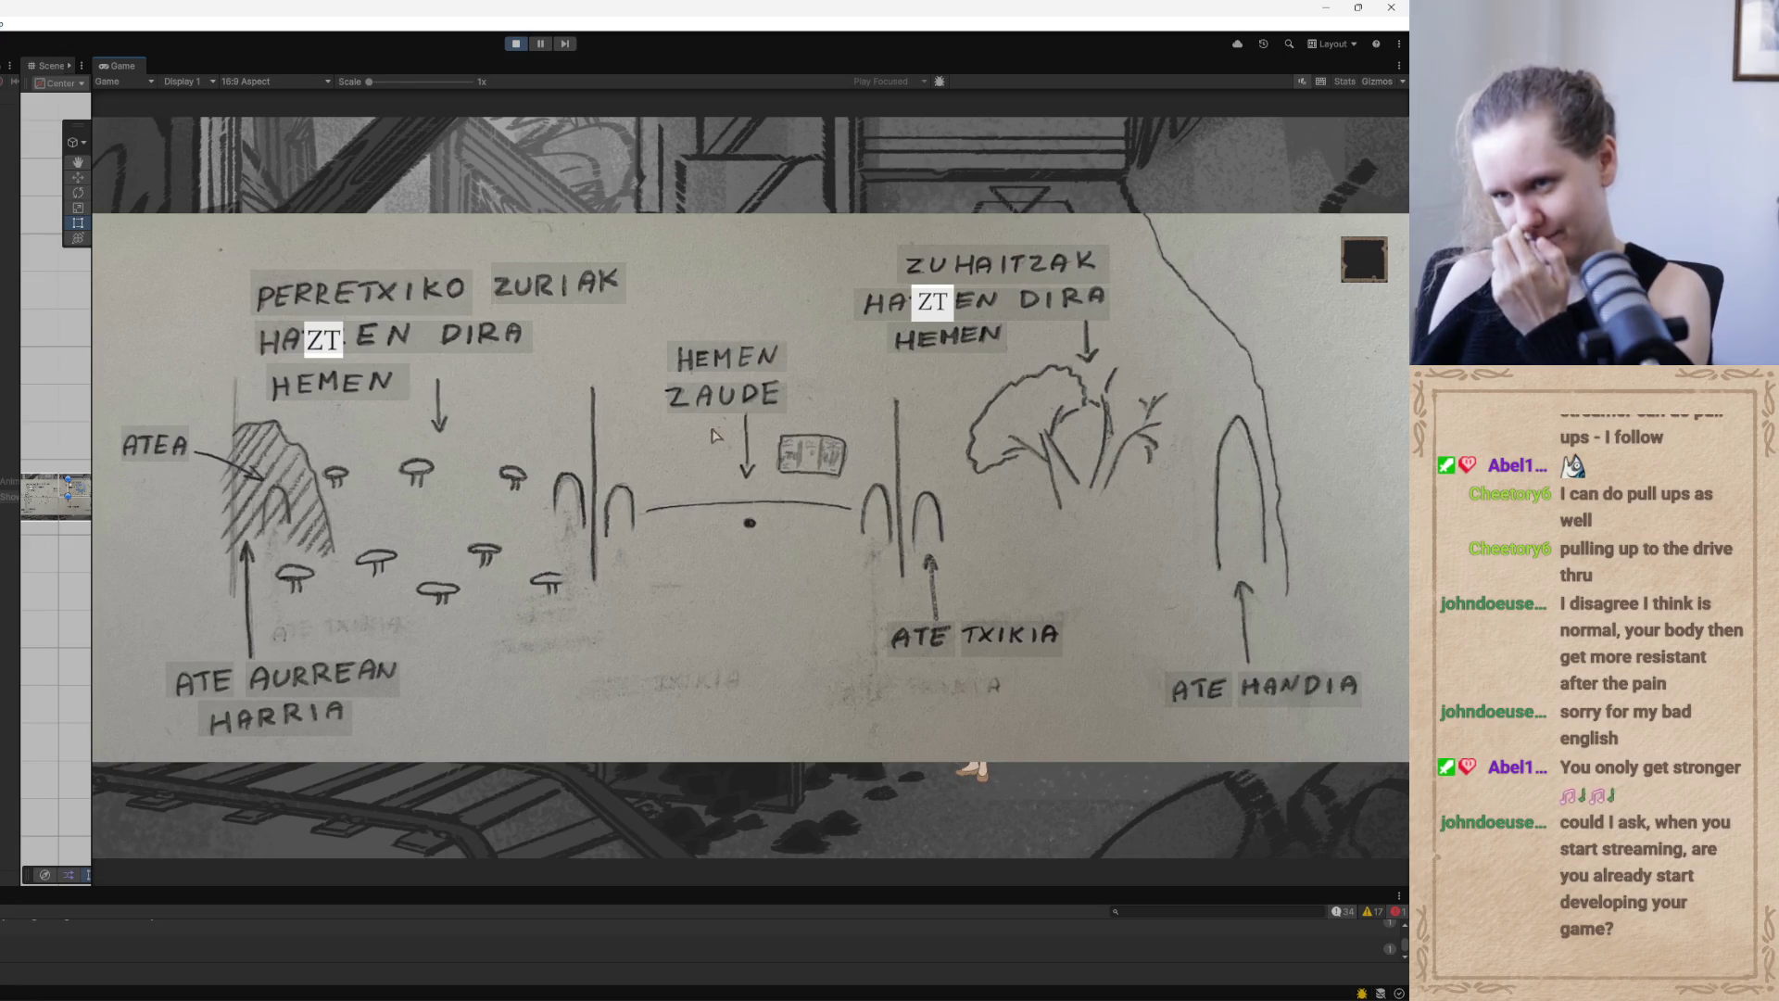
pyautogui.click(1370, 265)
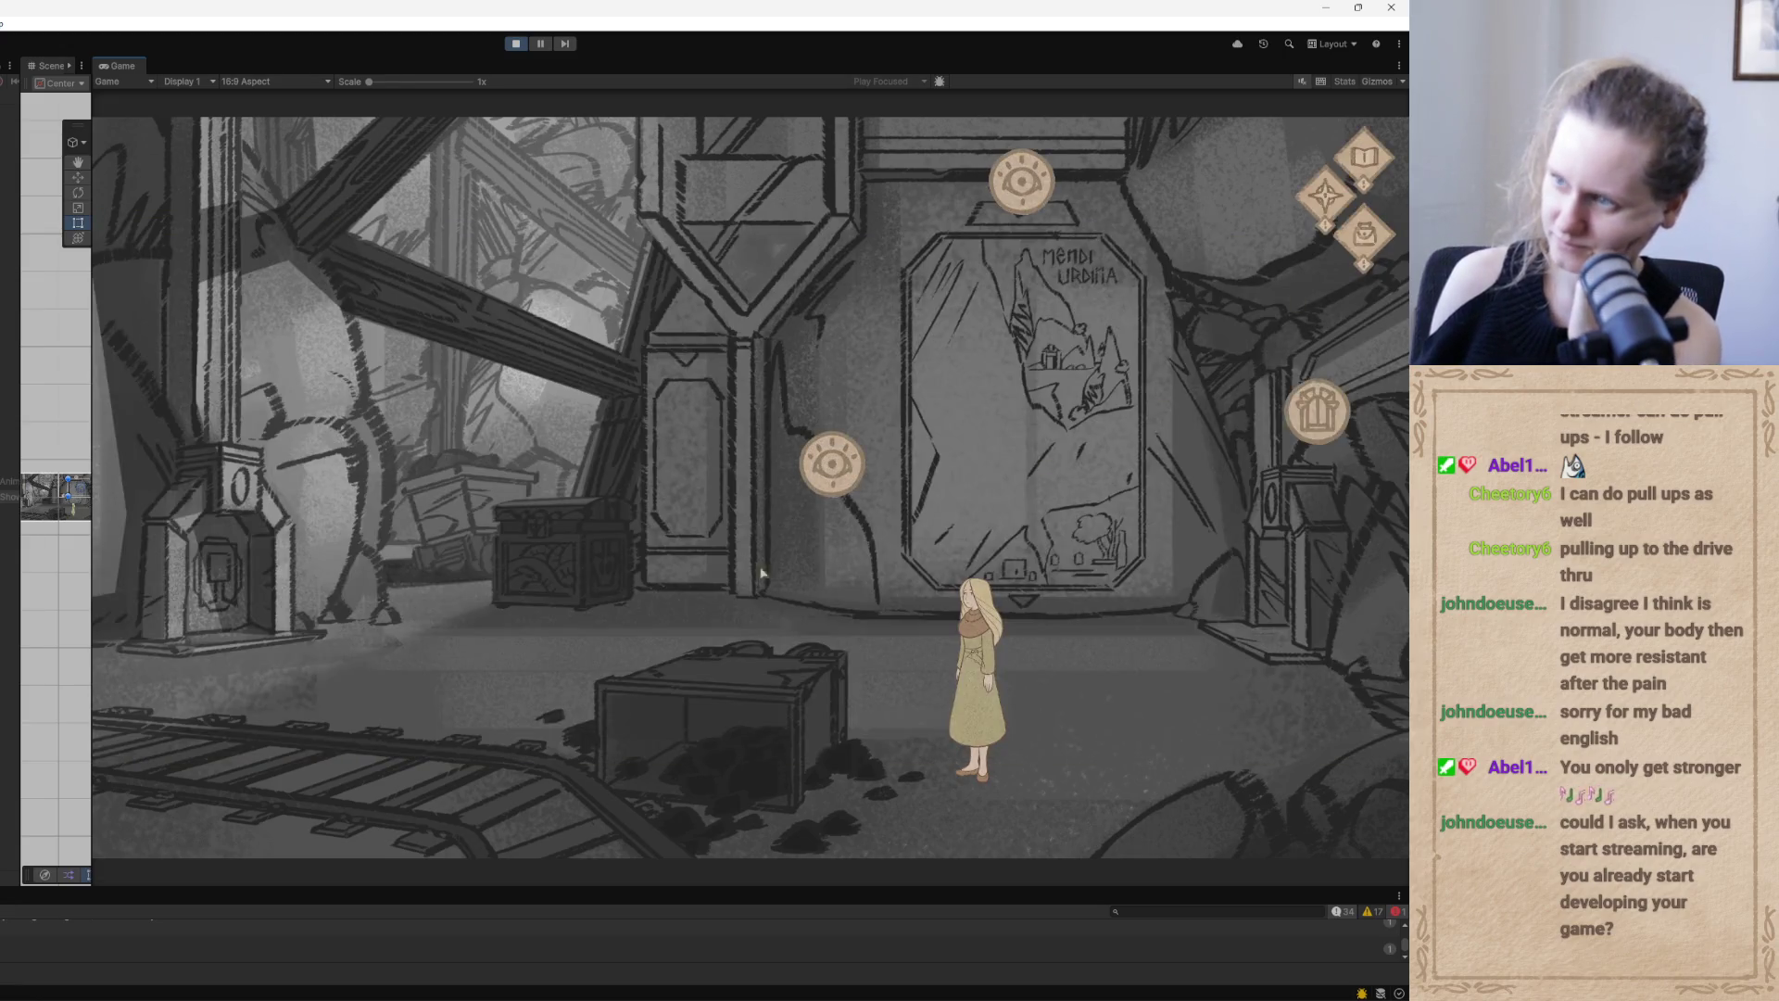
pyautogui.click(829, 468)
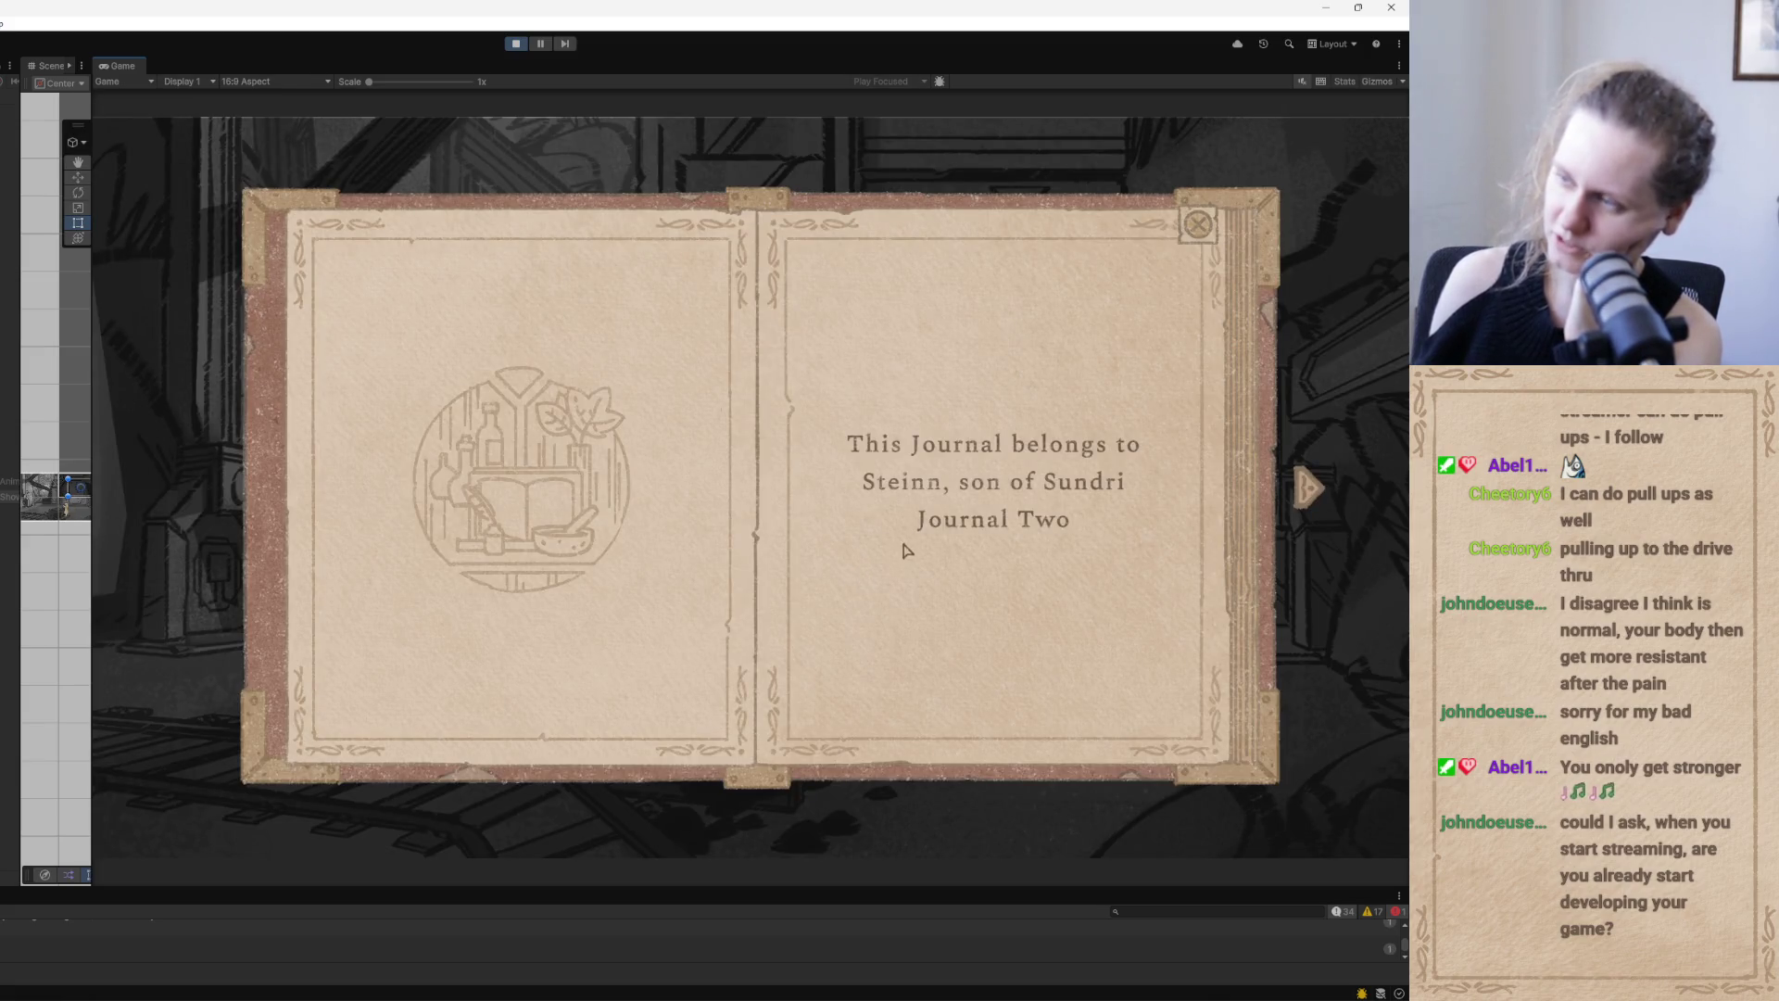
pyautogui.click(1309, 488)
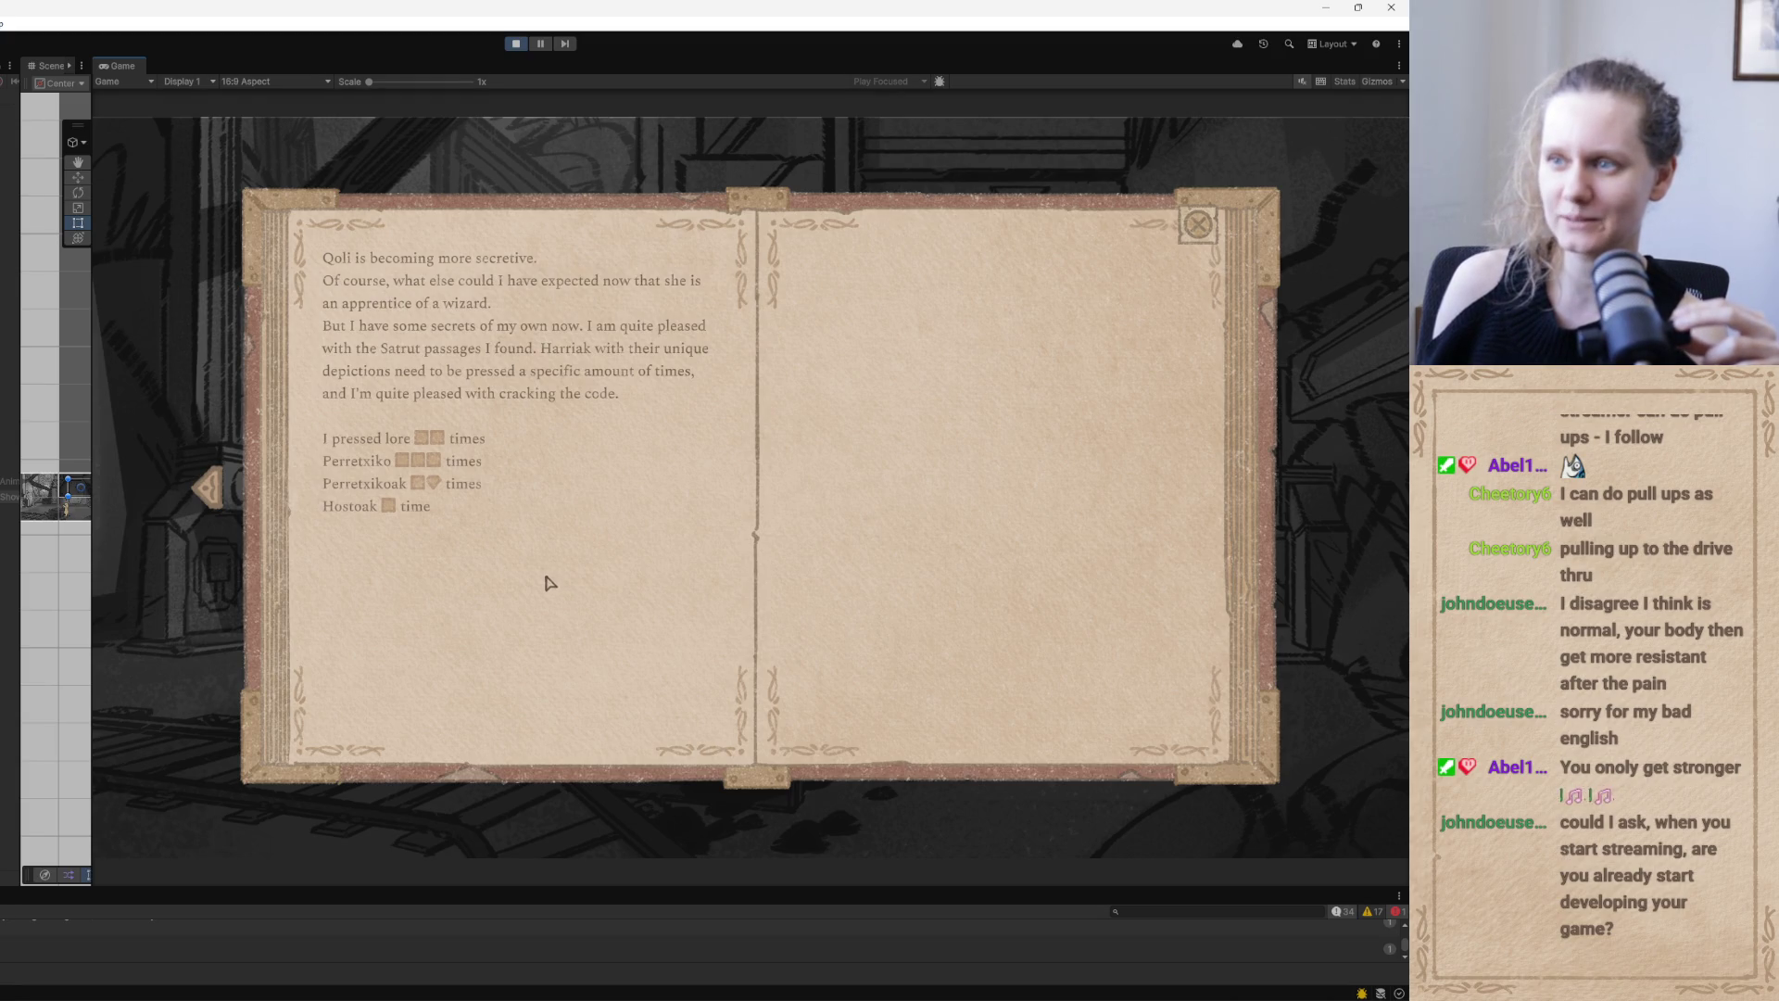
pyautogui.moveTo(363, 474)
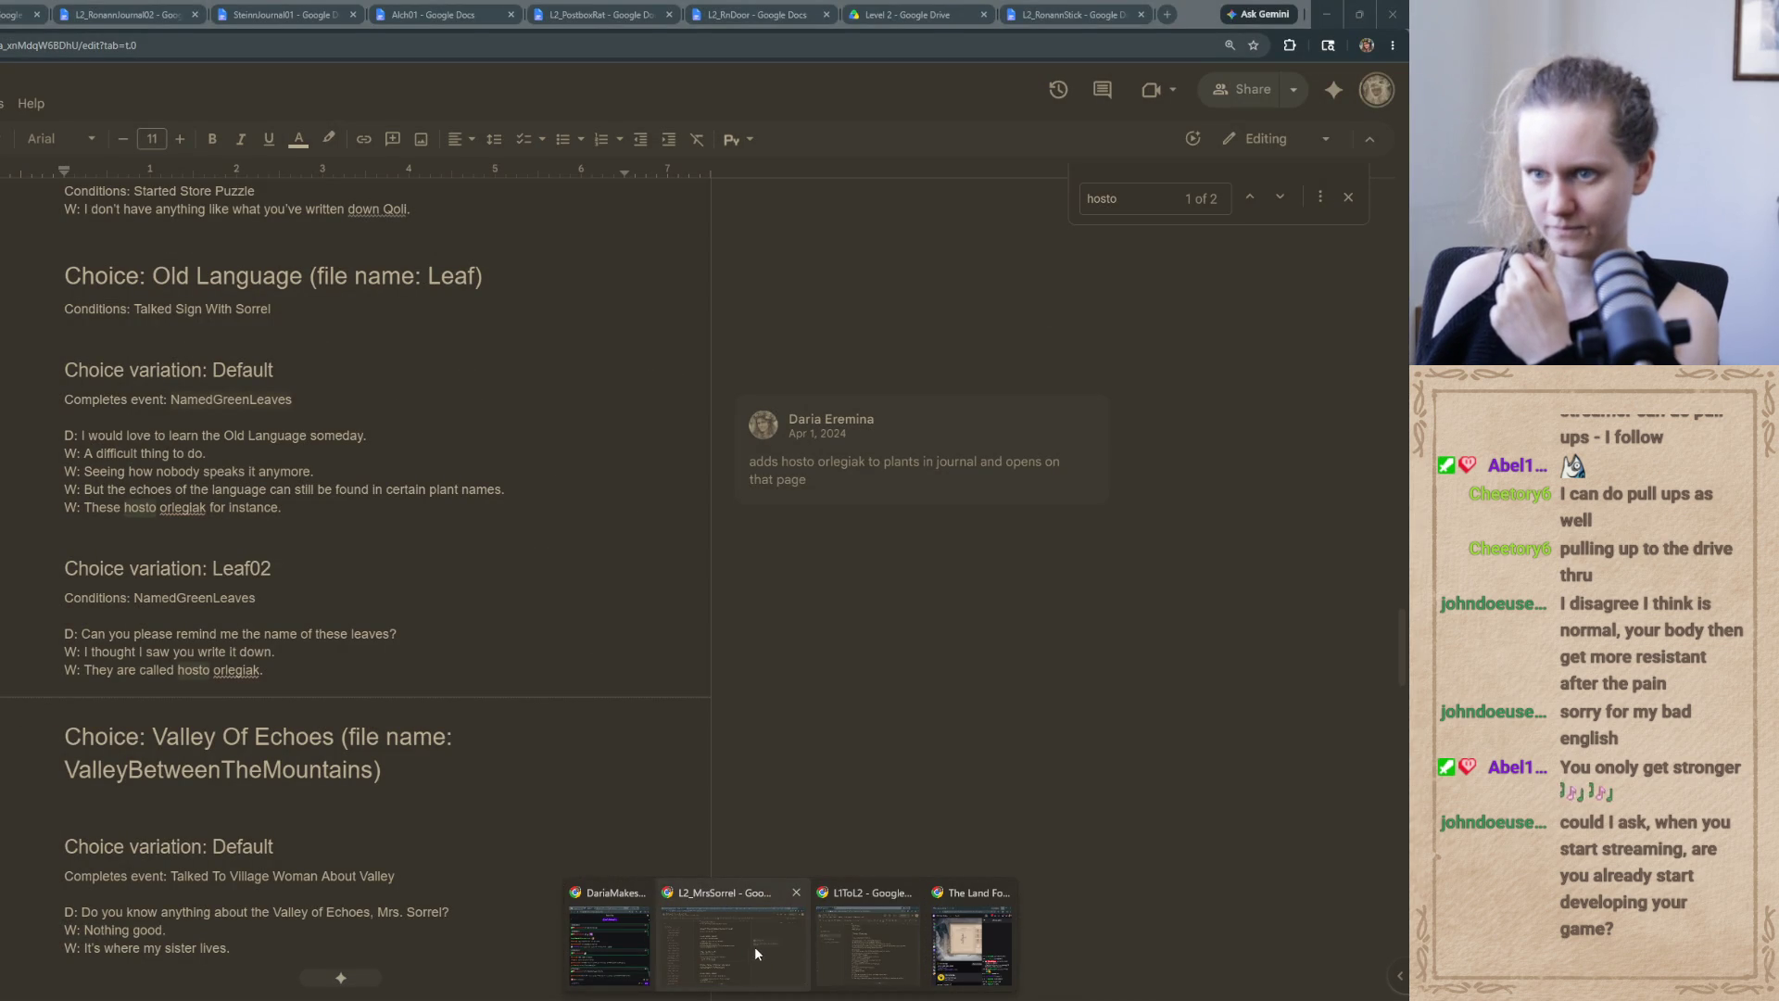
# Search Google Drive for the journal file and open L2_RonannJournal02 in Google Docs
pyautogui.click(755, 947)
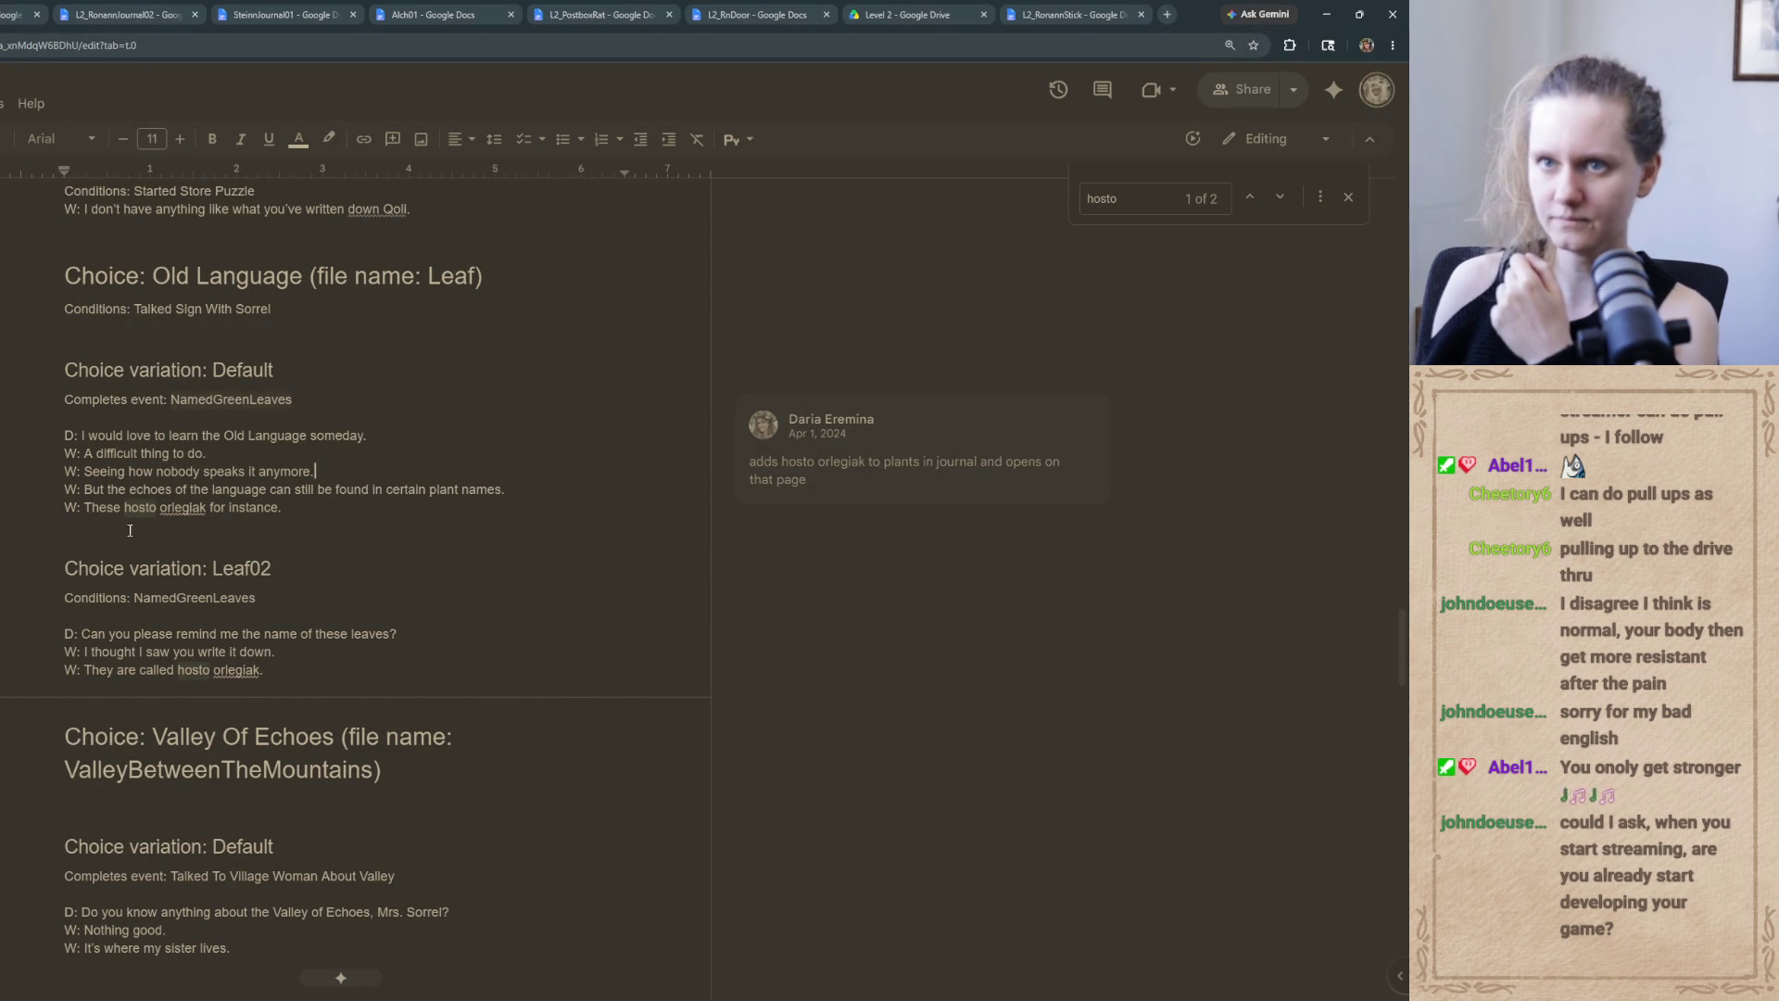
pyautogui.hotkey('ctrl', 'Tab')
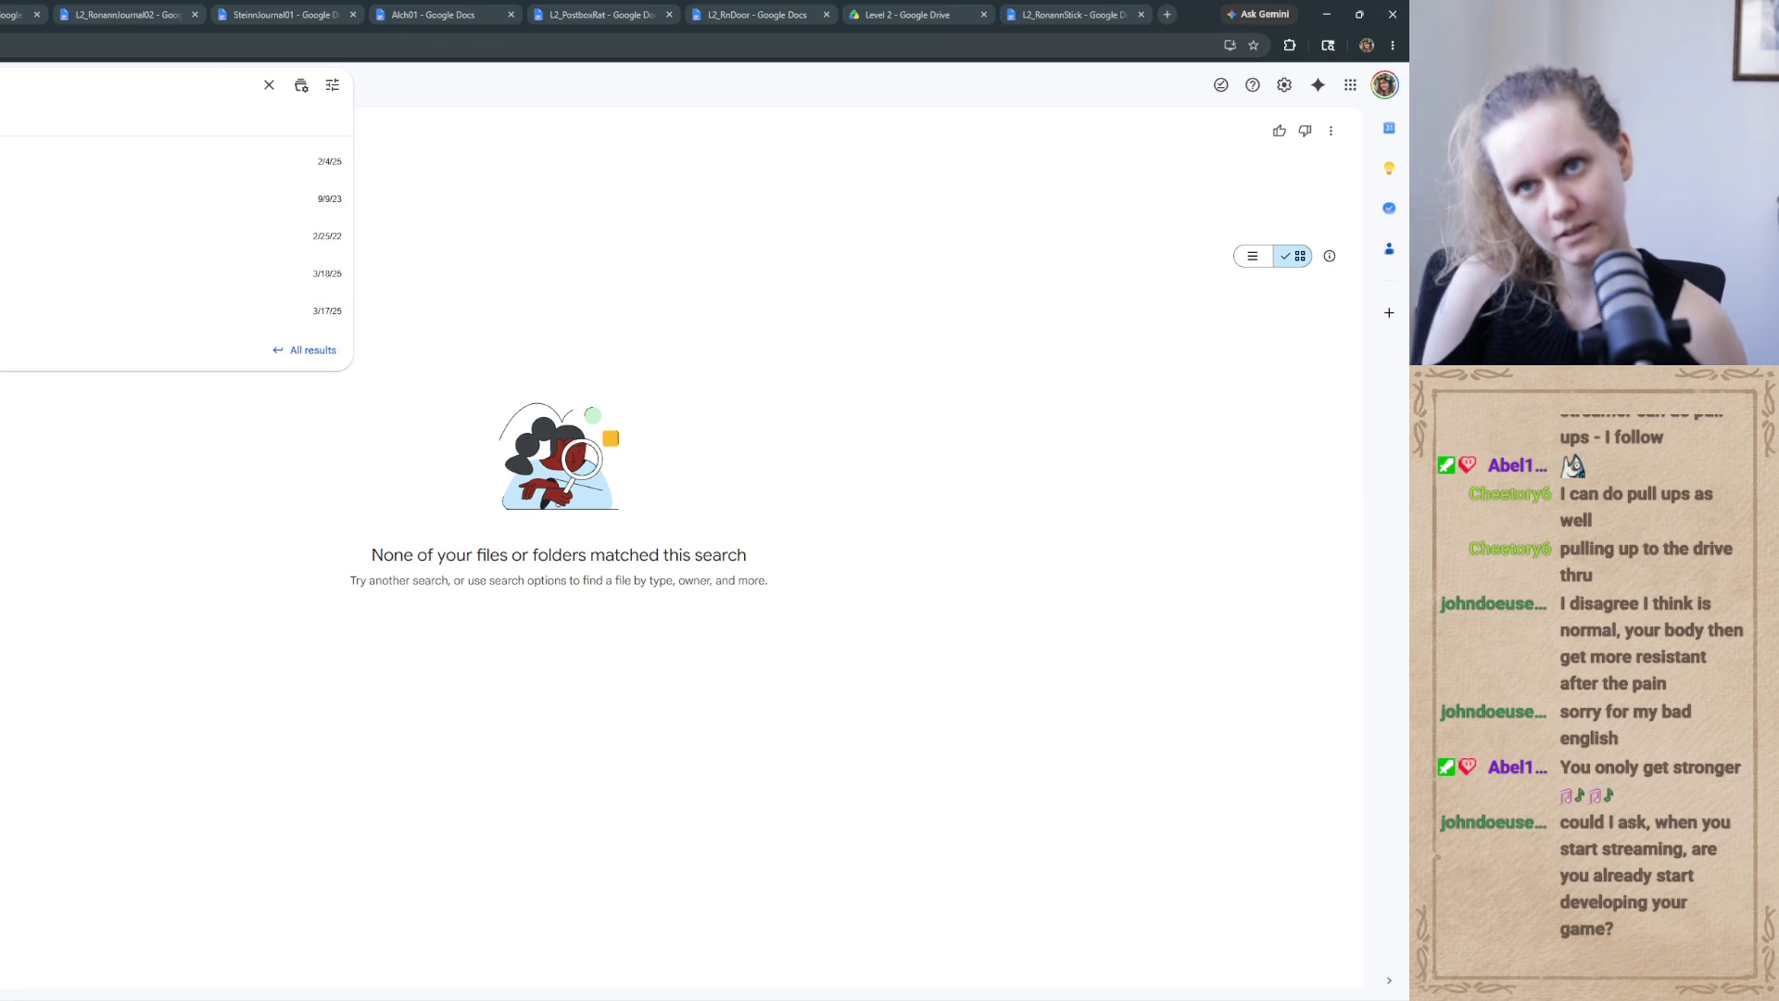
pyautogui.press('Return')
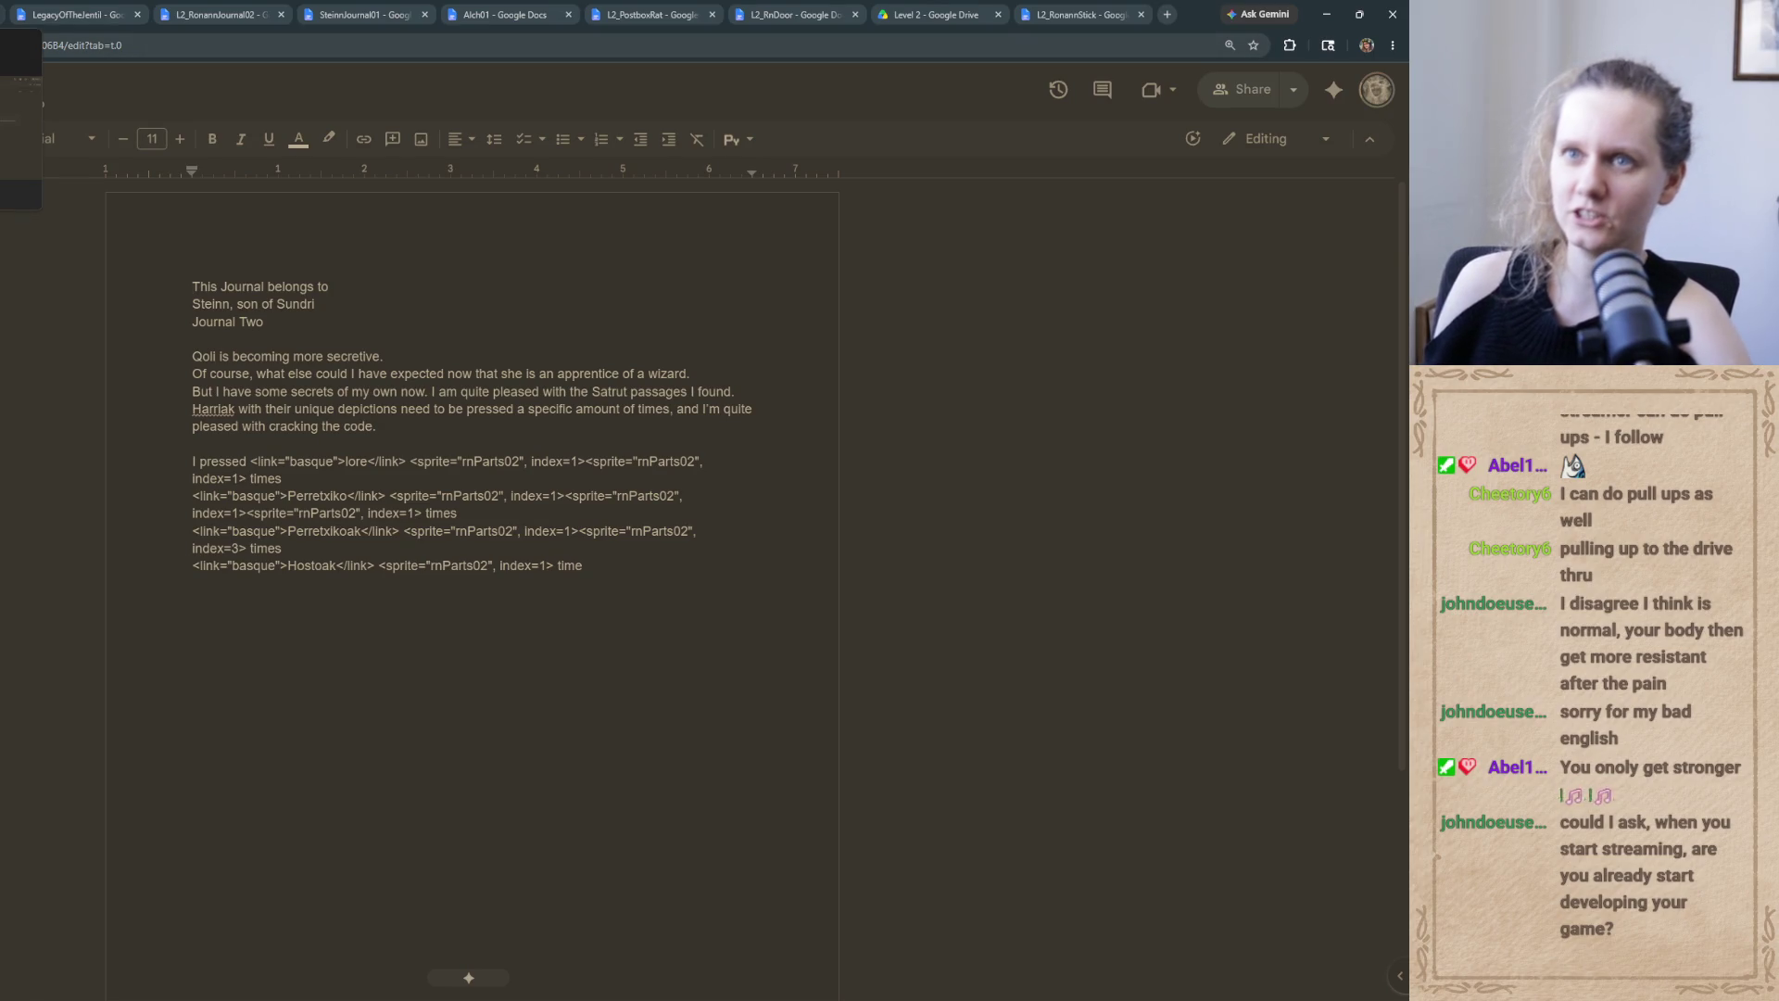
# Copy SteinnJournal01's <color=#596F8C> tag into the TODO notes, replacing the bare #596F8C value
pyautogui.click(362, 14)
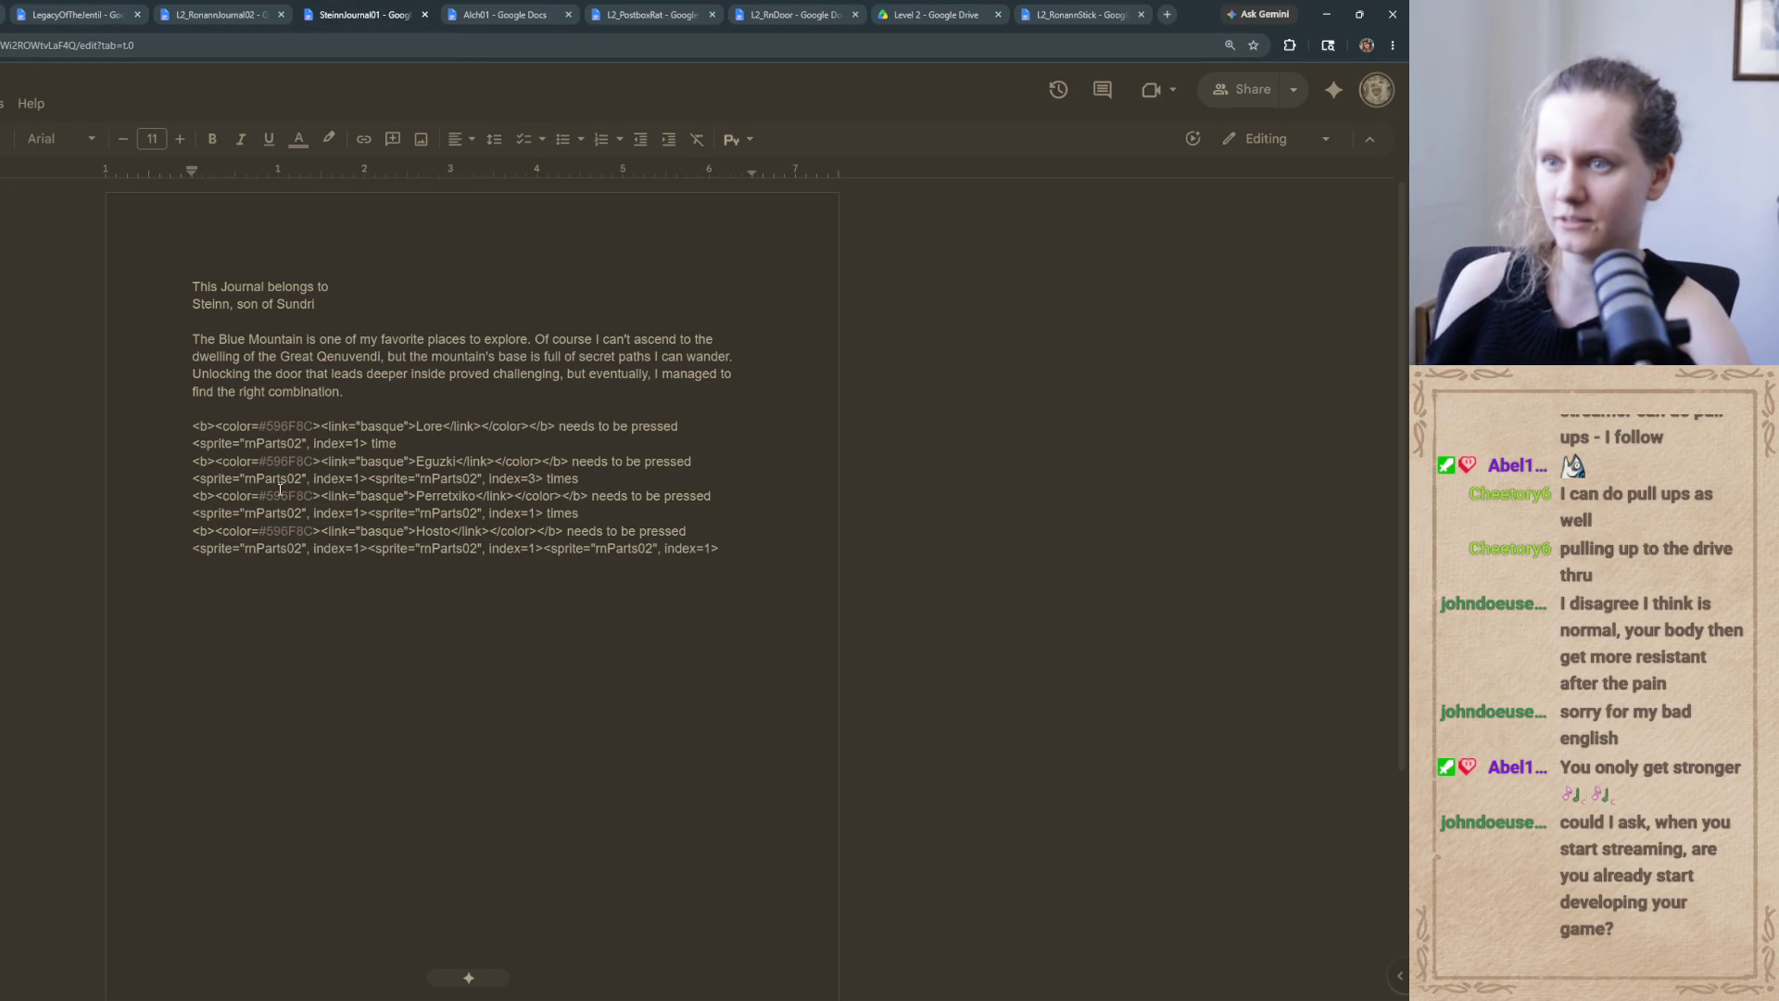
pyautogui.moveTo(321, 427); pyautogui.dragTo(212, 423)
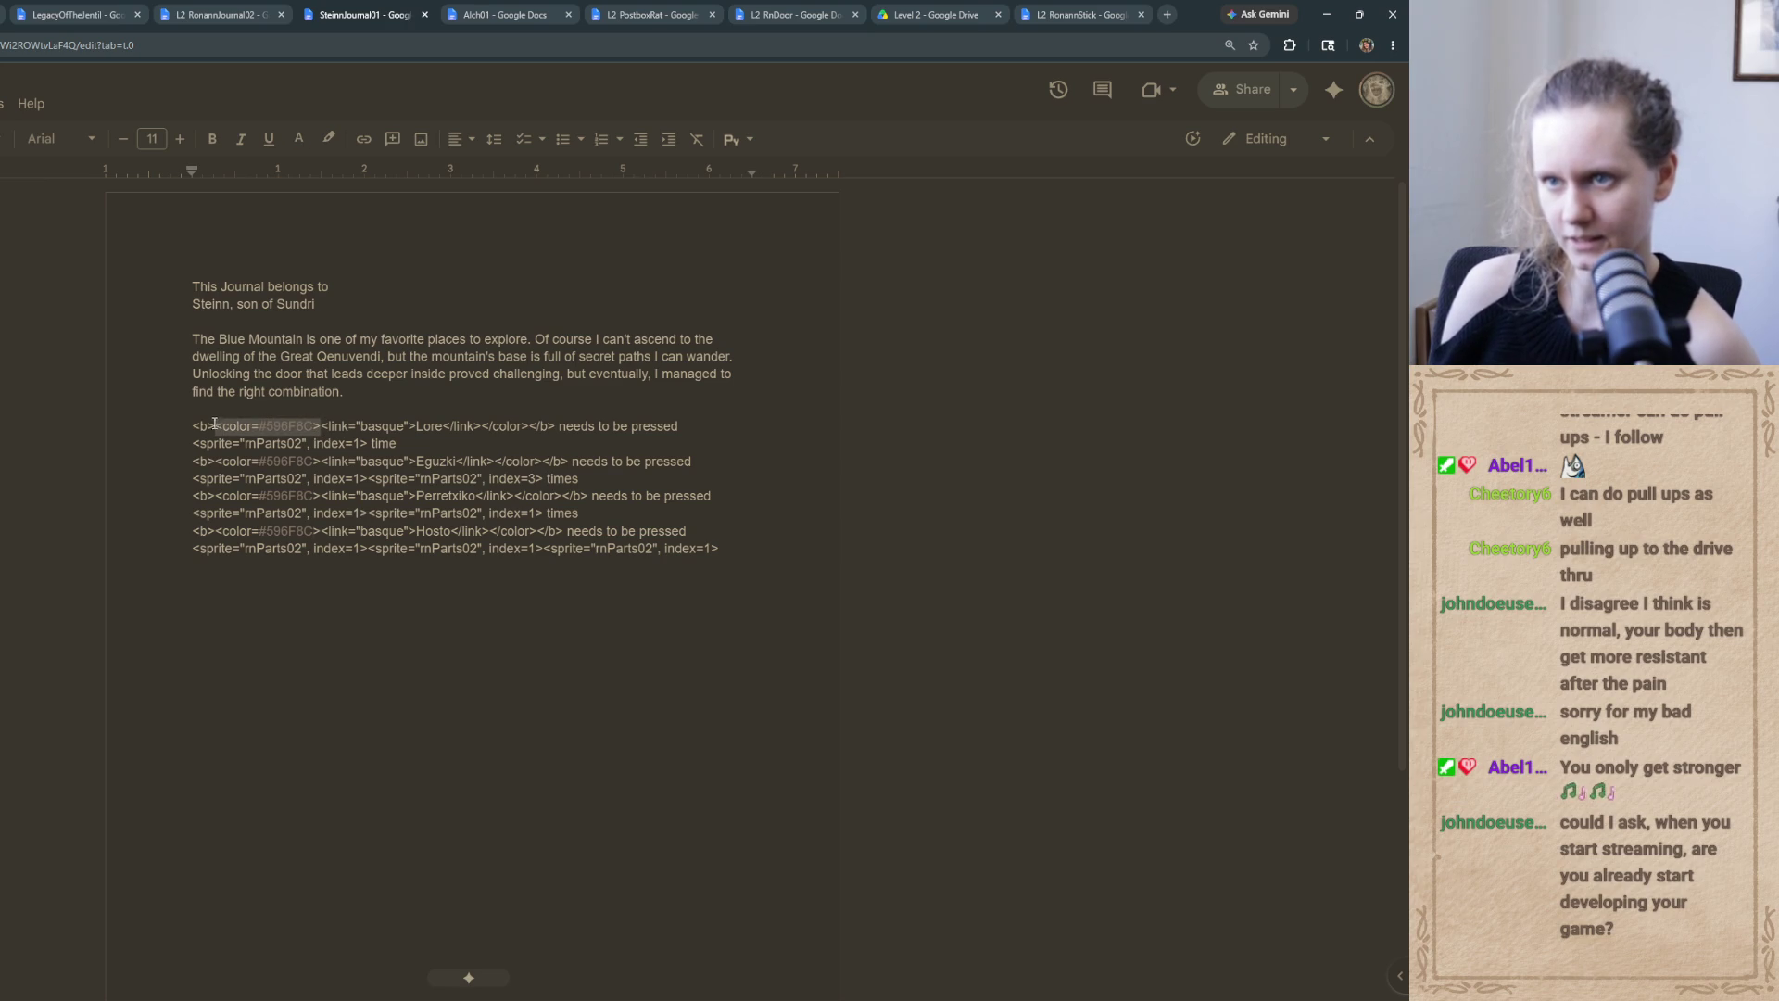
pyautogui.press('super+a')
pyautogui.hotkey('ctrl', 'c')
pyautogui.press('Escape')
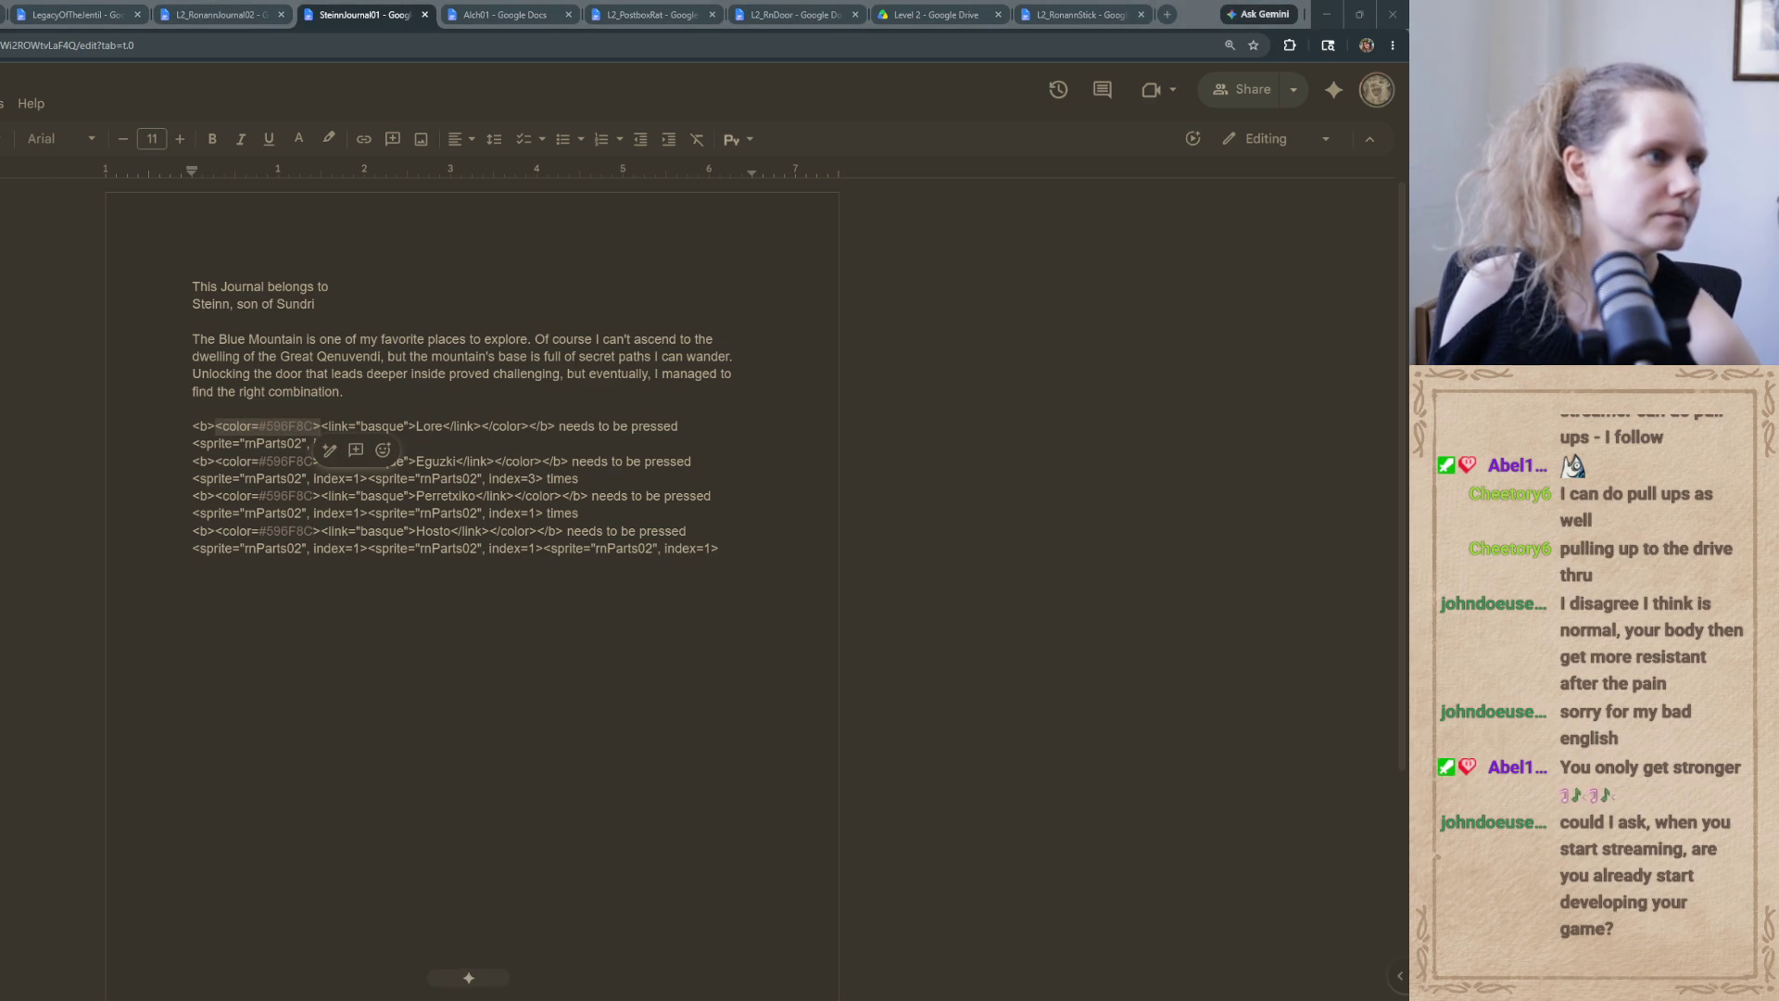
pyautogui.hotkey('alt', 'Tab')
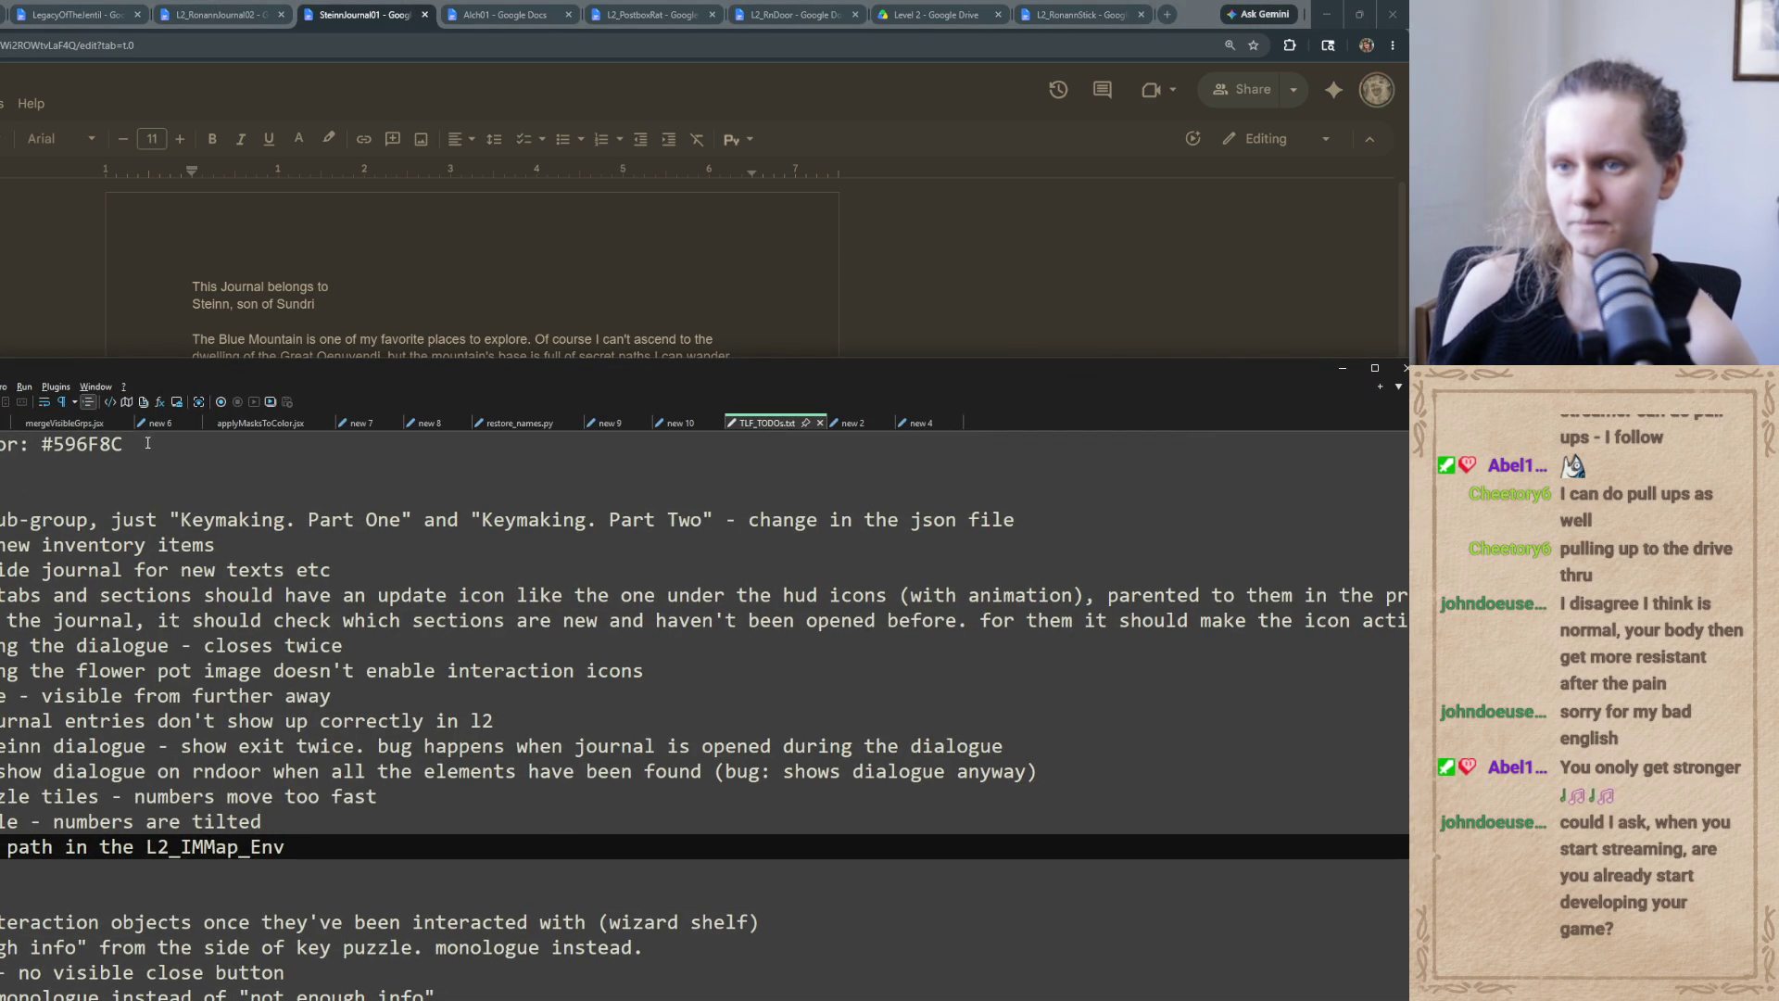
pyautogui.click(145, 444)
pyautogui.moveTo(120, 443); pyautogui.dragTo(41, 444)
pyautogui.hotkey('ctrl', 'v')
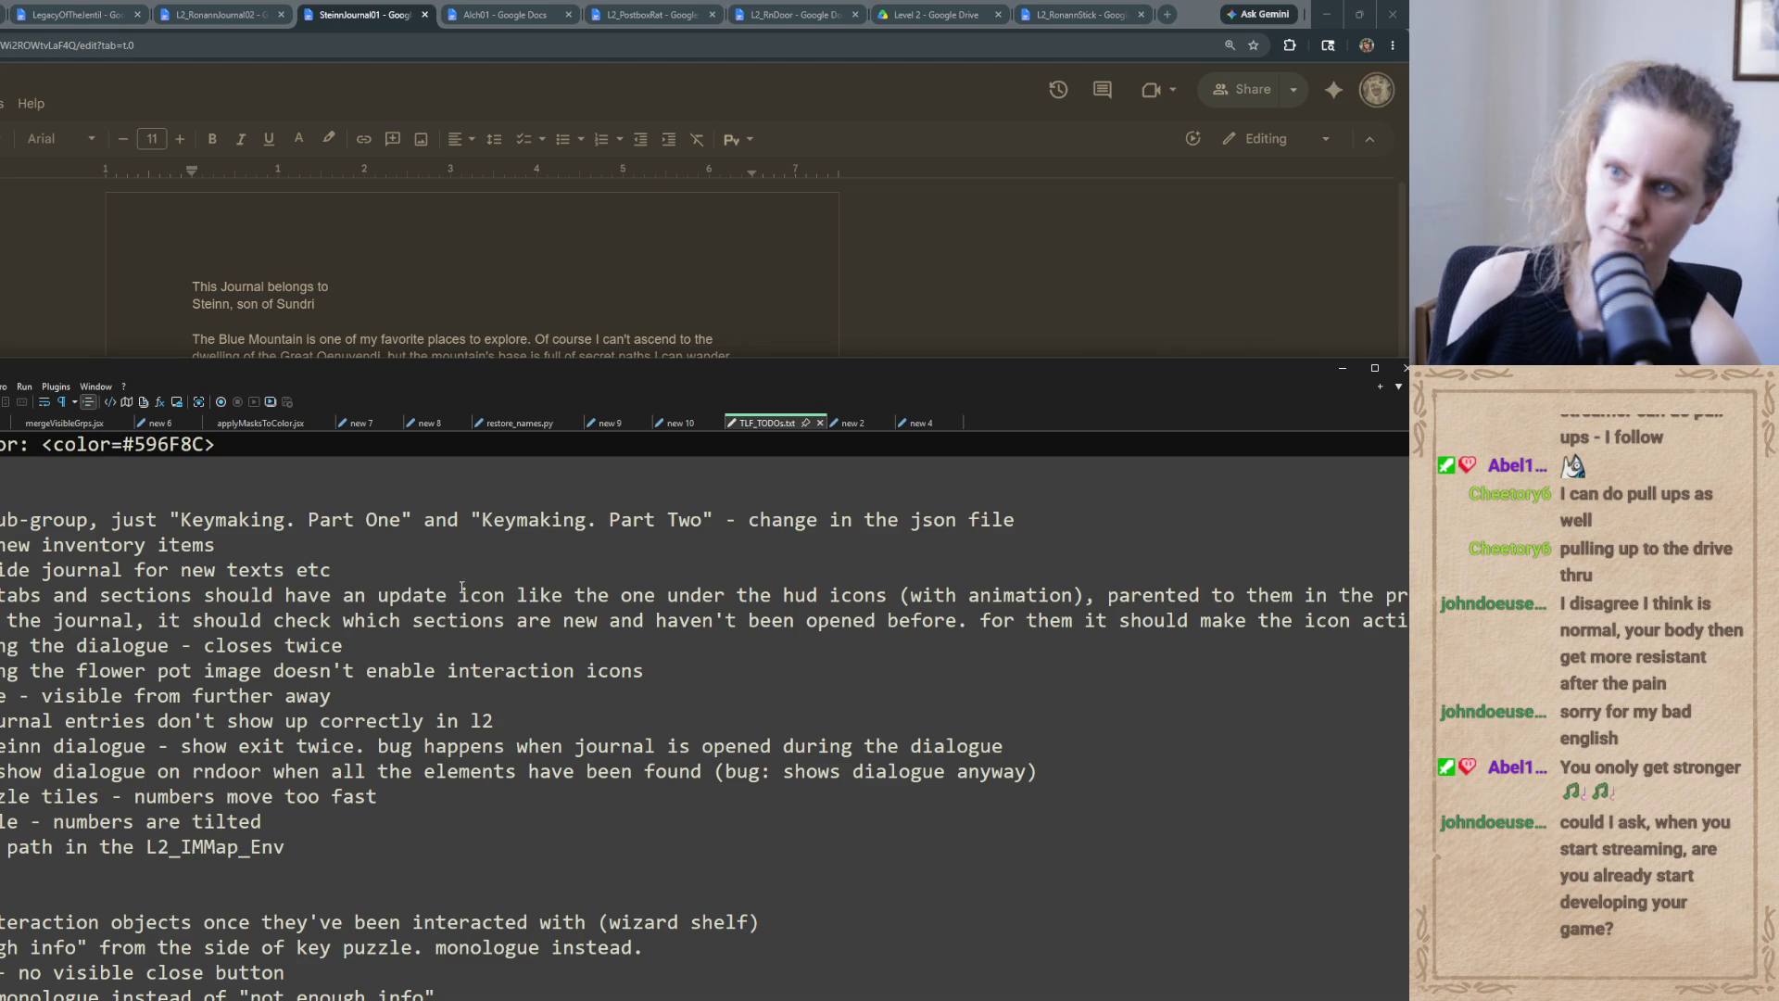
# Back in the journal, deselect the color tag and switch to the hosto dialogue document
pyautogui.click(1342, 367)
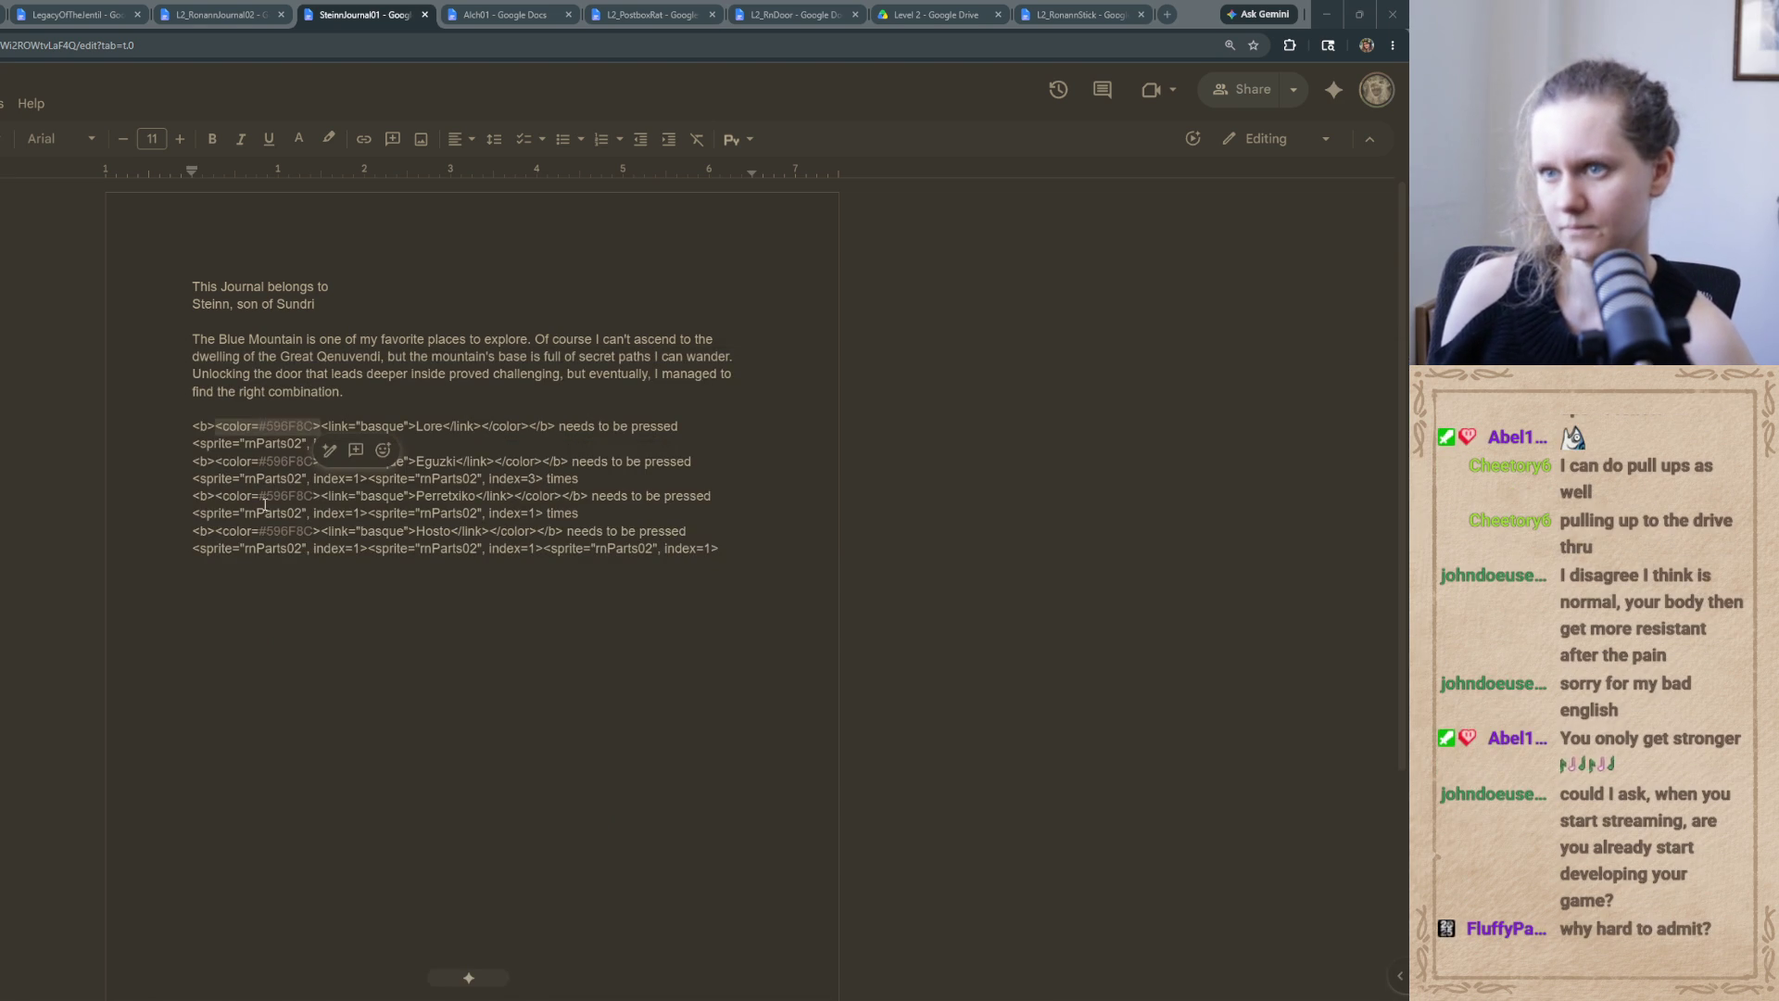
pyautogui.moveTo(320, 426); pyautogui.dragTo(215, 427)
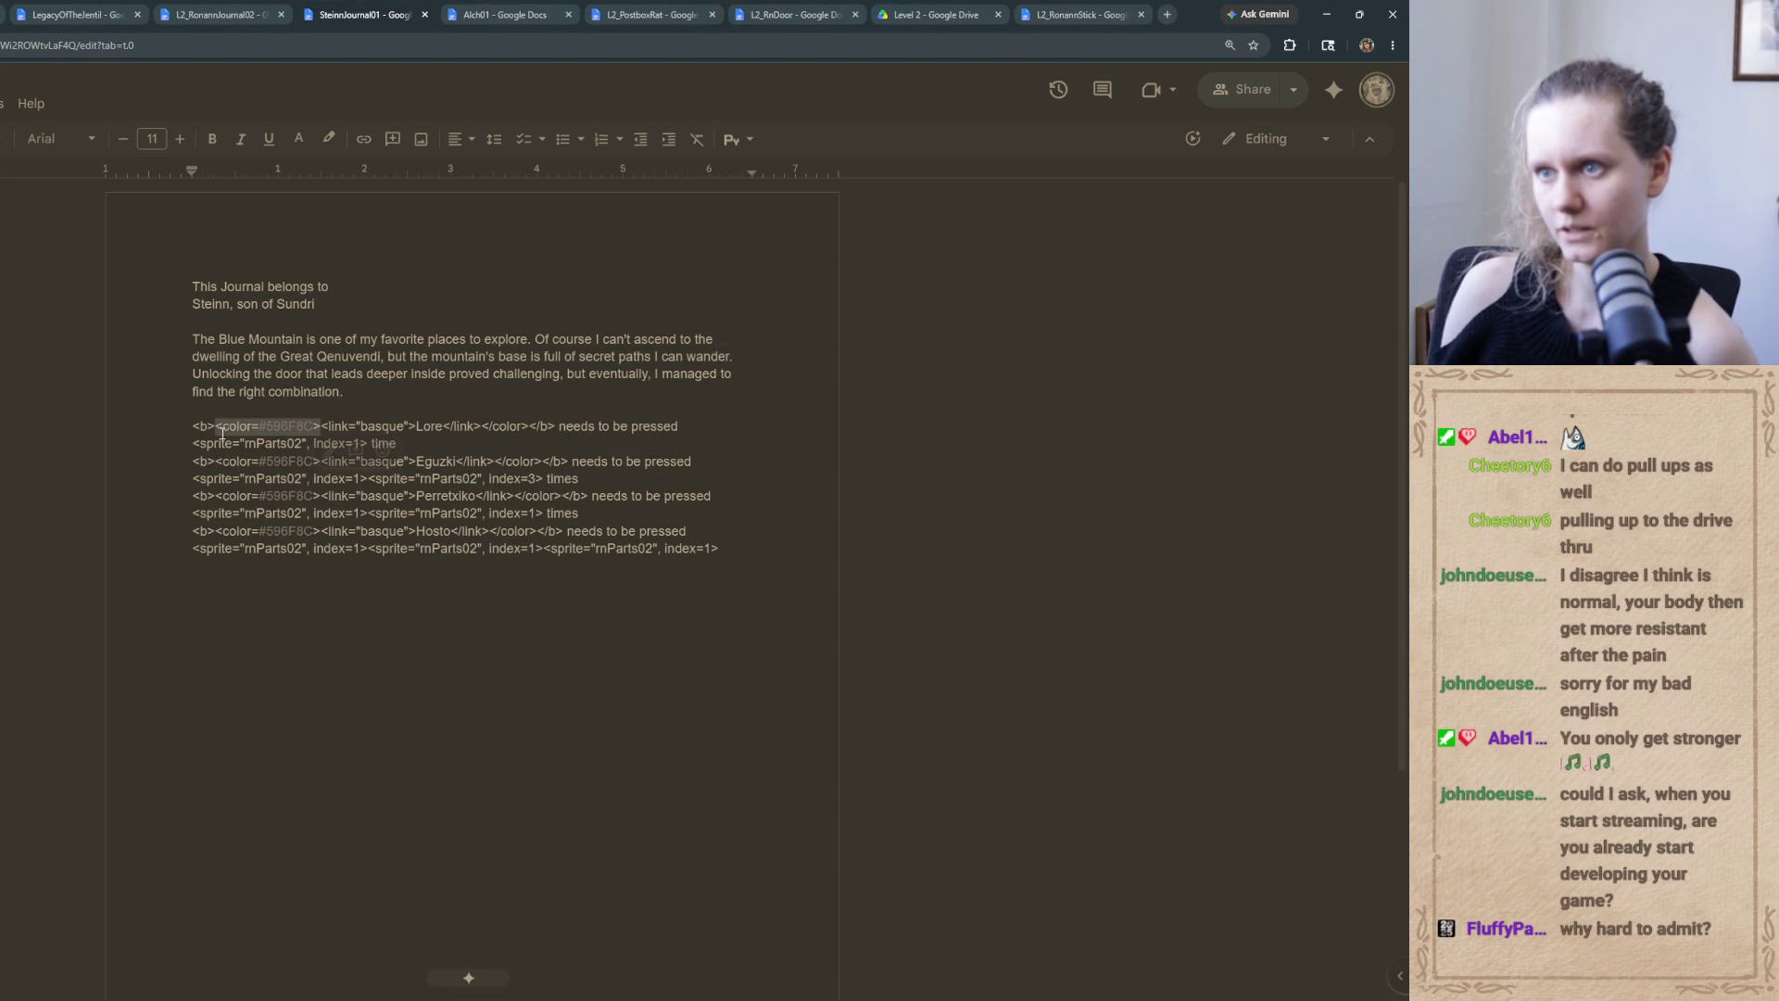
pyautogui.click(214, 611)
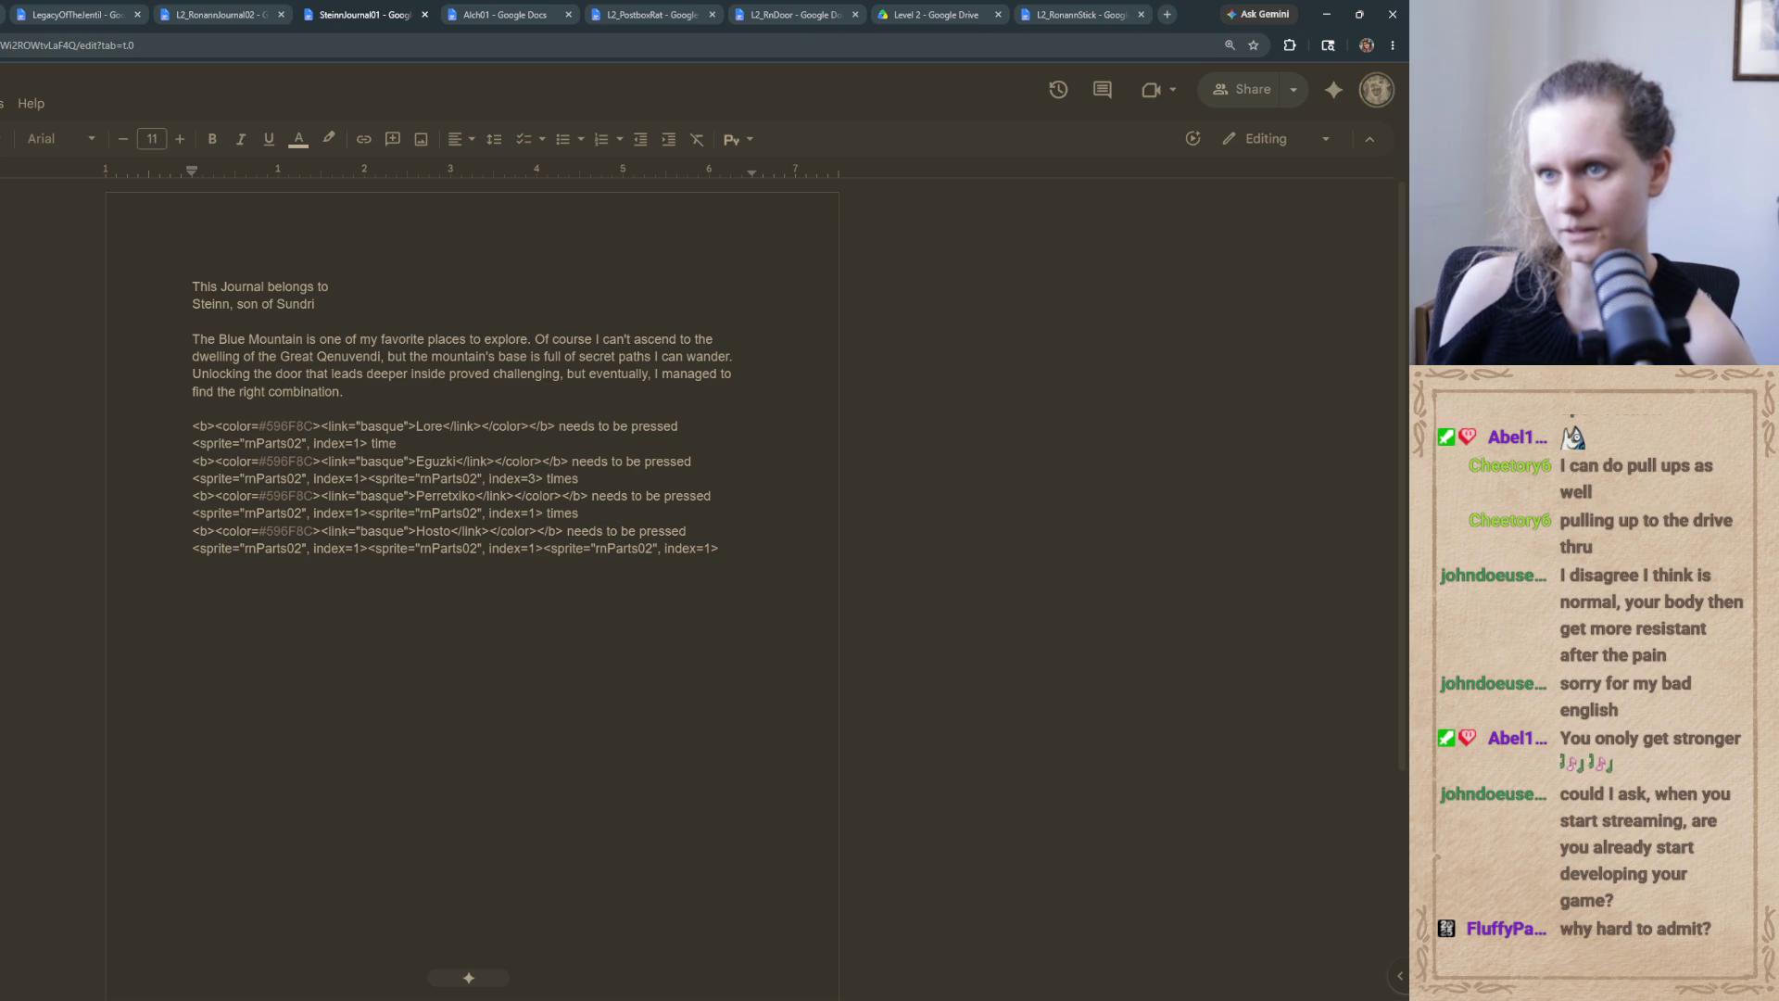
pyautogui.hotkey('ctrl', 'shift', 'Tab')
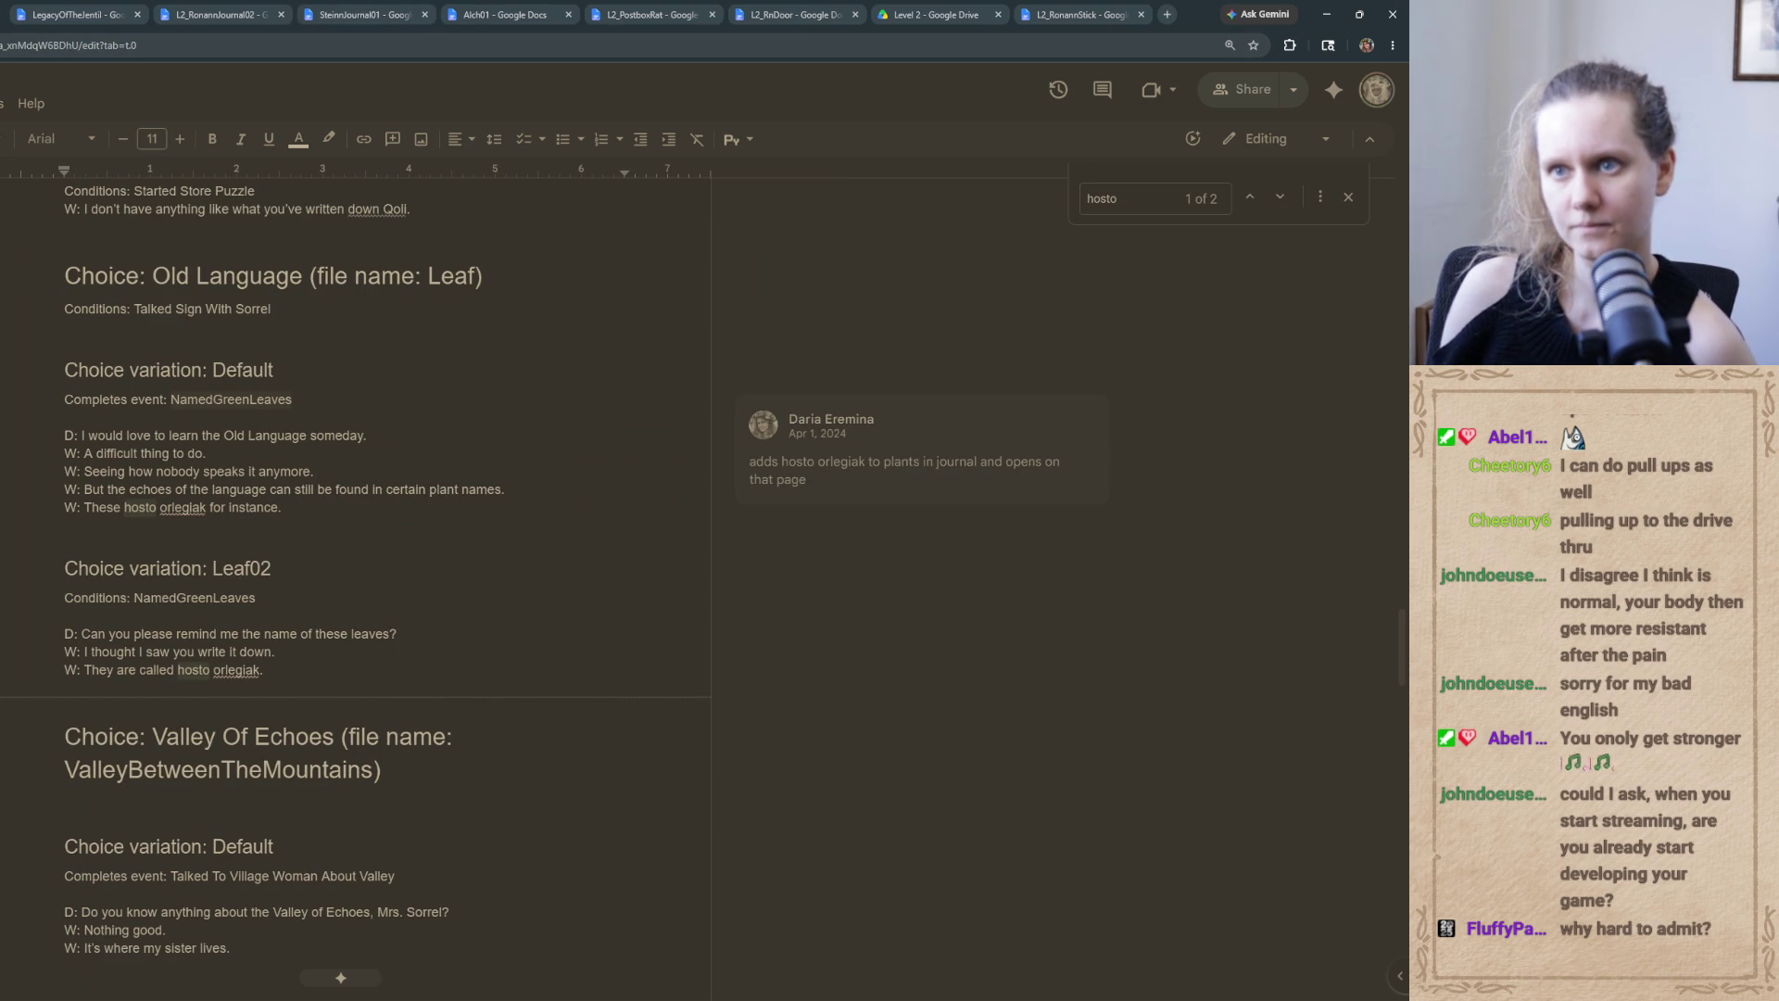
# In Journal Two, wrap the lore link in <color=#596F8C> and </color> tags, removing the extra space
pyautogui.hotkey('ctrl', 'Tab')
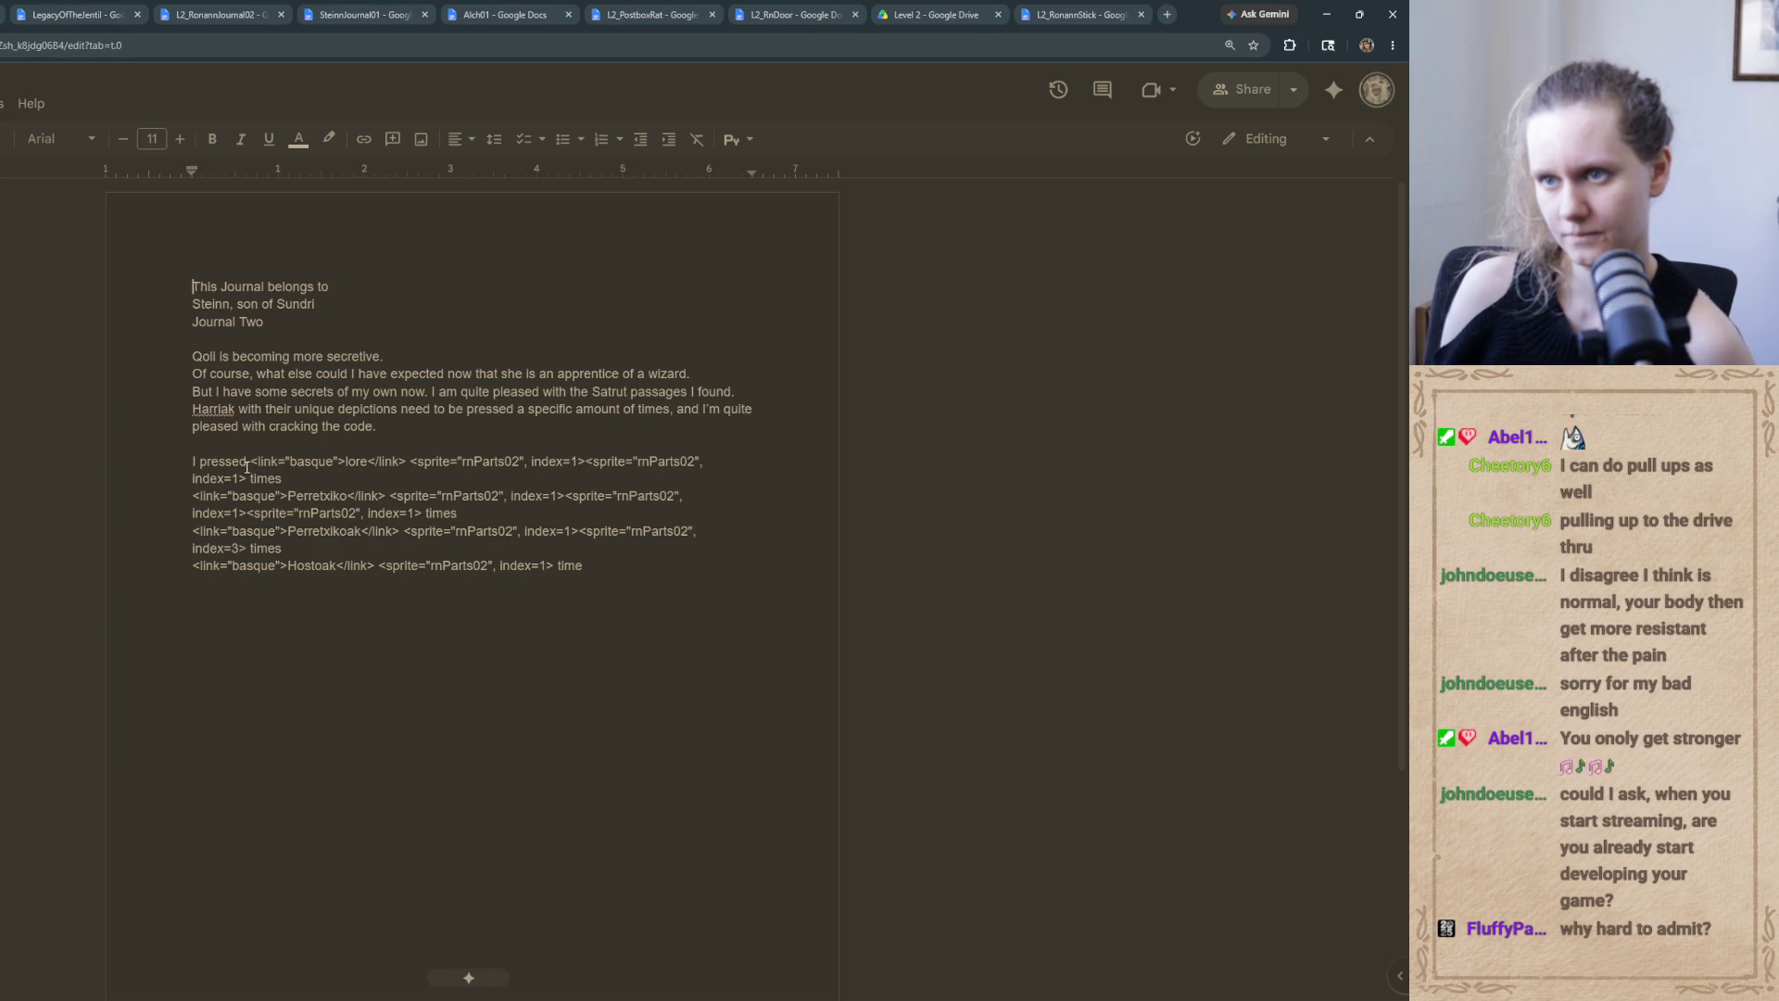
pyautogui.write('<color=#596F8C>')
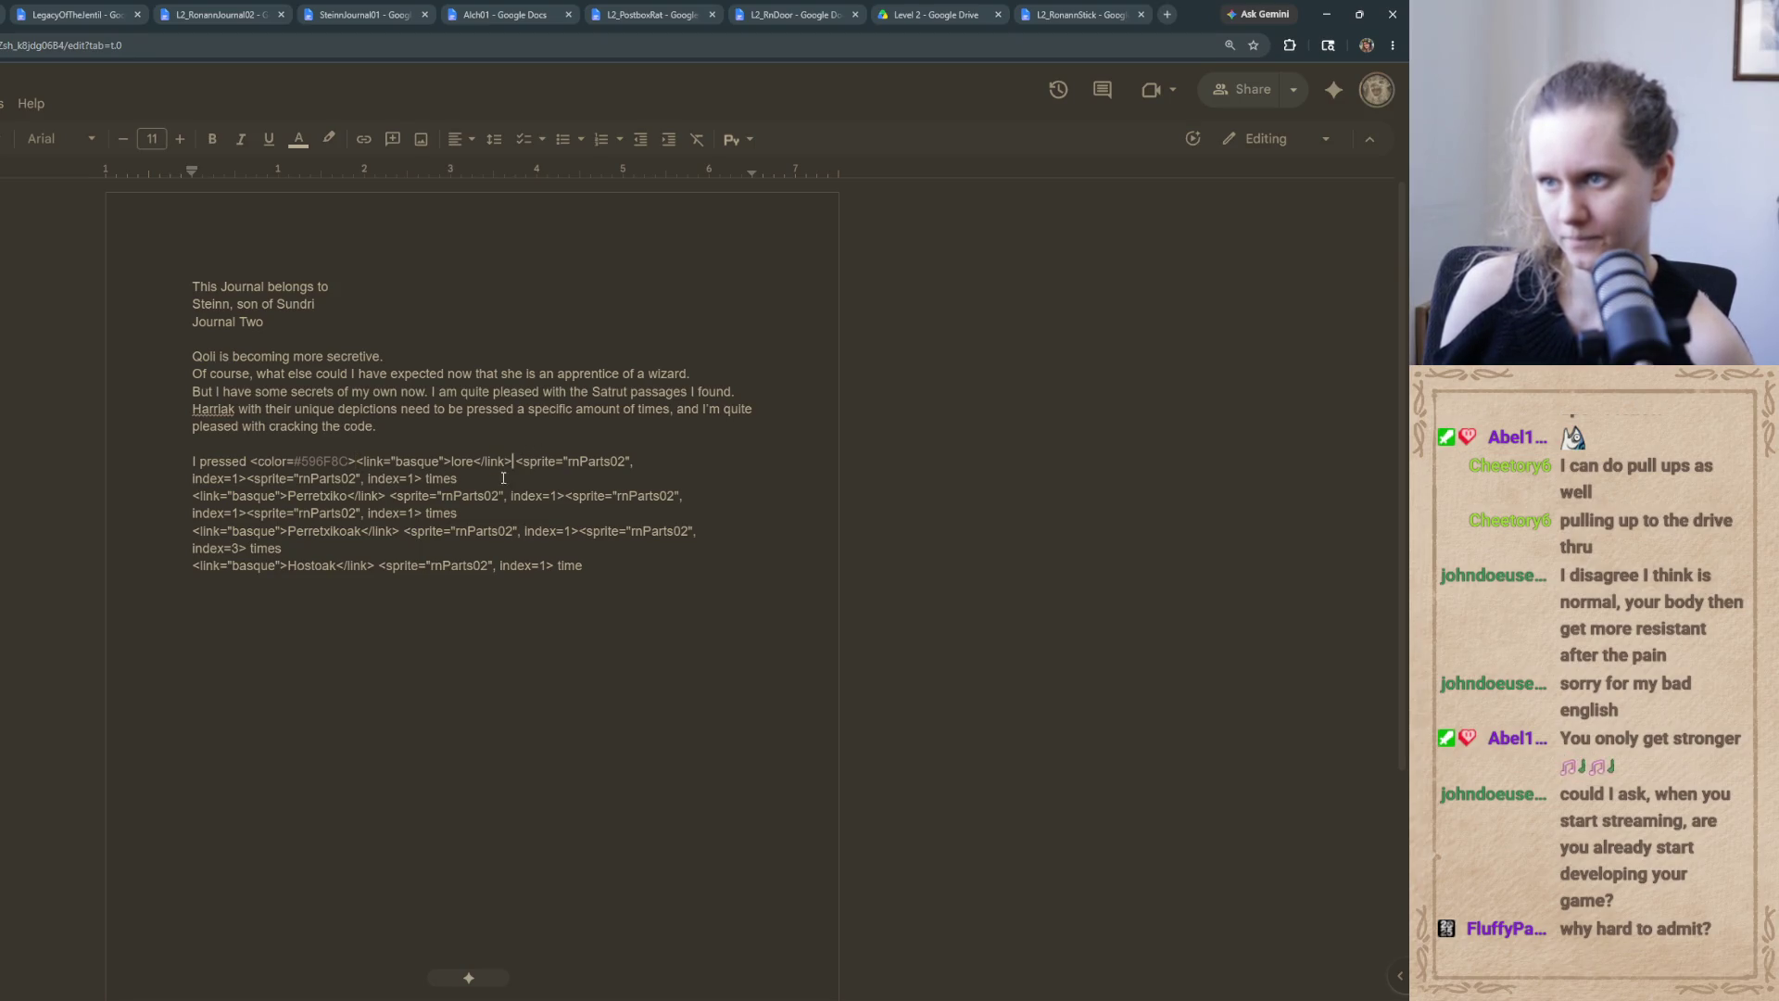
pyautogui.write('</link><')
pyautogui.write('/color><')
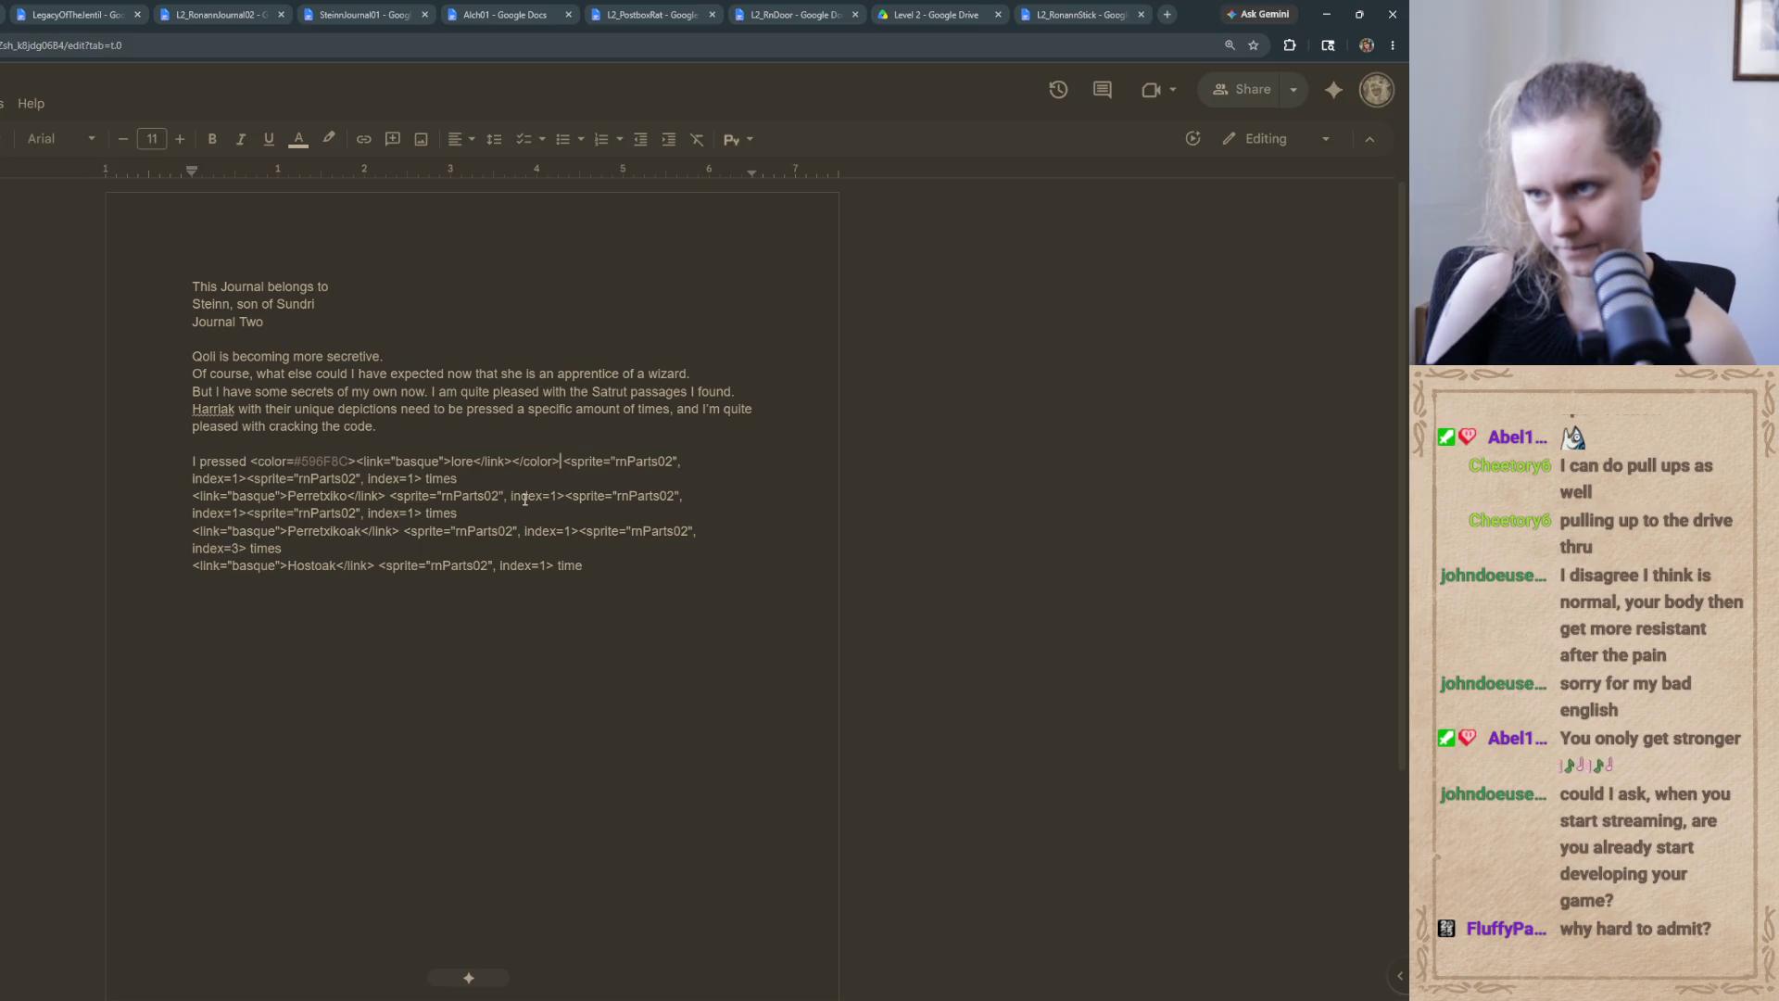
pyautogui.press('Delete')
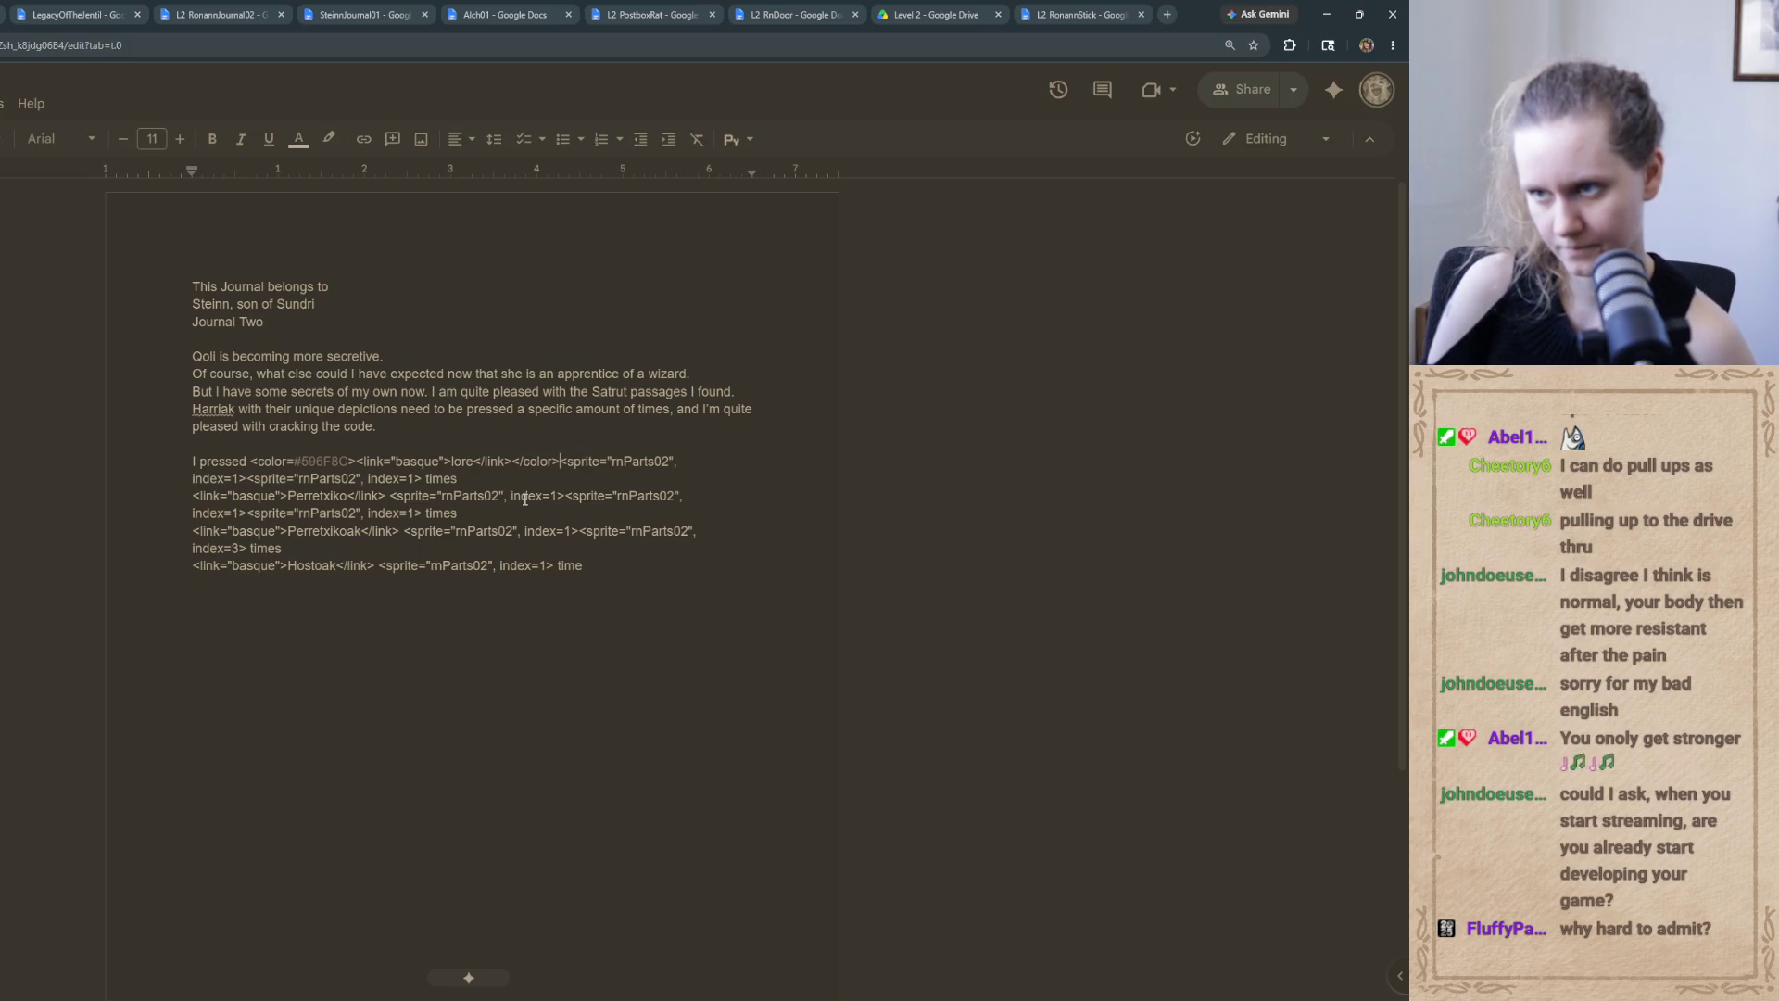
pyautogui.moveTo(356, 461); pyautogui.dragTo(251, 460)
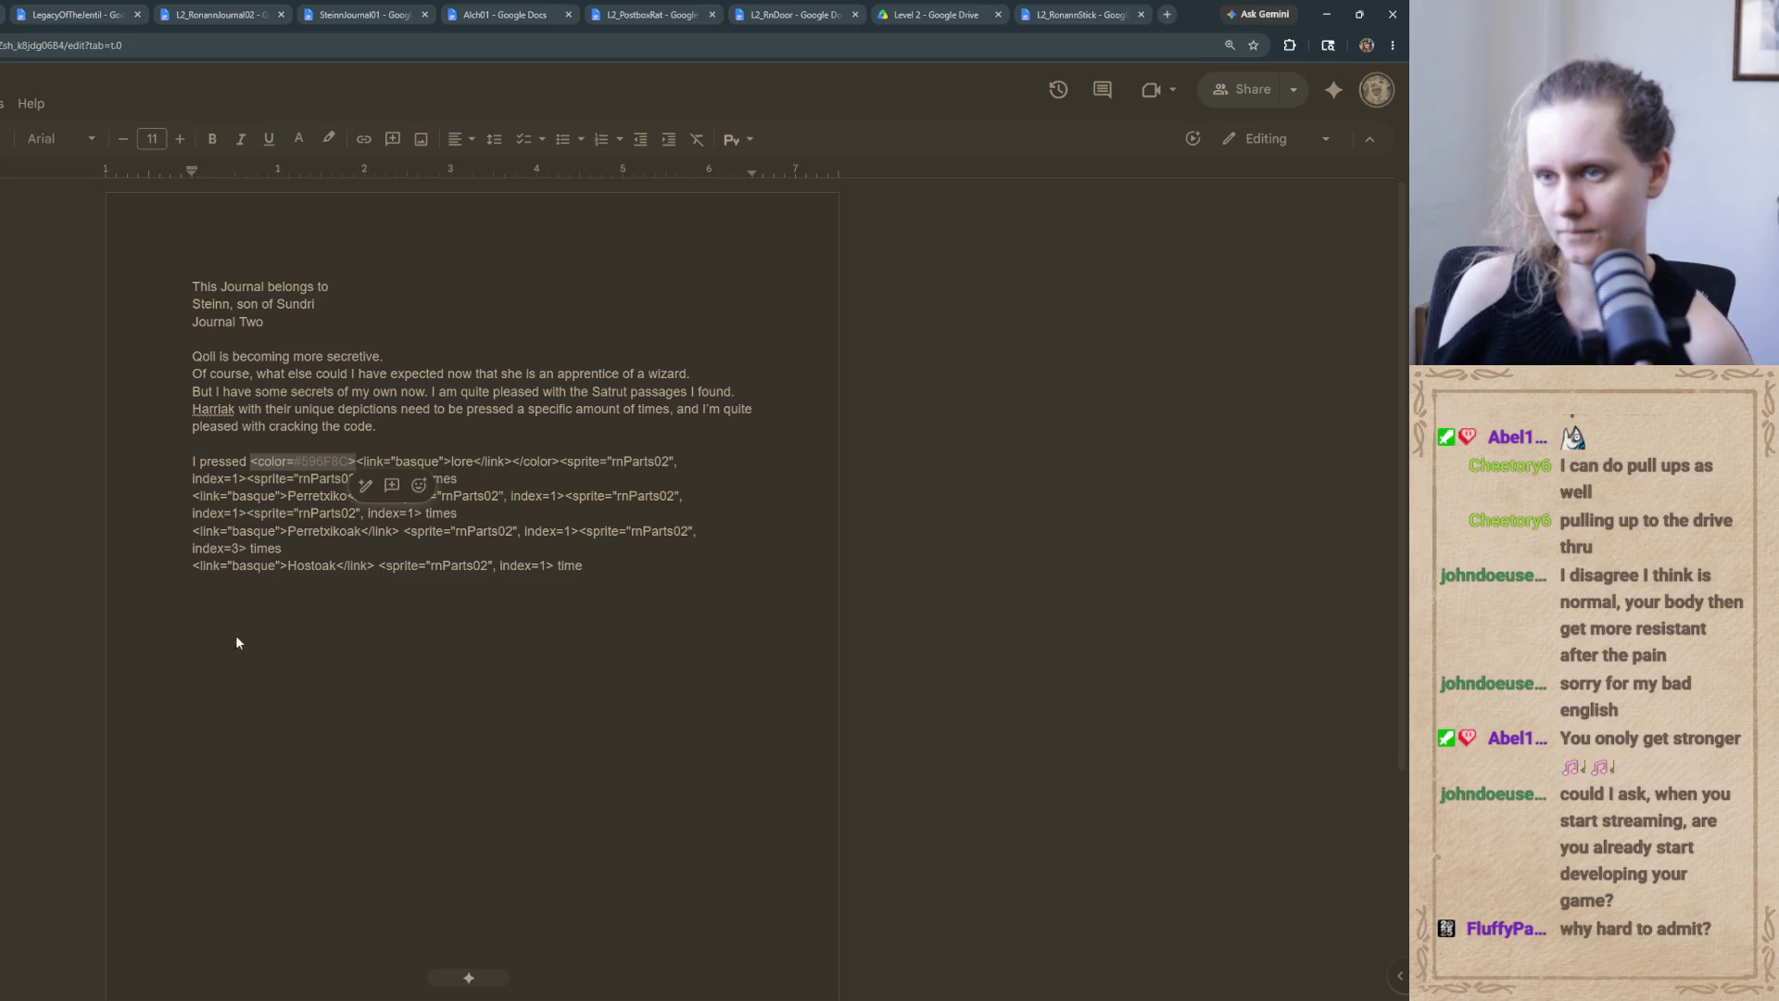
pyautogui.click(222, 513)
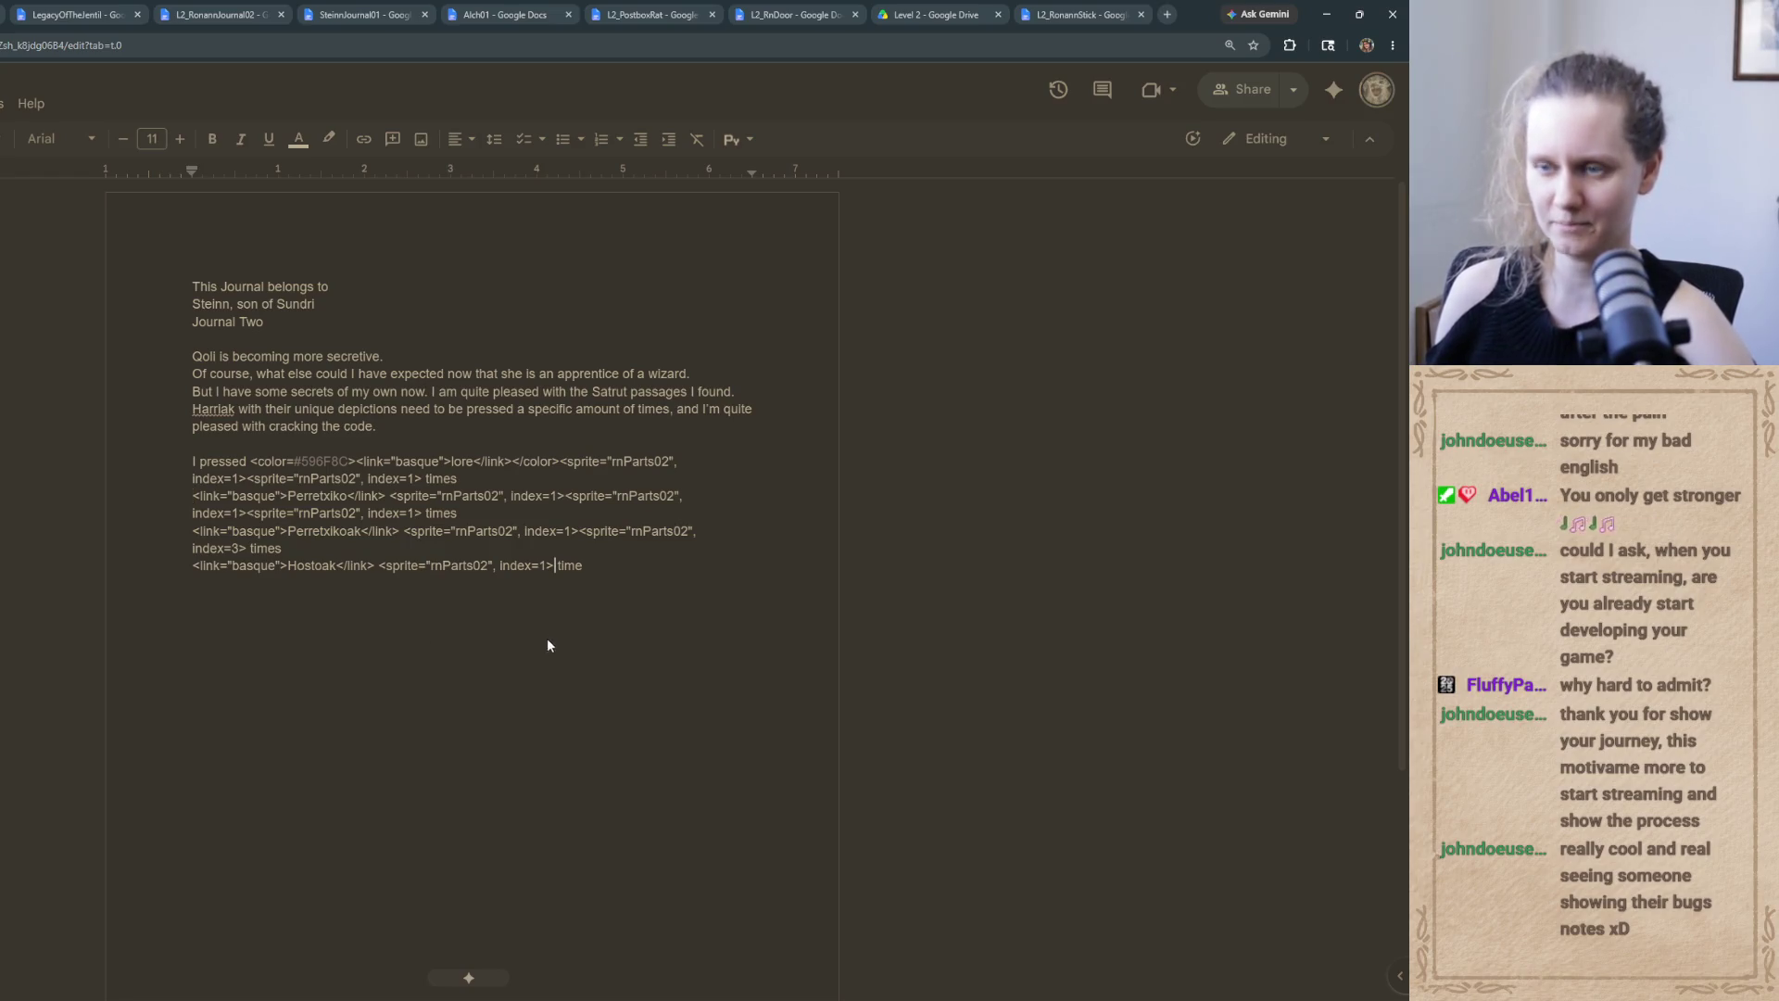
# Check the closing bracket after index=1, then bring the Twitch clip window over the document
pyautogui.scroll(3, 542, 650)
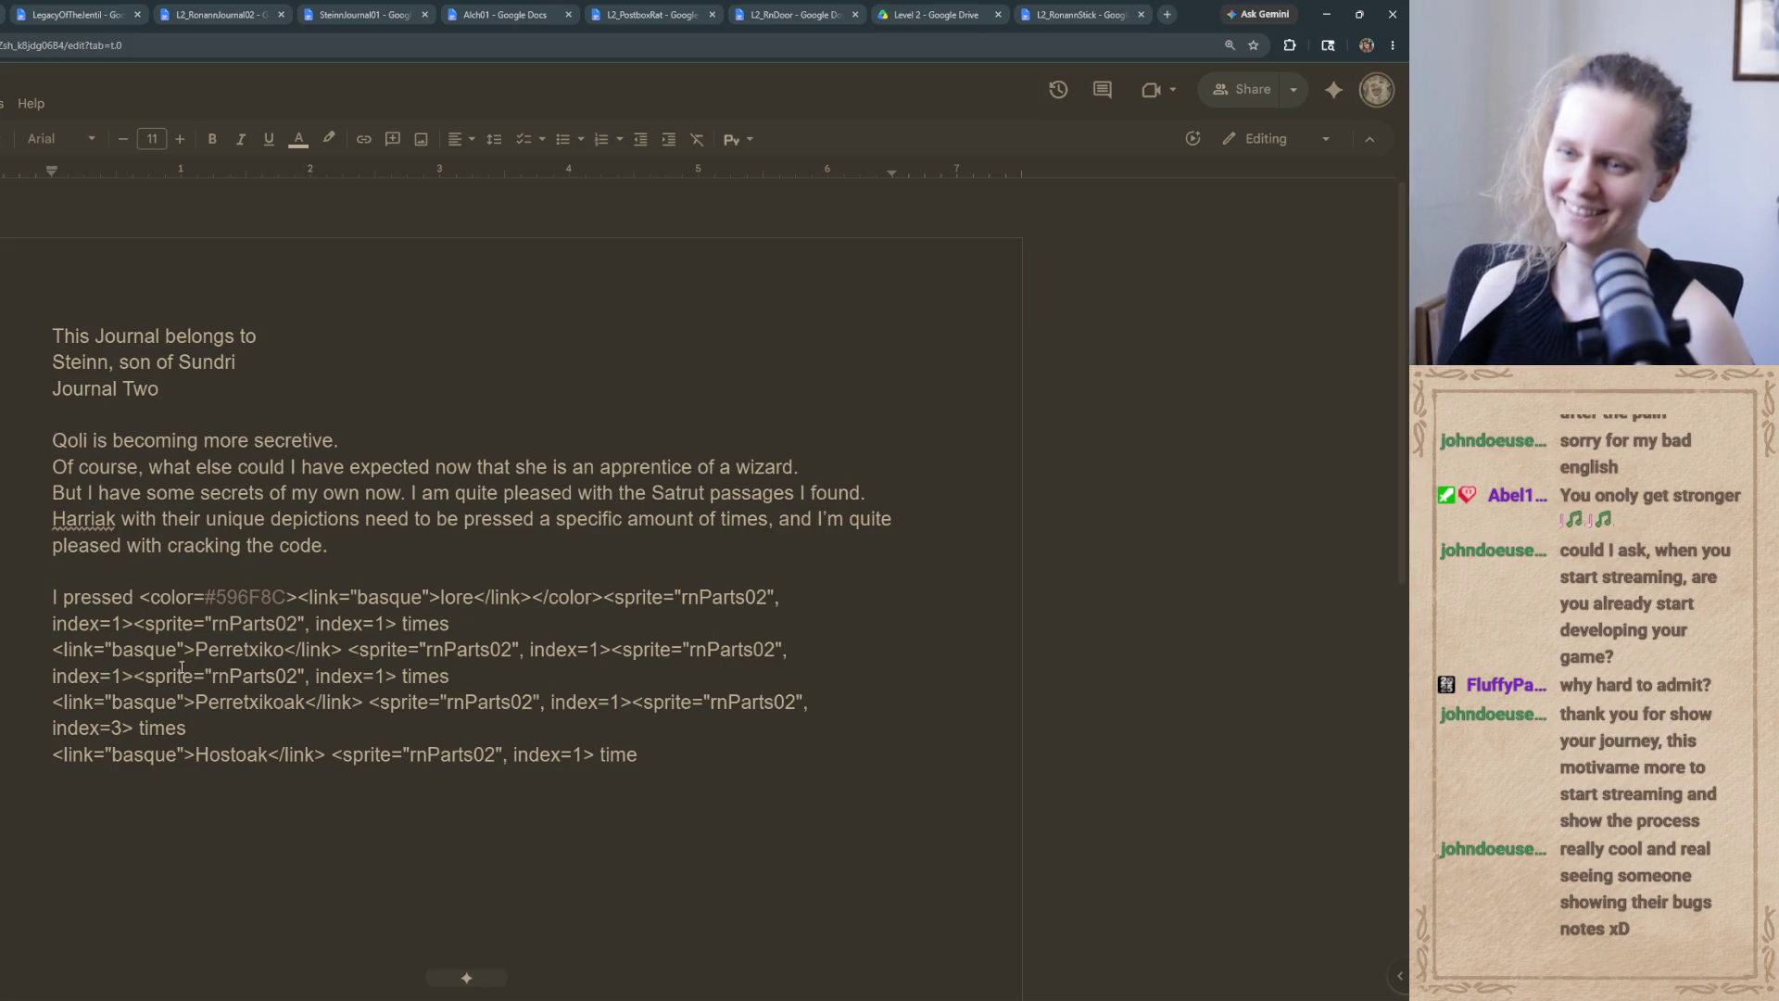
pyautogui.moveTo(138, 677); pyautogui.dragTo(123, 677)
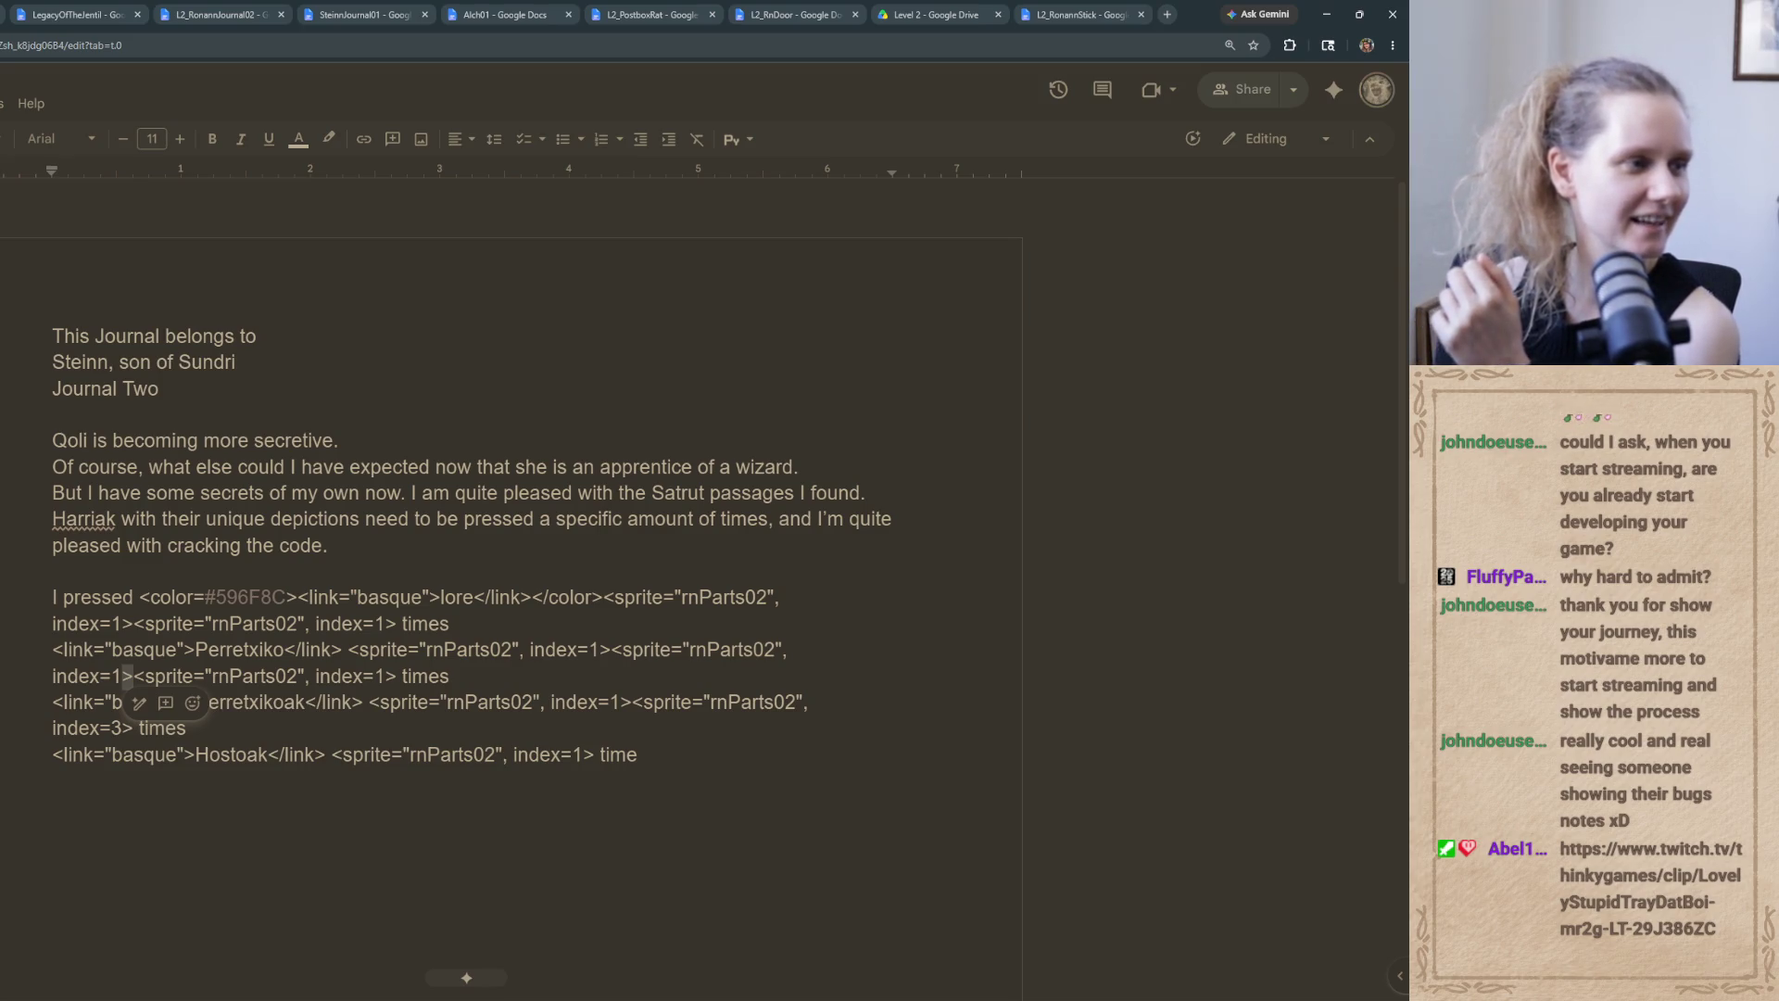
pyautogui.moveTo(0, 445); pyautogui.dragTo(230, 205)
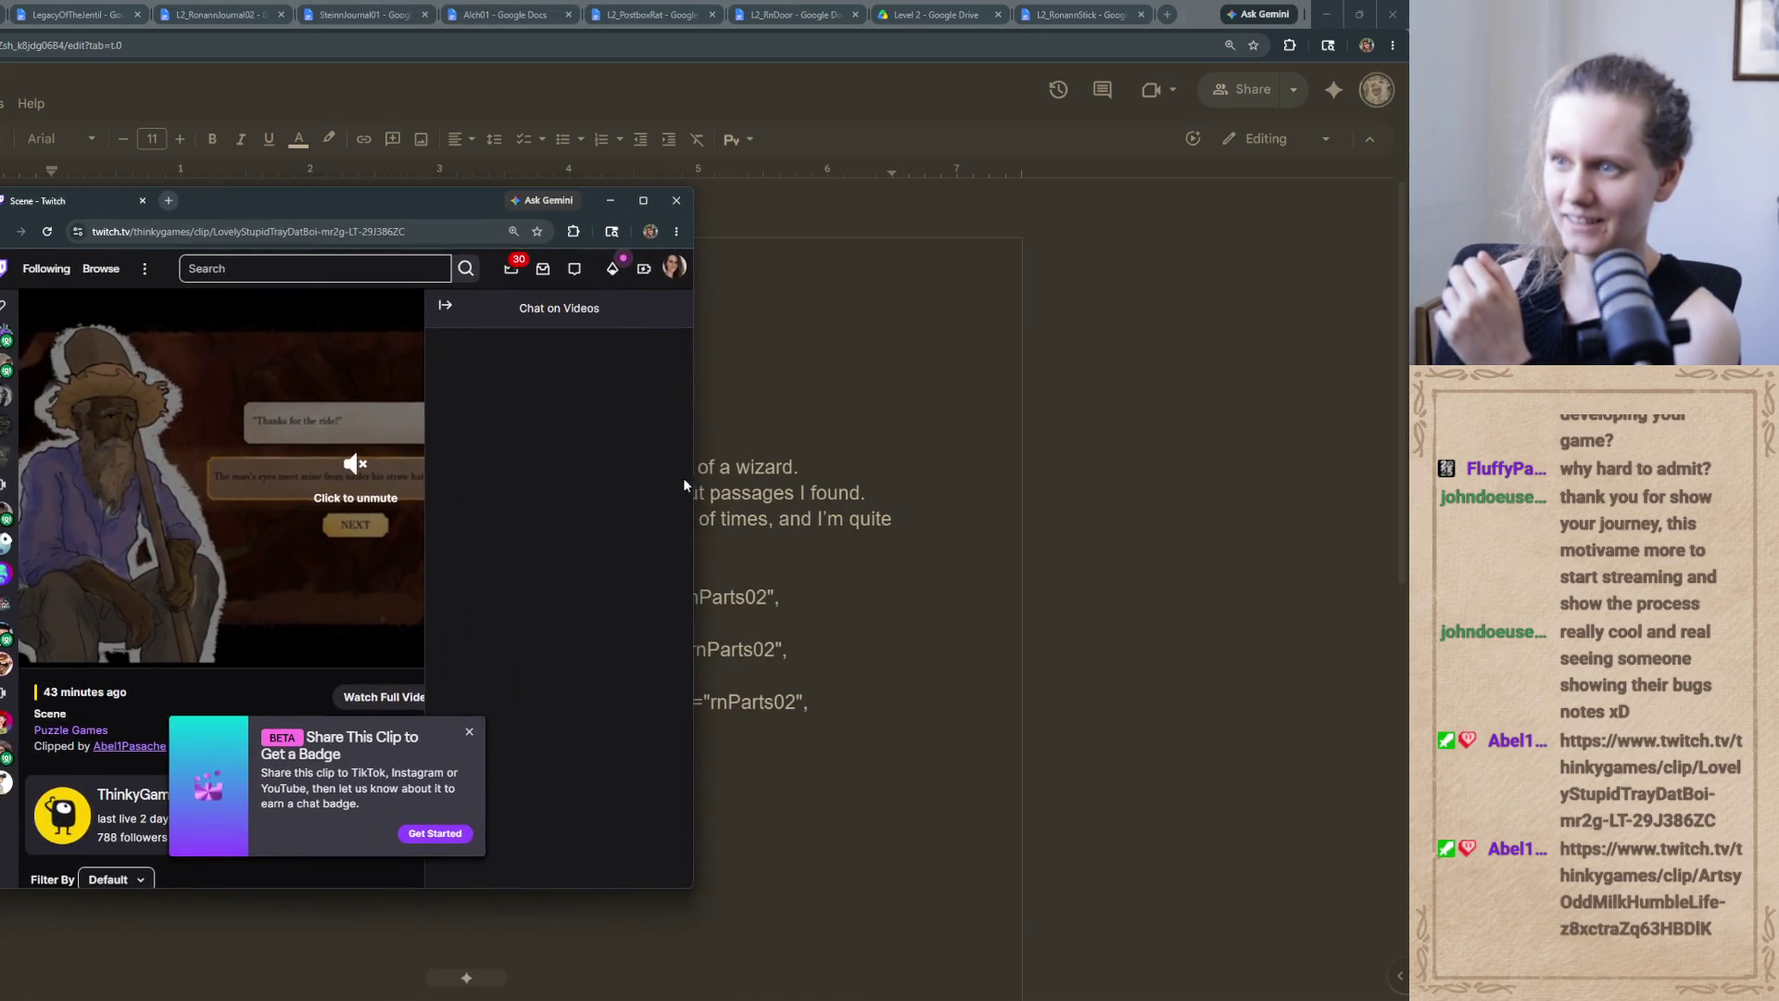
# Watch the farmer dialogue clip in a widened player, replaying and pausing it, then close it
pyautogui.hotkey('ctrl', 'a')
pyautogui.click(343, 570)
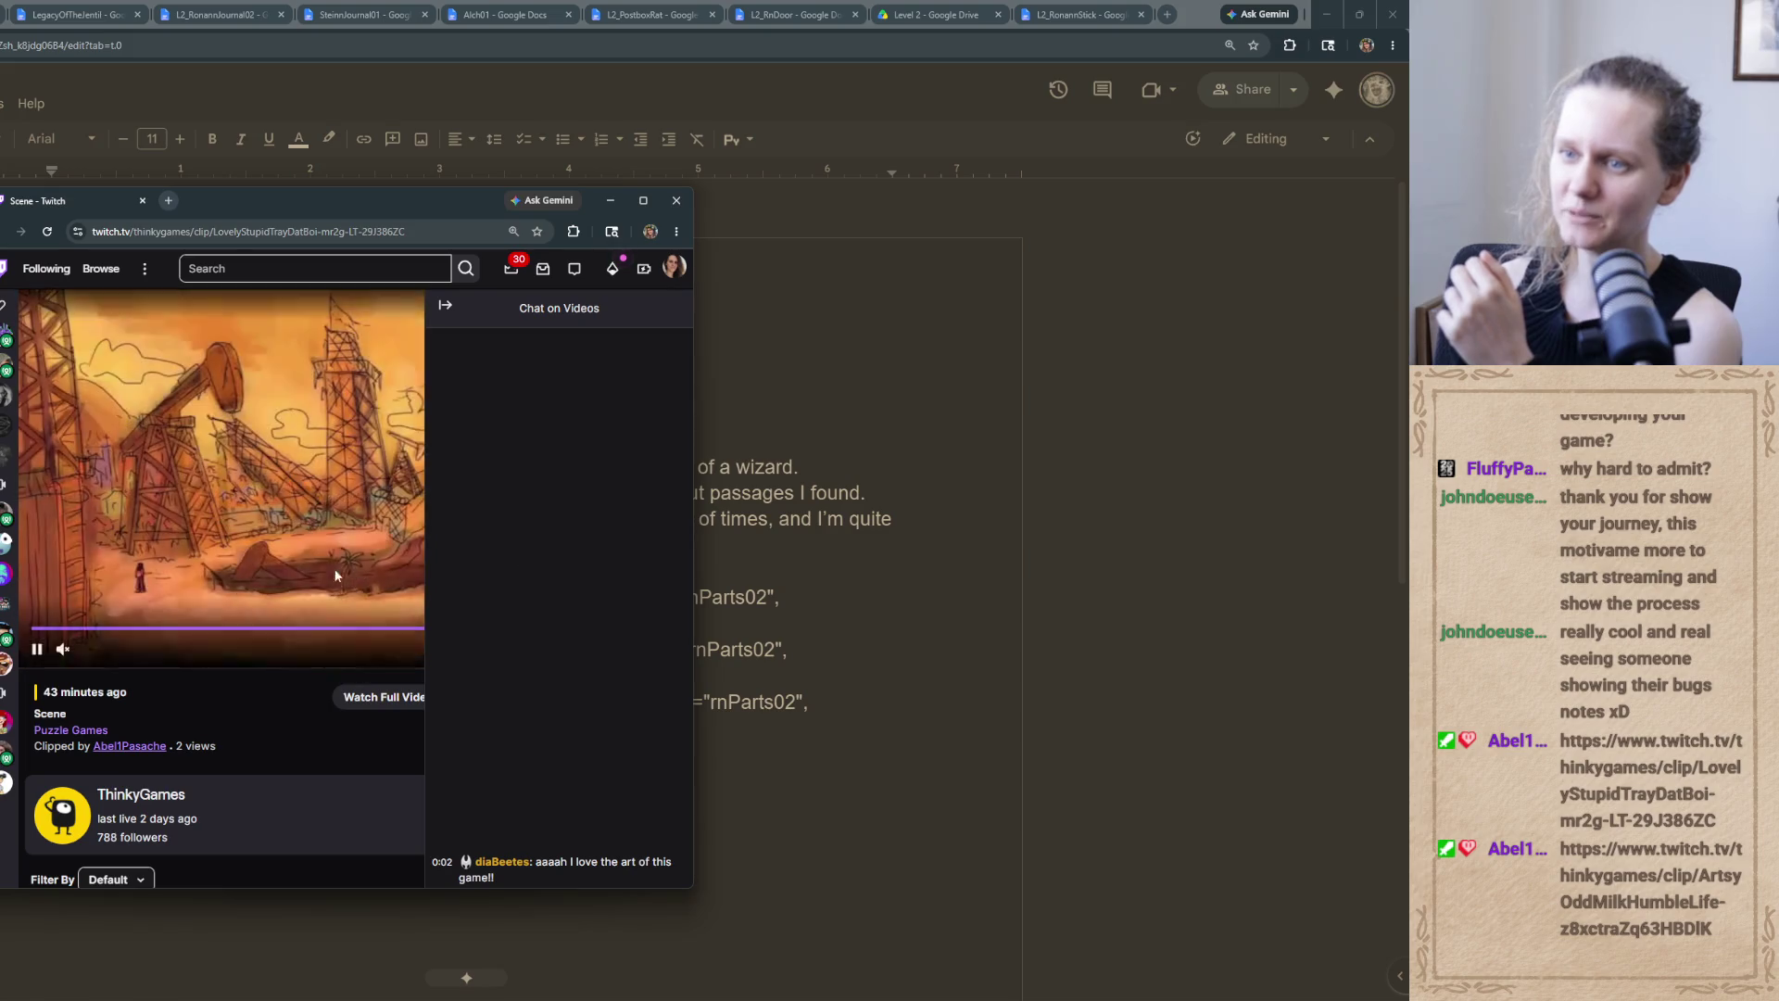
pyautogui.moveTo(697, 480); pyautogui.dragTo(1352, 488)
pyautogui.click(186, 787)
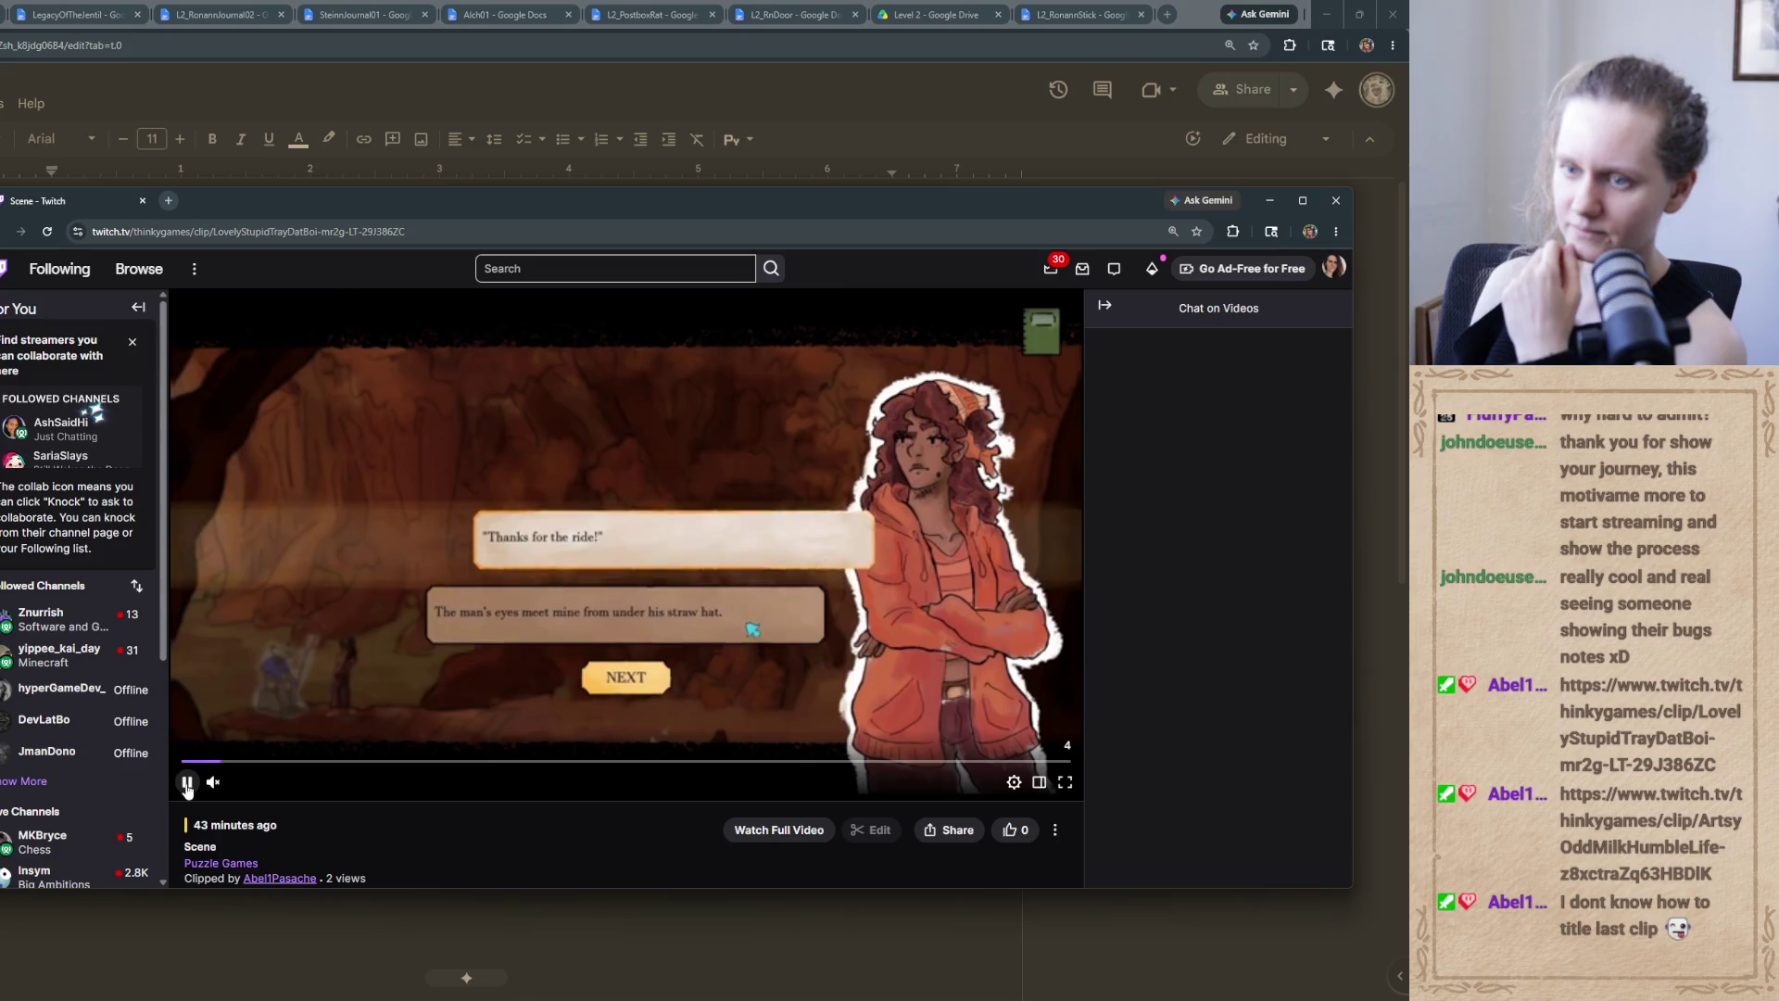
pyautogui.click(186, 786)
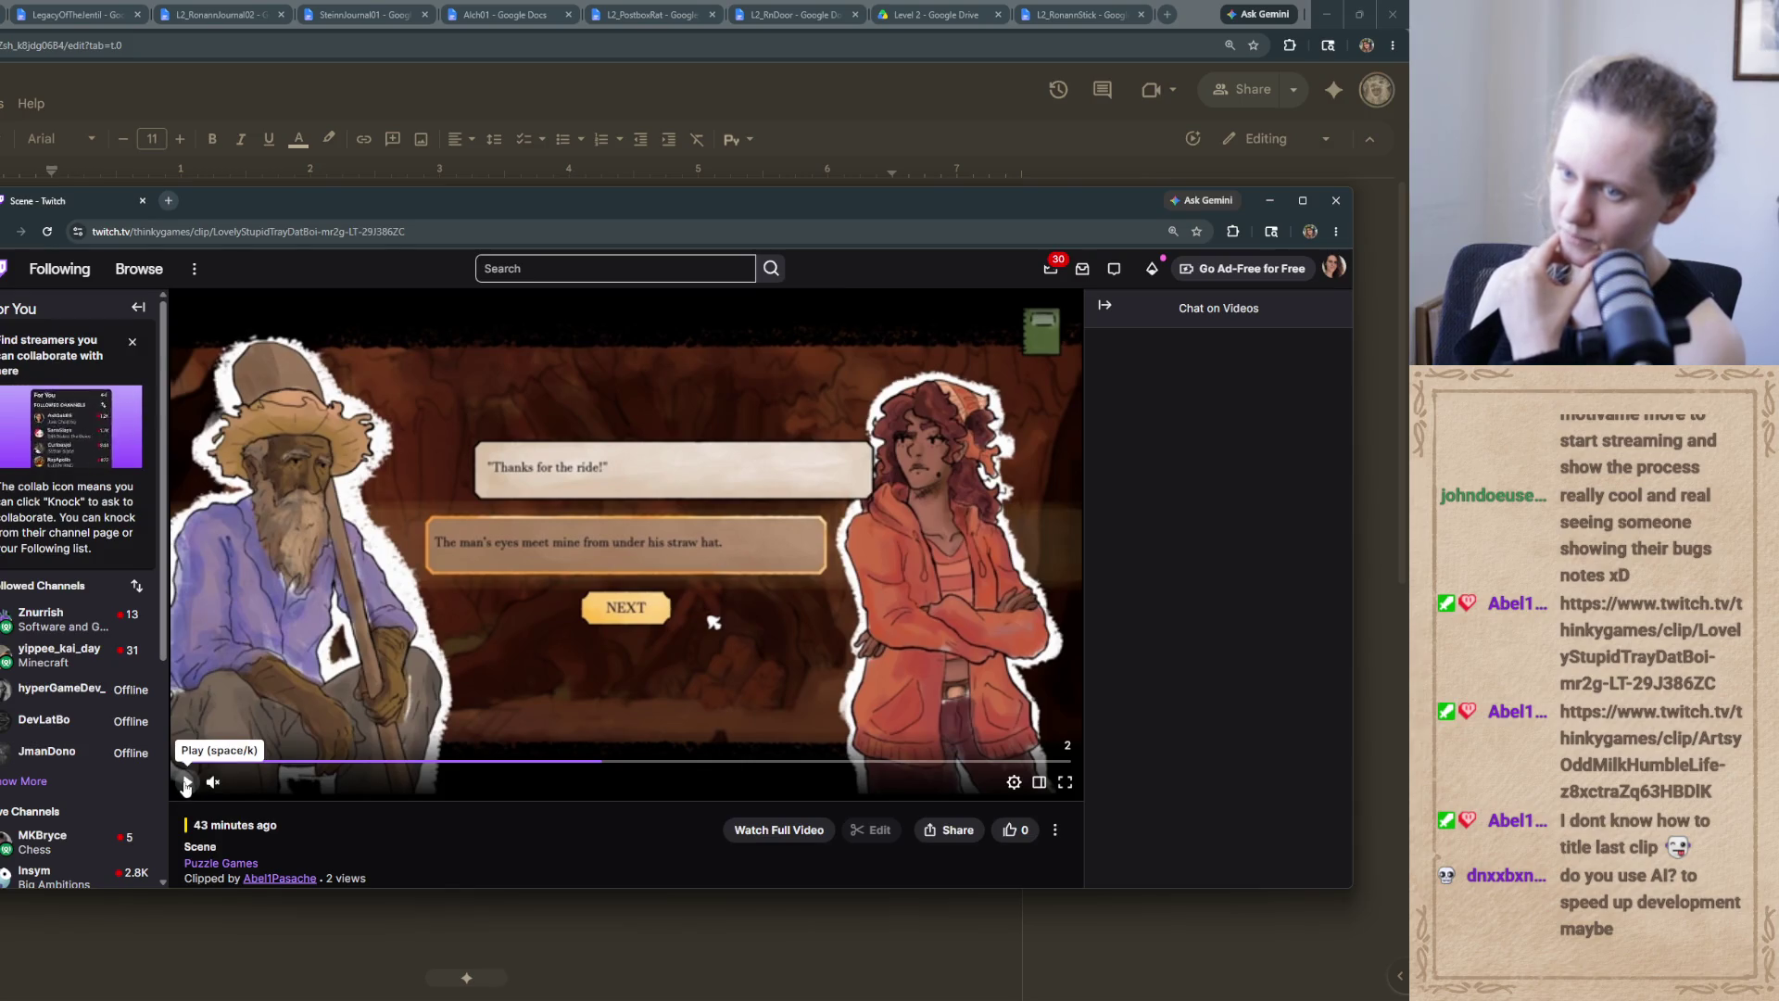
pyautogui.click(187, 782)
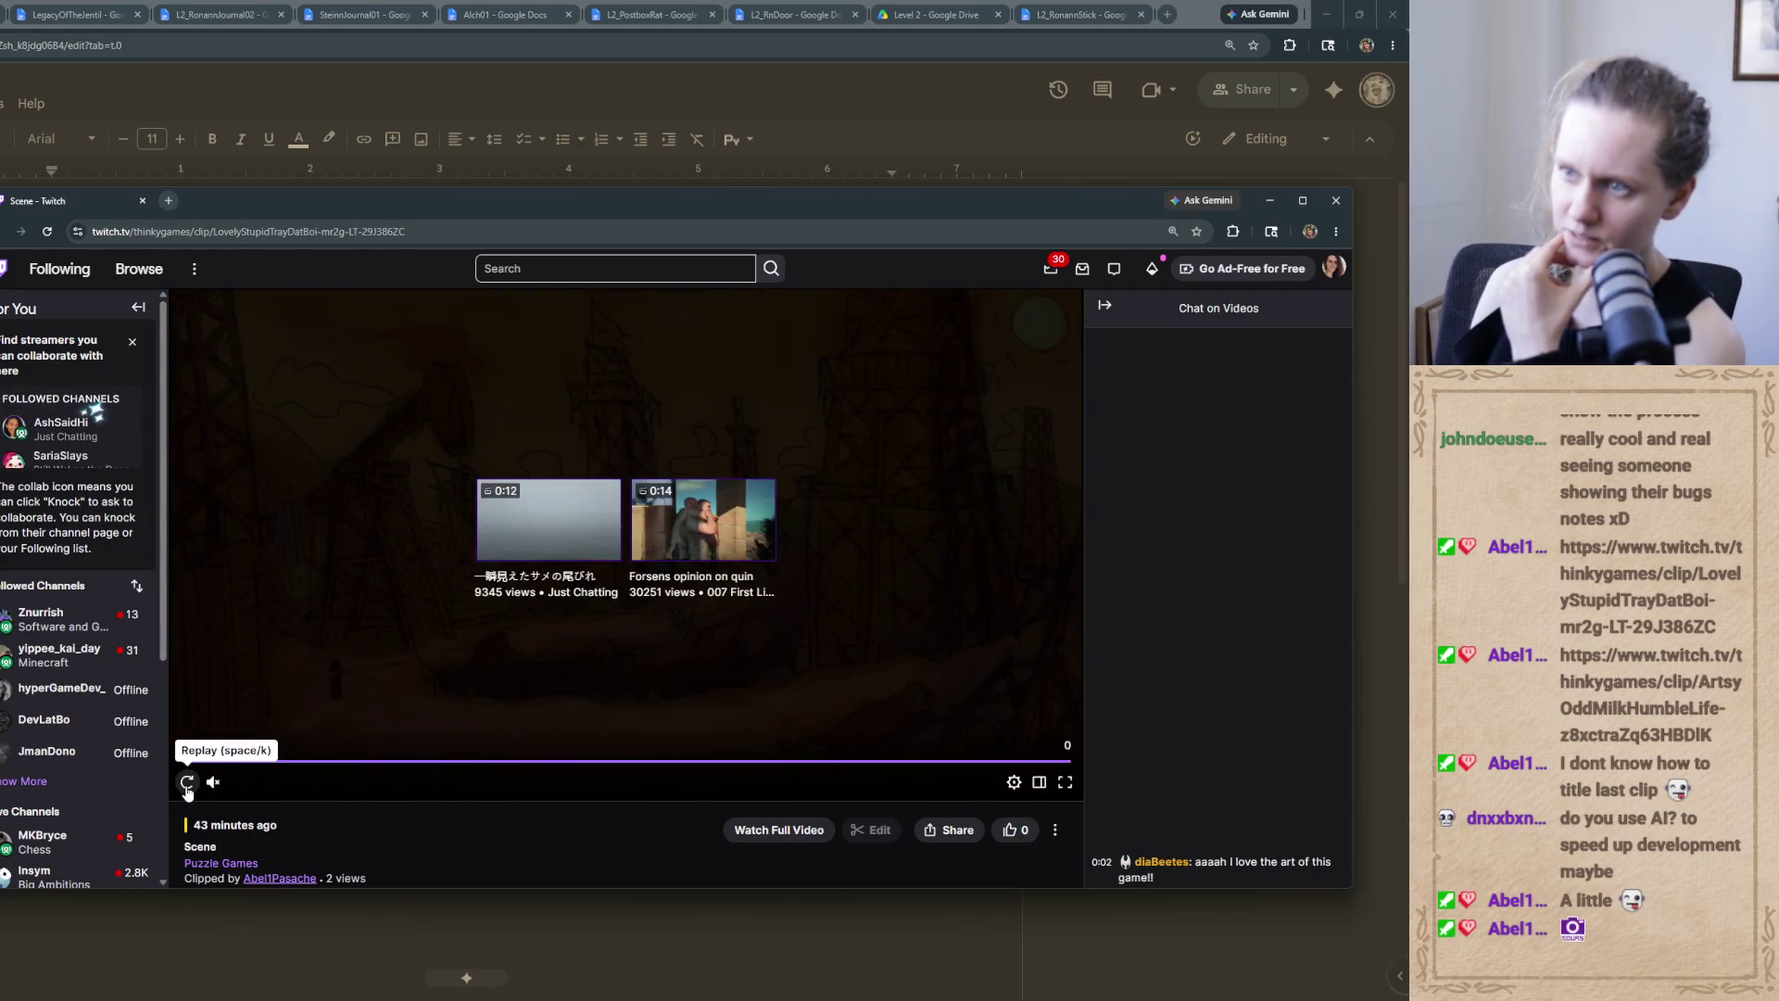
pyautogui.click(187, 783)
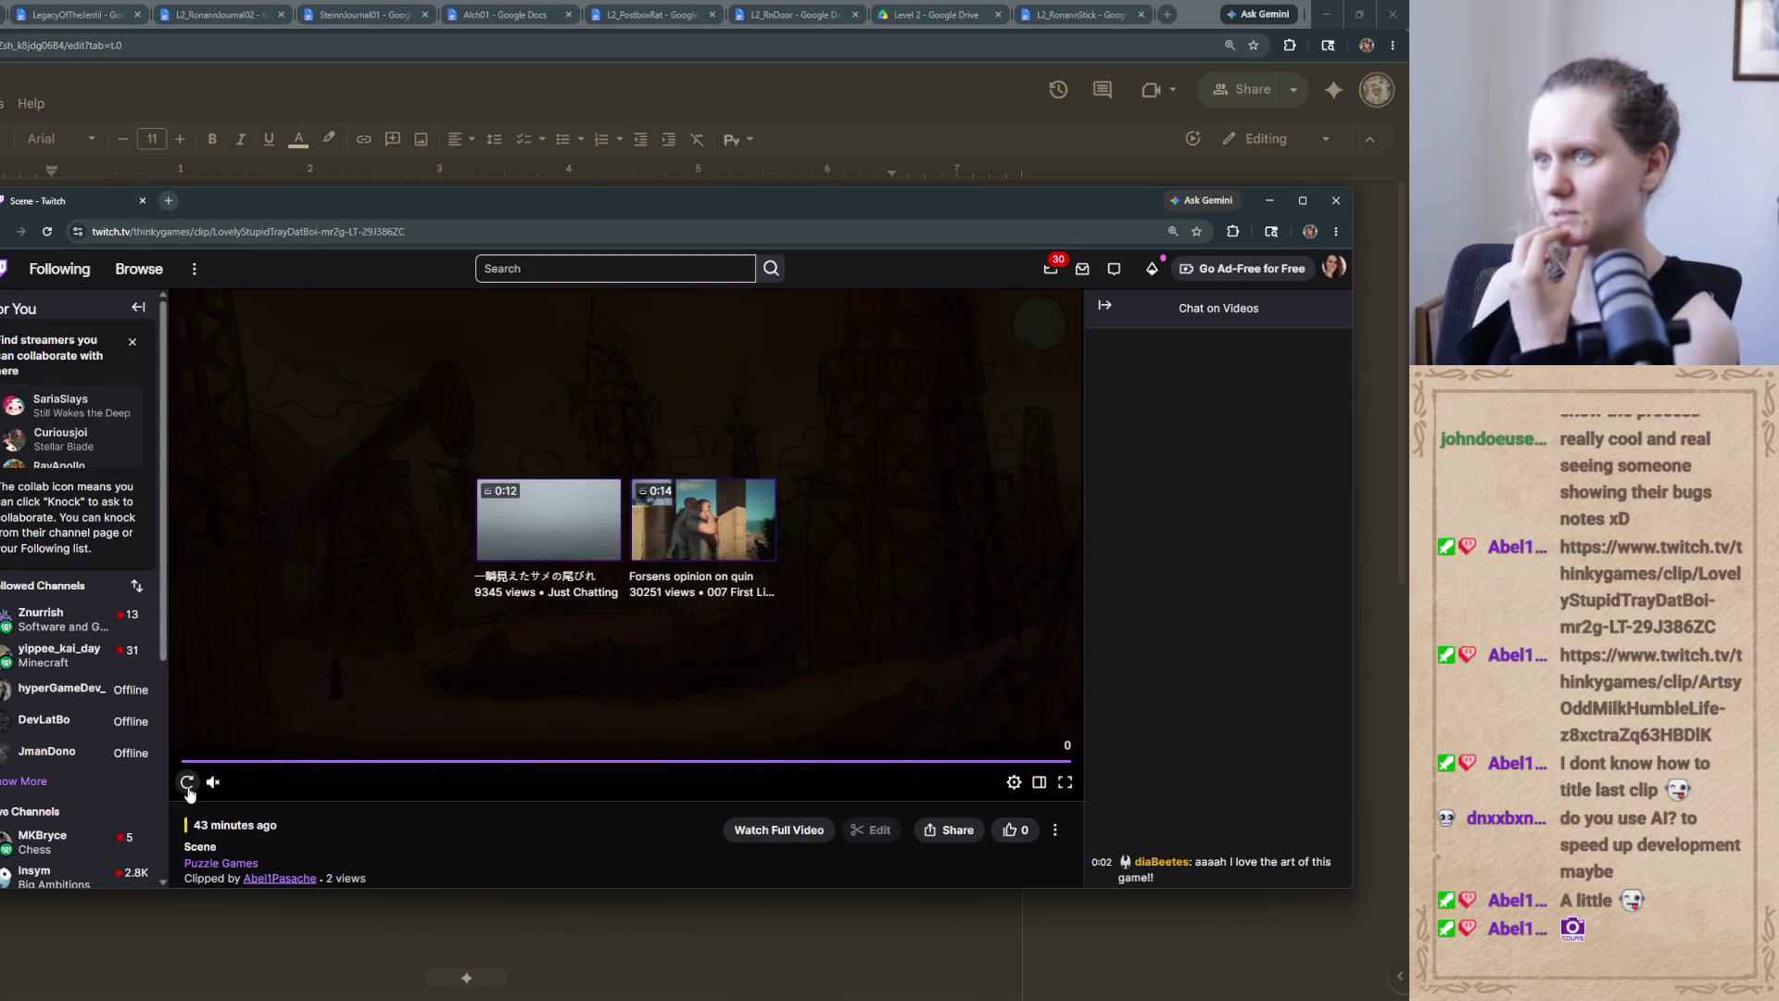
pyautogui.click(1347, 209)
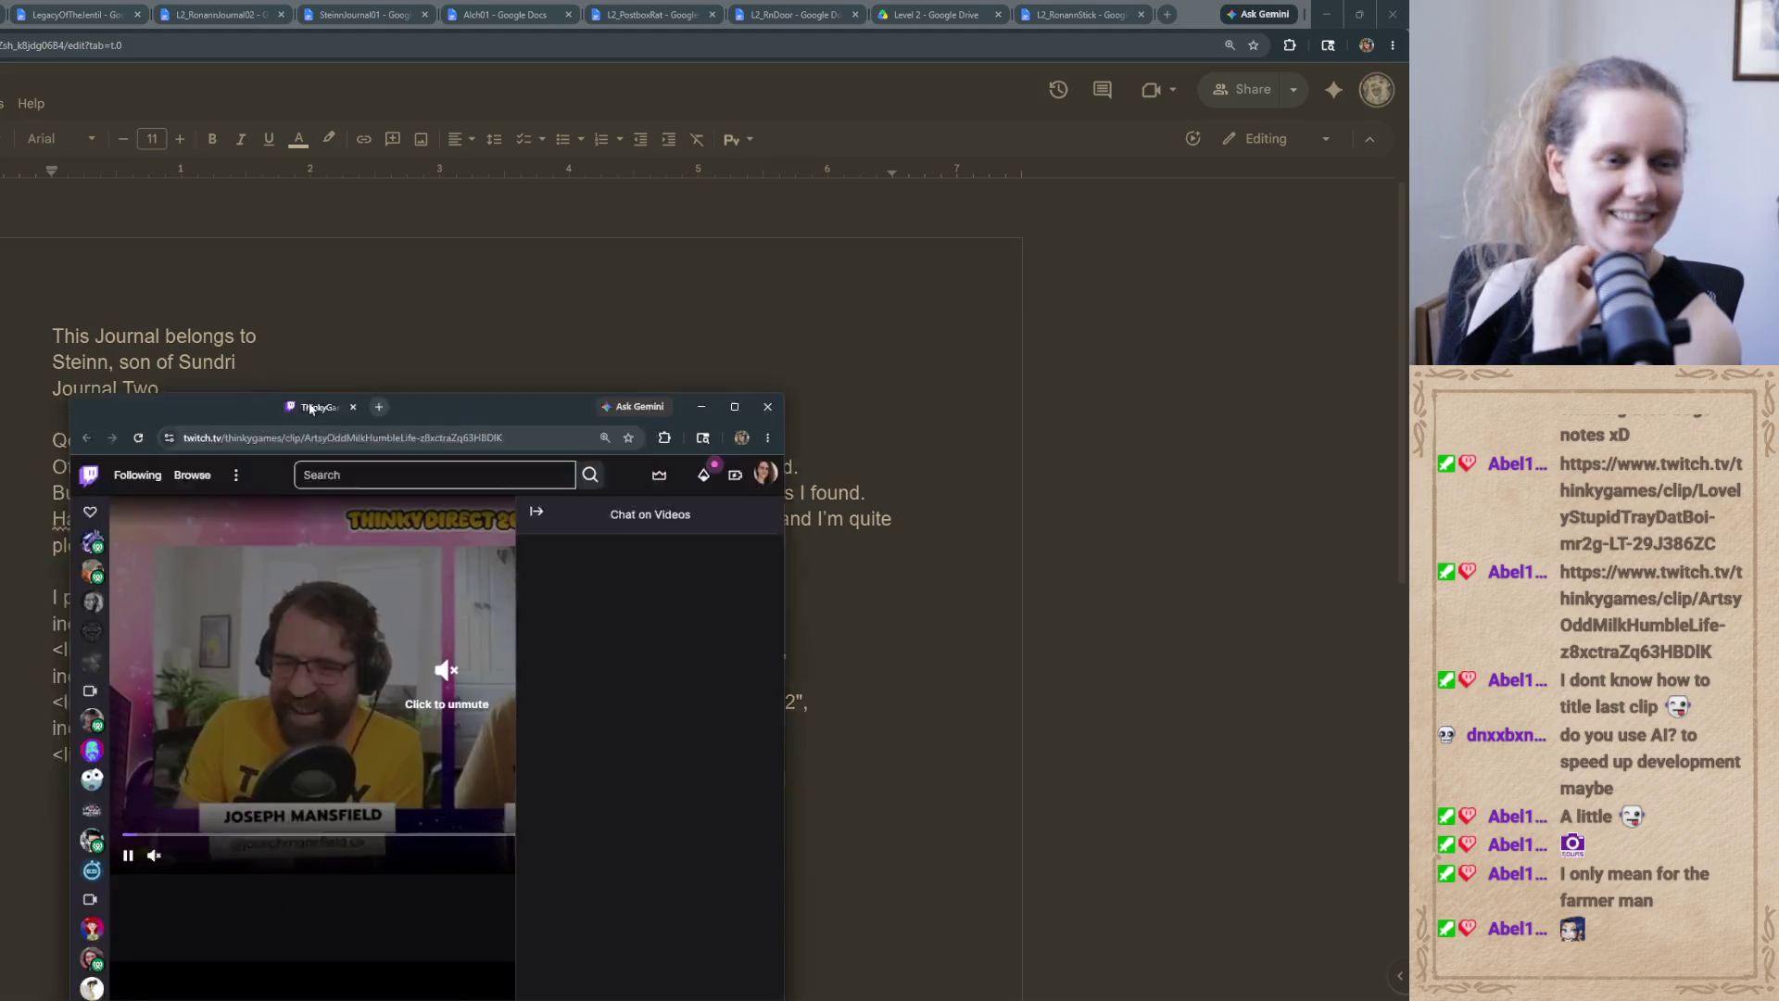
# Maximize the Thinky Direct 2026 clip window, watch the clip and pause it
pyautogui.moveTo(278, 426); pyautogui.dragTo(278, 218)
pyautogui.click(676, 219)
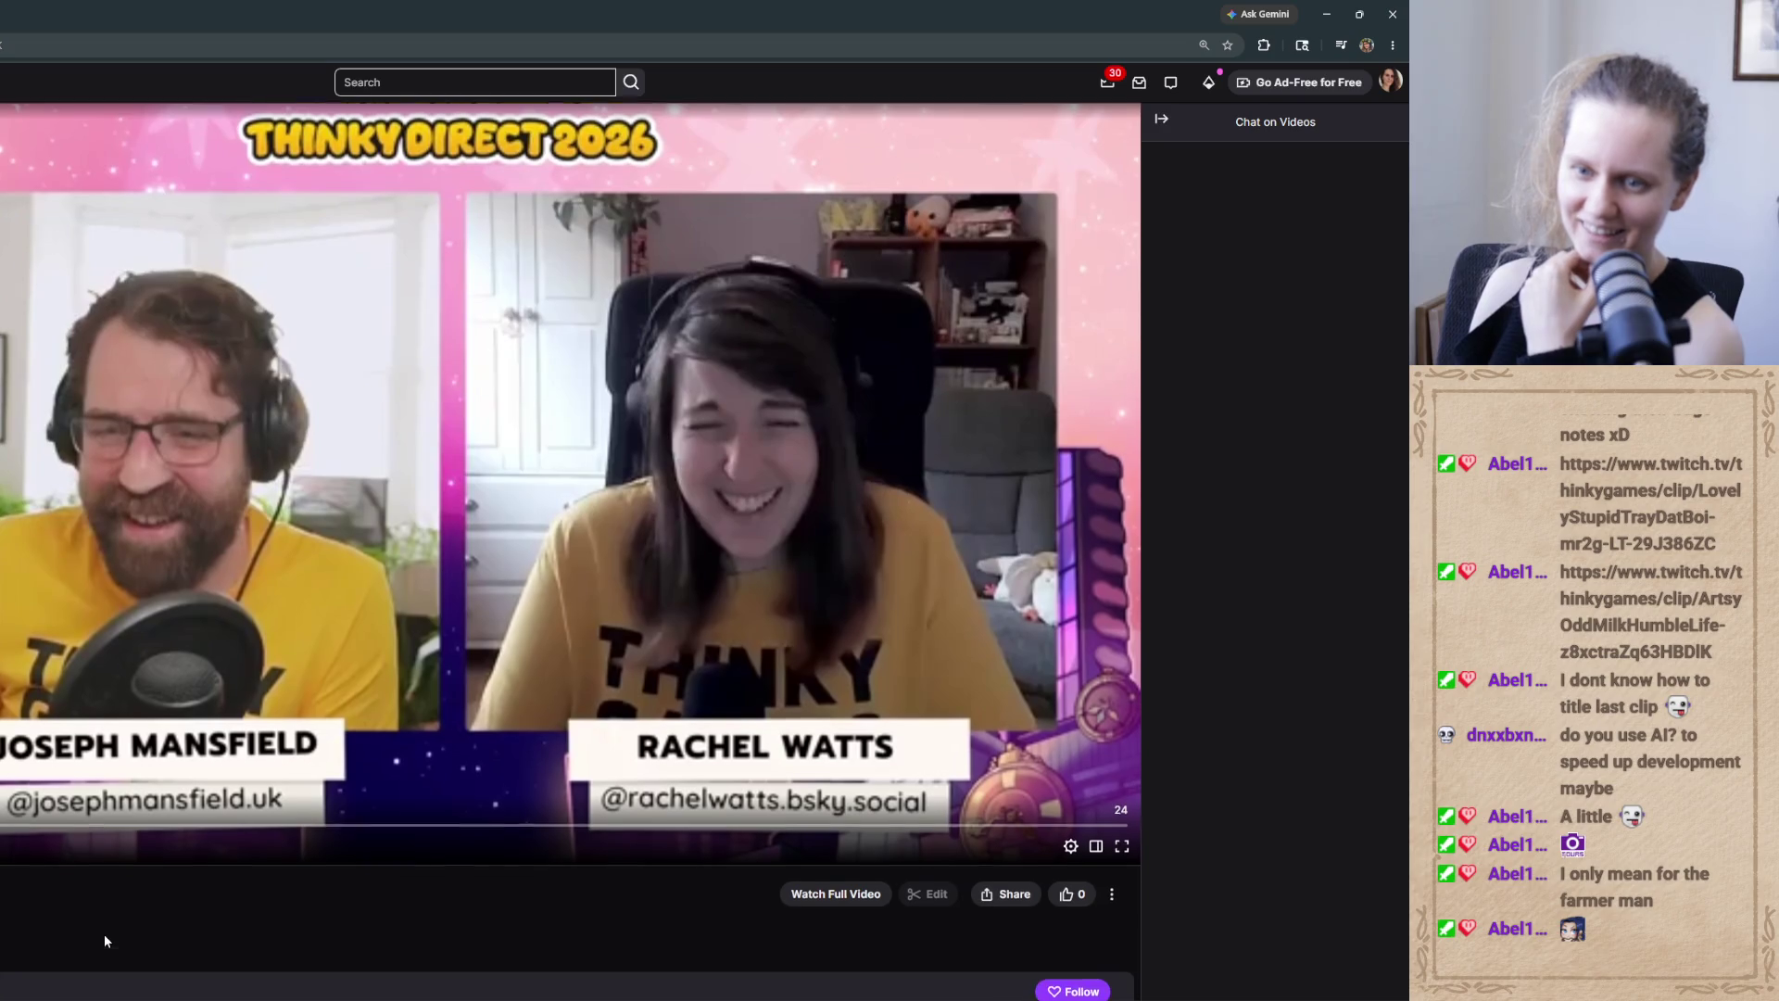
pyautogui.scroll(-2, 104, 936)
pyautogui.scroll(2, 97, 704)
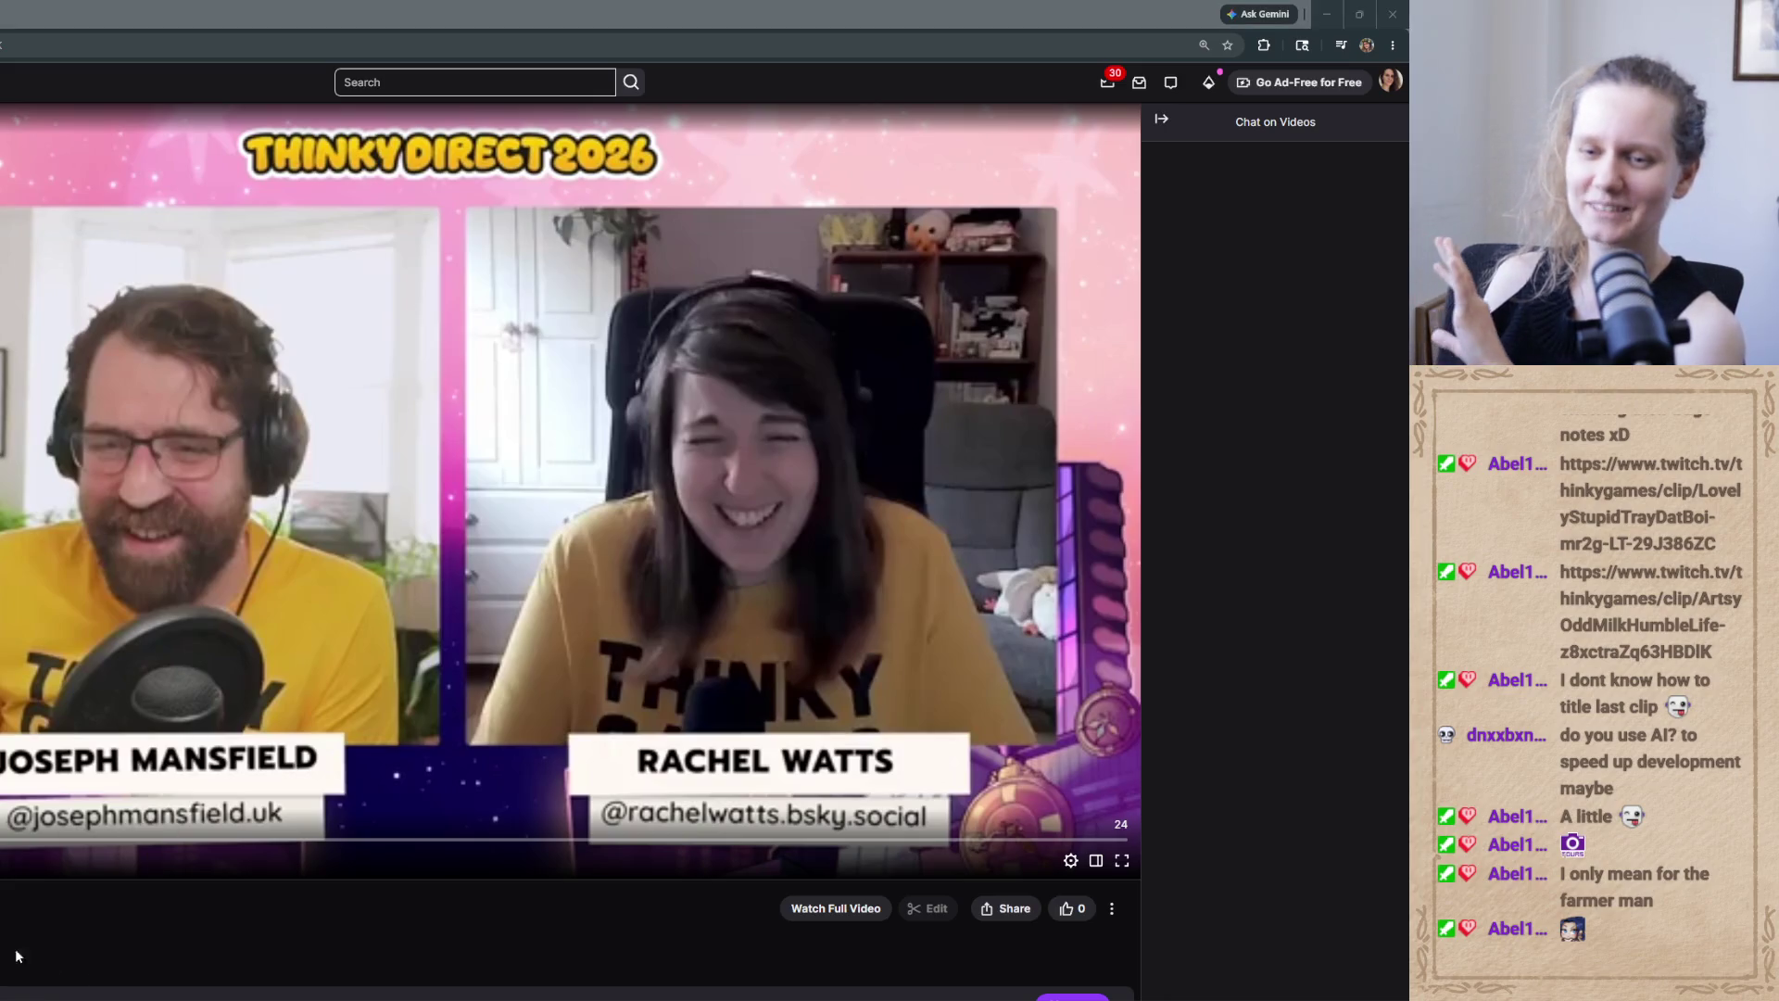
pyautogui.click(47, 932)
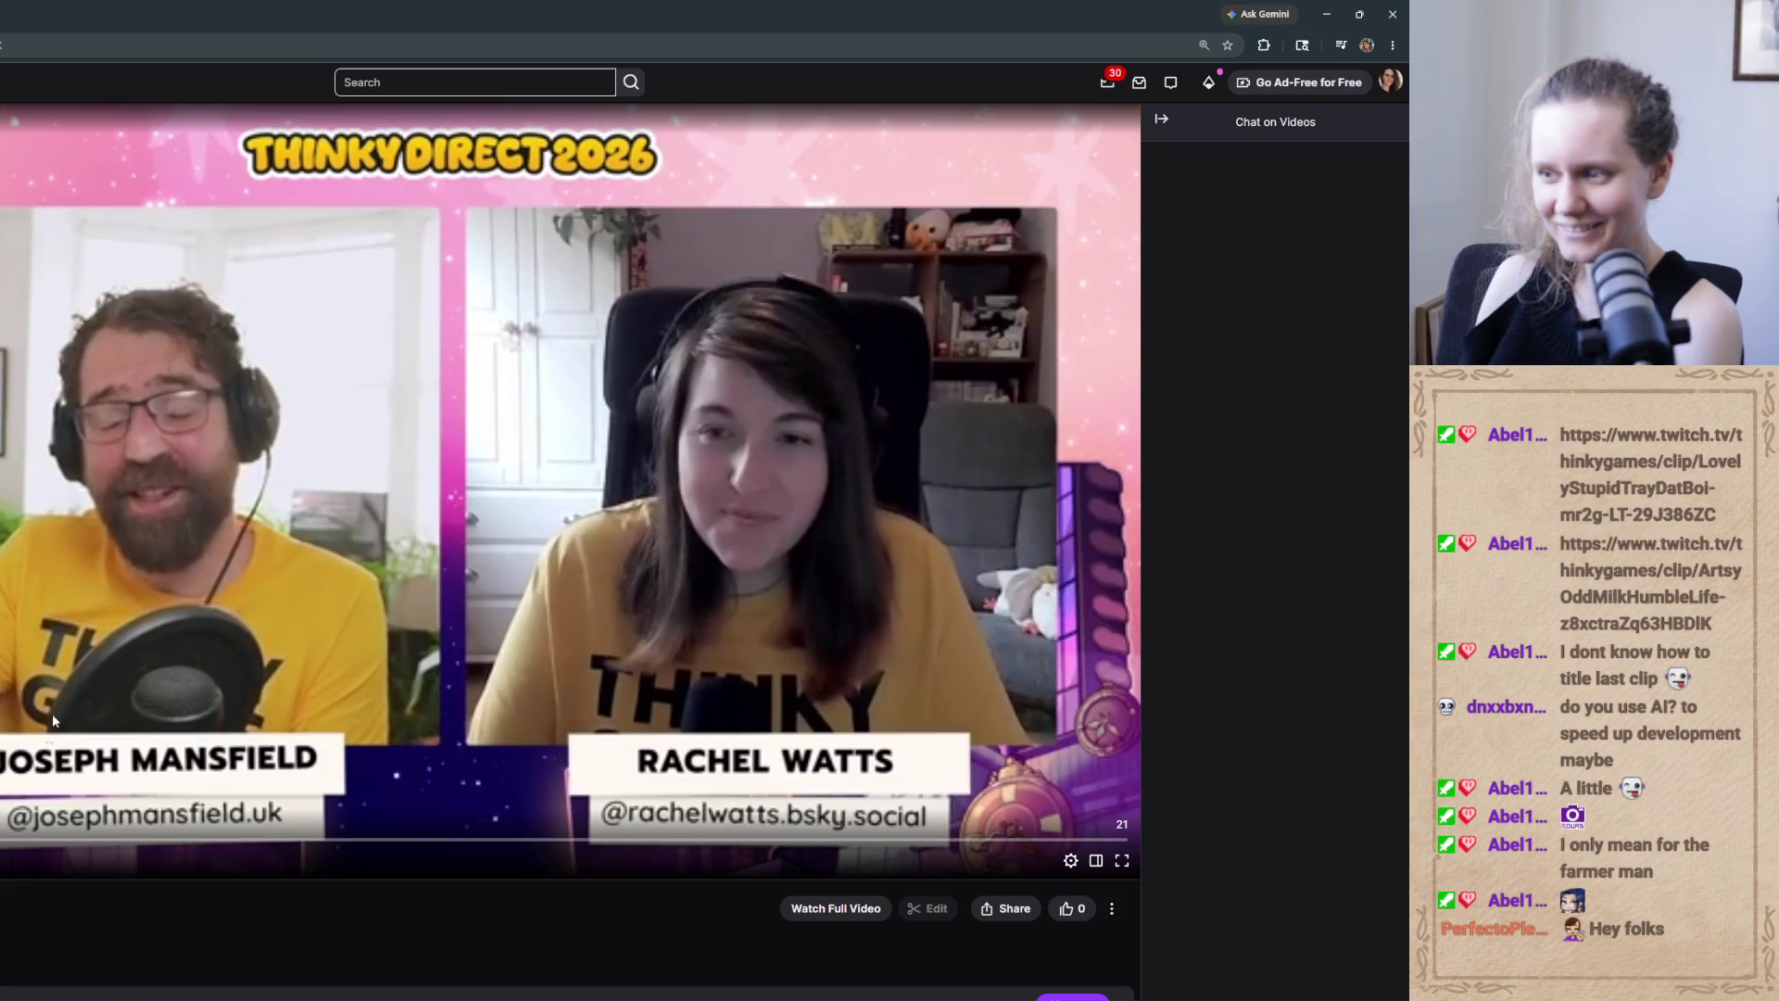
pyautogui.press('space')
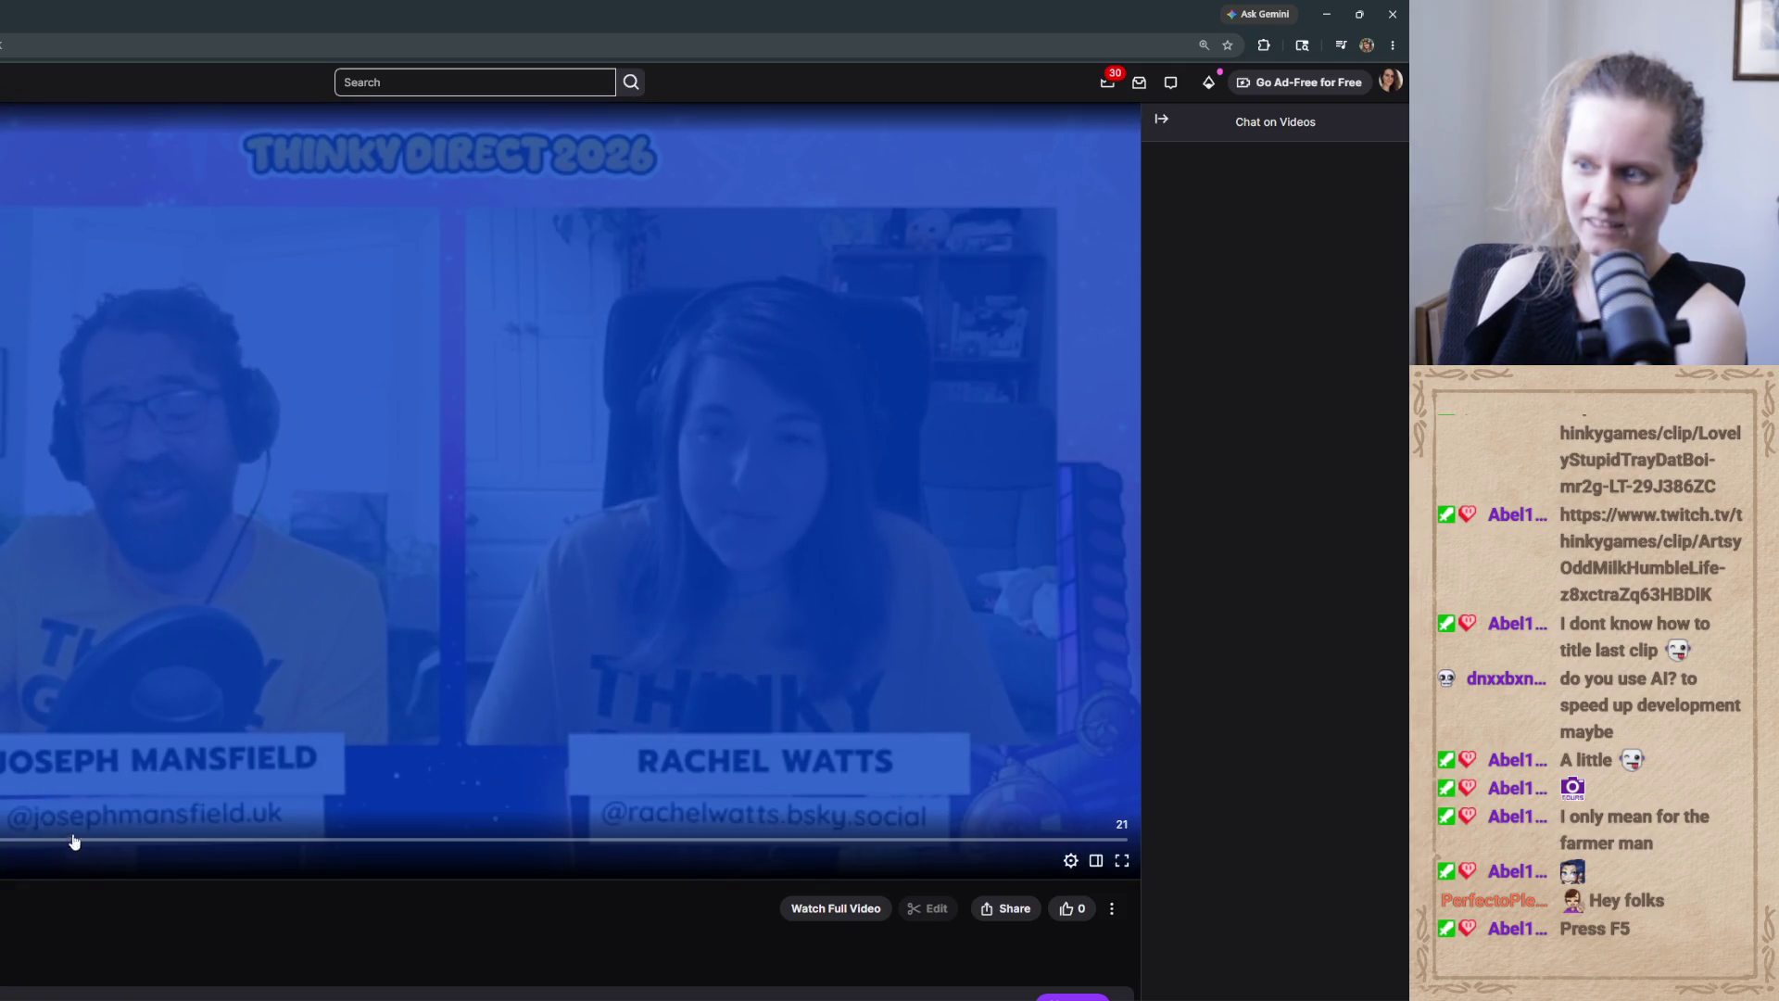
# Restart and reload the clip, unmute it, then return to the SteinnJournal02 document
pyautogui.click(107, 838)
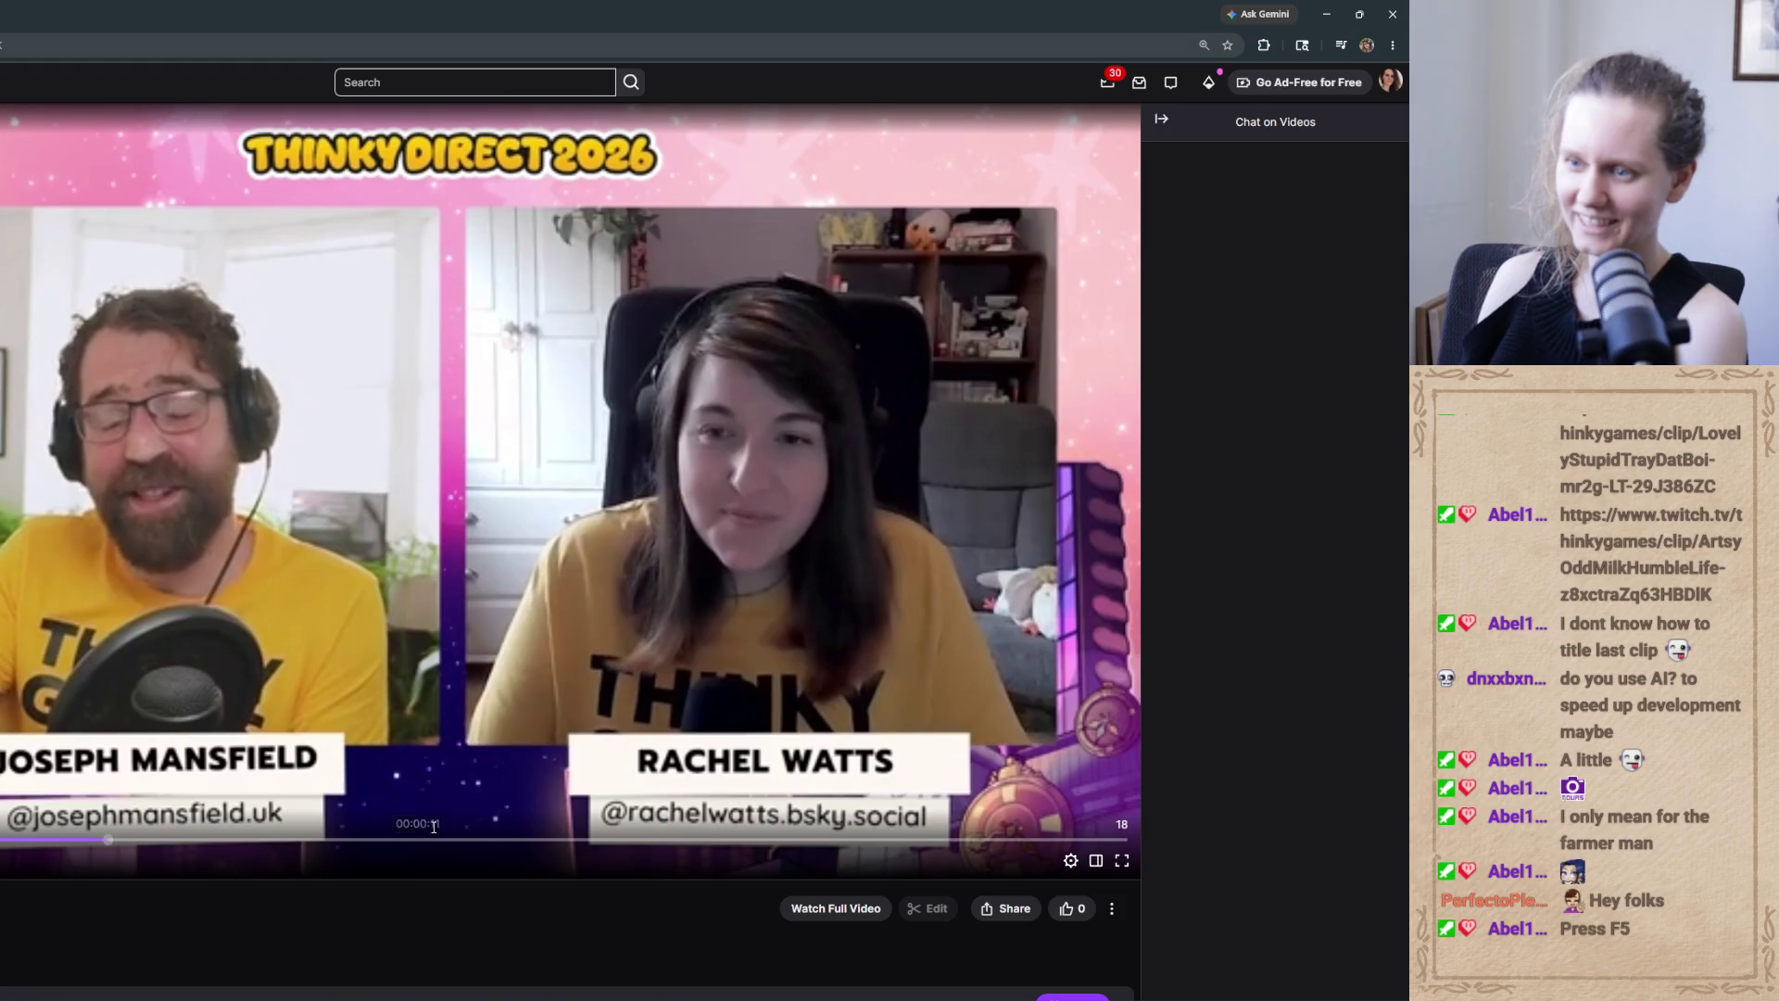
pyautogui.press('F5')
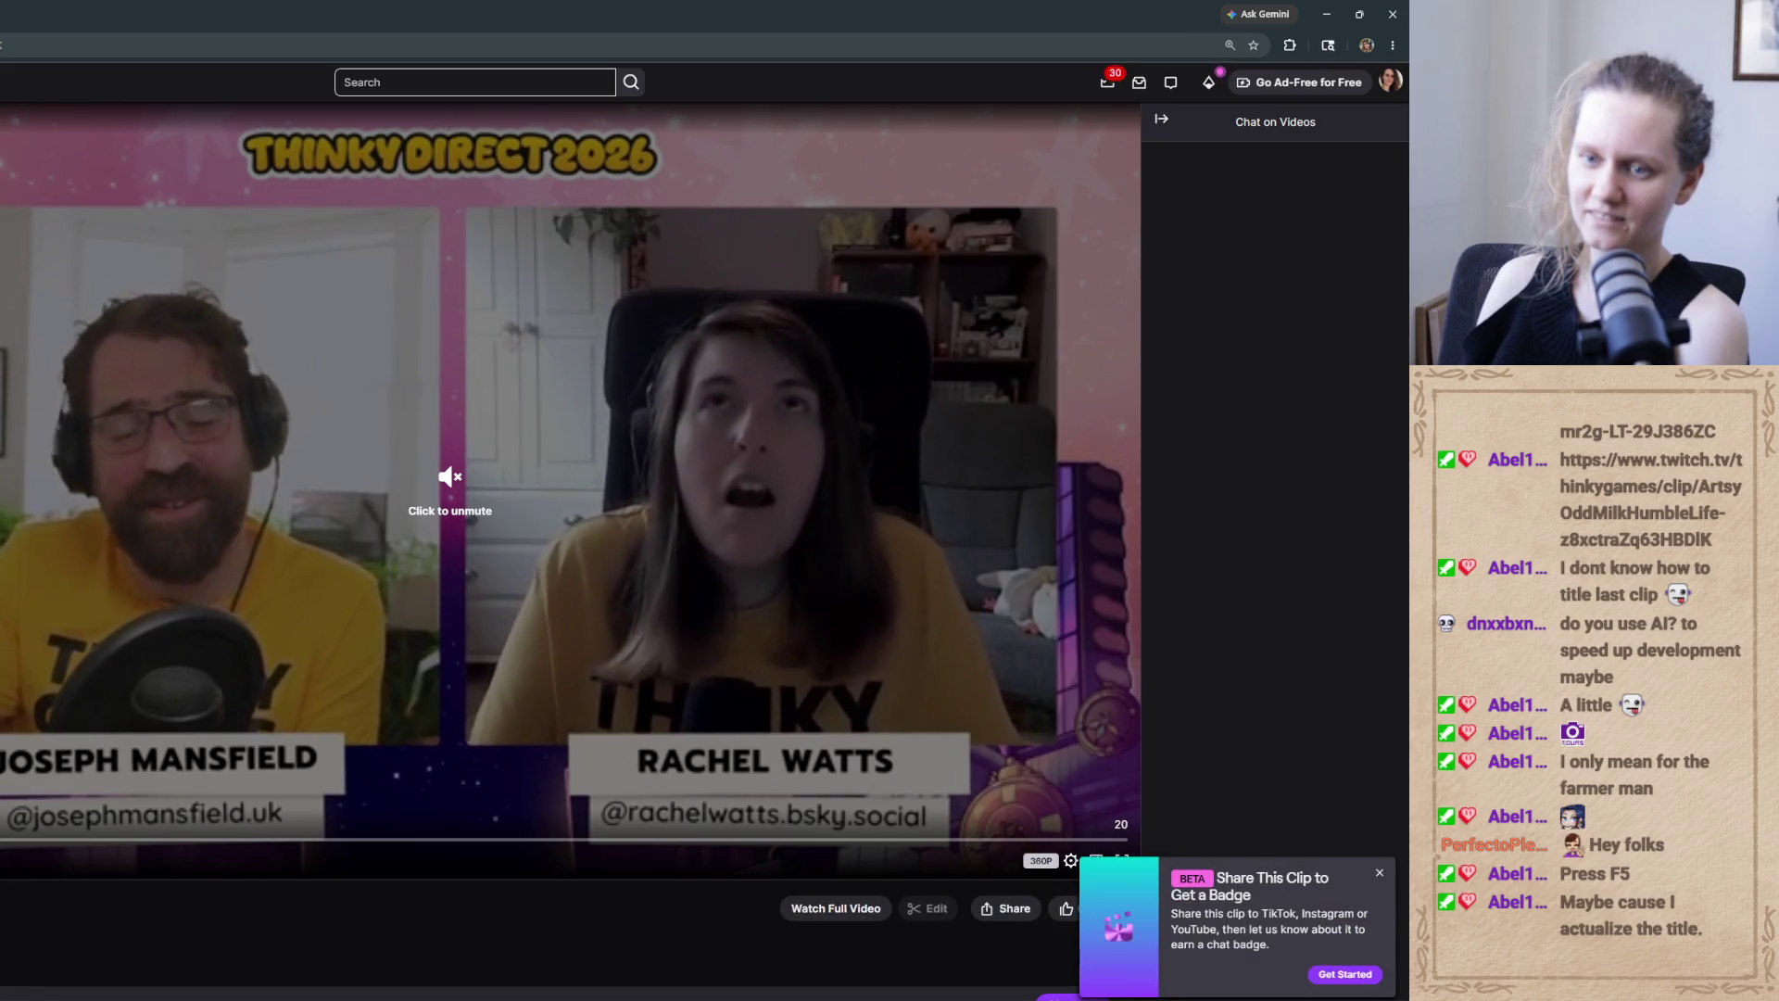
pyautogui.click(449, 491)
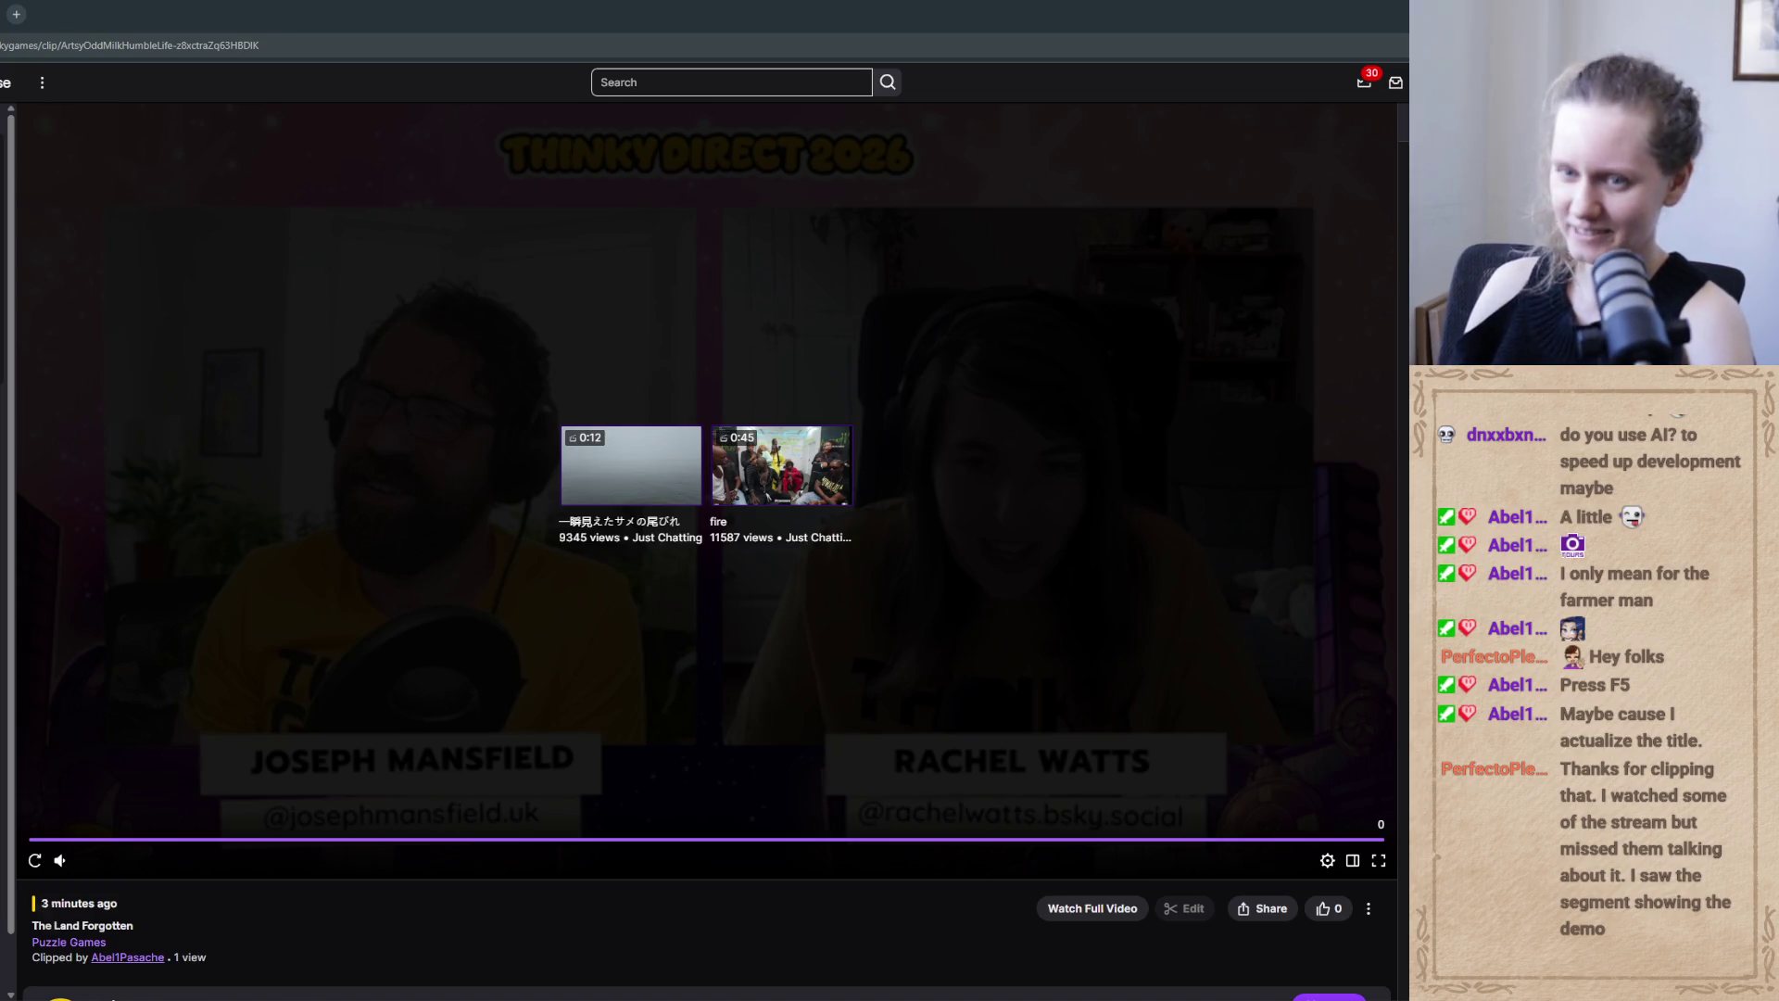
pyautogui.hotkey('alt', 'Tab')
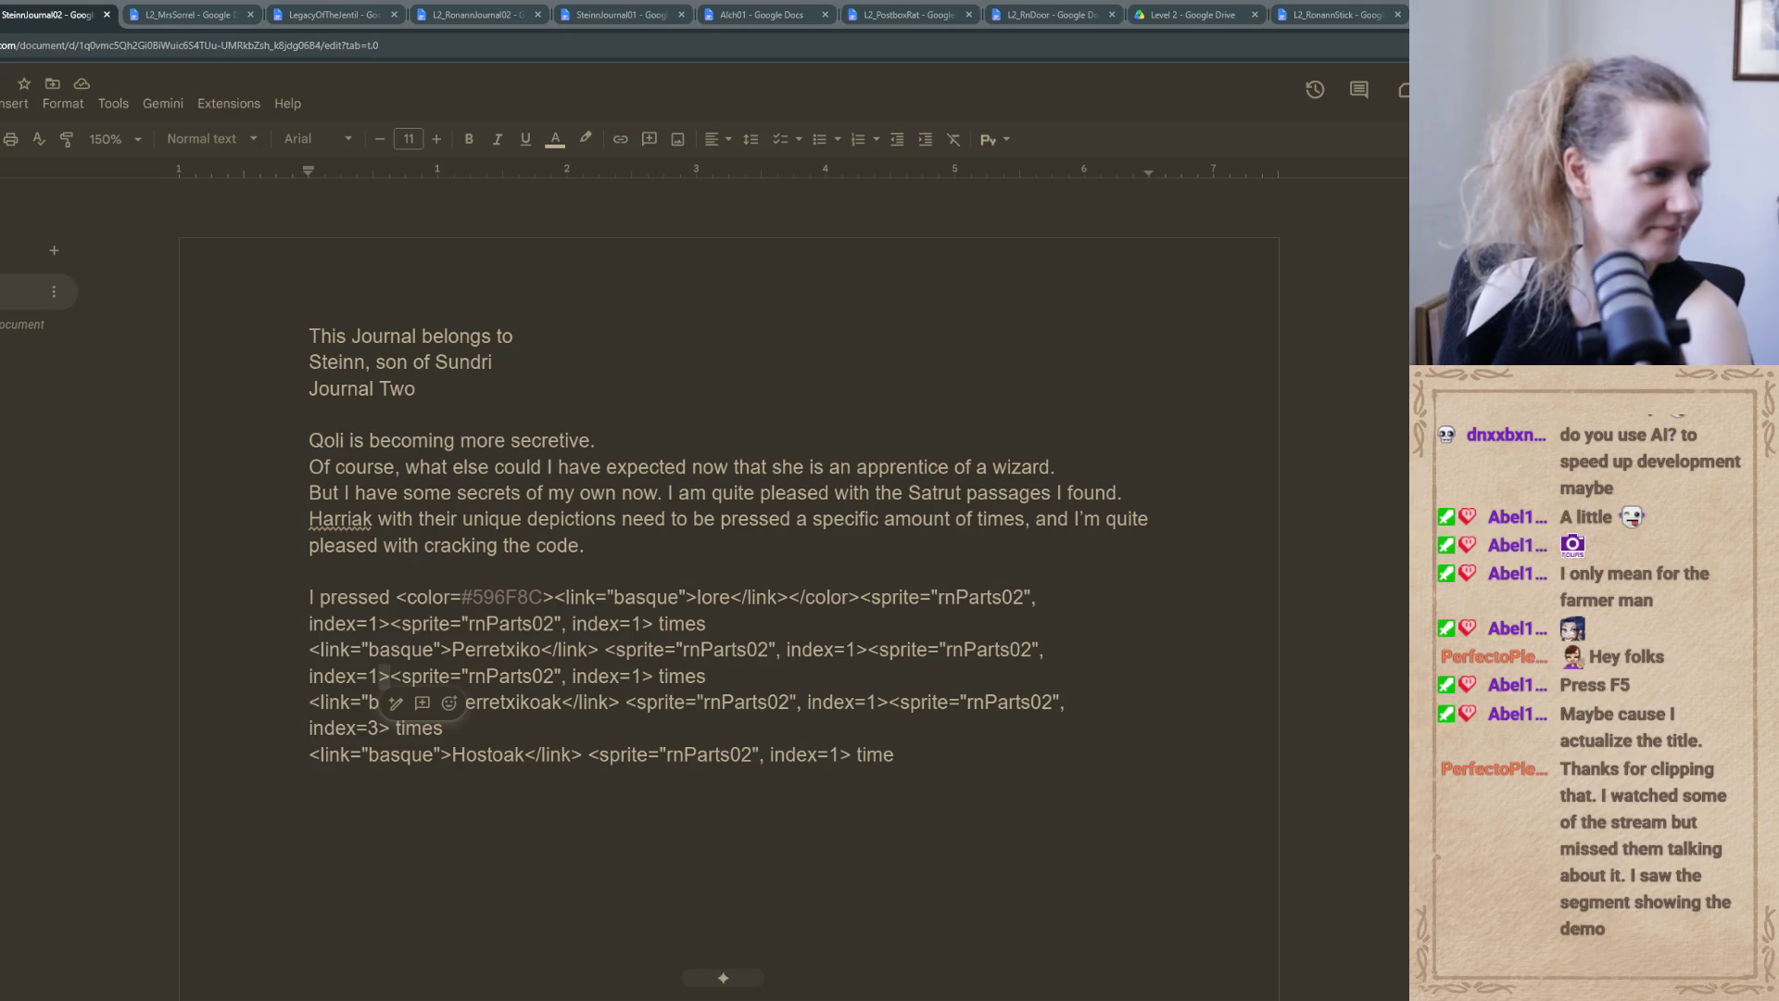
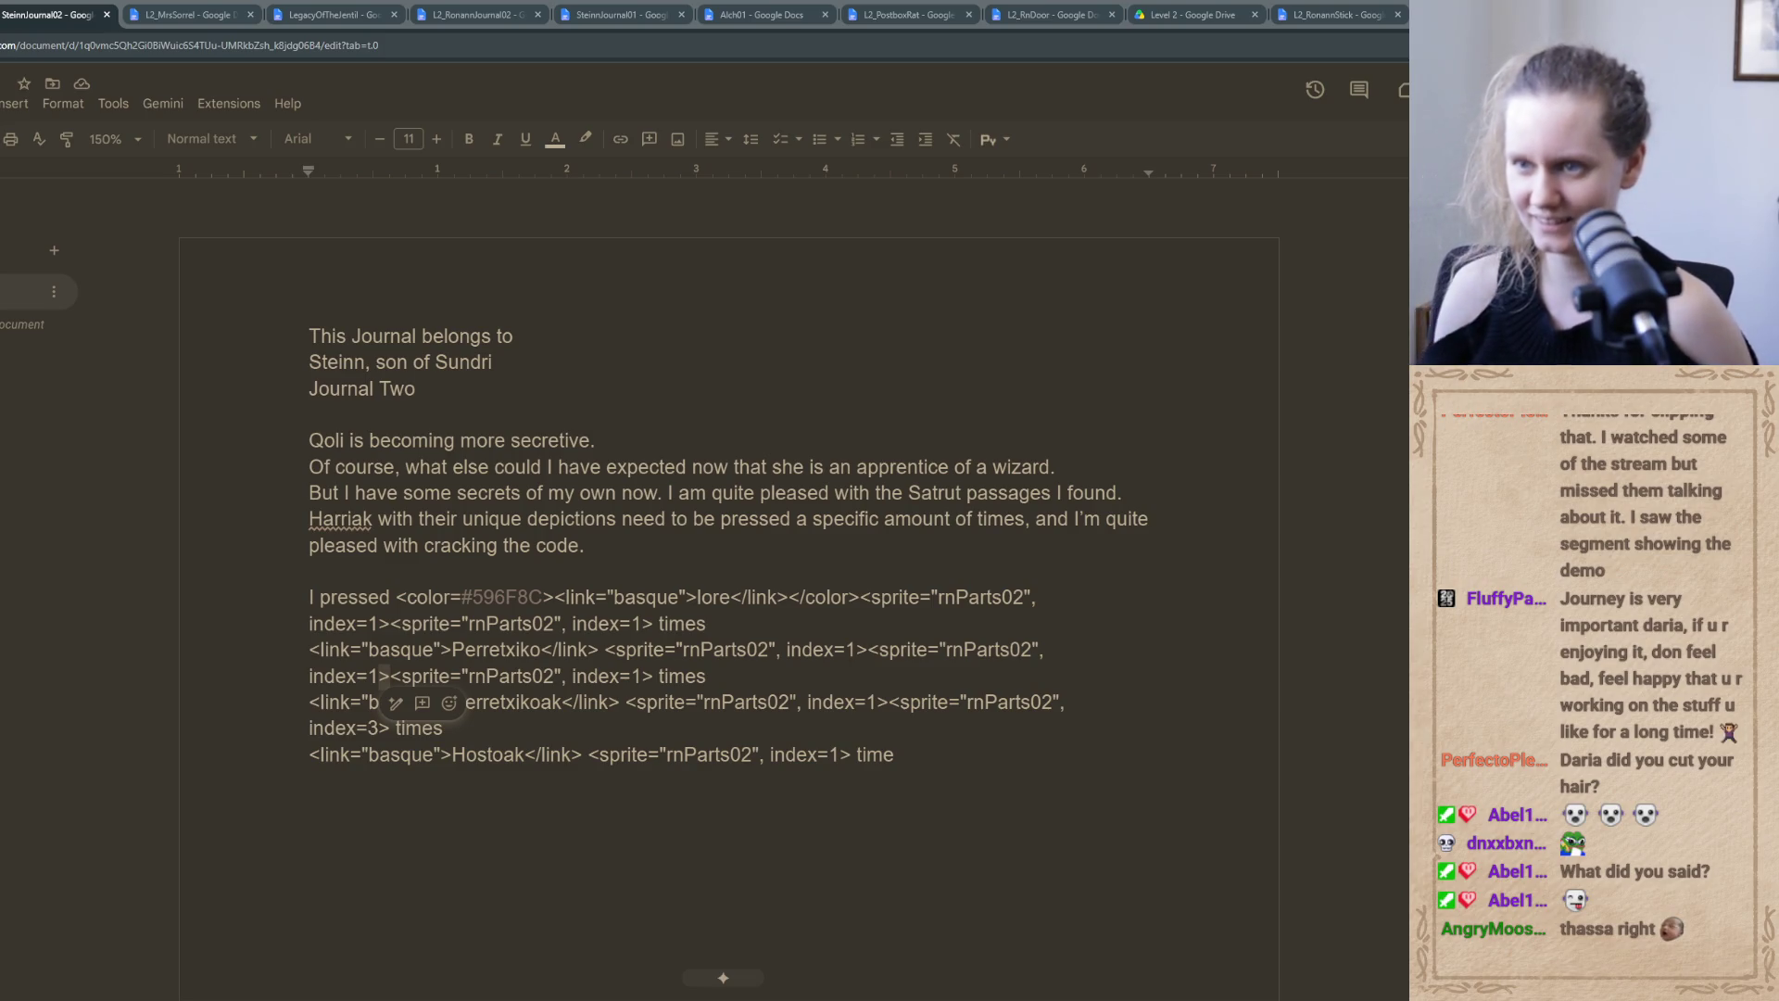
# Copy the <color=#596F8C> tag from the lore line and wrap the Perretxiko link in color tags
pyautogui.moveTo(554, 596); pyautogui.dragTo(393, 593)
pyautogui.hotkey('ctrl', 'c')
pyautogui.click(310, 649)
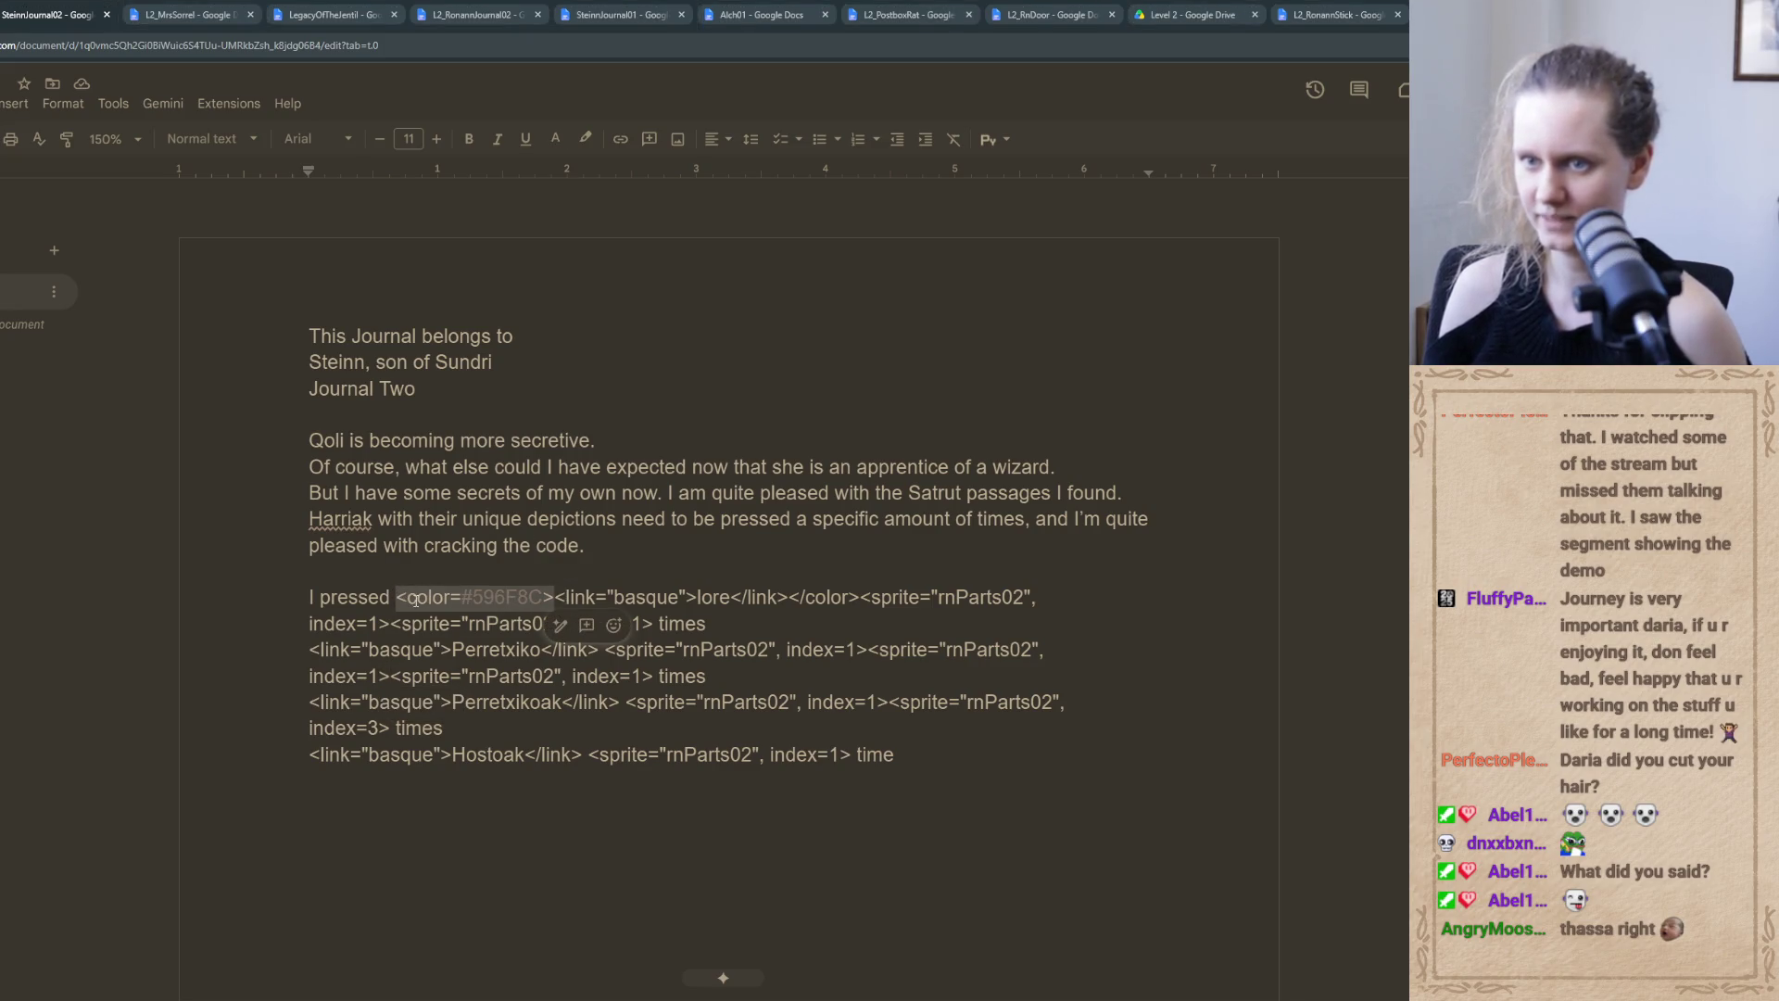
pyautogui.hotkey('ctrl', 'v')
pyautogui.click(760, 649)
pyautogui.write('</color>')
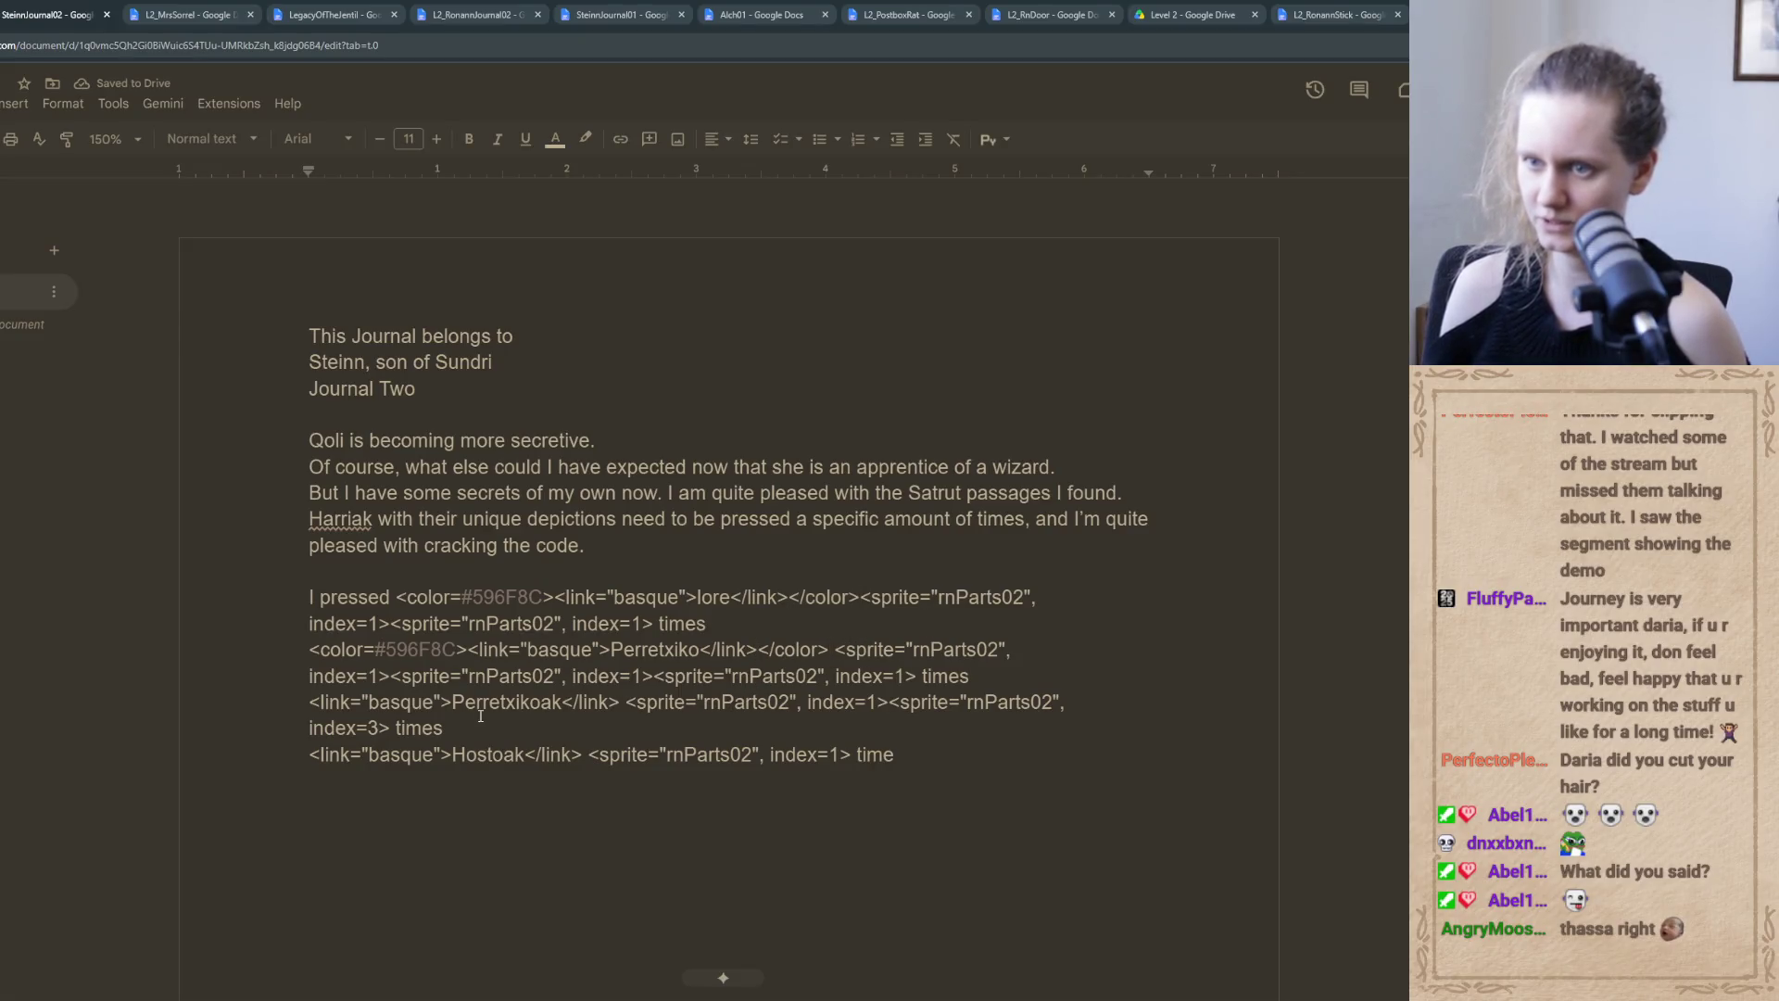
# Wrap the Perretxikoak link in <color=#596F8C> … </color> tags copied from the Perretxiko line
pyautogui.moveTo(468, 650); pyautogui.dragTo(309, 650)
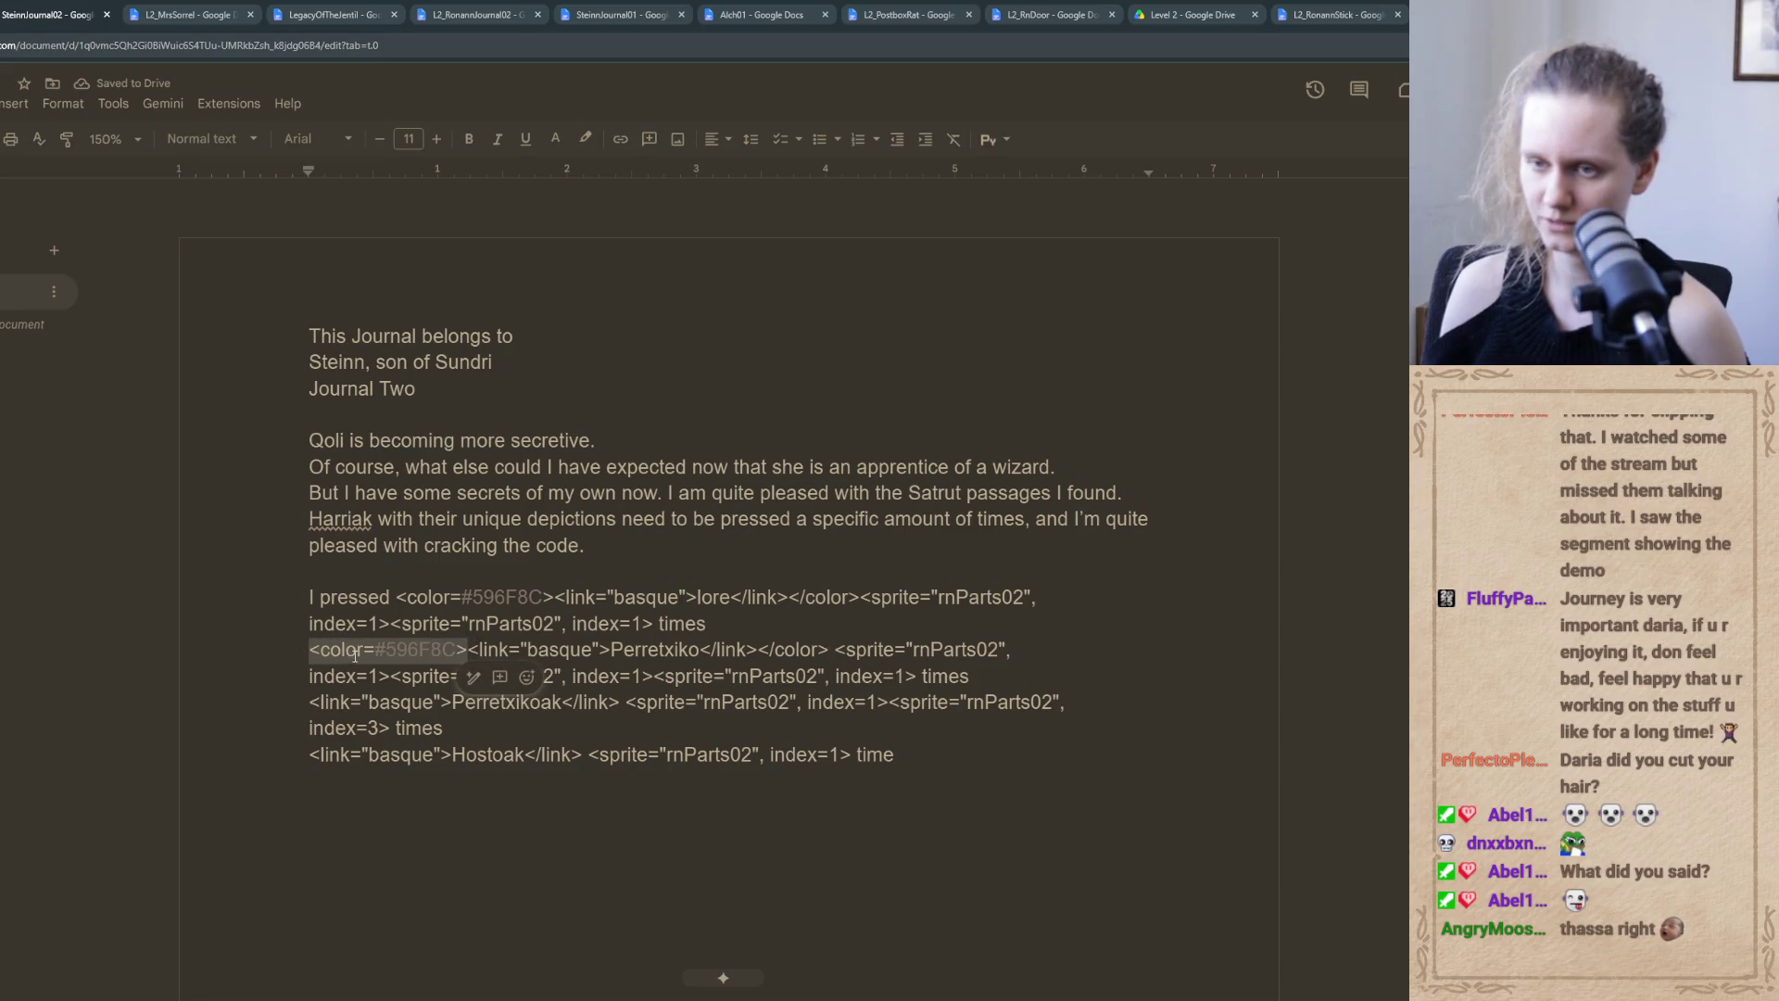
pyautogui.hotkey('ctrl', 'c')
pyautogui.click(307, 704)
pyautogui.hotkey('ctrl', 'v')
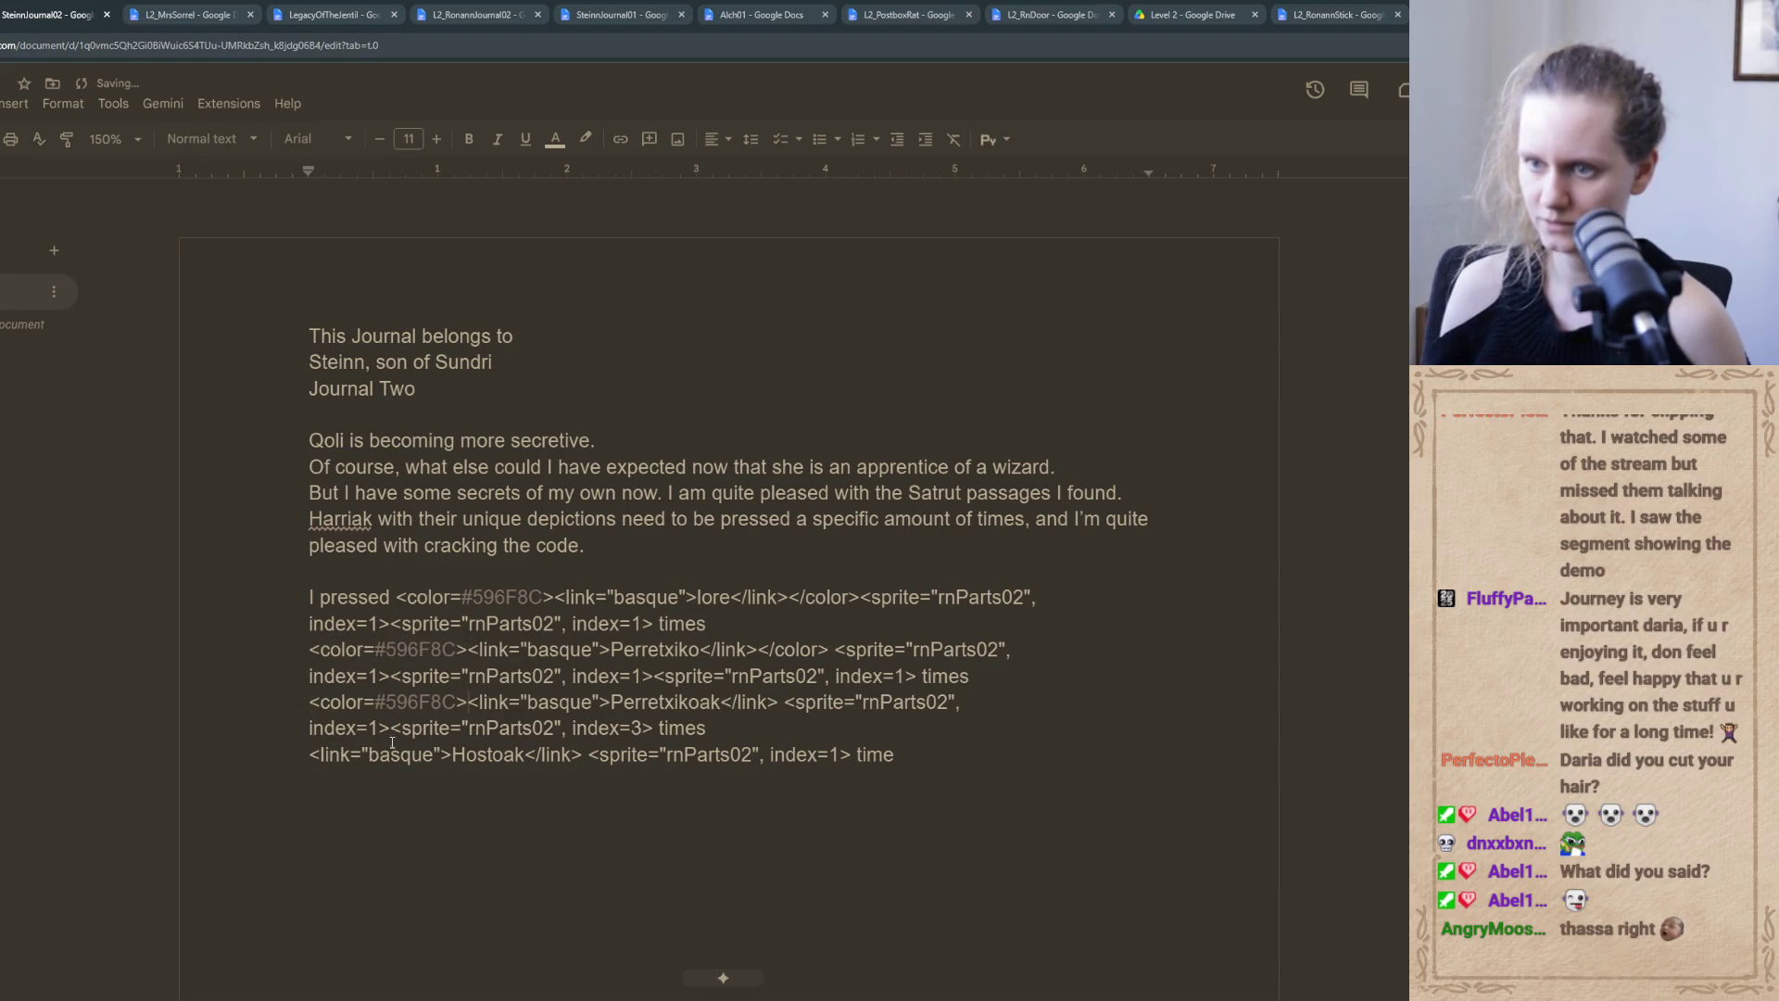
pyautogui.moveTo(825, 649); pyautogui.dragTo(765, 652)
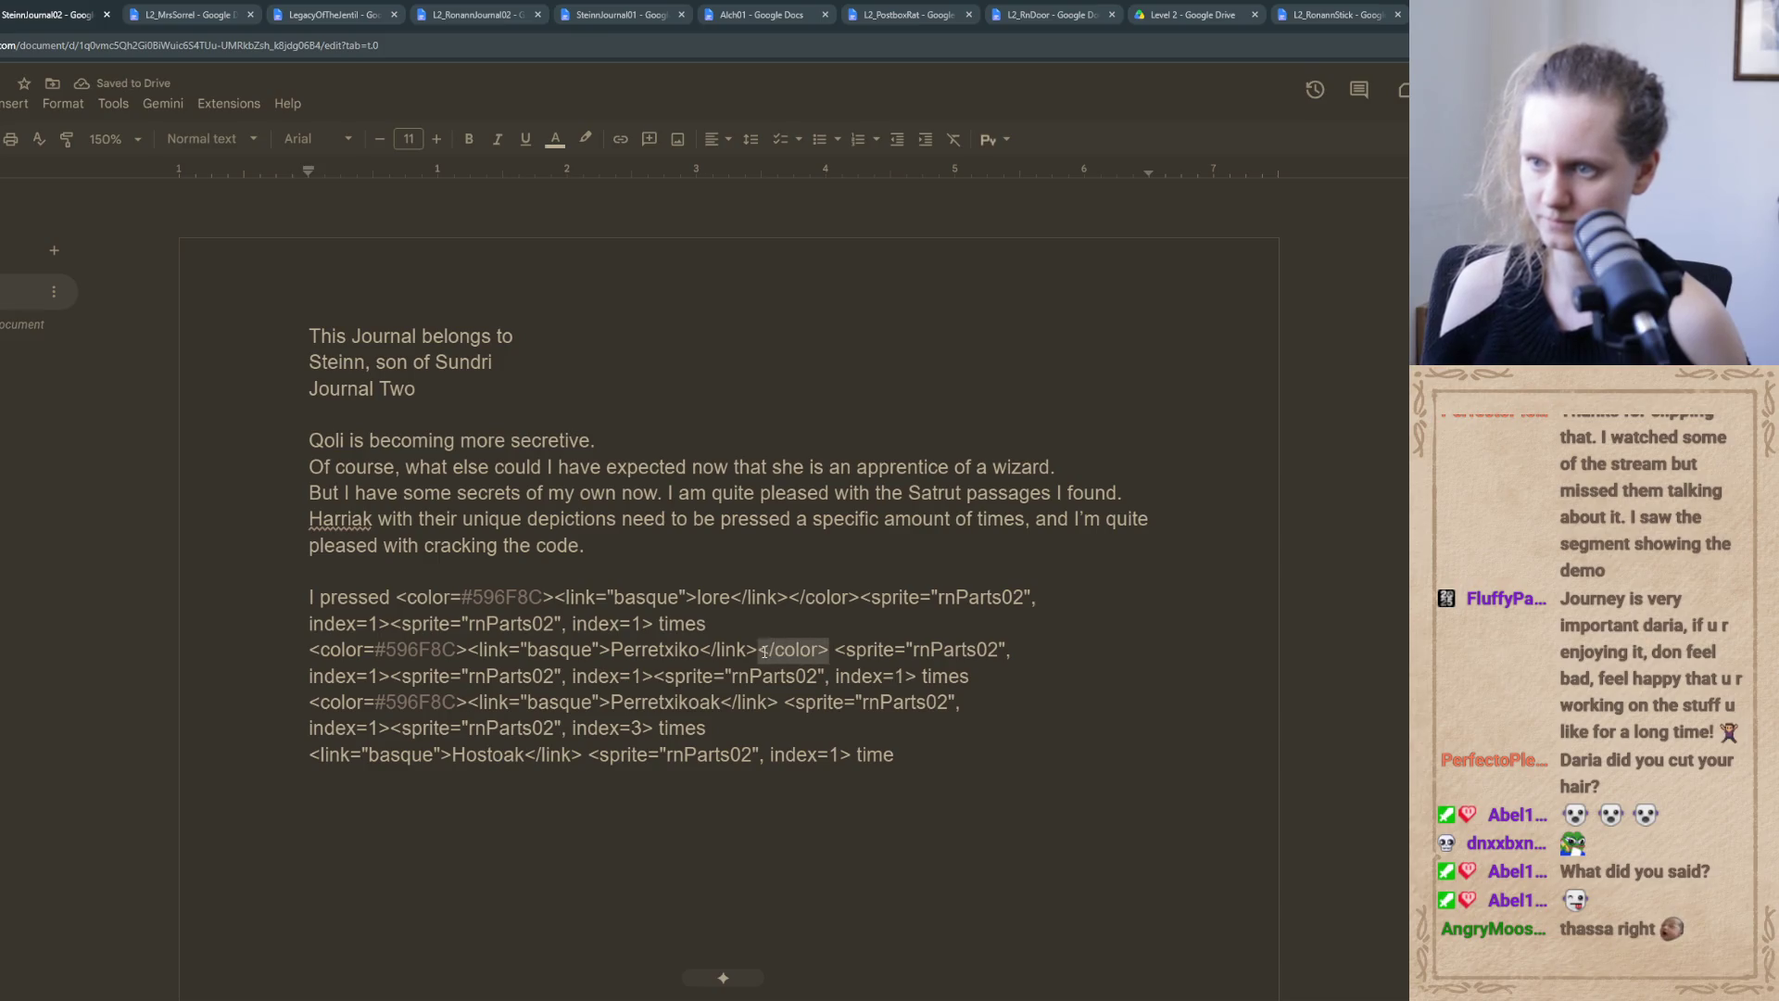
pyautogui.hotkey('ctrl', 'c')
pyautogui.click(778, 702)
pyautogui.hotkey('ctrl', 'v')
# Wrap the Hostoak link in <color=#596F8C> … </color> tags copied from the Perretxikoak line
pyautogui.moveTo(454, 703); pyautogui.dragTo(308, 702)
pyautogui.hotkey('ctrl', 'c')
pyautogui.click(309, 755)
pyautogui.hotkey('ctrl', 'v')
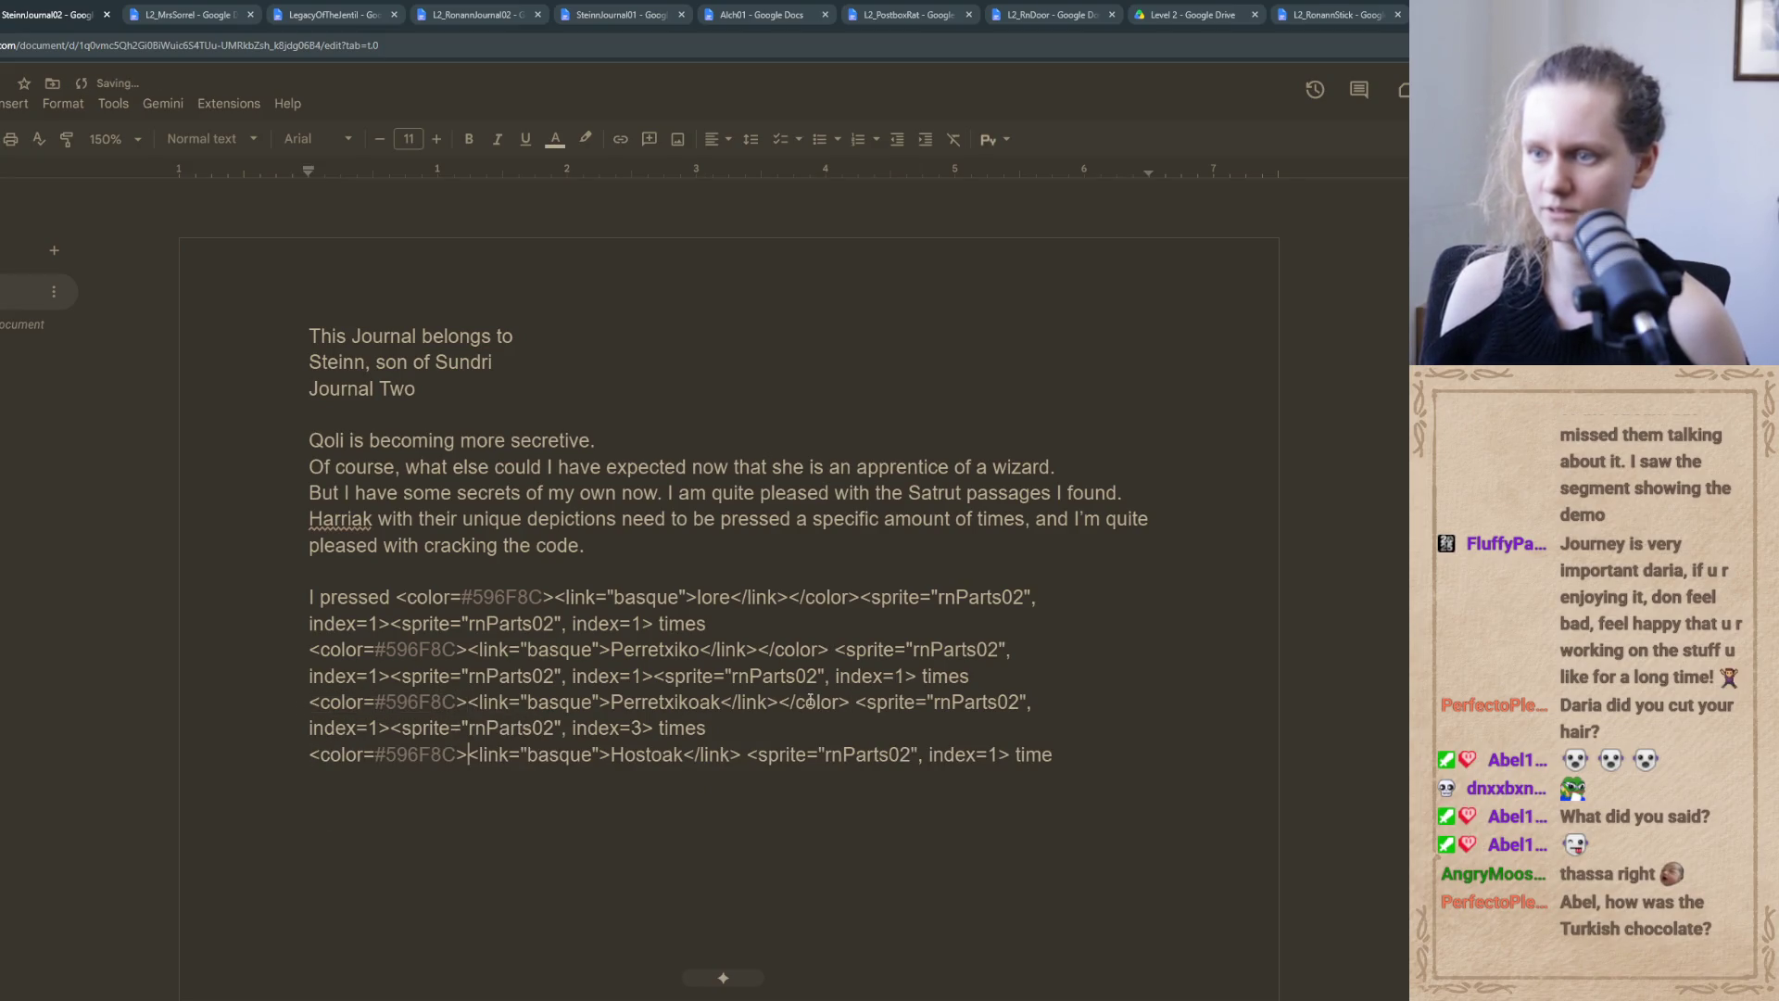
pyautogui.moveTo(849, 702); pyautogui.dragTo(778, 702)
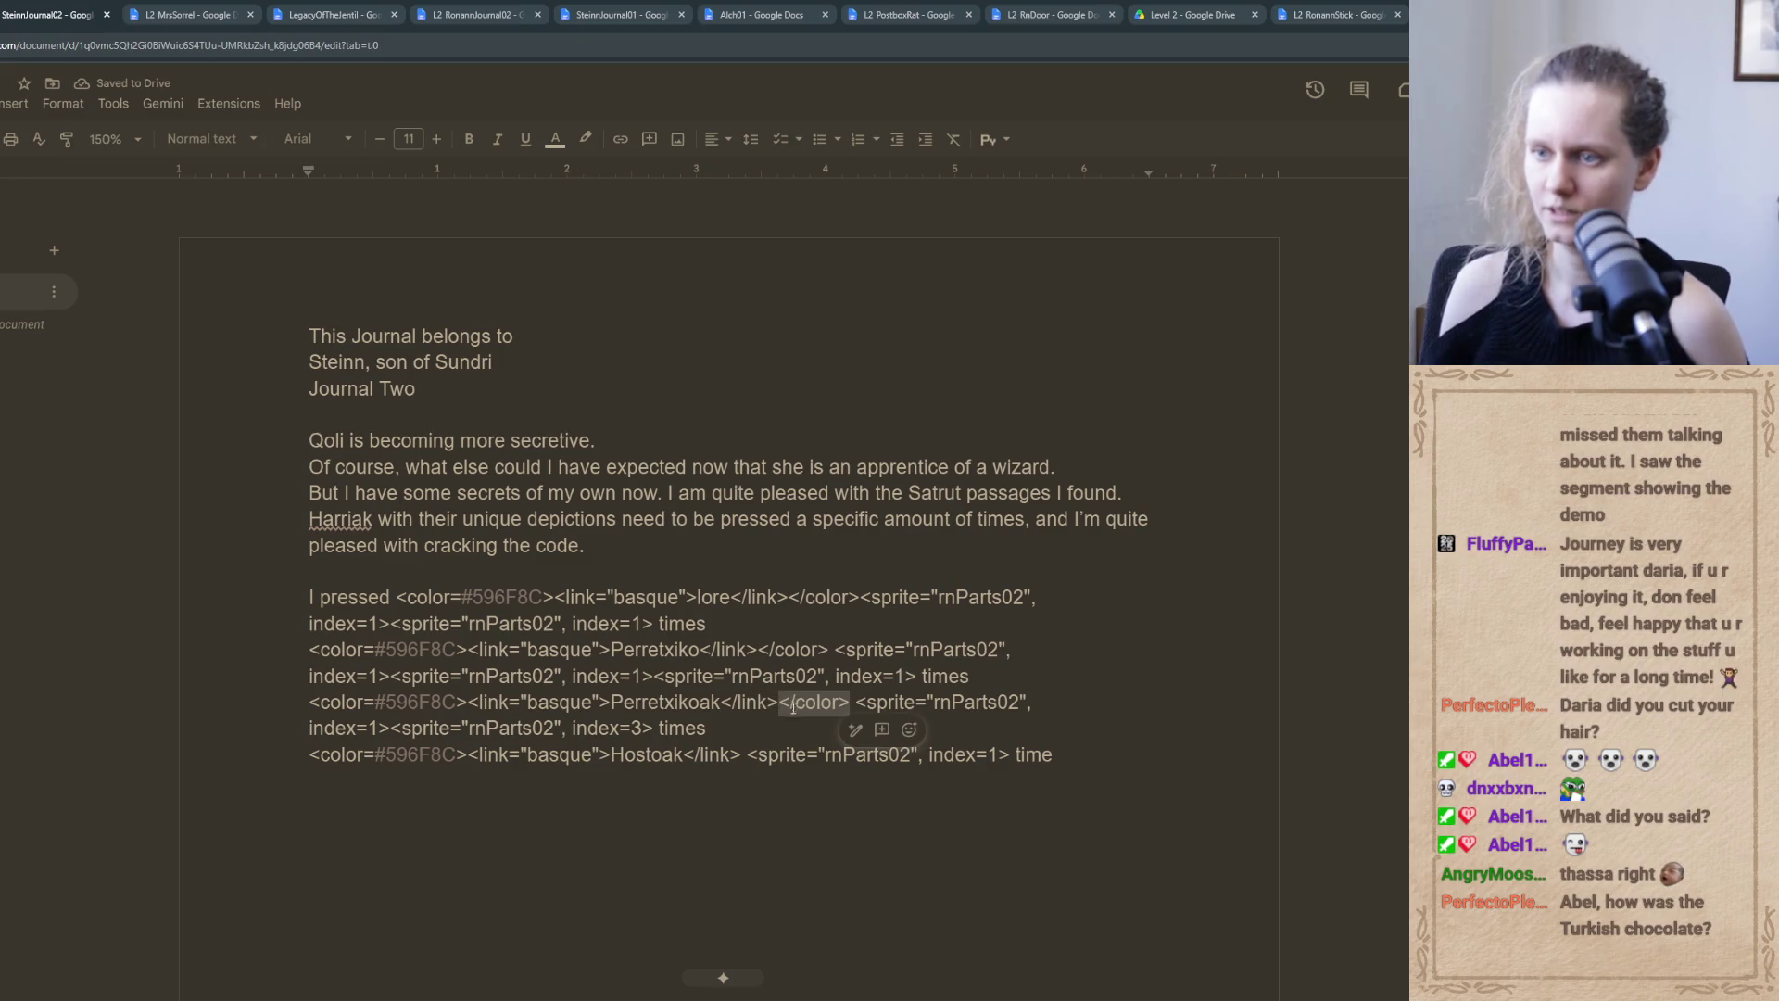
pyautogui.hotkey('ctrl', 'c')
pyautogui.click(741, 754)
pyautogui.hotkey('ctrl', 'v')
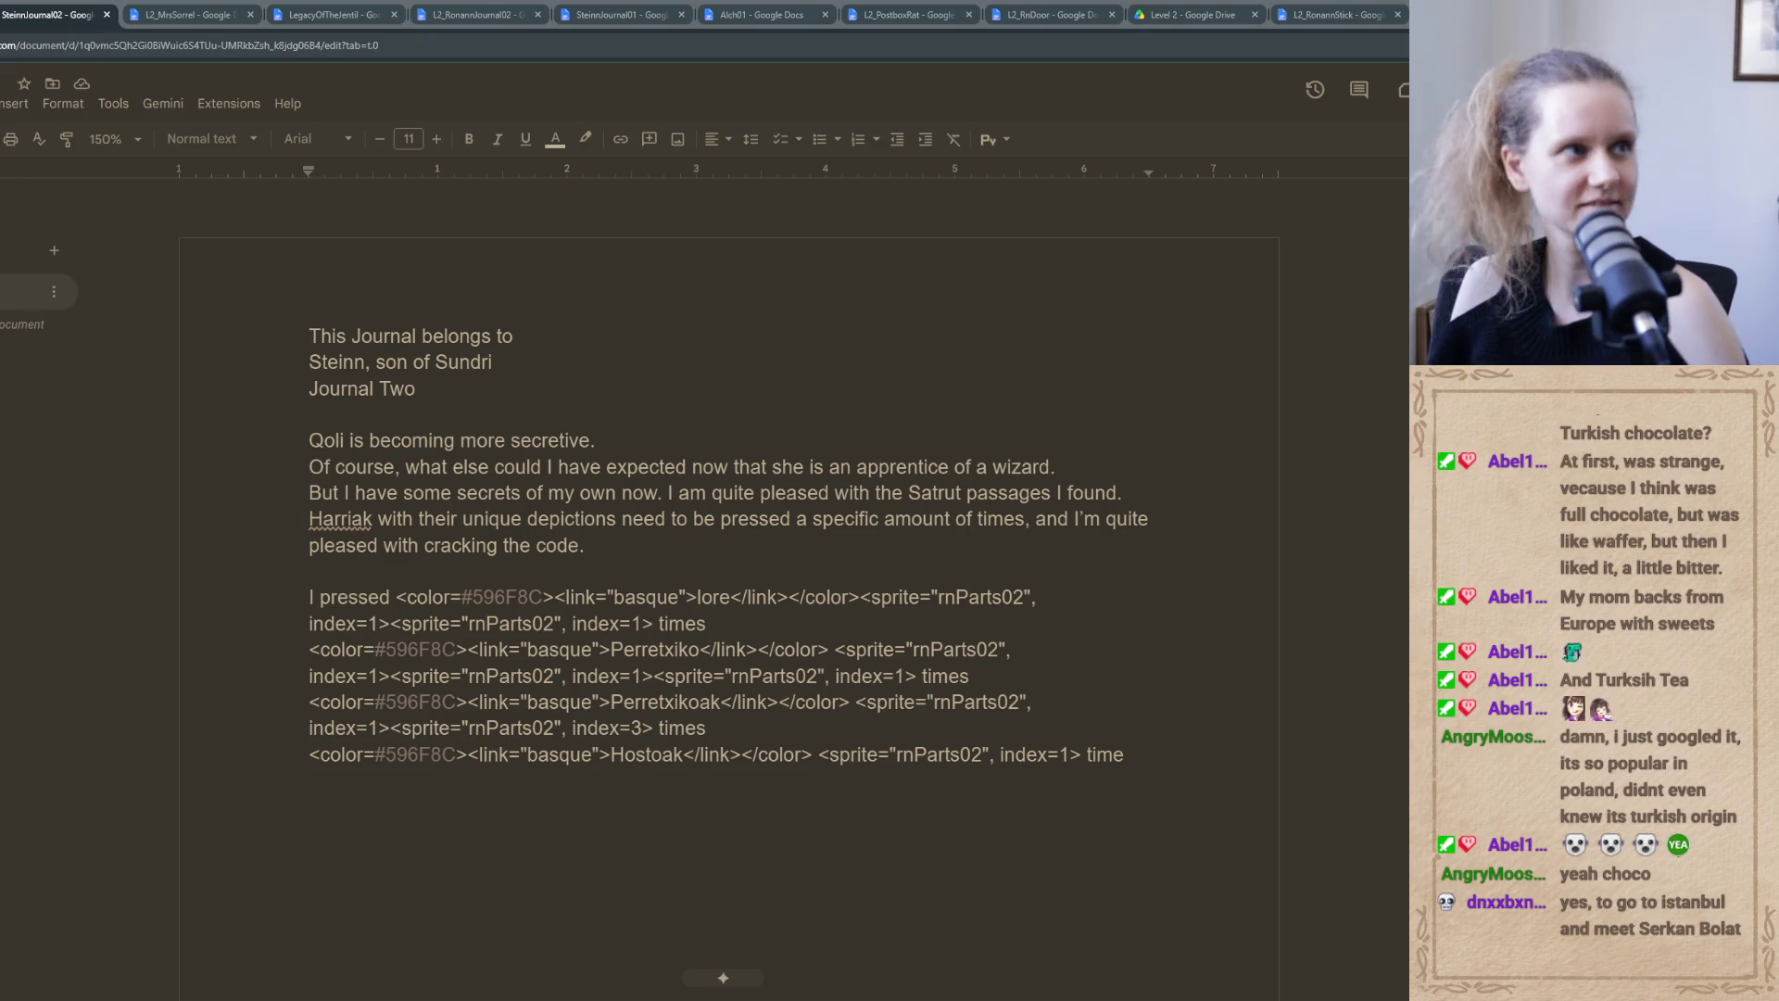
pyautogui.moveTo(0, 453)
pyautogui.mouseDown()
pyautogui.moveTo(515, 453)
pyautogui.moveTo(675, 198)
pyautogui.mouseUp()
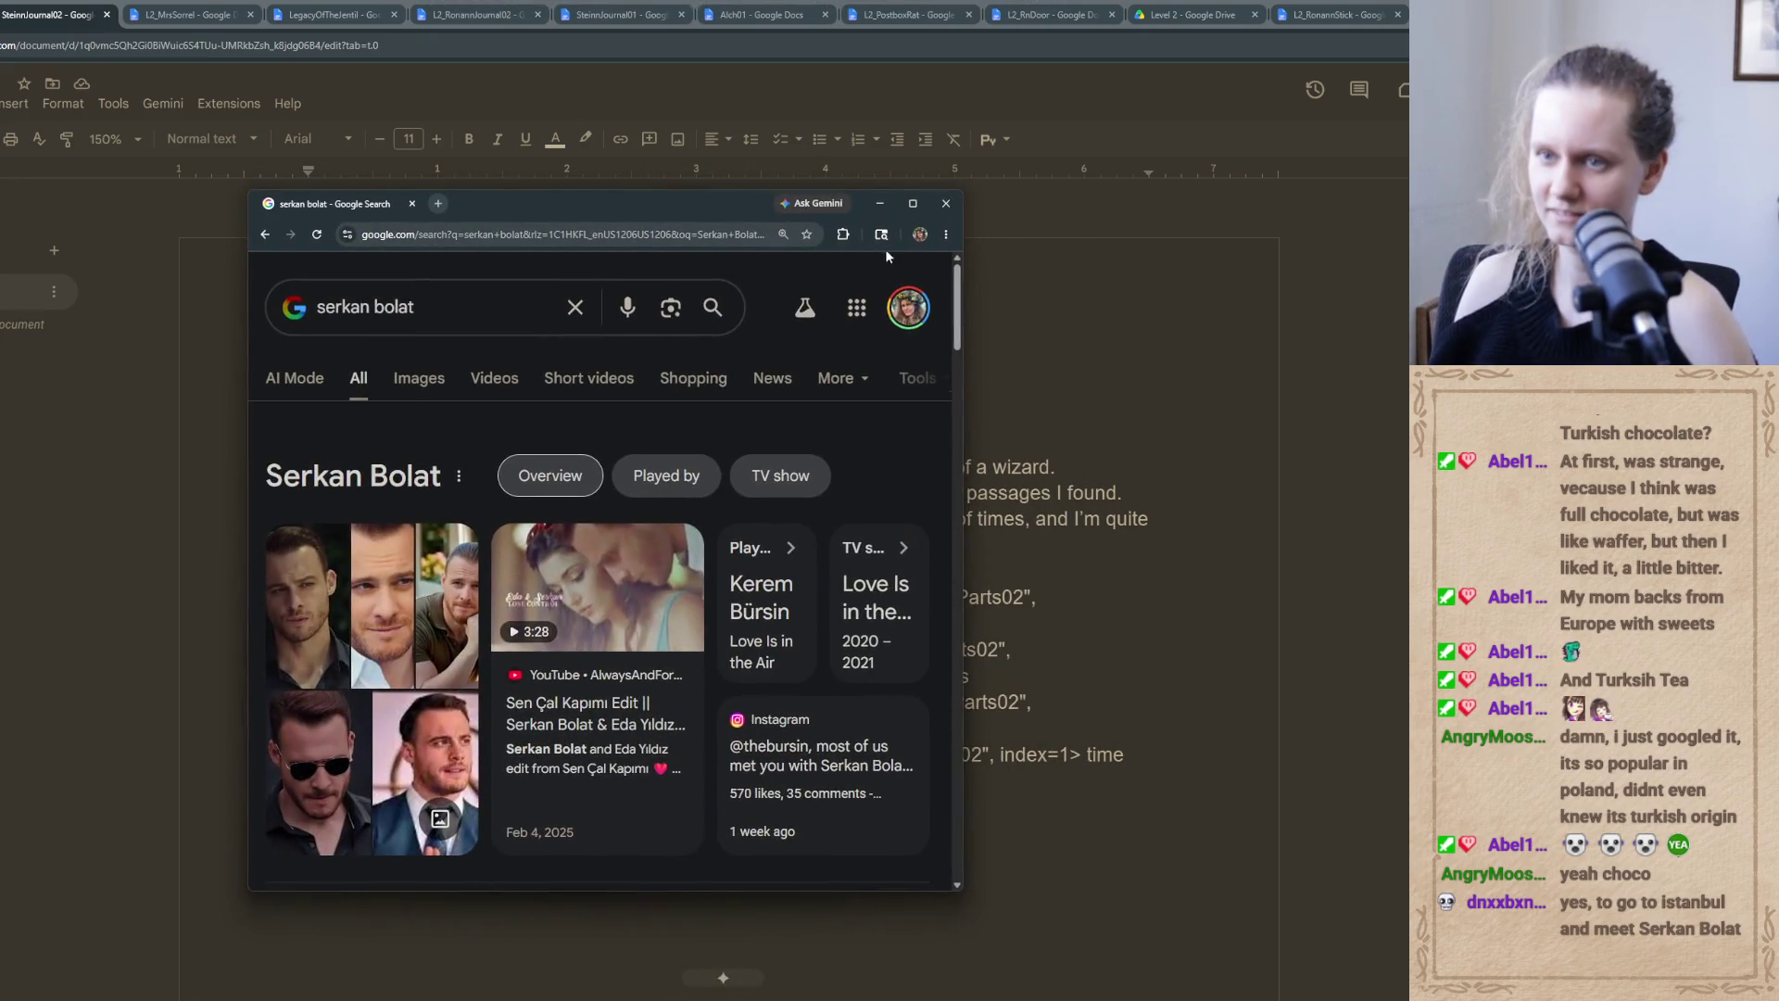
# Maximize the Google Search results window, scroll through the results, and open a blank new tab
pyautogui.click(912, 203)
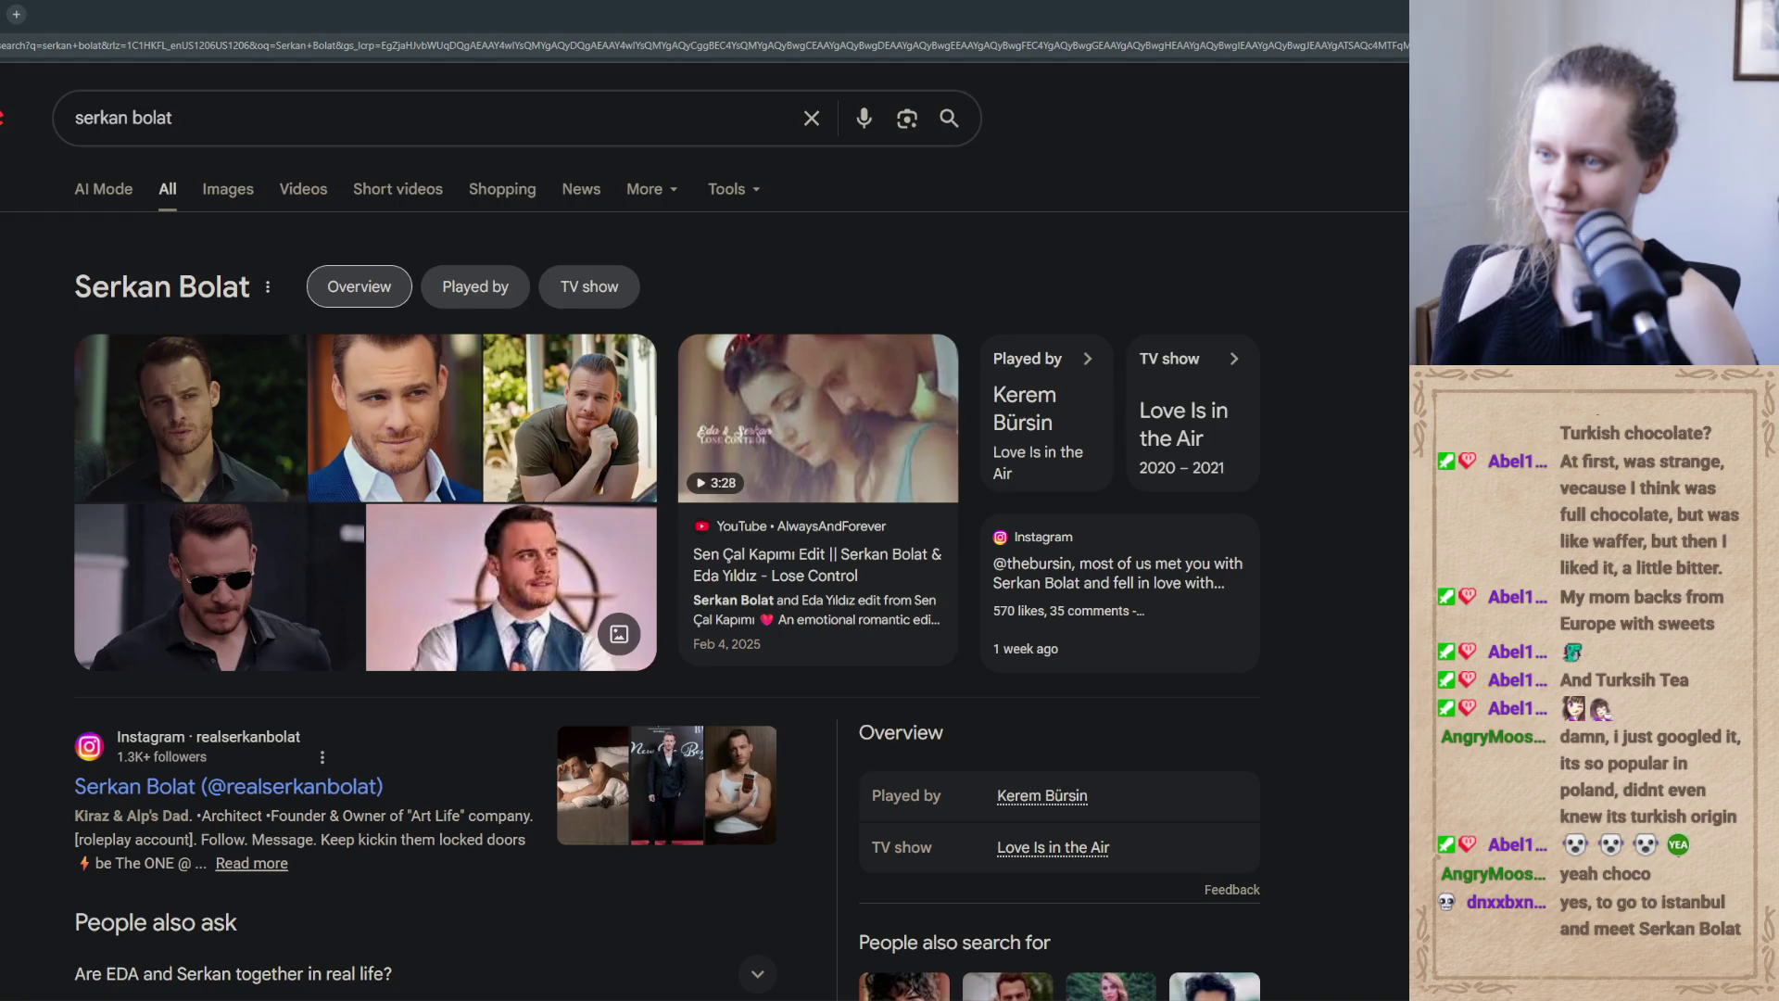
pyautogui.scroll(-2, 667, 556)
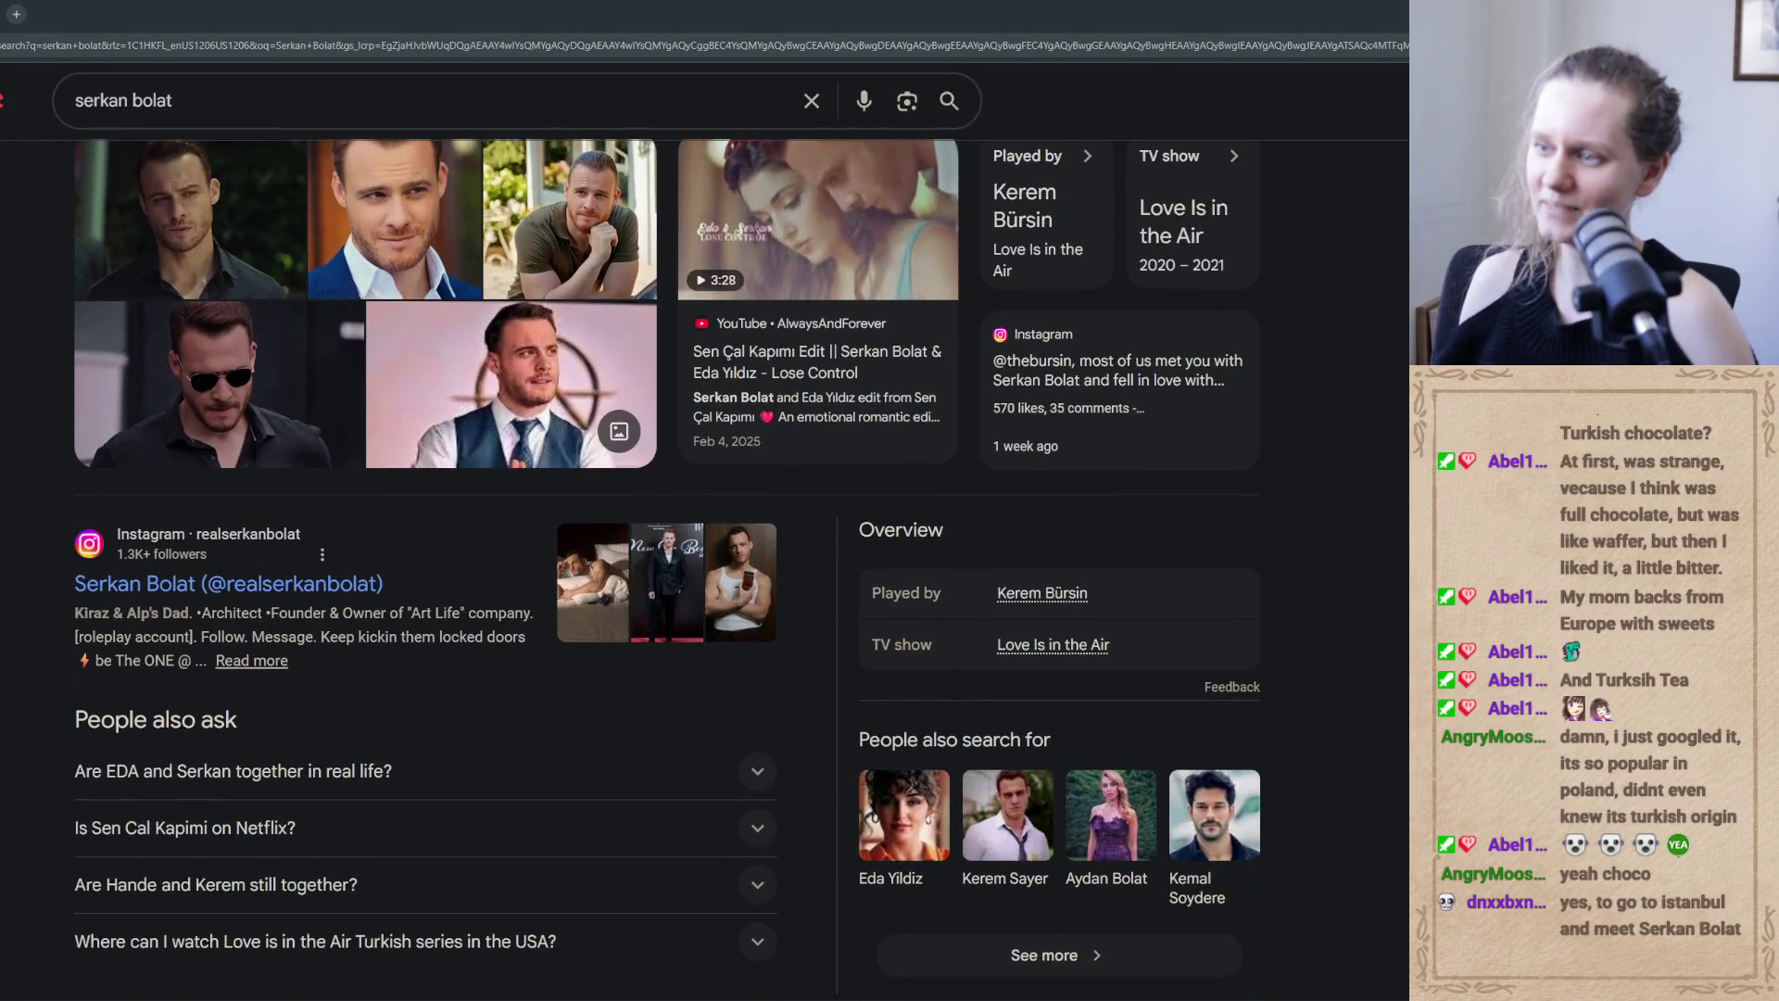
pyautogui.scroll(2, 667, 556)
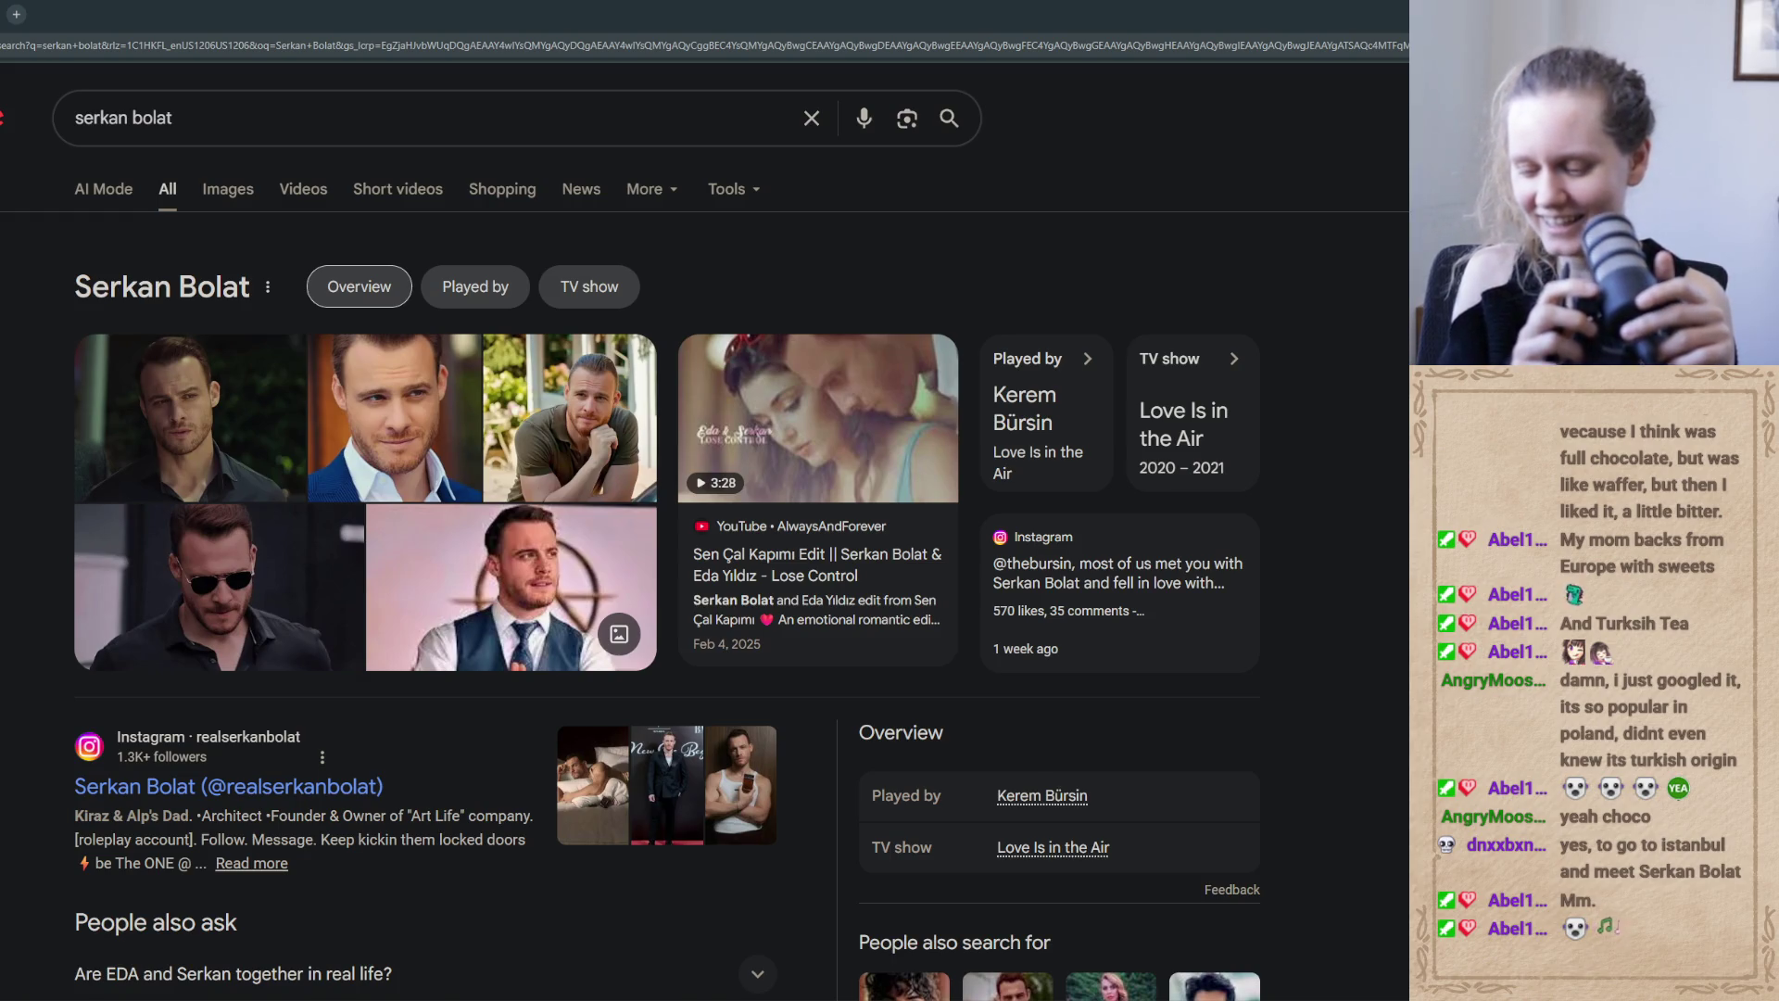
pyautogui.hotkey('ctrl', 't')
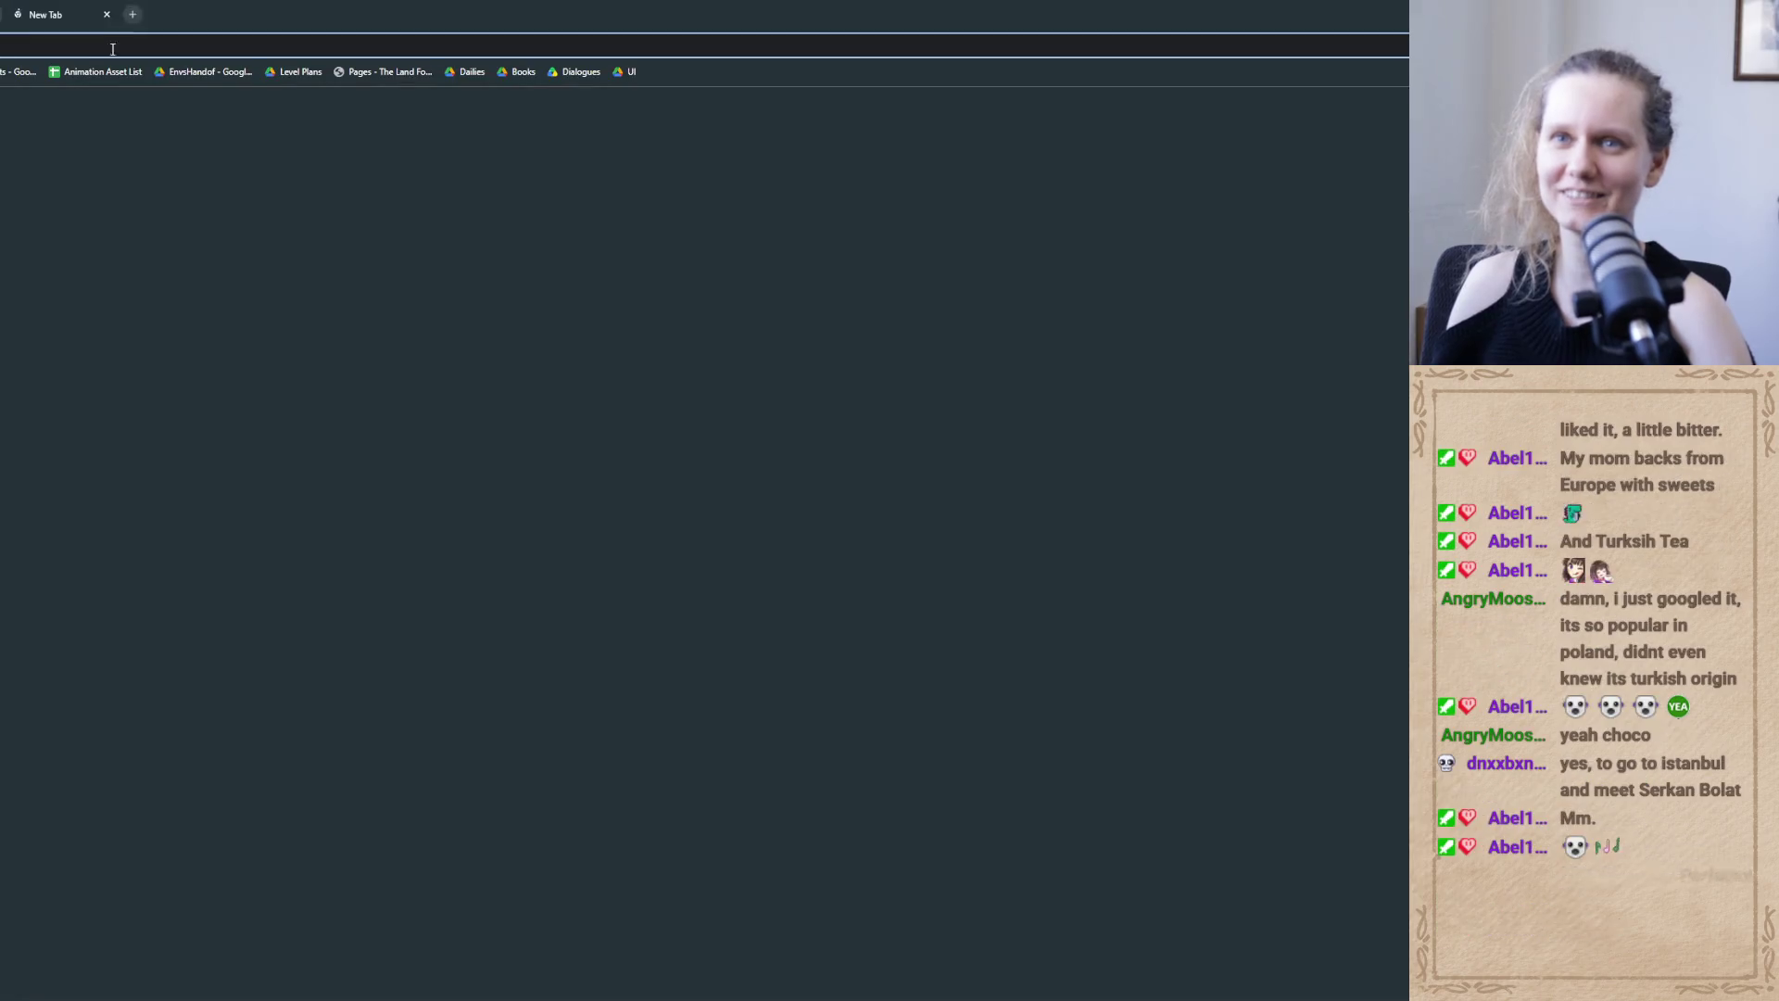
# Minimize the browser with Win+Down to reveal the journal, then switch back to the YouTube results
pyautogui.press('super+Down')
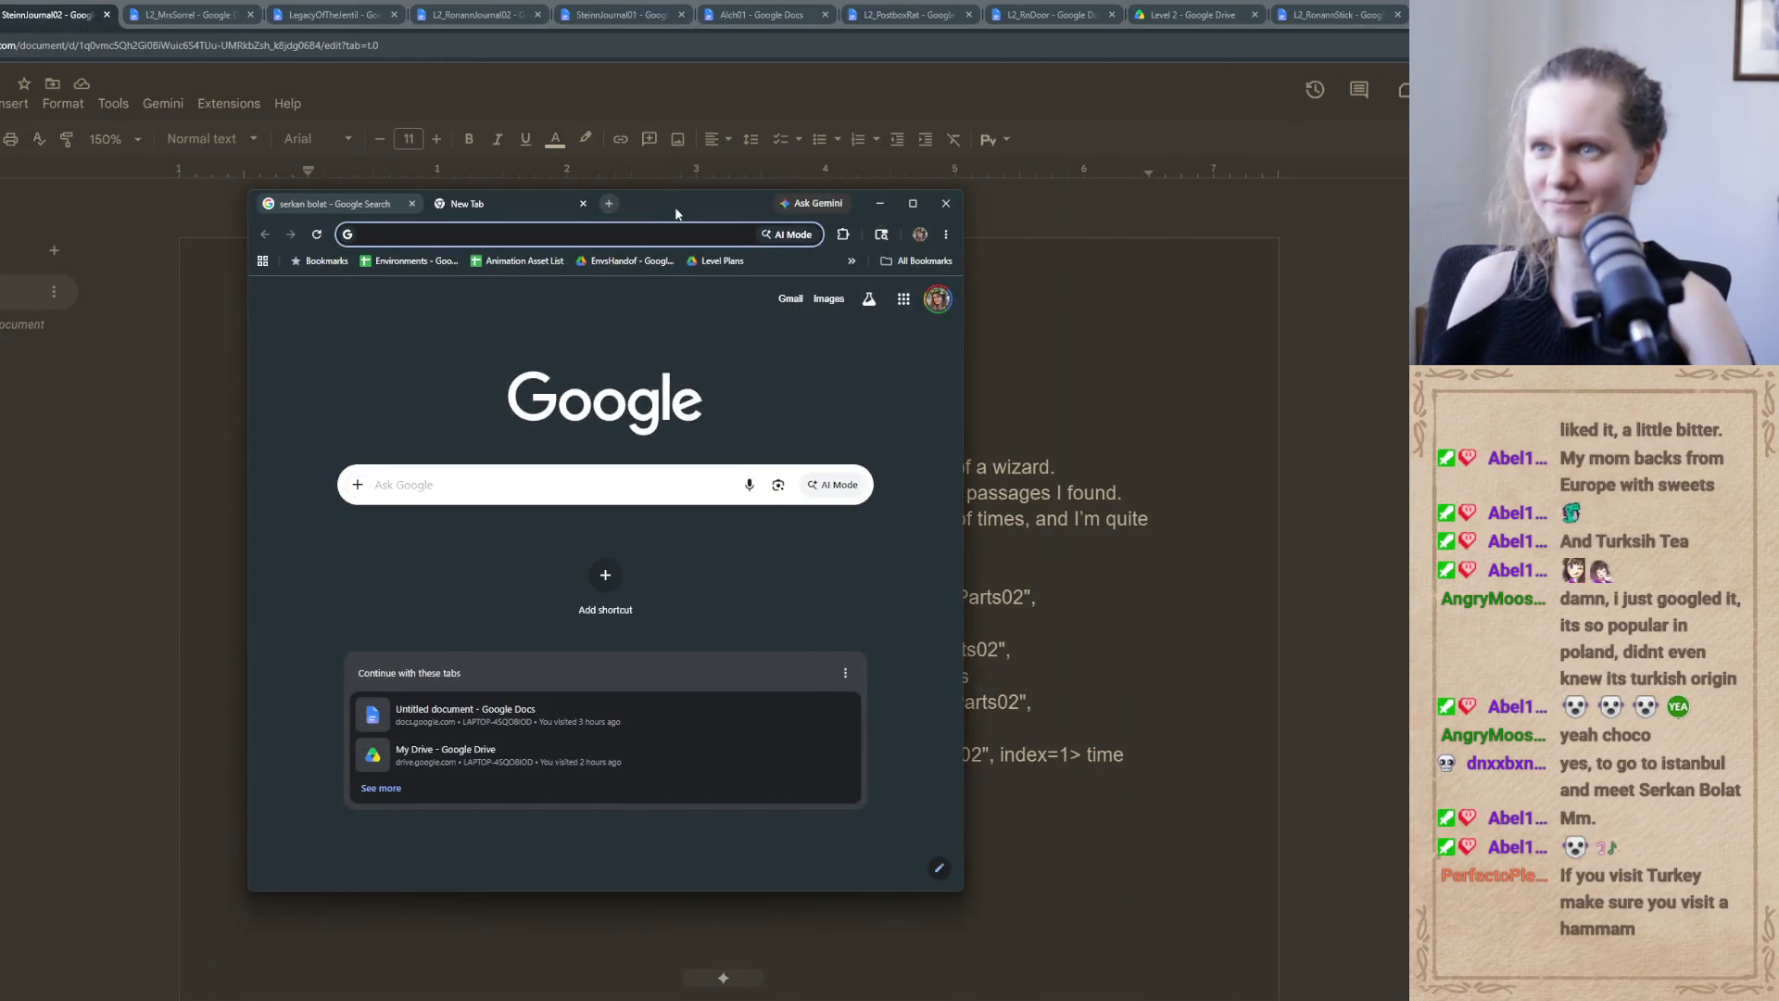
pyautogui.press('super+Down')
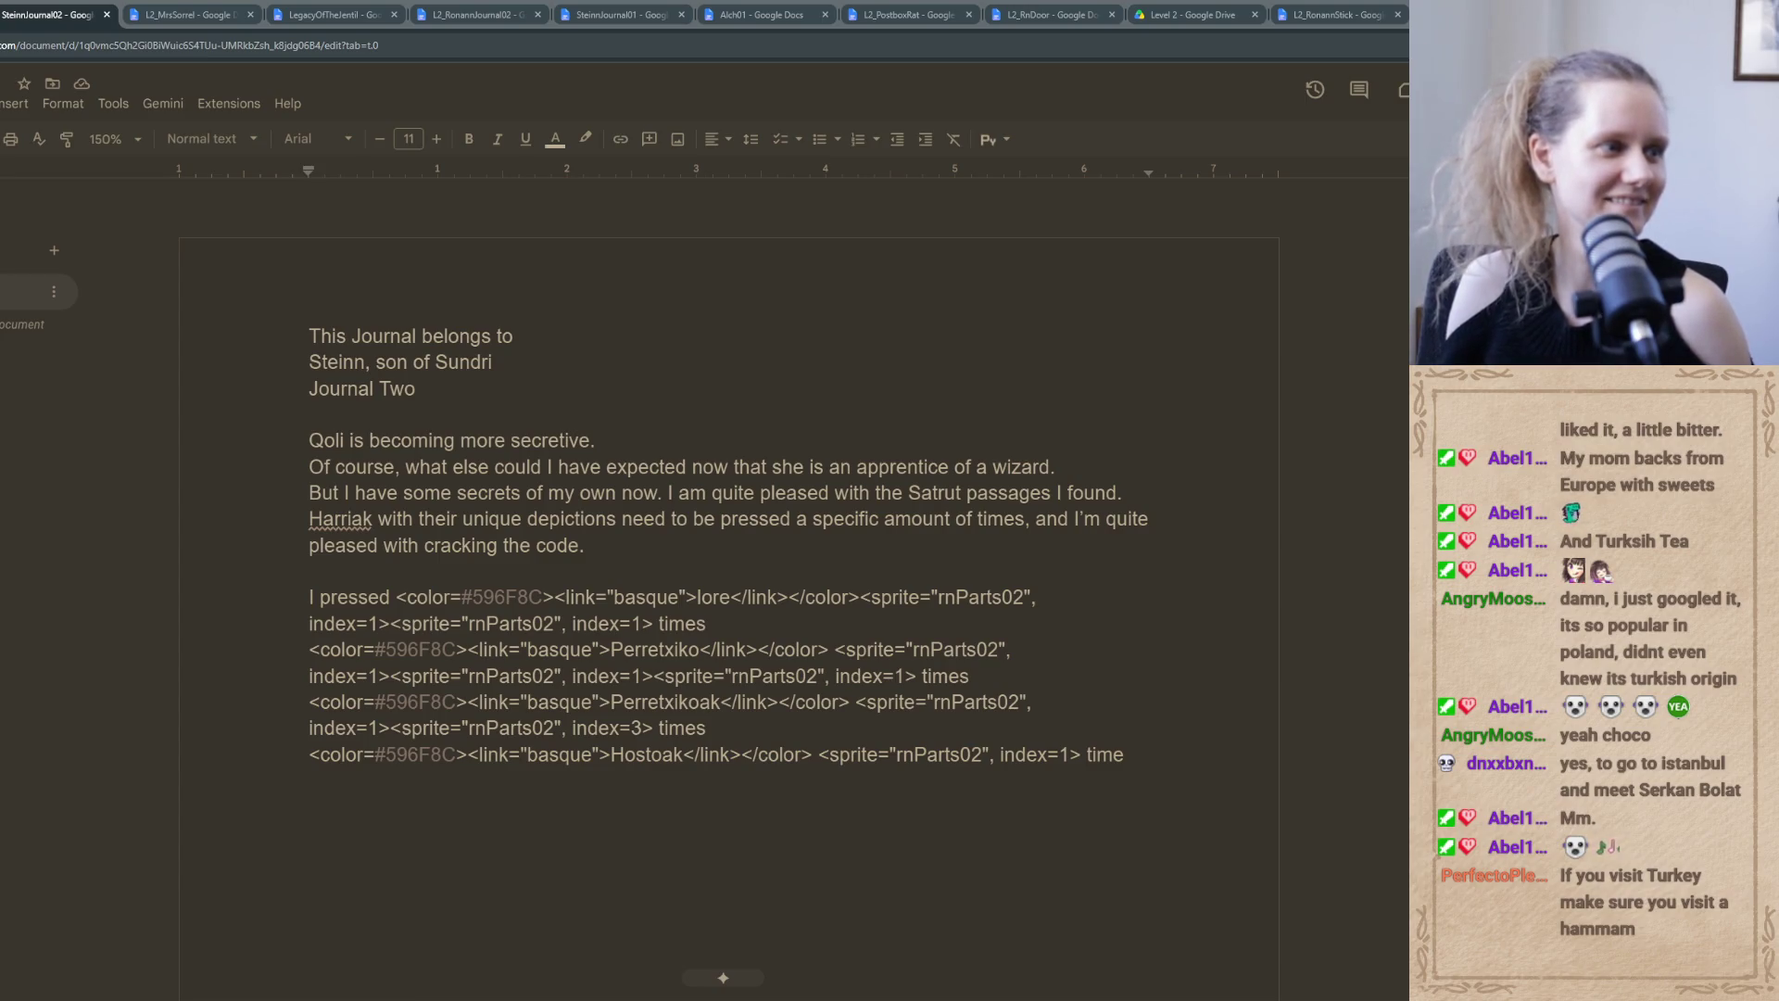
pyautogui.hotkey('alt', 'Tab')
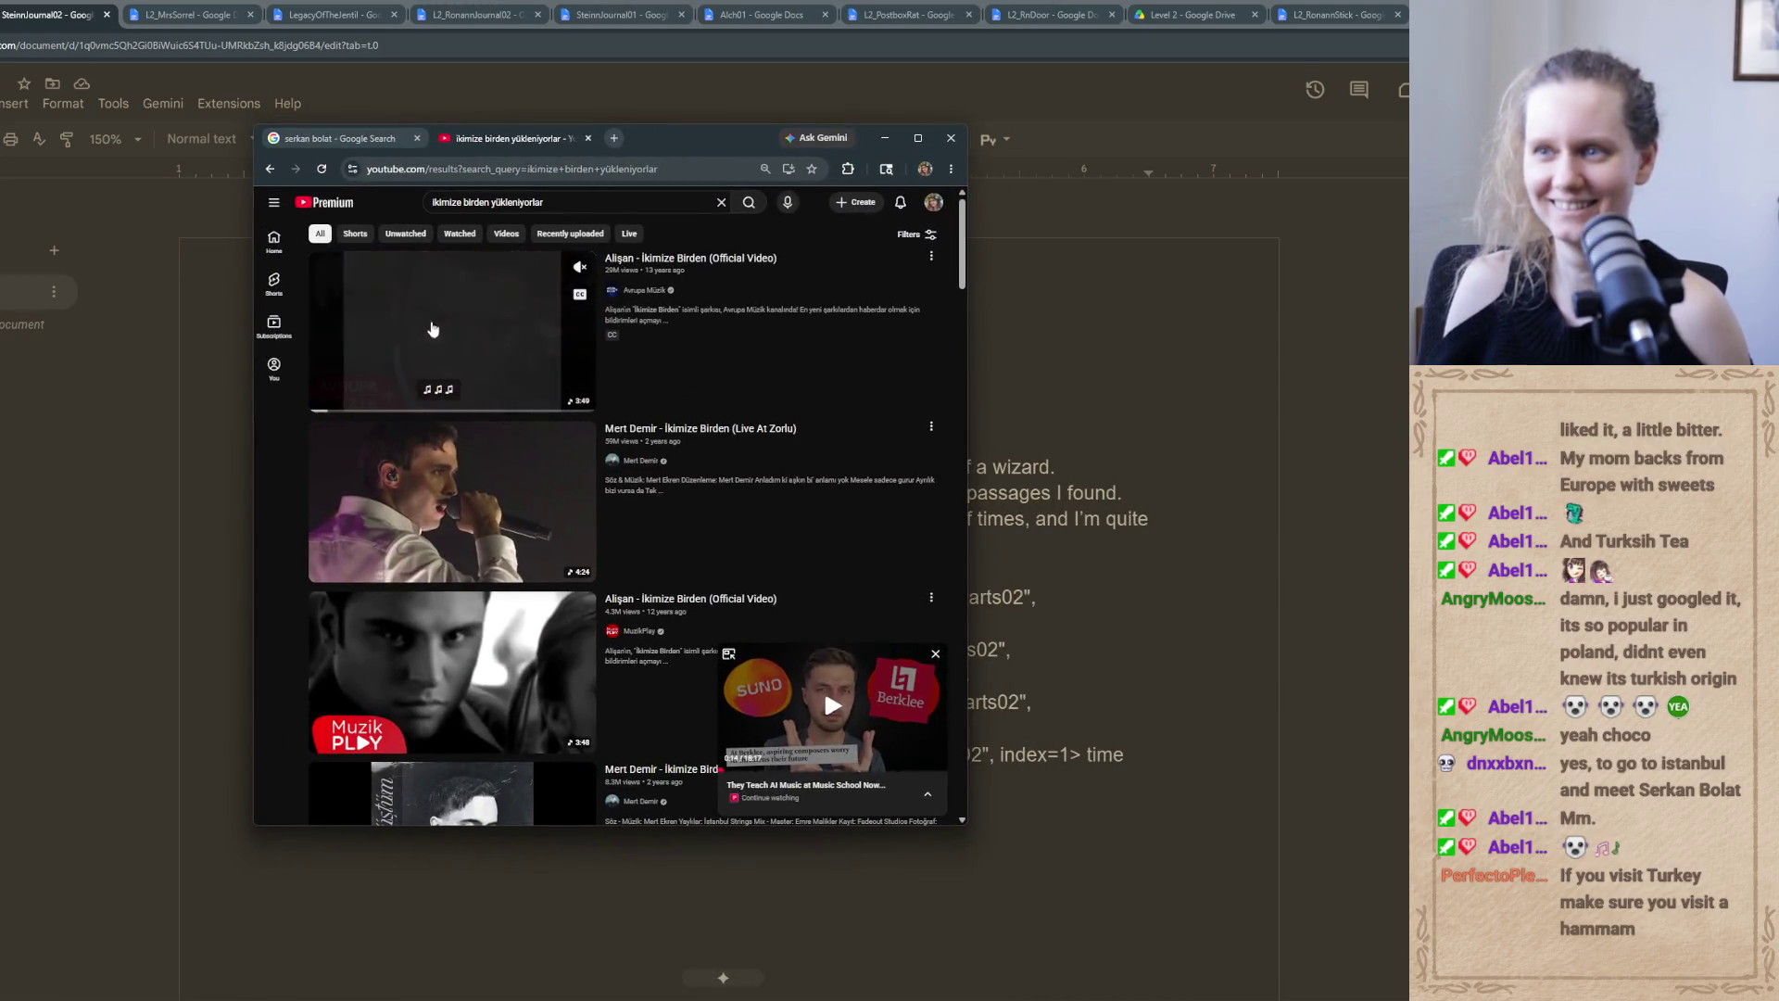
# Play the Alişan – İkimize Birden official video and widen the browser window to enlarge it
pyautogui.click(453, 331)
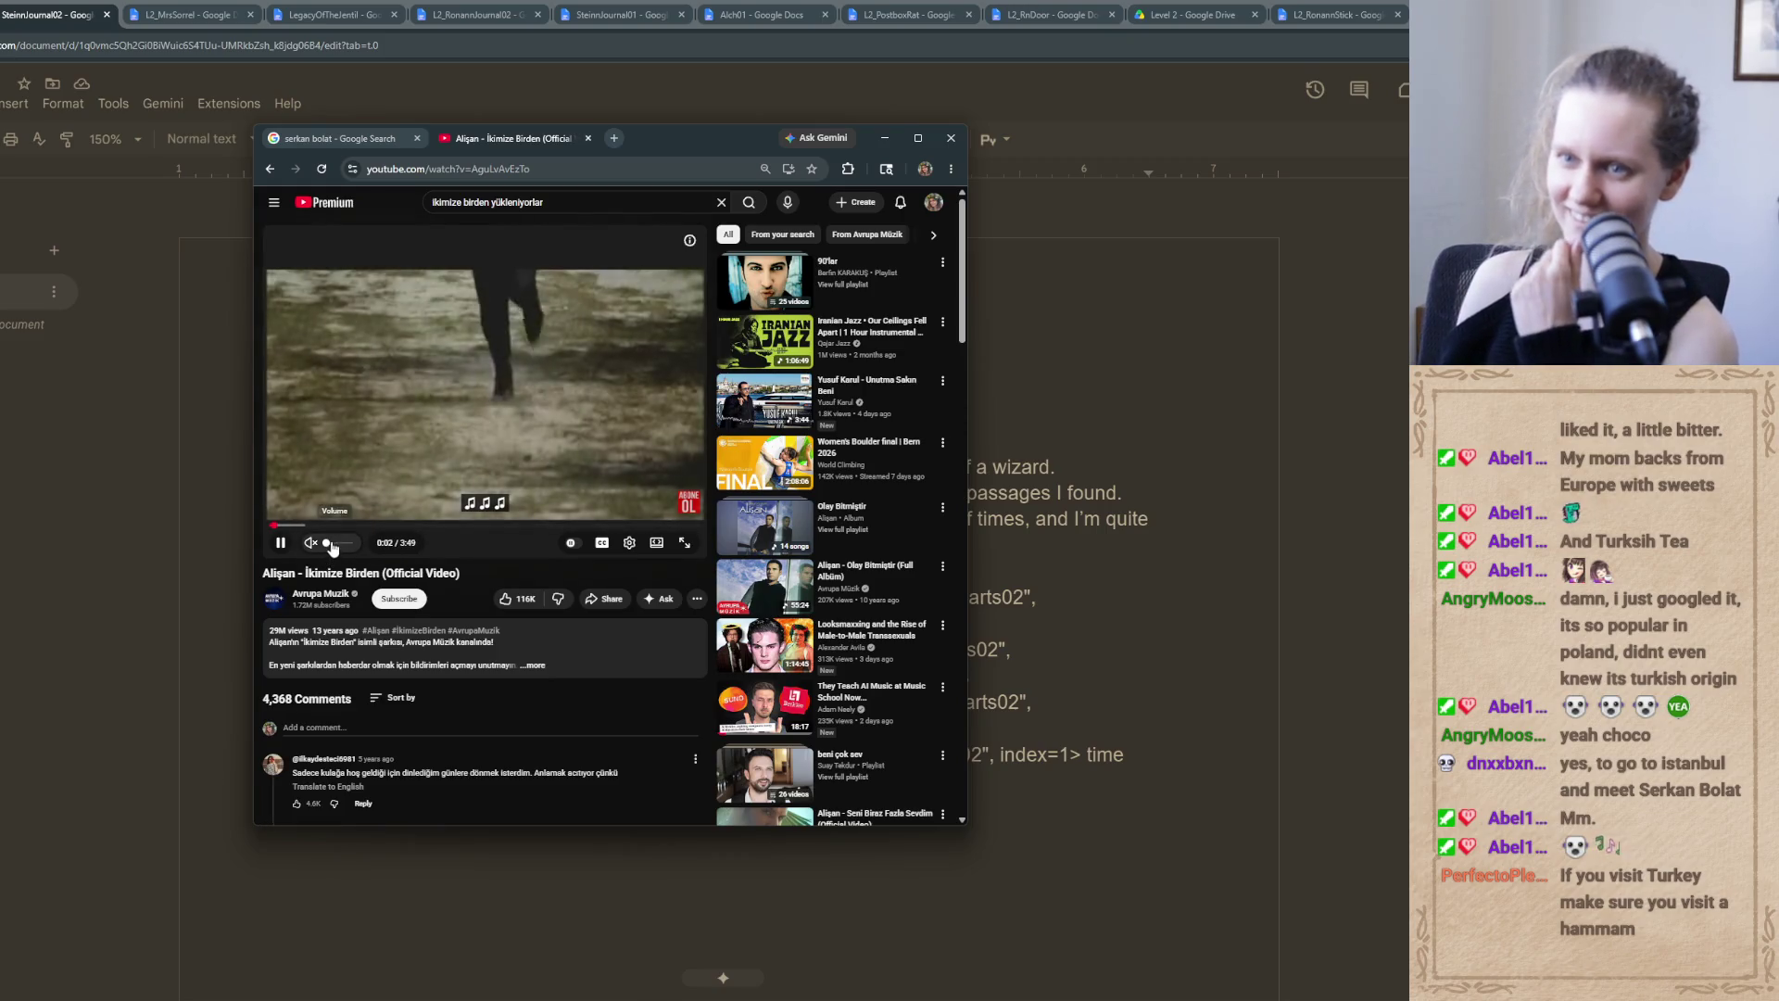
pyautogui.moveTo(969, 453); pyautogui.dragTo(1407, 453)
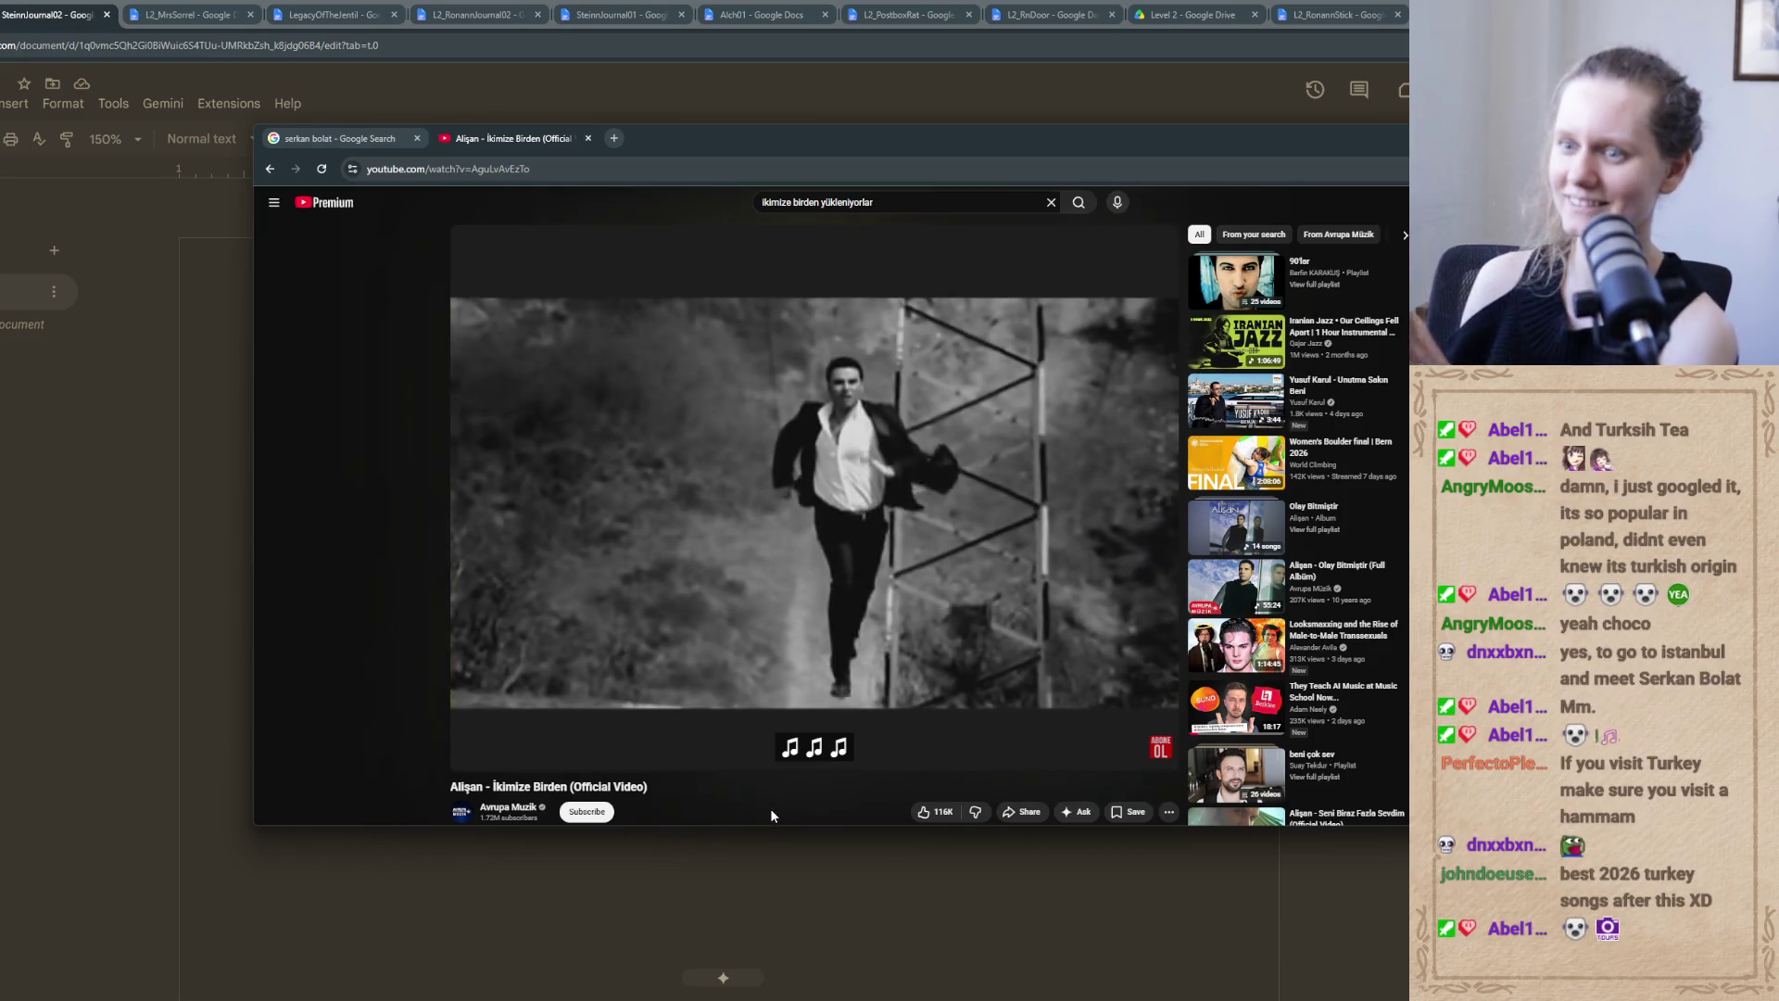
pyautogui.scroll(-1, 766, 806)
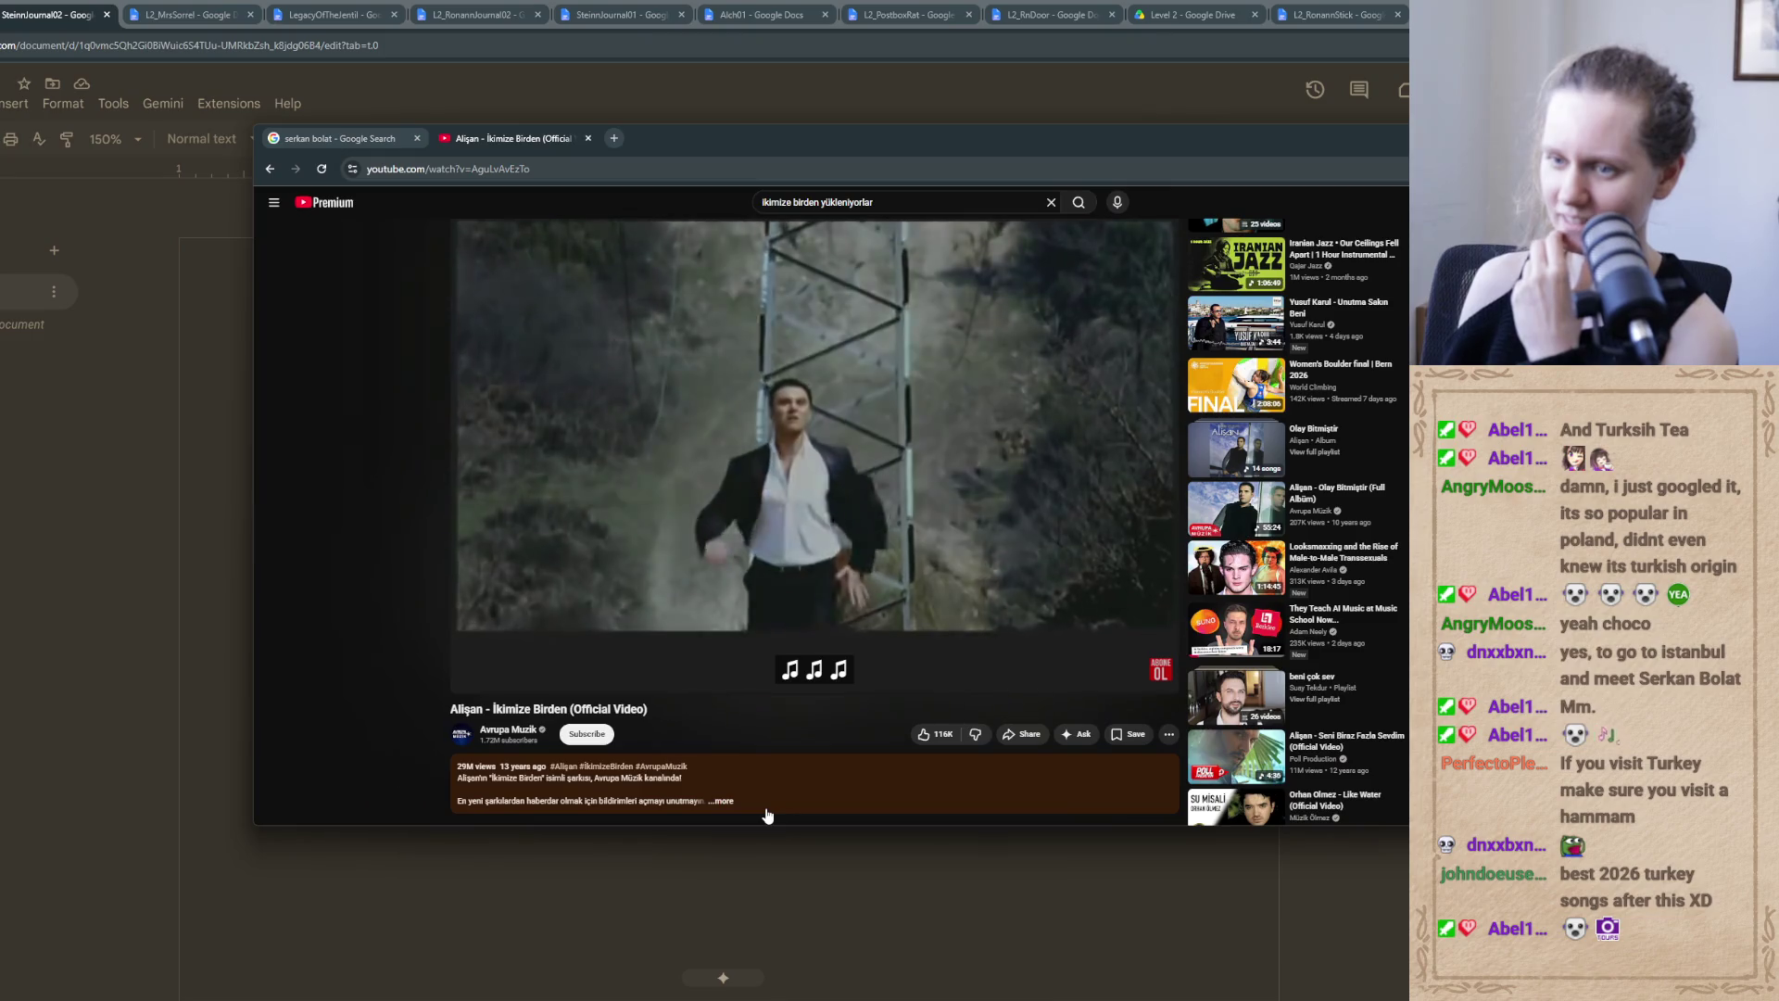
pyautogui.scroll(1, 526, 781)
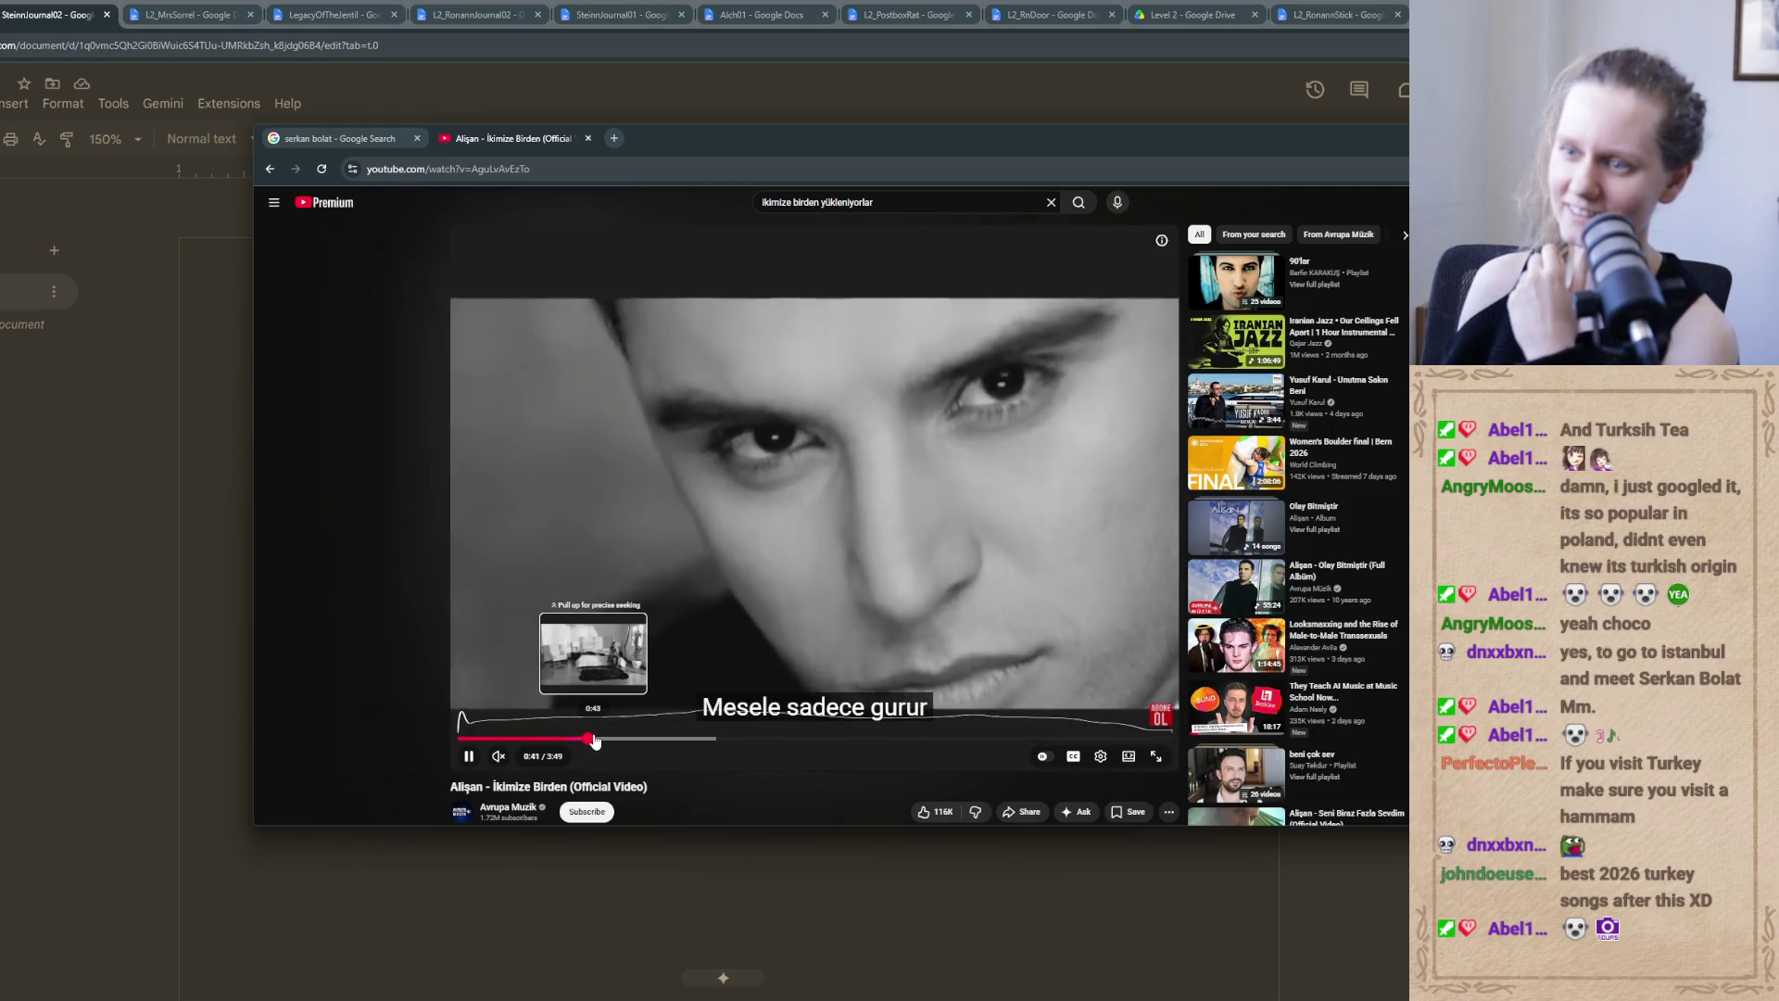
# Seek the video forward to 0:43, 0:57, 1:12 and 2:00, then minimize the YouTube window
pyautogui.click(594, 739)
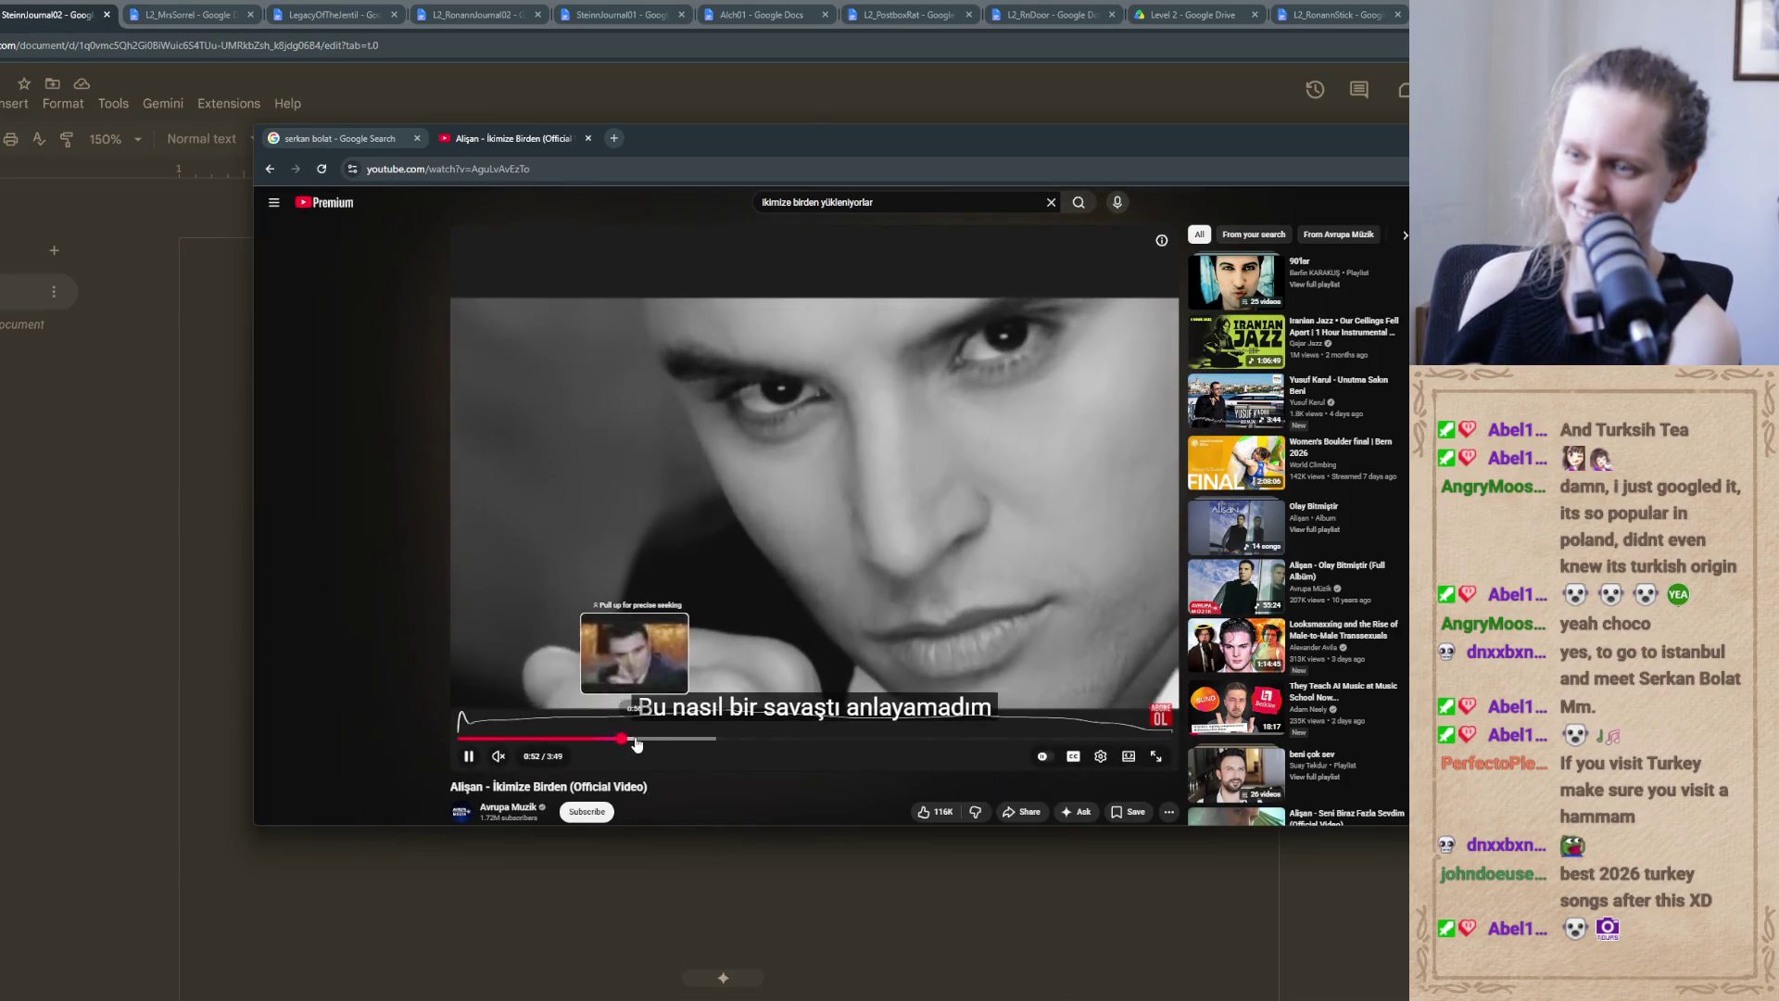
pyautogui.moveTo(637, 739); pyautogui.dragTo(639, 741)
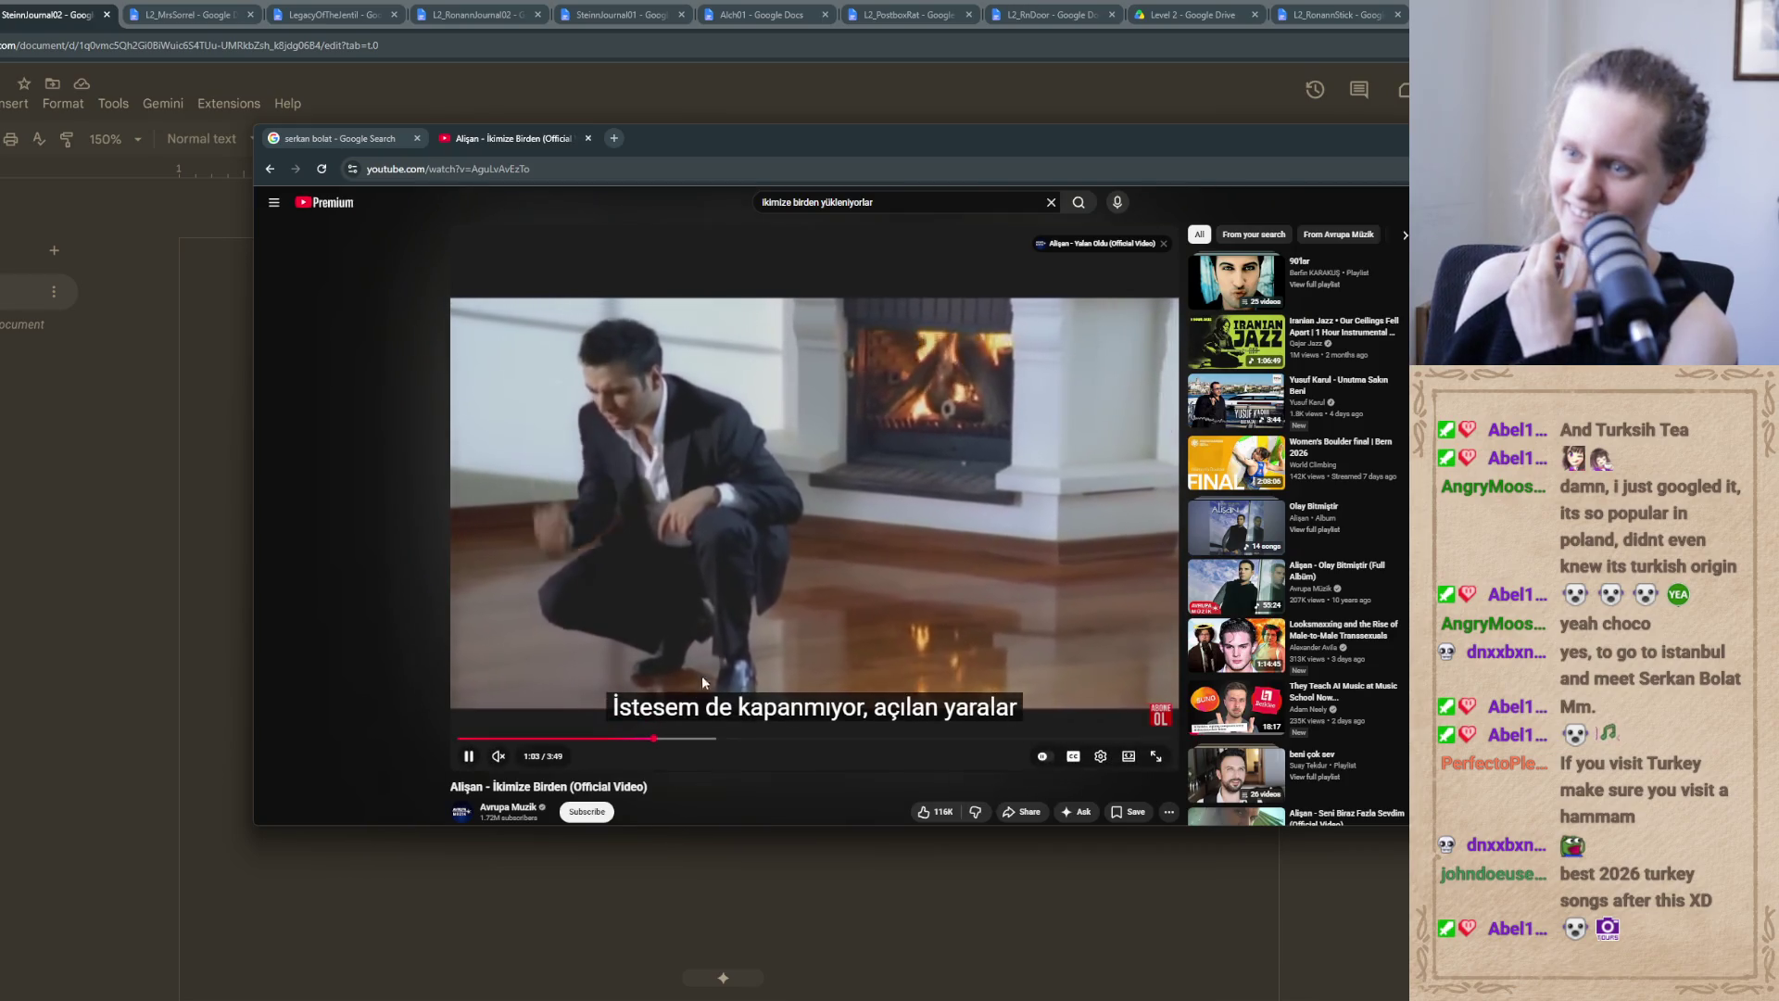
pyautogui.click(682, 741)
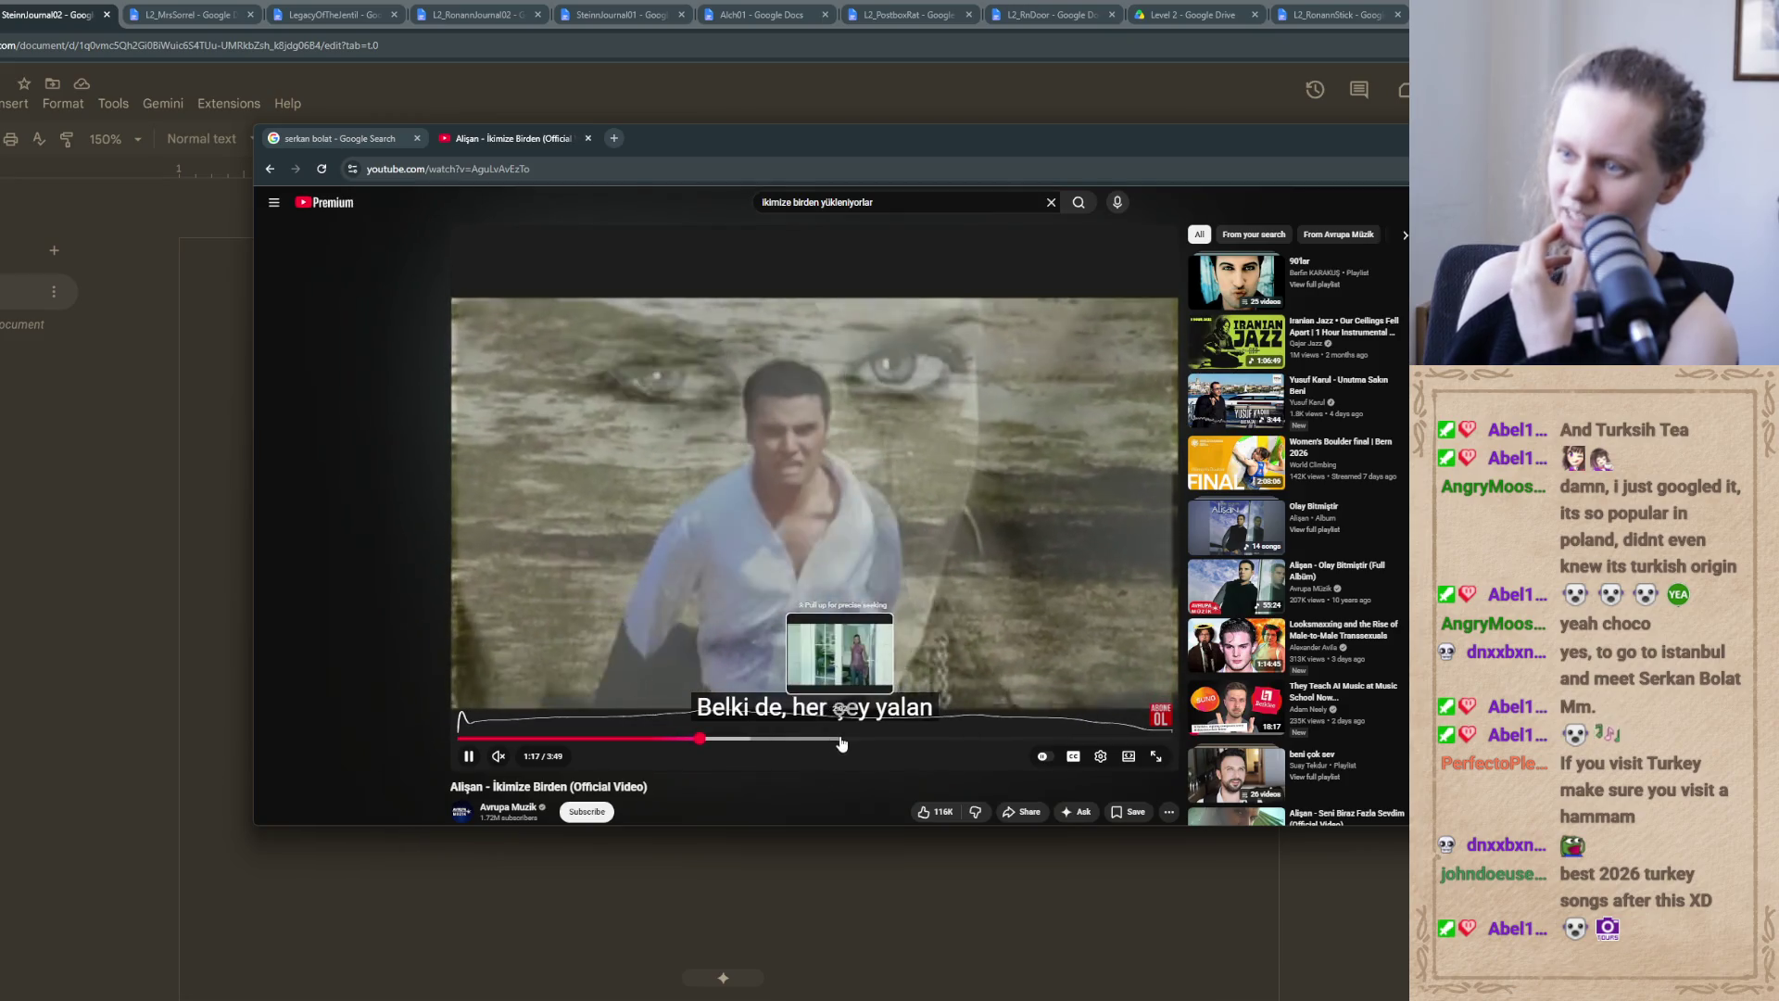
pyautogui.click(832, 739)
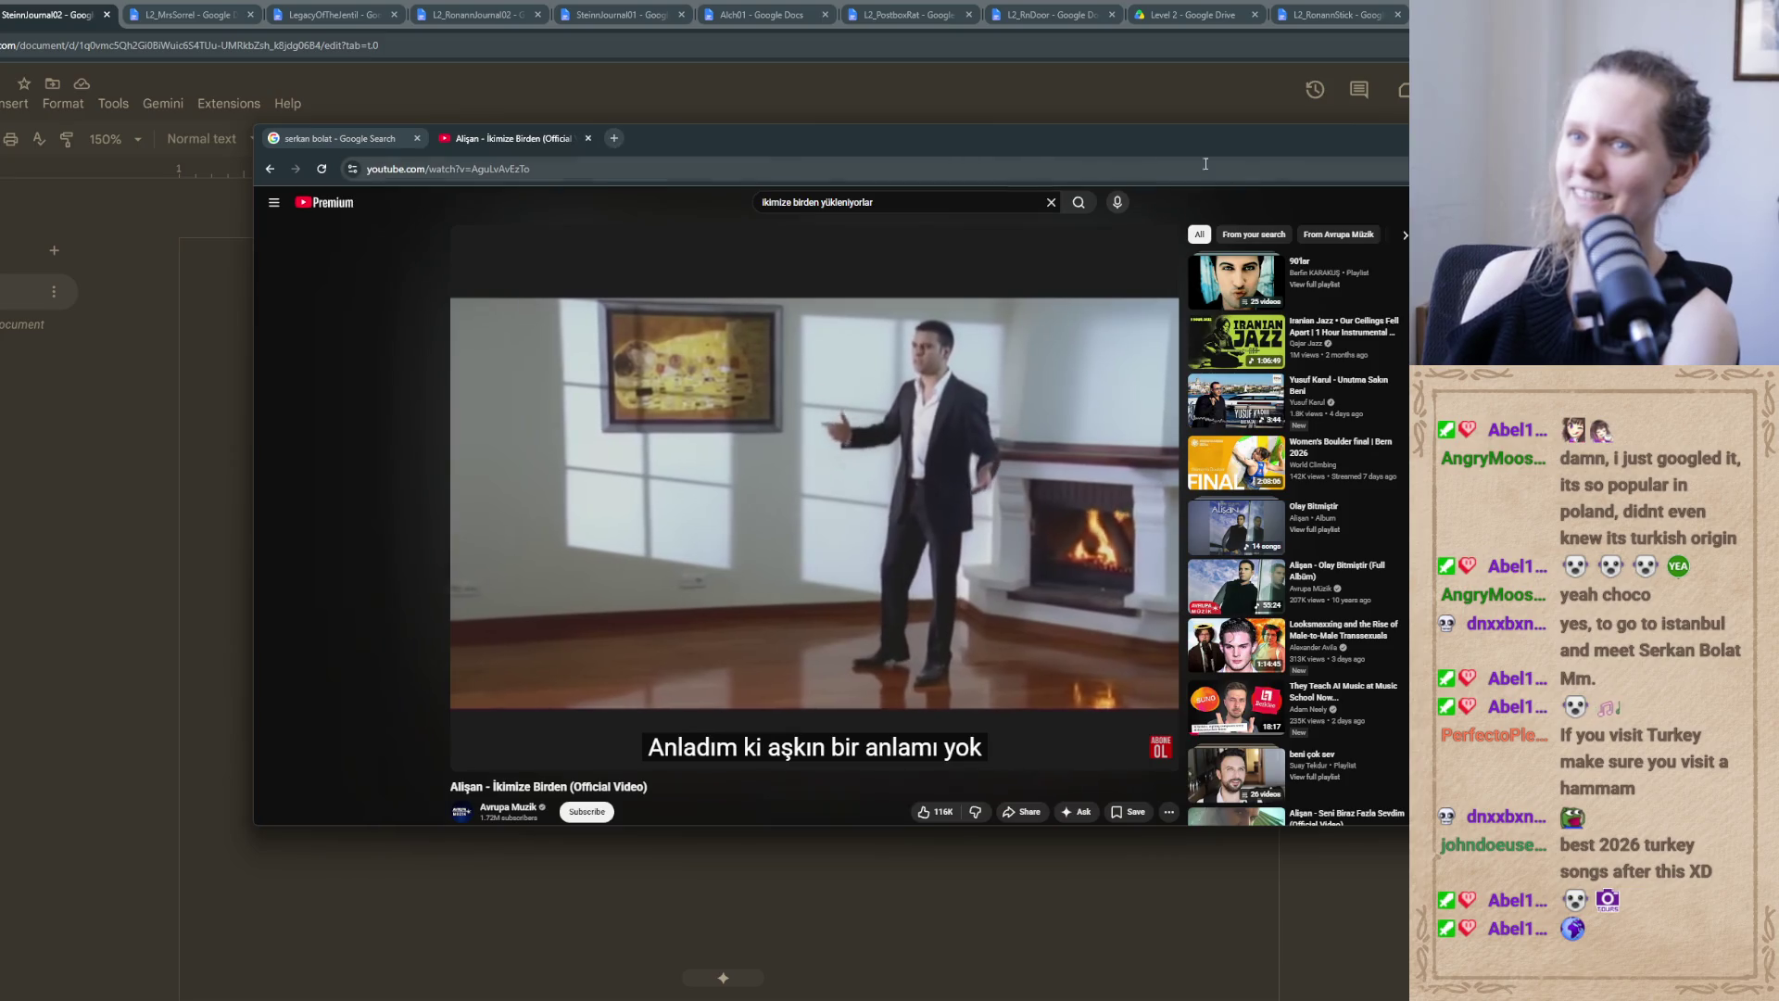
pyautogui.click(839, 823)
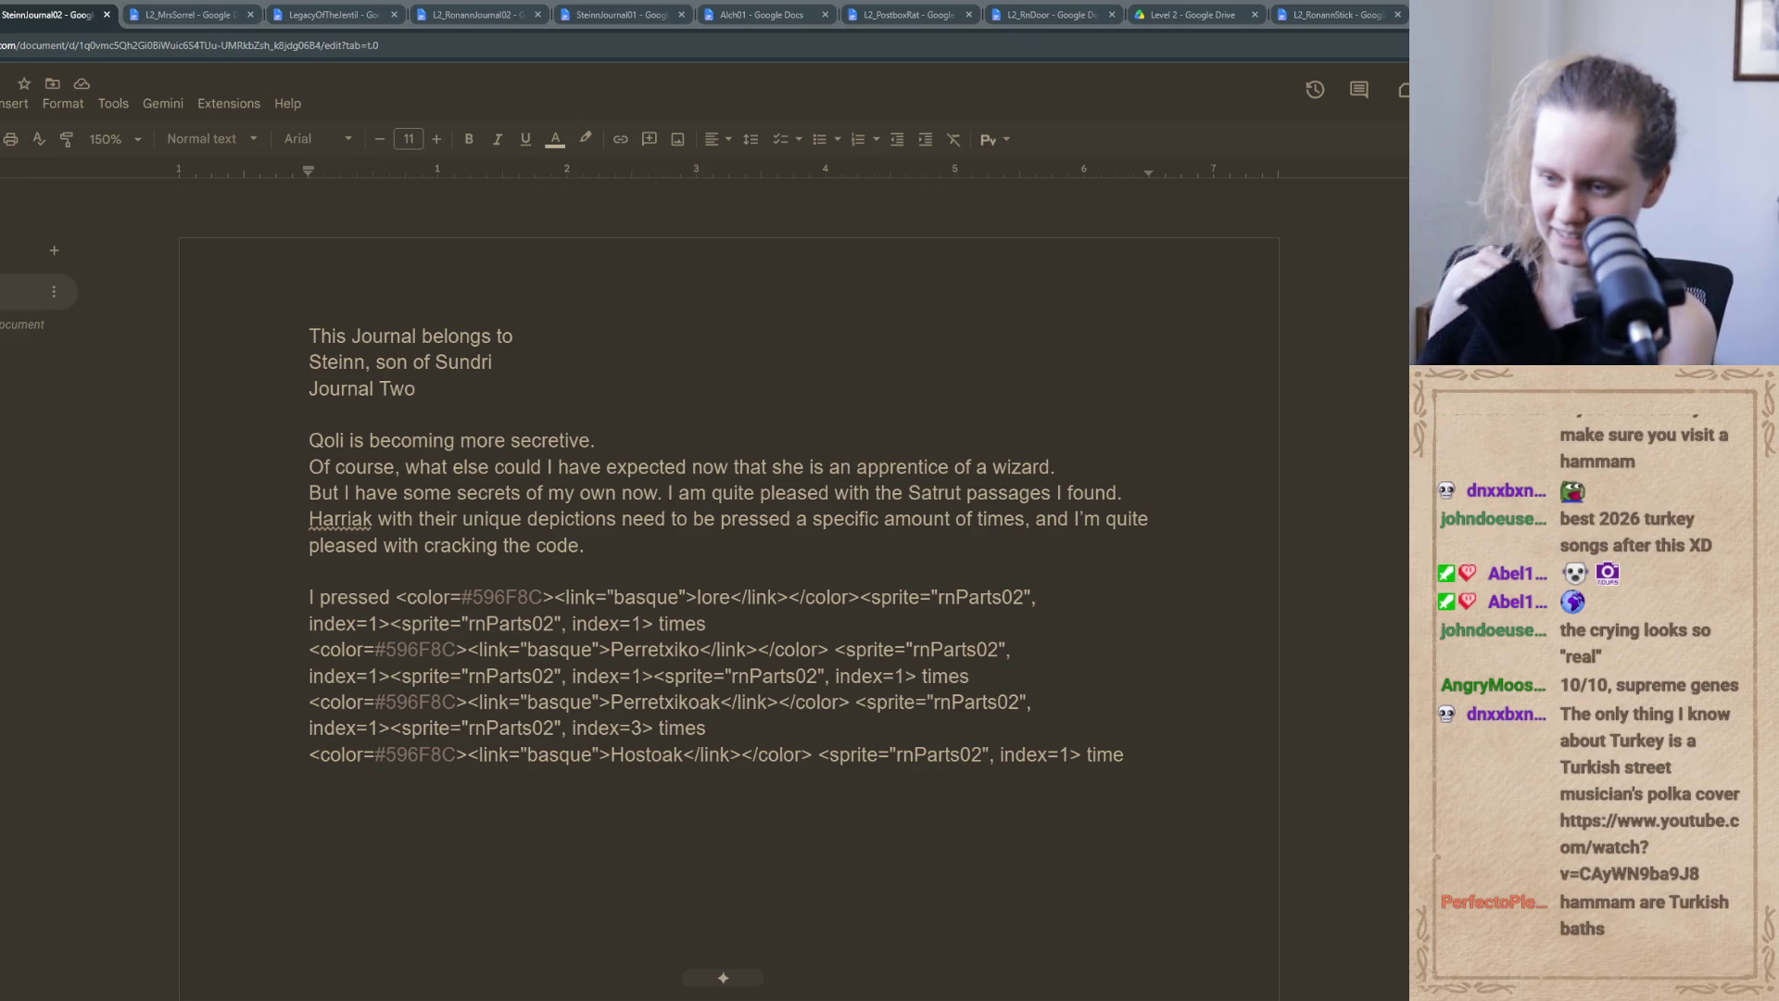
# Switch from the Google Docs journal over to the Unity editor
pyautogui.hotkey('alt', 'Tab')
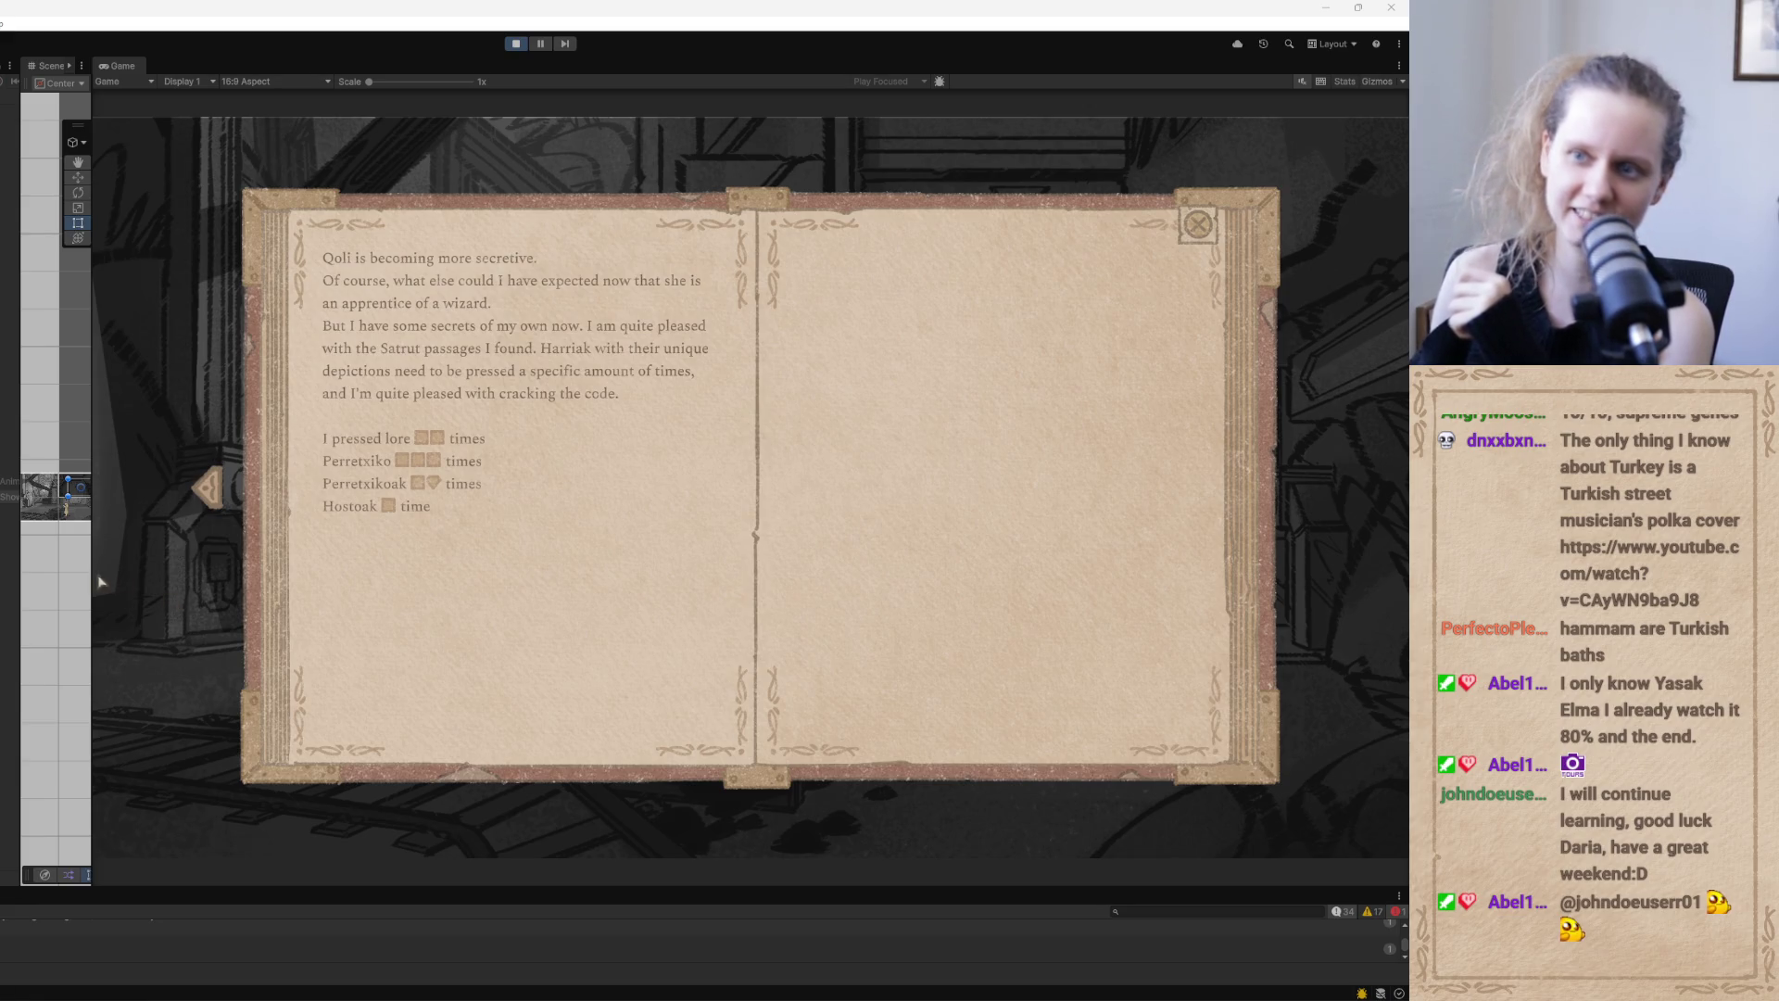
# Drag the splitter left to widen Unity's Game view showing the journal book
pyautogui.moveTo(92, 579)
pyautogui.mouseDown()
pyautogui.moveTo(28, 587)
pyautogui.moveTo(6, 662)
pyautogui.mouseUp()
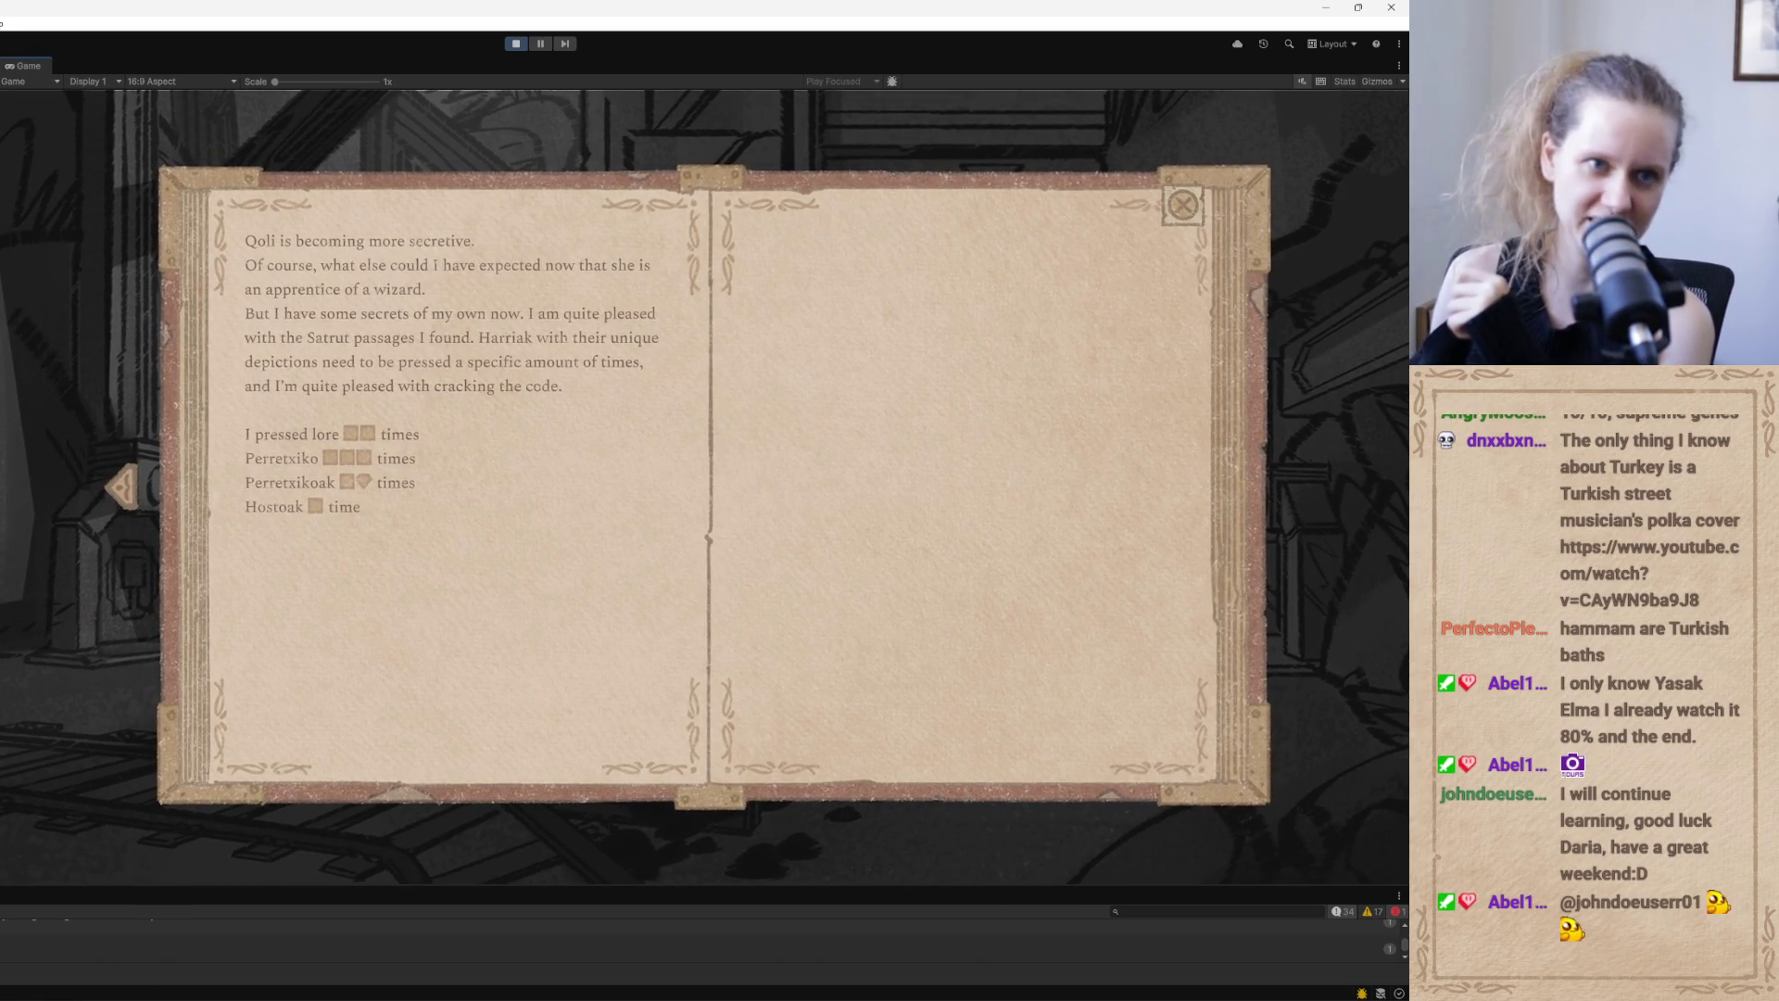
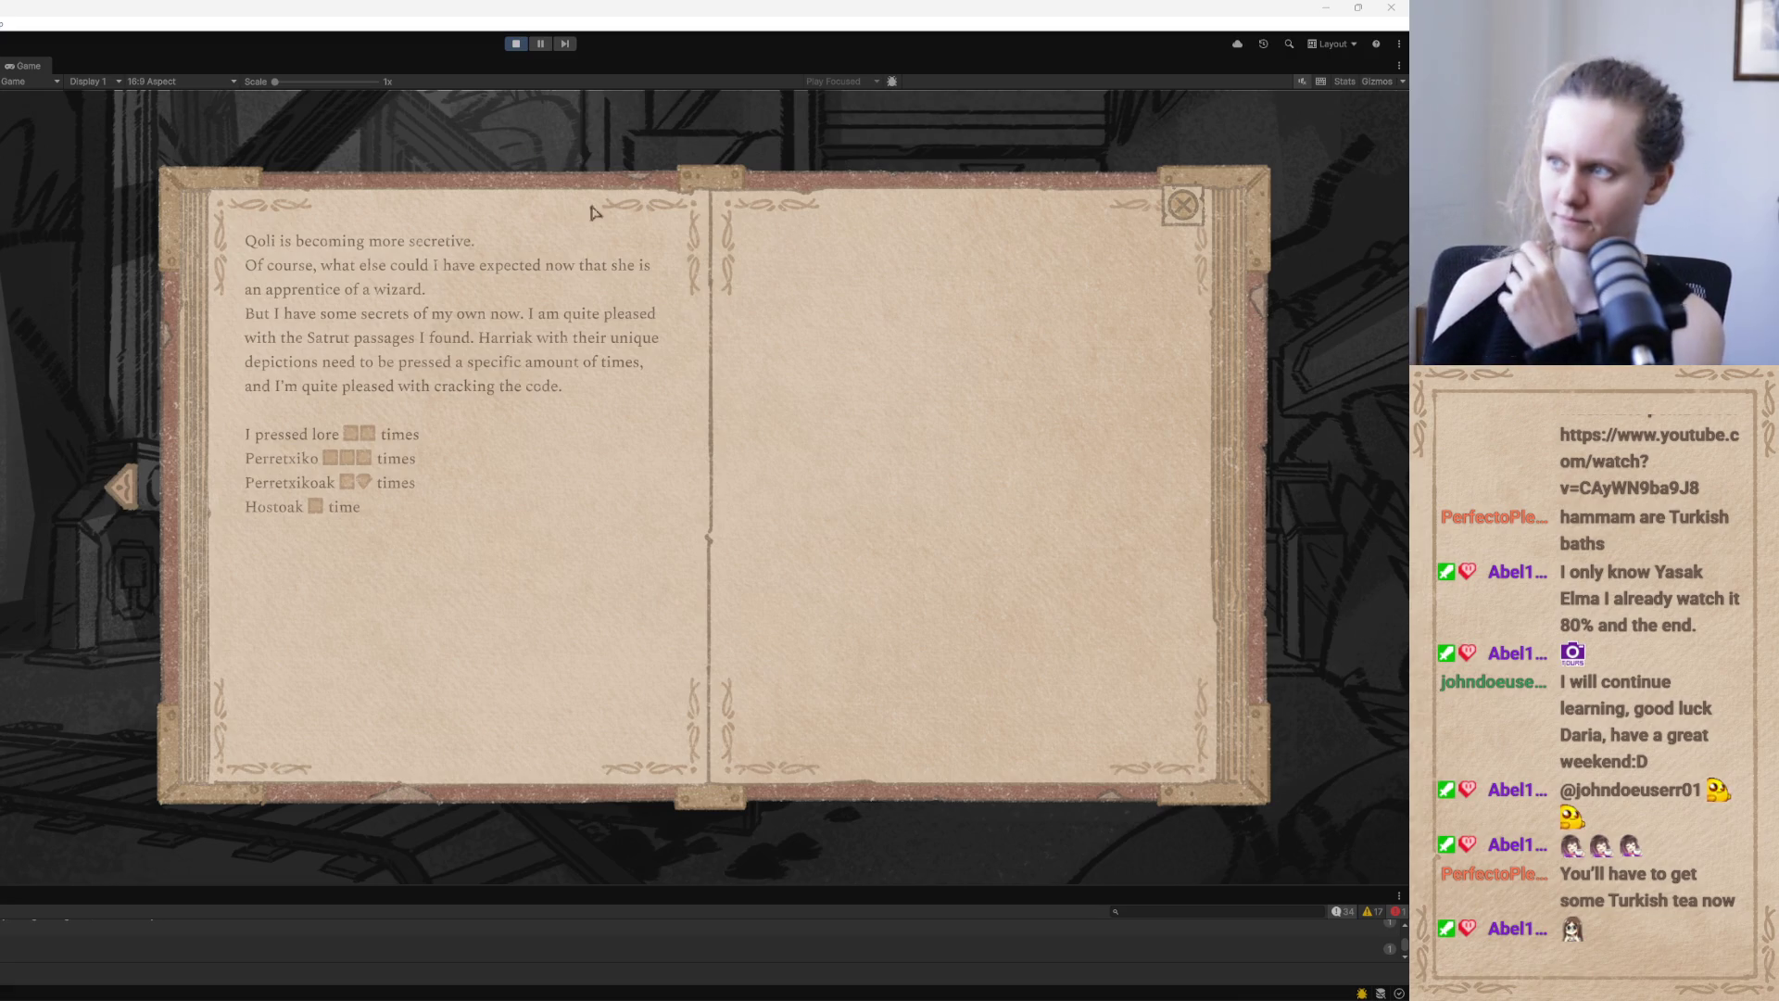
# Close the journal, open the Image of a Jentil puzzle, and bring up the TODO file
pyautogui.click(1179, 213)
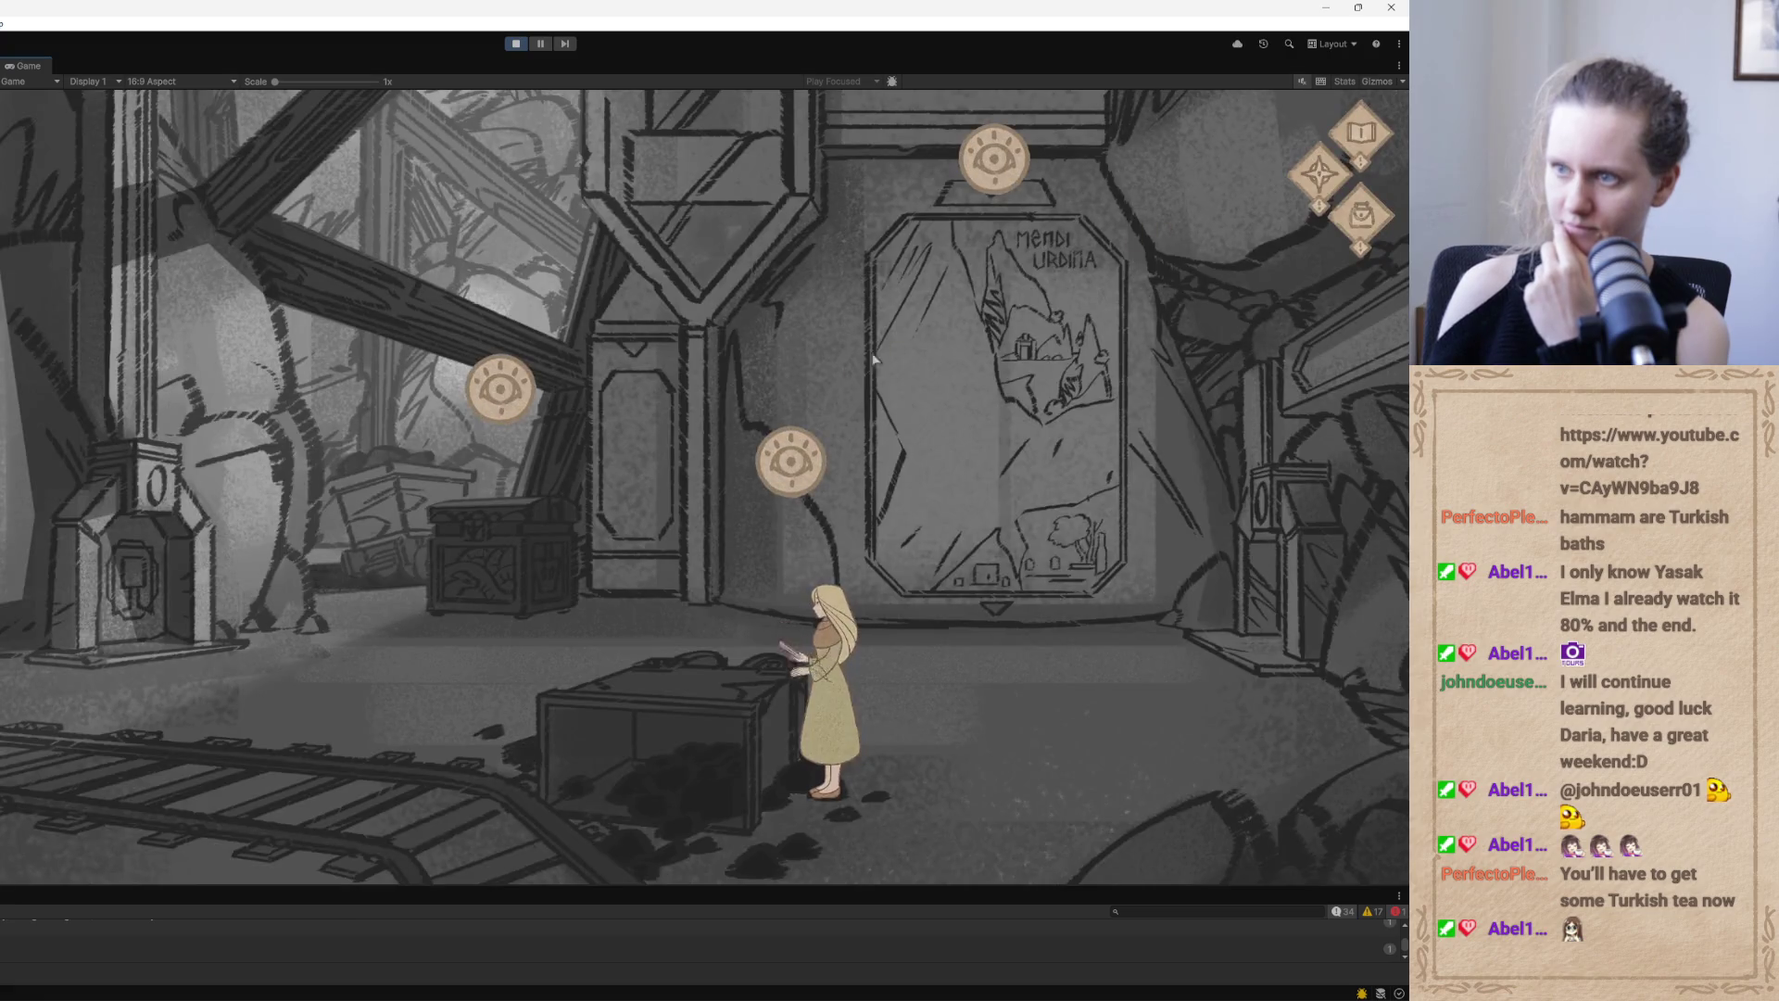
pyautogui.click(501, 420)
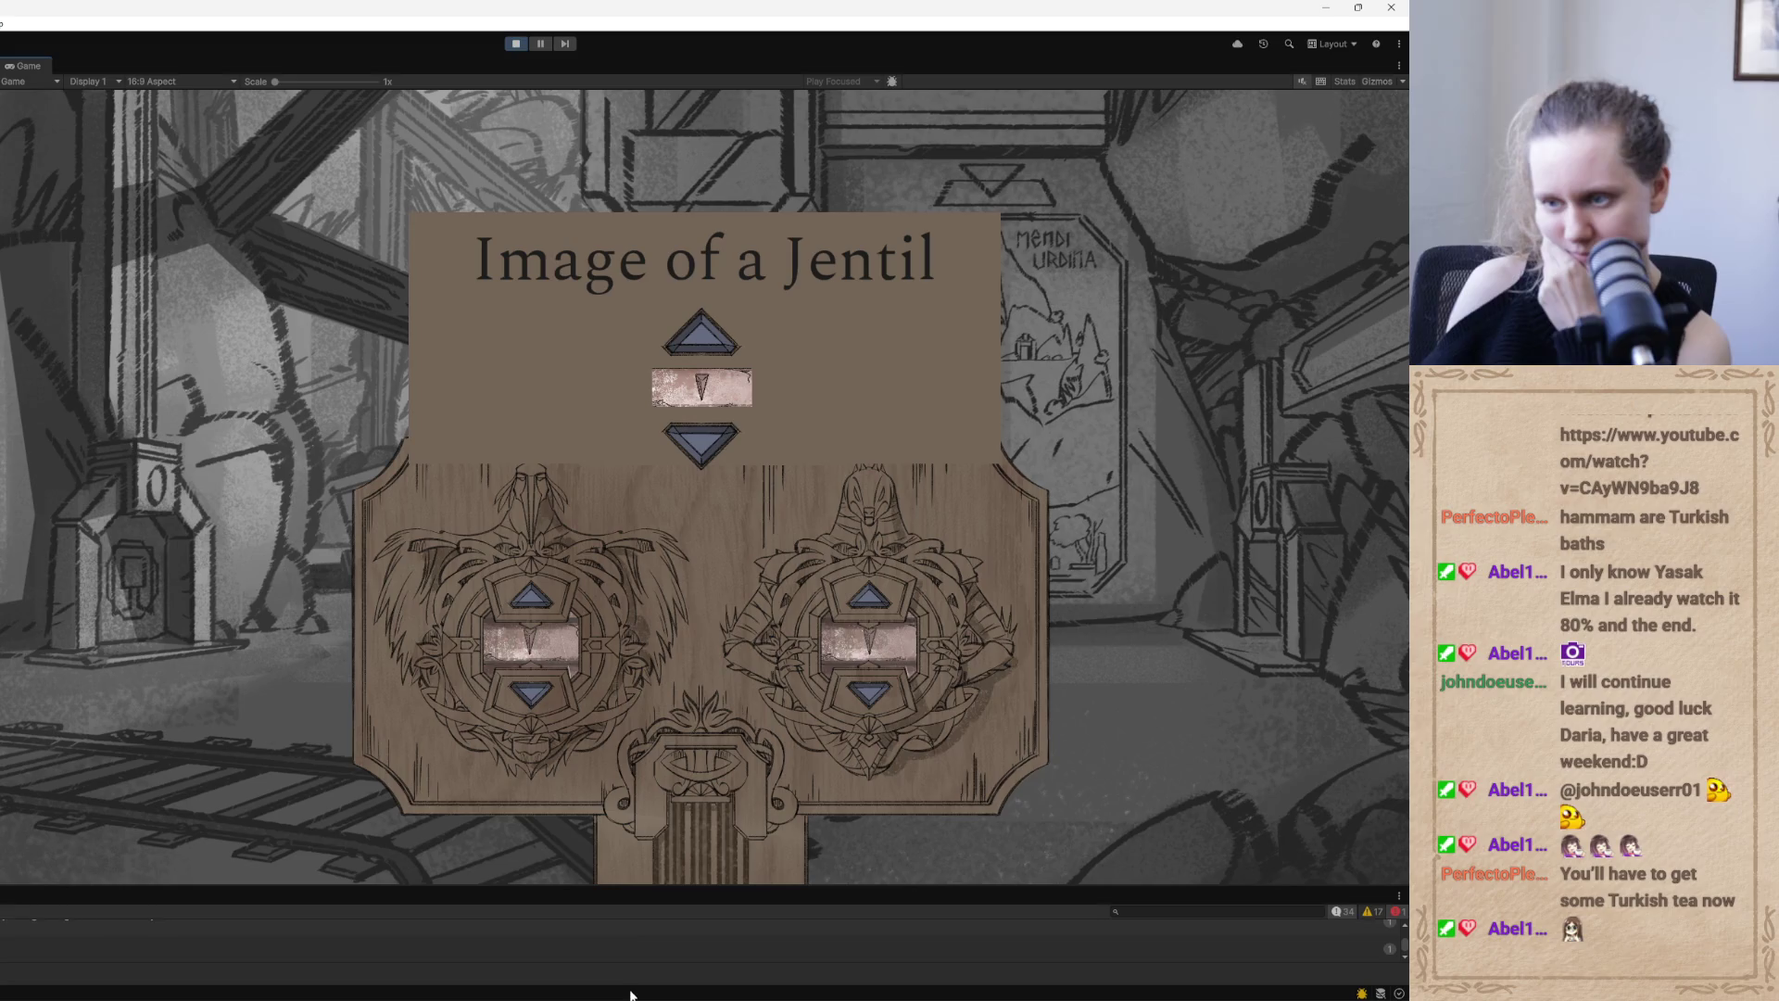
pyautogui.moveTo(601, 996)
pyautogui.moveTo(284, 996)
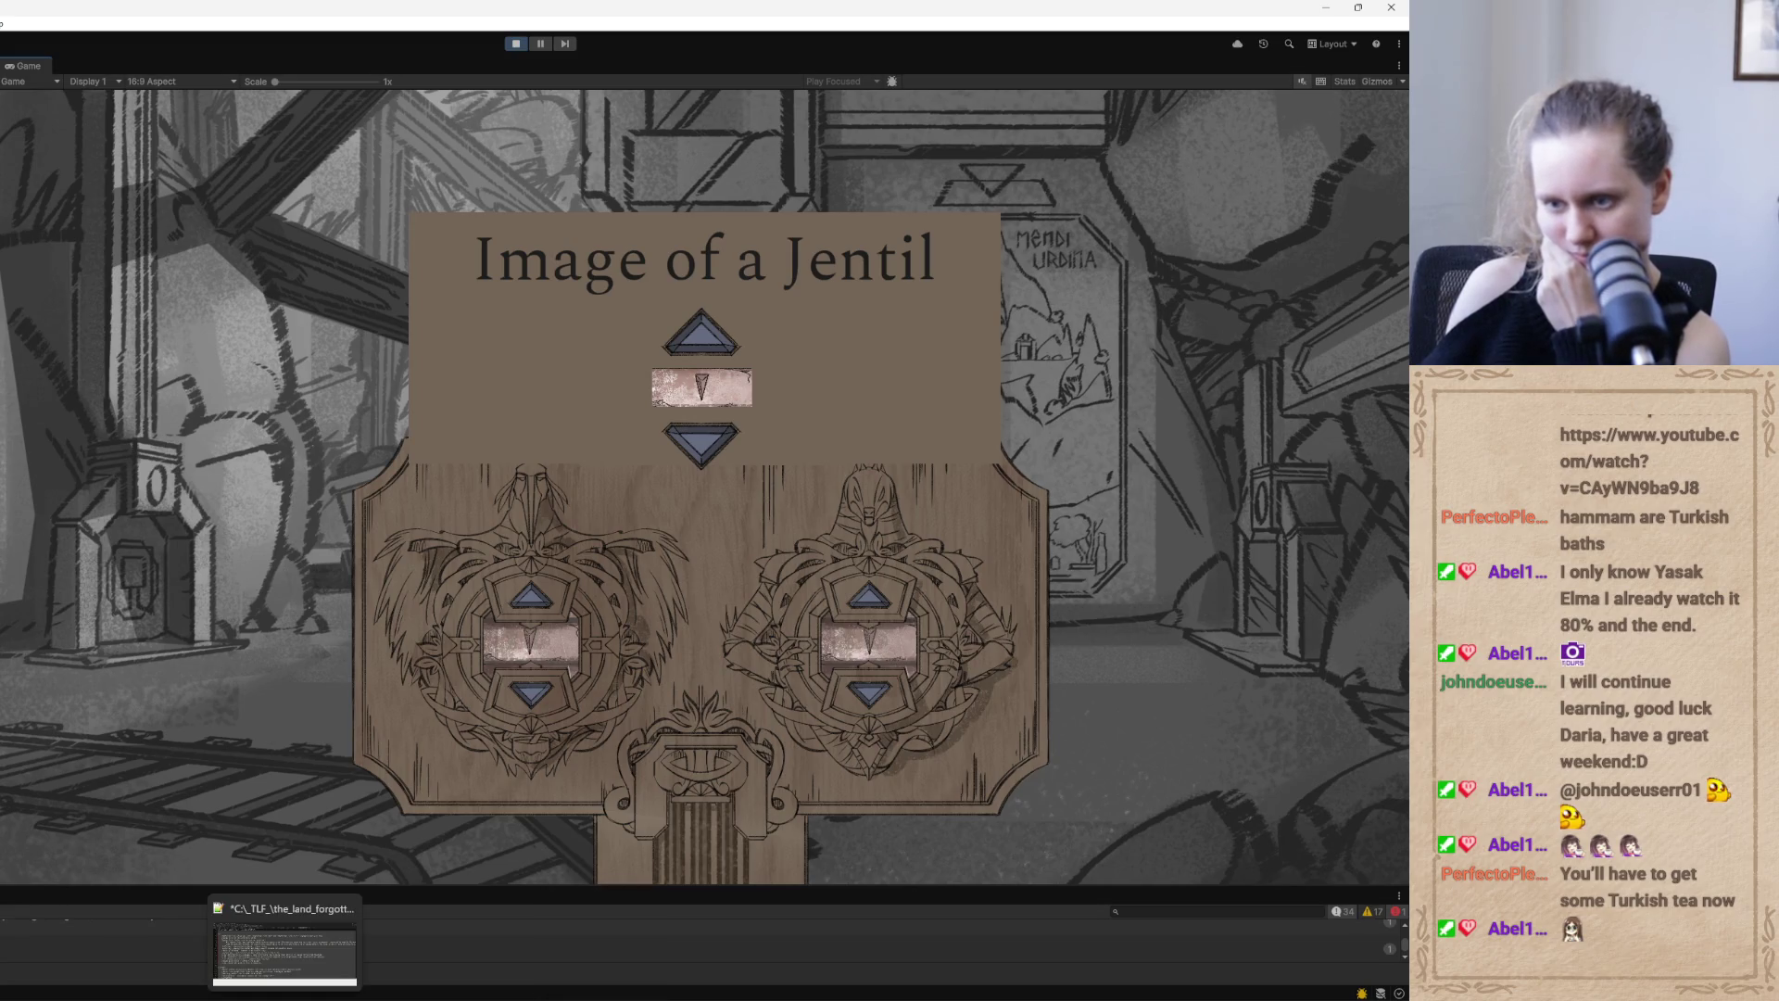
pyautogui.click(307, 950)
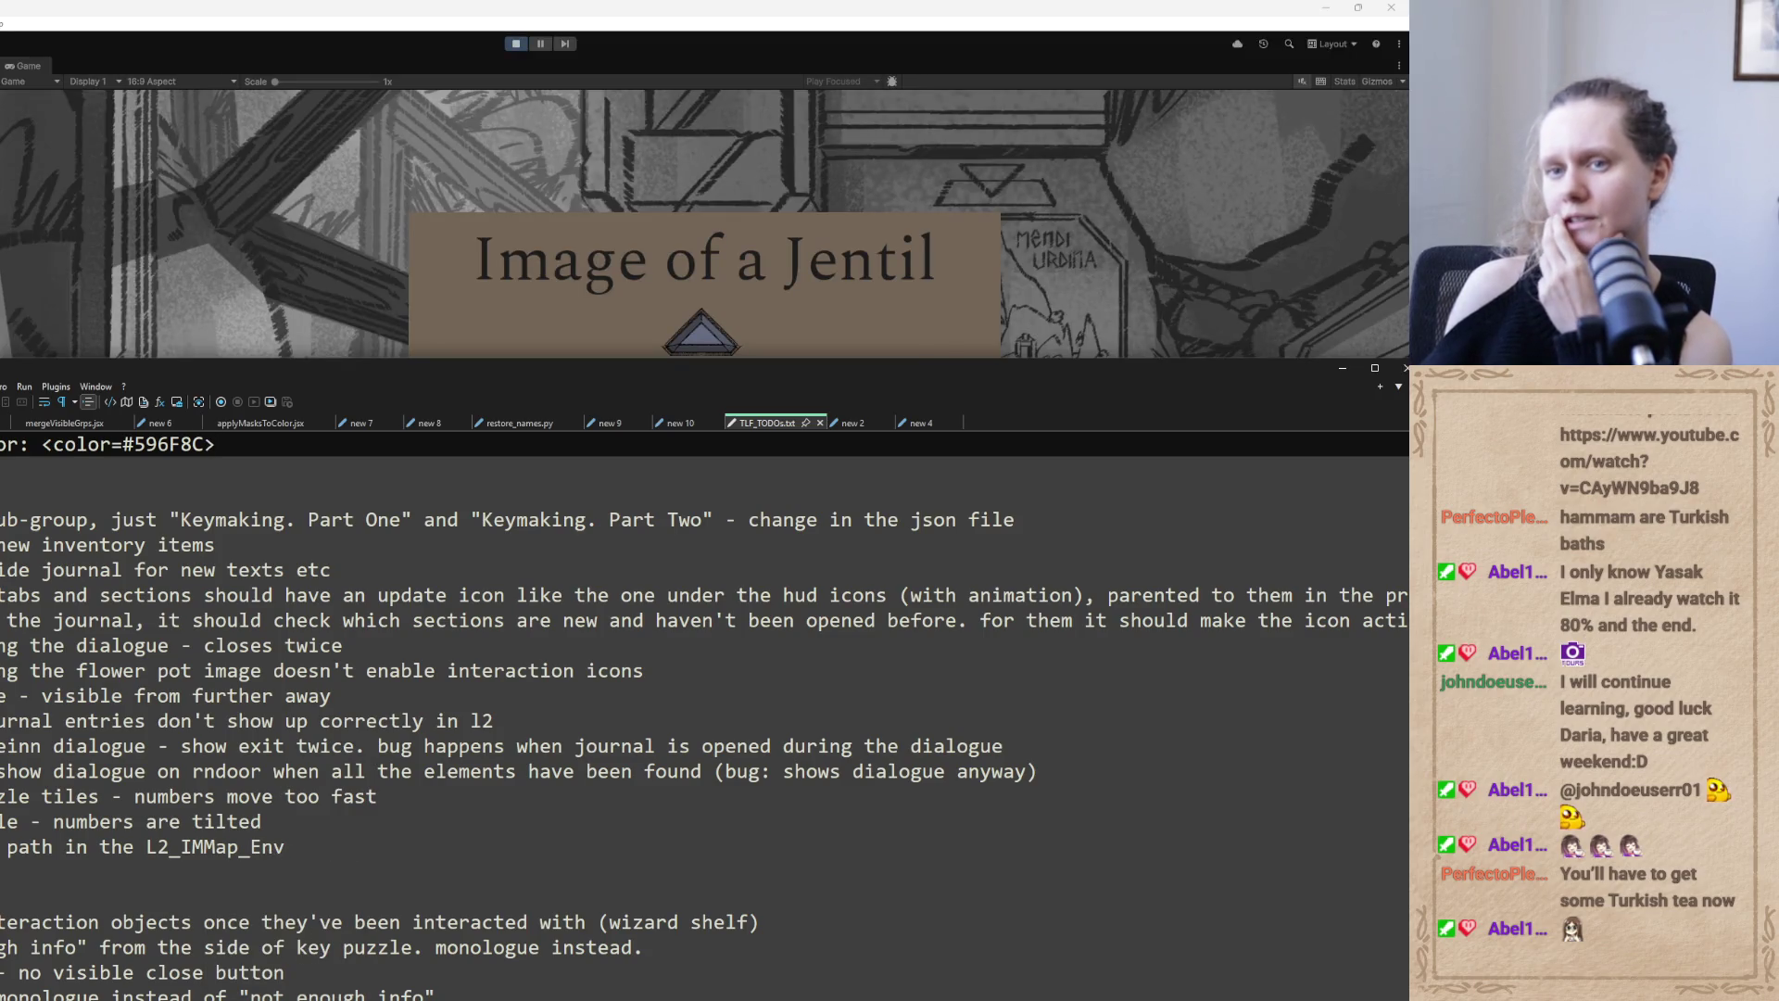
# Finish the L2 note ending 'watercolor ones' and add blank lines below the color line
pyautogui.click(185, 494)
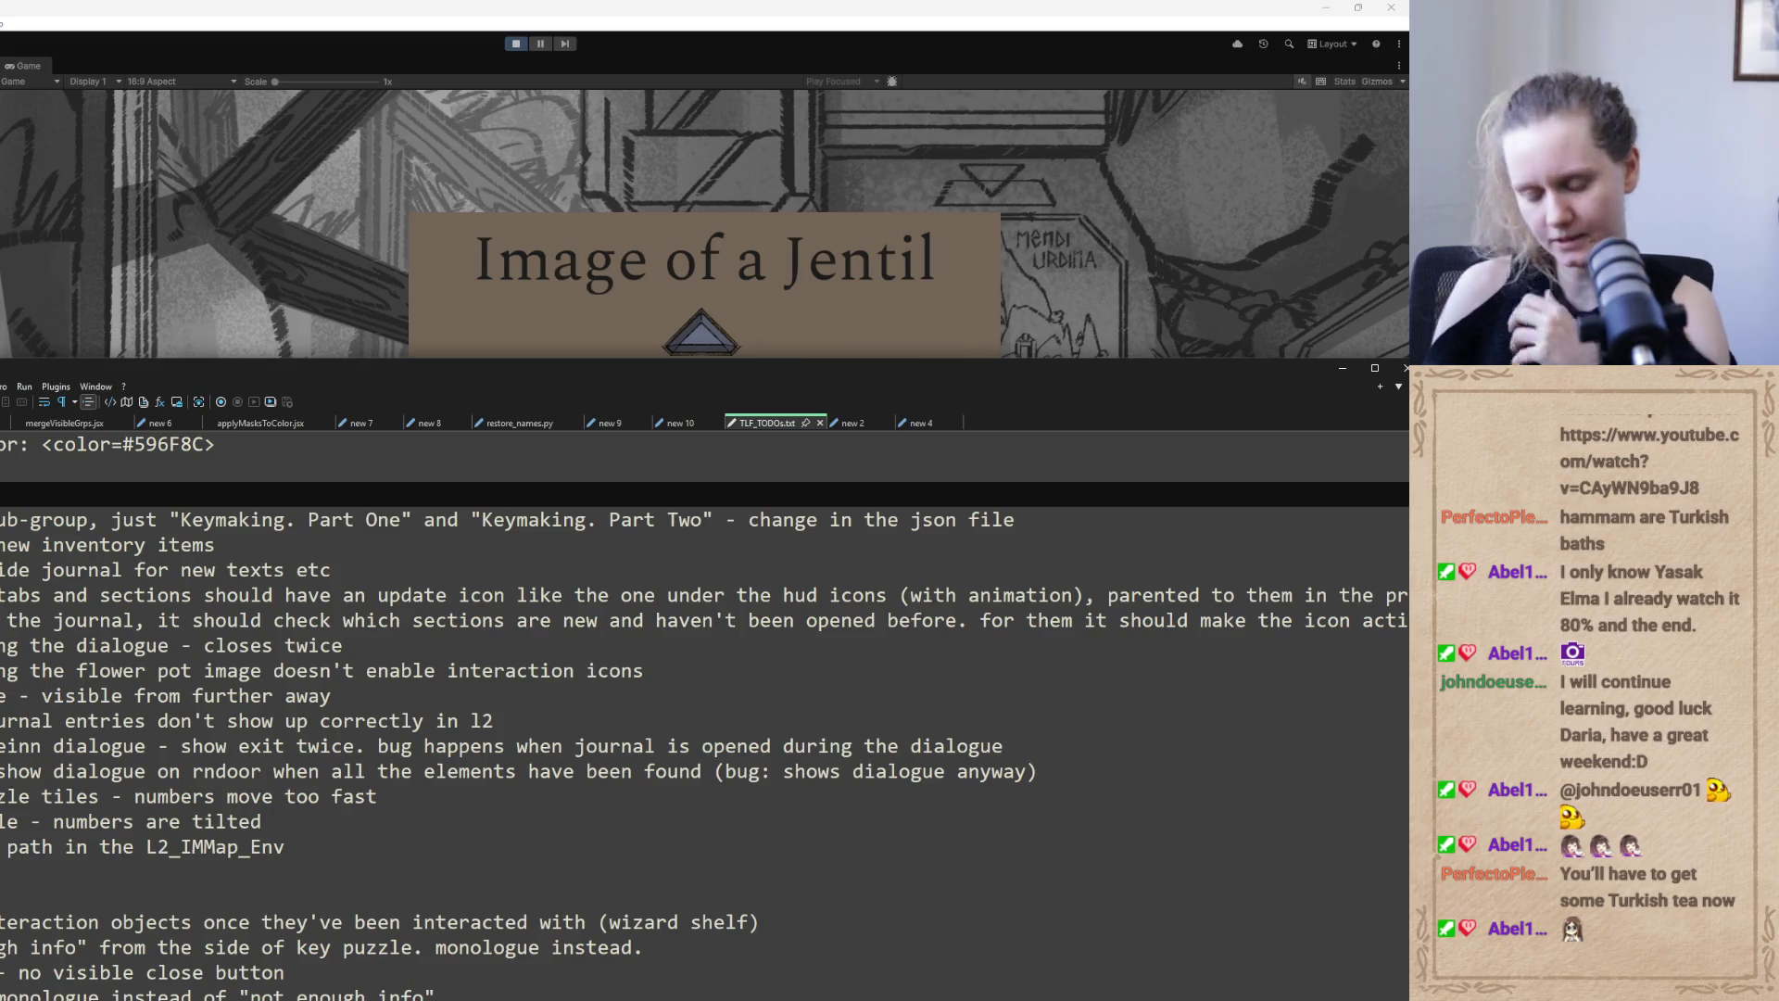
pyautogui.click(354, 852)
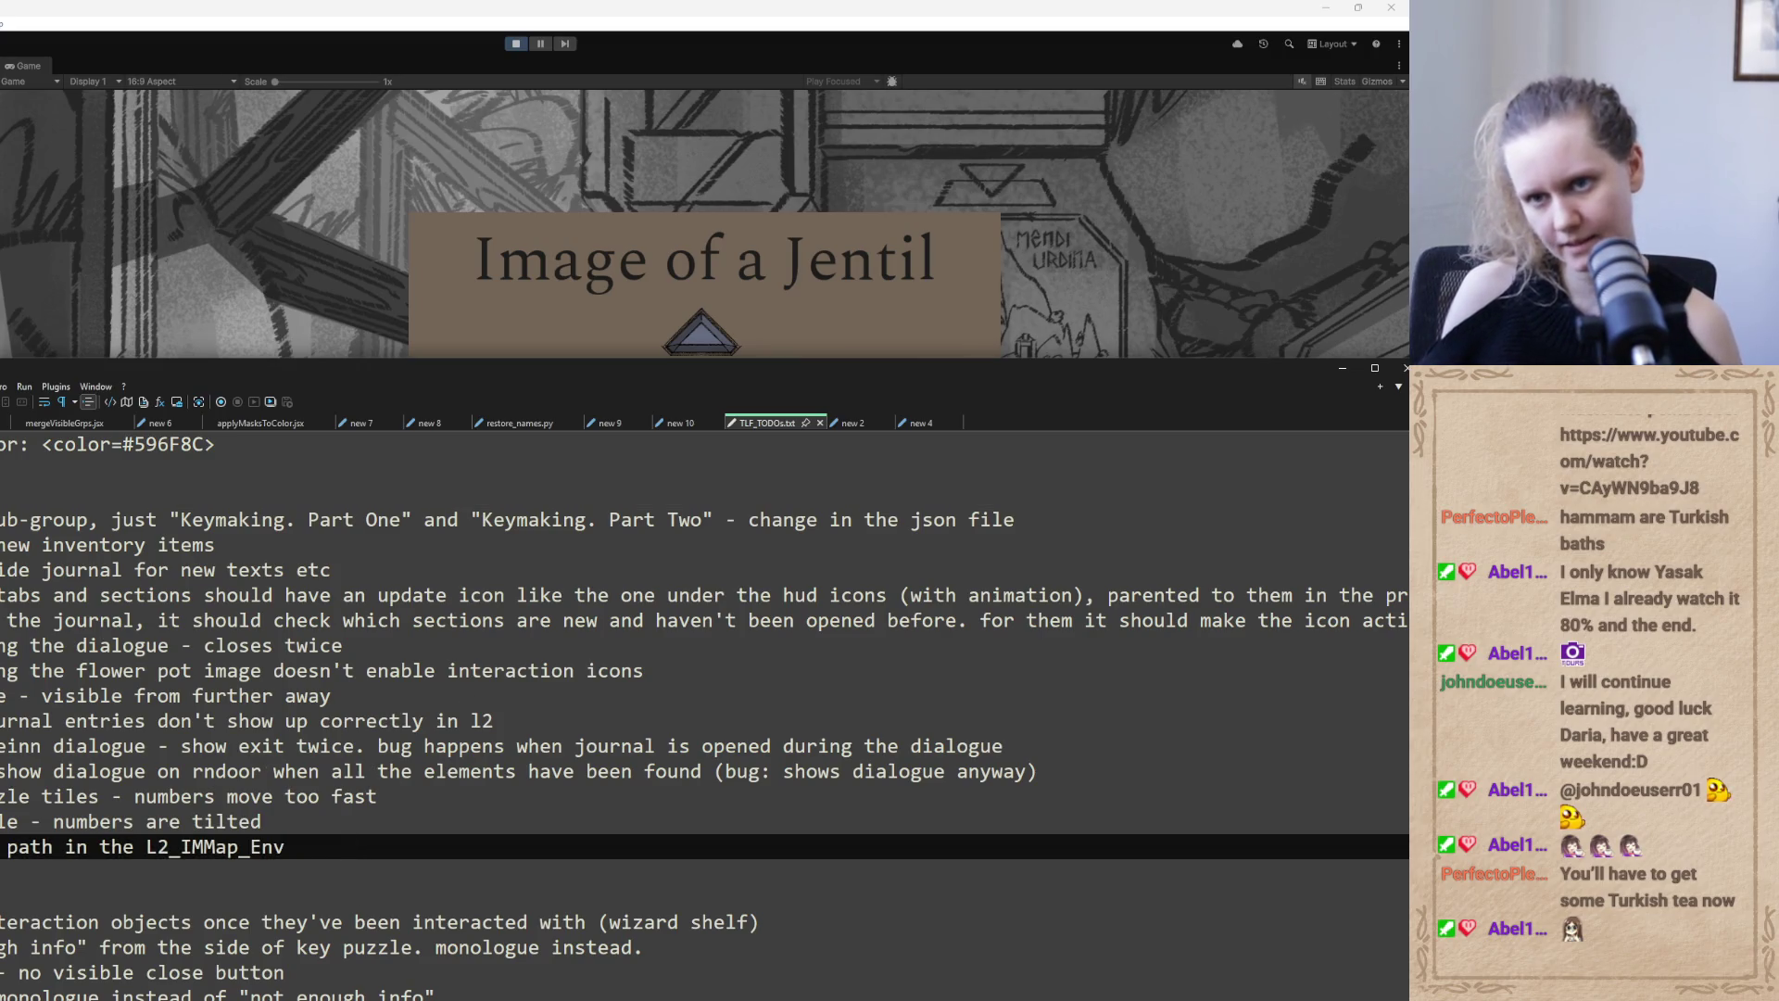
pyautogui.click(185, 494)
pyautogui.press('Return')
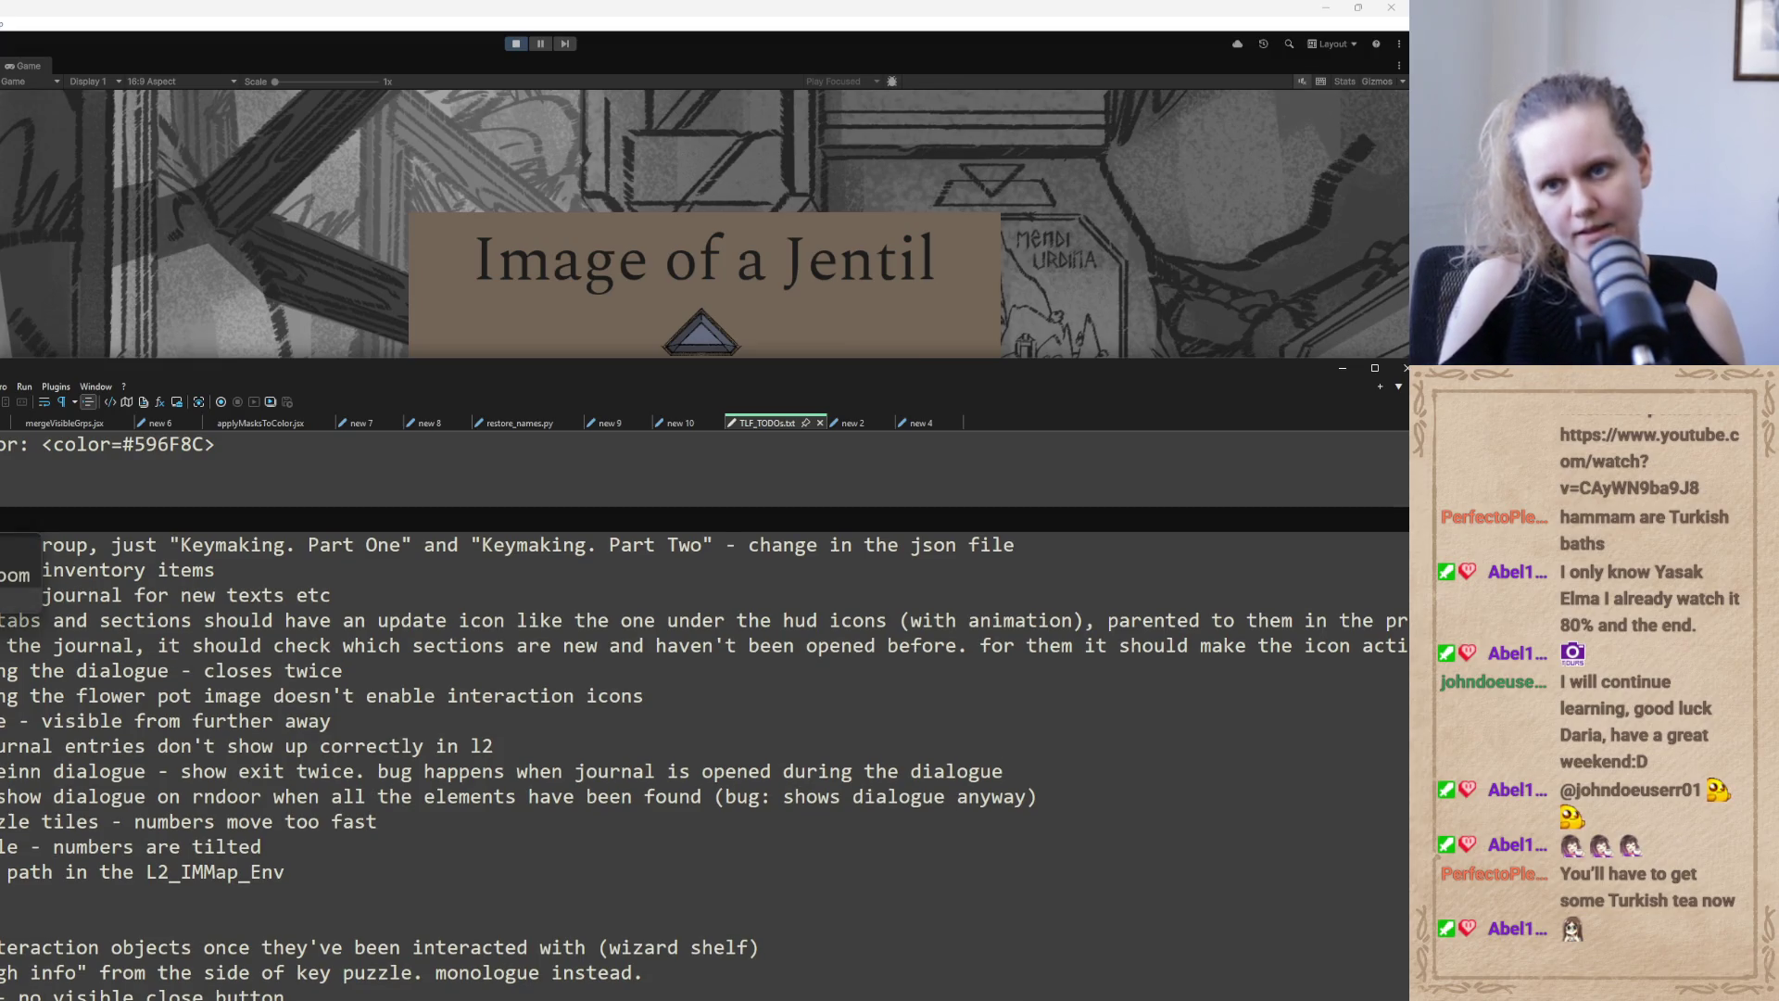
pyautogui.write('e w')
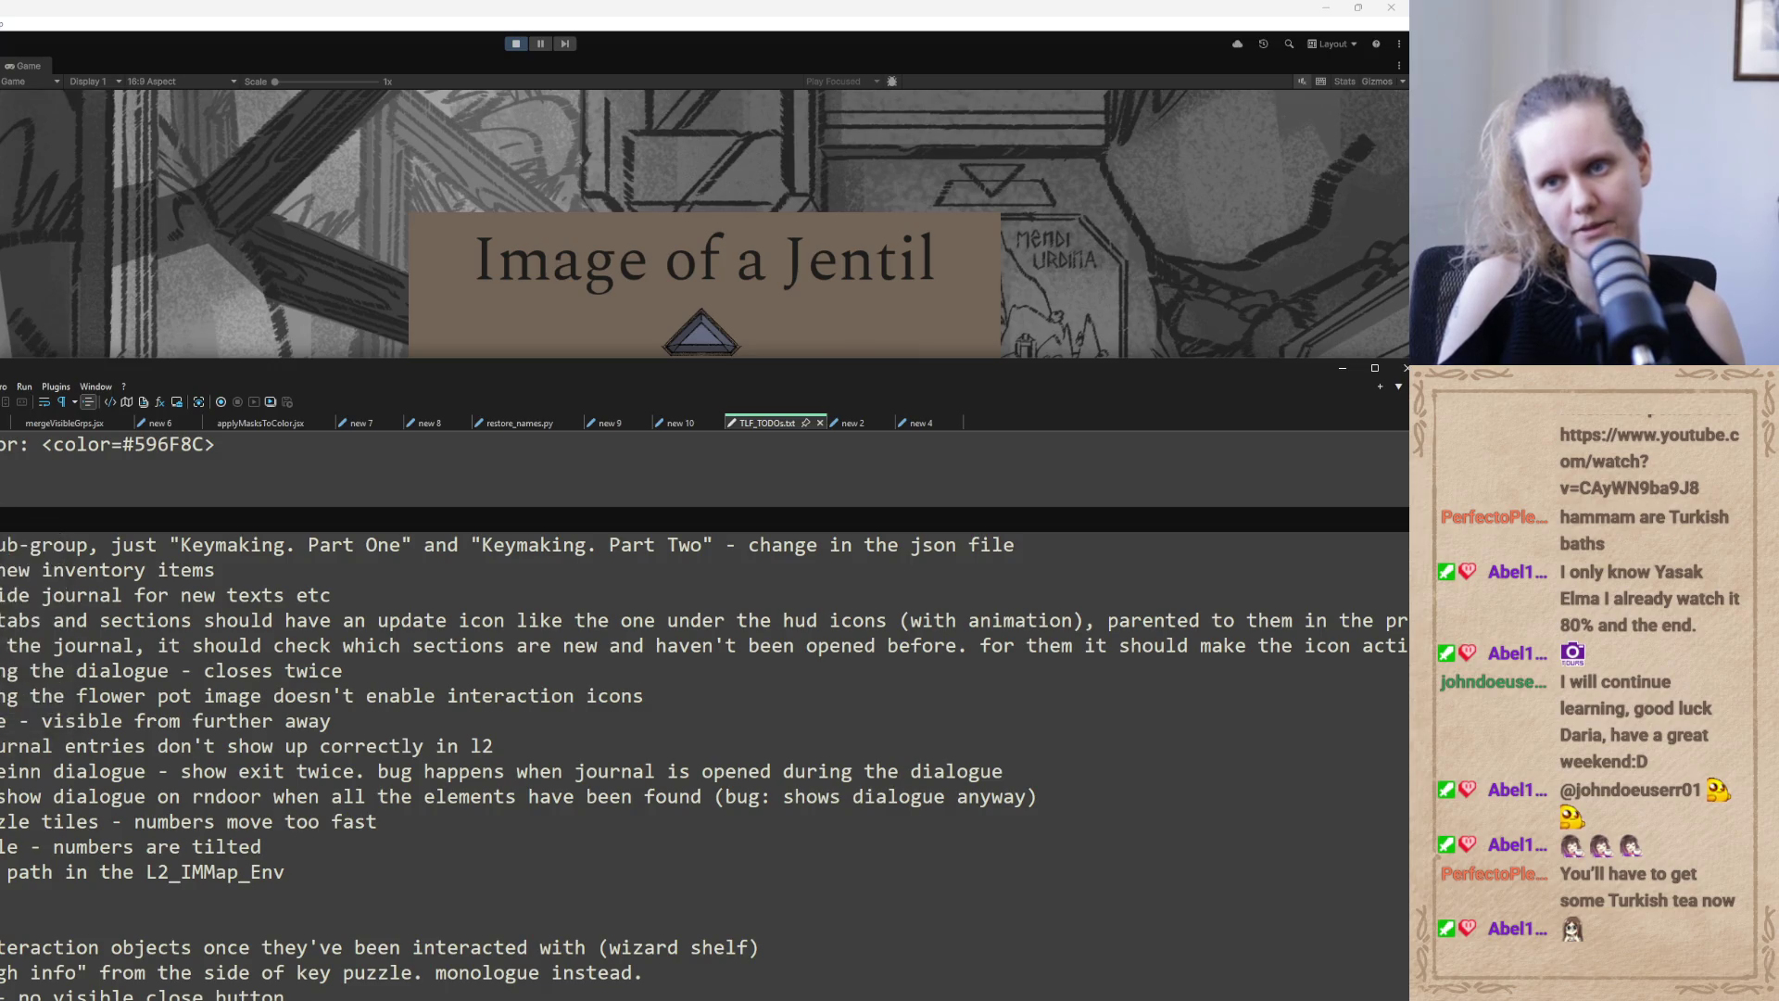
pyautogui.write('ater')
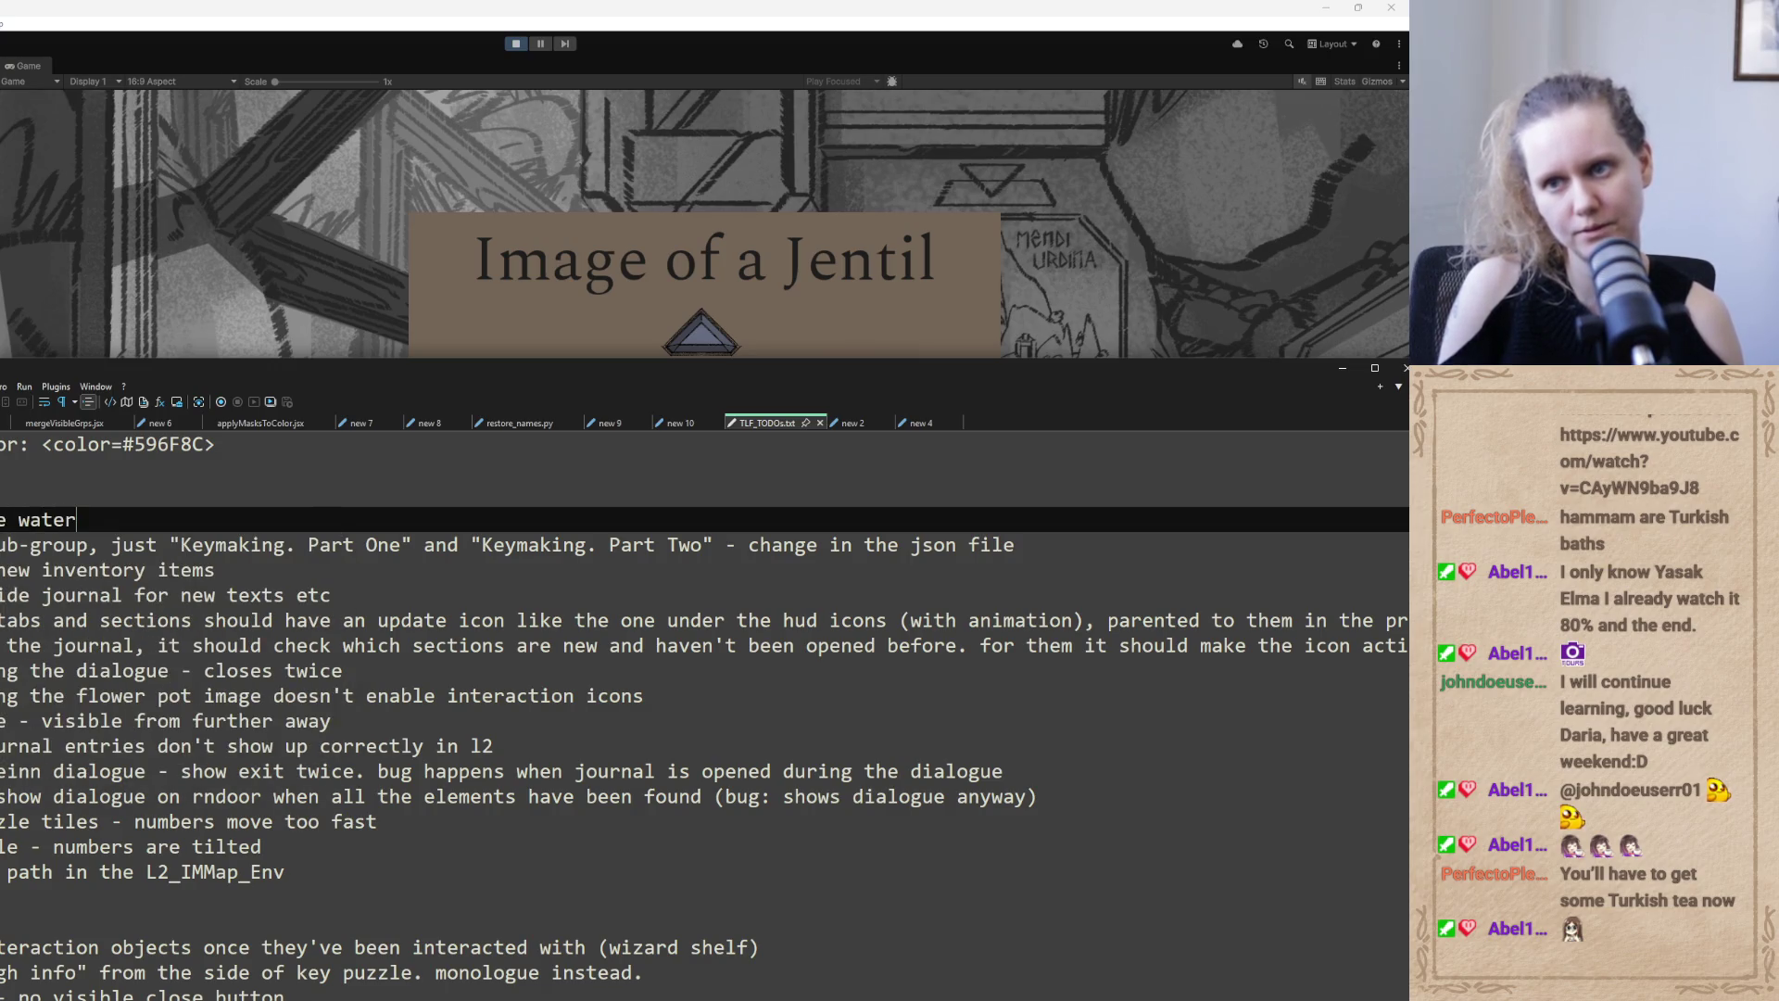
pyautogui.write('color ones')
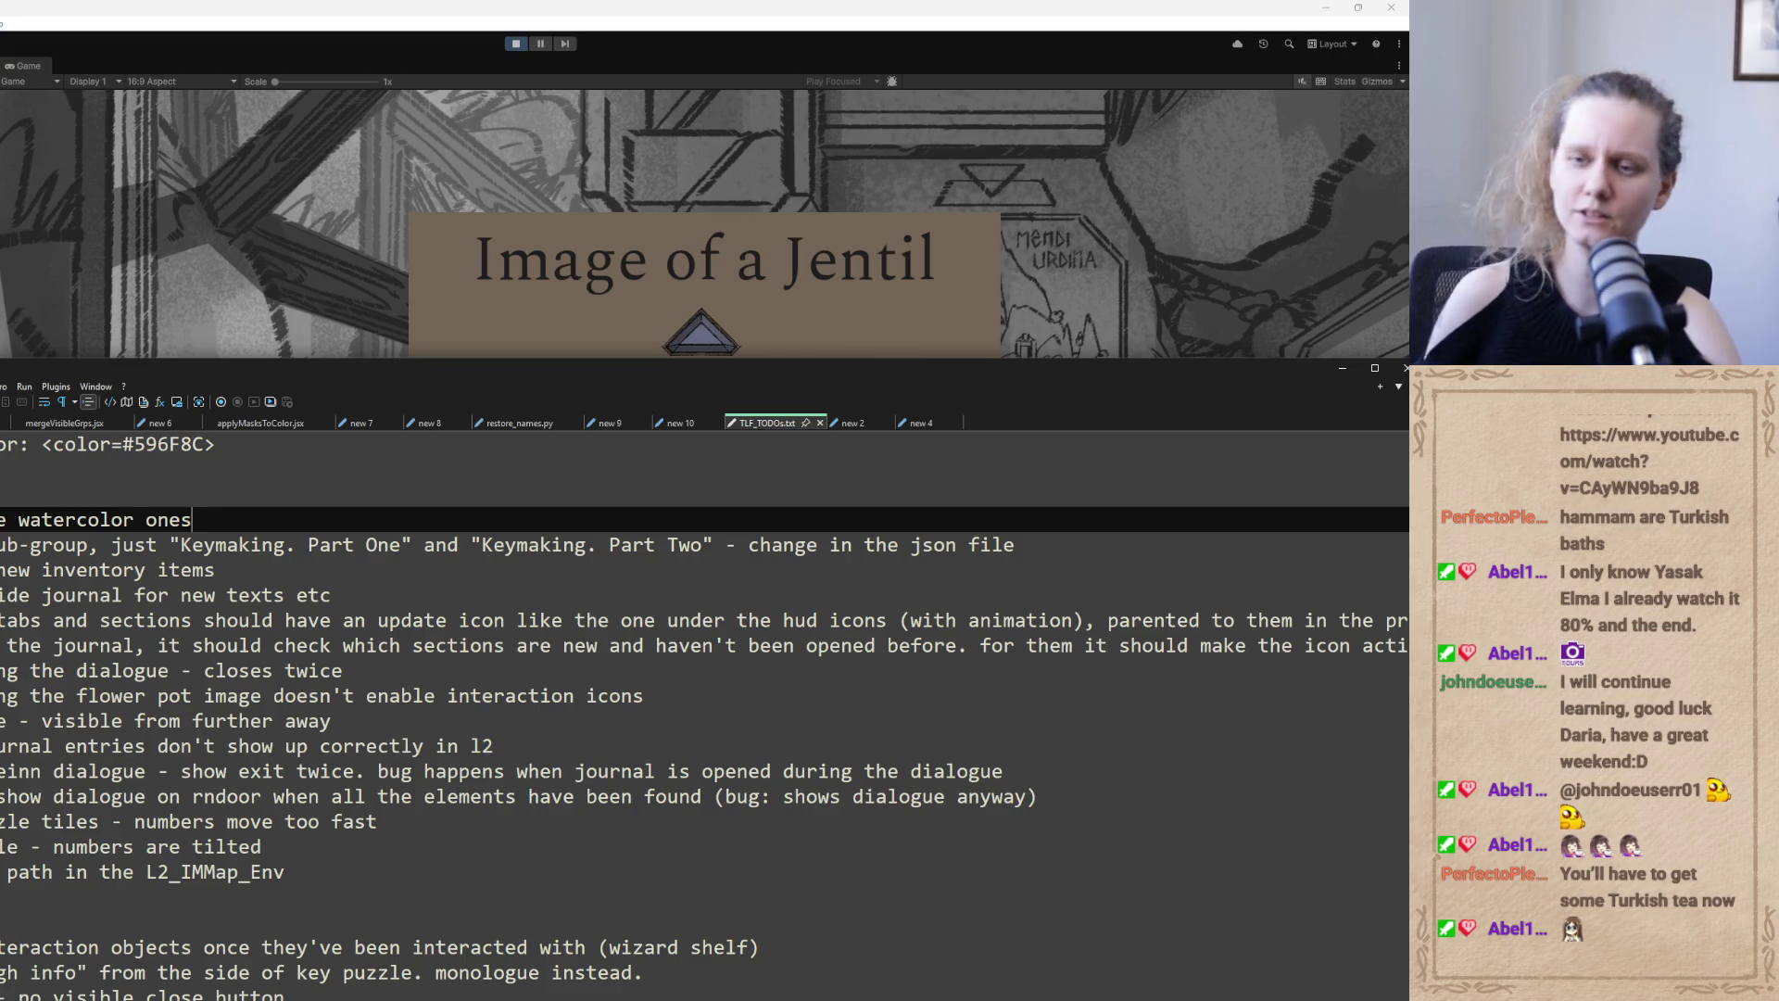
pyautogui.click(93, 470)
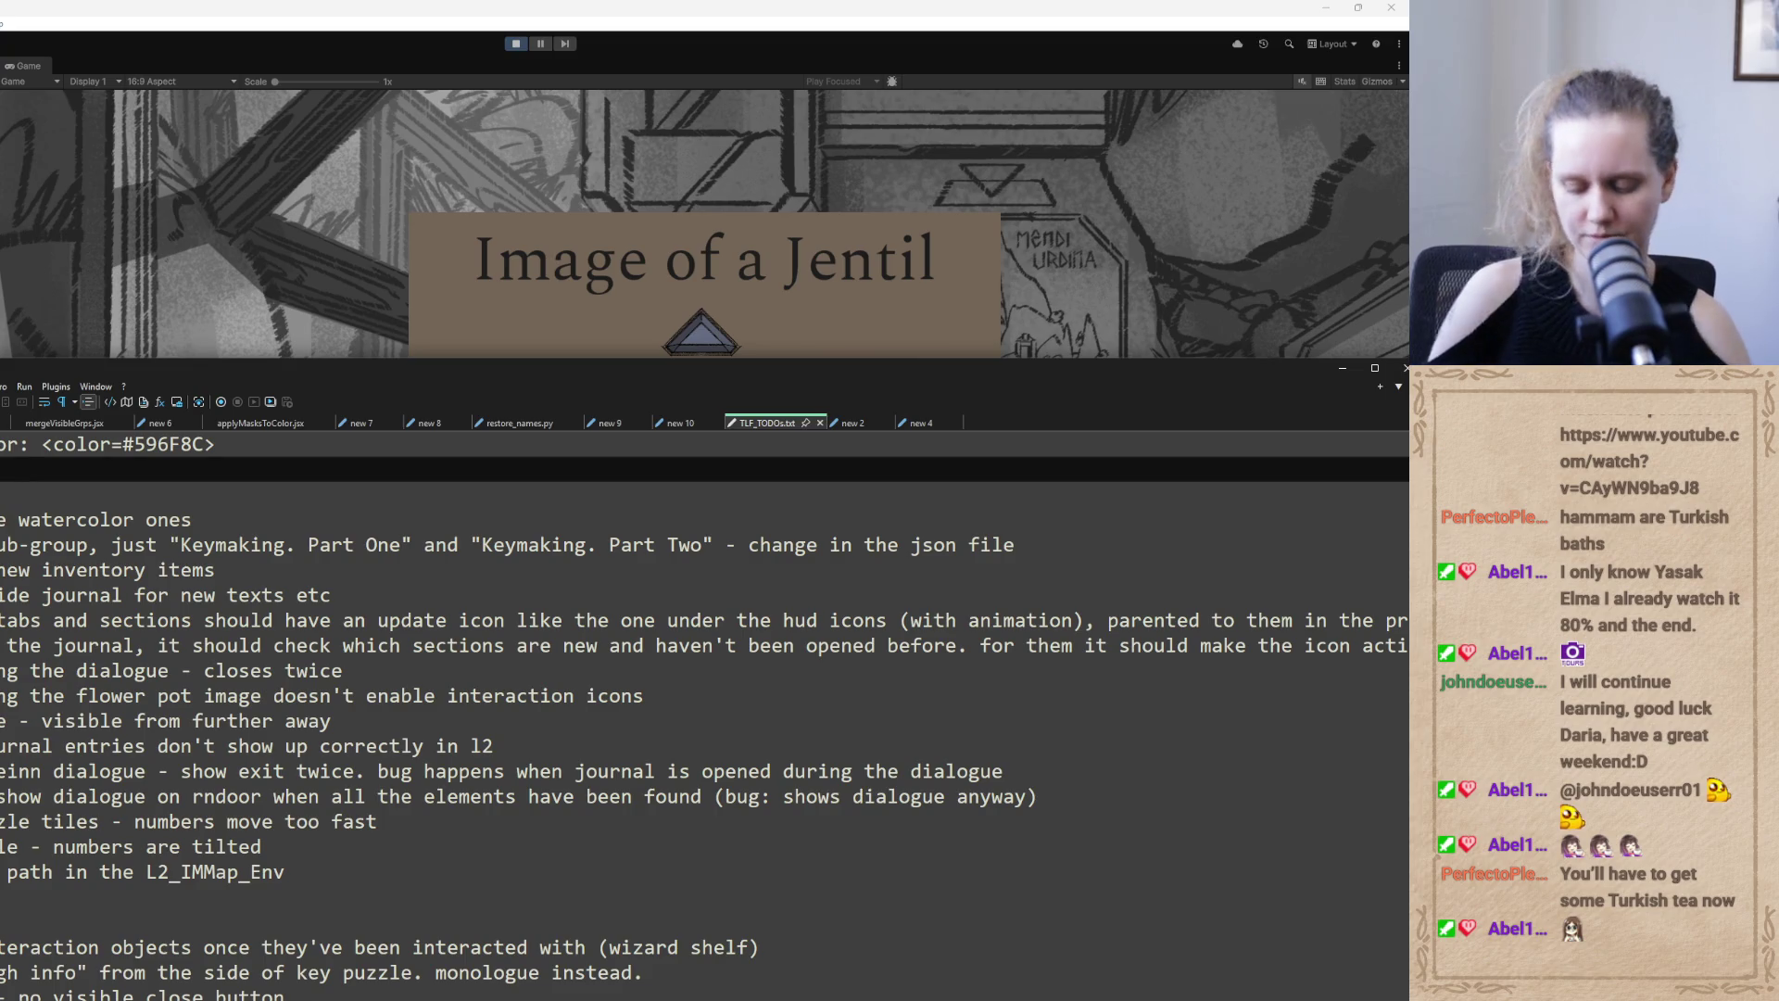
pyautogui.press('Return')
pyautogui.press('Return')
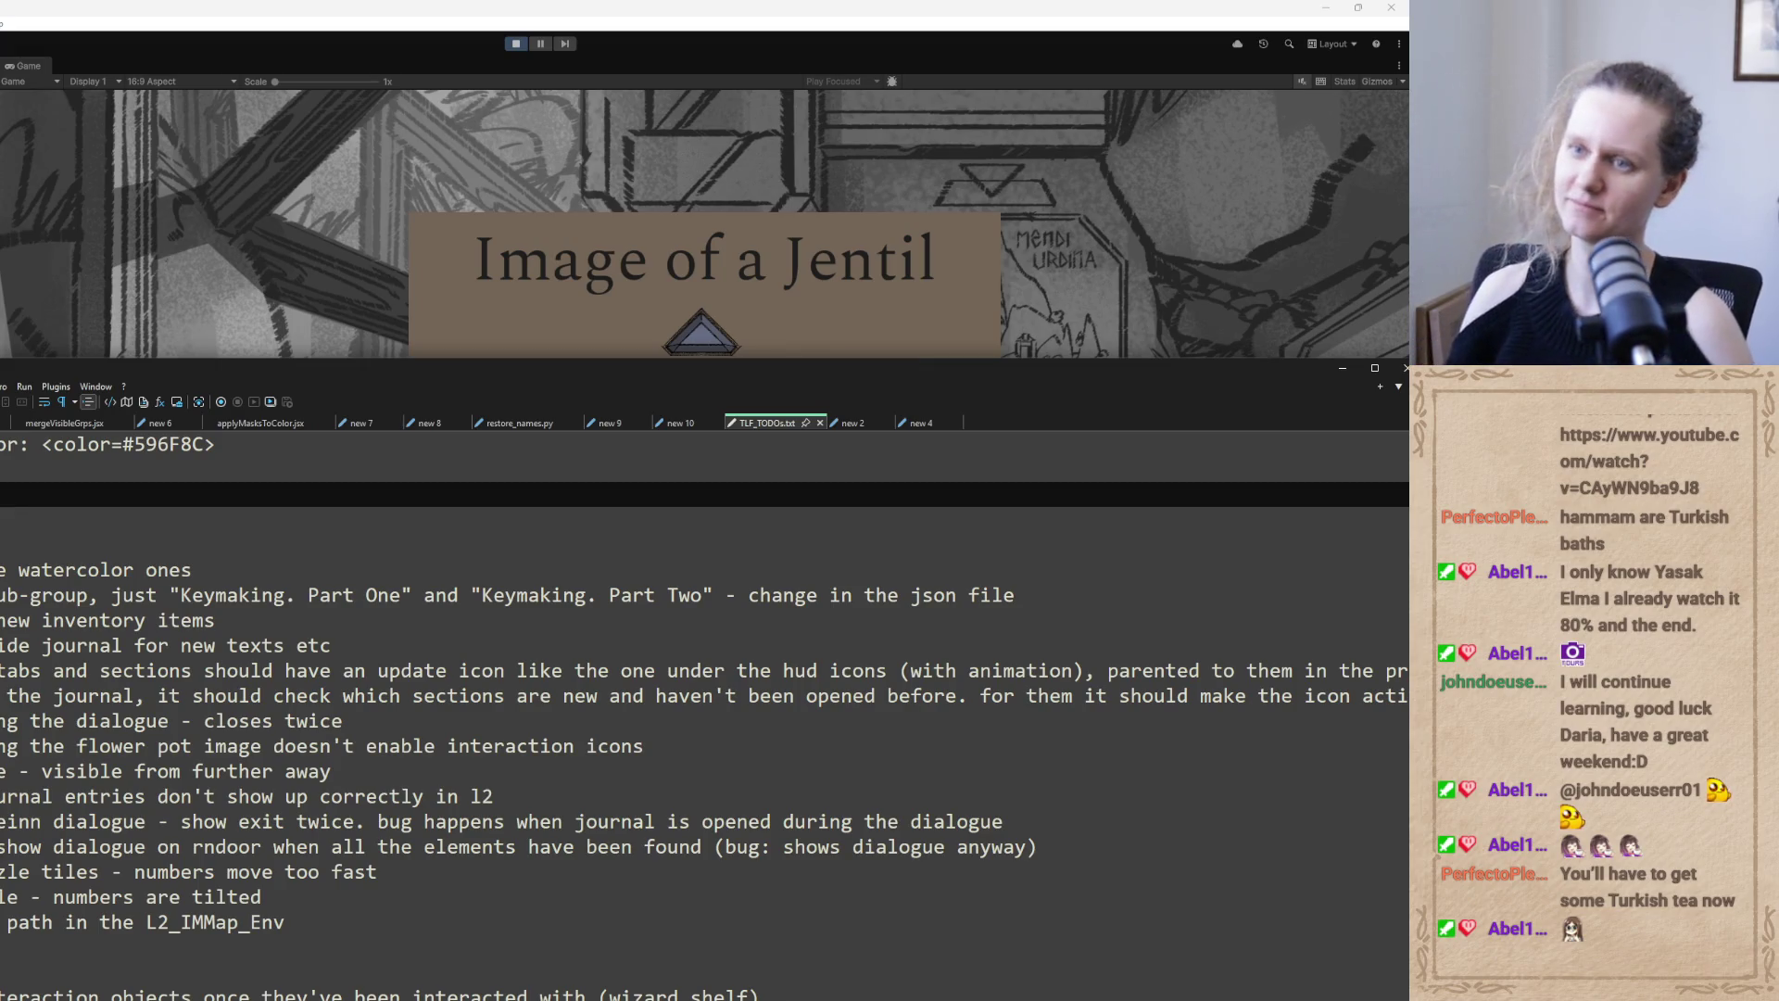
# Add 'change L2 bgs for wc ones' and 'update walk cycle' under the 'after the stream:' heading
pyautogui.moveTo(356, 380)
pyautogui.mouseDown()
pyautogui.moveTo(318, 0)
pyautogui.moveTo(398, 333)
pyautogui.moveTo(417, 241)
pyautogui.moveTo(596, 218)
pyautogui.mouseUp()
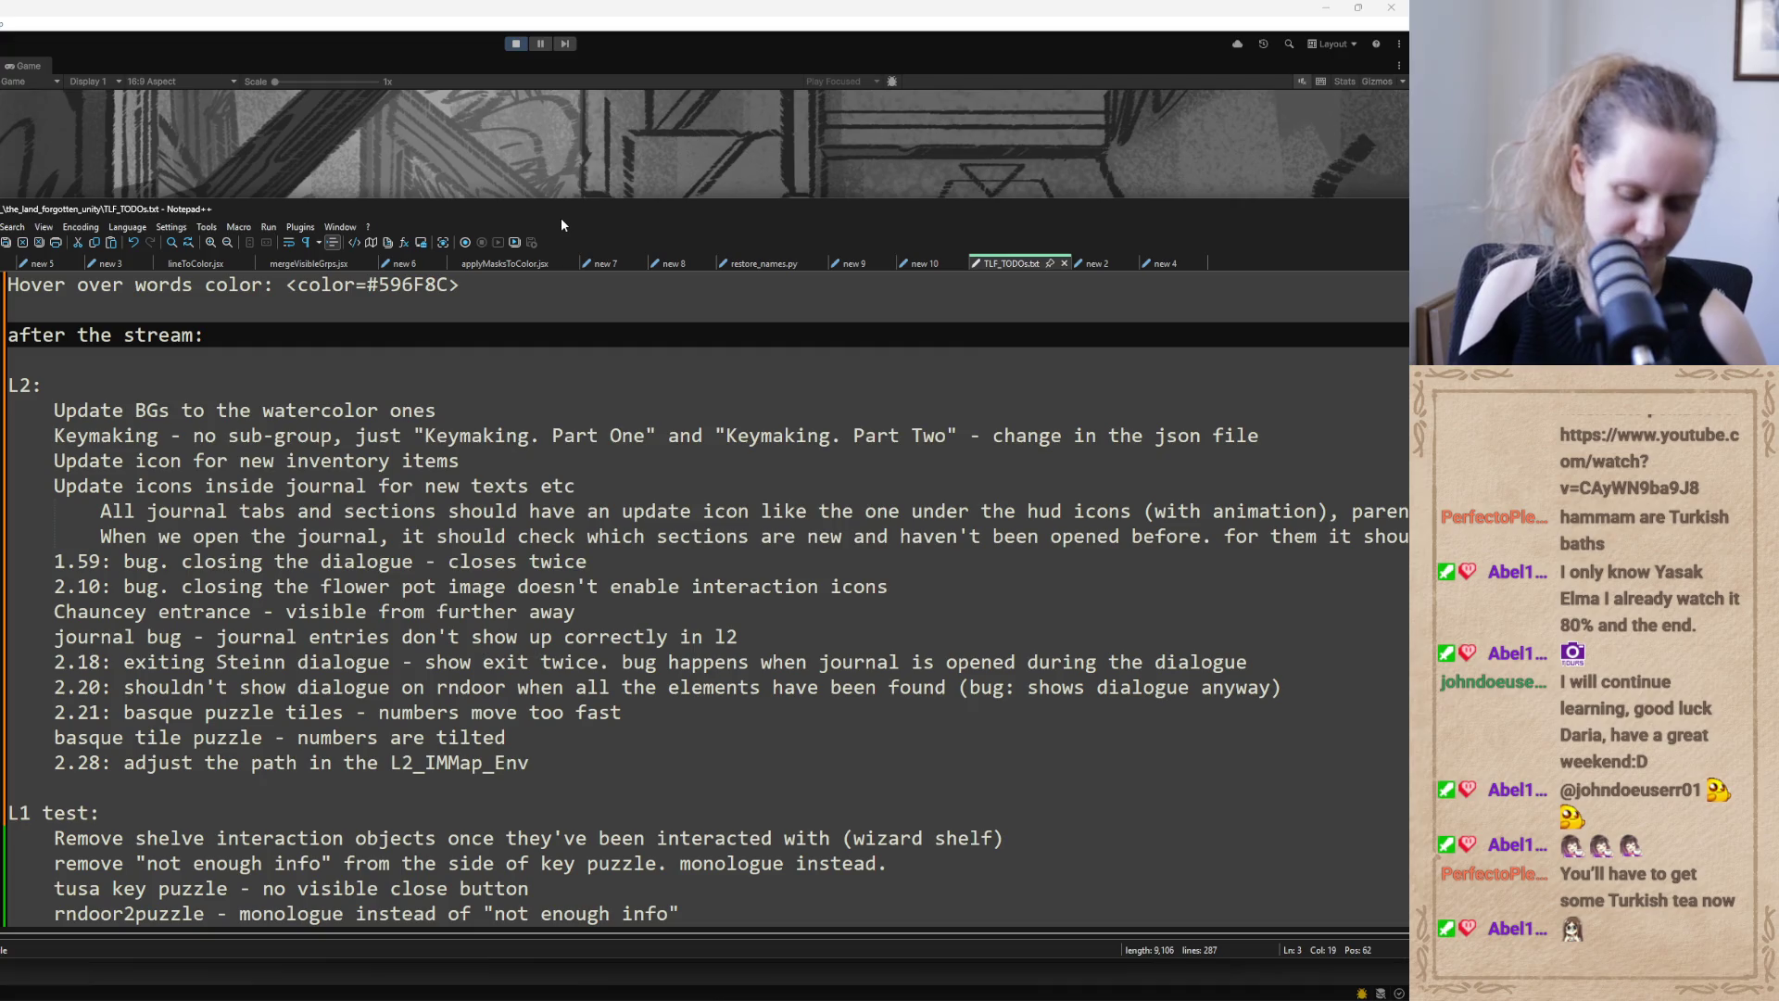
pyautogui.write('change L2 bgs for ')
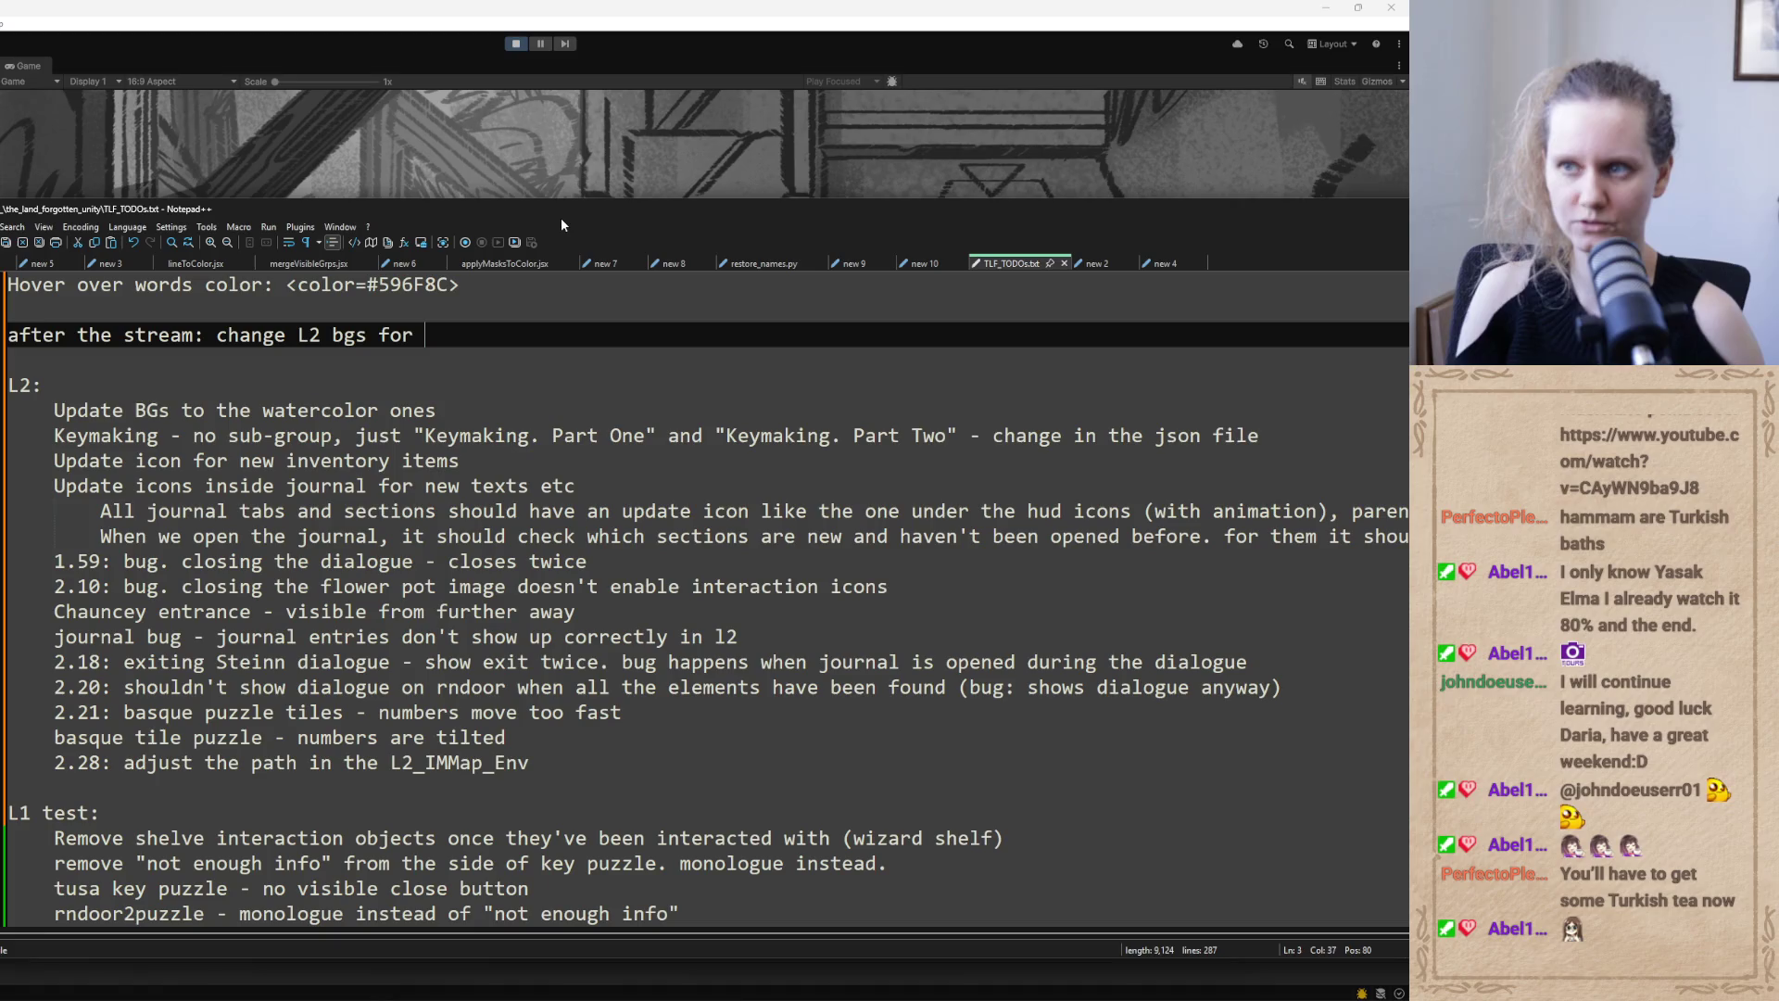
pyautogui.write('wc ones')
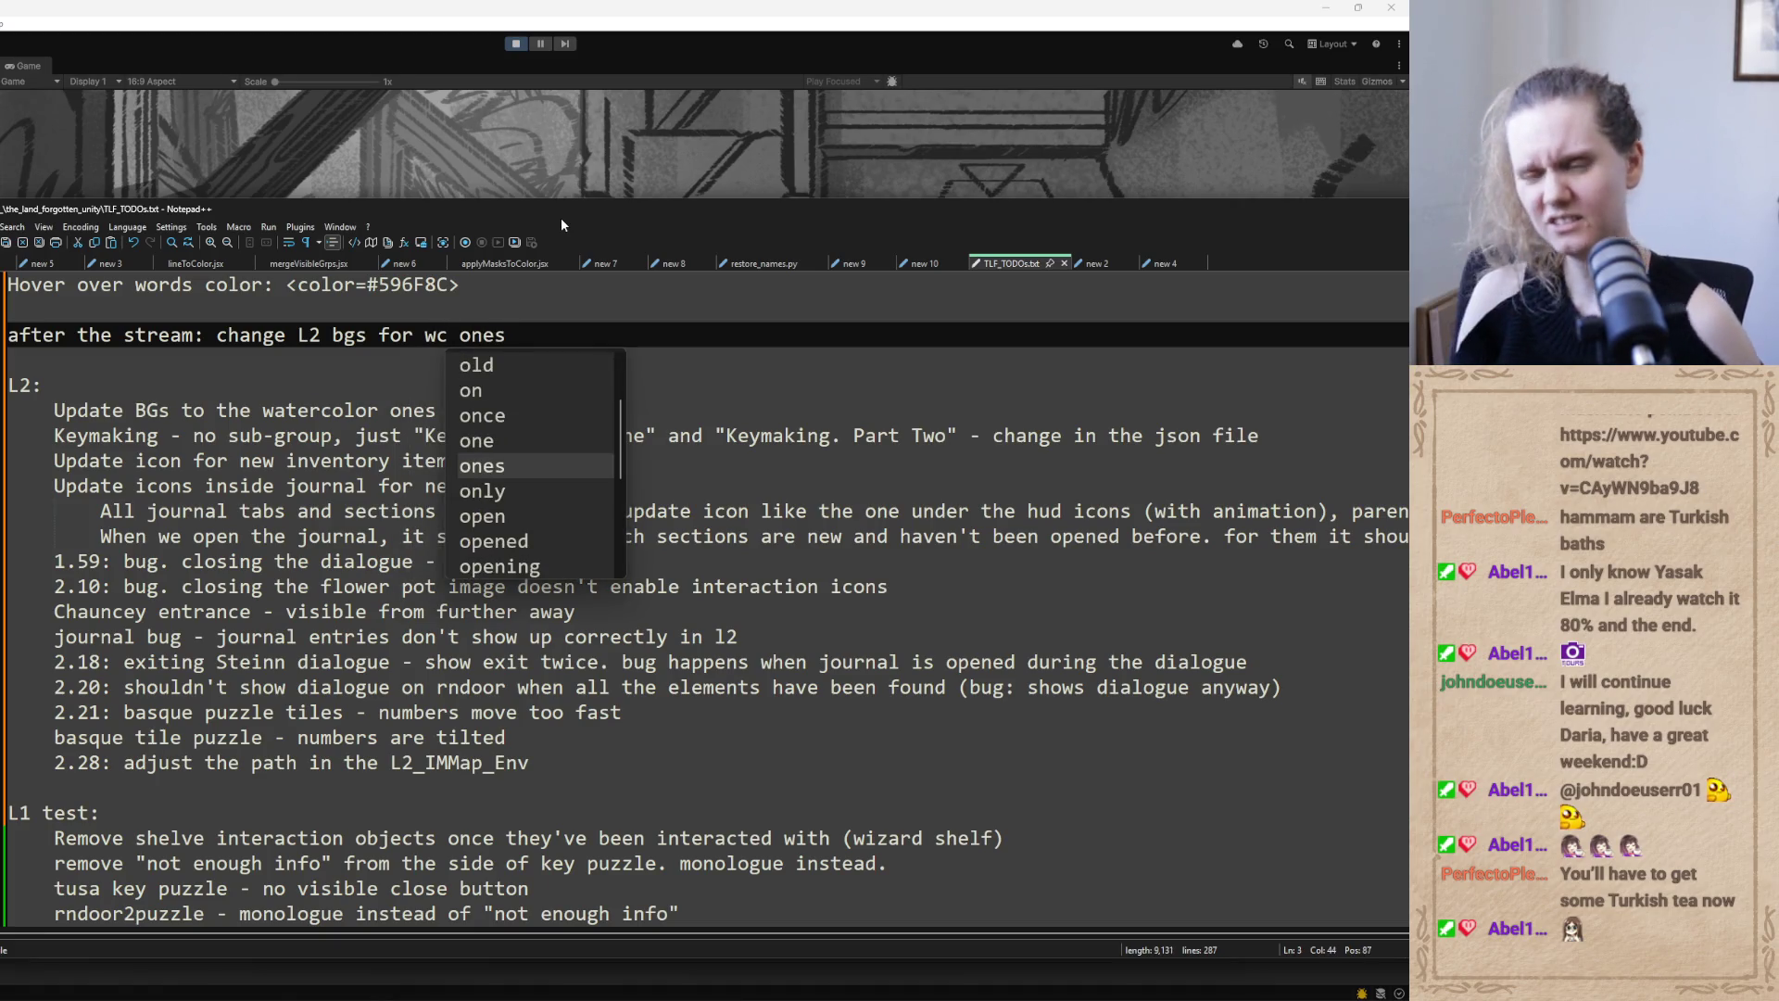
pyautogui.press('Left')
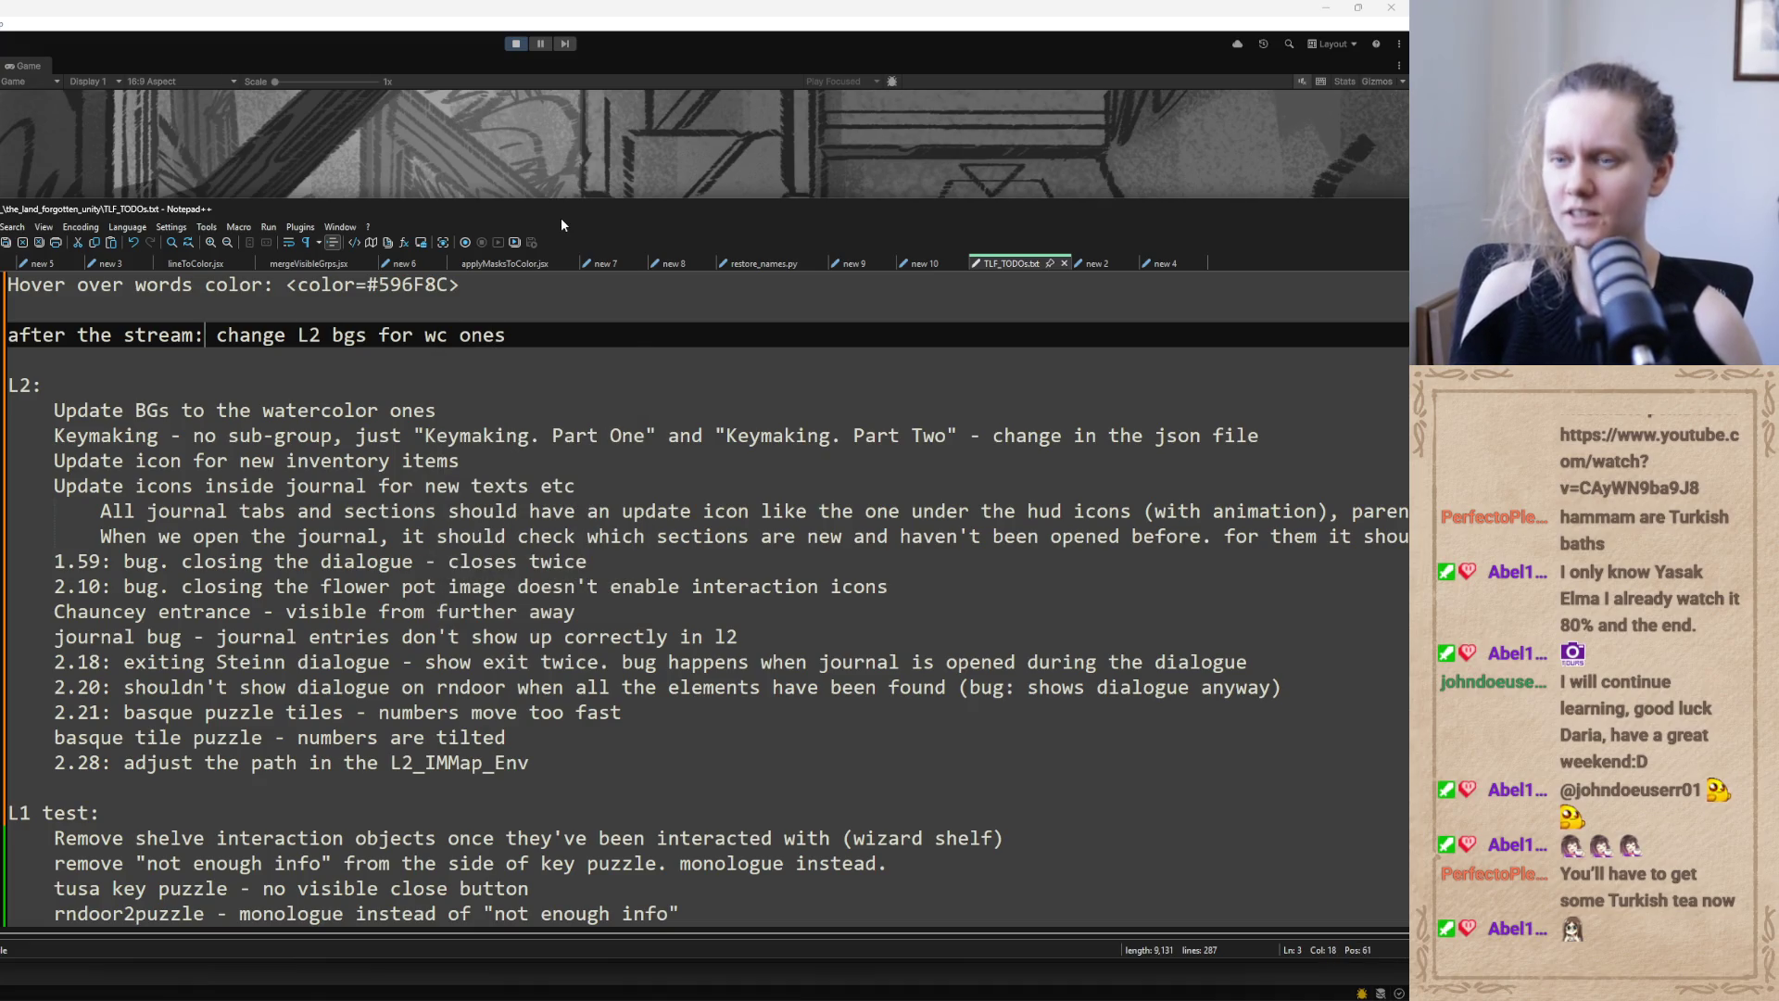
pyautogui.press('Delete')
pyautogui.press('Return')
pyautogui.press('Tab')
pyautogui.press('Down')
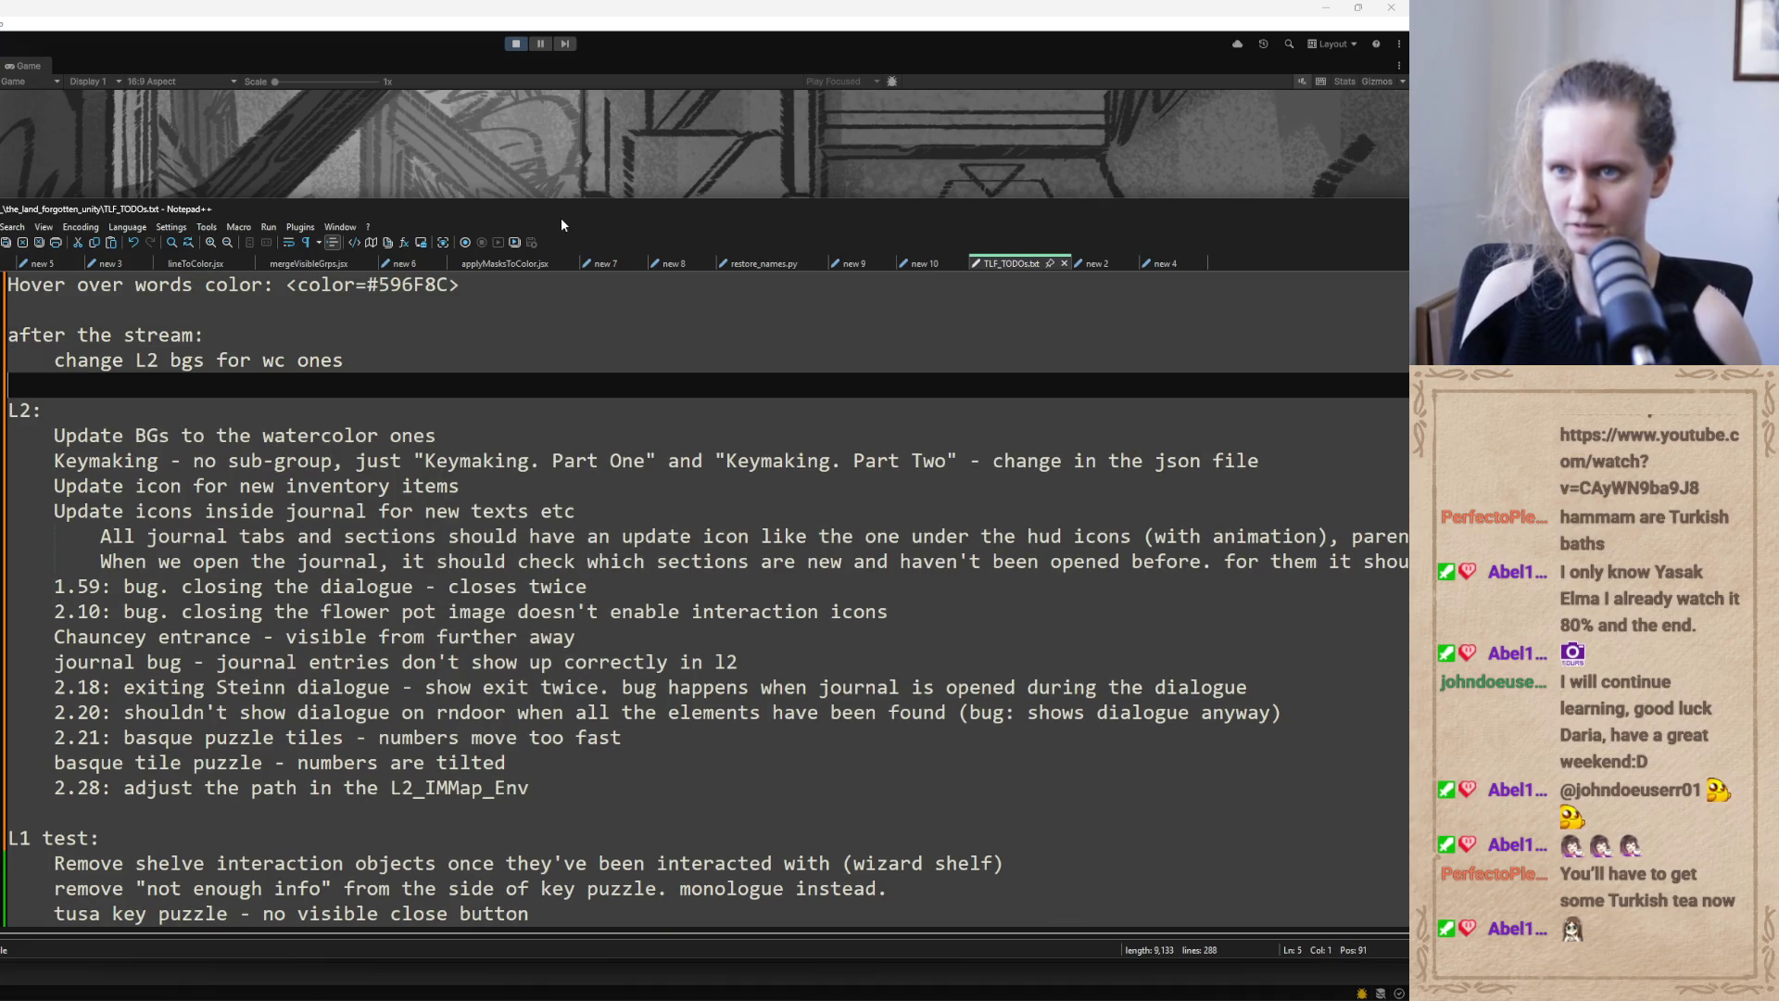
pyautogui.press('Return')
pyautogui.press('Up')
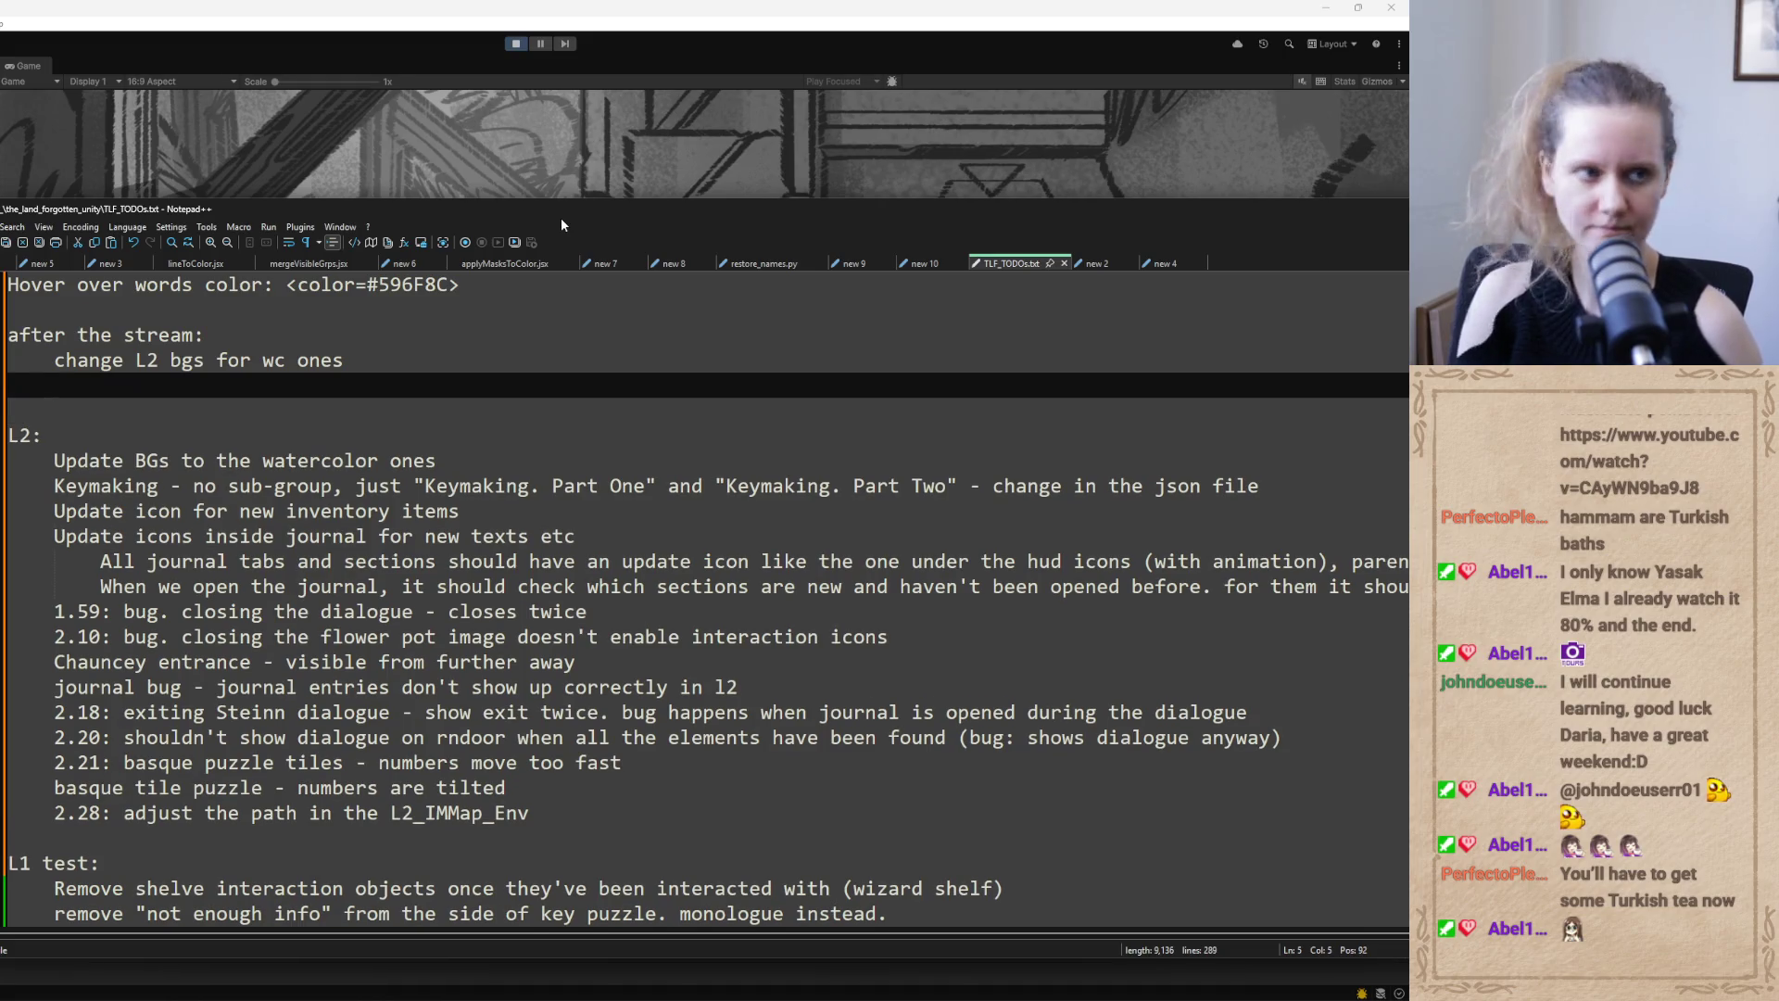
pyautogui.write('update wal')
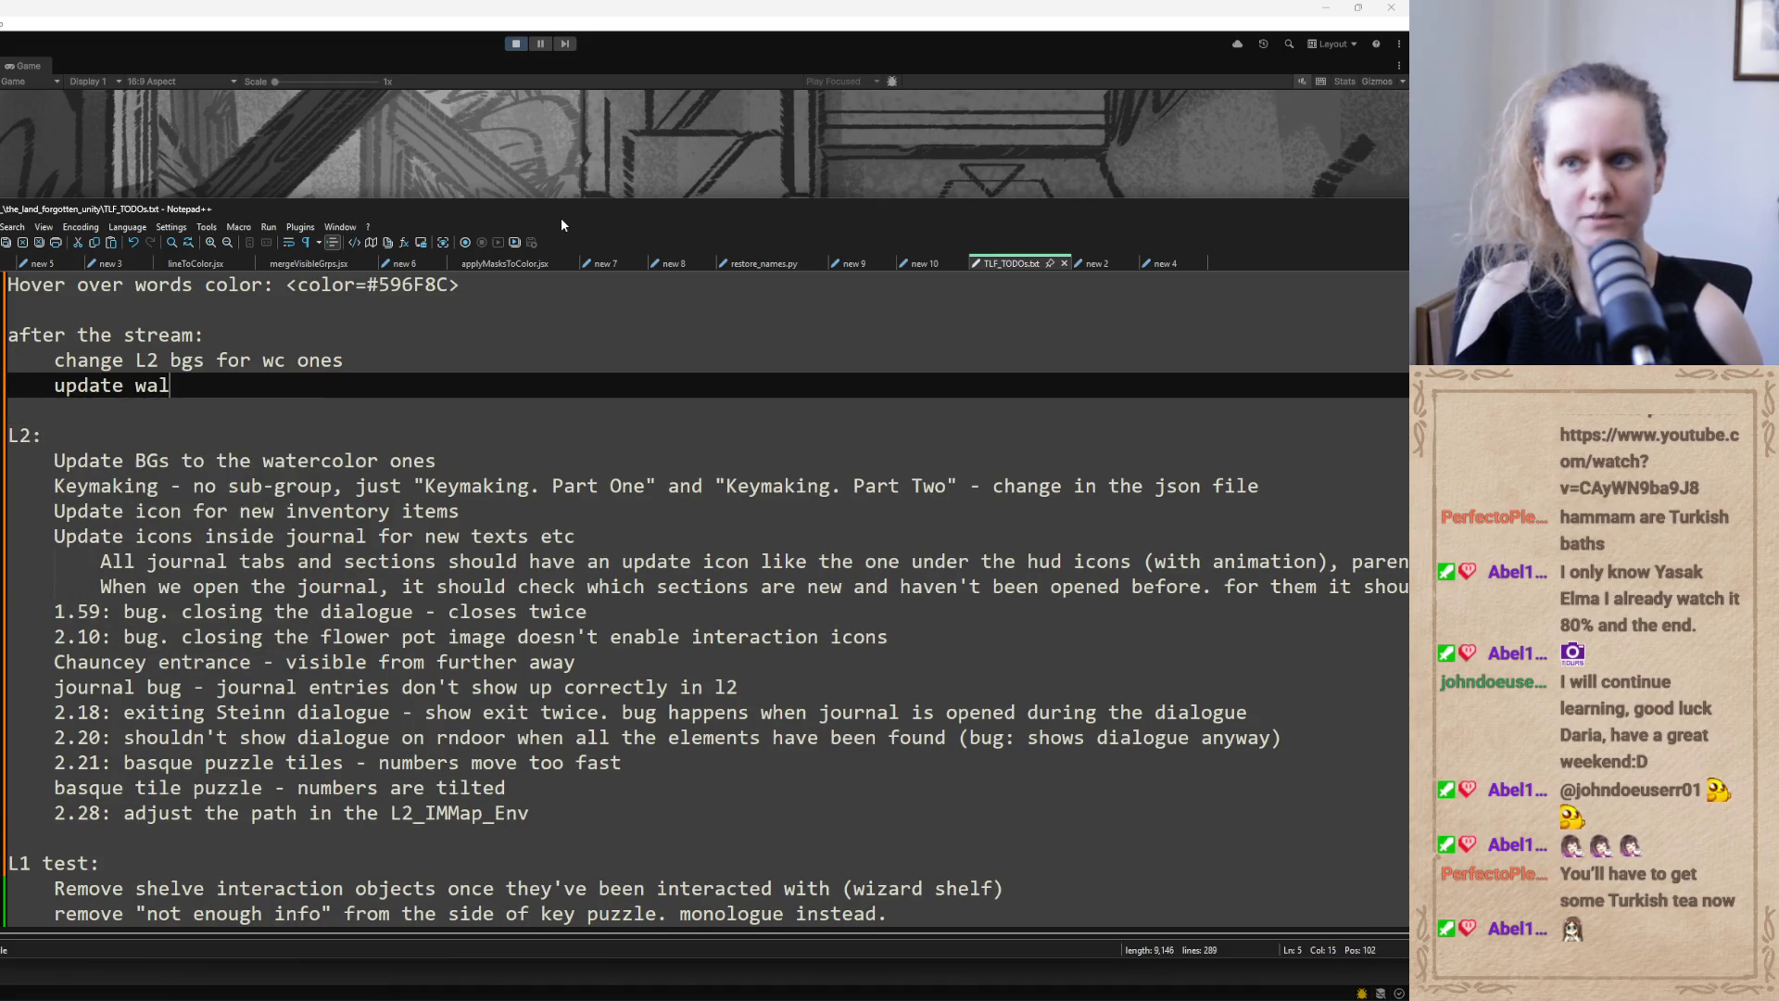
pyautogui.write('k cycle')
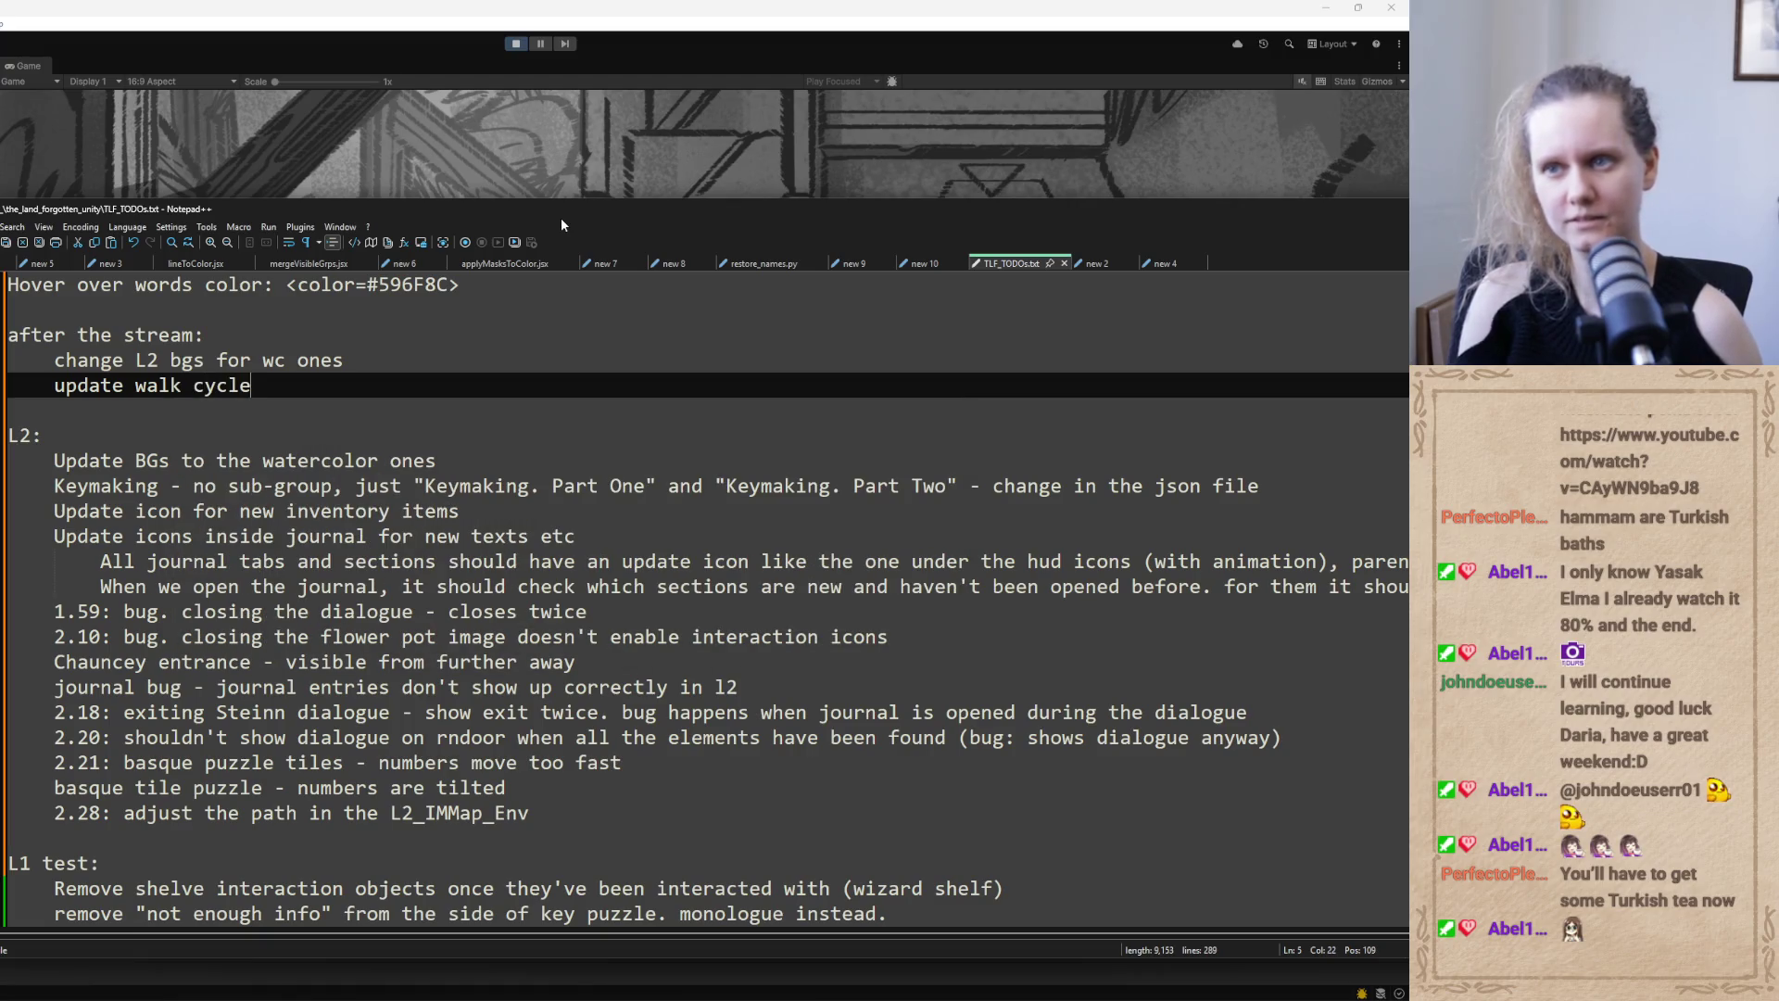
# Hide the TODO file and close the Image of a Jentil puzzle in the game
pyautogui.moveTo(1083, 226); pyautogui.dragTo(841, 243)
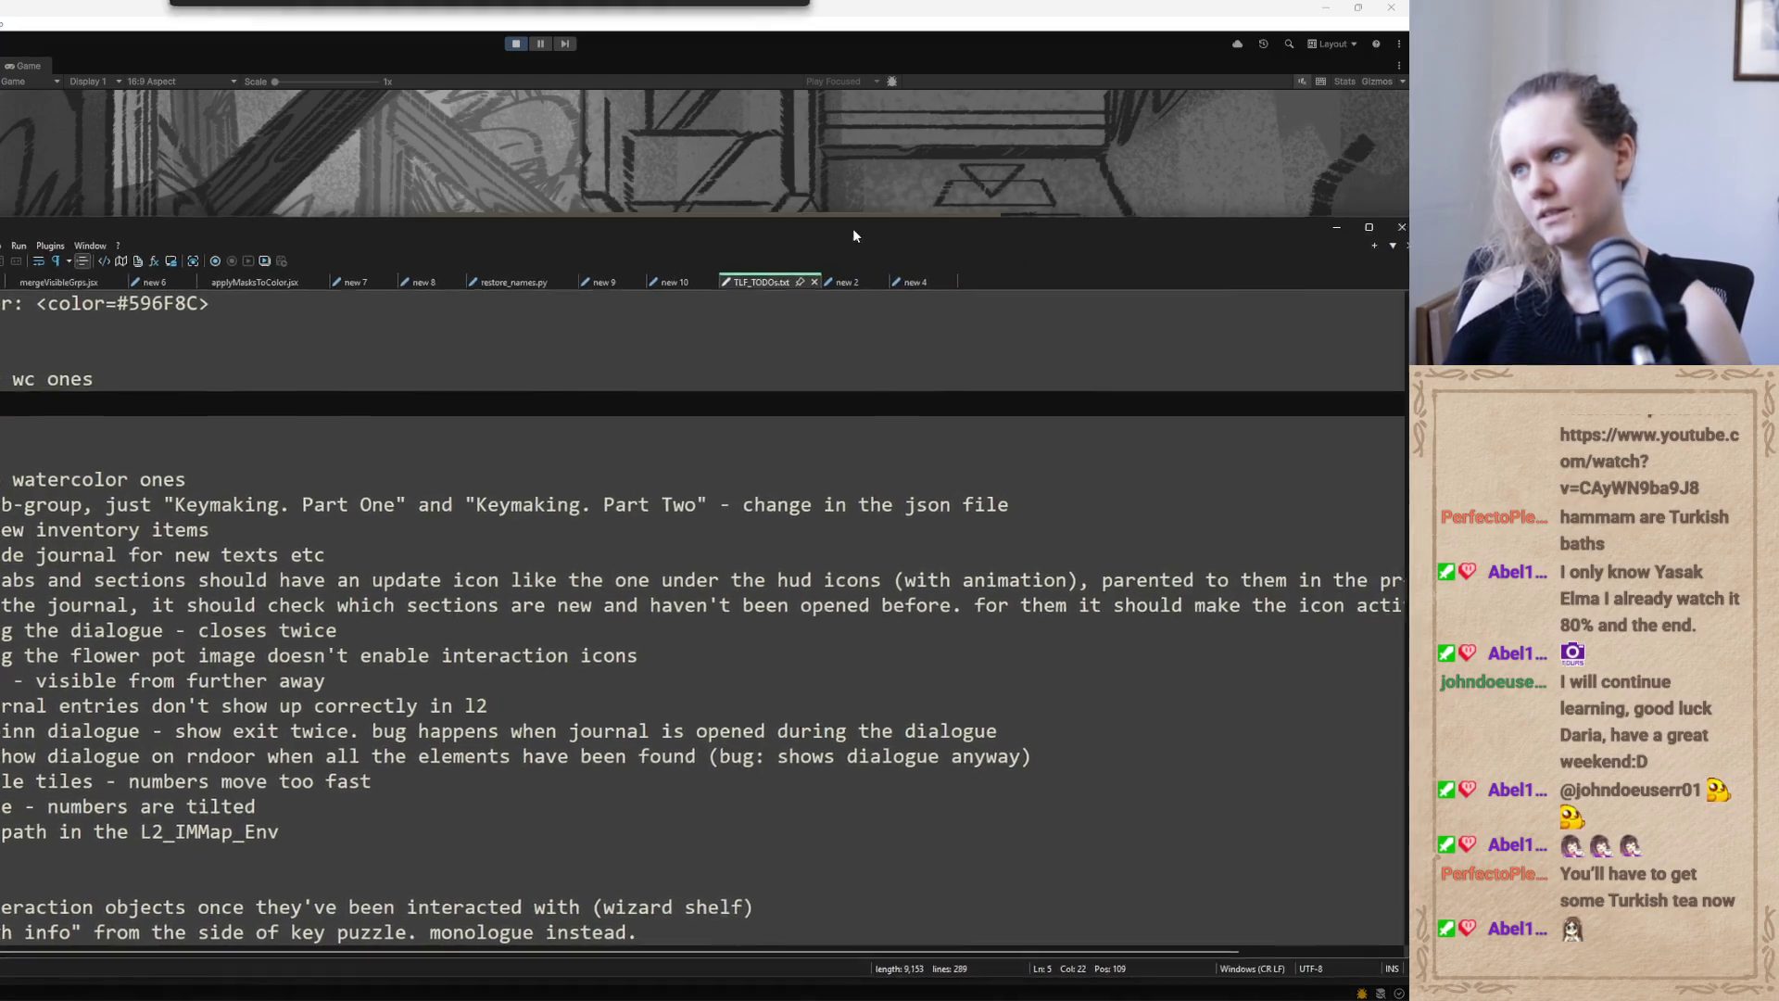
pyautogui.click(673, 478)
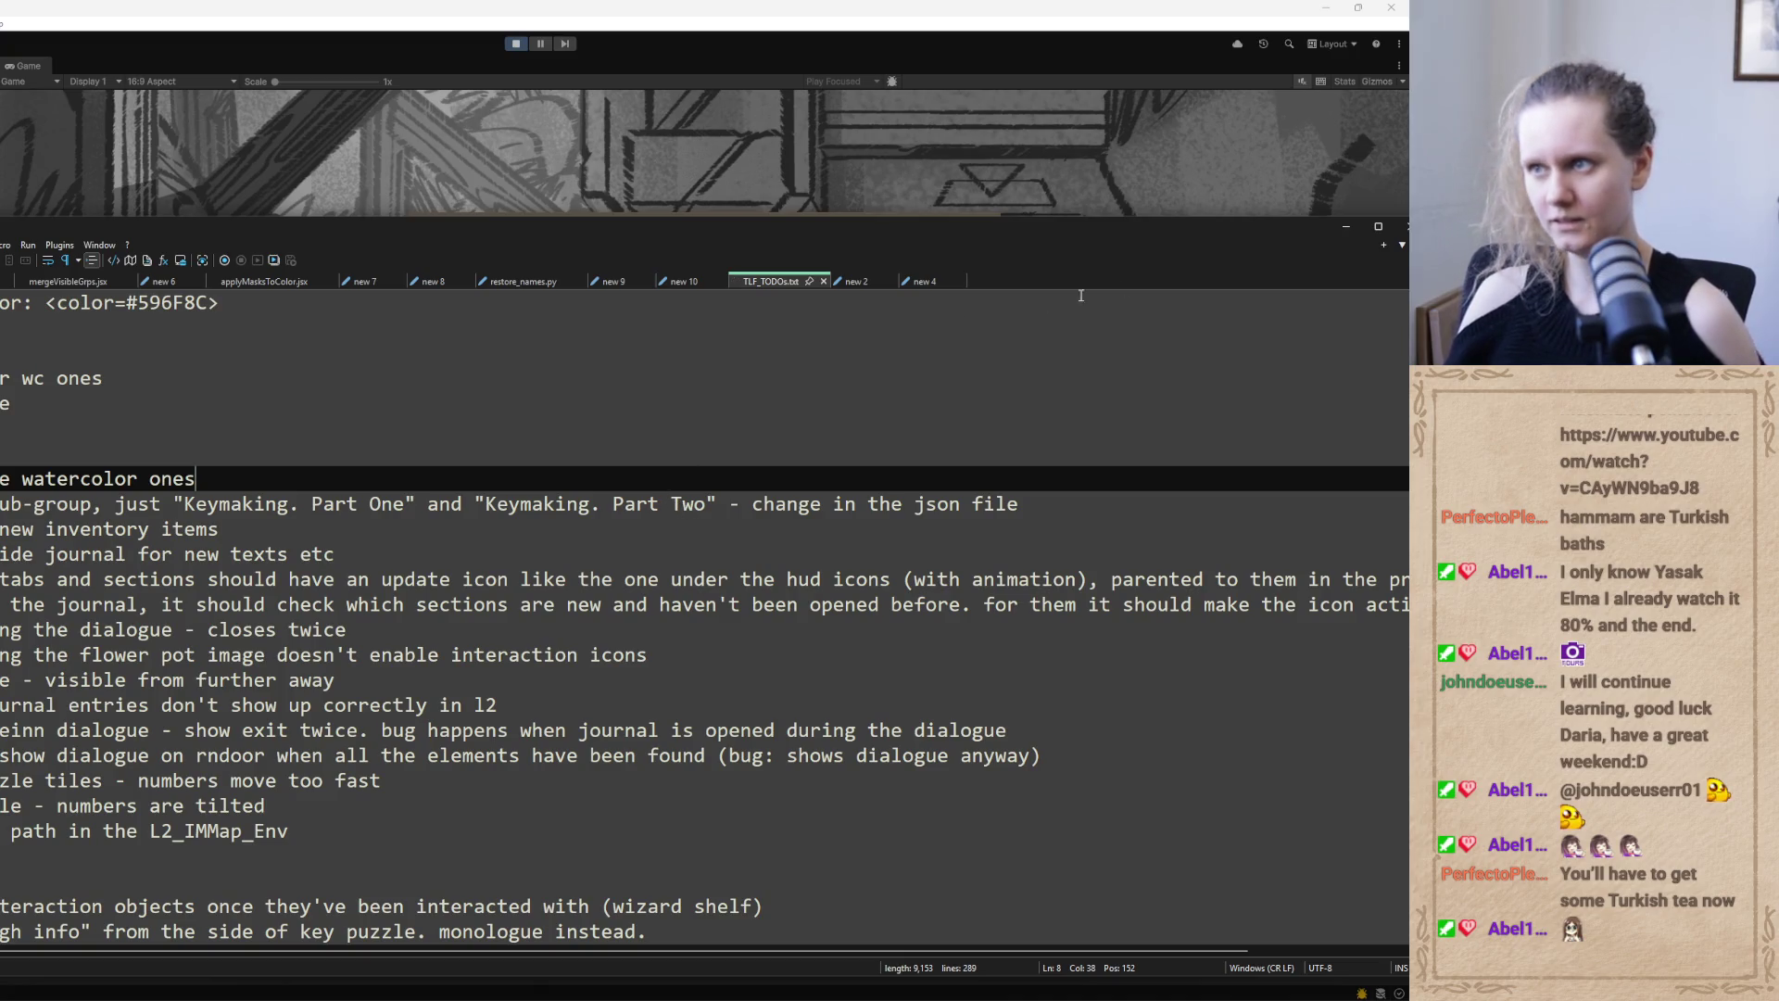
pyautogui.click(1346, 226)
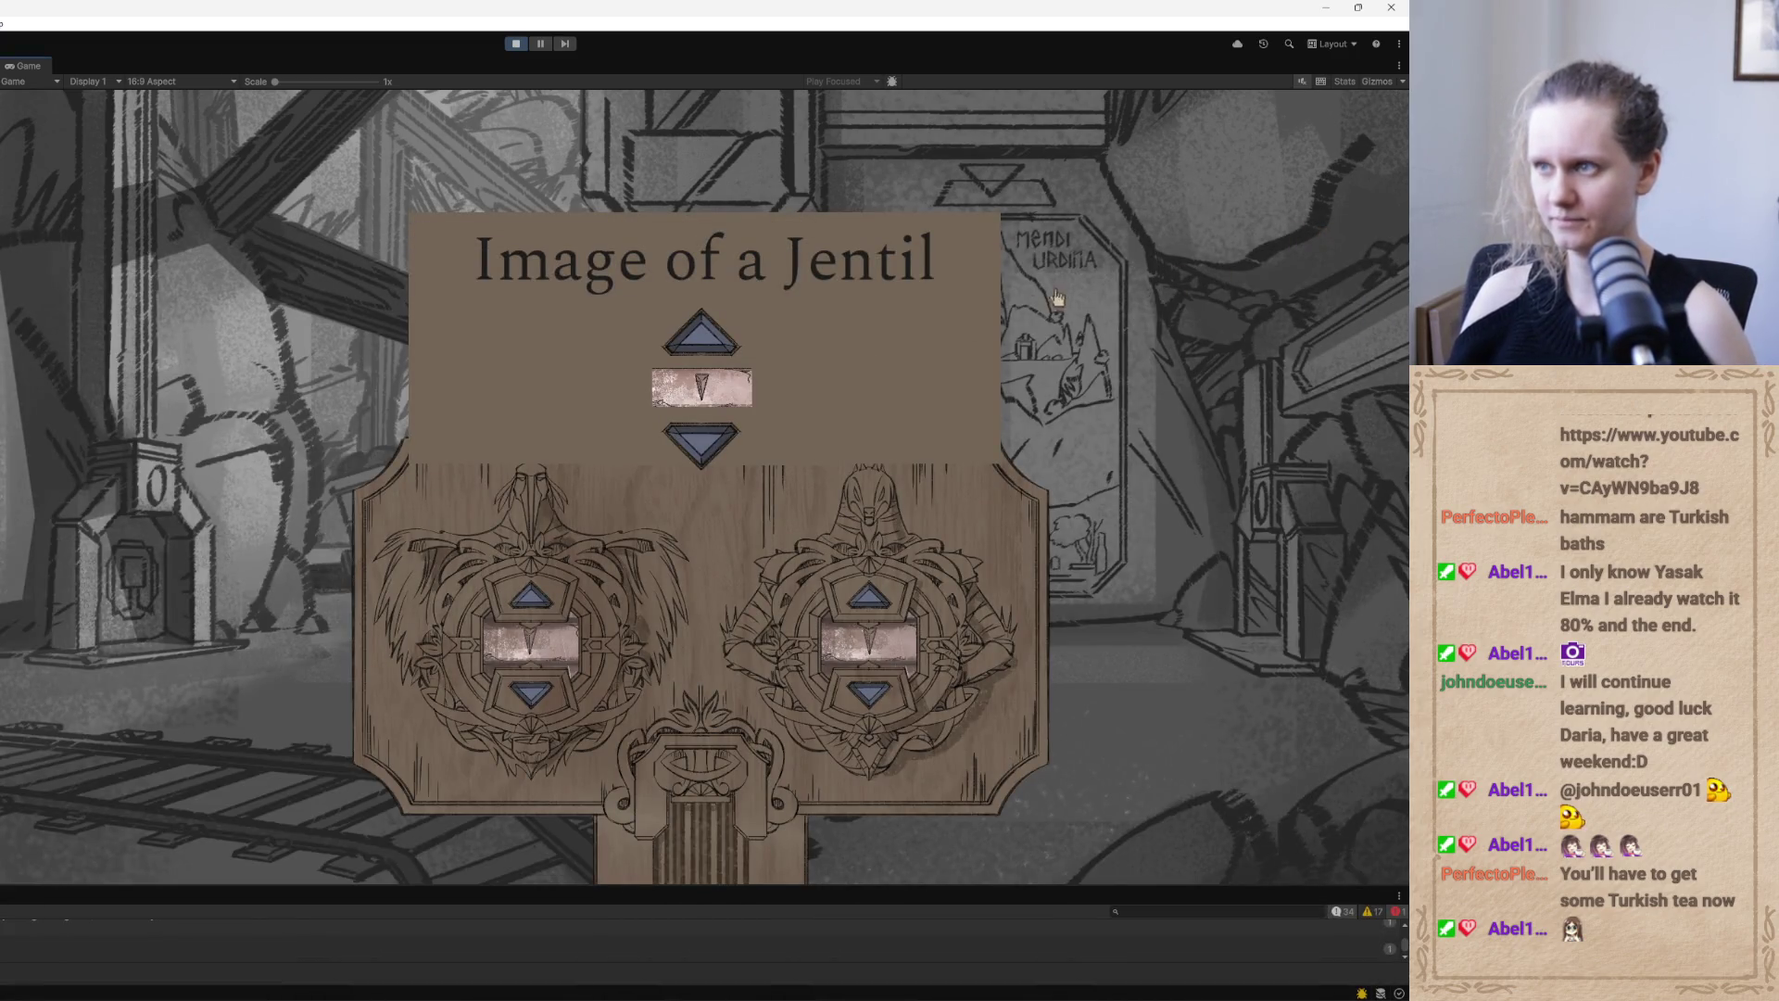
pyautogui.click(1053, 298)
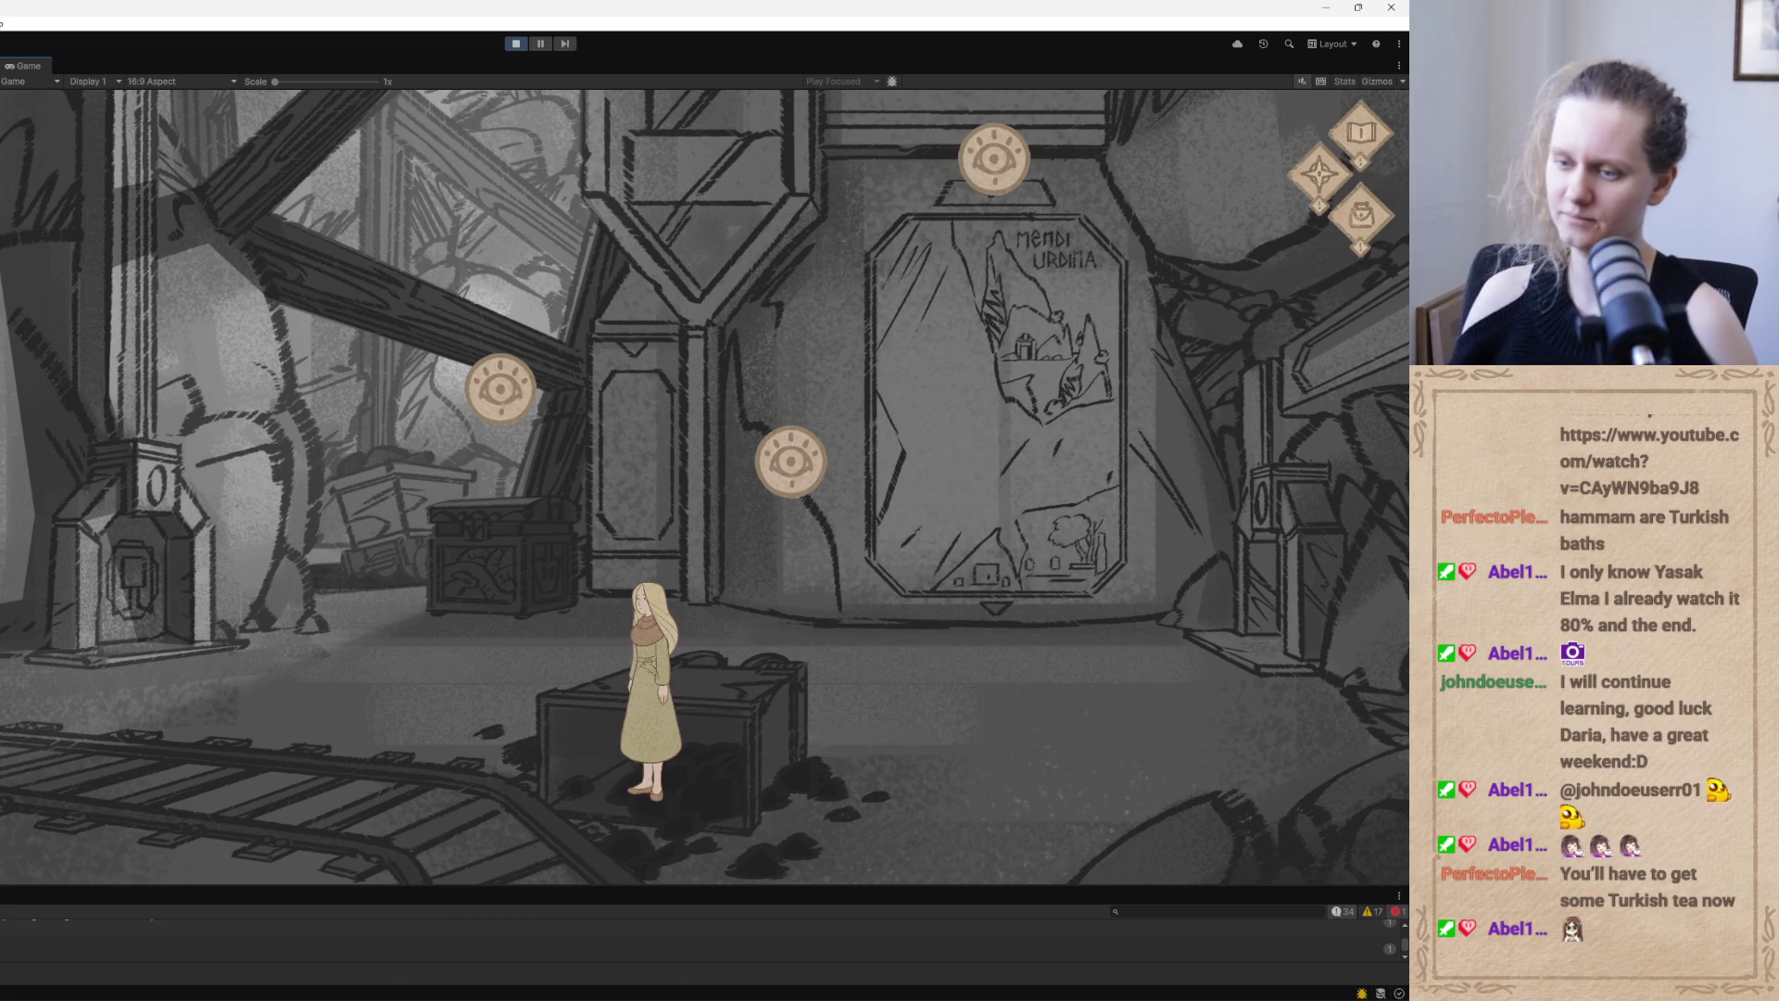
# Add 'remove pot enough info dialogue' below the L2_IMMap_Env line, then minimize Notepad++
pyautogui.hotkey('alt', 'Tab')
pyautogui.scroll(-8, 690, 618)
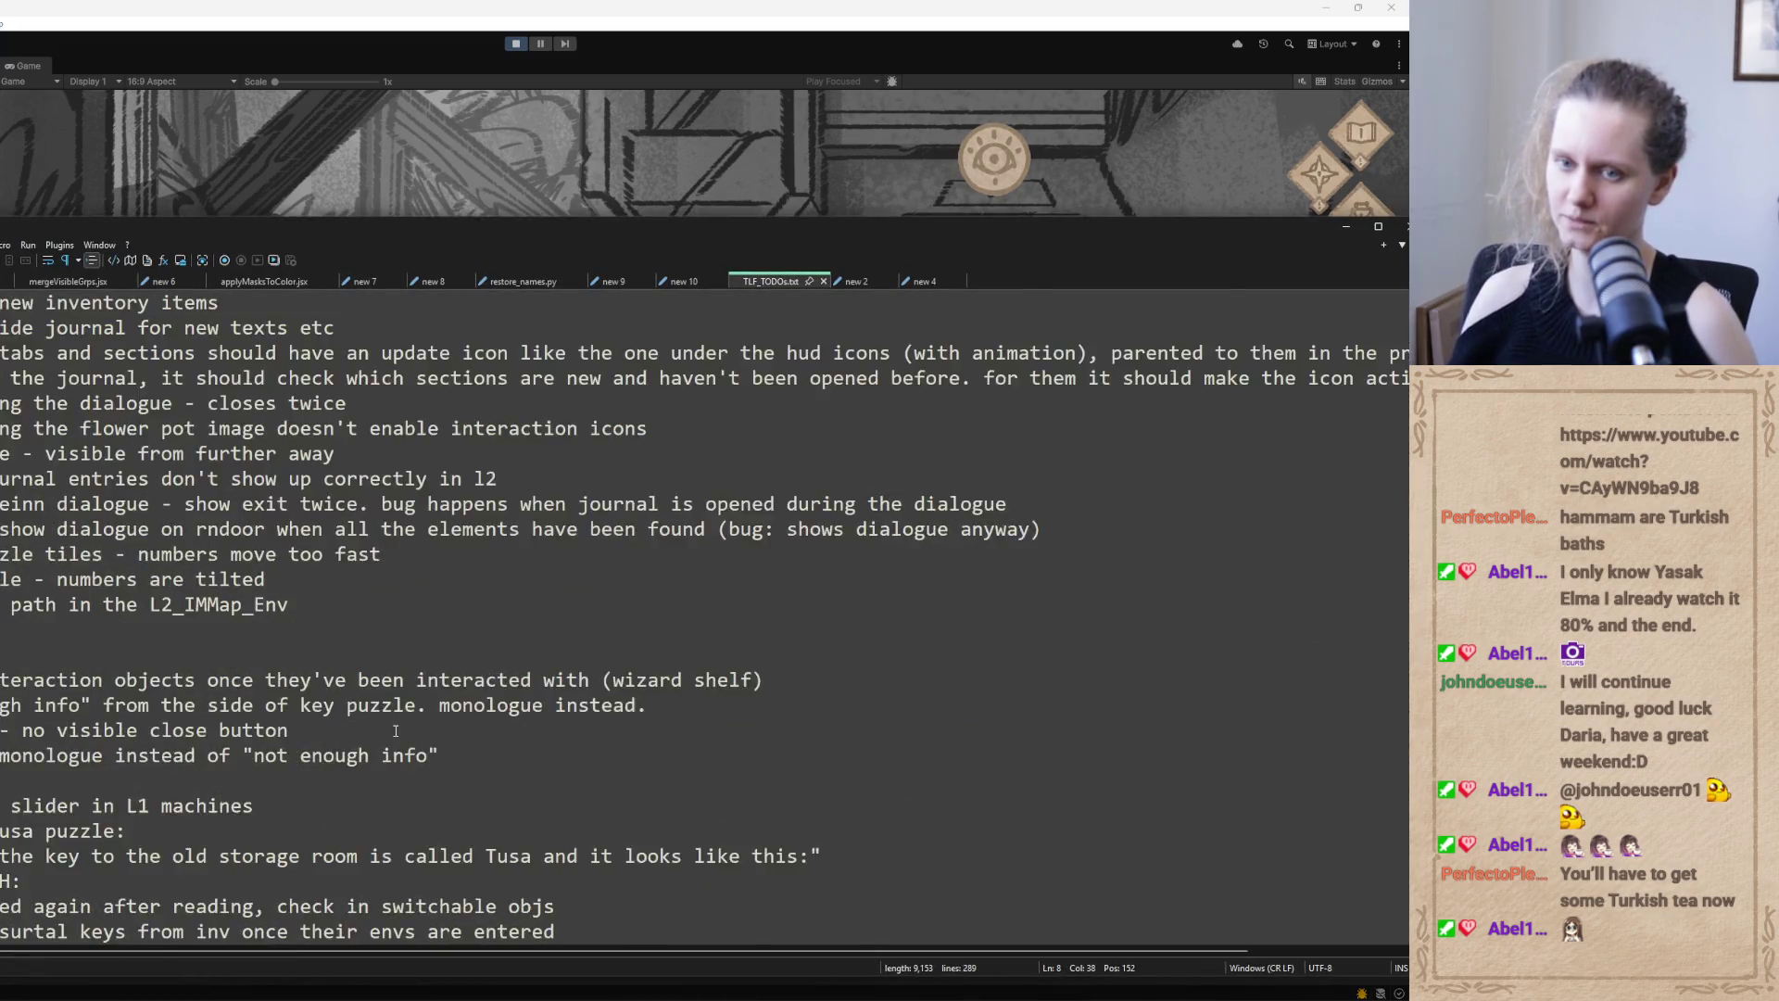
pyautogui.scroll(6, 396, 731)
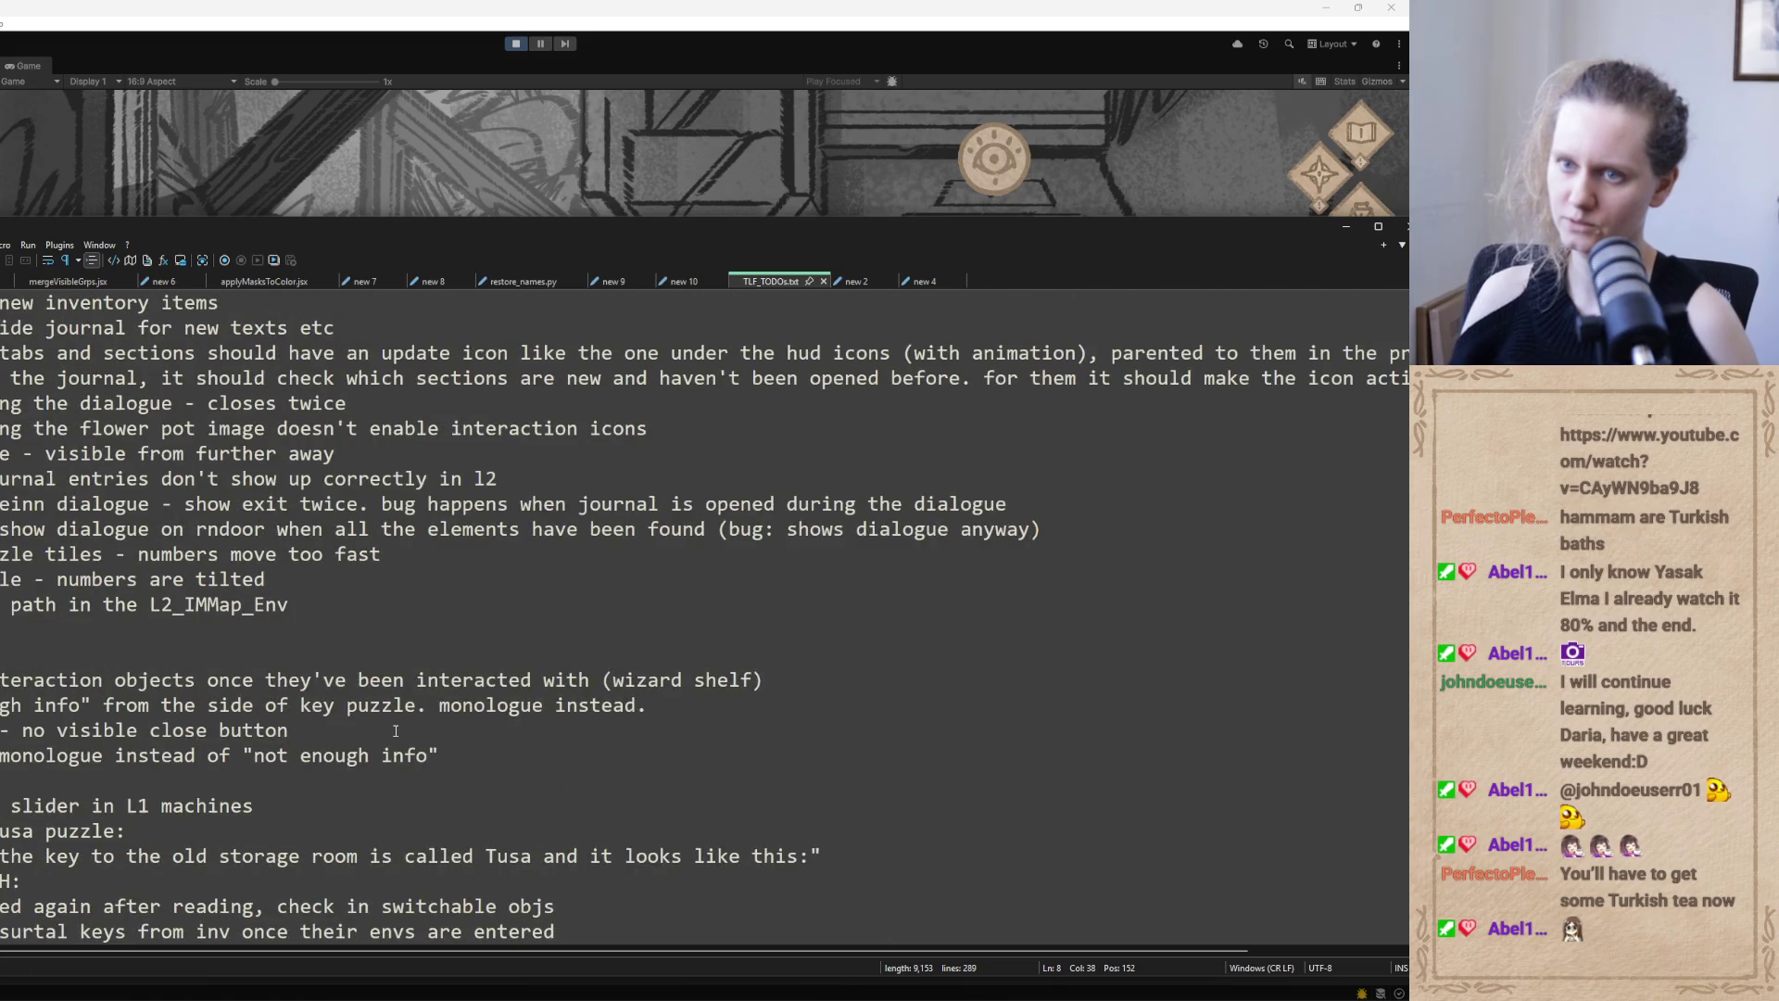
pyautogui.moveTo(556, 246)
pyautogui.mouseDown()
pyautogui.moveTo(510, 572)
pyautogui.moveTo(463, 259)
pyautogui.moveTo(550, 225)
pyautogui.mouseUp()
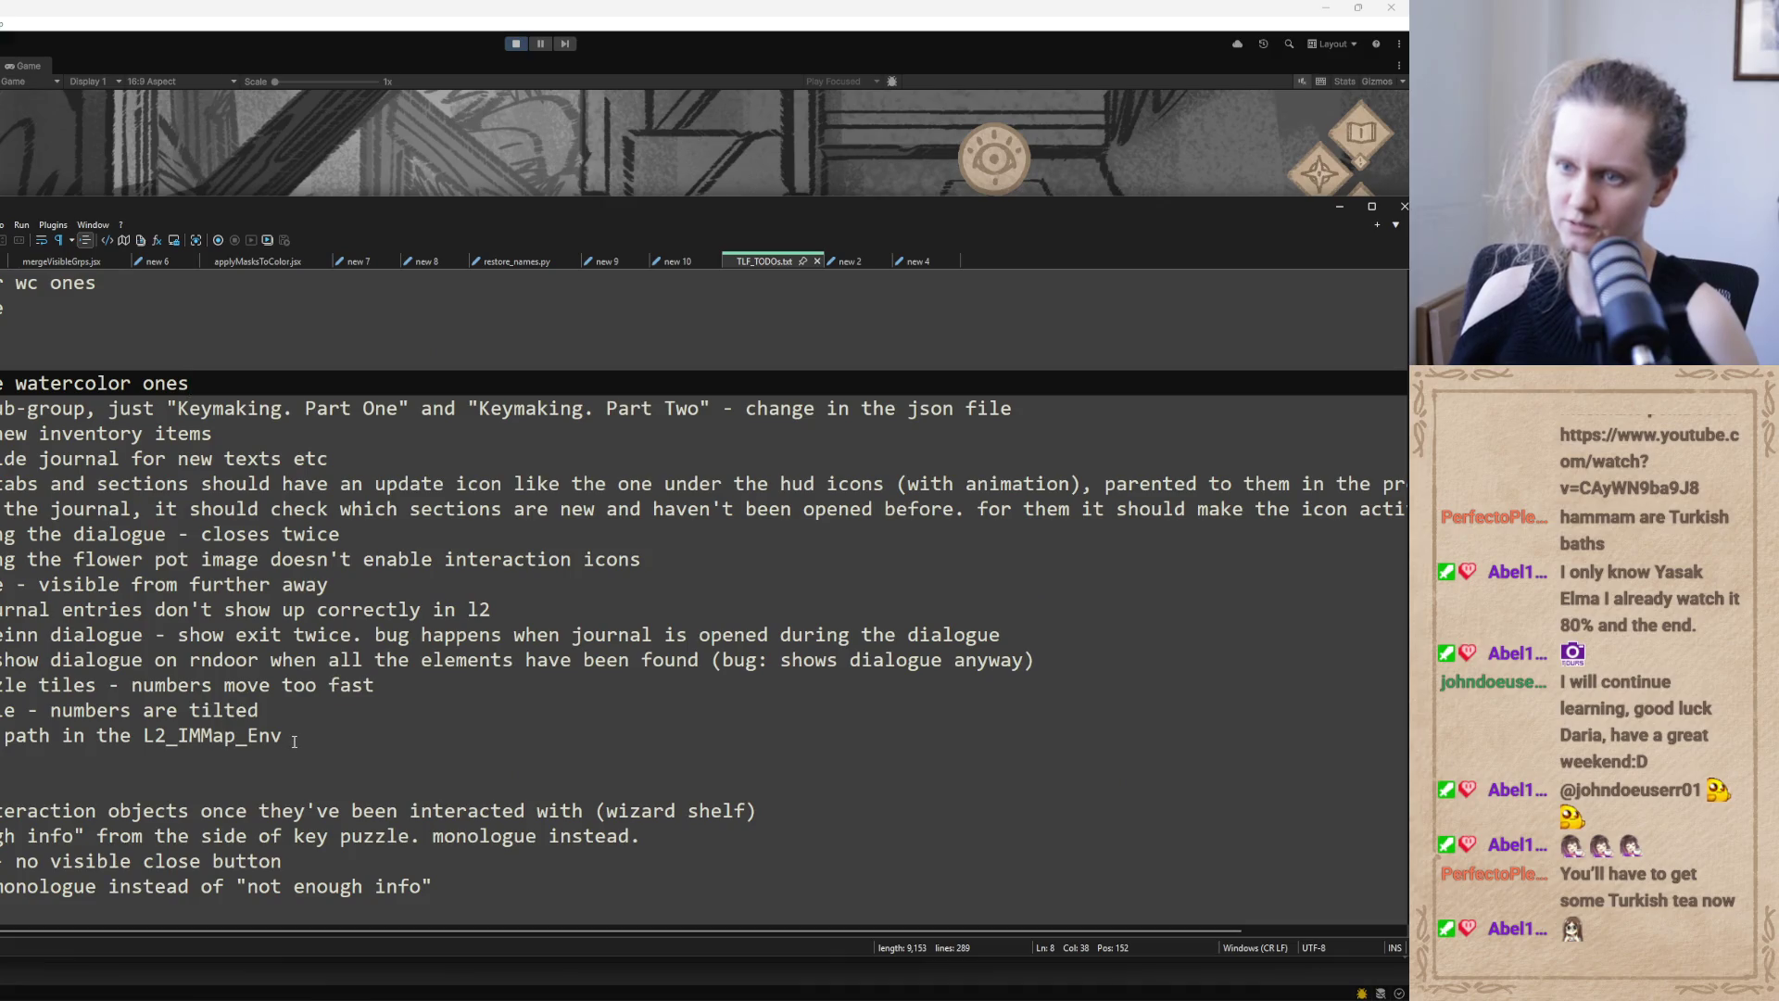
pyautogui.click(293, 737)
pyautogui.press('Return')
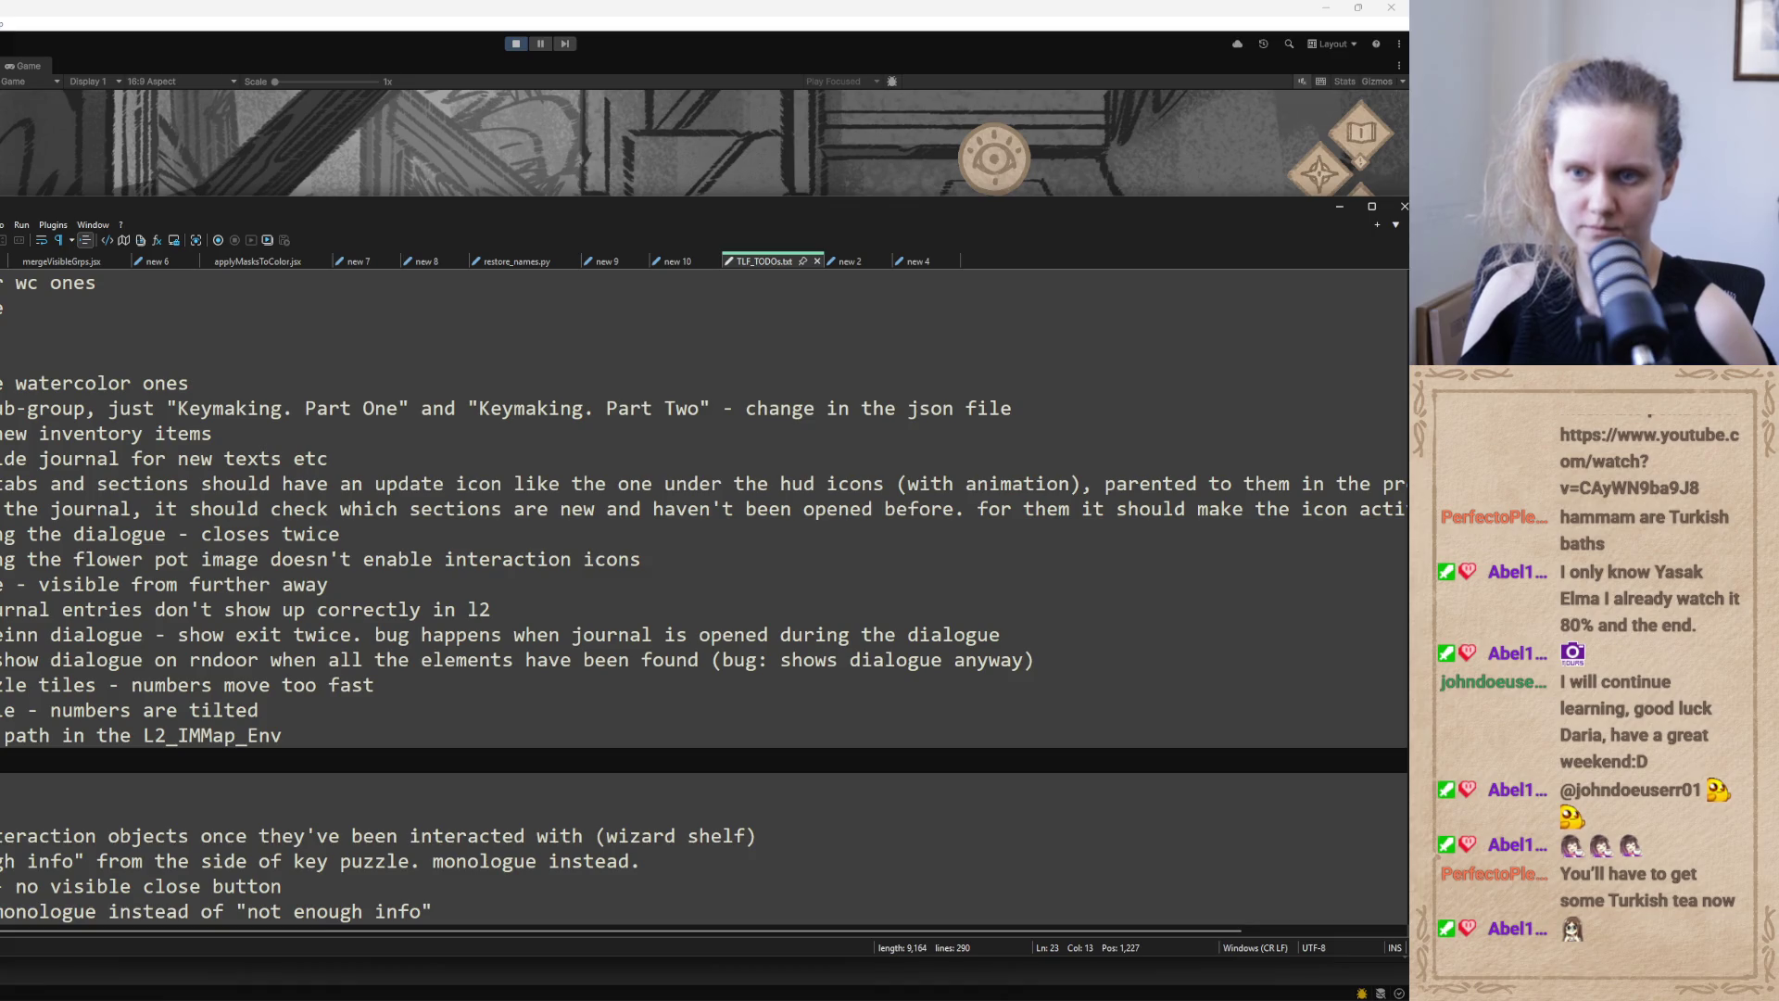
pyautogui.write('remov')
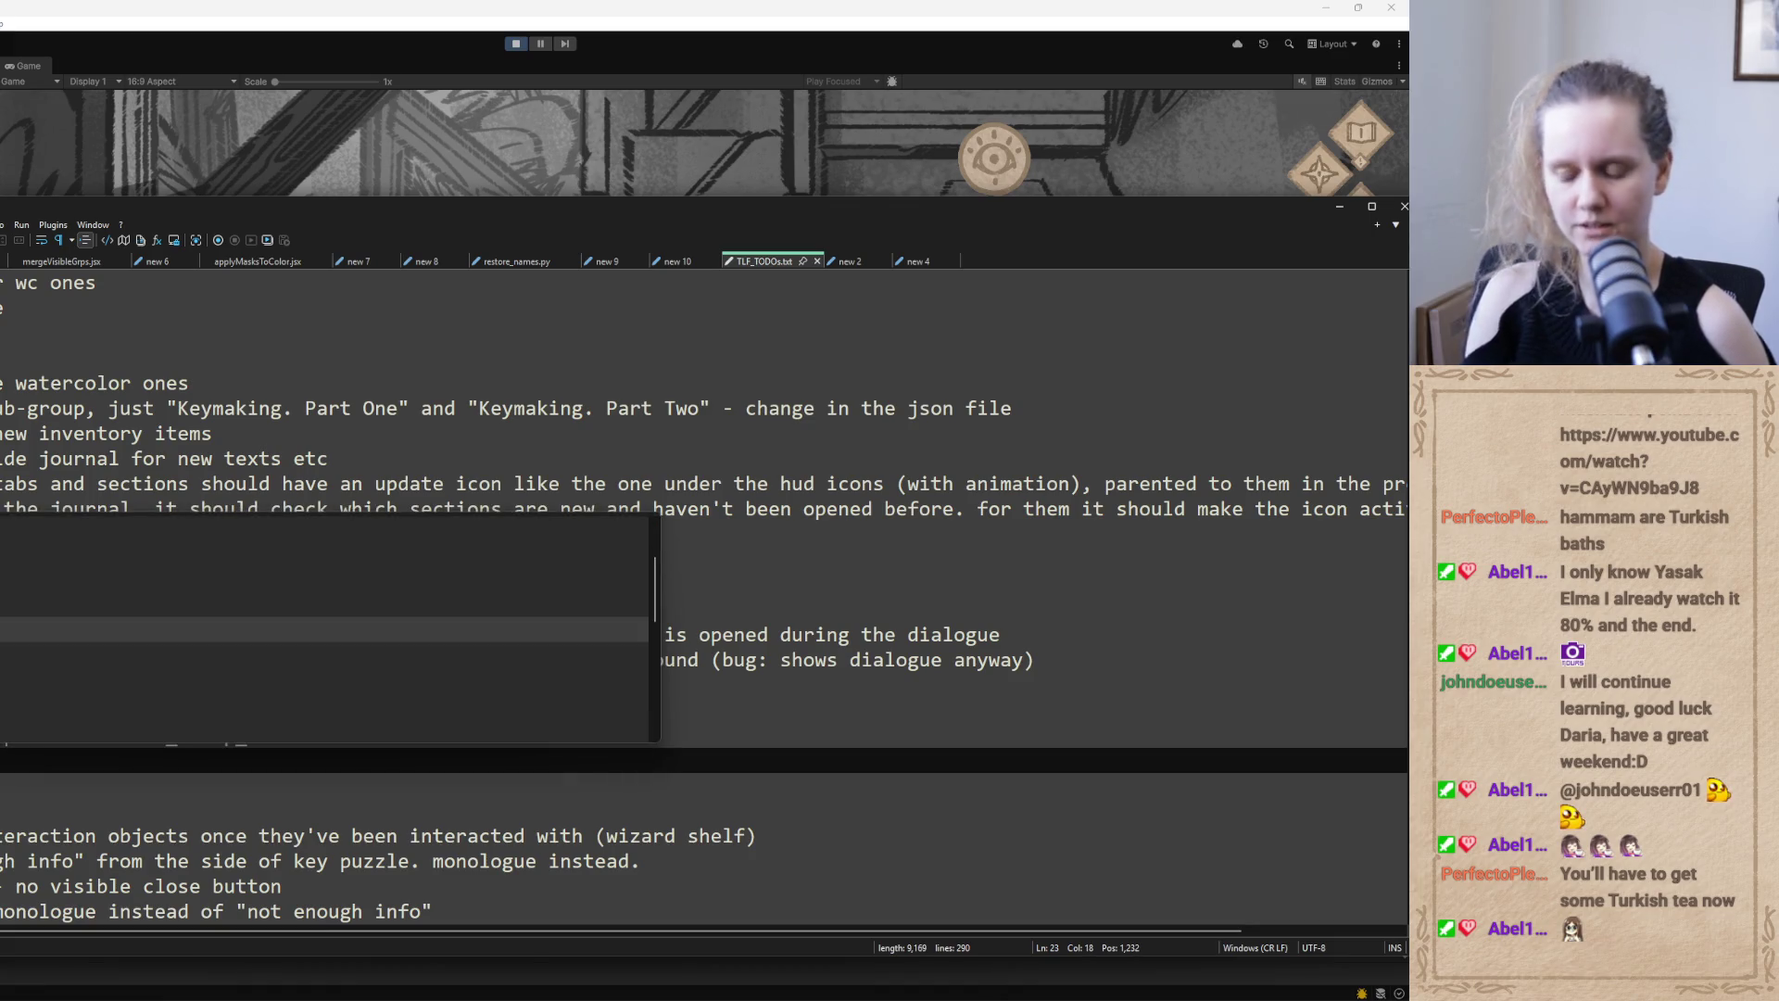
pyautogui.write('e pot enio')
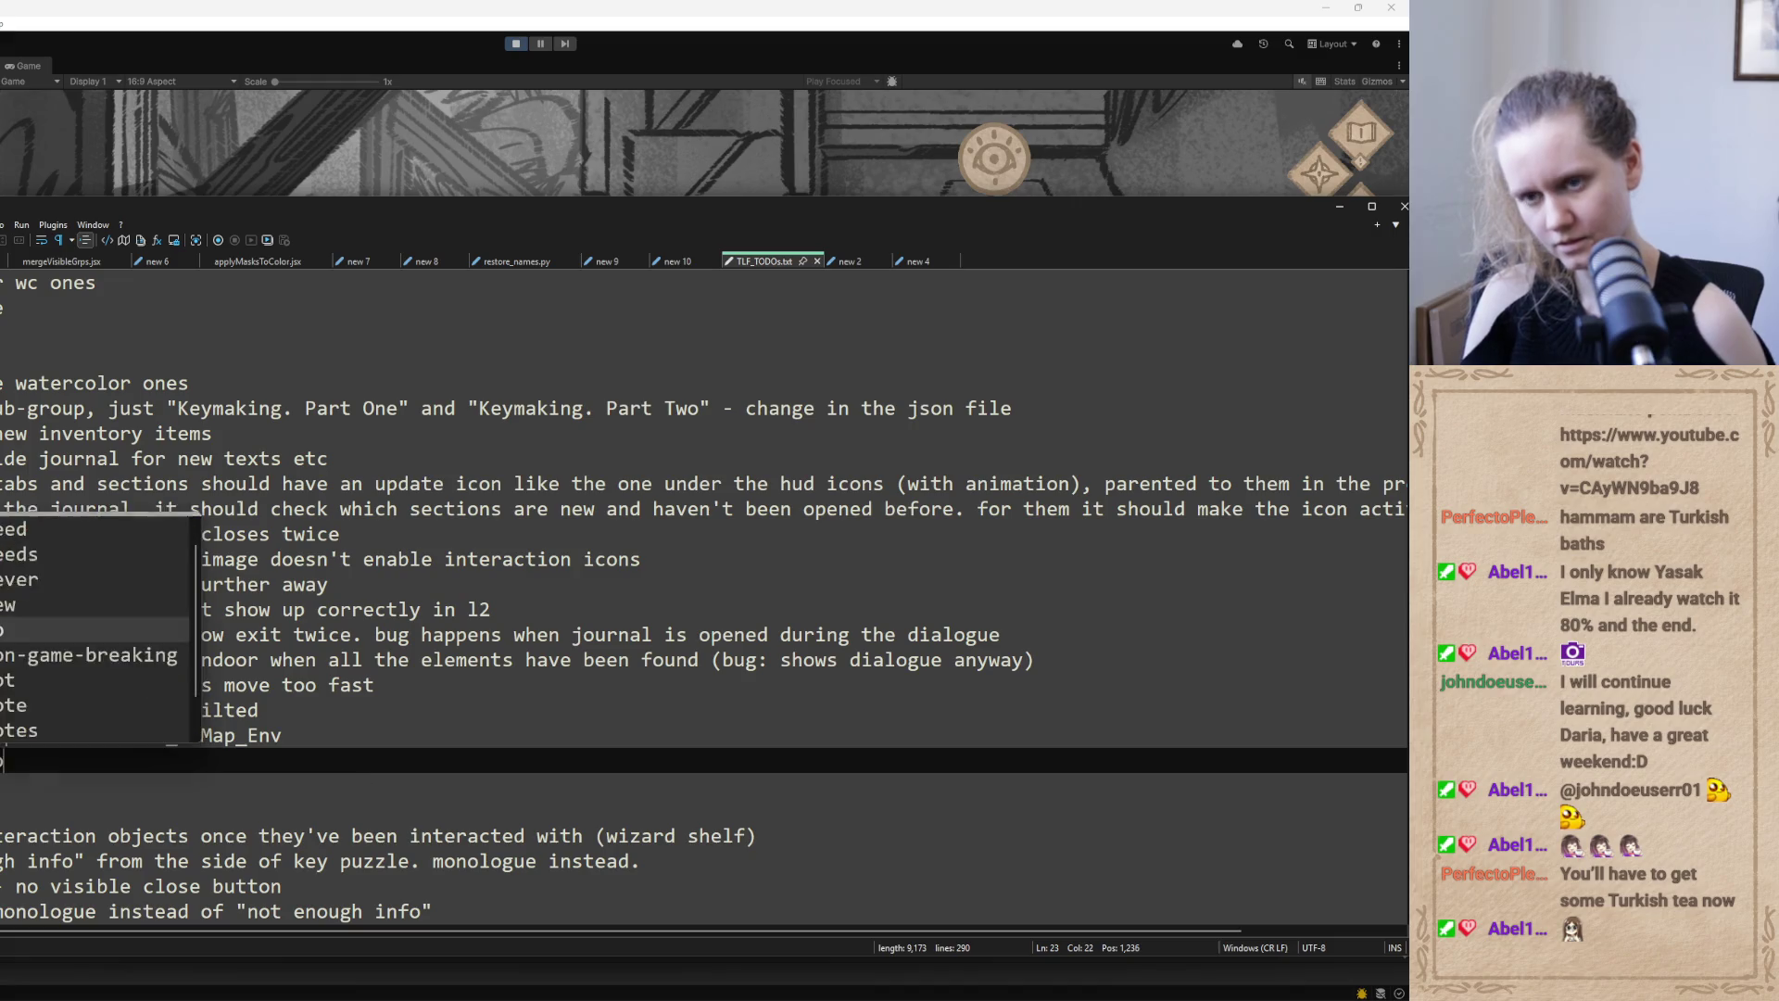
pyautogui.press('BackSpace')
pyautogui.press('BackSpace')
pyautogui.write('ou')
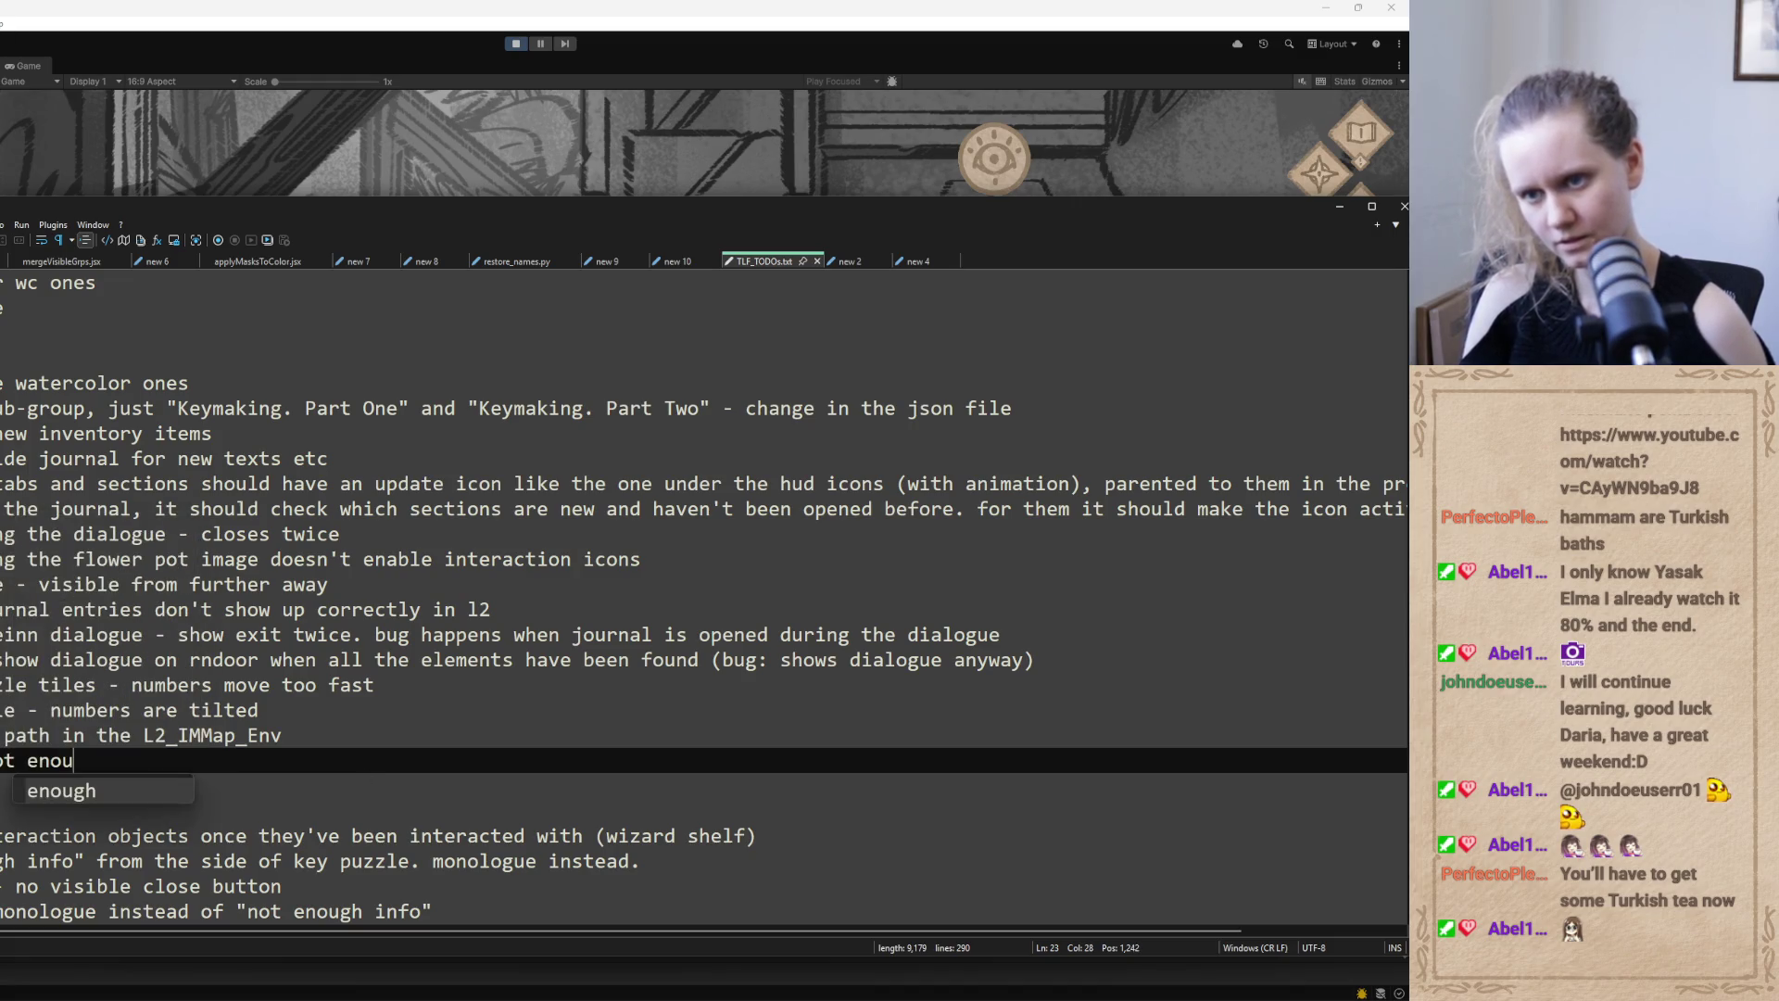
pyautogui.write('gh info dialogue')
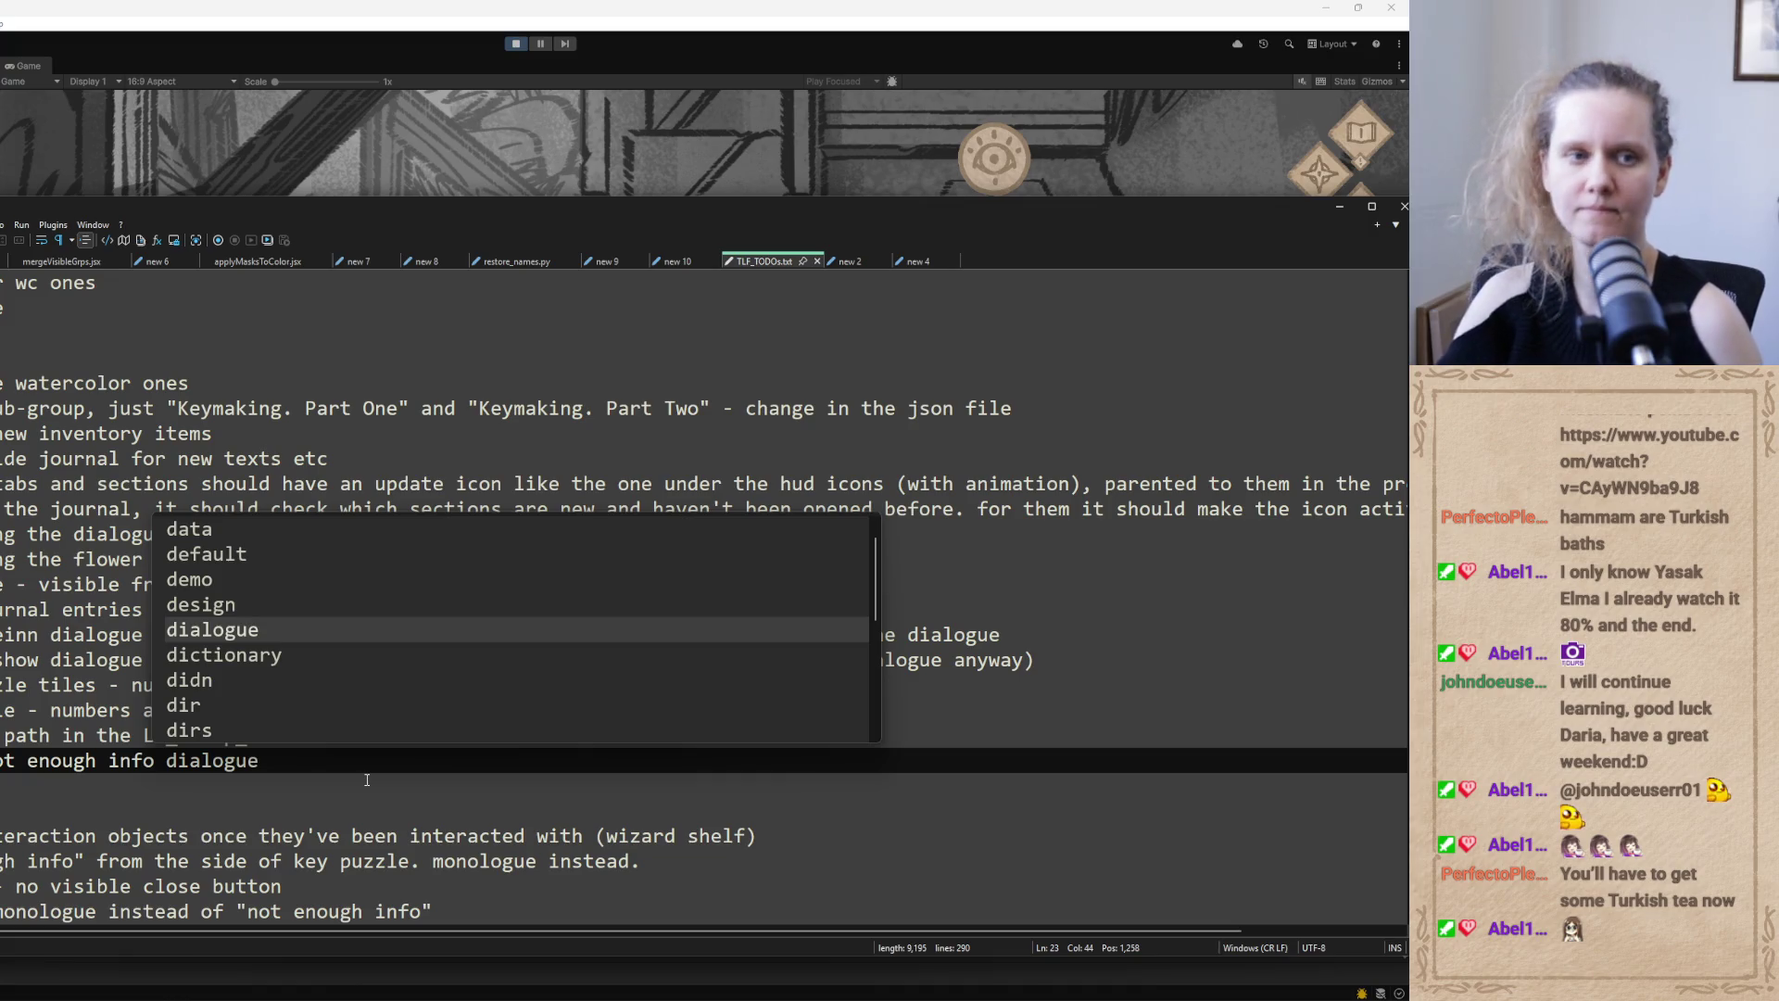
pyautogui.click(1338, 207)
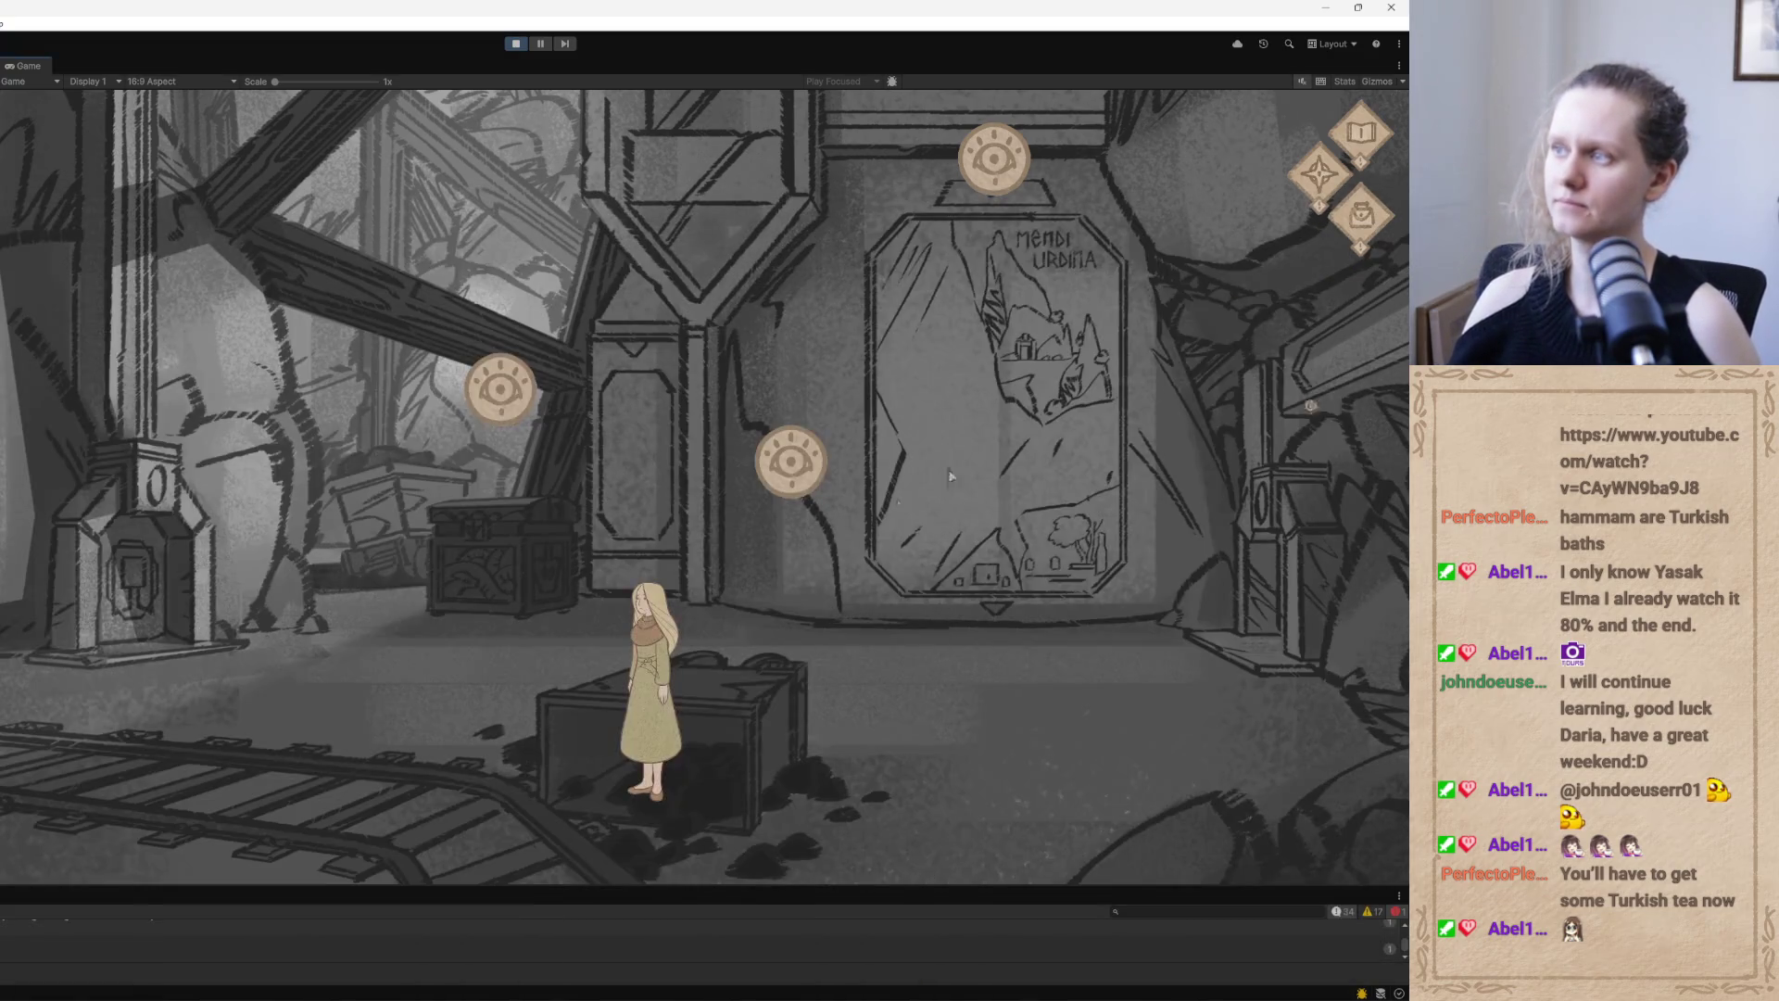
# Walk the girl left, view and close the plant-symbol puzzle, then open the pause menu
pyautogui.click(483, 684)
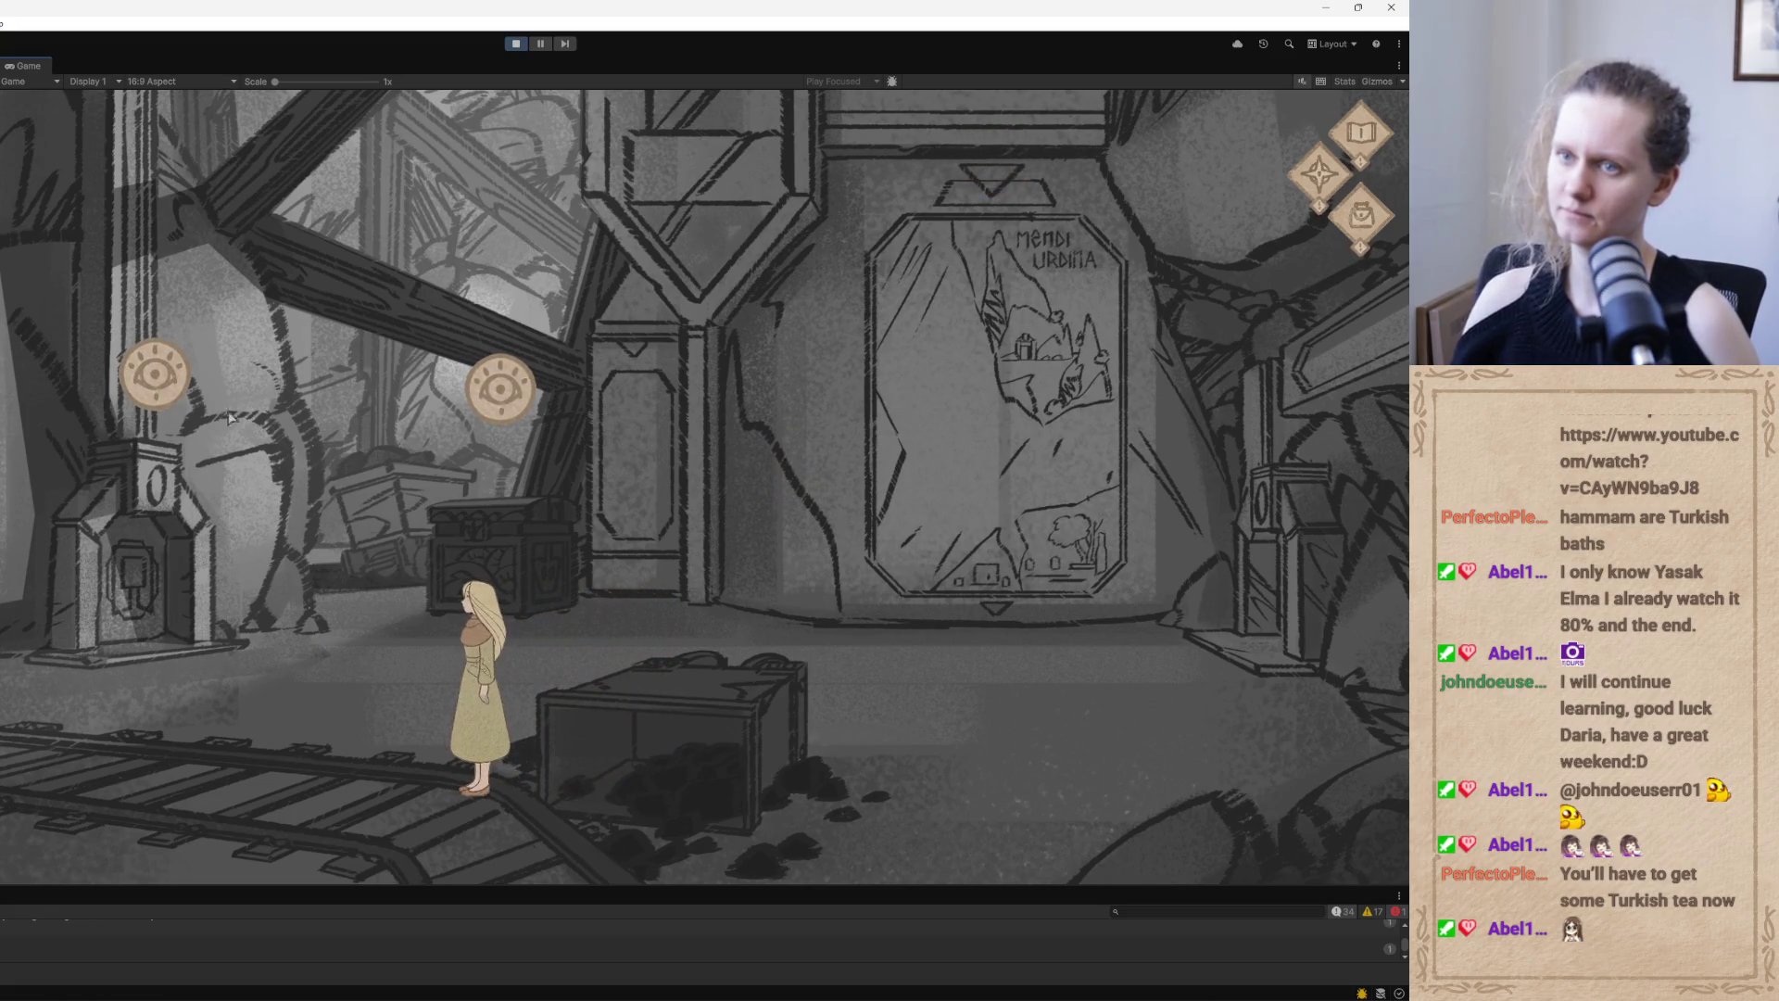
pyautogui.click(158, 383)
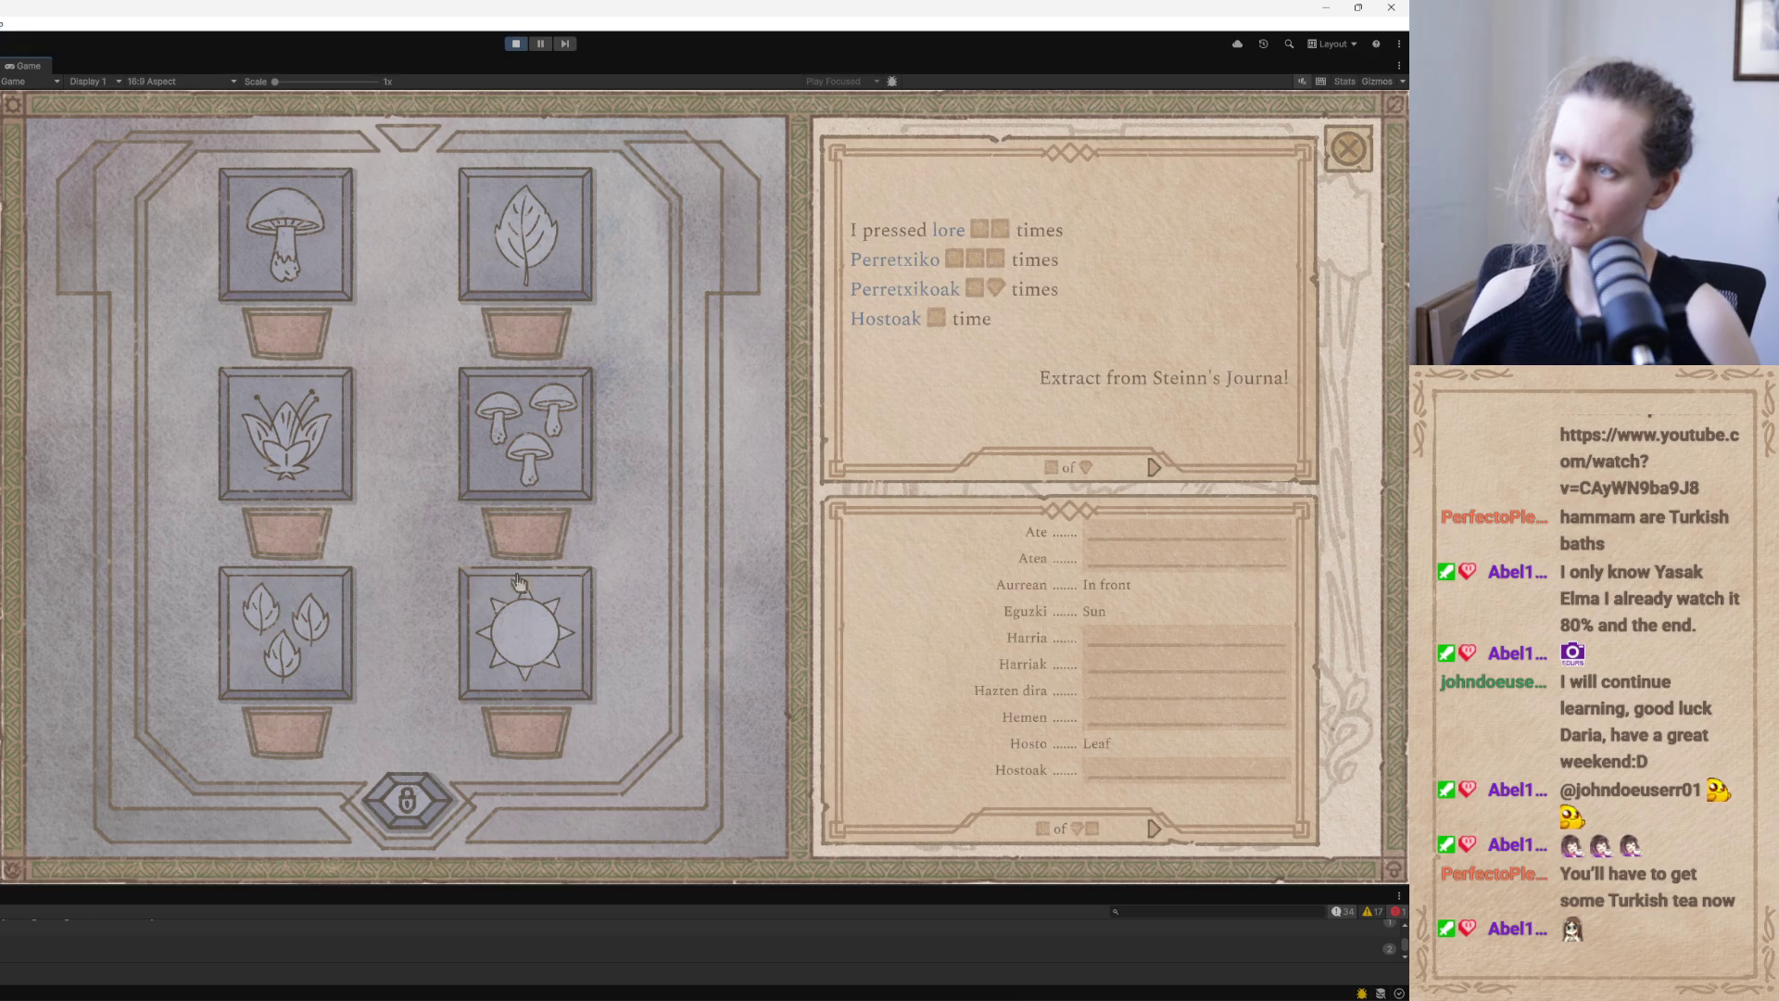
pyautogui.click(1329, 163)
pyautogui.click(260, 810)
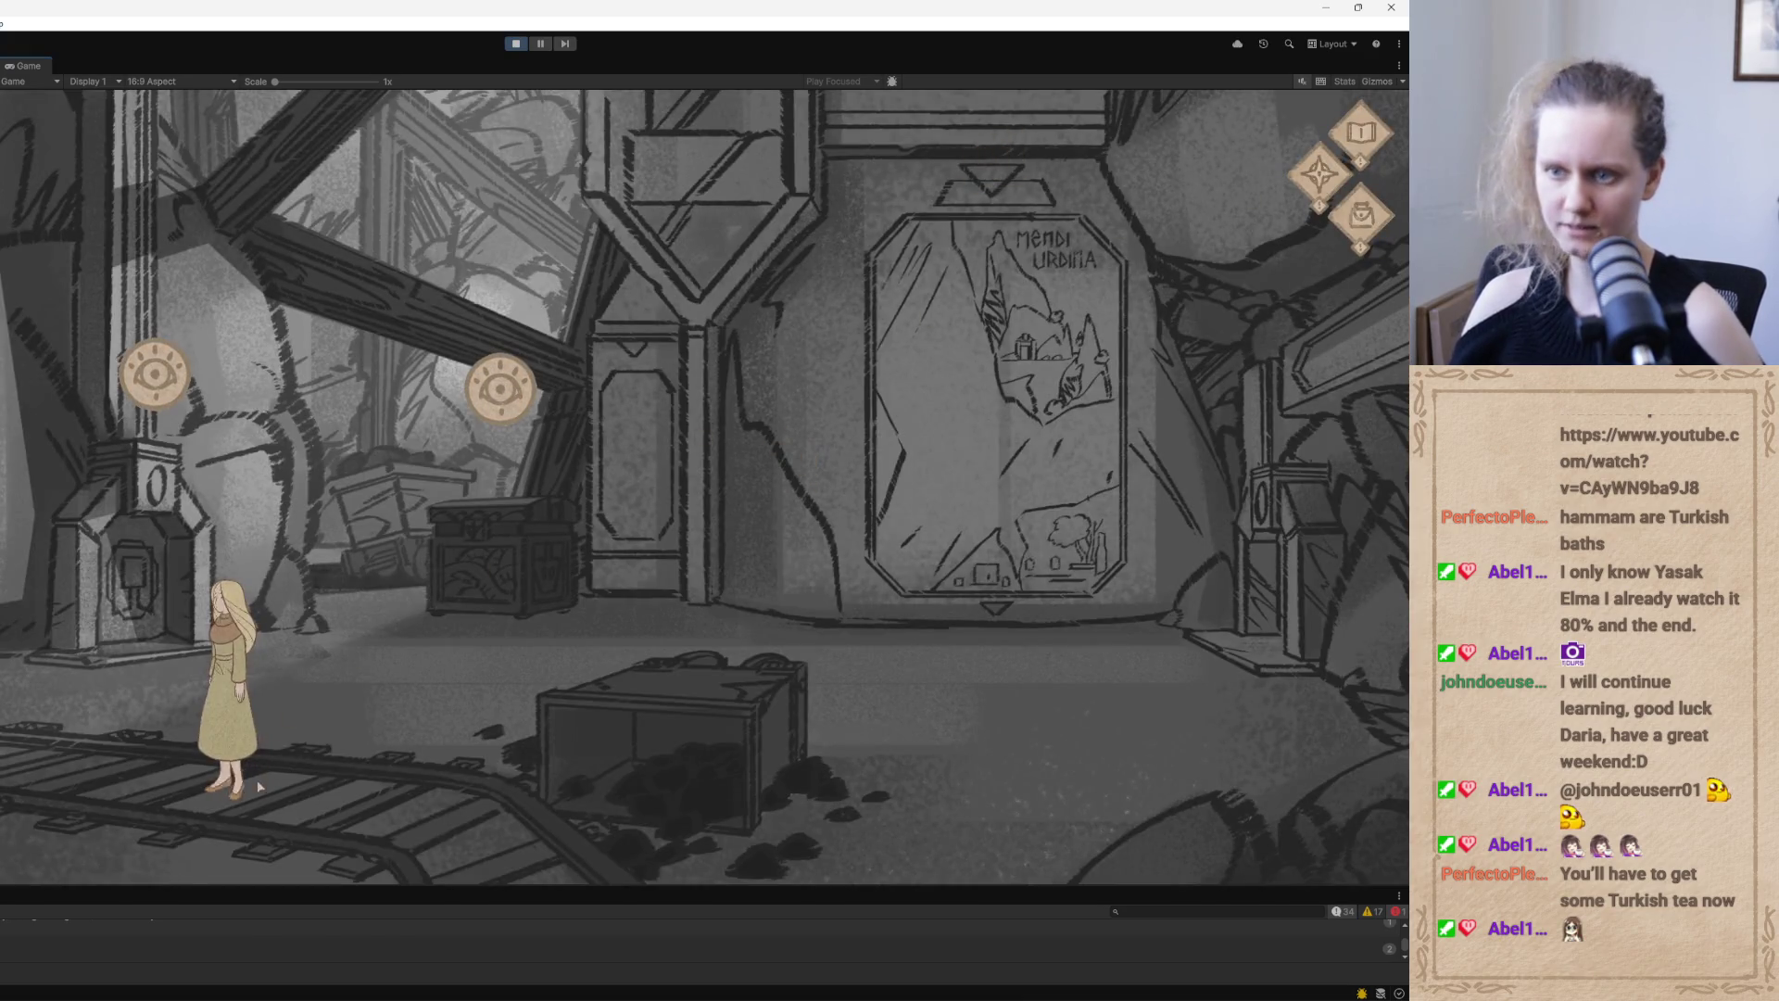
pyautogui.press('Escape')
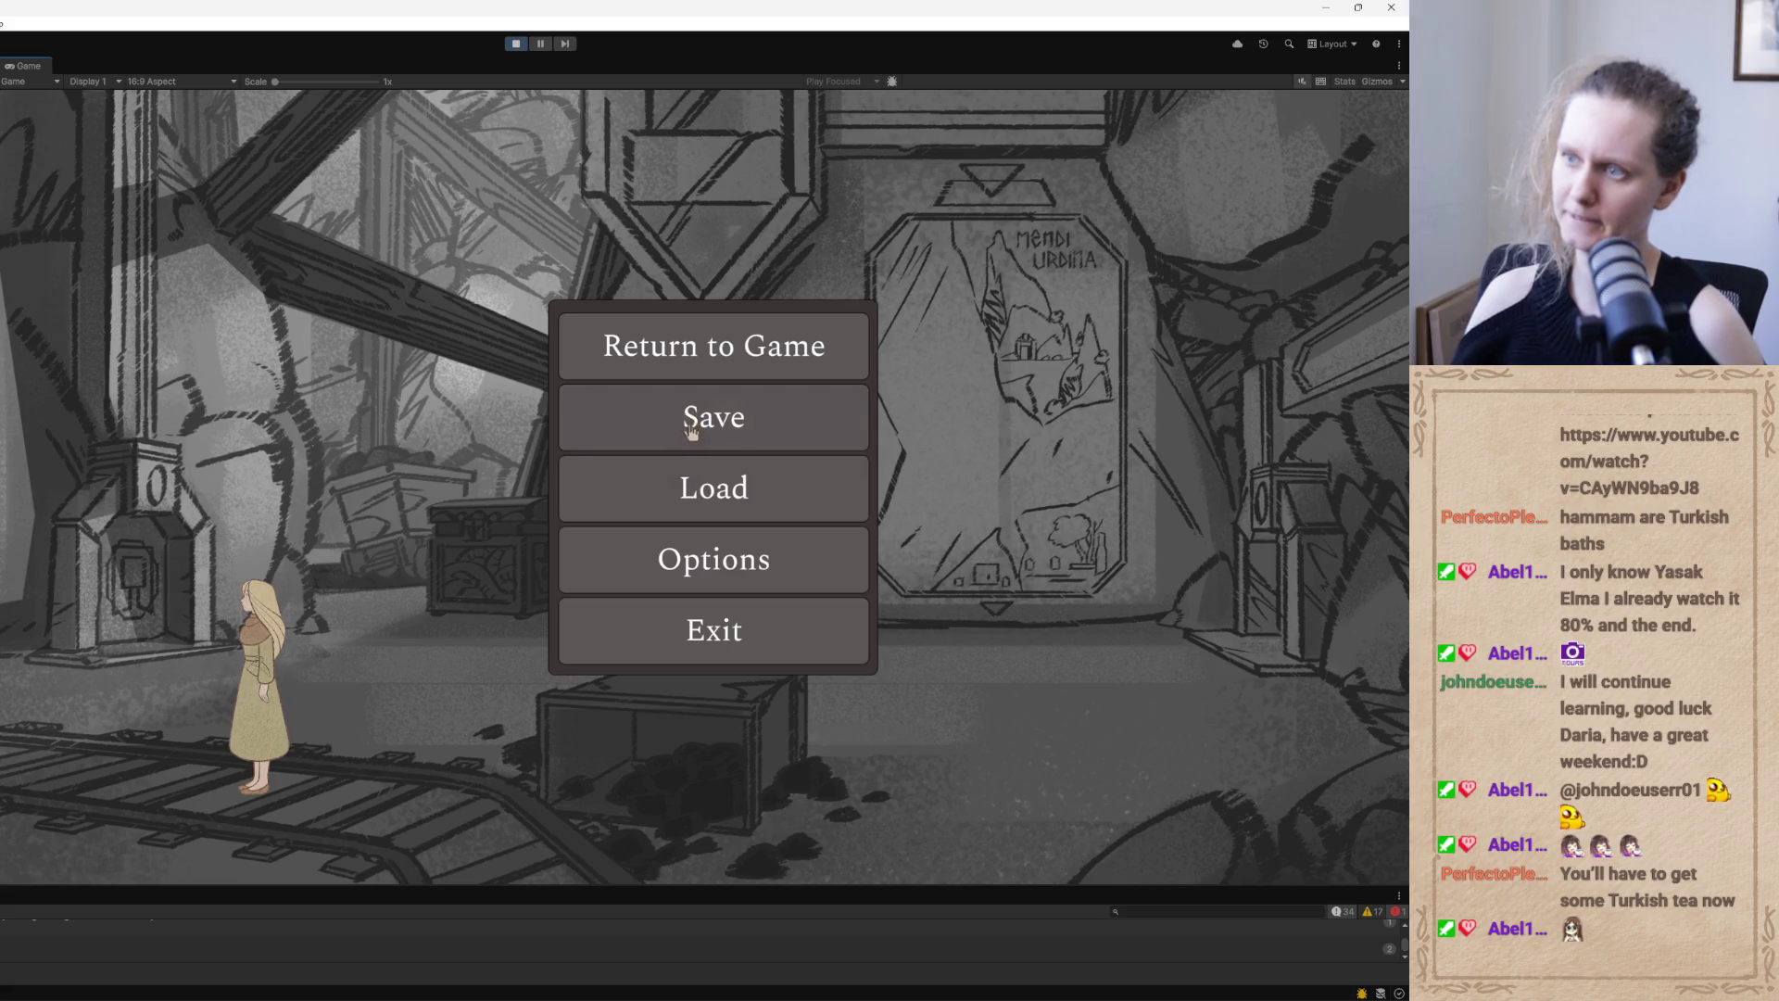
# Open the save dialog and enter L2secondBasquePuzzle as the new save name
pyautogui.click(687, 427)
pyautogui.click(560, 687)
pyautogui.click(562, 687)
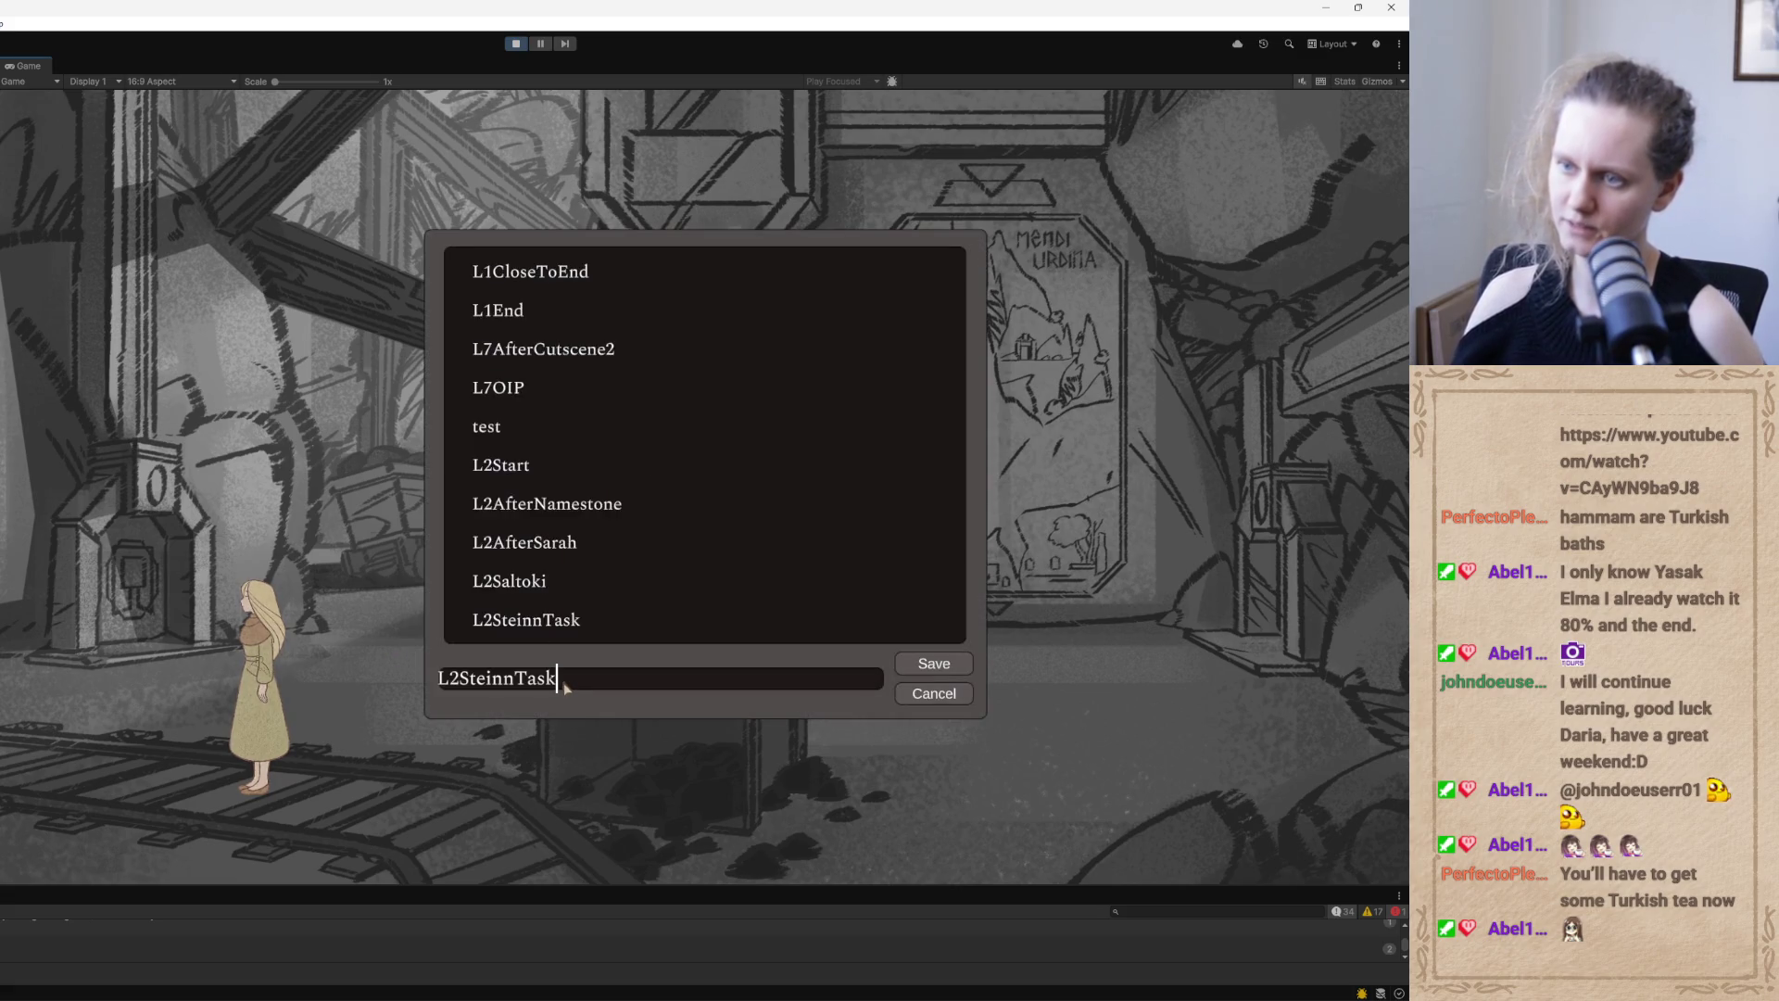
pyautogui.press('BackSpace')
pyautogui.press('BackSpace')
pyautogui.press('BackSpace')
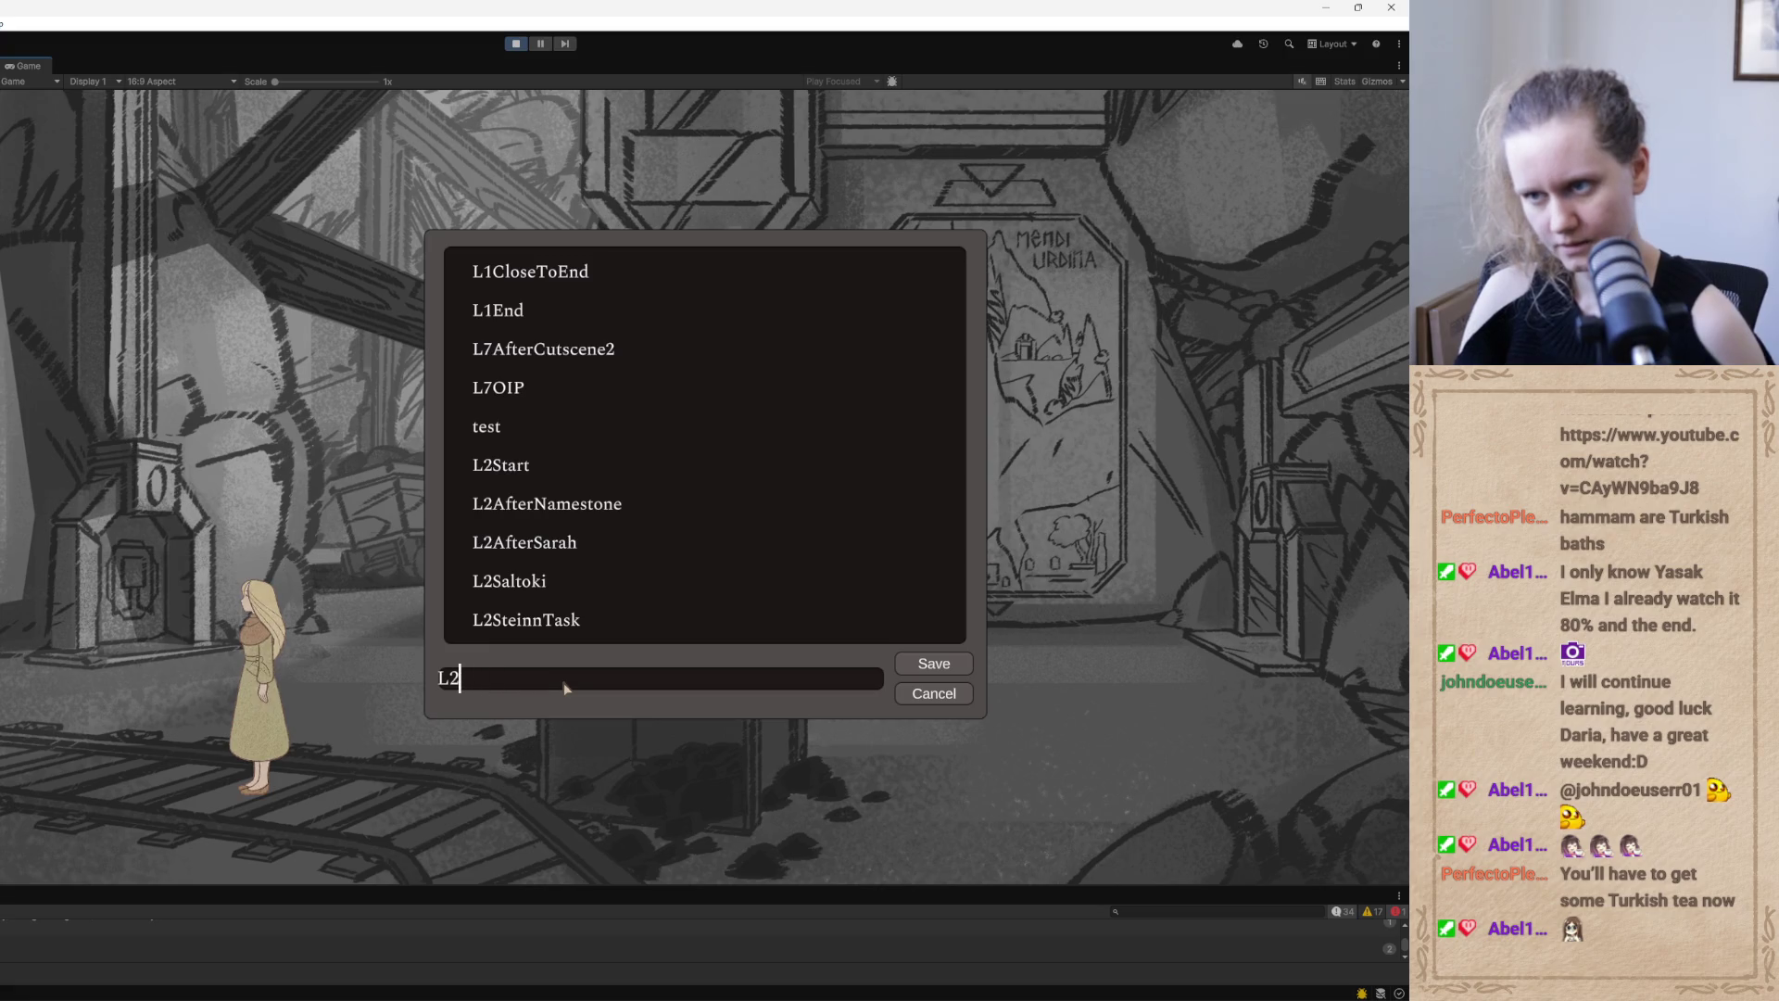
pyautogui.write('2nd')
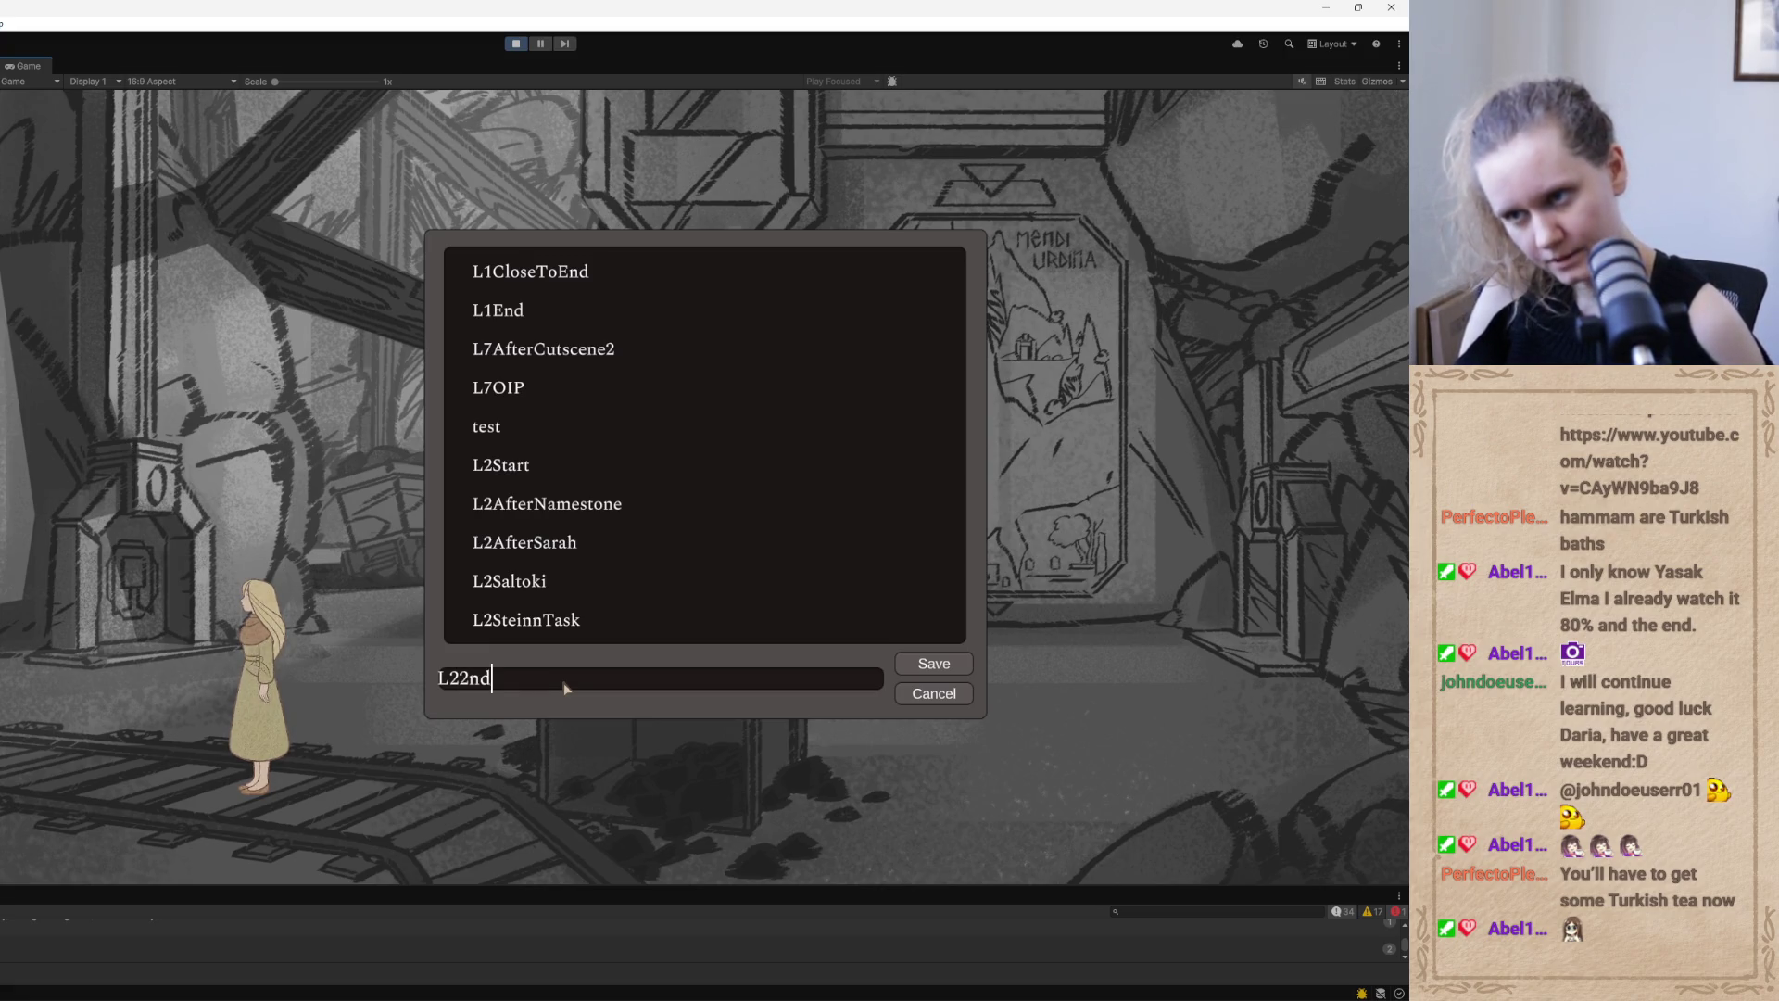
pyautogui.press('BackSpace')
pyautogui.press('BackSpace')
pyautogui.press('BackSpace')
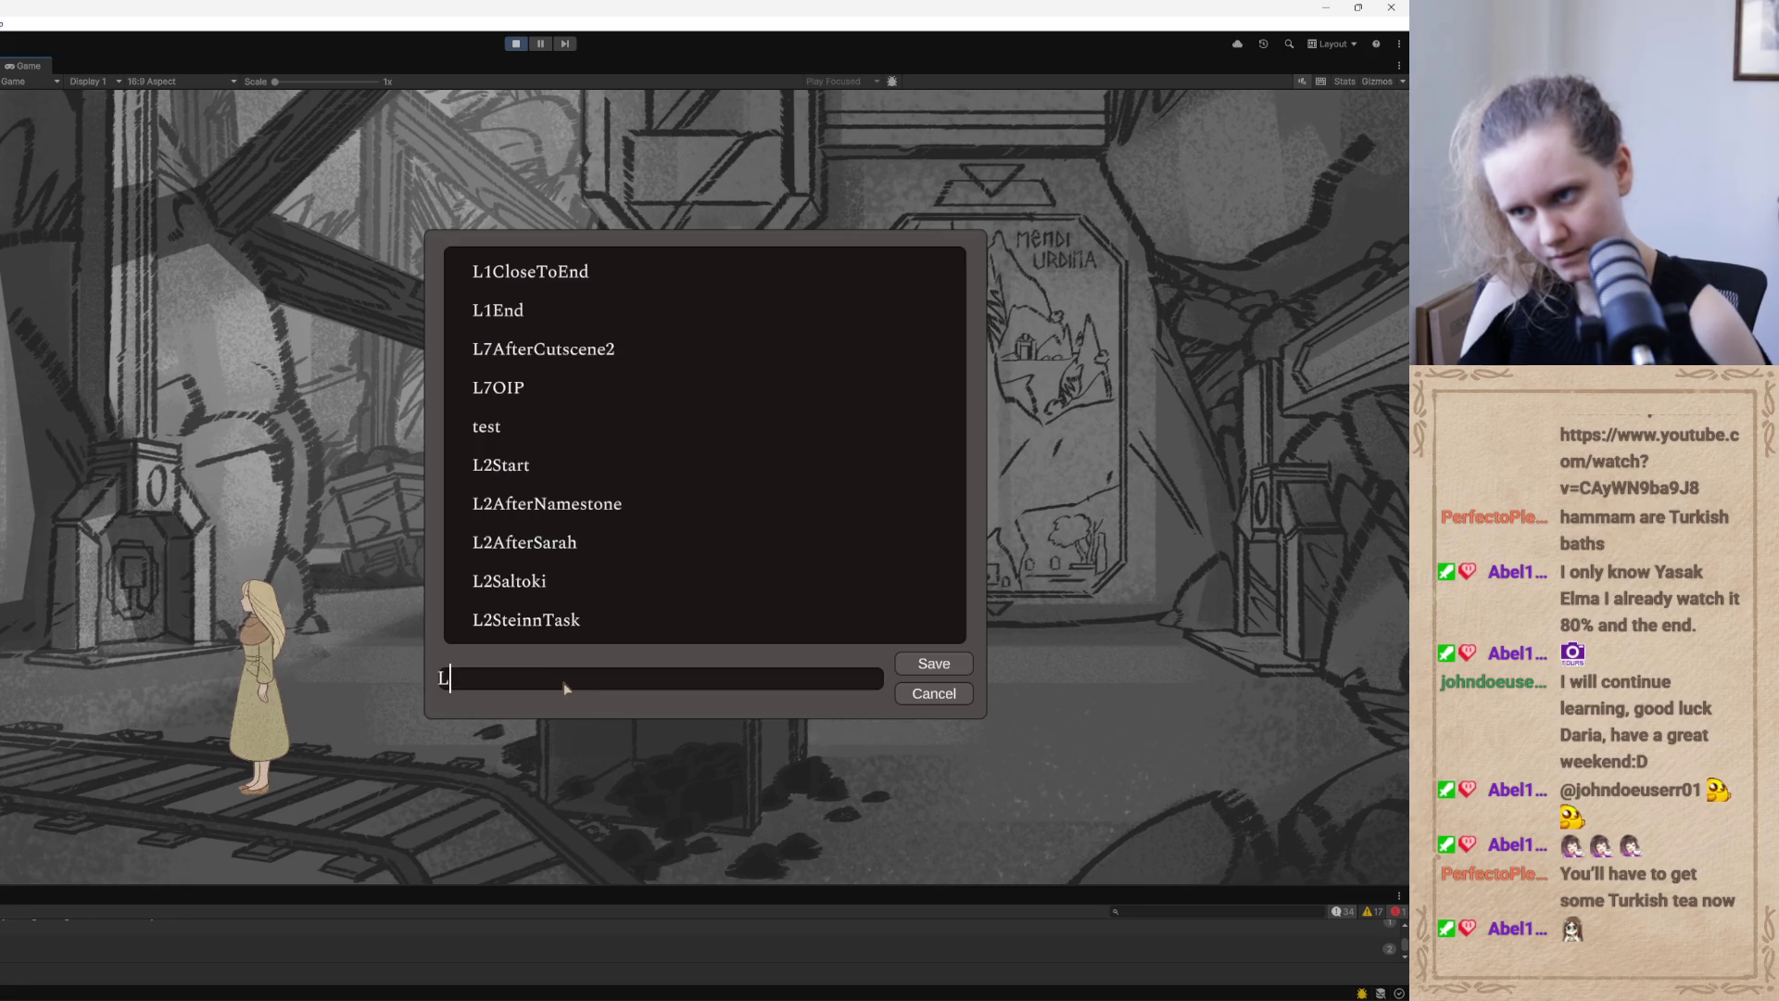
pyautogui.write('2se')
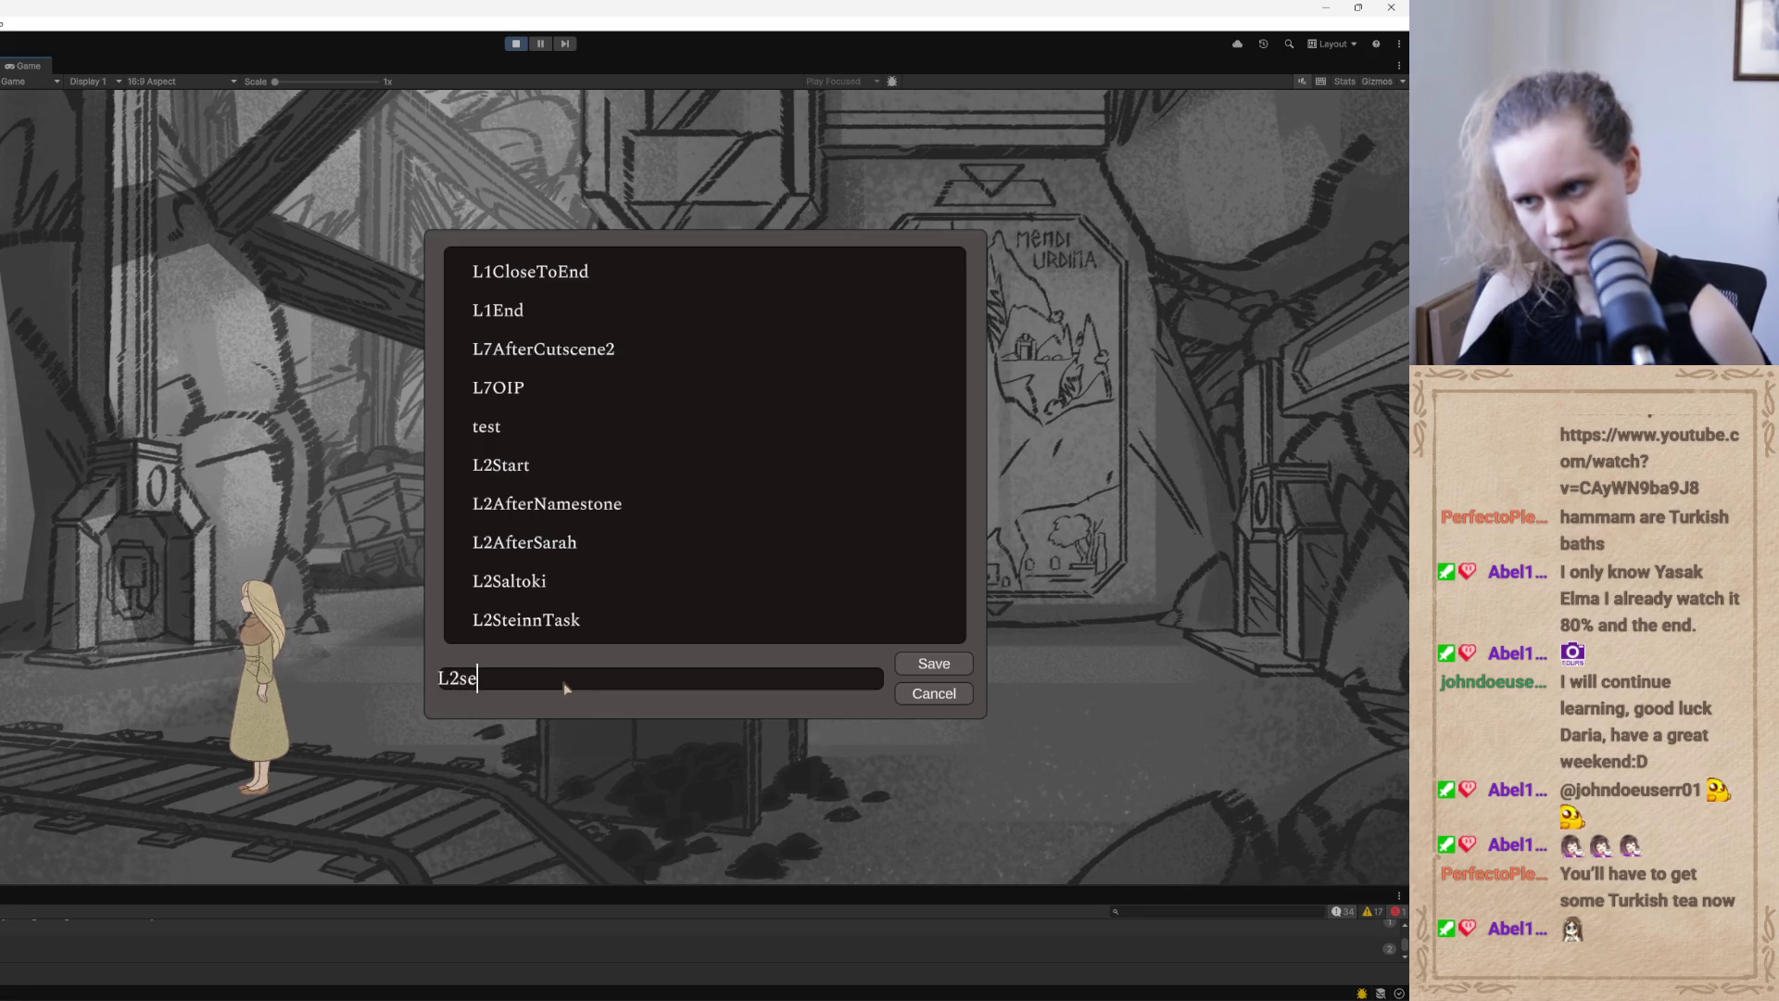
pyautogui.write('condBasque')
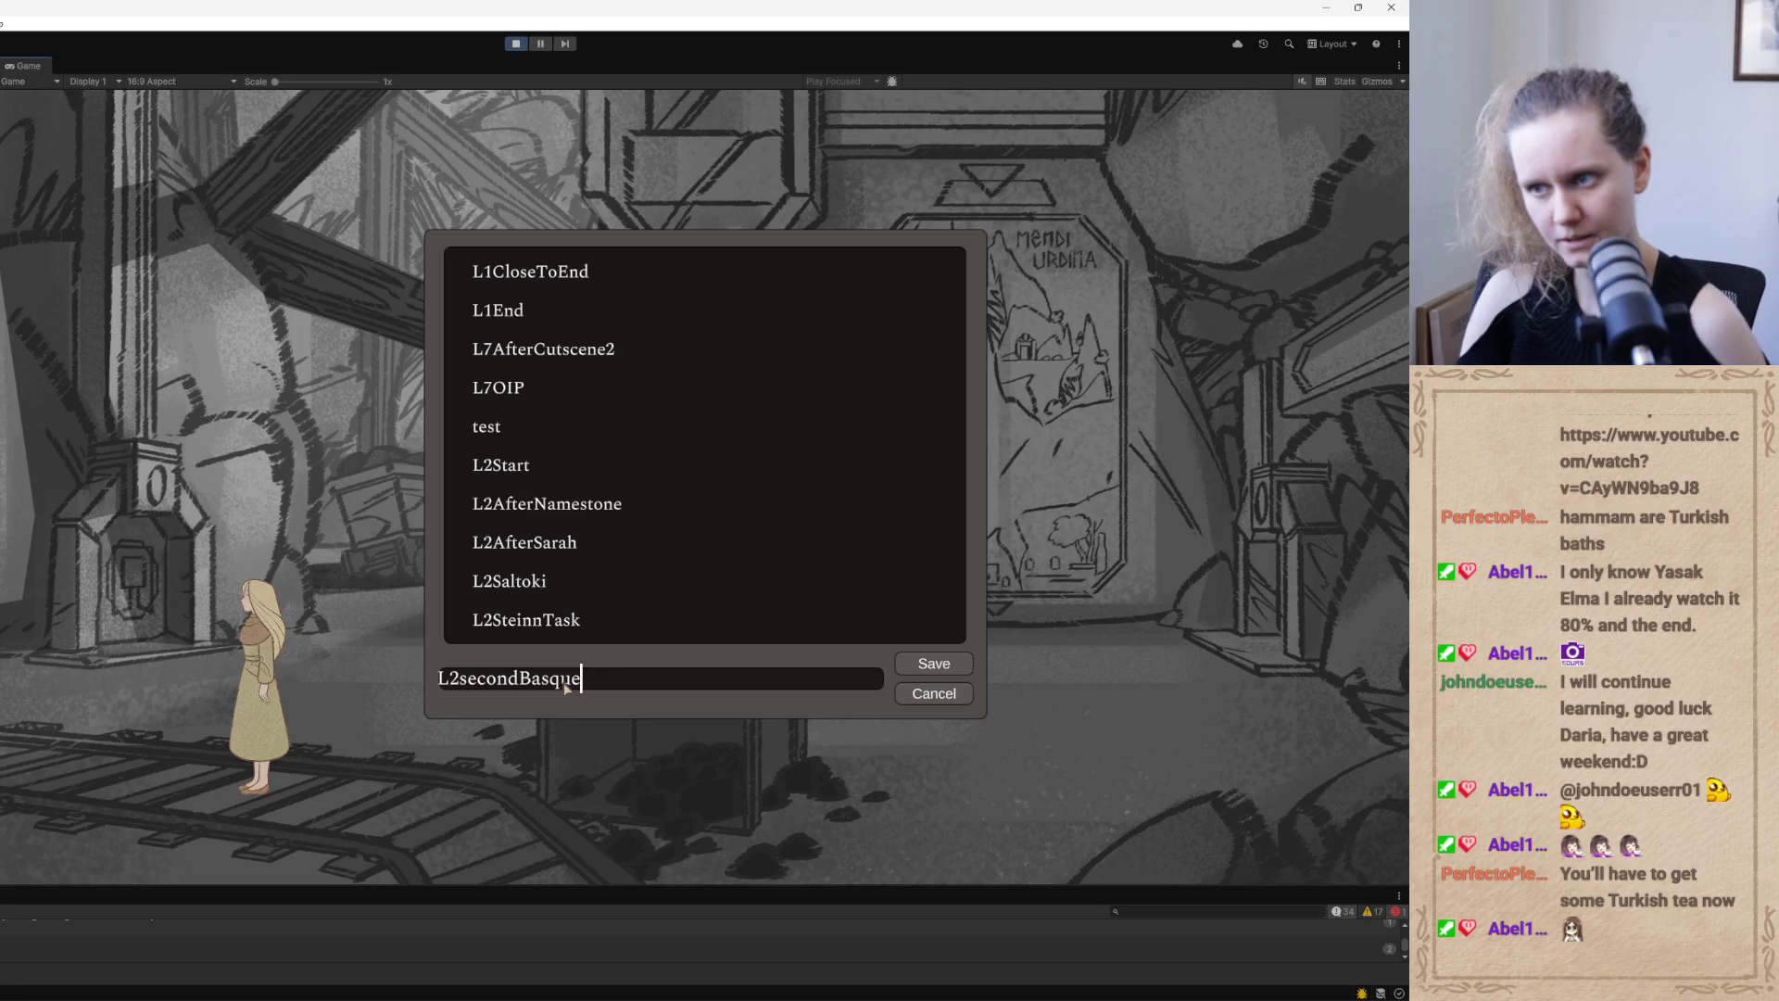
pyautogui.write('Puzzle')
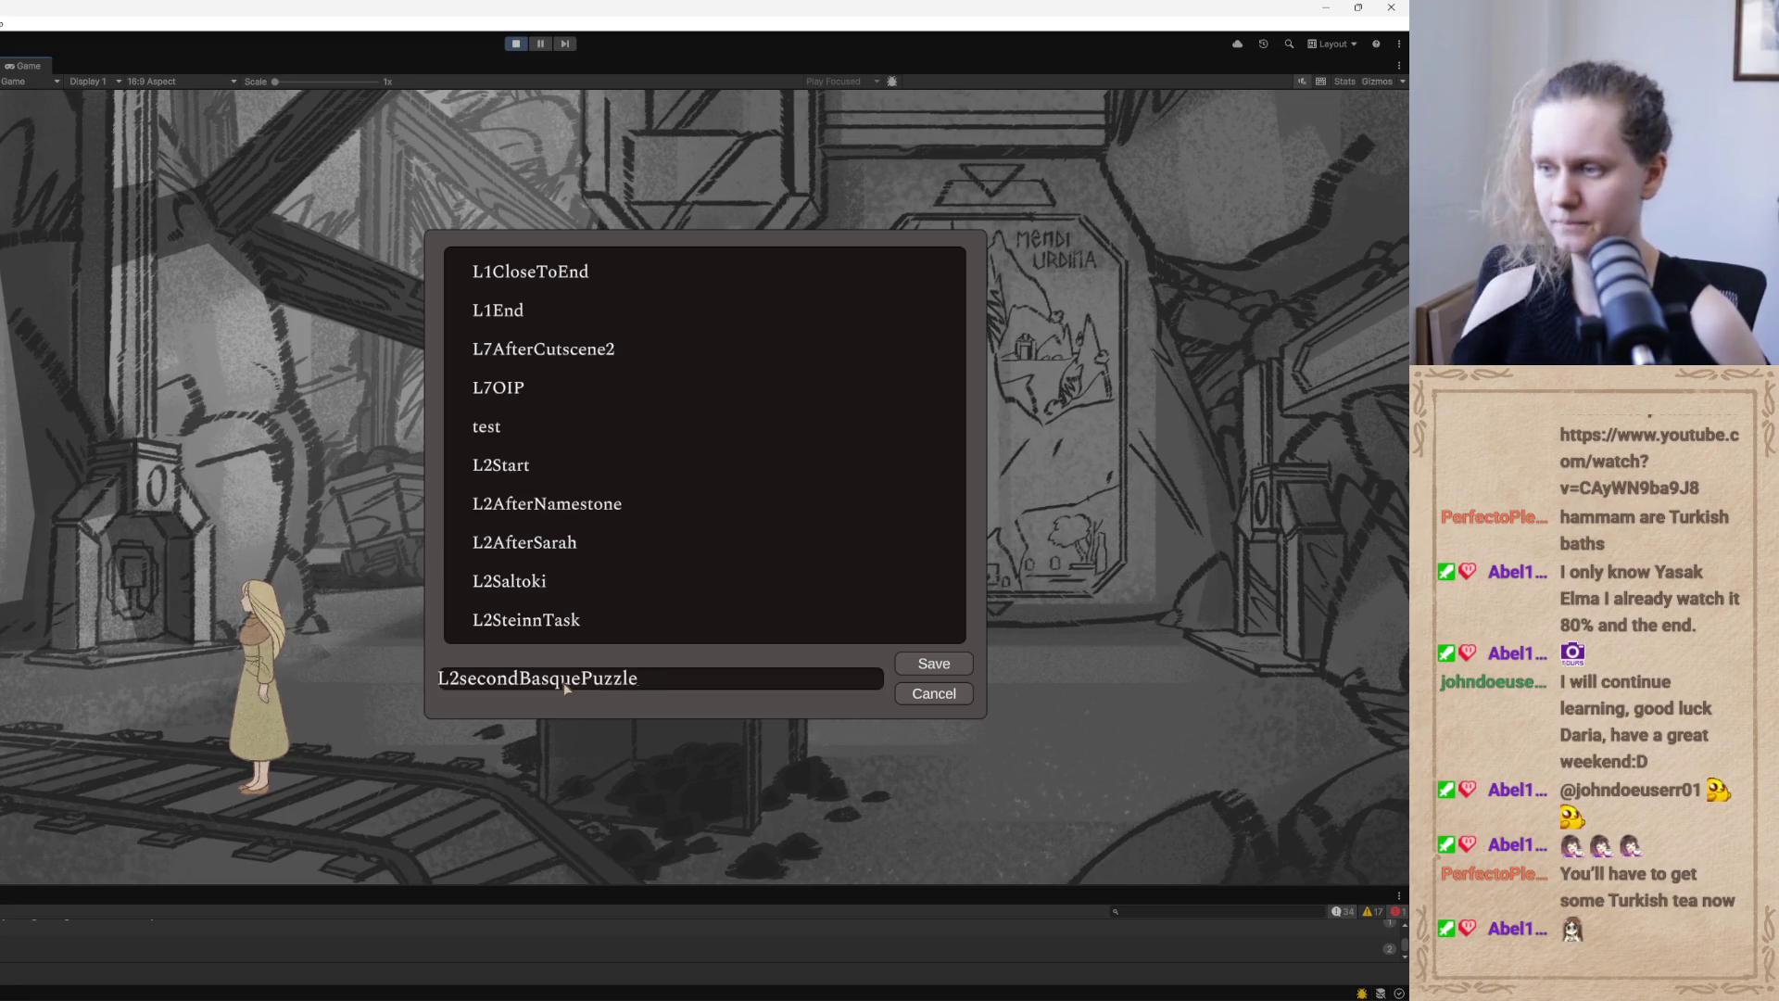